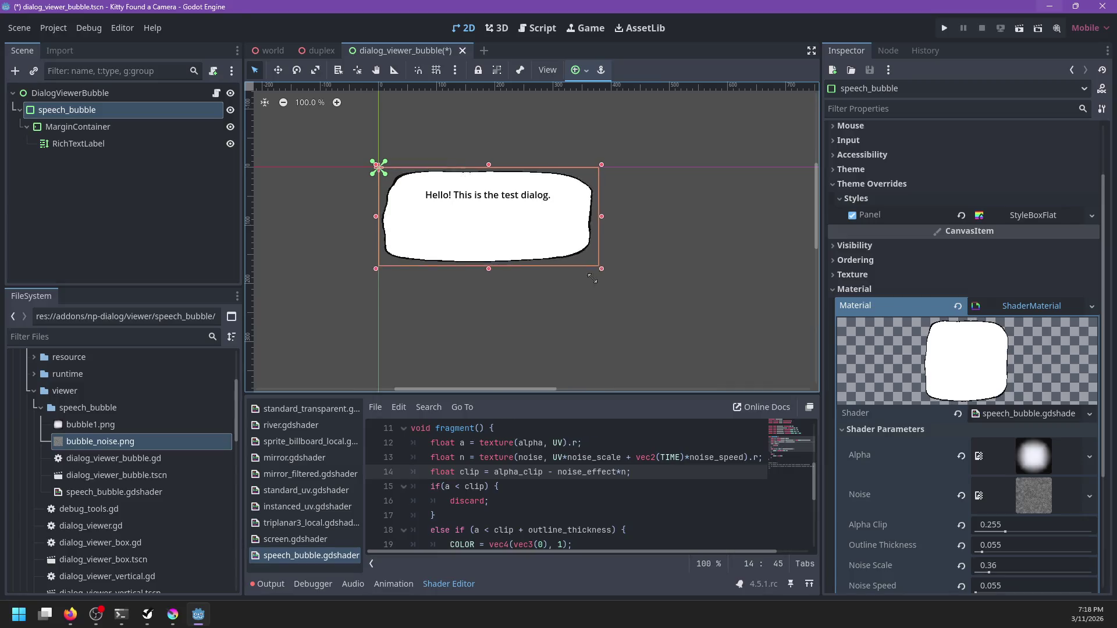
Change the speech_bubble node's type from PanelContainer to Panel
click(93, 128)
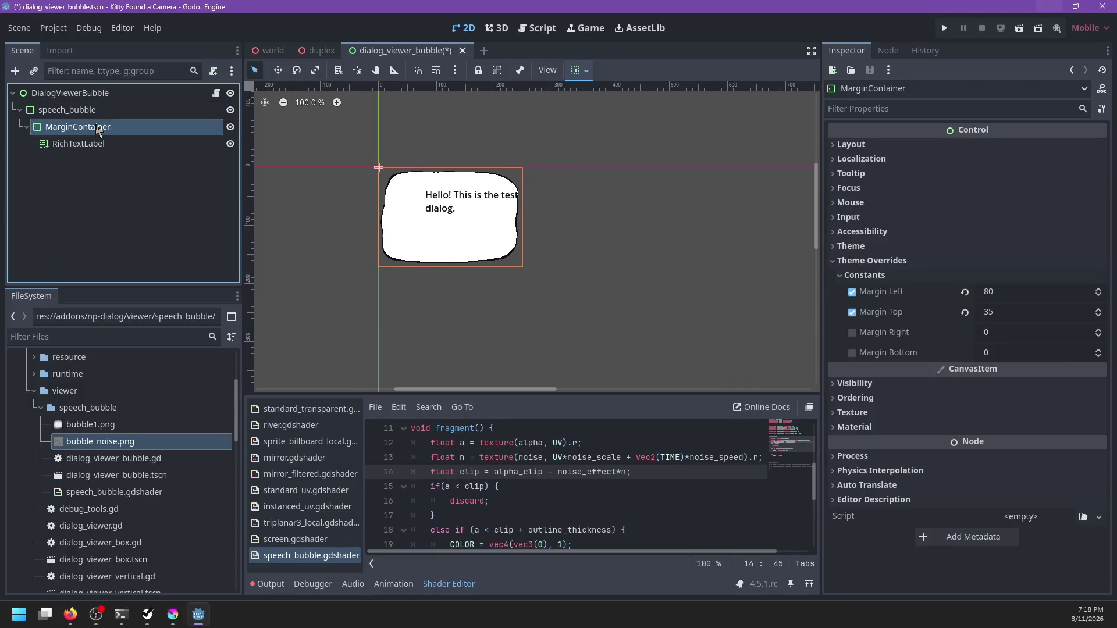
right_click(92, 127)
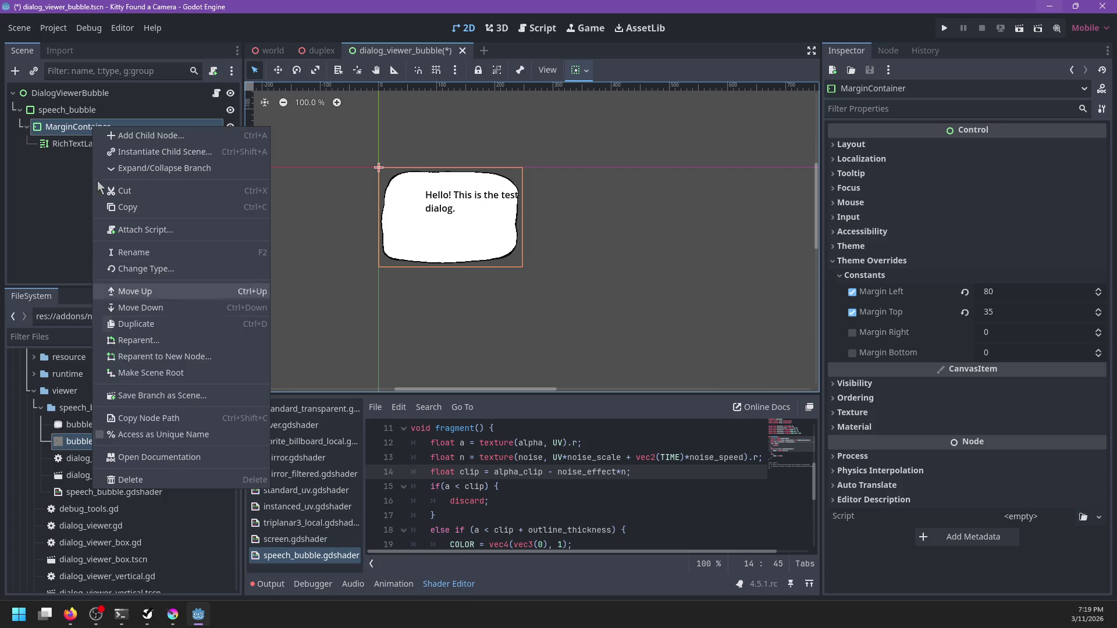
right_click(61, 109)
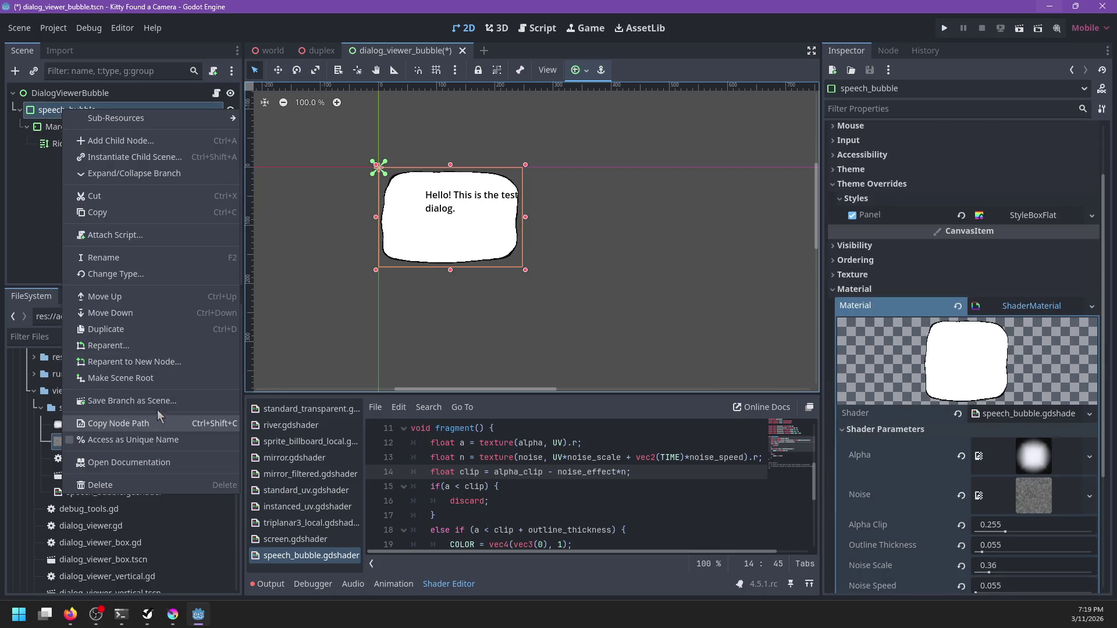
click(128, 275)
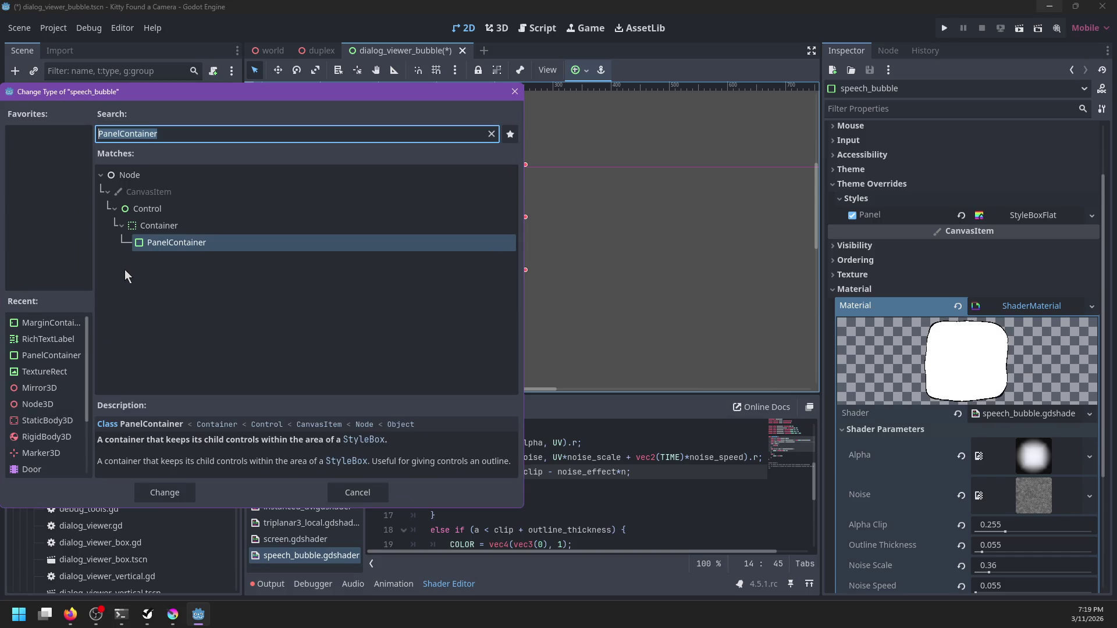
text(Panel)
key(Return)
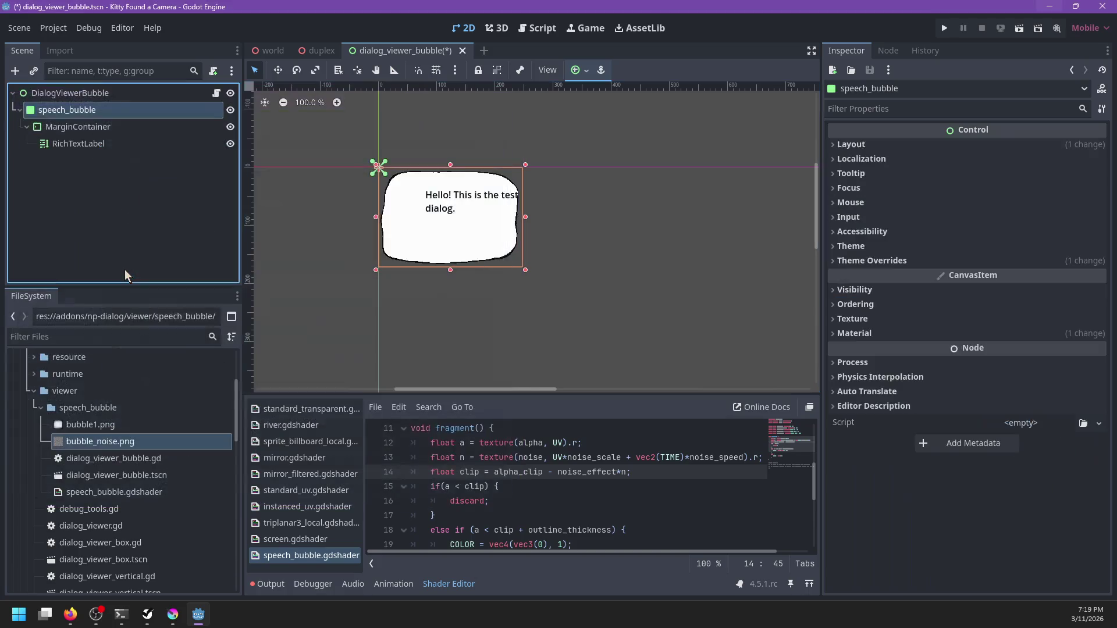
Abandon retyping MarginContainer, delete then restore it, and move RichTextLabel directly under speech_bubble
click(96, 128)
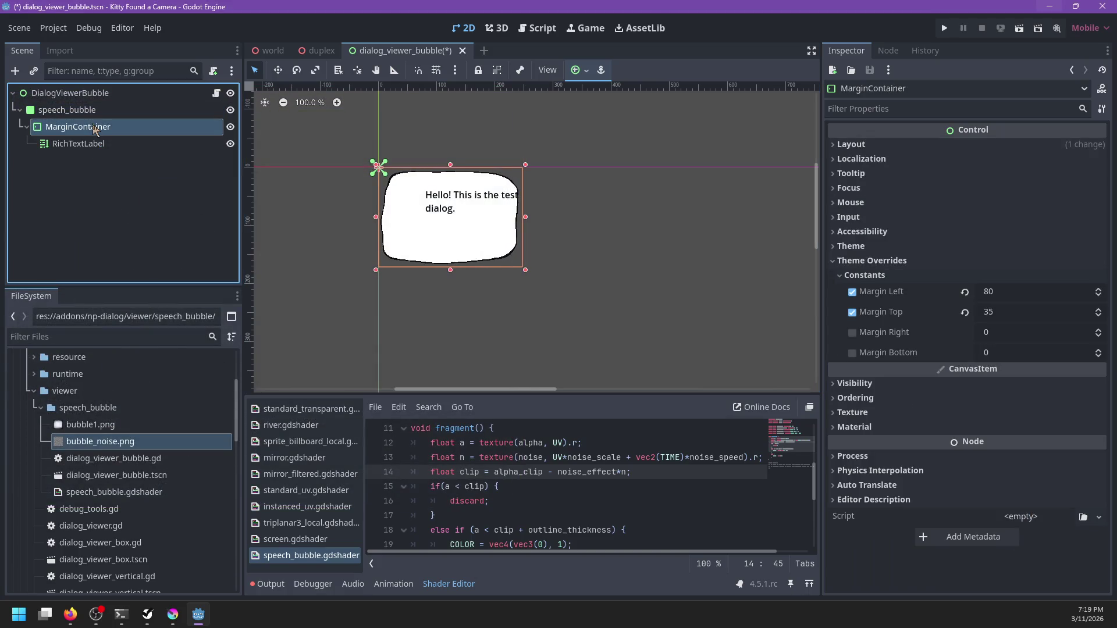
right_click(95, 126)
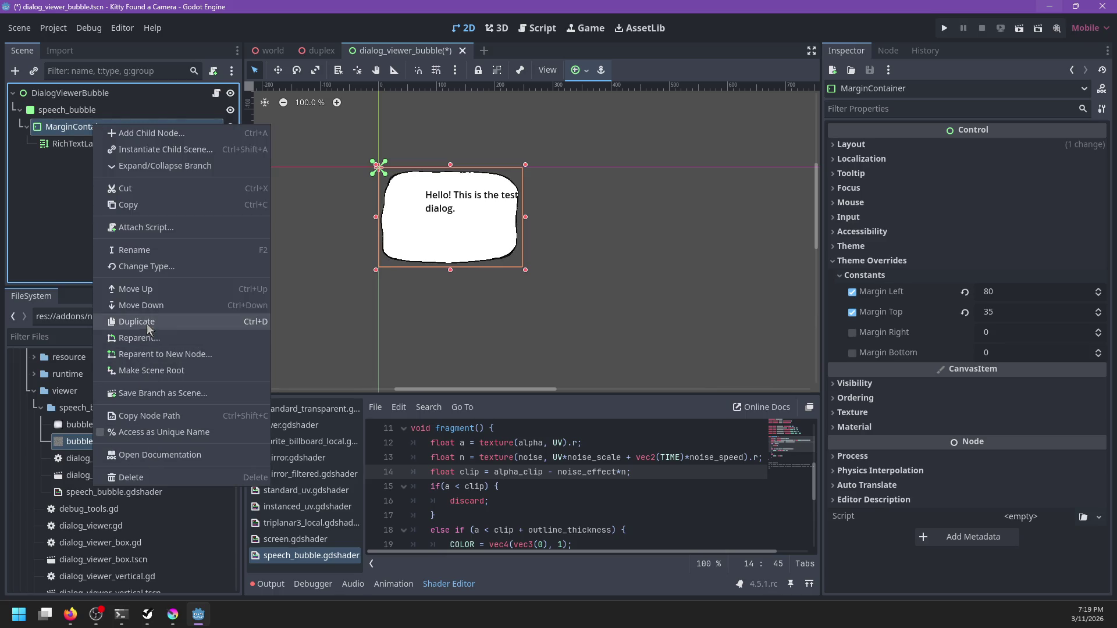
click(149, 267)
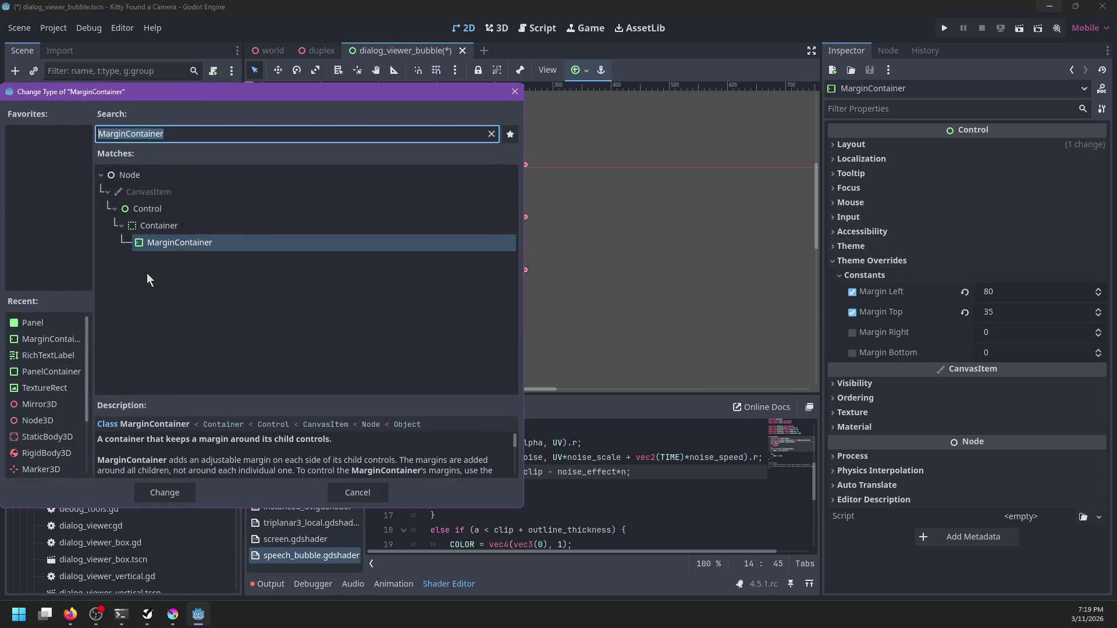
text(VBox)
key(BackSpace)
key(BackSpace)
key(BackSpace)
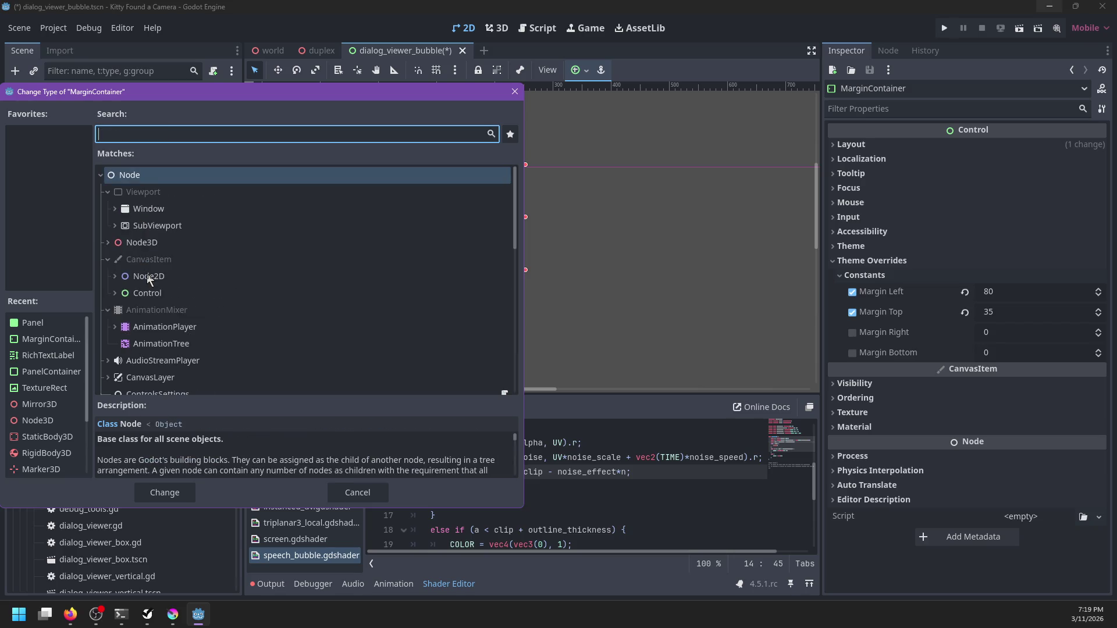
key(Escape)
key(Delete)
key(ctrl+z)
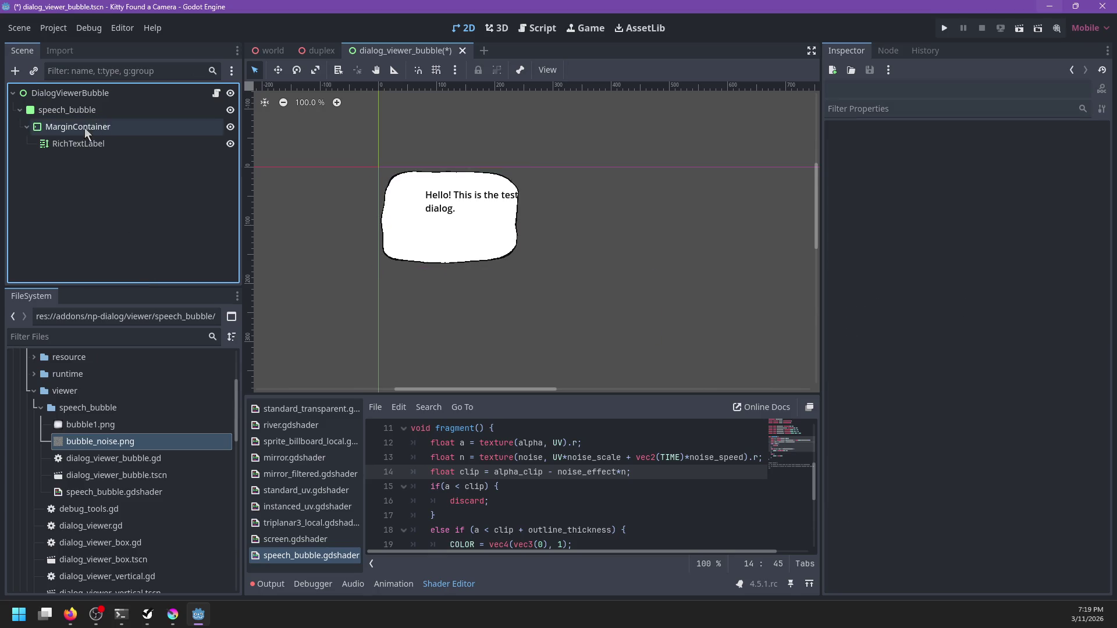
drag(82, 143, 84, 125)
Delete MarginContainer and give RichTextLabel the Full Rect anchor preset, adjusting its anchors
click(89, 142)
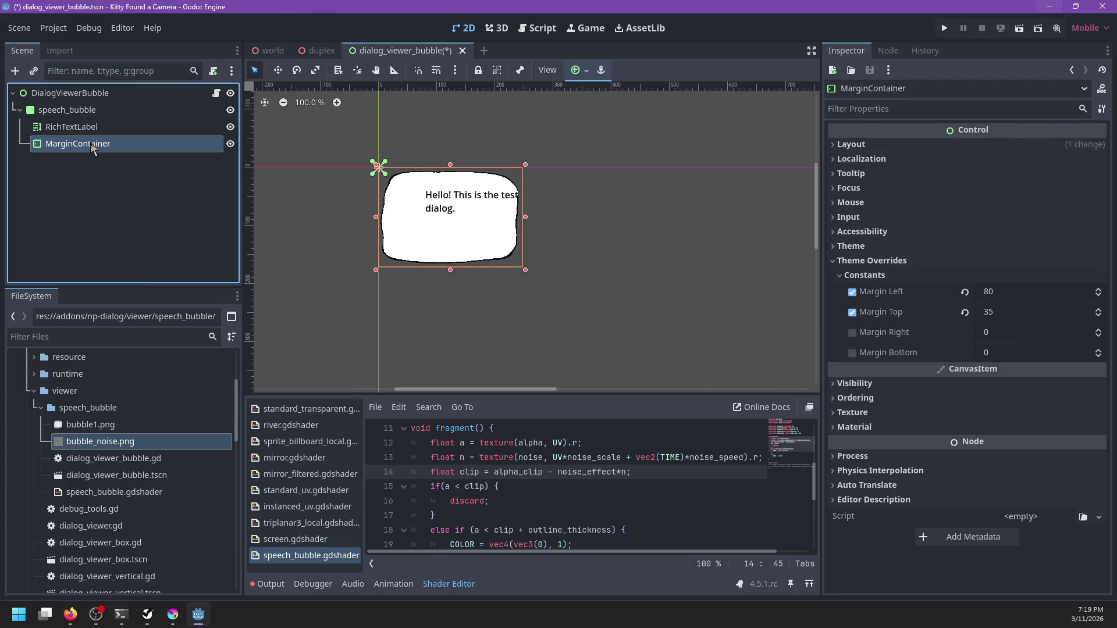
key(Delete)
key(Return)
click(75, 128)
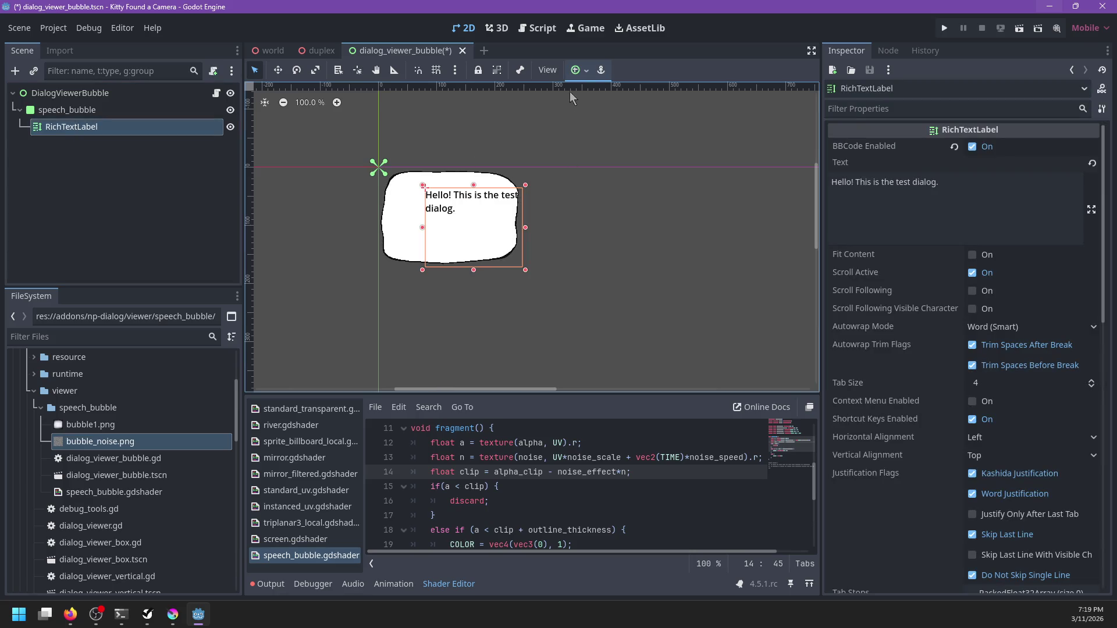
click(577, 70)
click(646, 178)
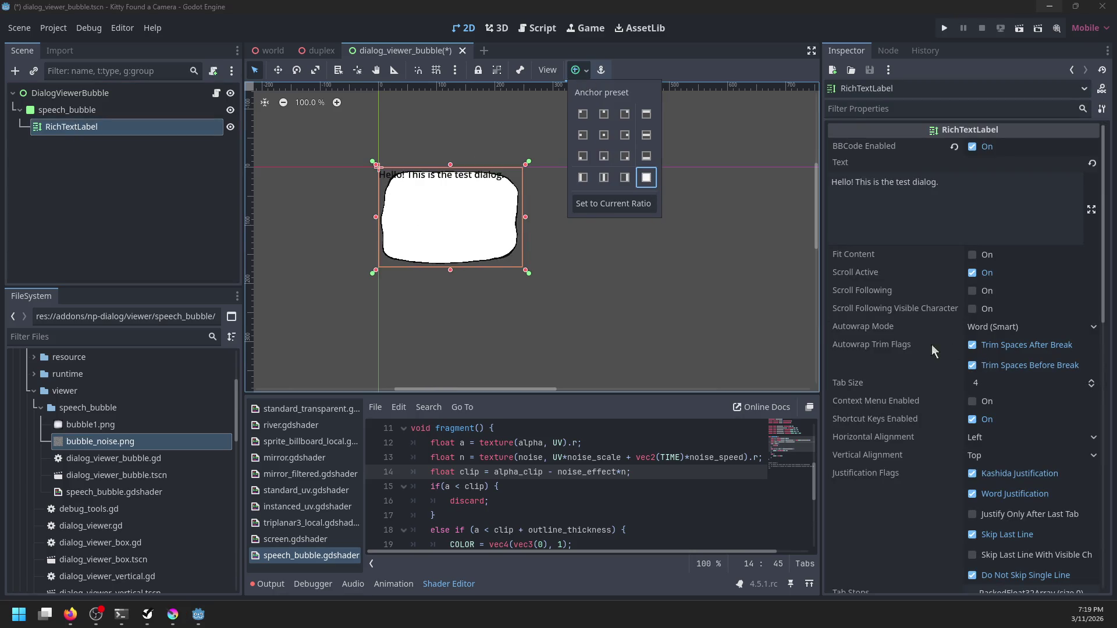
scroll(889, 468, down, 5)
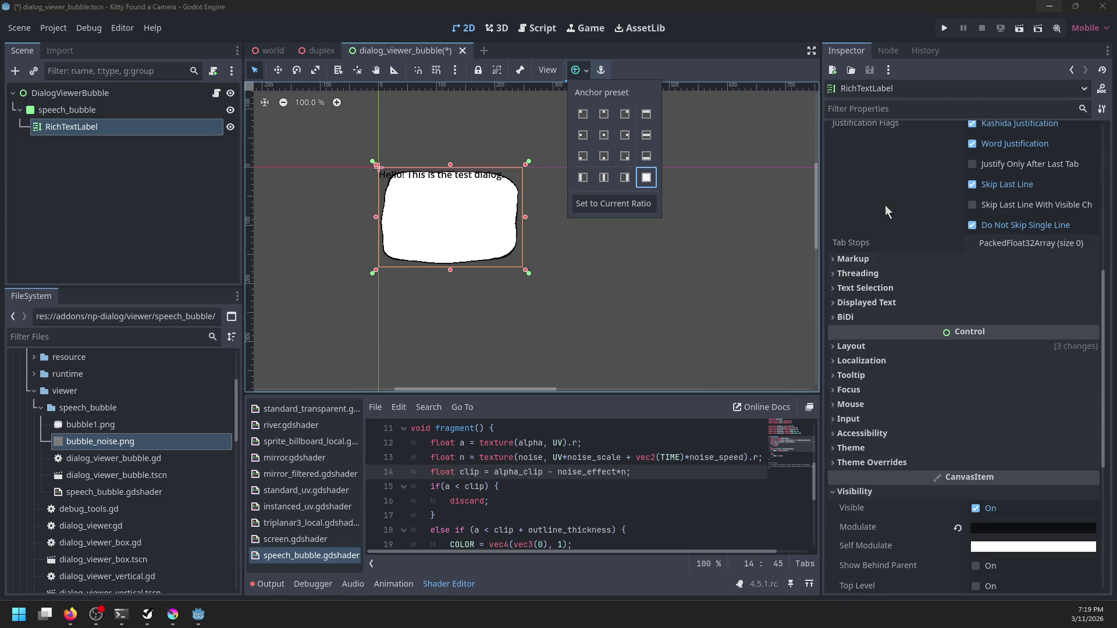
click(850, 244)
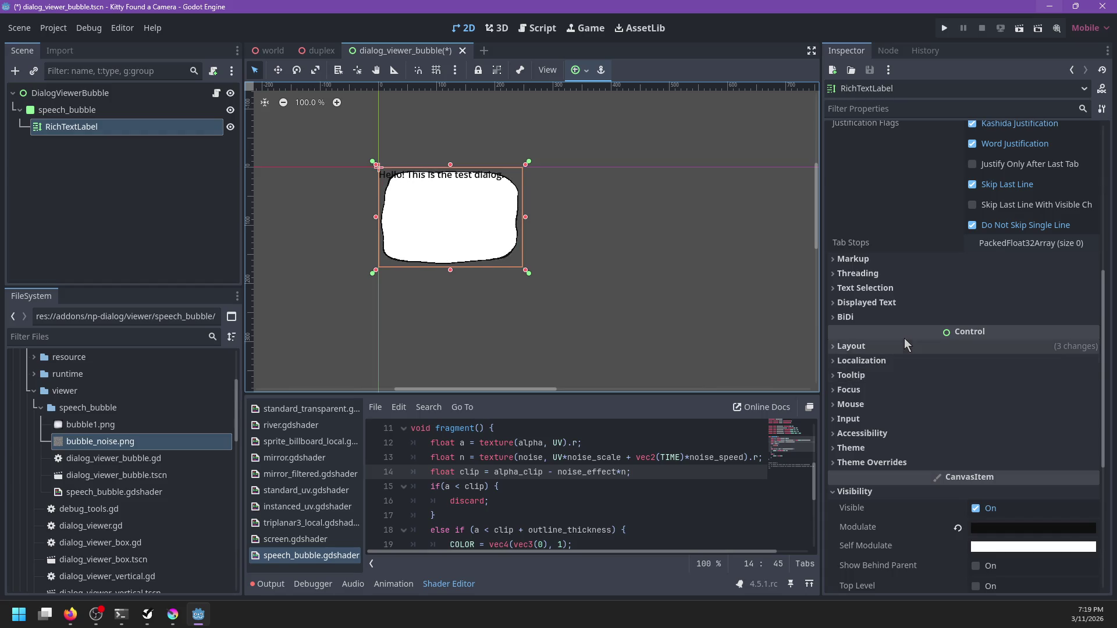
scroll(904, 346, up, 4)
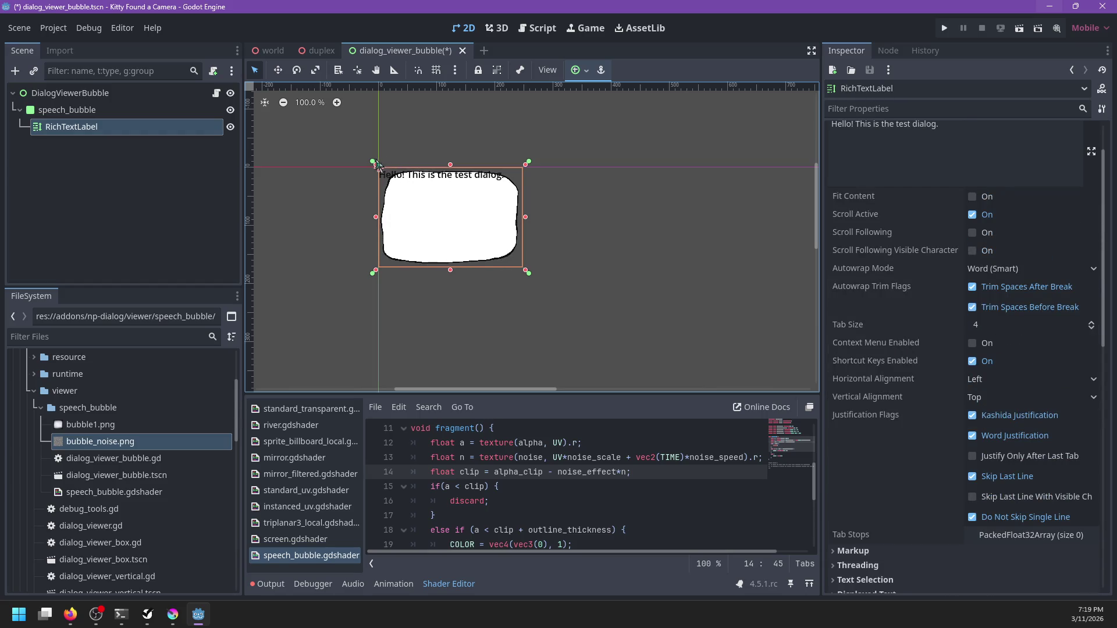
drag(378, 168, 394, 180)
drag(529, 274, 513, 263)
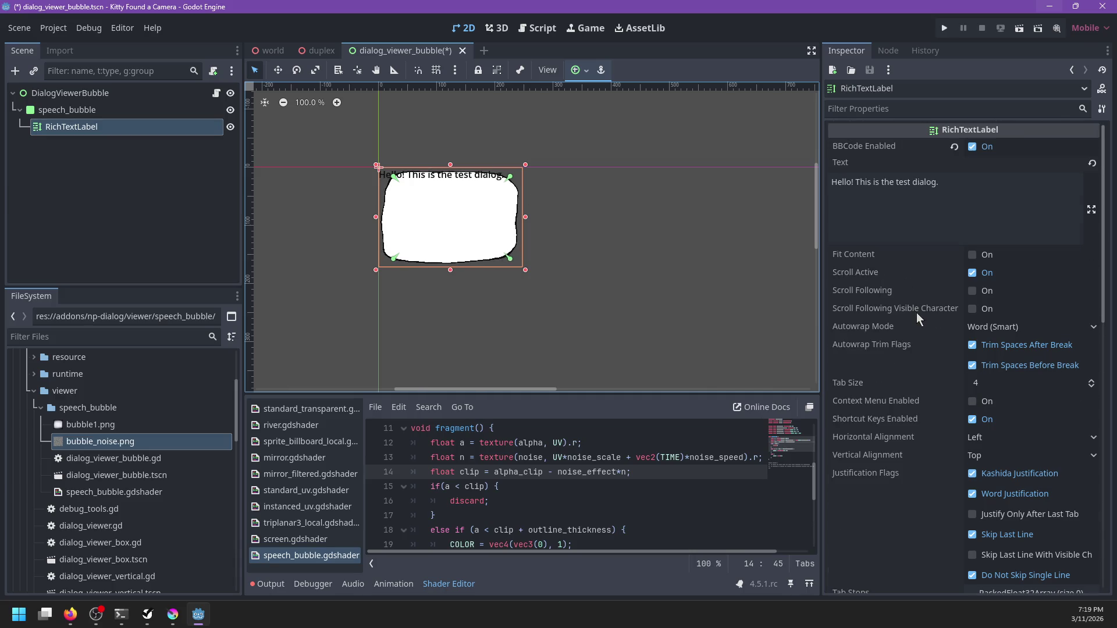
Reset the label's four anchor offsets to 0 and save the scene
scroll(916, 313, down, 5)
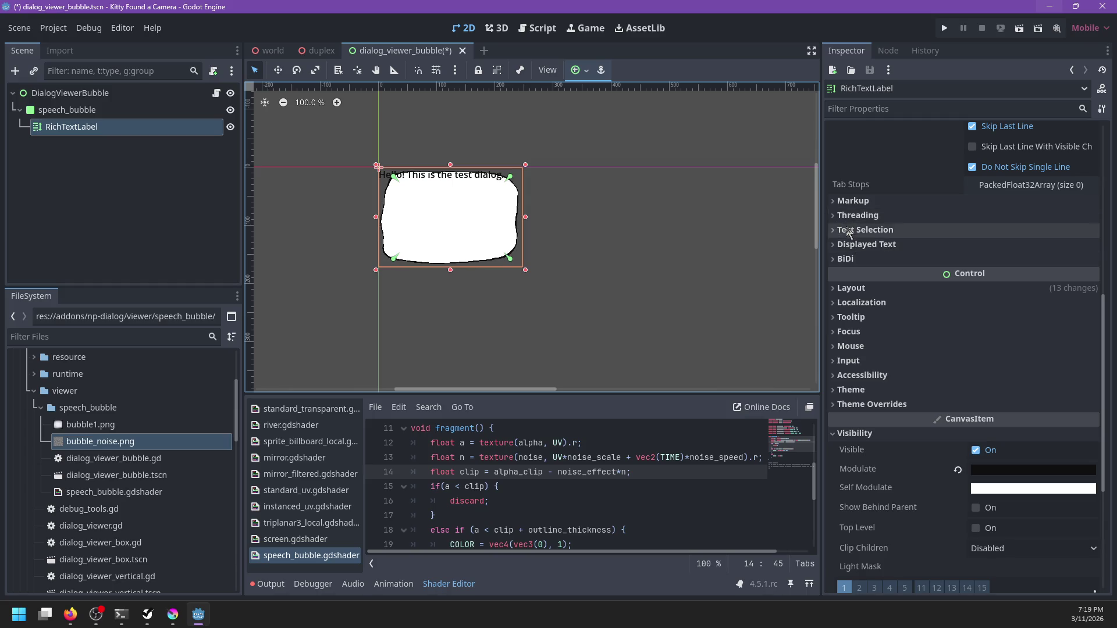
click(866, 289)
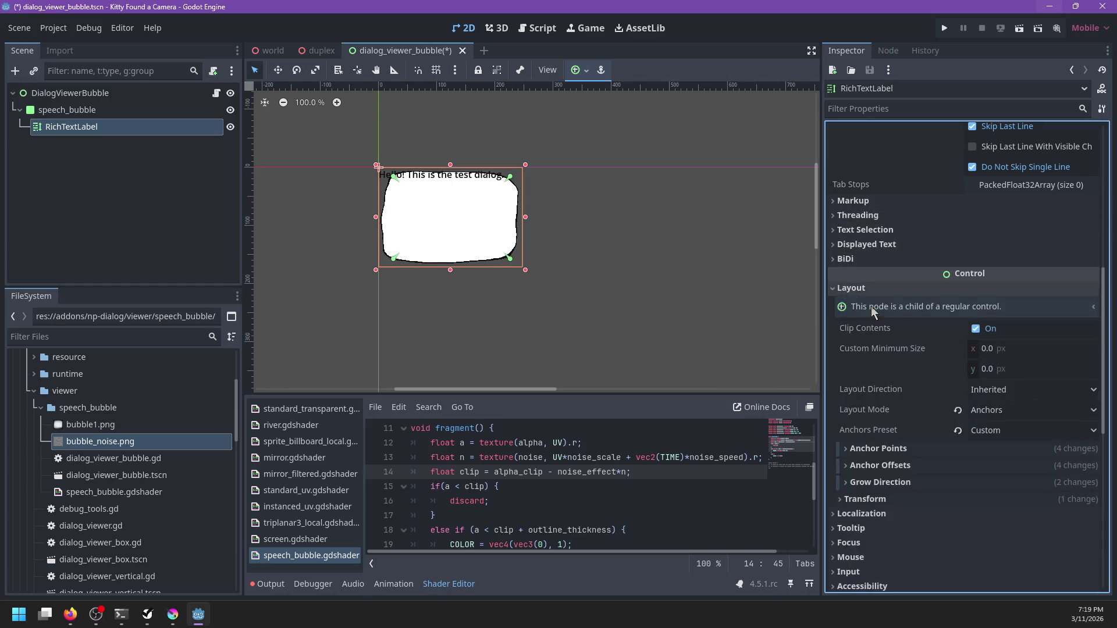
click(847, 466)
scroll(941, 441, down, 3)
click(965, 368)
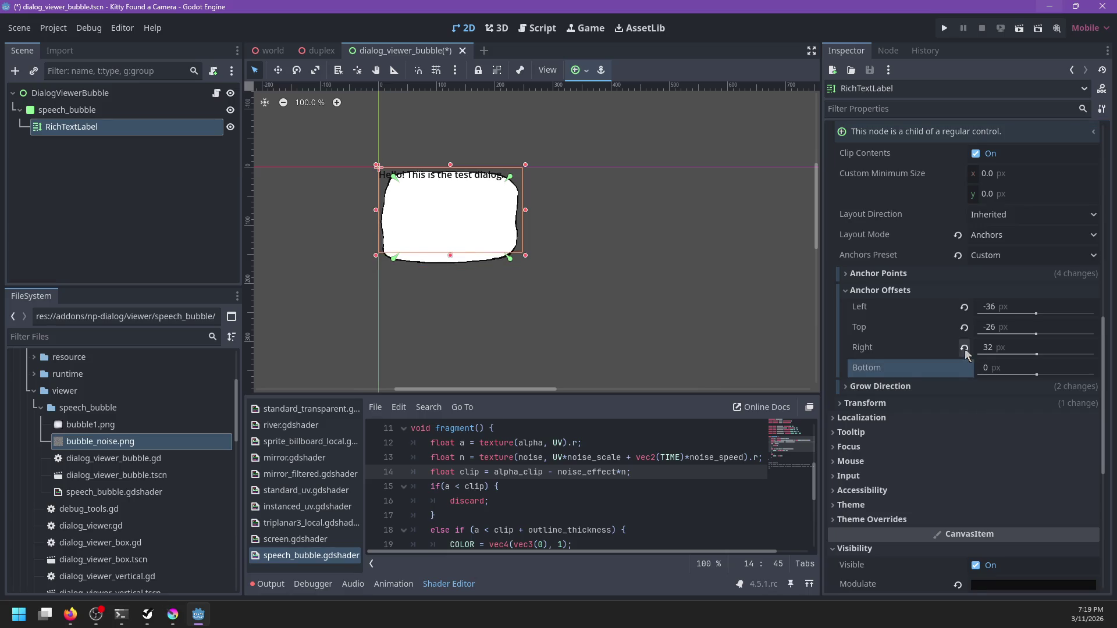
click(964, 347)
click(964, 327)
click(965, 306)
key(ctrl+s)
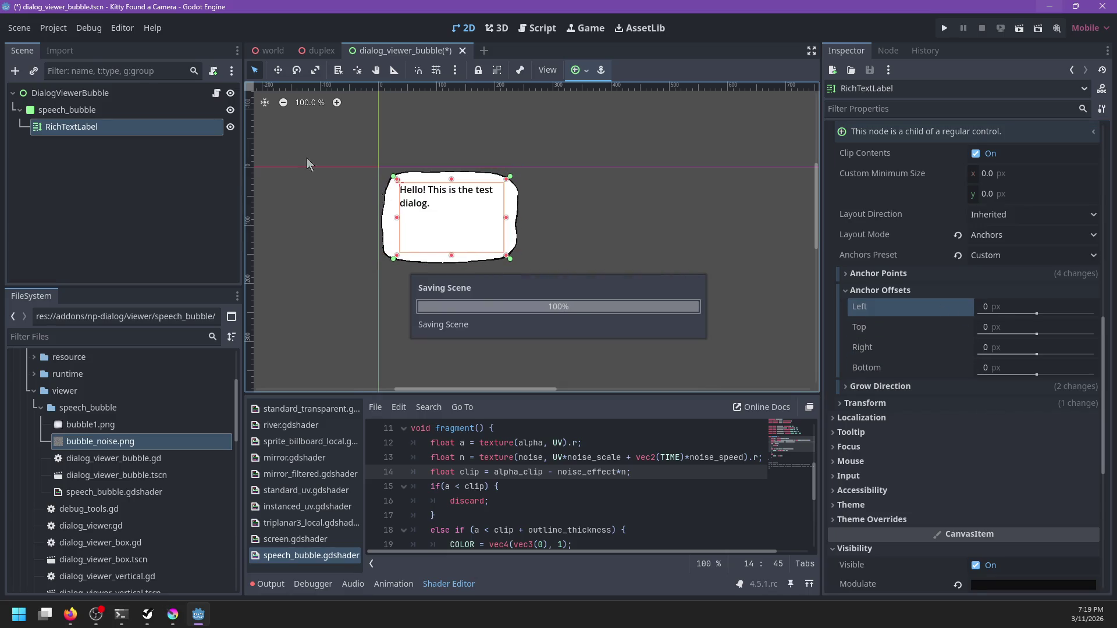
click(80, 110)
Drag the bubble's bottom-right corner wider until the test dialog fits on one line, saving along the way
mouse_move(525, 270)
mouse_down()
mouse_move(640, 343)
mouse_move(633, 409)
mouse_move(418, 378)
mouse_move(420, 236)
mouse_move(526, 246)
mouse_move(596, 281)
mouse_move(657, 267)
mouse_move(534, 217)
mouse_move(623, 251)
mouse_move(627, 274)
mouse_up()
key(ctrl+s)
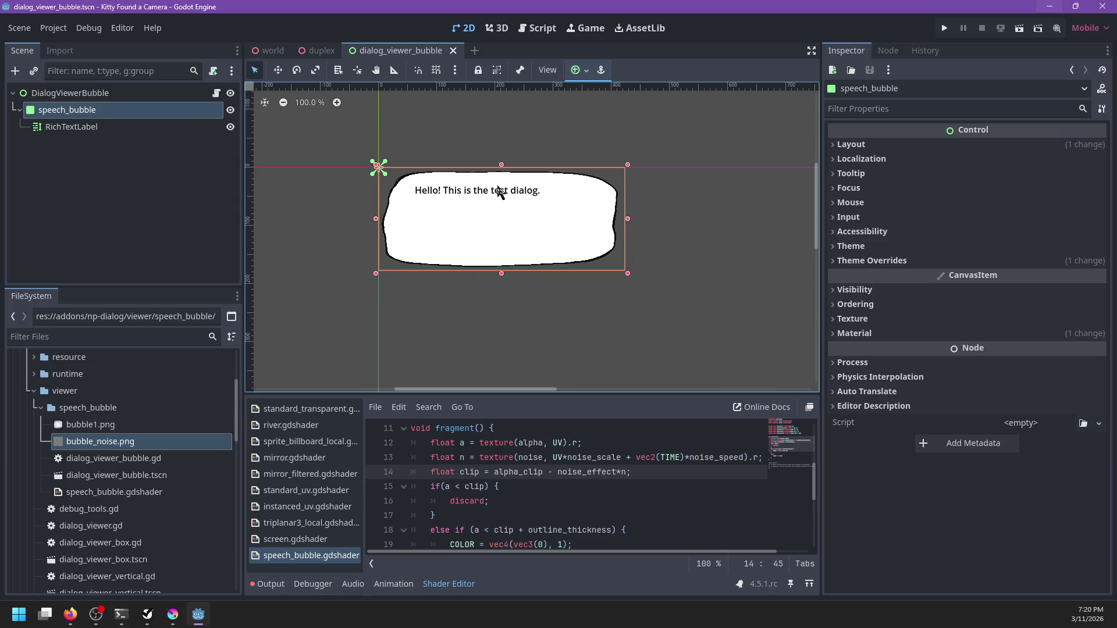
mouse_move(627, 274)
mouse_down()
mouse_move(549, 271)
mouse_move(651, 331)
mouse_move(521, 235)
mouse_move(490, 265)
mouse_move(536, 264)
mouse_move(598, 294)
mouse_move(593, 311)
mouse_move(673, 334)
mouse_move(618, 316)
mouse_up()
mouse_move(550, 321)
mouse_down()
mouse_move(506, 279)
mouse_move(569, 338)
mouse_move(464, 231)
mouse_move(426, 209)
mouse_move(561, 276)
mouse_move(573, 327)
mouse_move(483, 253)
mouse_move(611, 329)
mouse_move(547, 273)
mouse_move(488, 259)
mouse_move(650, 412)
mouse_move(557, 279)
mouse_up()
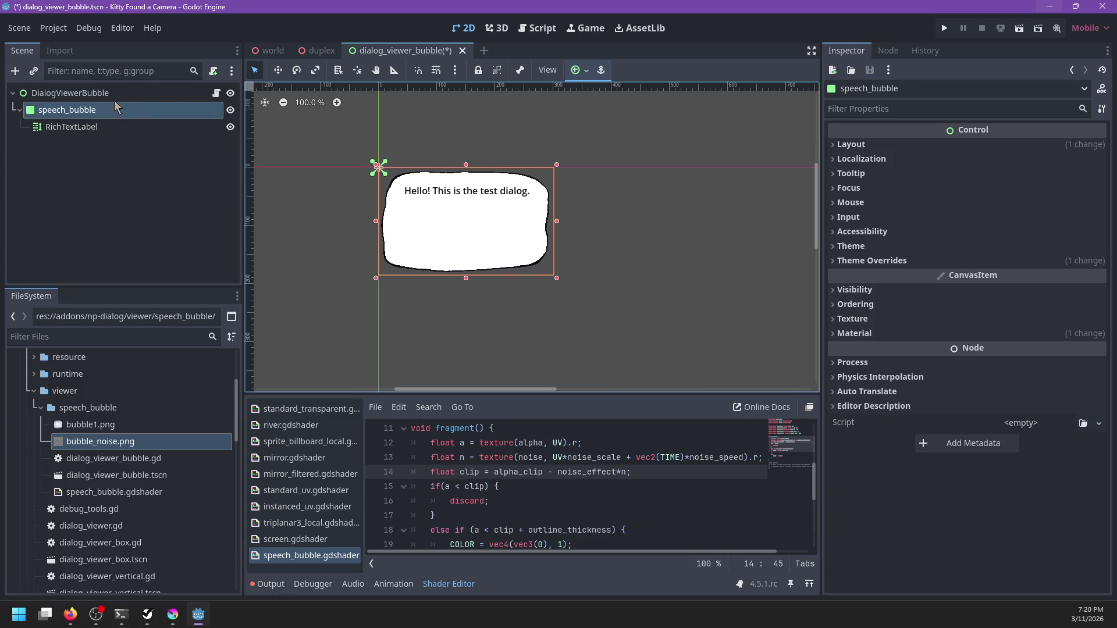
Inspect speech_bubble's ShaderMaterial shader parameters
click(99, 94)
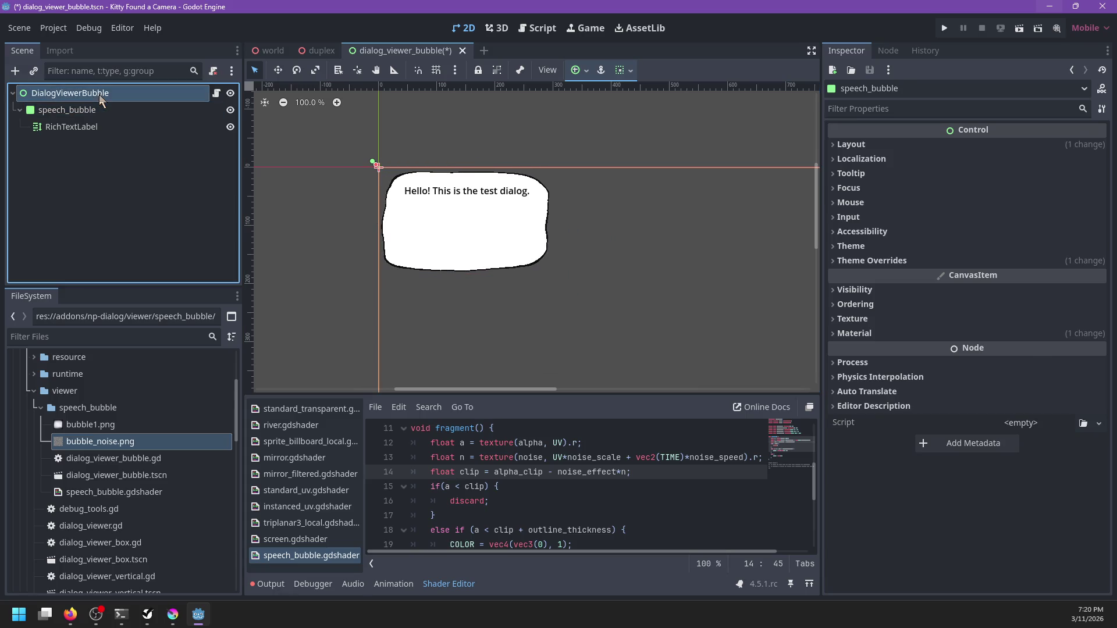
click(156, 109)
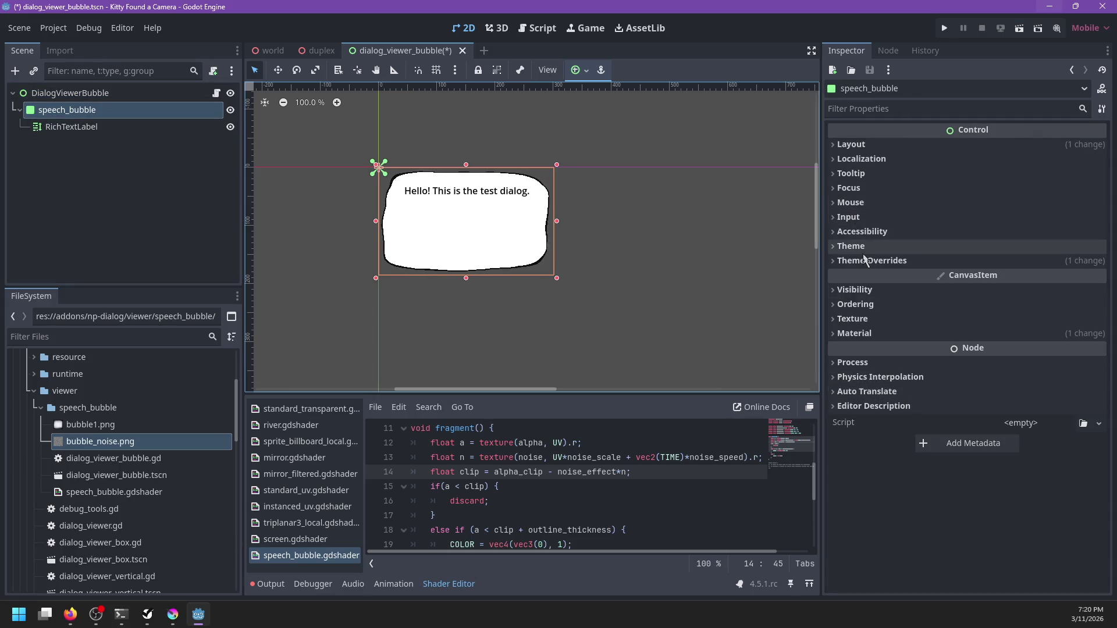
click(888, 334)
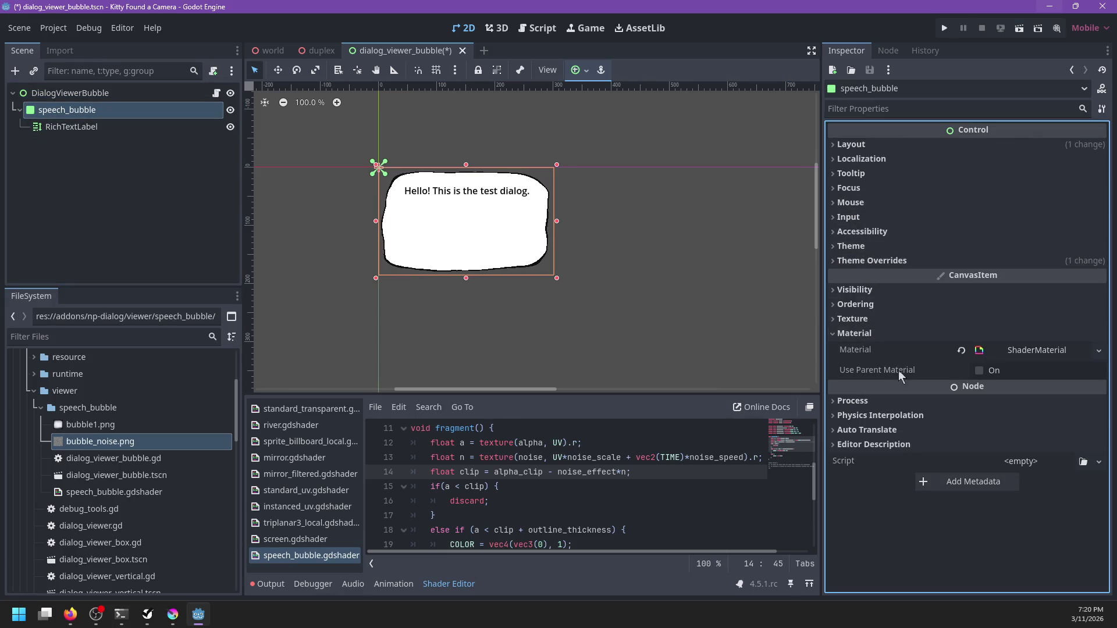
click(1030, 351)
scroll(977, 425, down, 3)
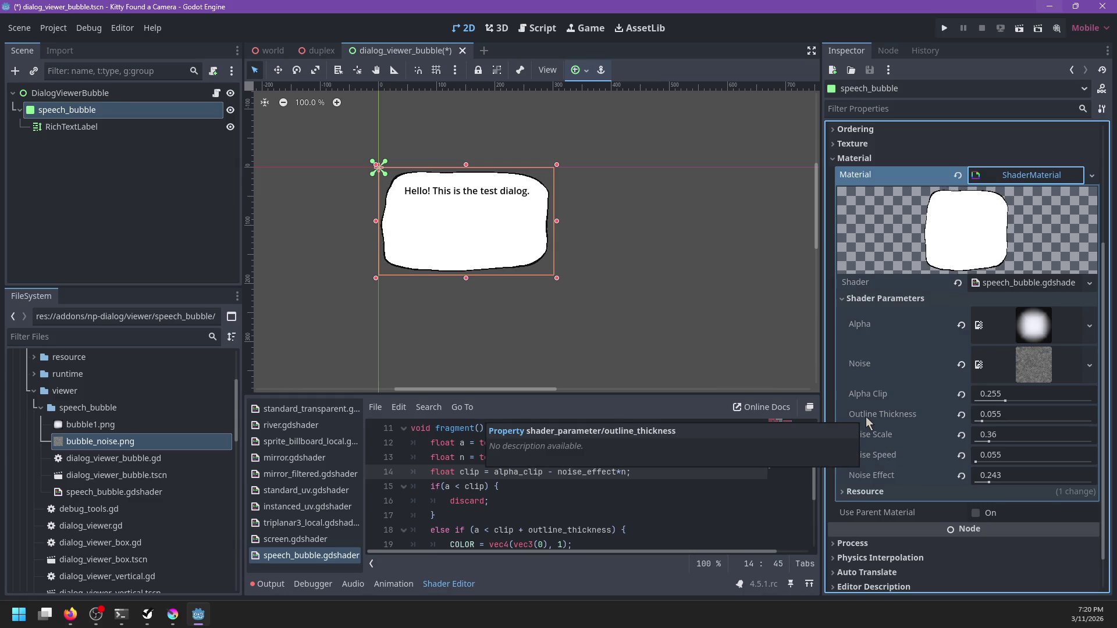
Shrink the bubble to a compact box with text on two lines, and save
drag(558, 278, 732, 405)
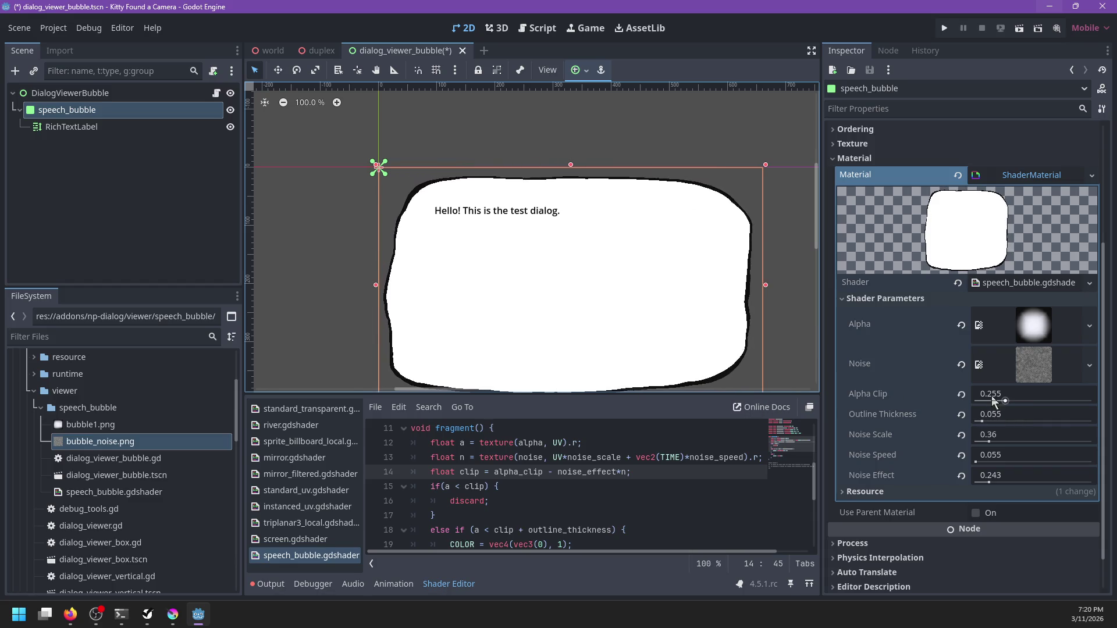
scroll(757, 351, down, 3)
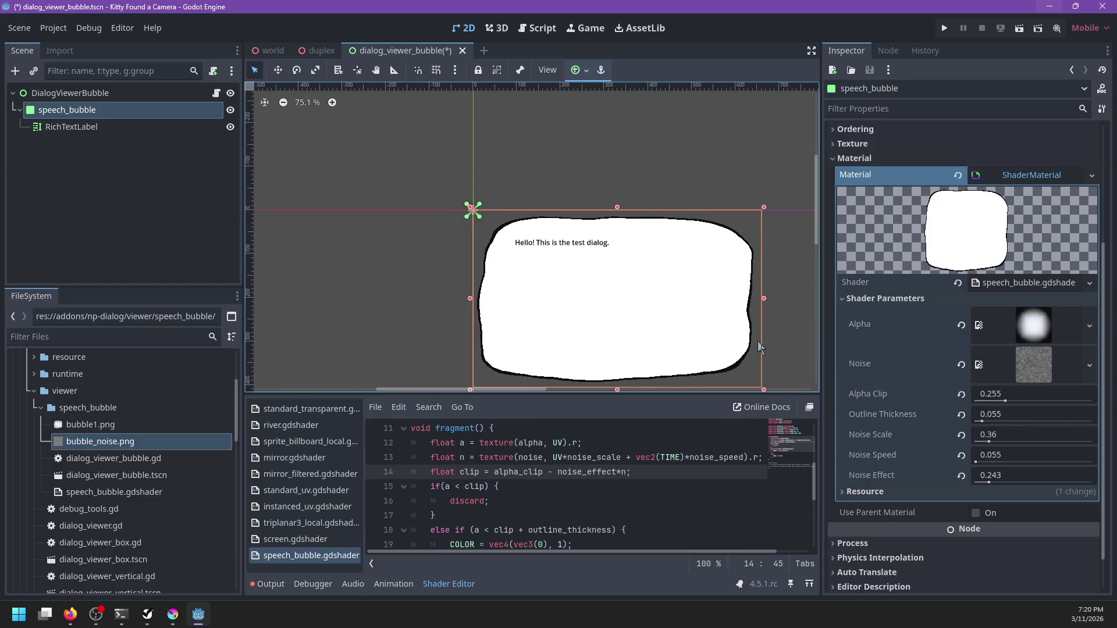
mouse_move(738, 354)
mouse_down()
mouse_move(591, 267)
mouse_move(592, 249)
mouse_up()
scroll(616, 285, up, 2)
key(ctrl+s)
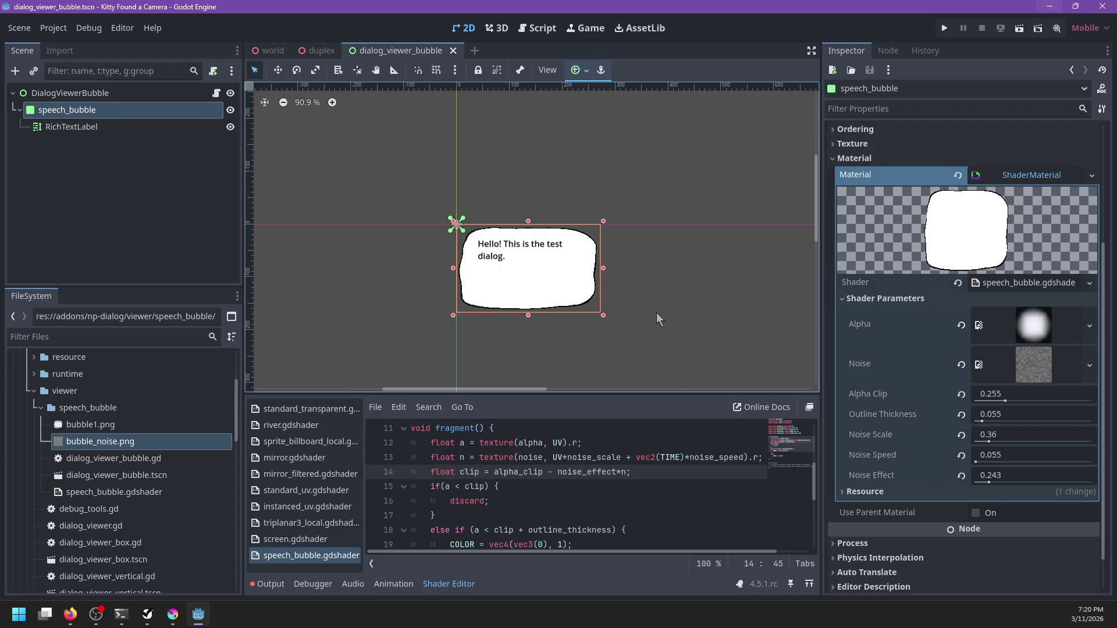
click(19, 110)
Duplicate speech_bubble and name the copy narration_bubble
click(68, 95)
click(73, 112)
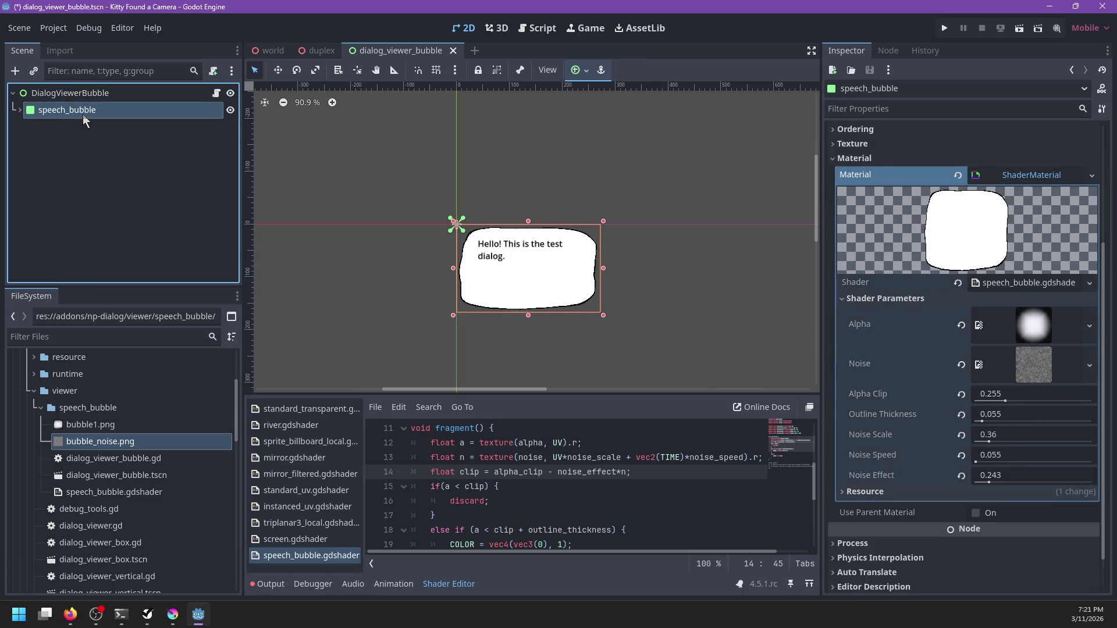
key(ctrl+d)
key(BackSpace)
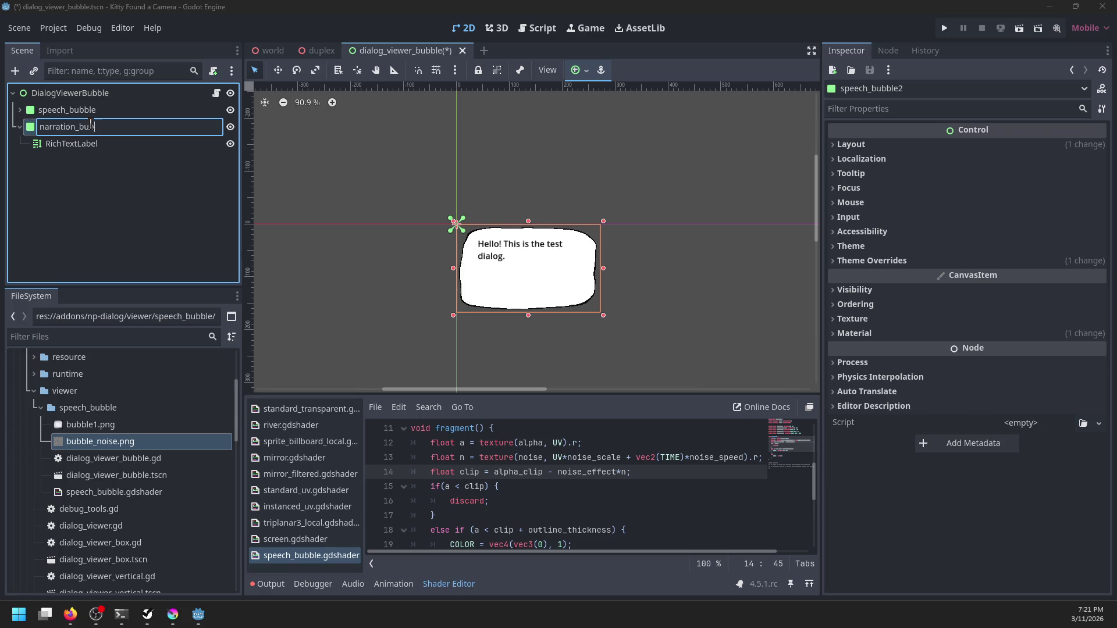
text(ble)
key(Return)
Duplicate narration_bubble and name the copy thought_bubble
key(ctrl+d)
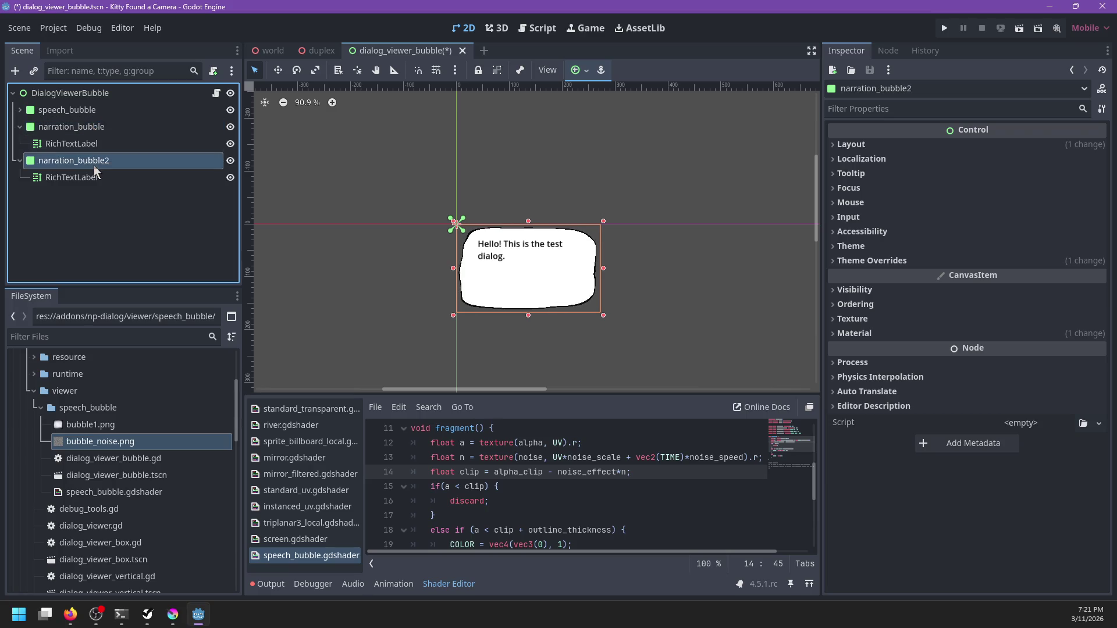
key(BackSpace)
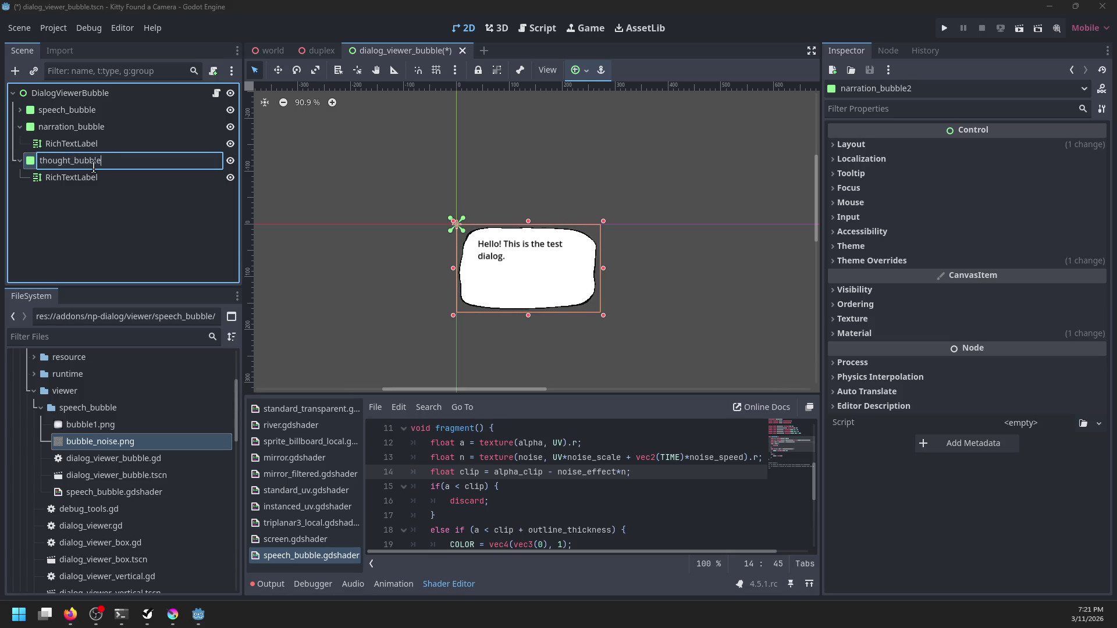
key(Return)
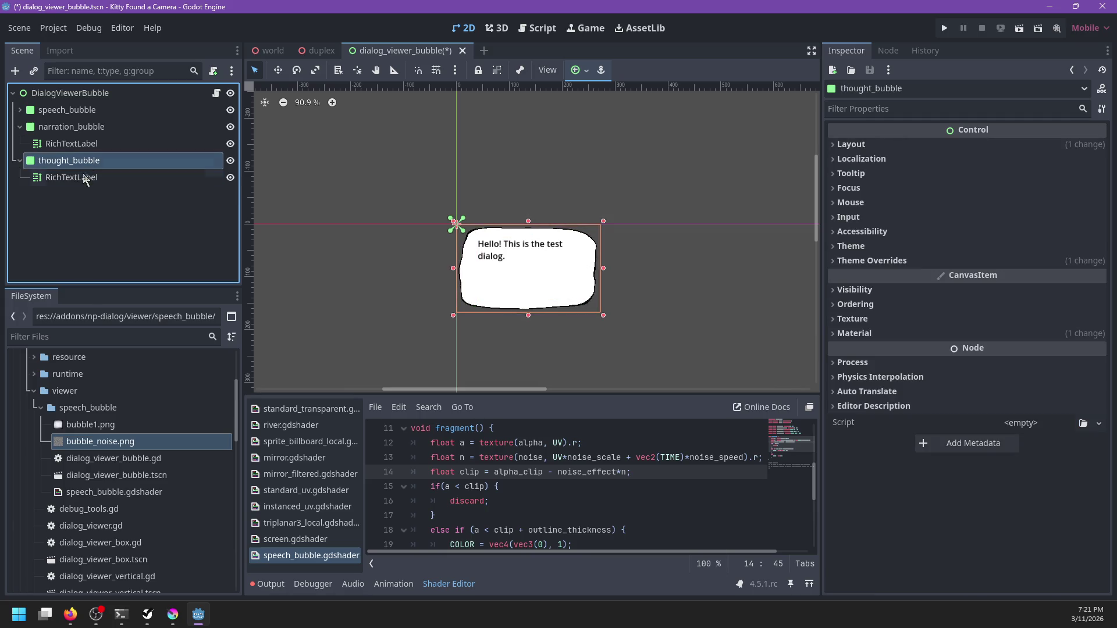
key(ctrl+a)
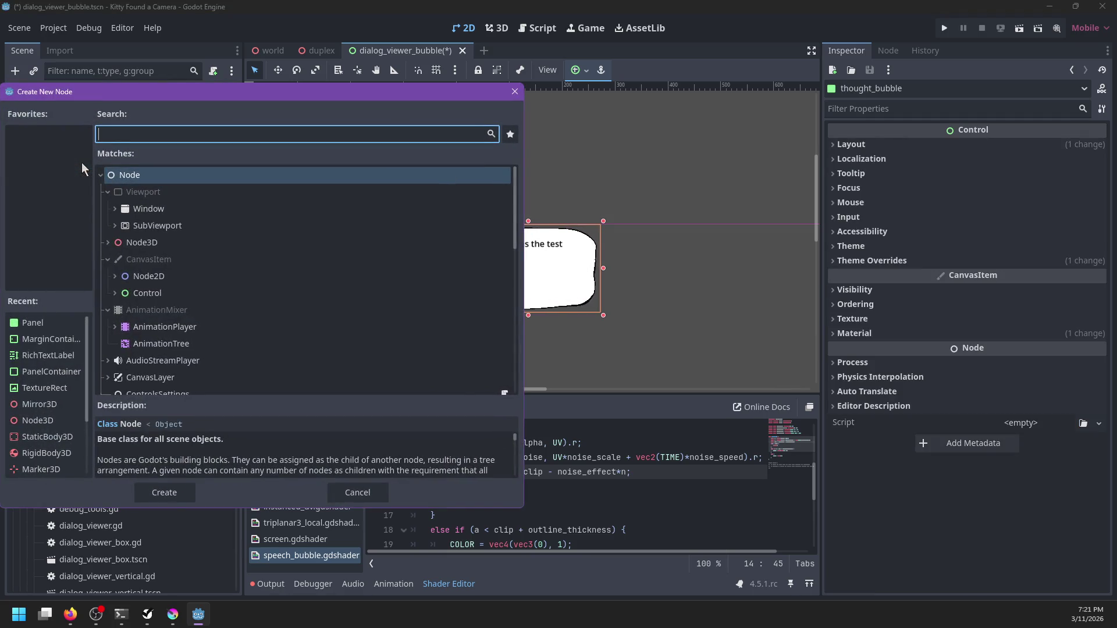
Add an HBoxContainer under thought_bubble, then delete it
text(HBox)
key(BackSpace)
key(BackSpace)
key(BackSpace)
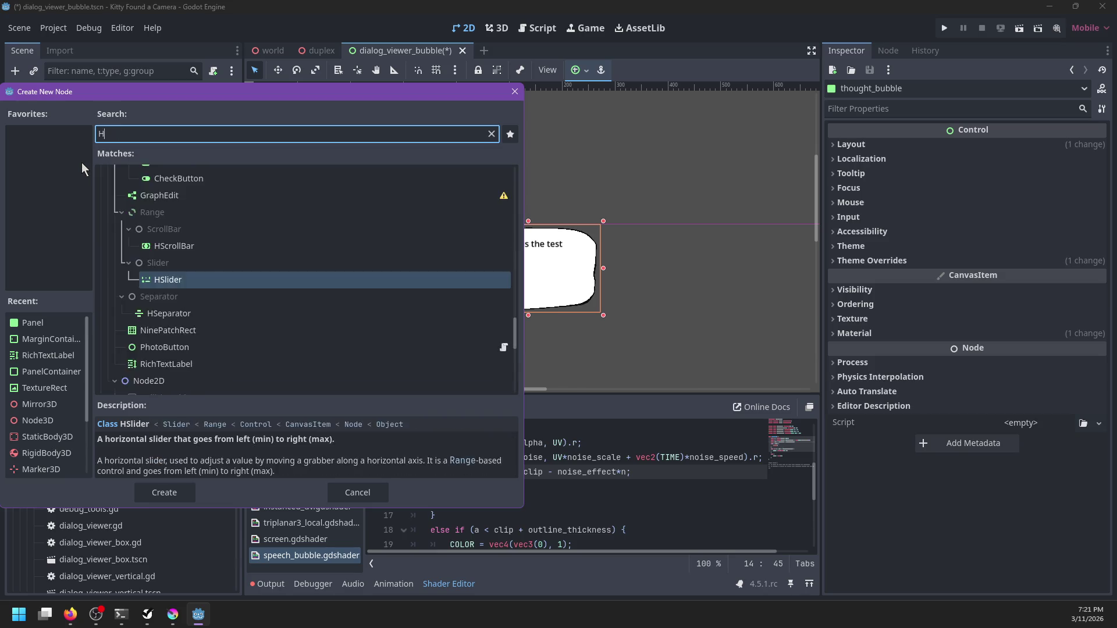
text(Box)
key(Return)
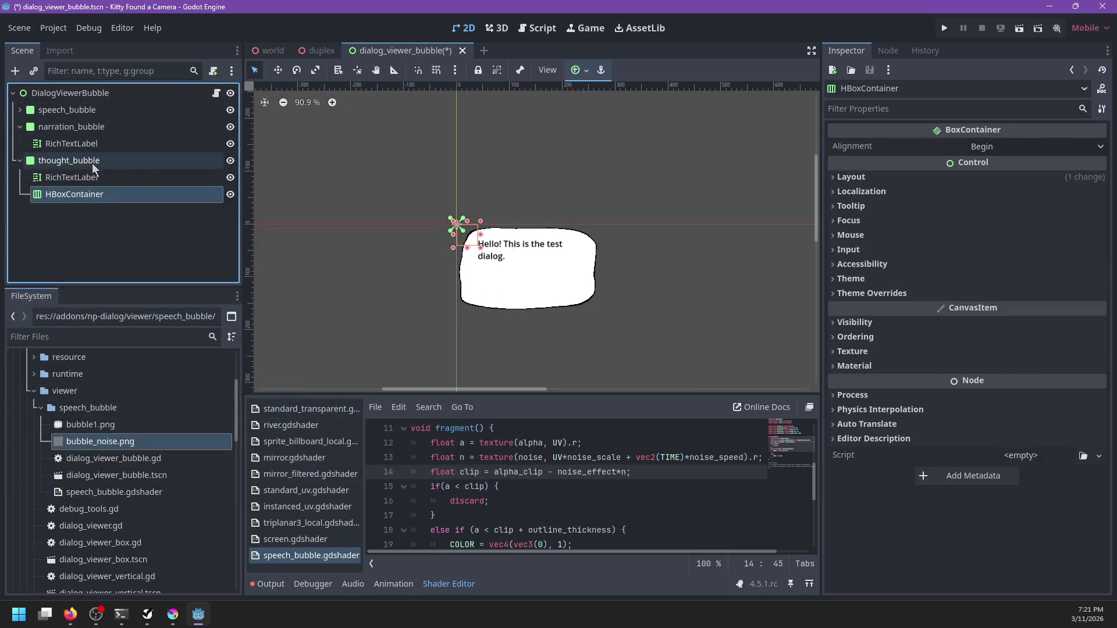
key(Delete)
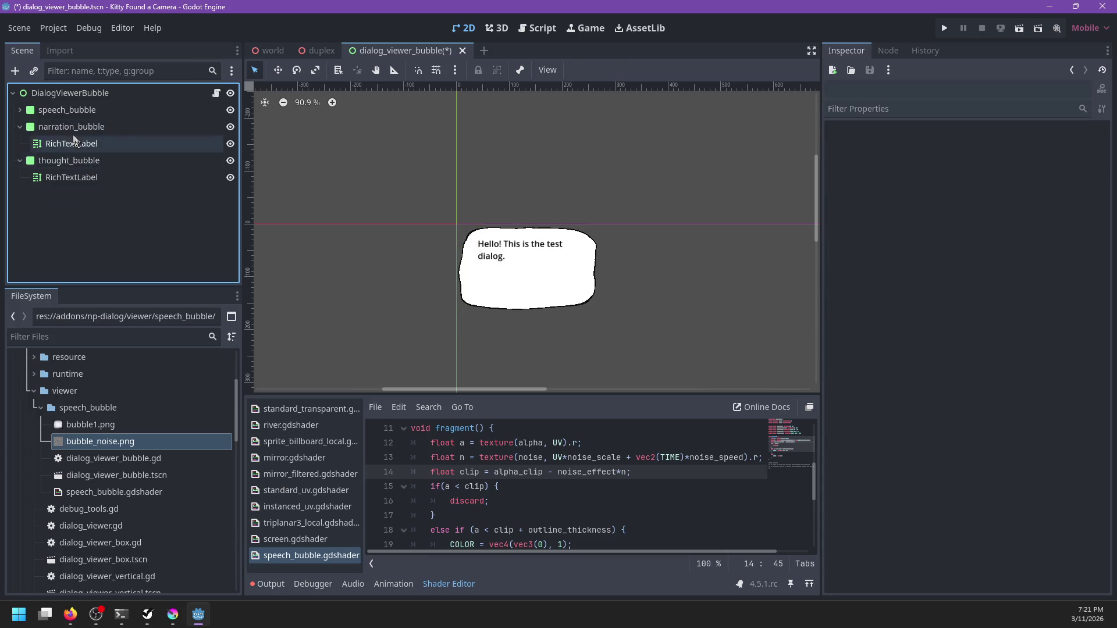
Add a VBoxContainer child to speech_bubble and place it above the RichTextLabel
click(72, 110)
click(41, 155)
click(23, 110)
click(19, 111)
click(64, 125)
click(76, 112)
key(ctrl+a)
text(VBox)
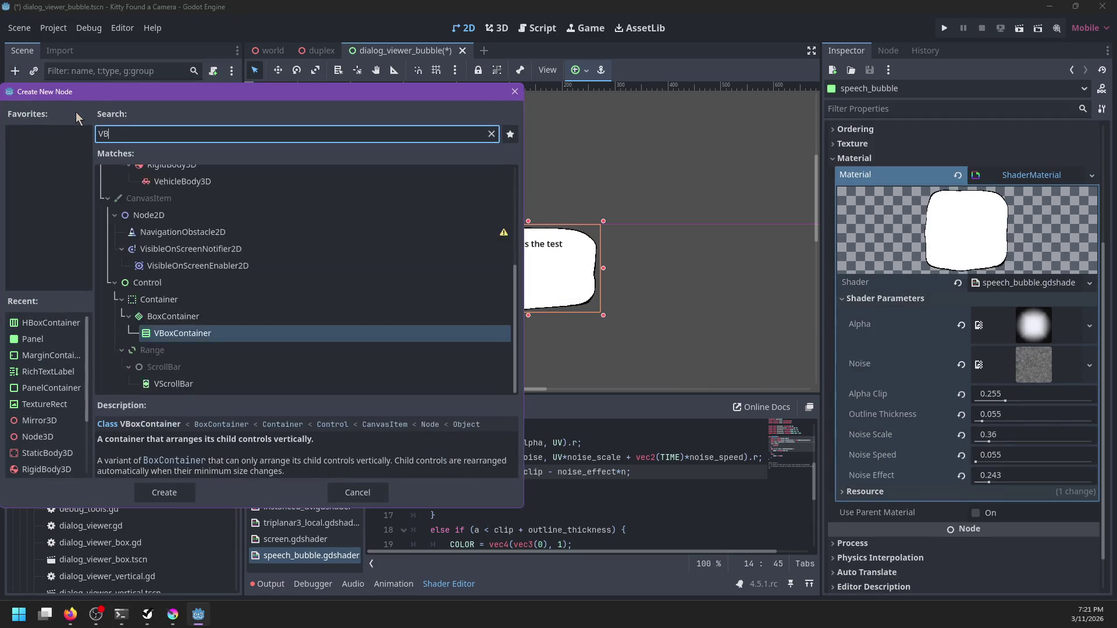
key(Return)
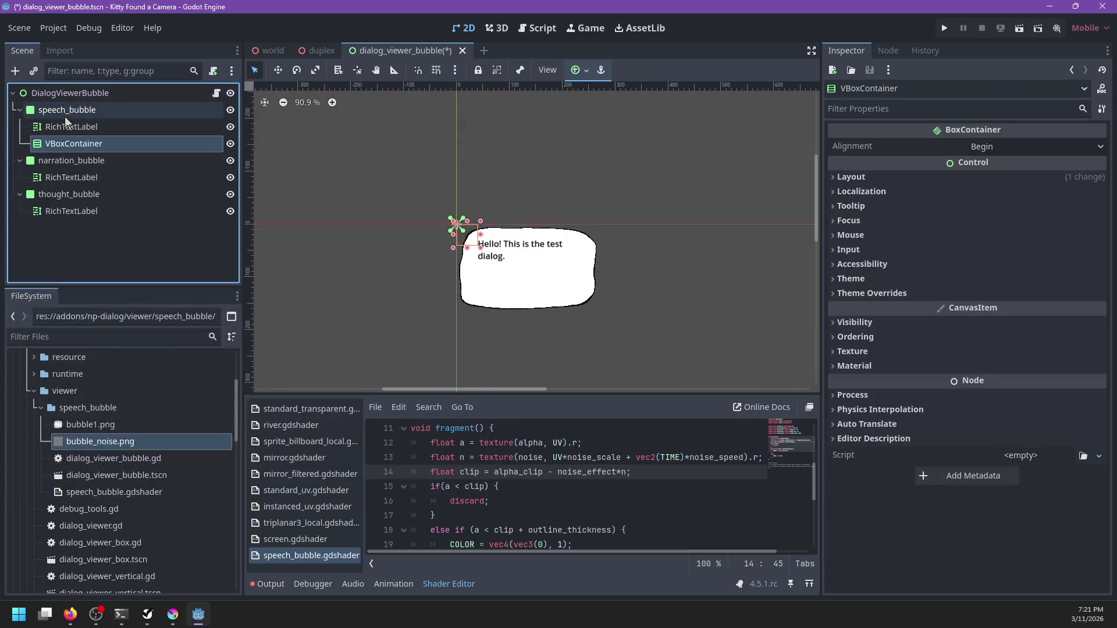
drag(72, 144, 72, 124)
click(75, 143)
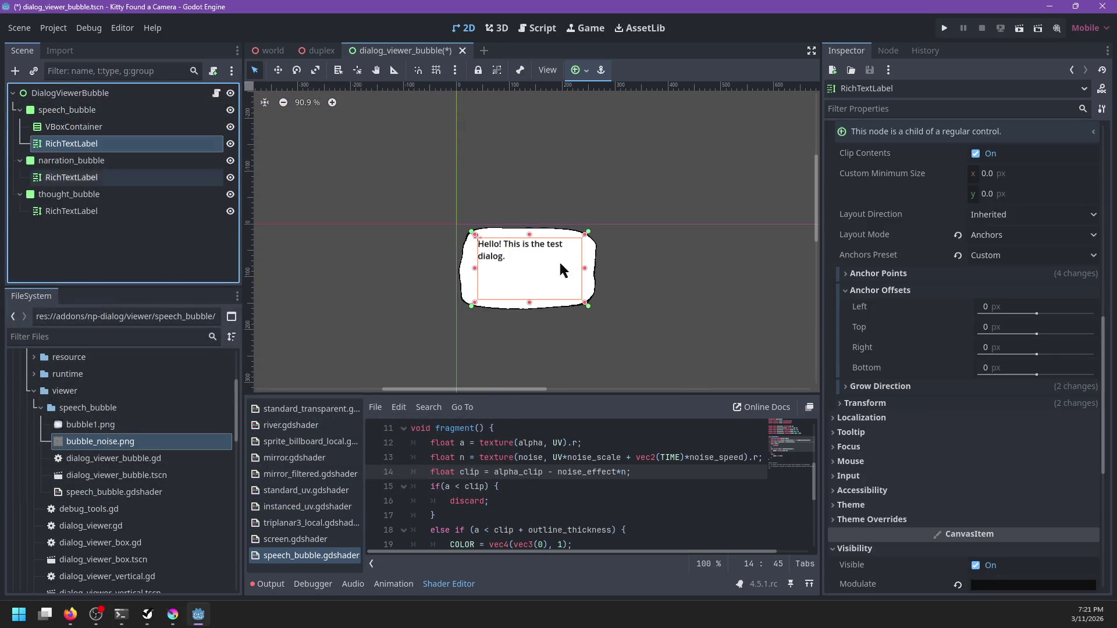
click(886, 291)
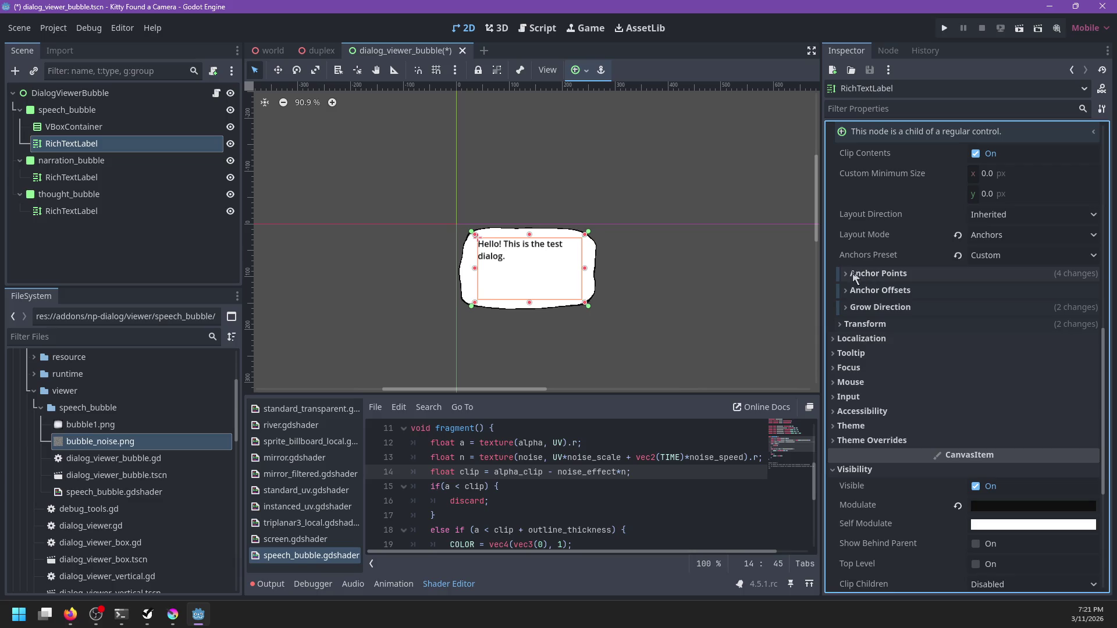
Apply the Full Rect anchor preset to the RichTextLabel so it fills the bubble
click(879, 275)
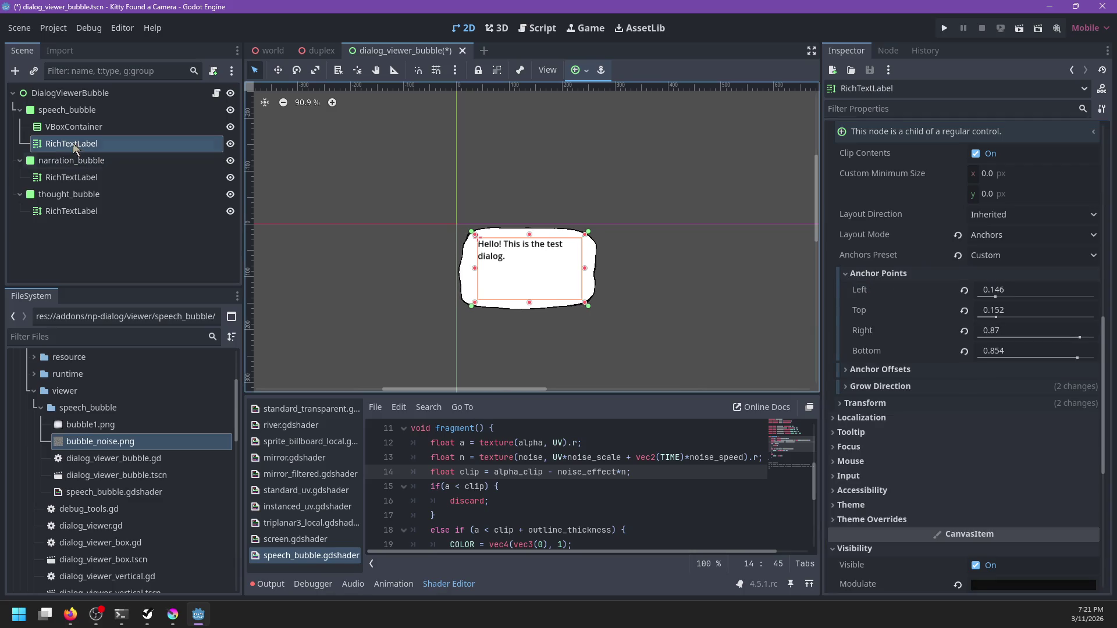
drag(73, 132, 92, 145)
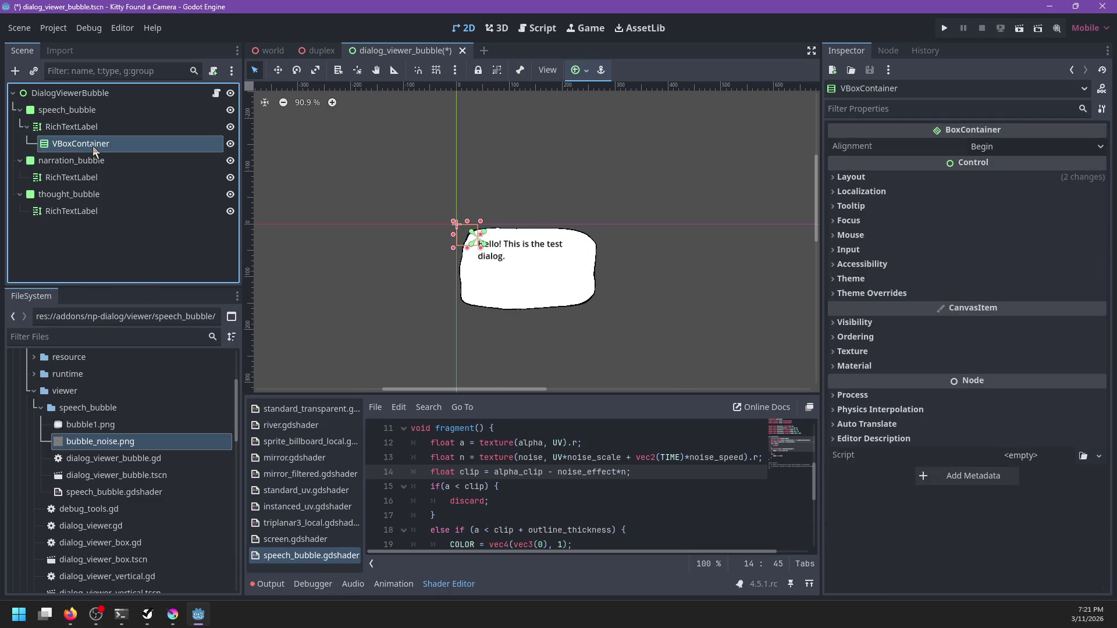
click(117, 127)
click(585, 71)
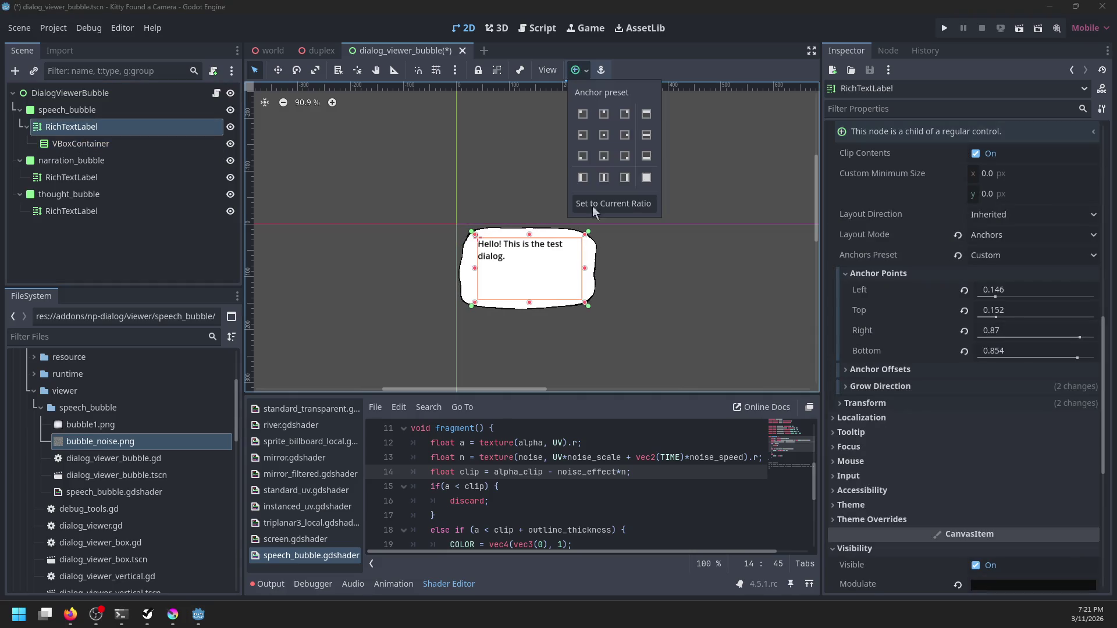
click(646, 177)
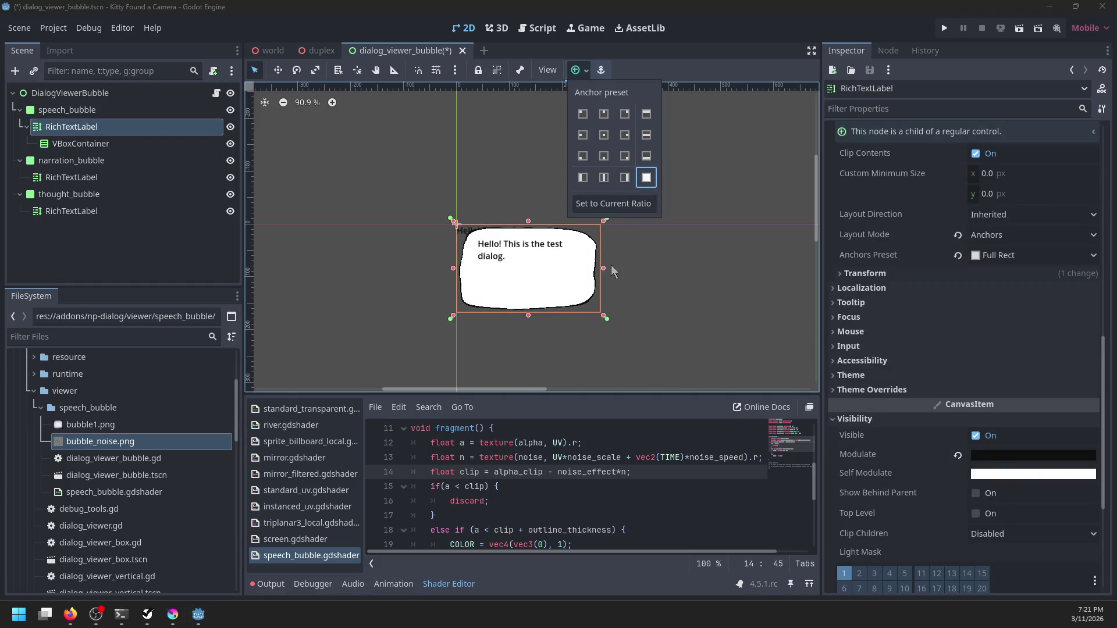
click(83, 148)
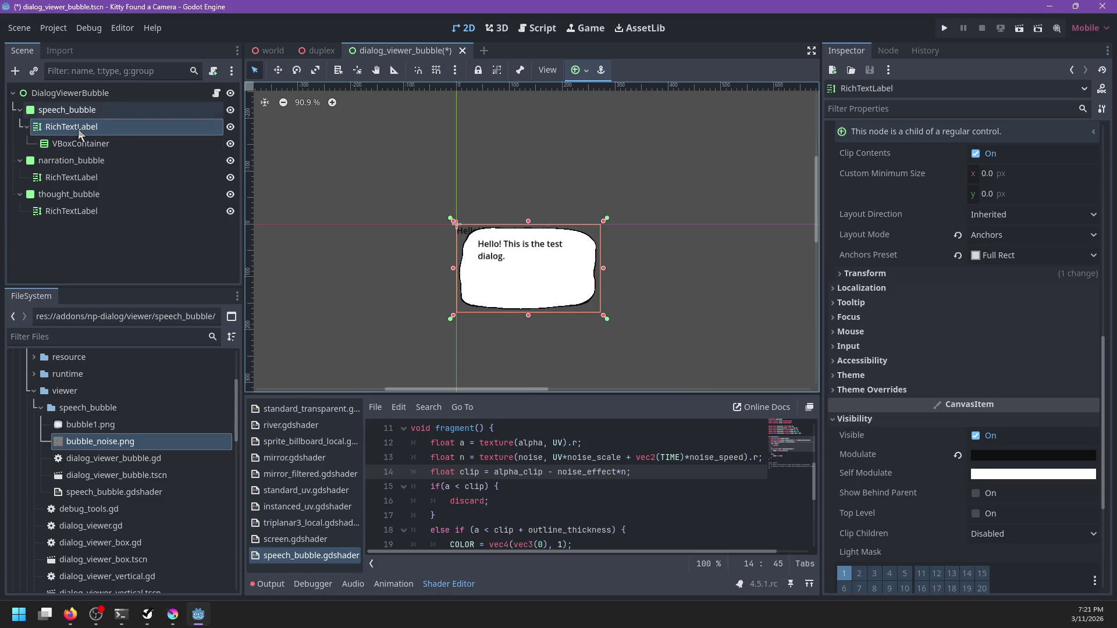
Undo the accidental nesting and place the RichTextLabel inside the VBoxContainer
click(81, 144)
key(ctrl+z)
drag(71, 127, 73, 144)
Delete the narration_bubble and thought_bubble nodes
click(83, 164)
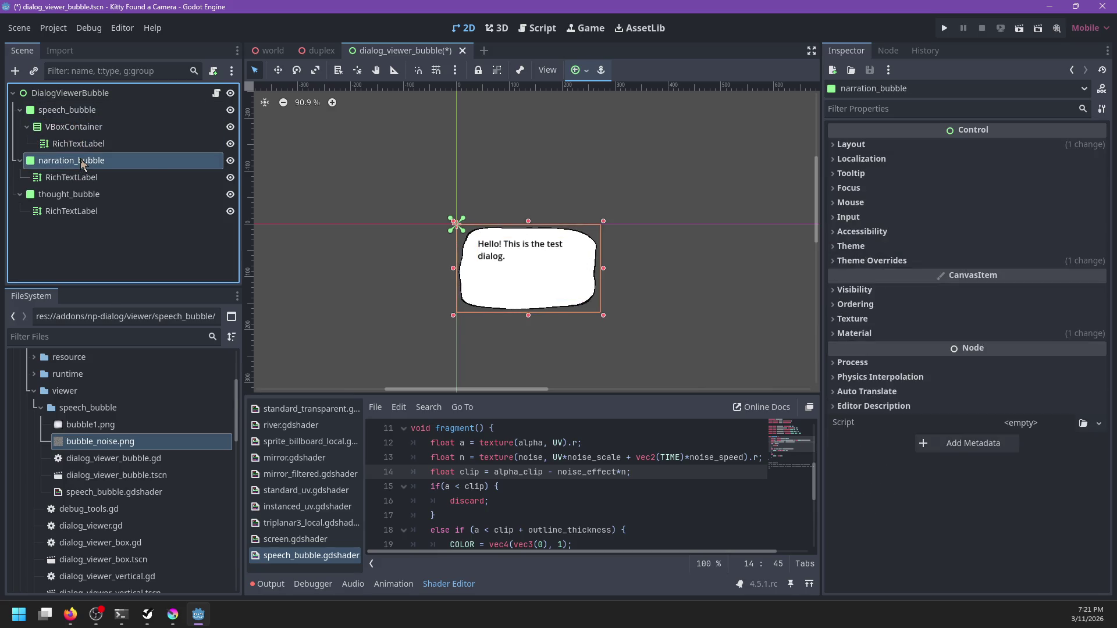
key(Delete)
key(Return)
click(60, 163)
key(Delete)
key(Return)
Set the VBoxContainer's anchor preset to Full Rect over the speech bubble
click(75, 129)
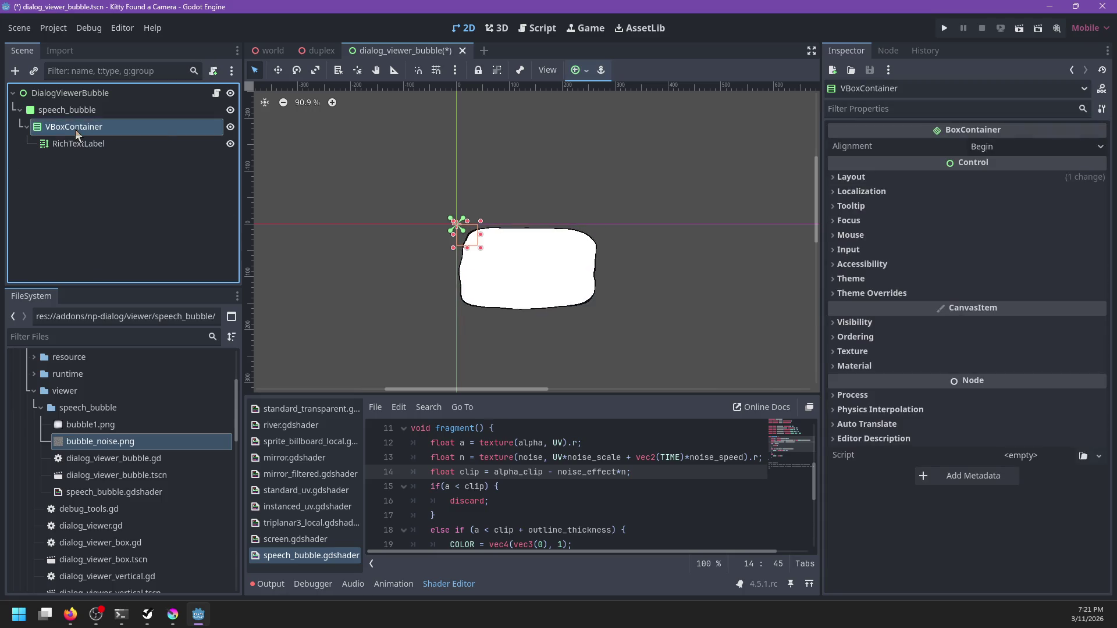
click(586, 71)
click(646, 178)
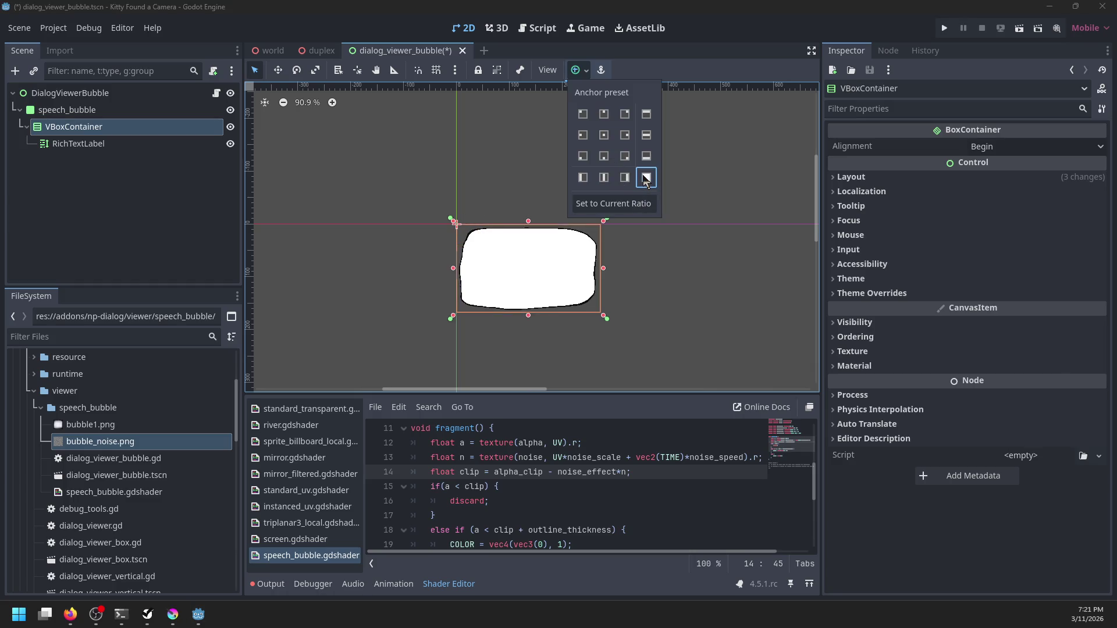
click(61, 144)
Turn on Vertical Expand in the RichTextLabel's container sizing
click(68, 142)
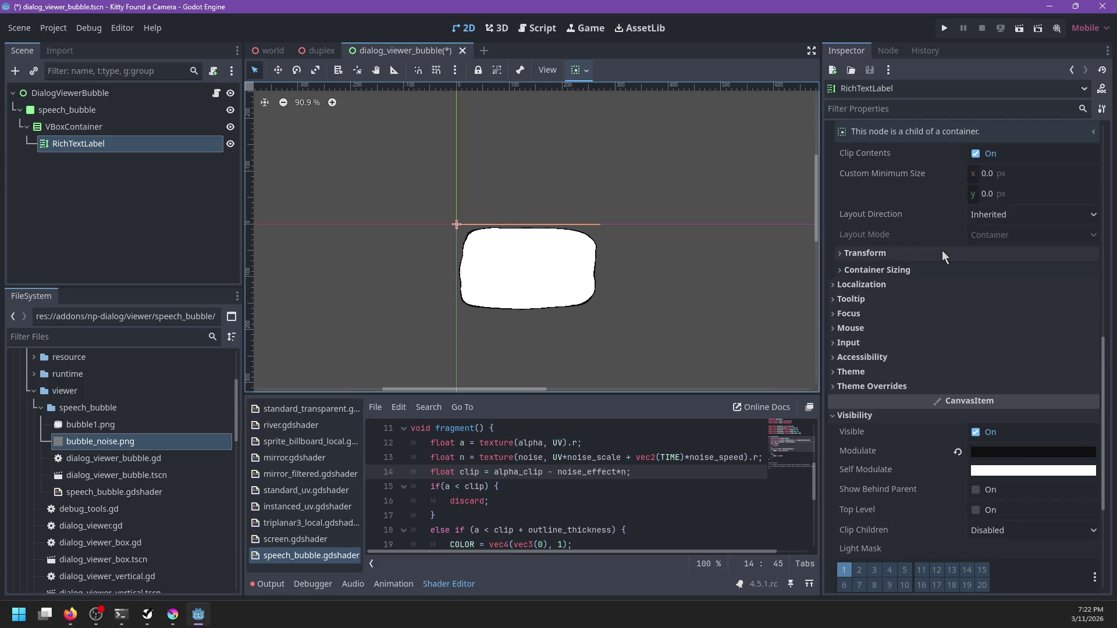
double_click(871, 270)
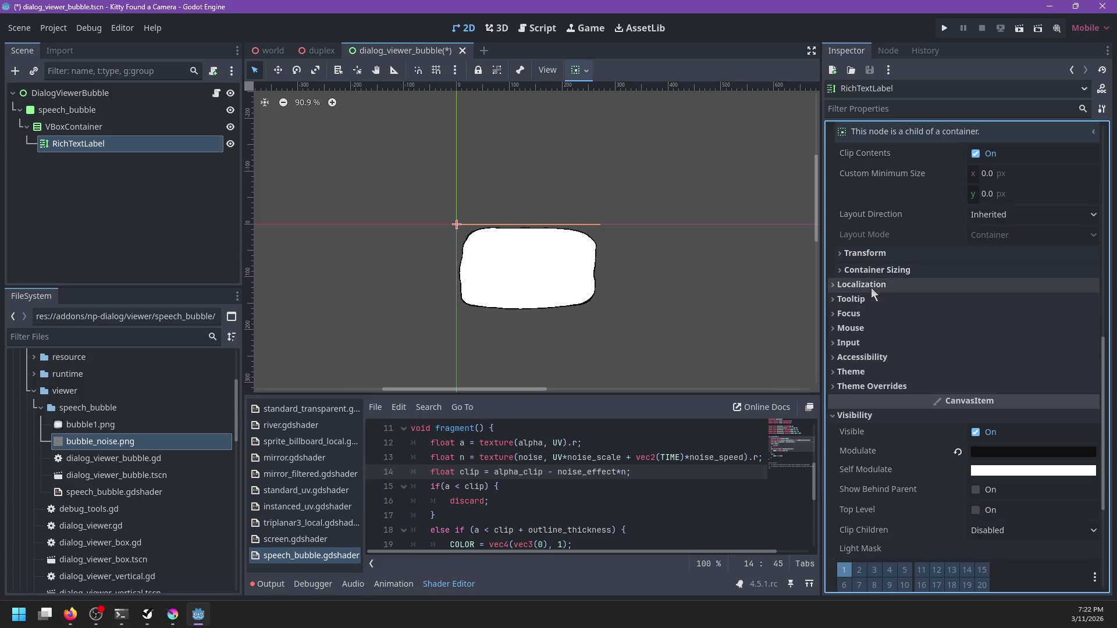
click(871, 271)
click(980, 328)
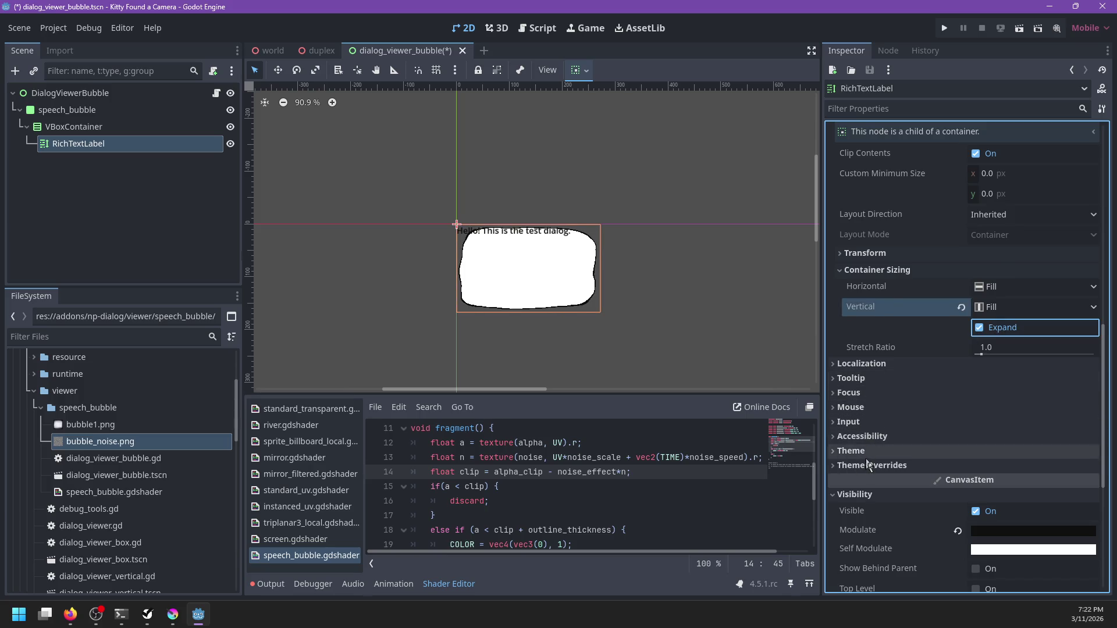
Drag the VBoxContainer's anchor handles inward from the bubble edges
click(117, 132)
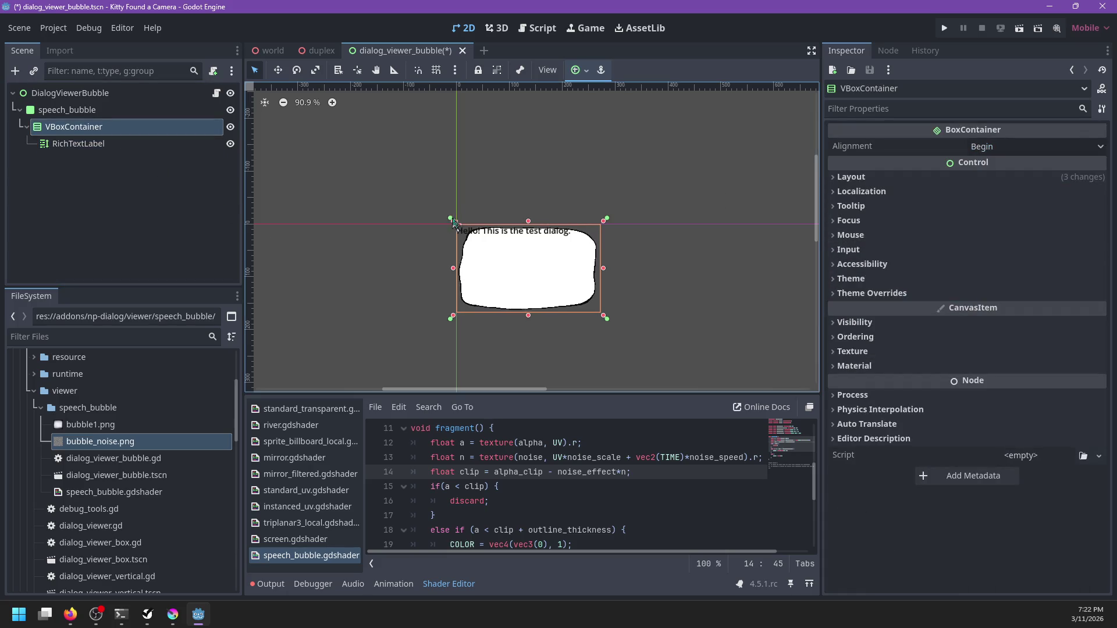
drag(607, 317, 587, 306)
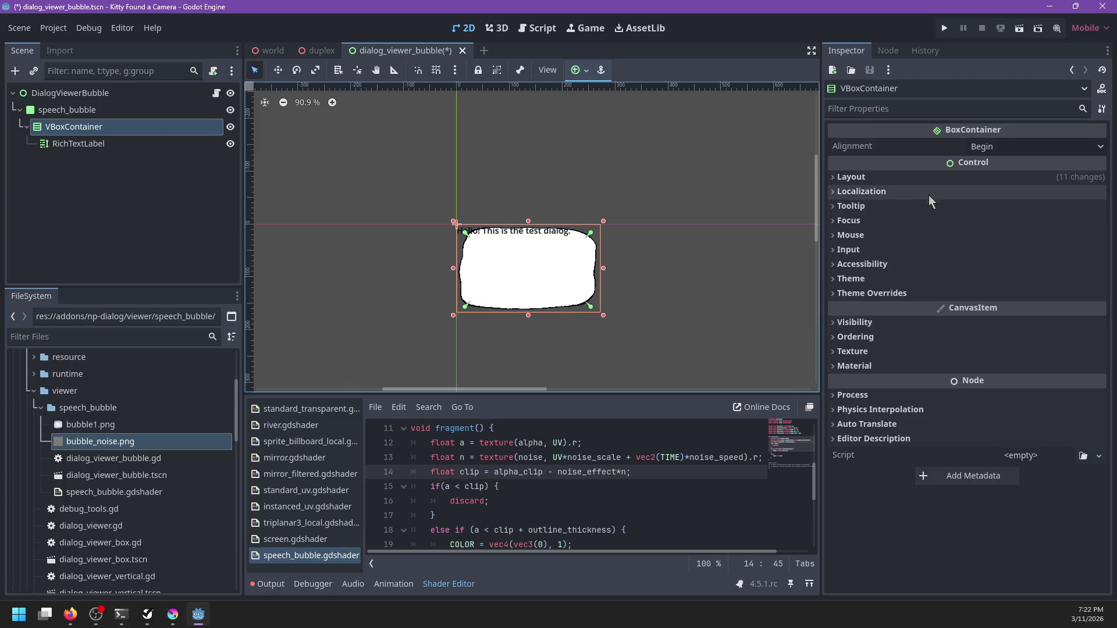
click(876, 292)
Reset the VBoxContainer's Left, Top, Right and Bottom anchor offsets to 0
click(876, 293)
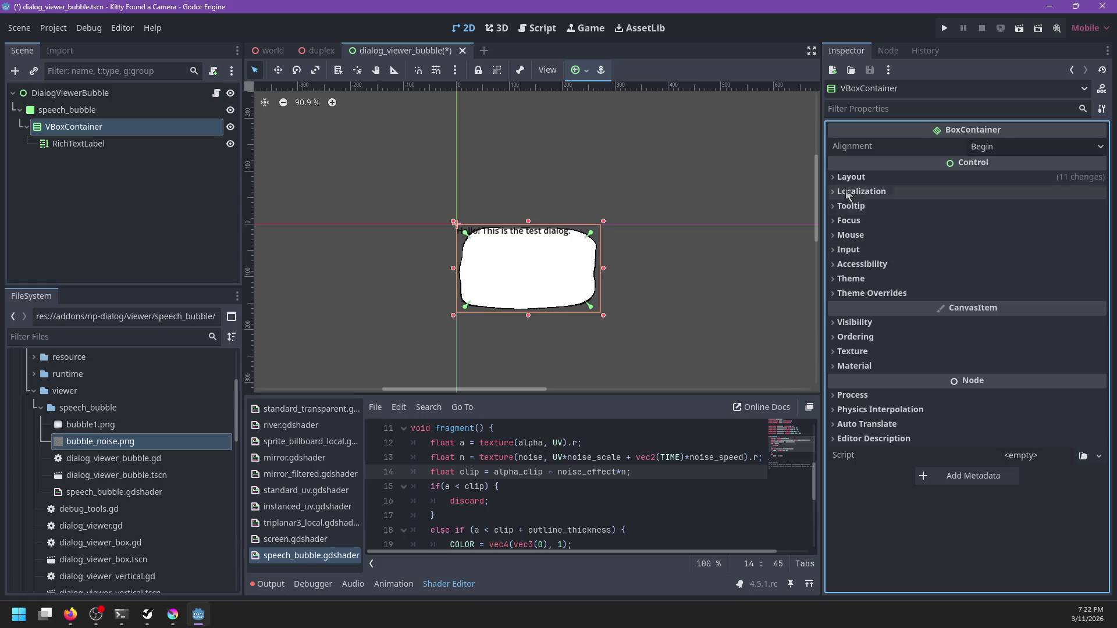
click(871, 177)
click(870, 356)
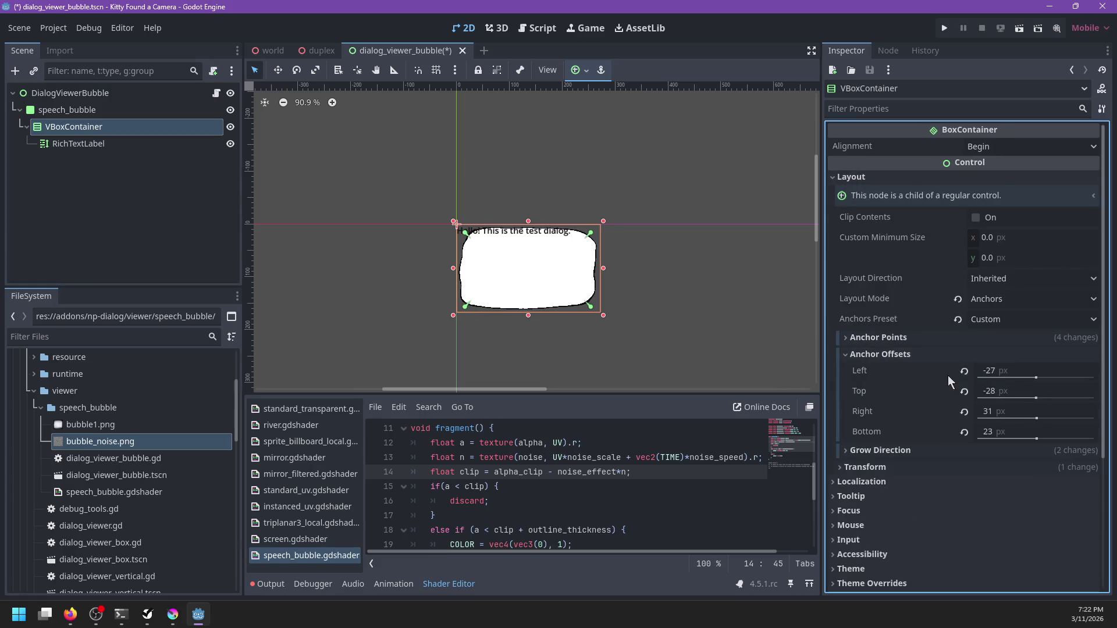
click(964, 371)
click(964, 391)
click(964, 411)
click(964, 431)
Extend the VBoxContainer's bottom edge 41 px below the bubble
scroll(604, 314, up, 1)
scroll(535, 279, up, 3)
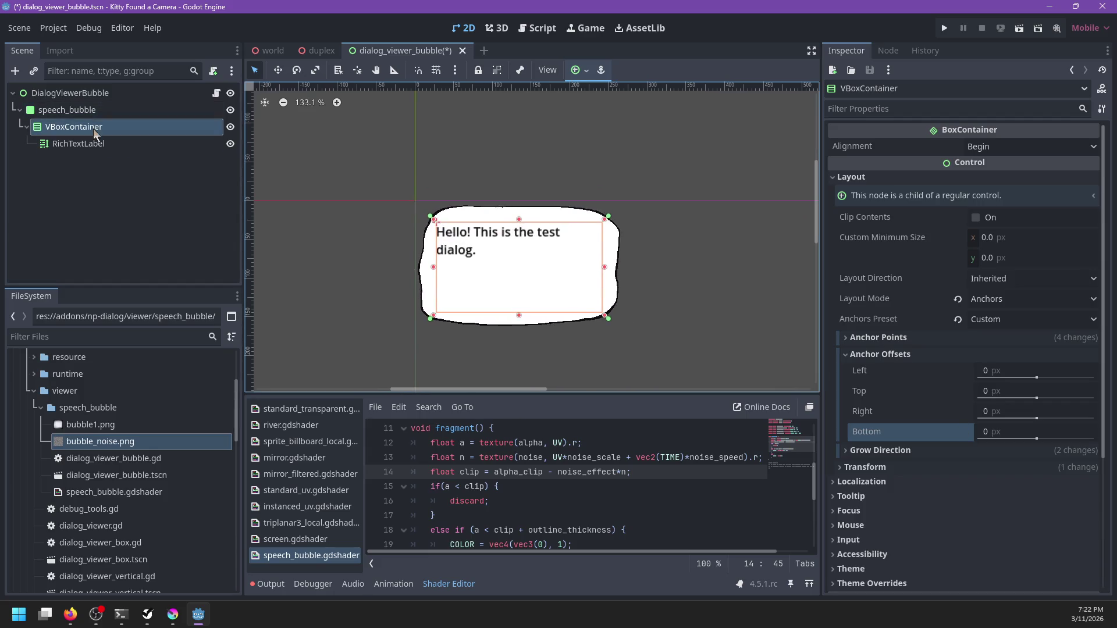
click(100, 147)
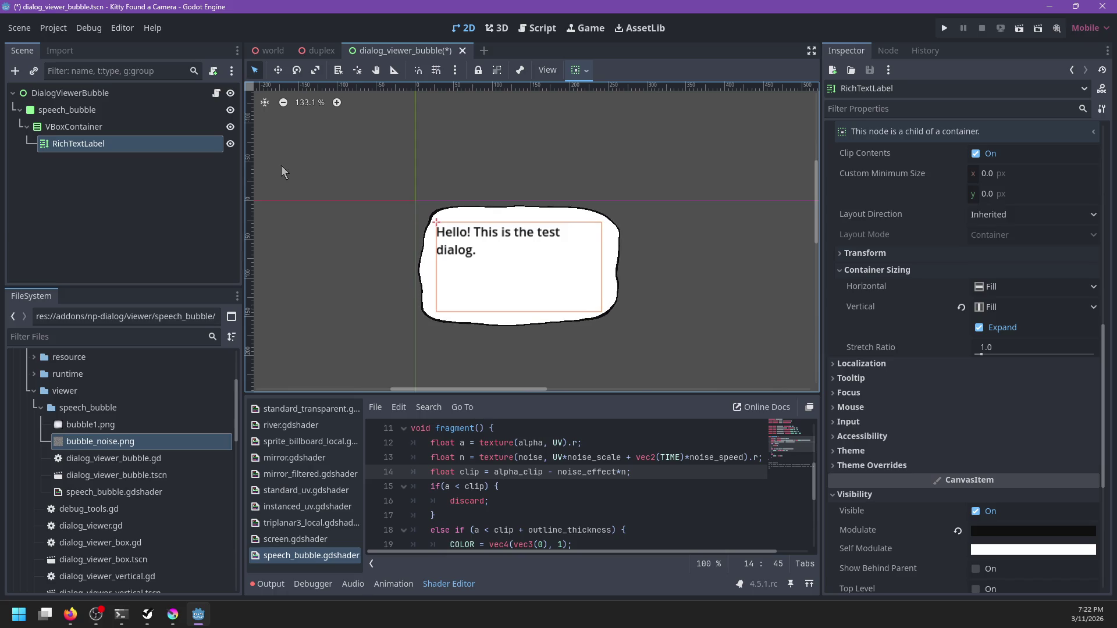
click(87, 132)
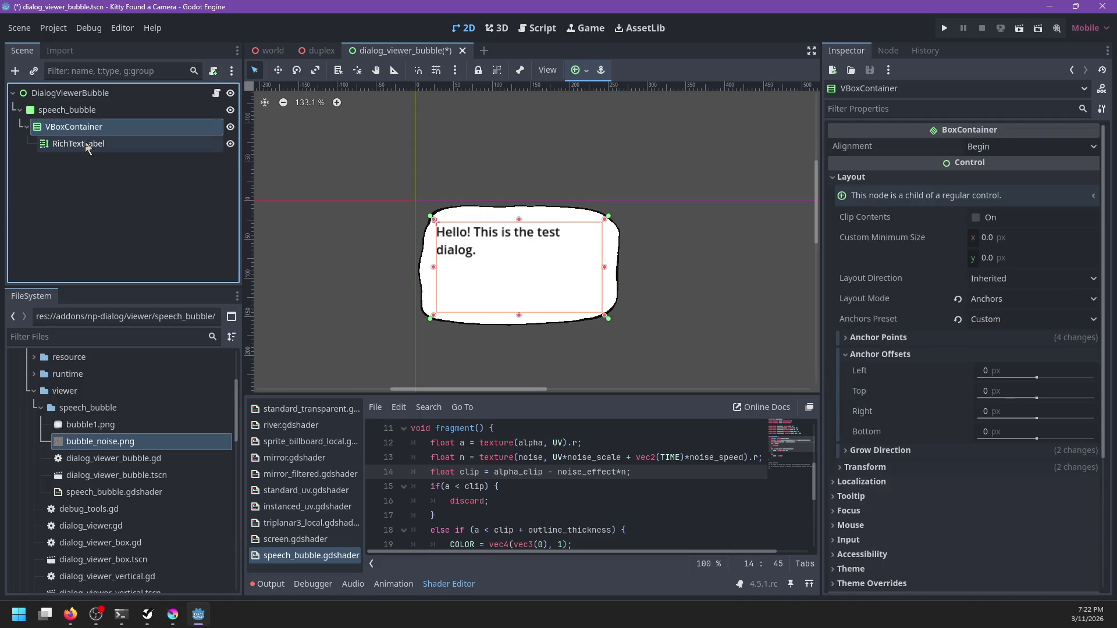
drag(519, 316, 519, 344)
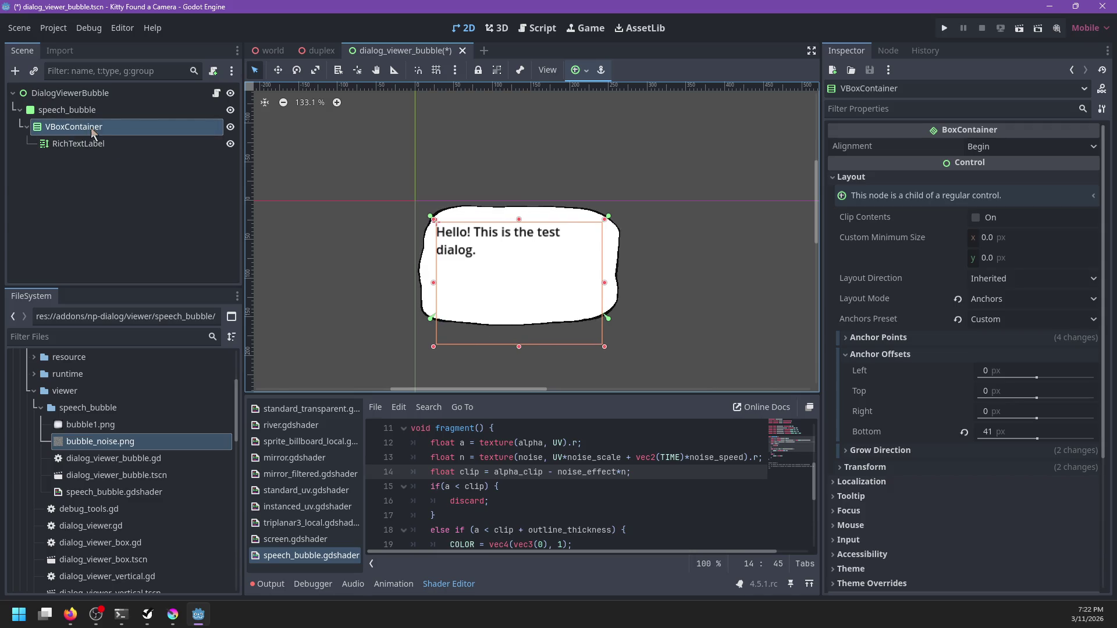
click(106, 336)
Filter files for 'prompt' and add the input_prompt scene under the VBoxContainer
text(prompt)
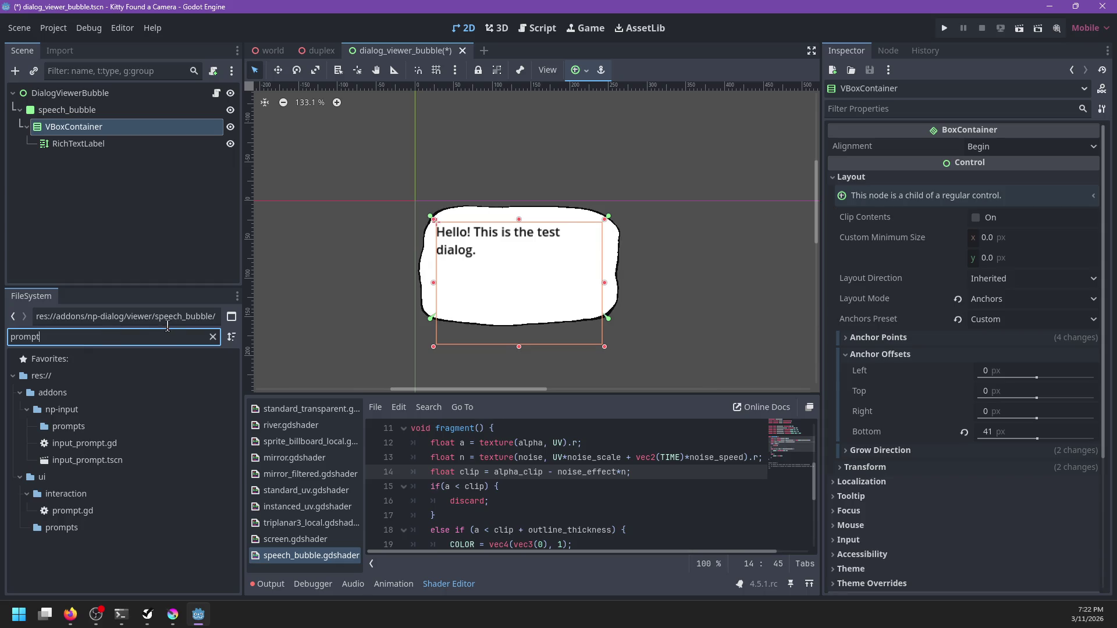
mouse_move(87, 460)
mouse_down()
mouse_move(122, 143)
mouse_move(102, 135)
mouse_up()
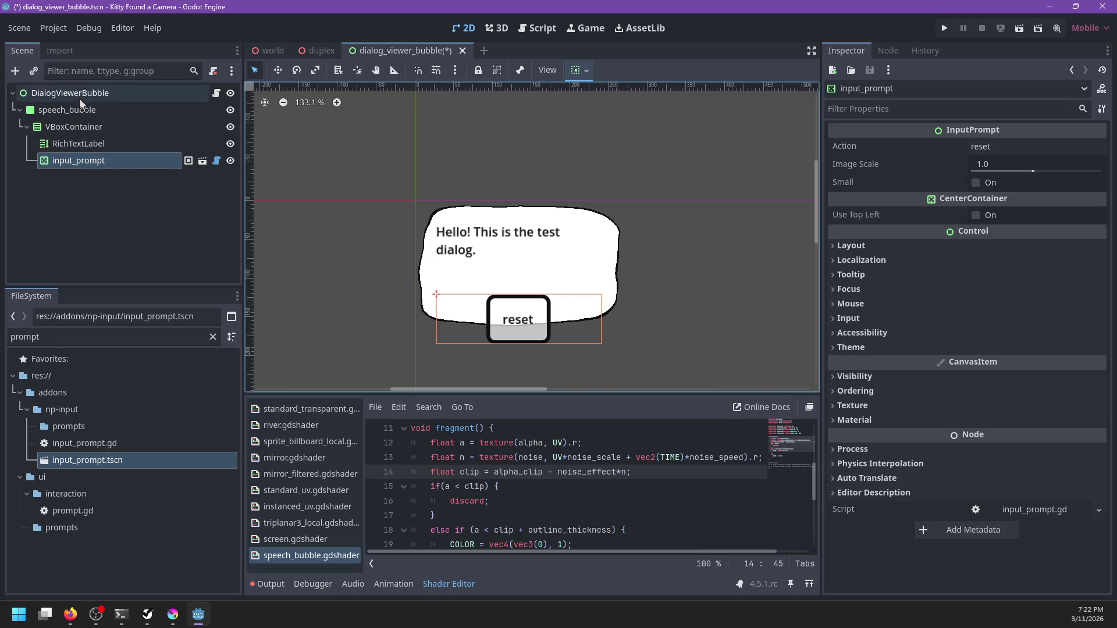
click(213, 336)
Move addons/np-dialog/viewer/speech_bubble into the ui/diagetic folder
scroll(155, 386, up, 5)
click(35, 511)
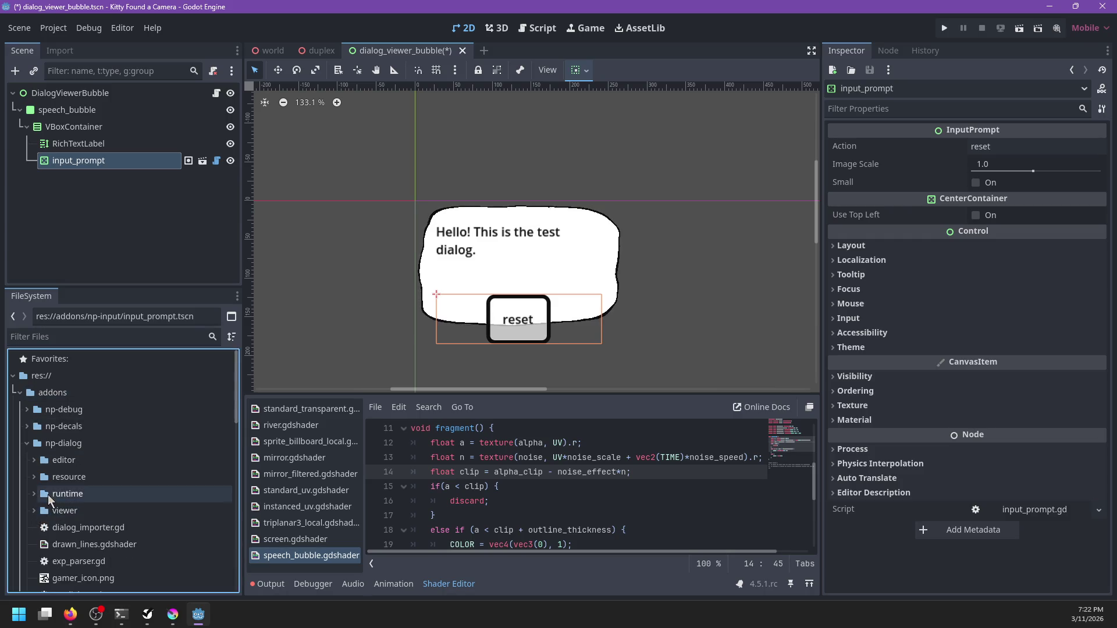
click(34, 511)
click(77, 528)
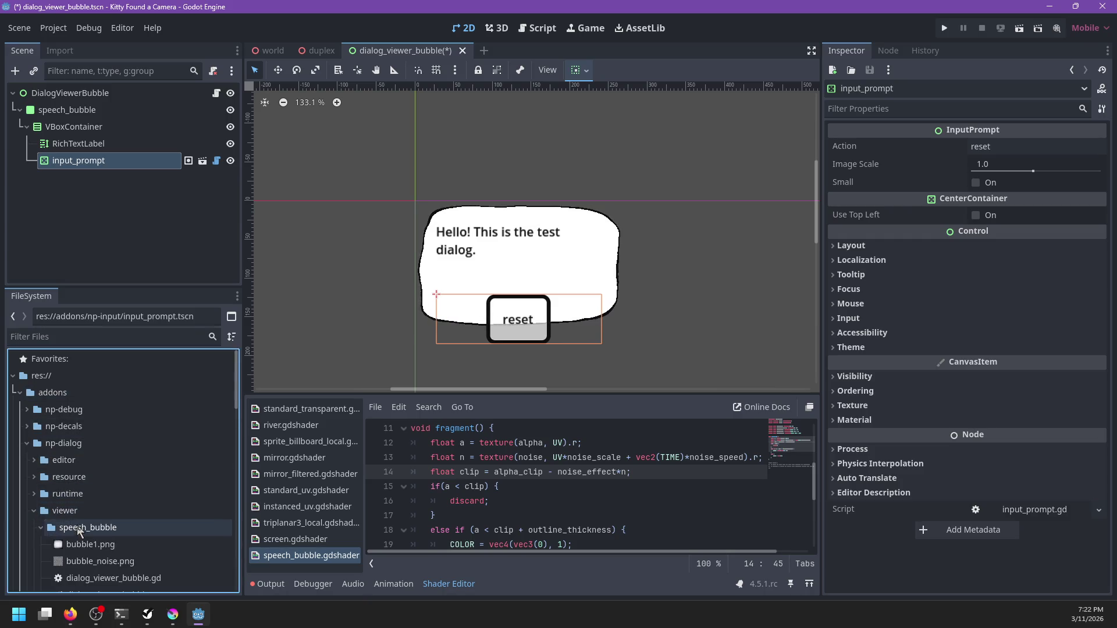
scroll(92, 504, down, 3)
scroll(93, 494, down, 10)
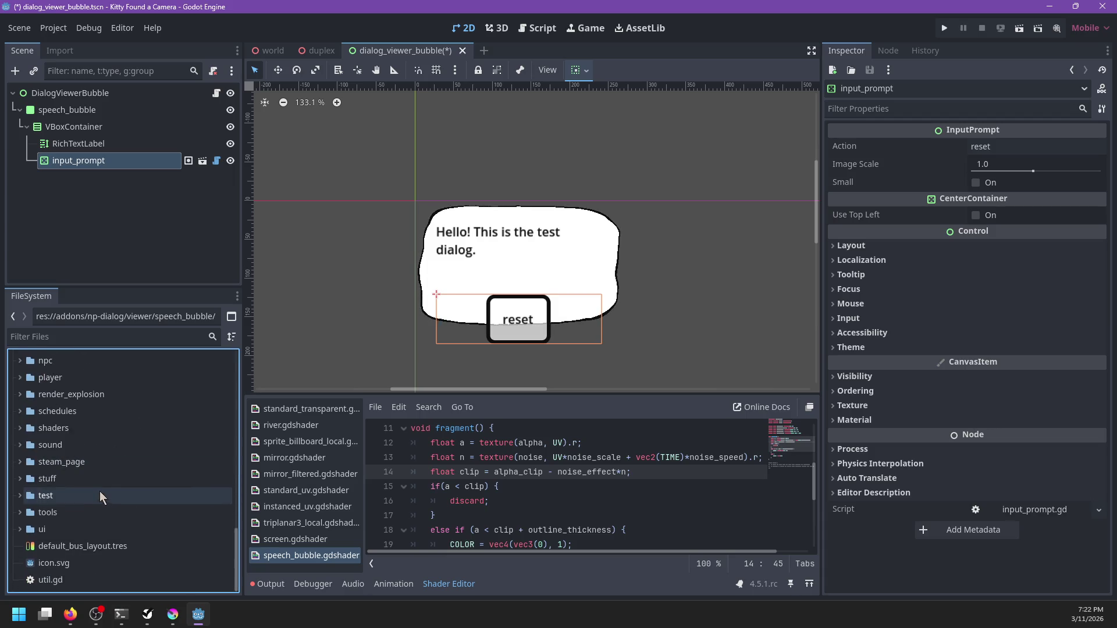
scroll(120, 494, up, 10)
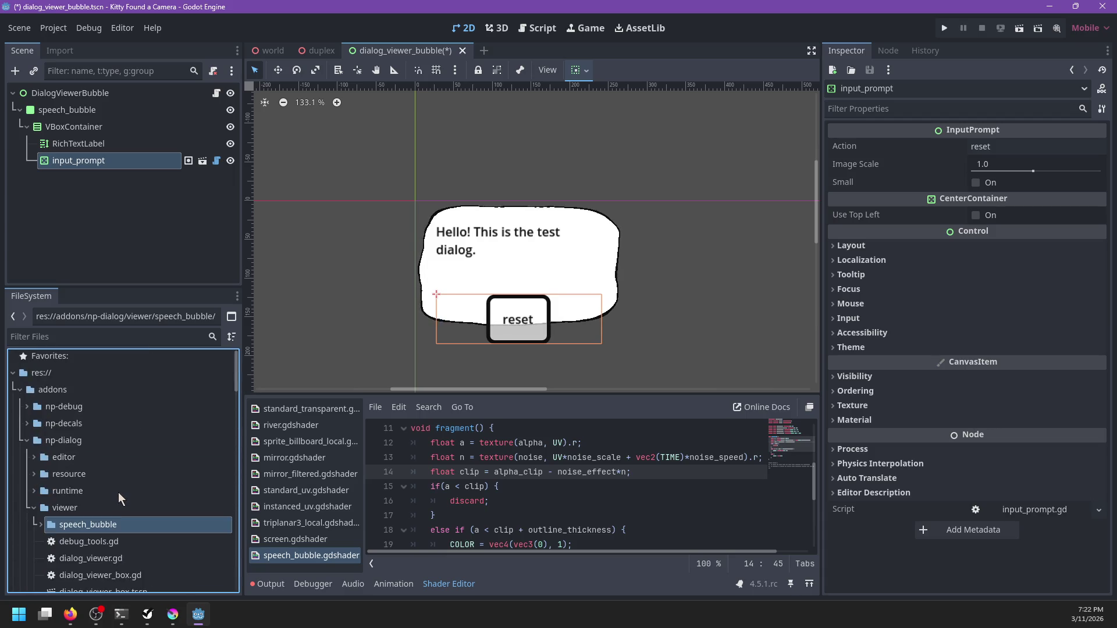
mouse_move(79, 526)
mouse_down()
mouse_move(158, 511)
mouse_move(155, 451)
mouse_move(162, 511)
mouse_move(112, 444)
mouse_move(77, 448)
mouse_up()
scroll(155, 451, down, 10)
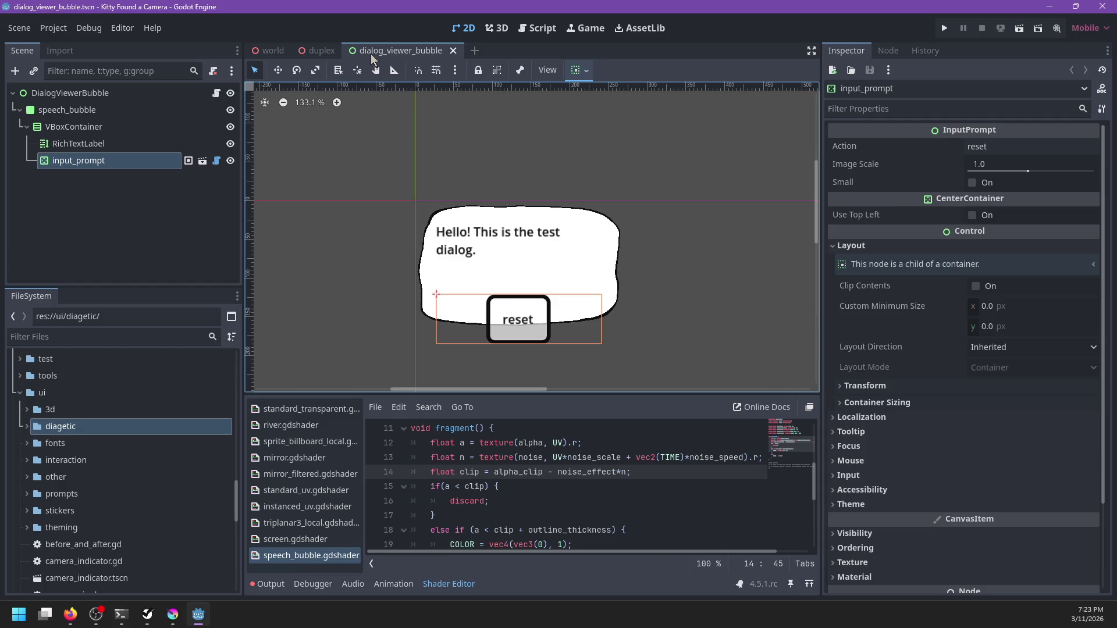
Close dialog_viewer_bubble.tscn and reopen it from its new ui/diagetic/speech_bubble folder
click(453, 50)
click(28, 429)
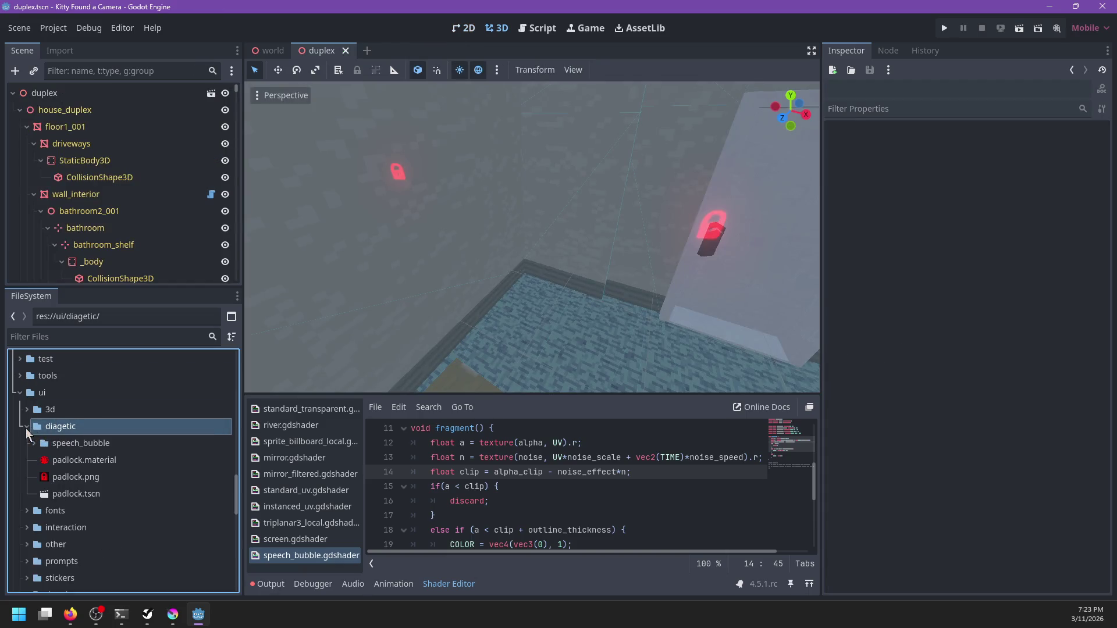
click(35, 445)
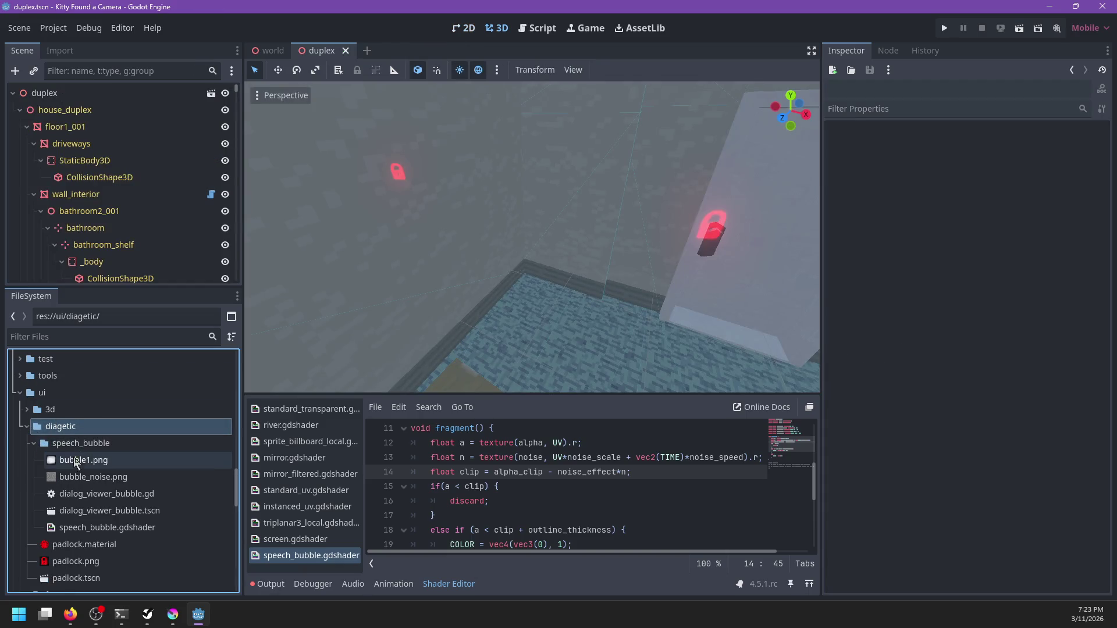
click(93, 515)
double_click(93, 515)
Filter the FileSystem dock for 'ui' and open ui.tscn
scroll(533, 293, up, 3)
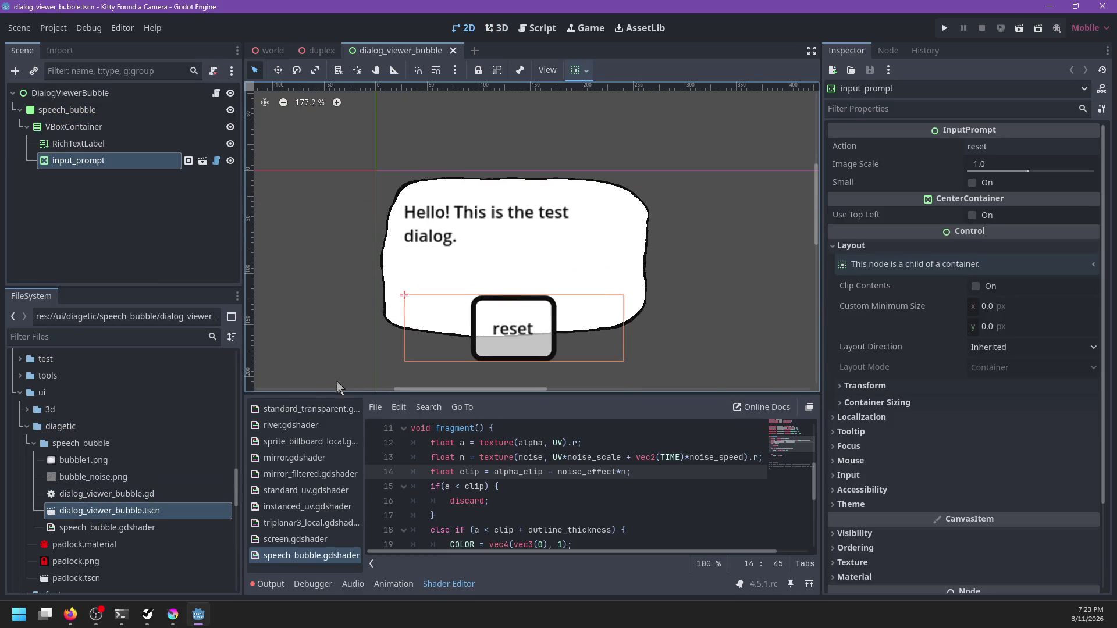
click(129, 336)
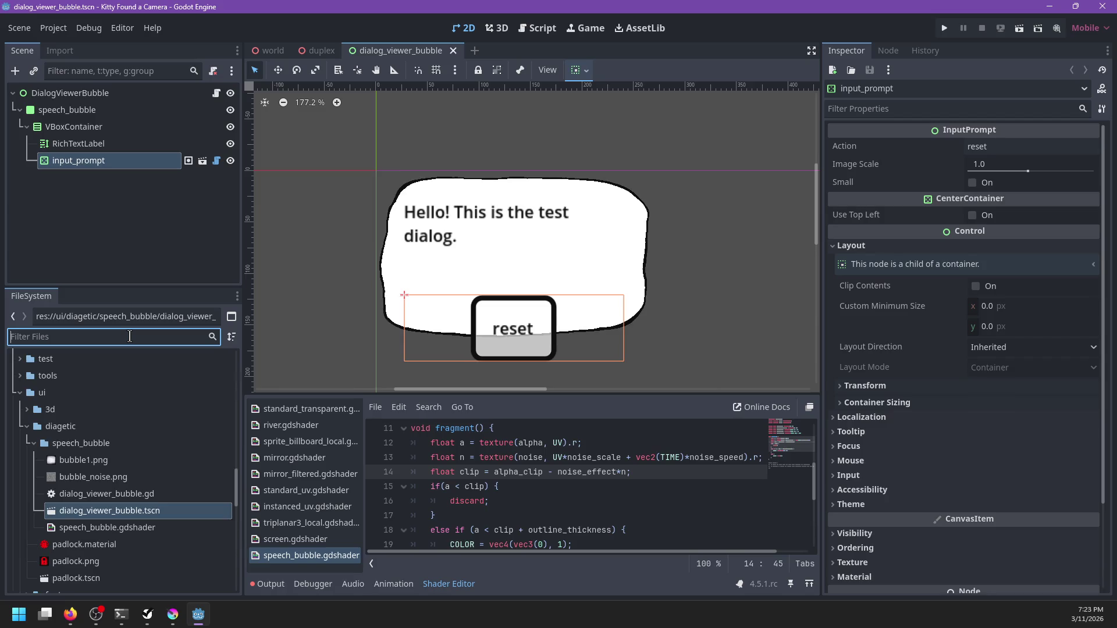
text(ui)
double_click(64, 583)
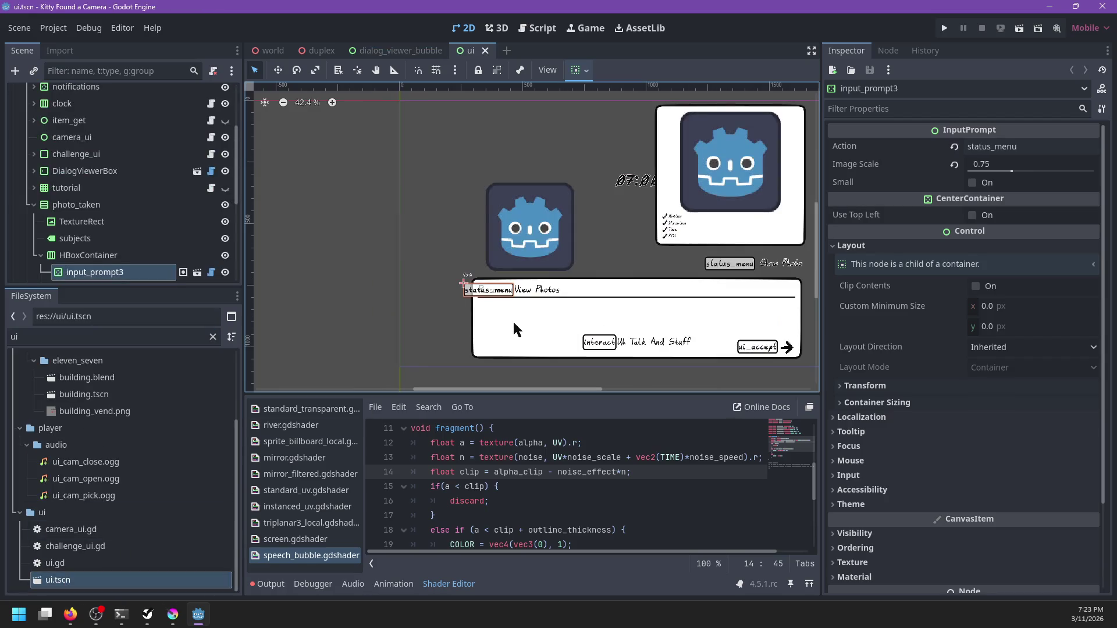
Inspect AspectRatioContainer2 and the breaker dialog box in the ui scene
scroll(726, 269, up, 1)
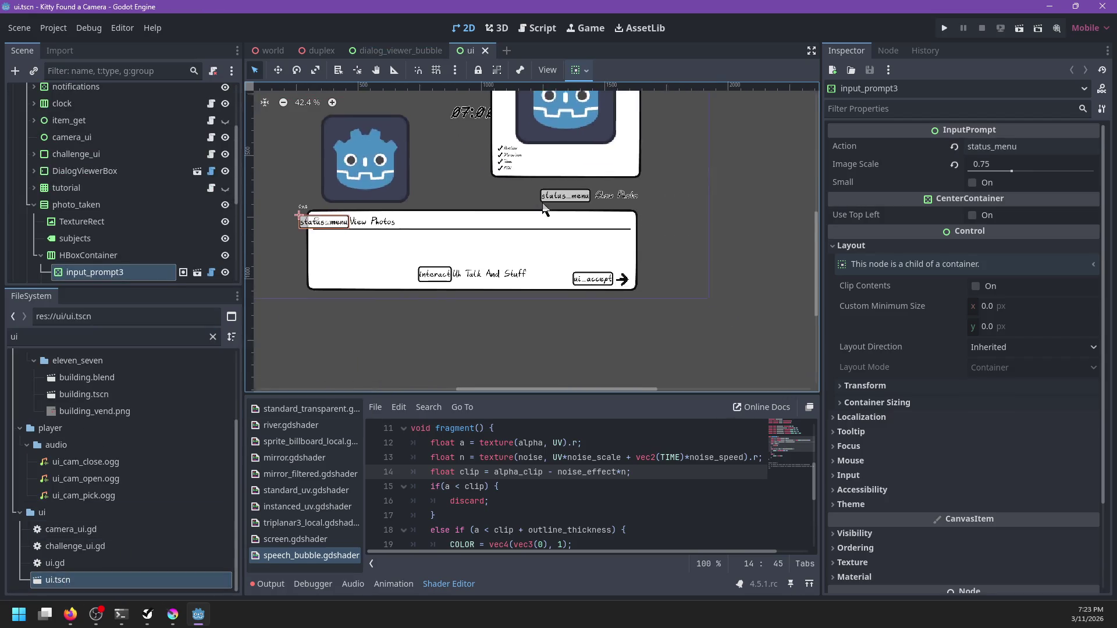
click(586, 279)
scroll(585, 279, up, 6)
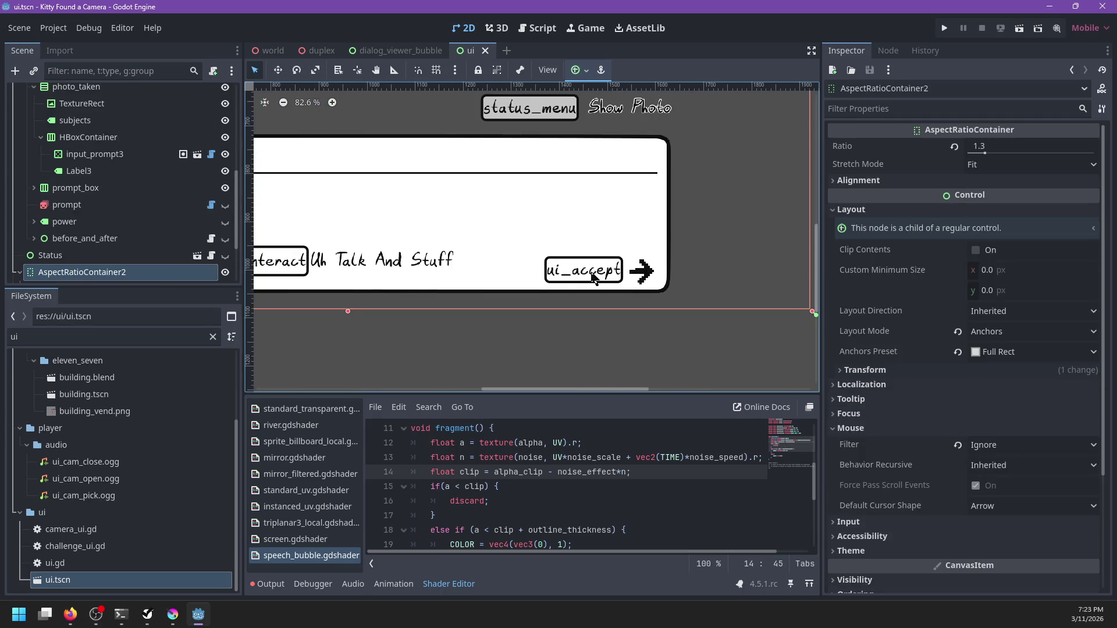
scroll(70, 198, down, 5)
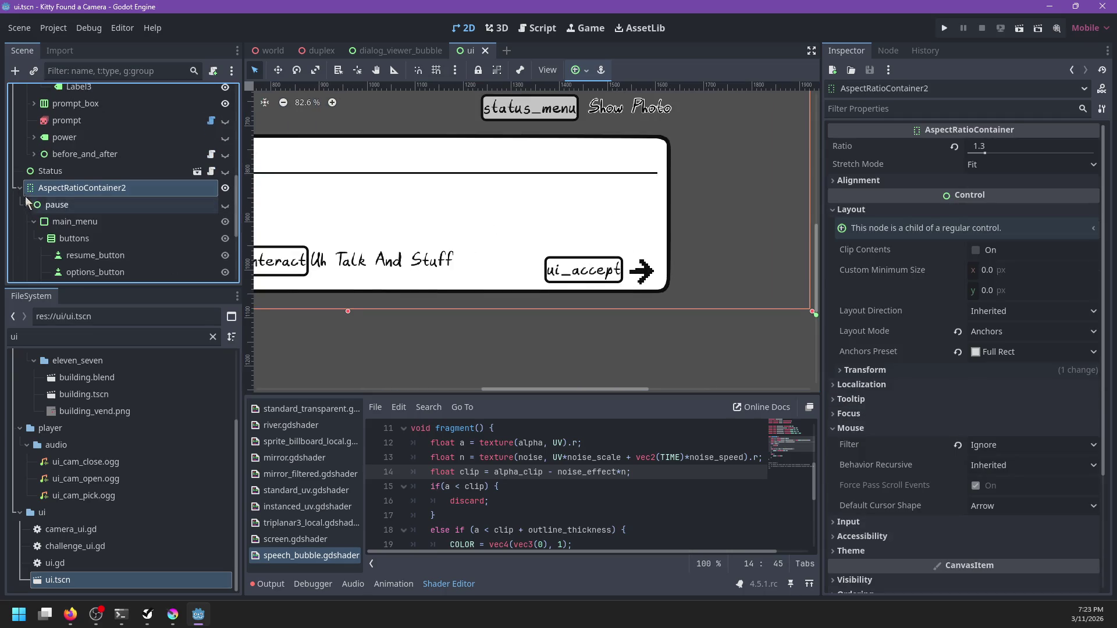
click(20, 188)
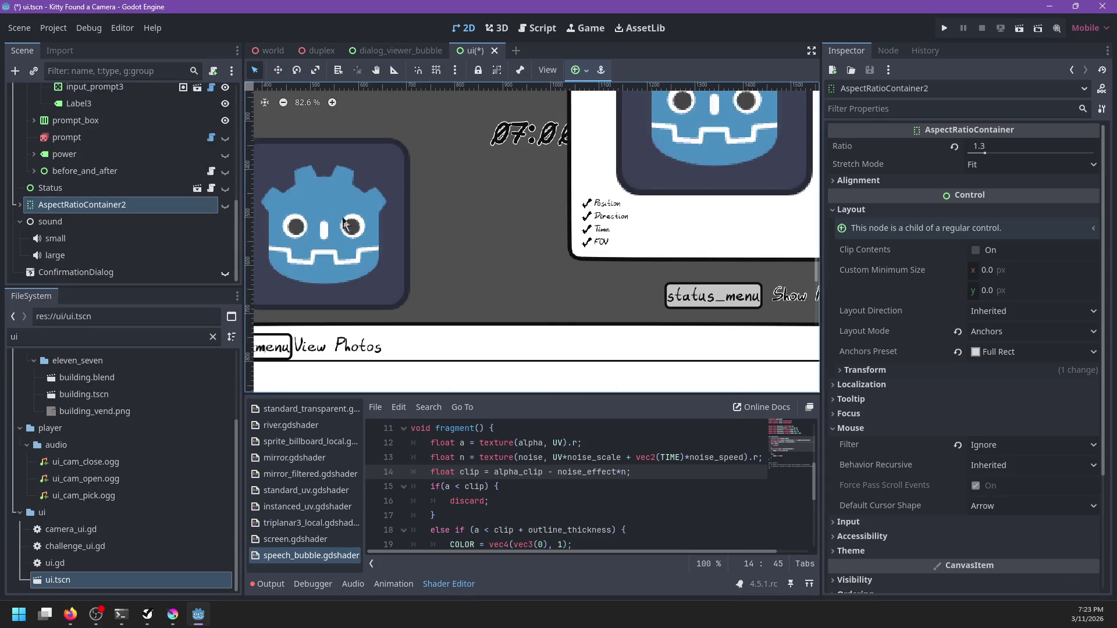
scroll(450, 224, down, 3)
click(575, 322)
scroll(117, 174, up, 3)
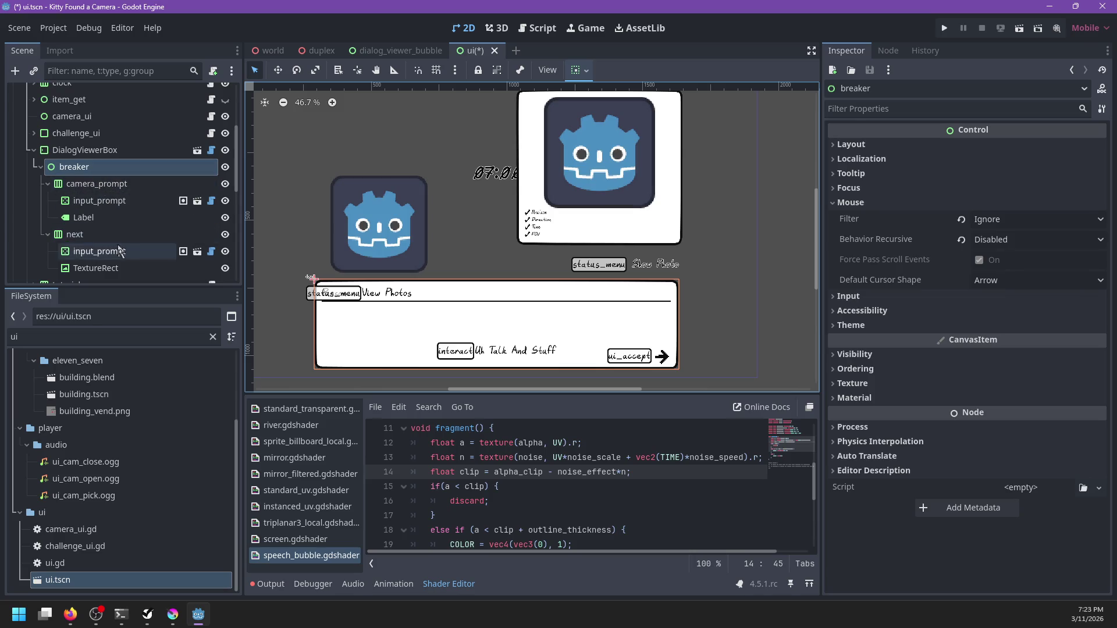
Inspect camera_prompt's Label, its input_prompt, and the next prompt row container
click(83, 217)
click(99, 200)
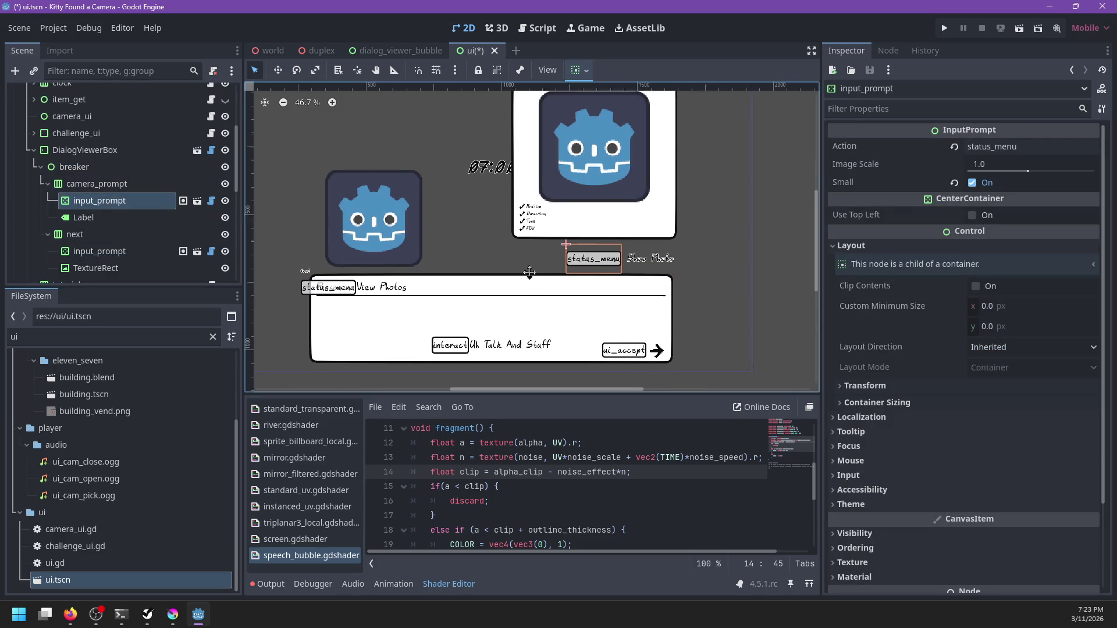
scroll(426, 243, down, 1)
scroll(426, 243, right, 1)
click(81, 234)
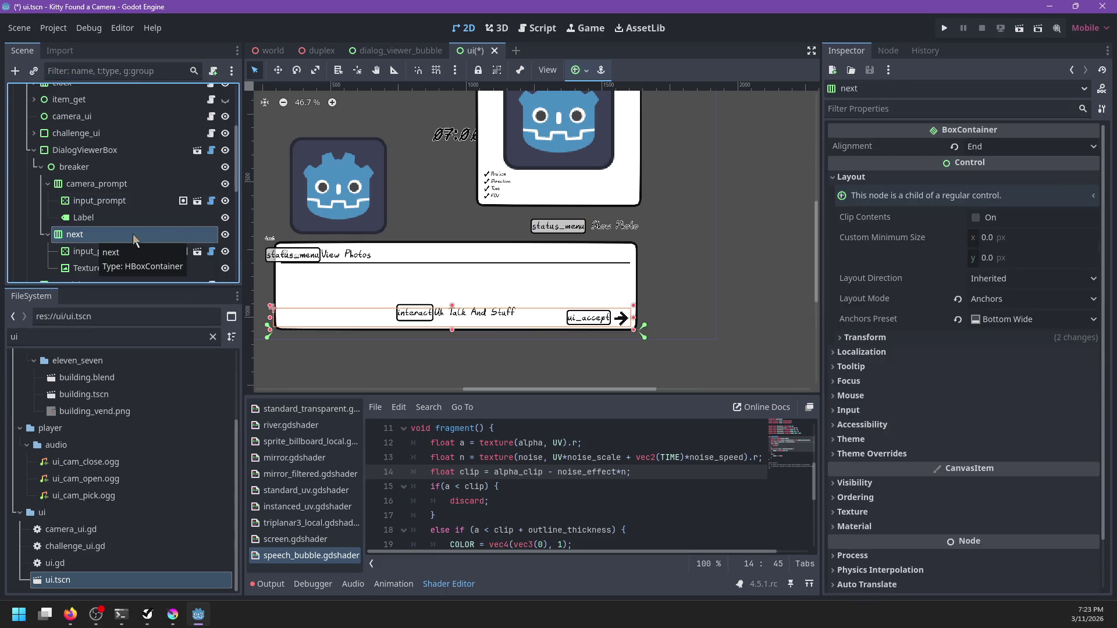
Return to the bubble scene and select its reset input_prompt below the RichTextLabel
click(400, 50)
click(104, 151)
click(105, 159)
Replace the reset input_prompt with the next row's ui_accept prompt and arrow, then save
key(Delete)
key(Return)
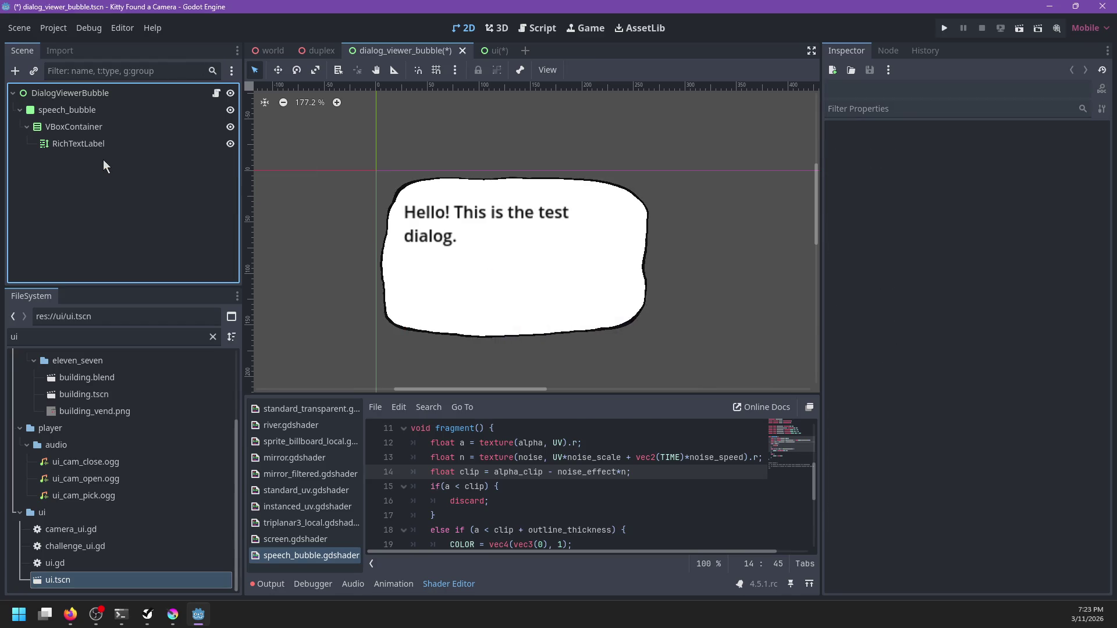
key(ctrl+z)
key(ctrl+s)
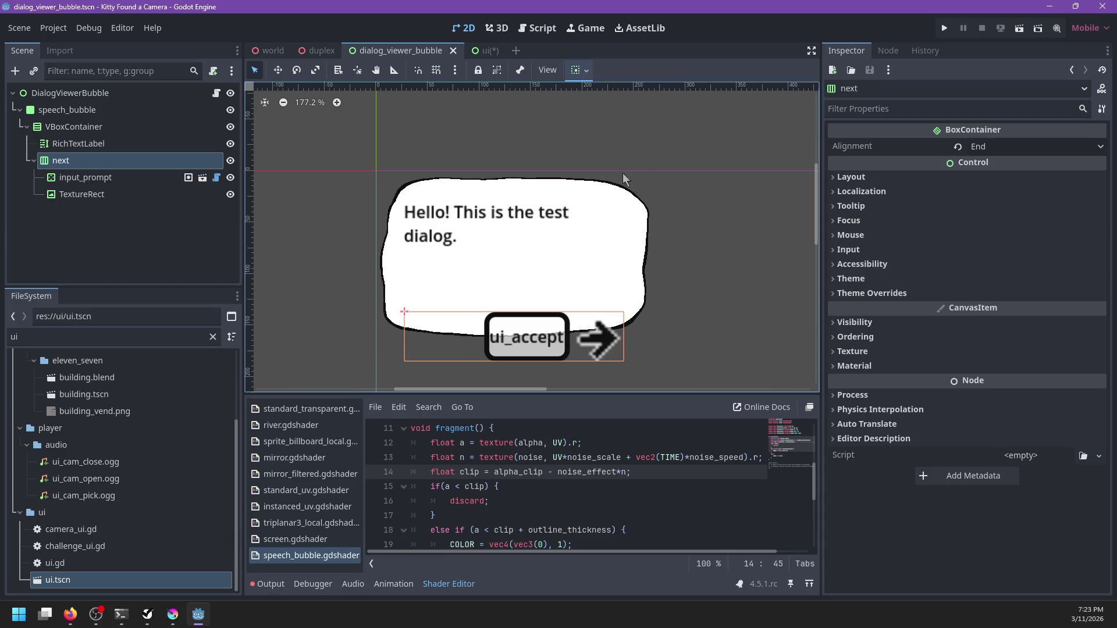
Collapse the VBoxContainer and select the speech_bubble node and its bubble on the canvas
click(27, 127)
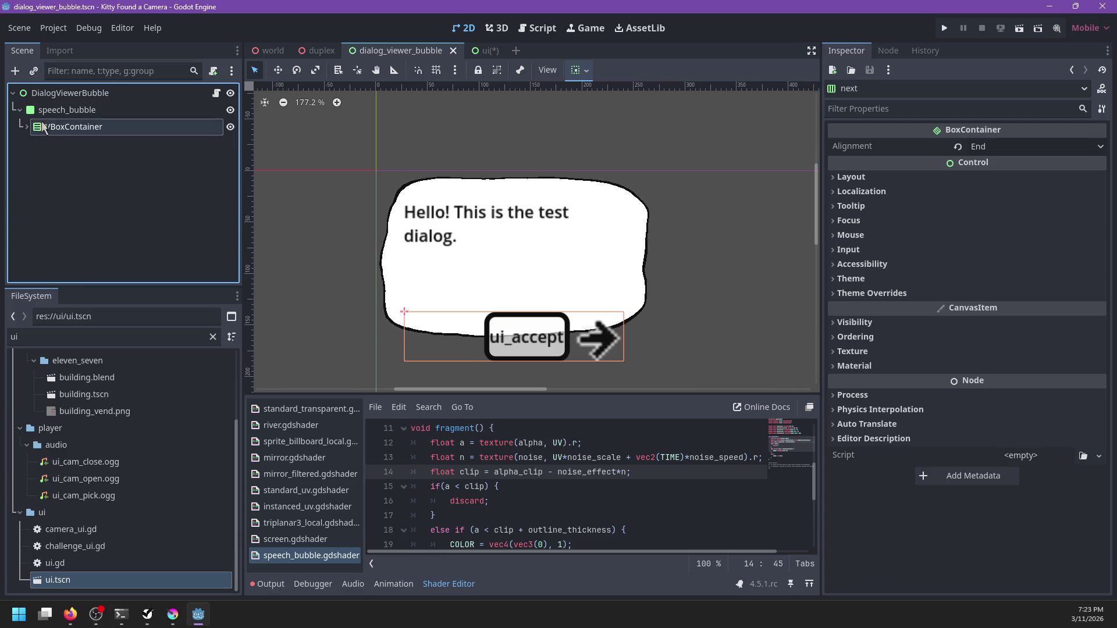
click(67, 110)
scroll(528, 216, down, 2)
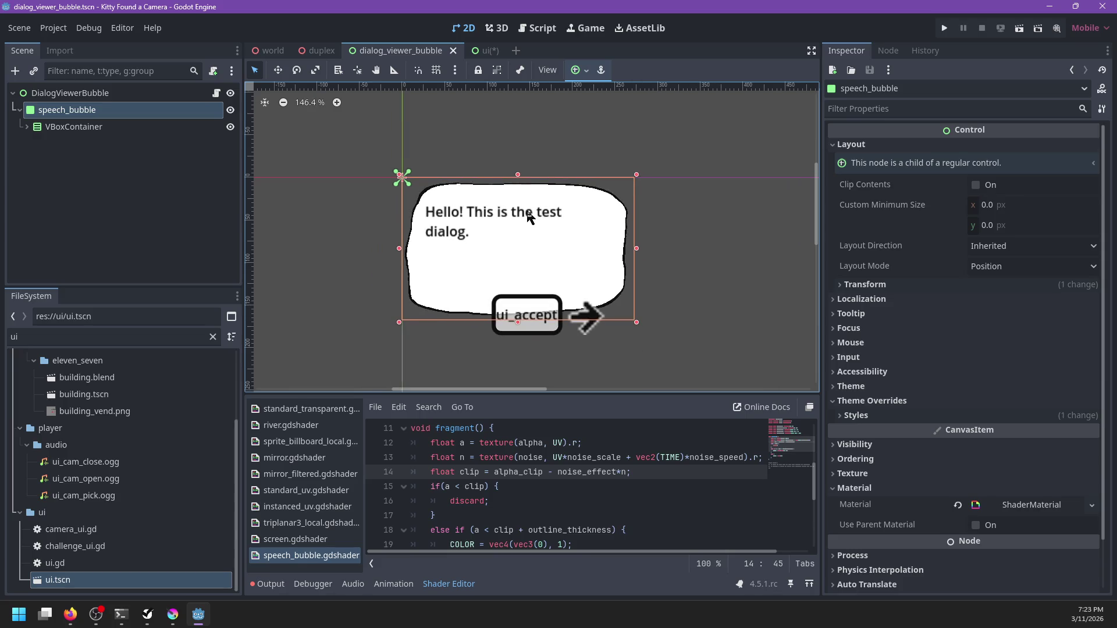
click(515, 216)
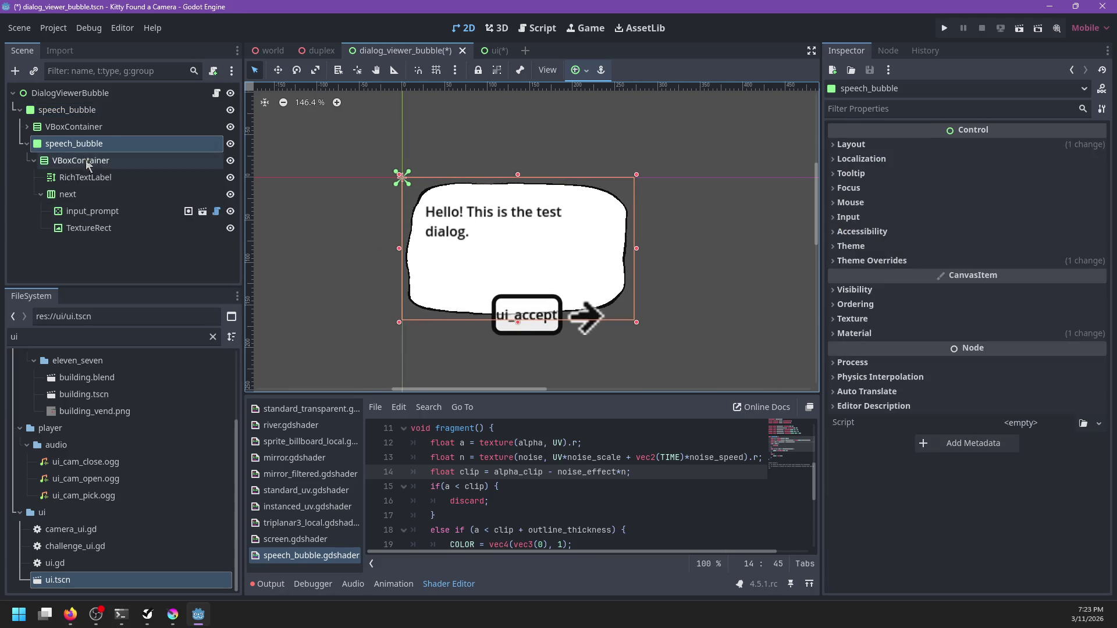
Duplicate speech_bubble, rename the copy narration_bubble, and switch to Krita
click(28, 127)
click(61, 111)
key(ctrl+d)
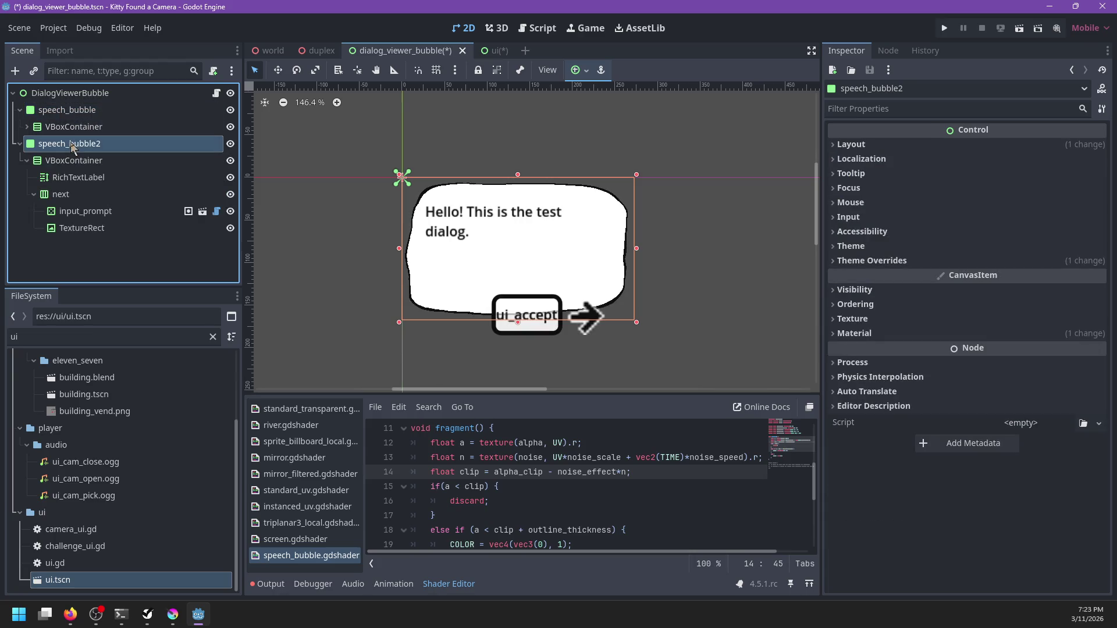
double_click(70, 143)
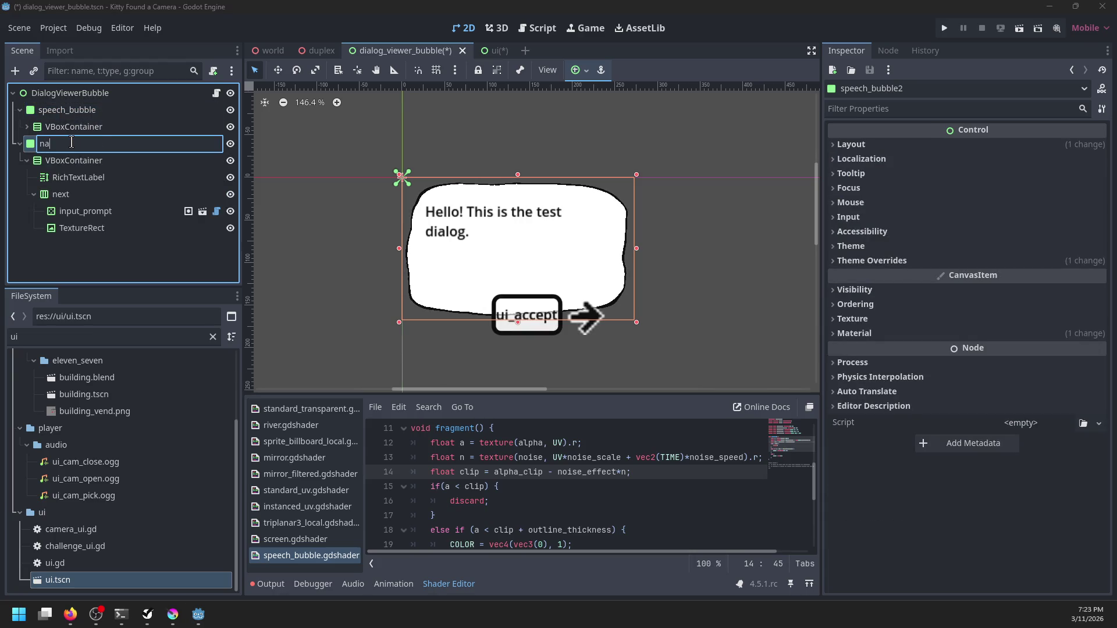
text(le)
key(Return)
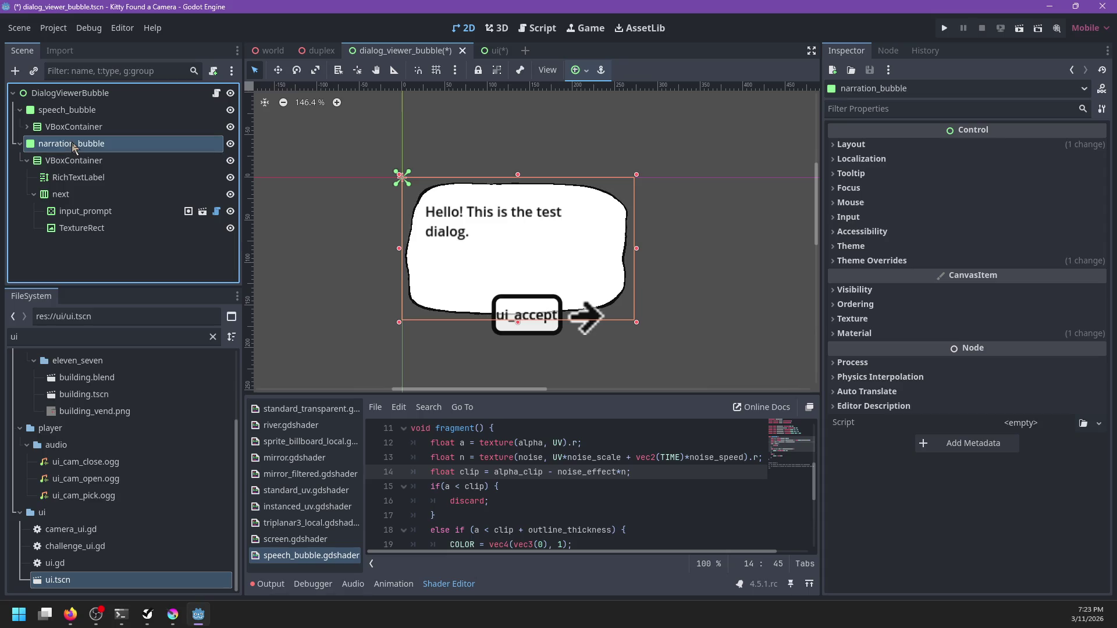
click(173, 614)
Create a new 64×64 px Krita document
key(ctrl+n)
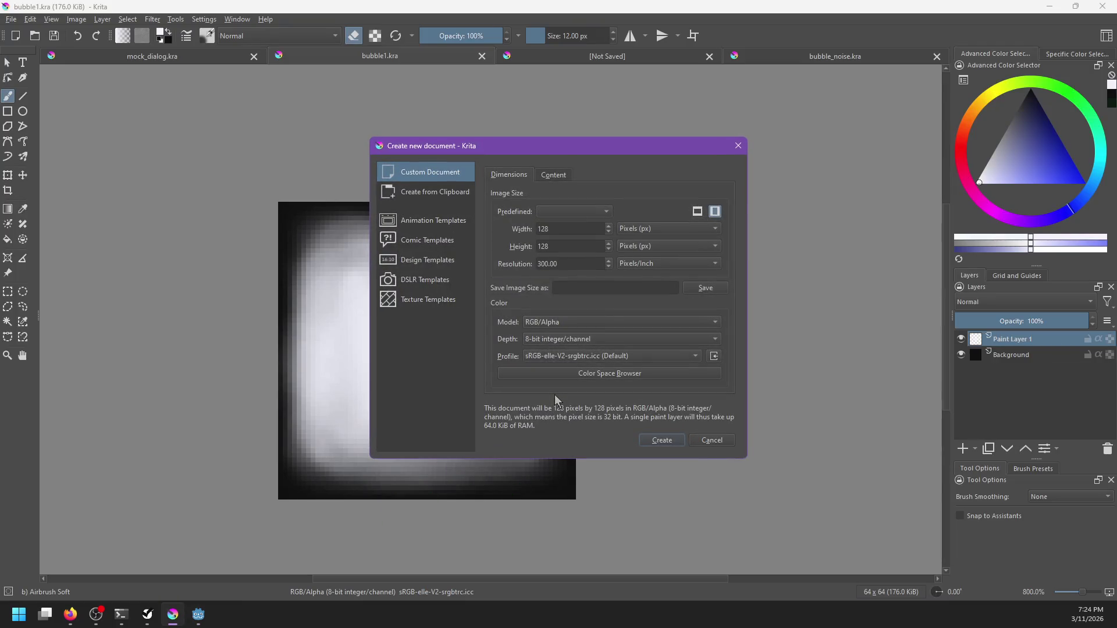
text(64)
key(Tab)
text(64)
click(664, 440)
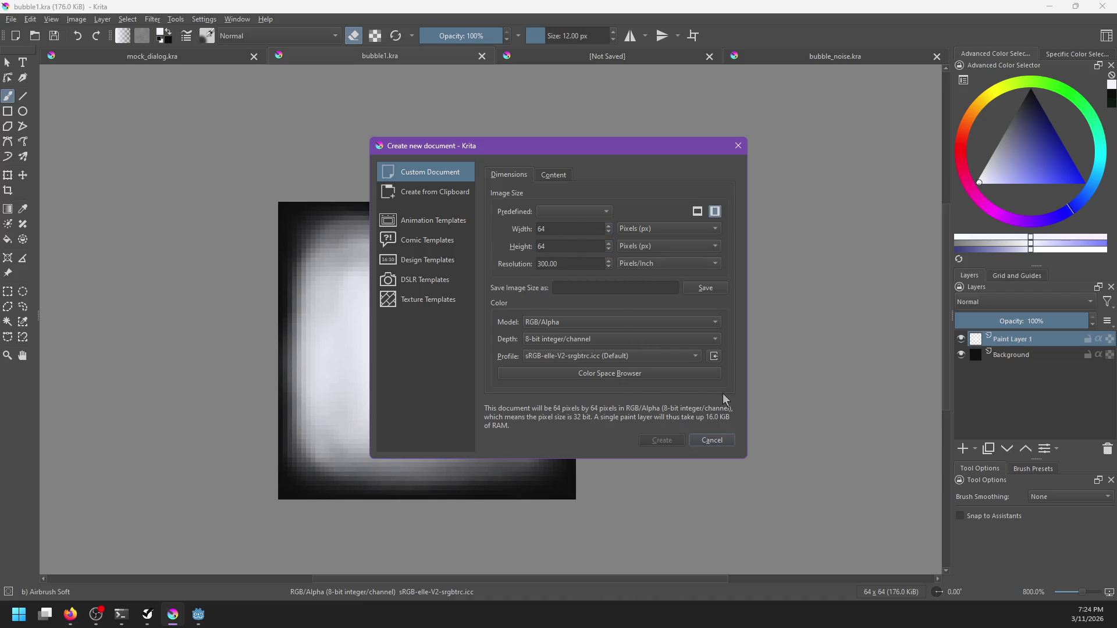
Clear the Background layer and fill it with black, then select Paint Layer 1
click(1088, 355)
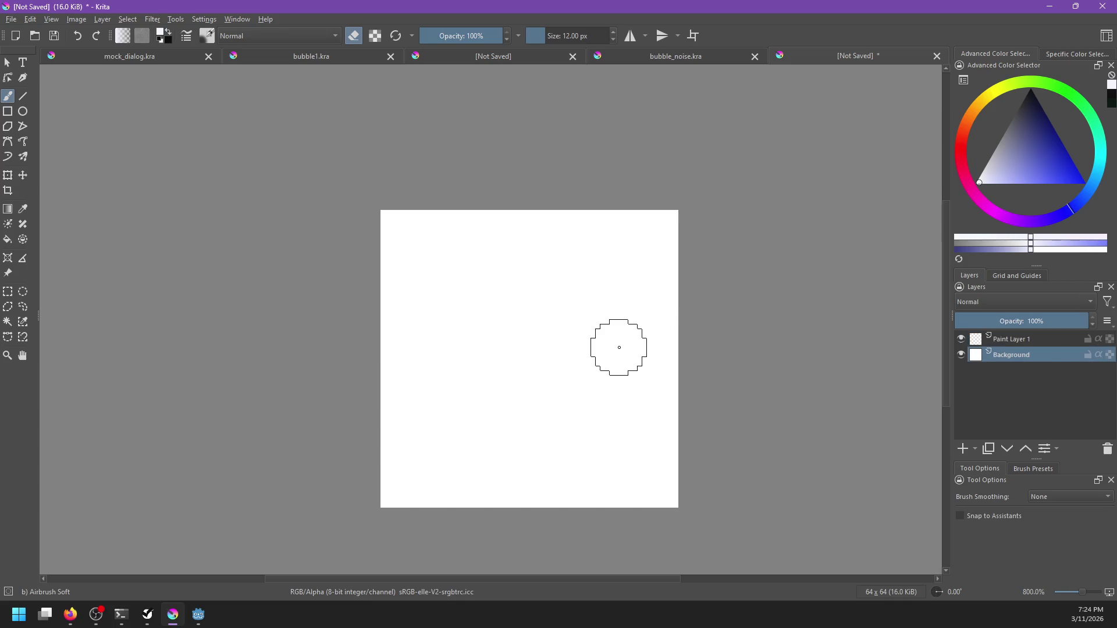
key(Delete)
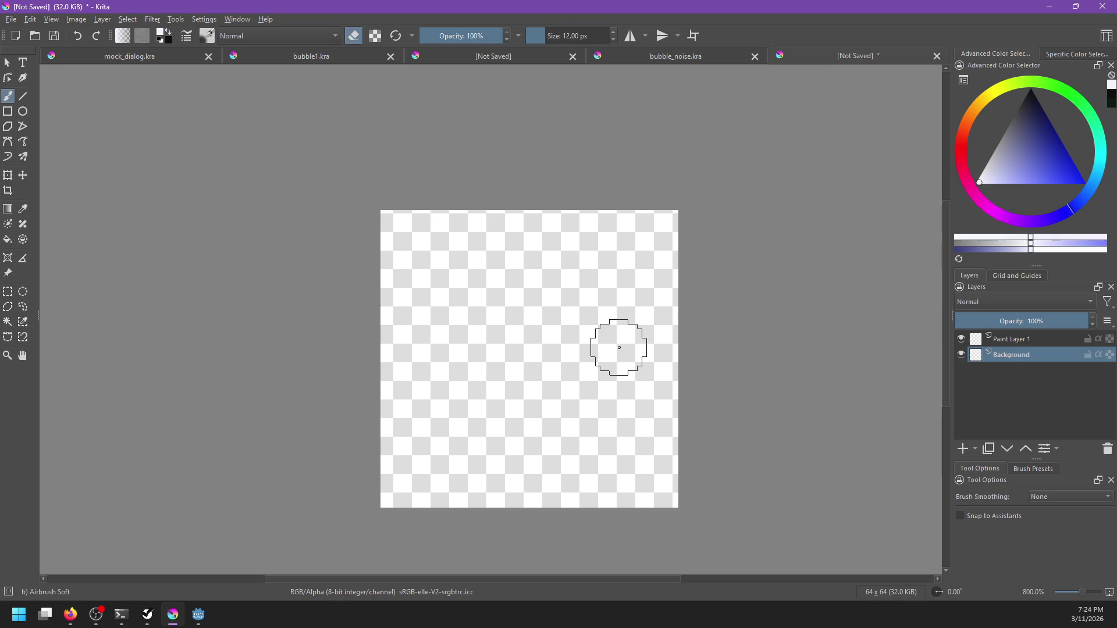
key(e)
key(BackSpace)
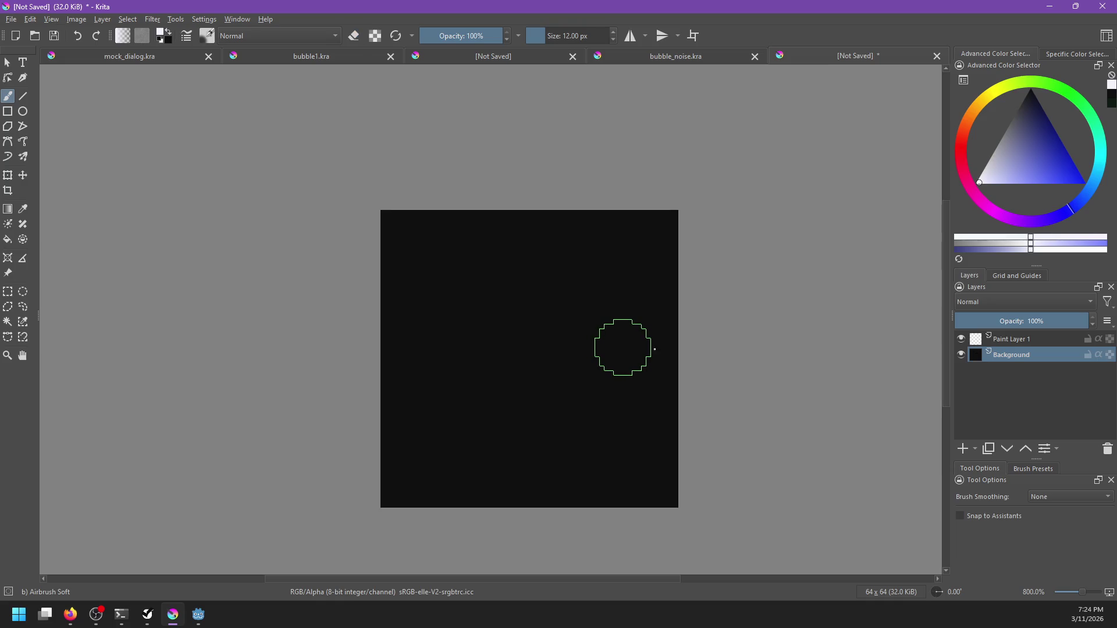
click(1024, 339)
Set the Gradient tool to Square shape with white foreground, trying and undoing two gradients
key(g)
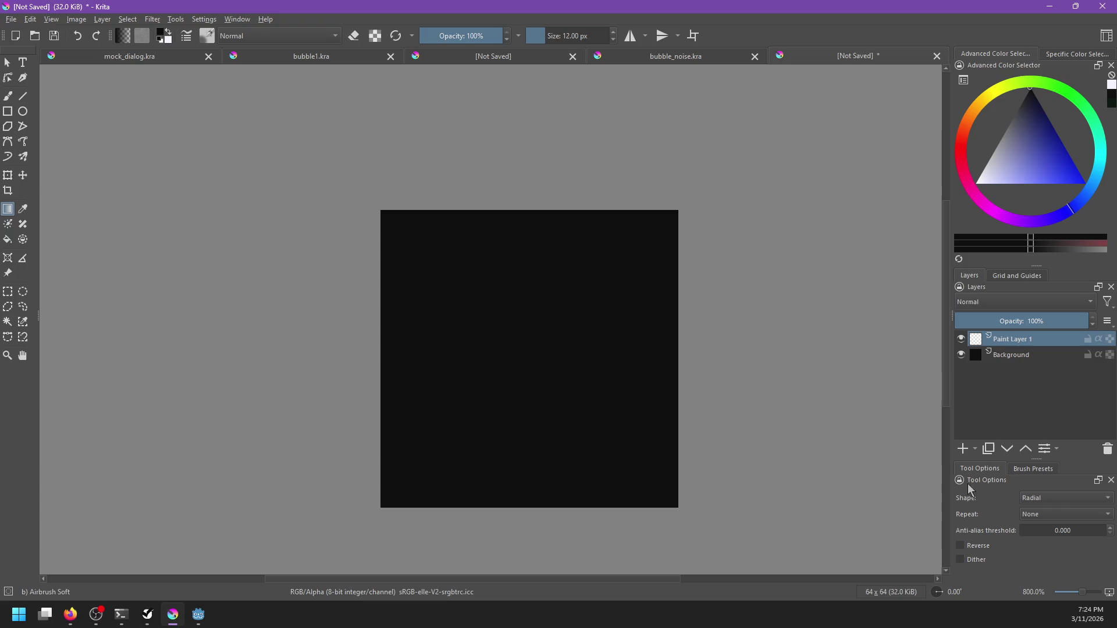
click(1077, 502)
click(1067, 507)
key(x)
drag(526, 366, 675, 365)
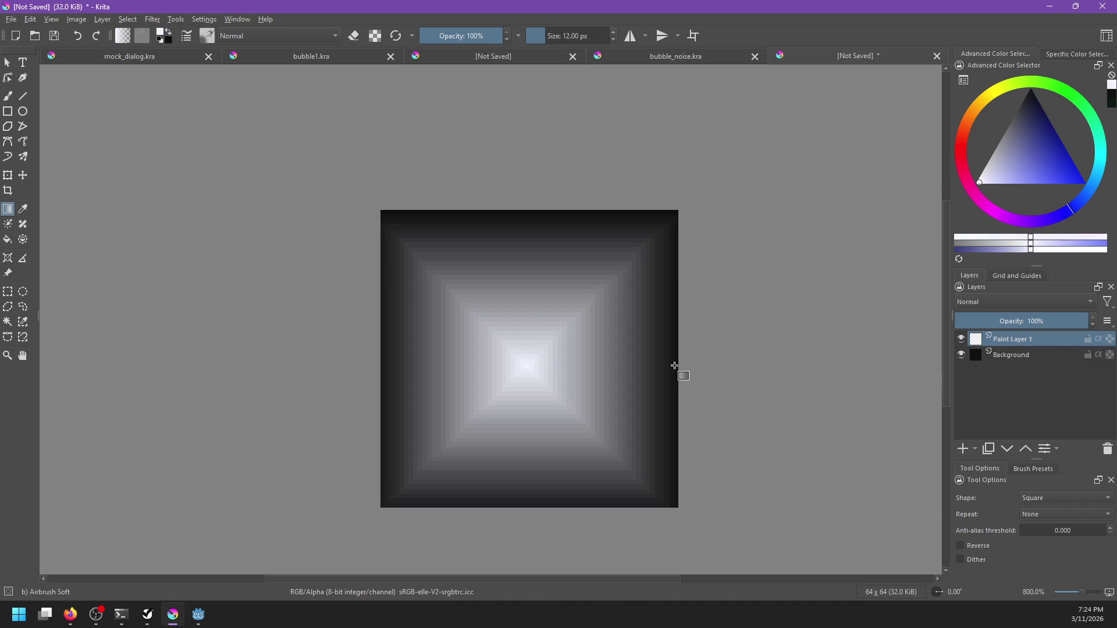
key(ctrl+z)
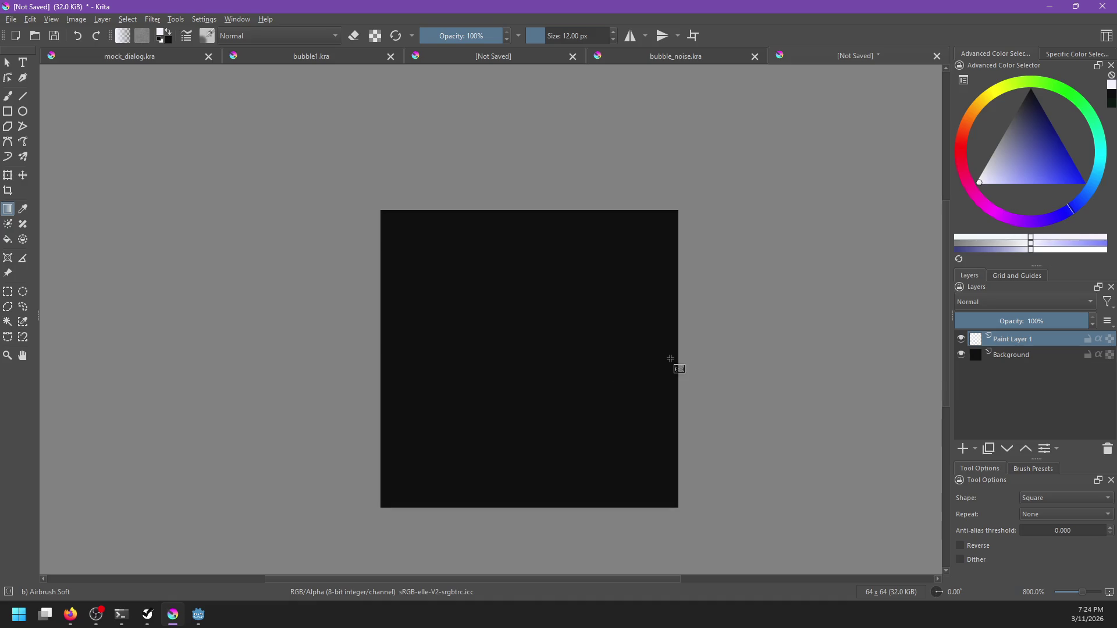
drag(531, 360, 681, 355)
key(ctrl+z)
Enable vertical and horizontal mirroring, clear the Background, and draw a white gradient from the centre
click(630, 36)
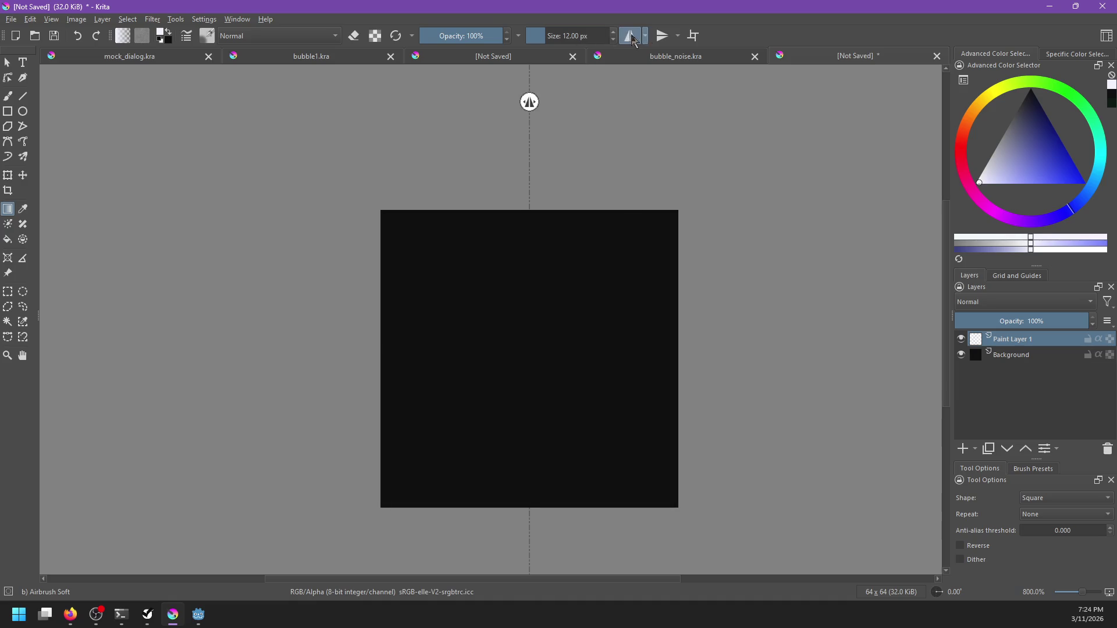
click(662, 35)
click(1013, 355)
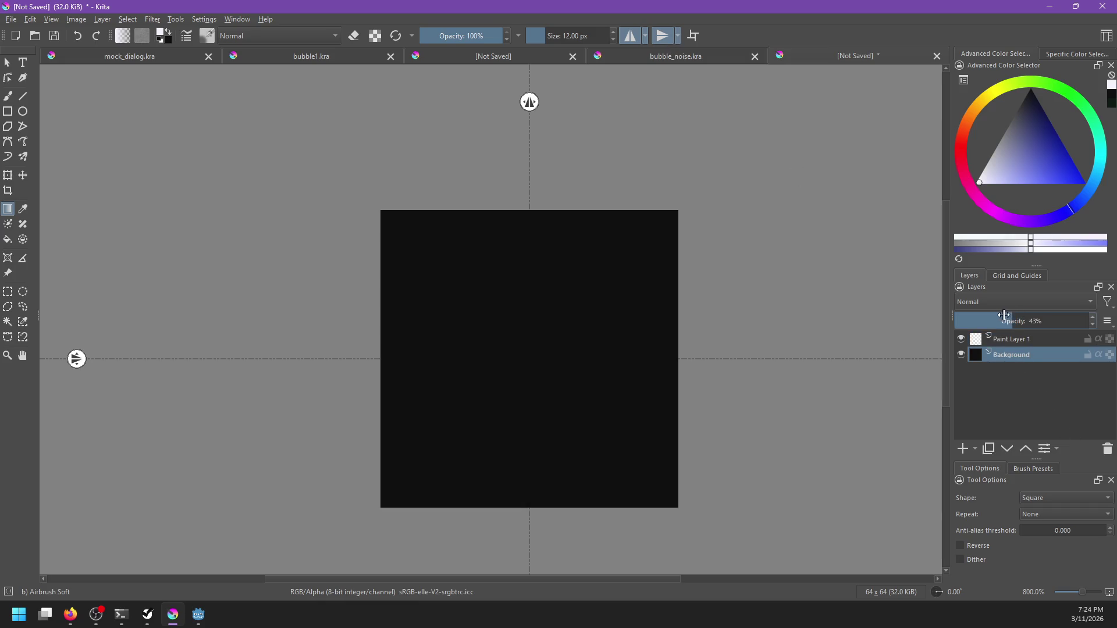
key(Delete)
click(1005, 341)
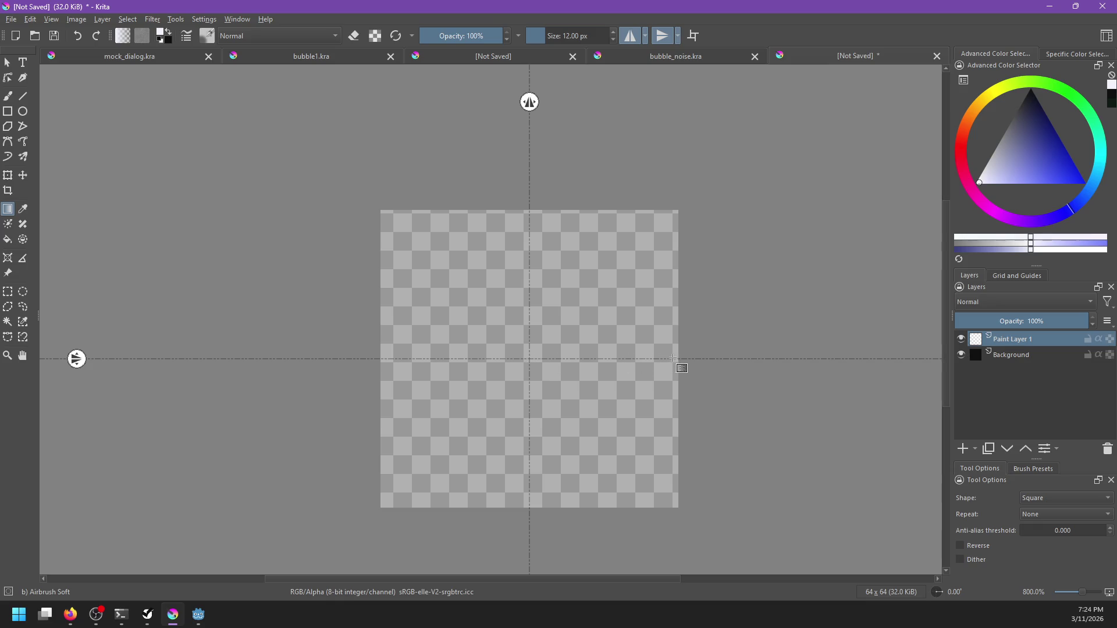
drag(530, 358, 675, 358)
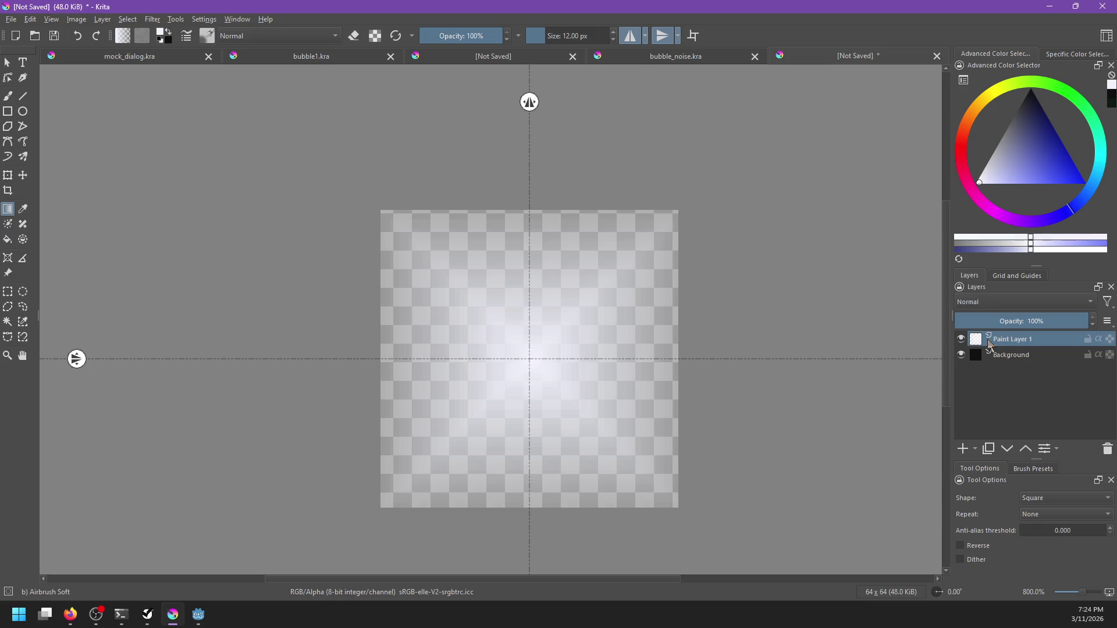
Refill the Background black and redraw the square gradient out to the edges
click(1012, 354)
key(BackSpace)
click(1012, 339)
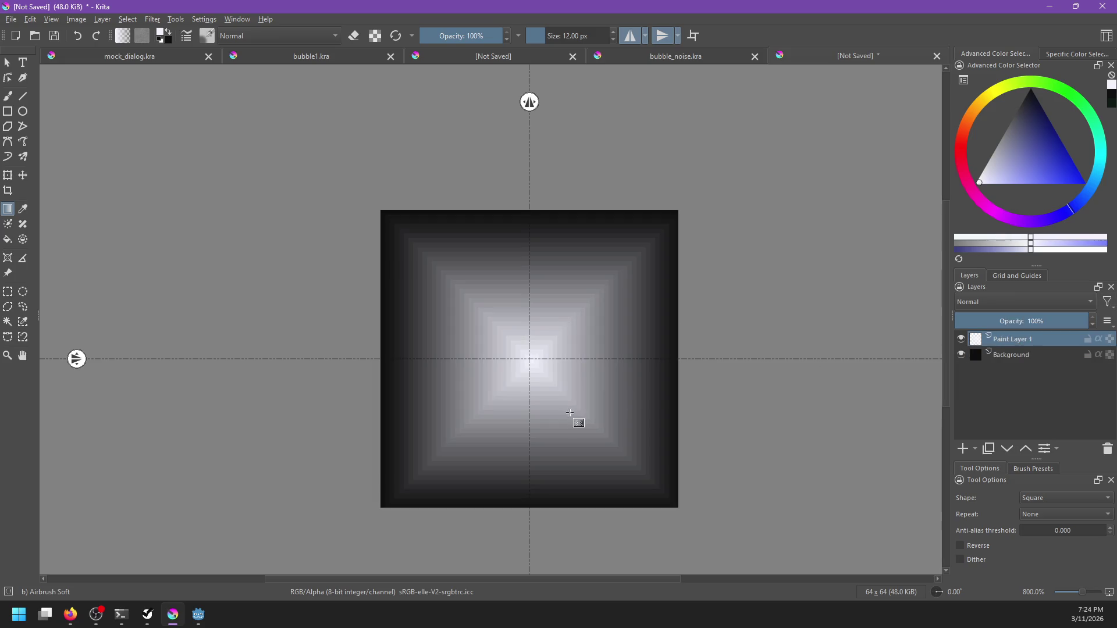
scroll(570, 413, up, 2)
drag(594, 334, 774, 325)
scroll(710, 378, down, 2)
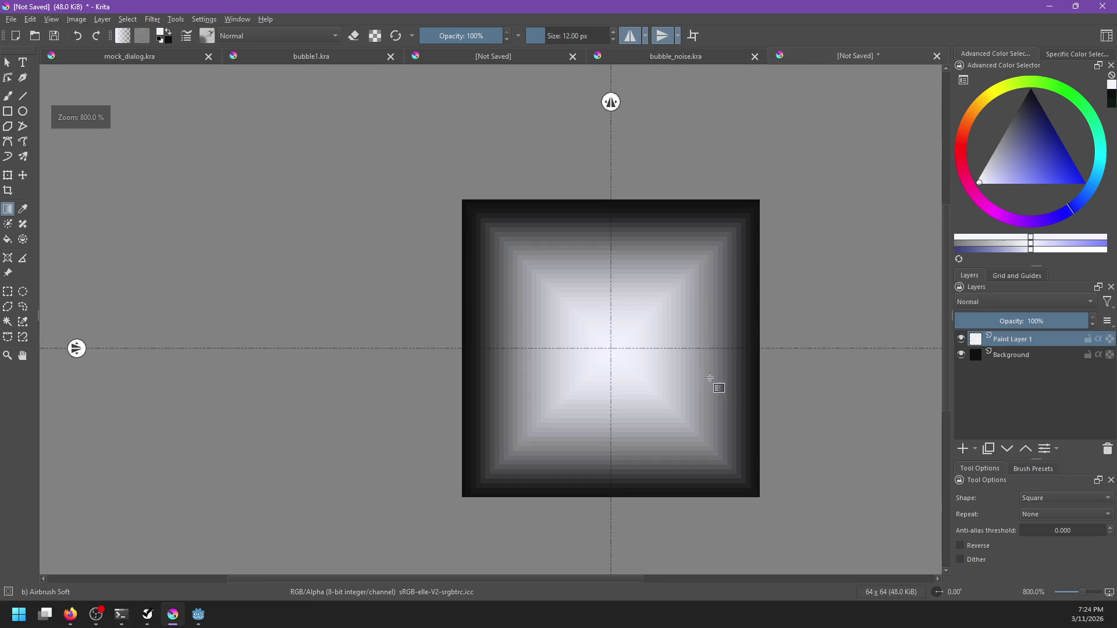
key(b)
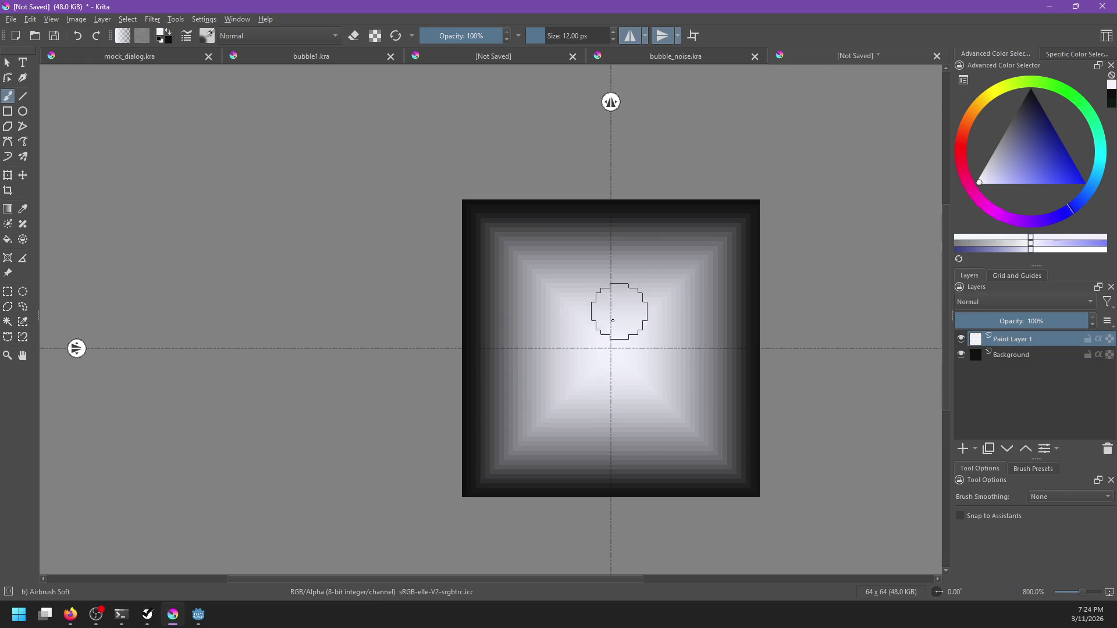
Turn off mirroring and airbrush white over the centre, upper-left, right edge and bottom
click(633, 42)
click(662, 35)
mouse_move(623, 300)
mouse_down()
mouse_move(562, 399)
mouse_move(554, 320)
mouse_move(526, 287)
mouse_move(496, 372)
mouse_move(489, 239)
mouse_move(534, 226)
mouse_move(512, 229)
mouse_move(713, 236)
mouse_move(519, 237)
mouse_move(539, 320)
mouse_move(735, 227)
mouse_move(741, 387)
mouse_move(698, 419)
mouse_move(646, 348)
mouse_move(623, 399)
mouse_move(571, 429)
mouse_move(510, 419)
mouse_move(506, 466)
mouse_move(486, 448)
mouse_move(493, 390)
mouse_move(581, 456)
mouse_move(504, 466)
mouse_move(623, 386)
mouse_move(678, 436)
mouse_move(731, 461)
mouse_move(730, 243)
mouse_move(689, 379)
mouse_move(658, 402)
mouse_up()
mouse_move(585, 304)
mouse_down()
mouse_move(576, 391)
mouse_move(486, 219)
mouse_move(701, 242)
mouse_move(743, 223)
mouse_up()
mouse_move(734, 279)
mouse_down()
mouse_move(718, 461)
mouse_move(727, 448)
mouse_move(693, 463)
mouse_move(486, 461)
mouse_move(559, 409)
mouse_up()
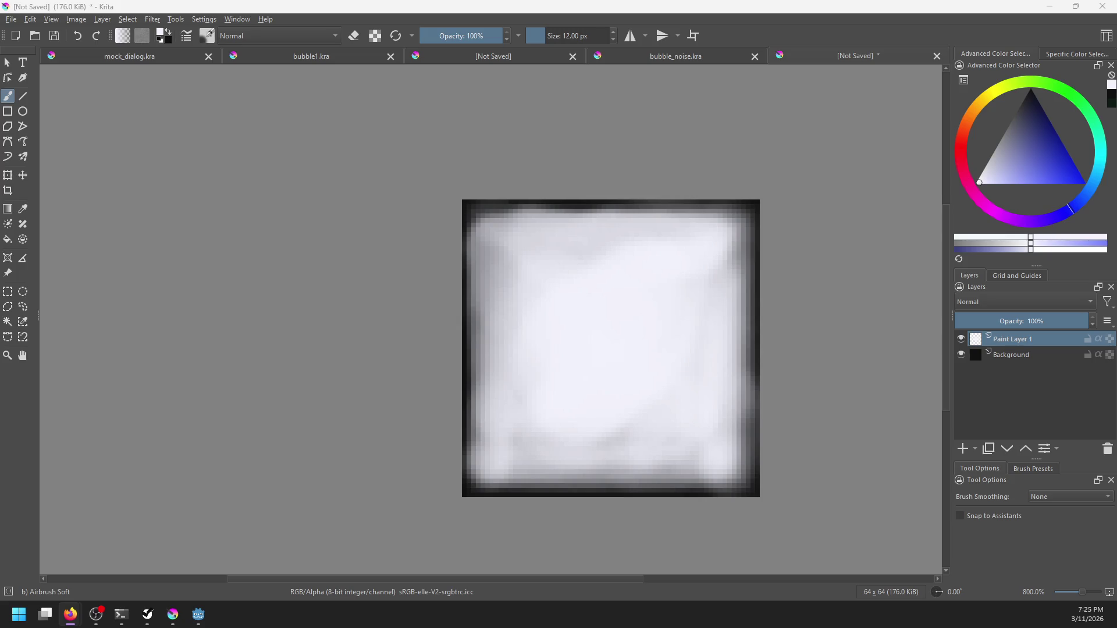
click(123, 389)
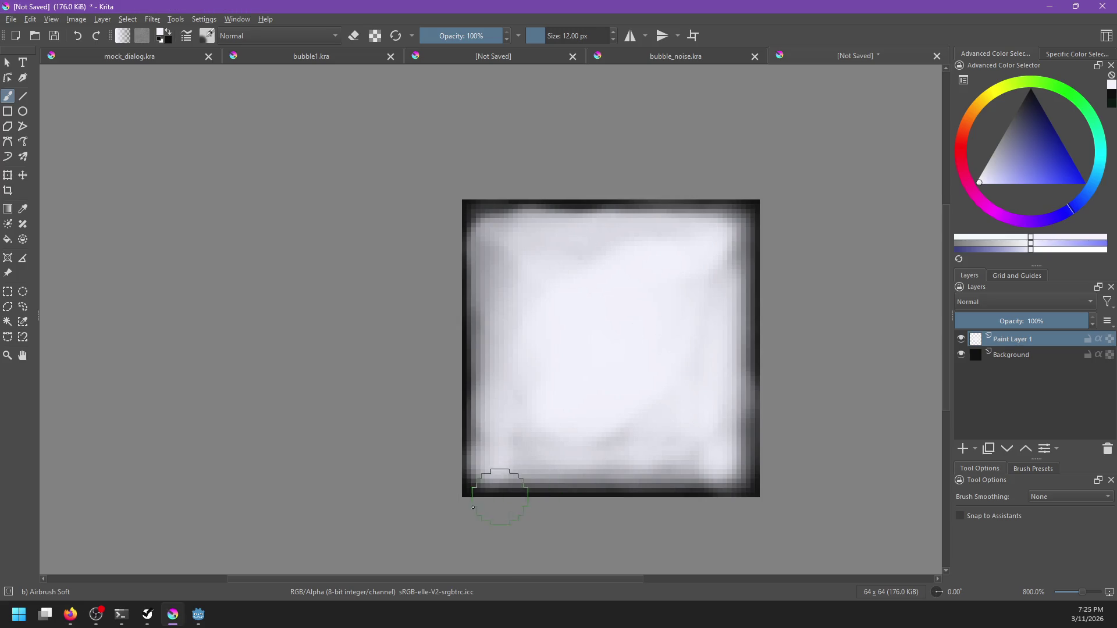
Darken the bottom, left, top and right border bands in eraser mode
drag(726, 507, 832, 499)
drag(466, 210, 466, 488)
key(ctrl+z)
mouse_move(465, 200)
mouse_down()
mouse_move(482, 437)
mouse_move(468, 487)
mouse_up()
drag(457, 164, 424, 399)
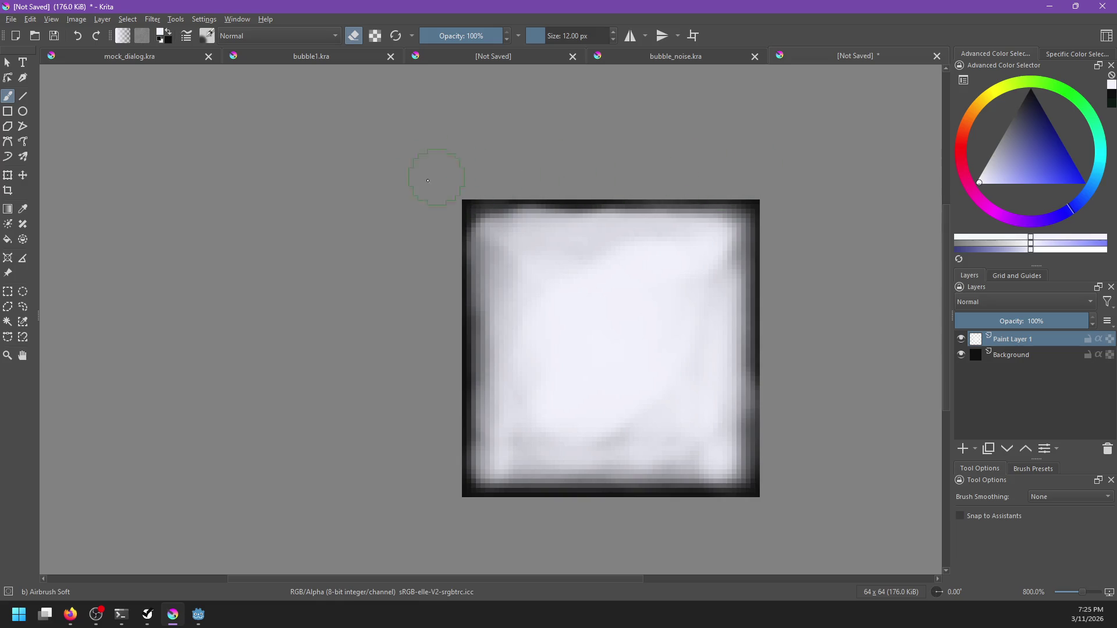
drag(449, 187, 705, 252)
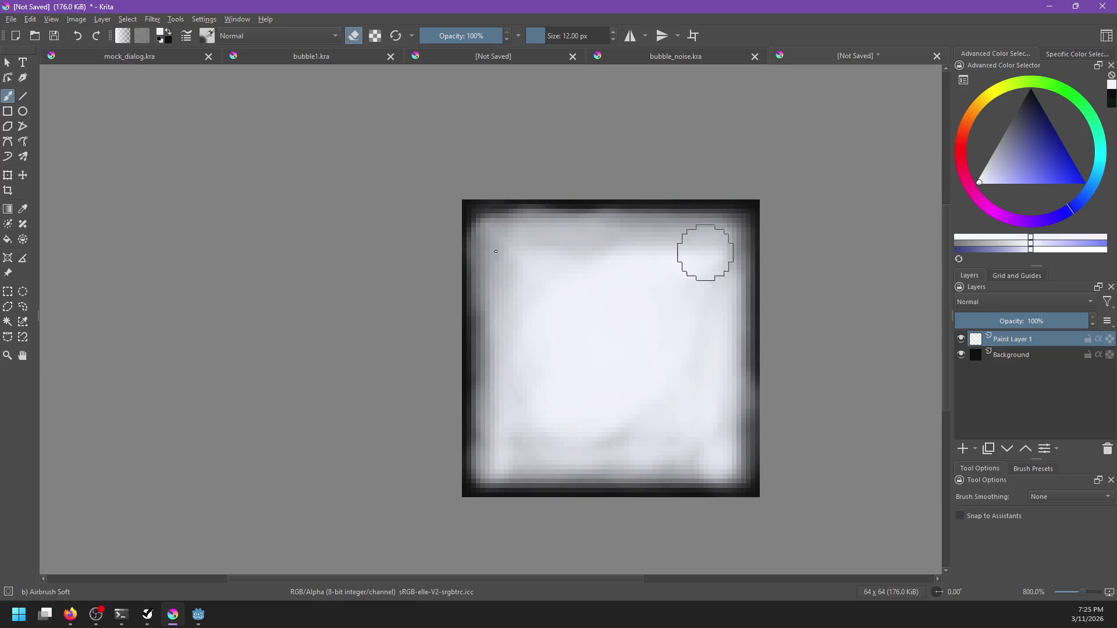
drag(495, 252, 933, 301)
drag(731, 230, 769, 511)
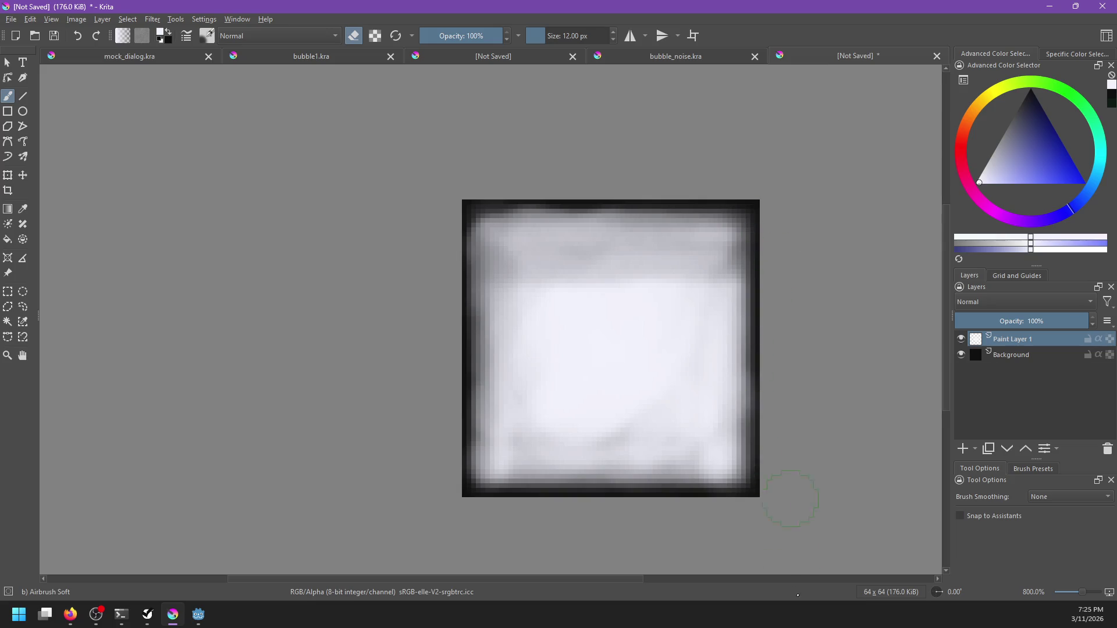
Add a light stroke on the left side, then darken the top, bottom and right bands
key(e)
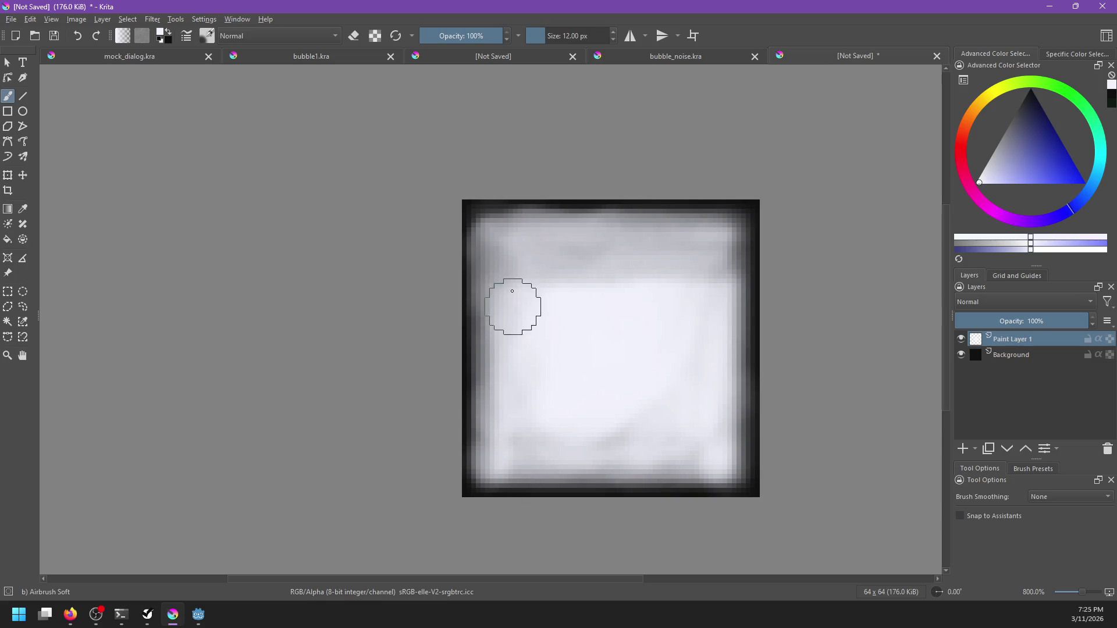
drag(511, 417, 512, 391)
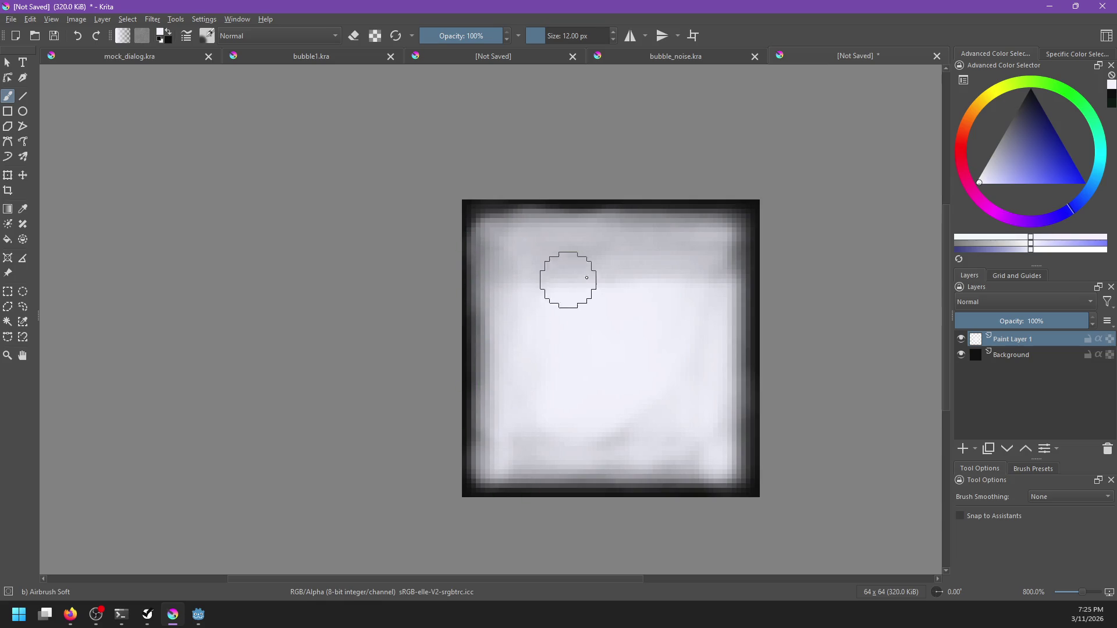
key(e)
mouse_move(543, 219)
mouse_down()
mouse_move(514, 223)
mouse_move(742, 212)
mouse_up()
drag(511, 224, 898, 204)
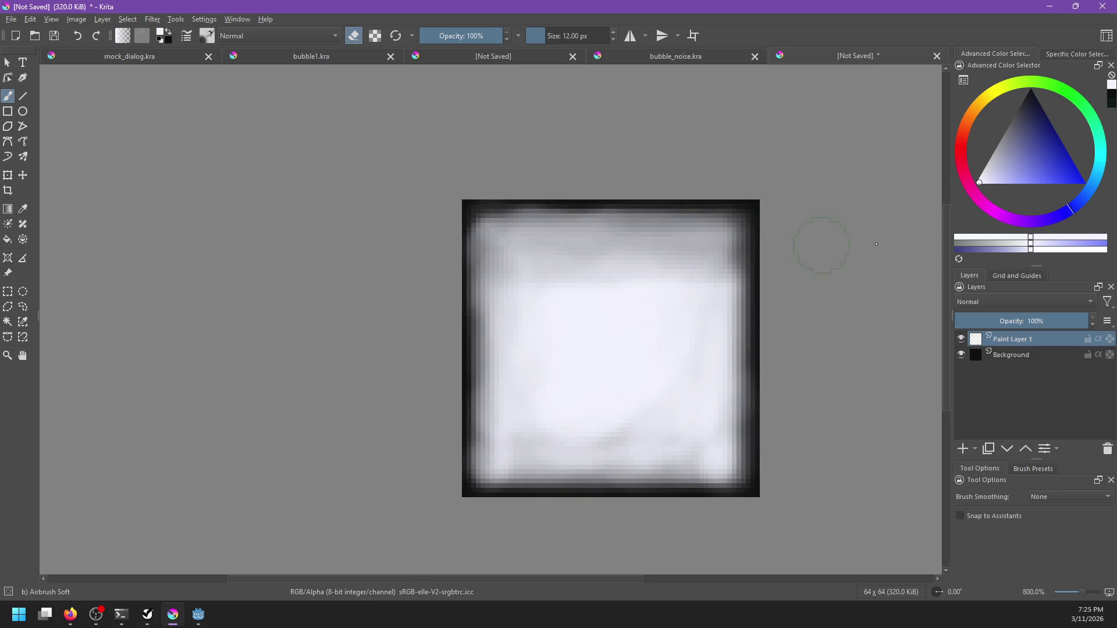
drag(546, 247, 709, 247)
mouse_move(477, 469)
mouse_down()
mouse_move(669, 464)
mouse_move(503, 449)
mouse_up()
drag(589, 450, 863, 464)
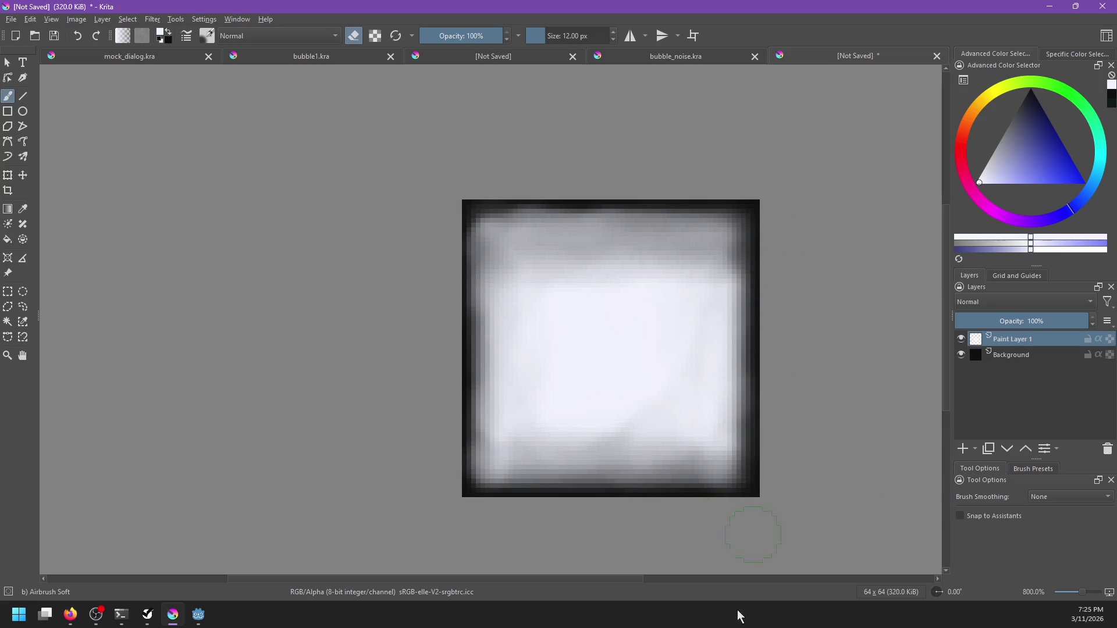
drag(747, 368, 736, 485)
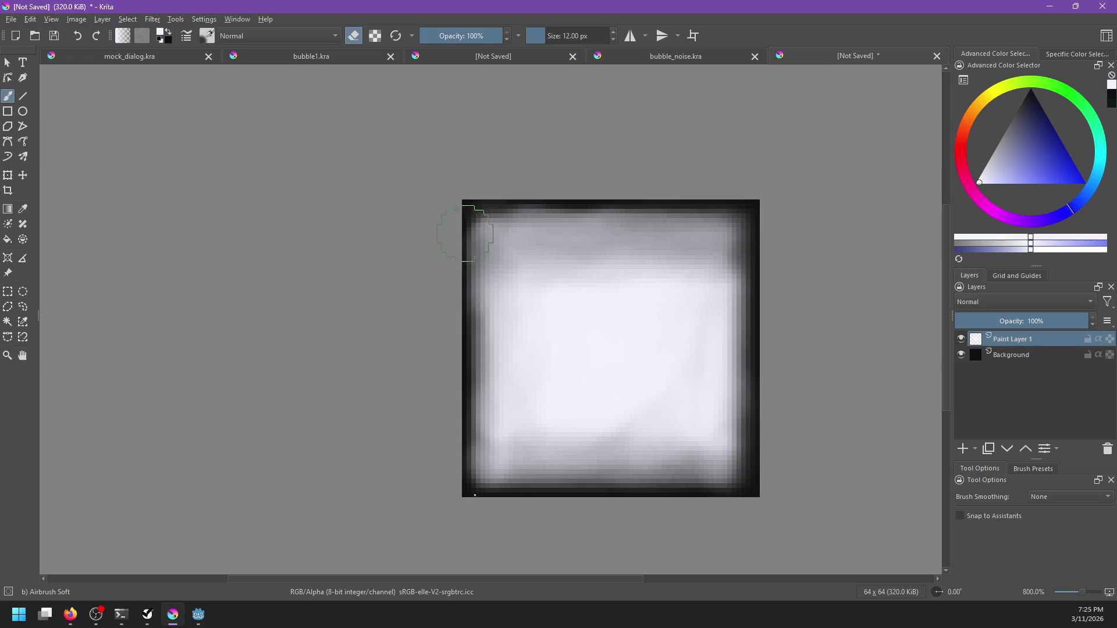
Darken vertical bands along both sides and the lower band, then save under a new name
drag(464, 226, 481, 386)
drag(489, 292, 486, 483)
drag(518, 224, 520, 445)
mouse_move(494, 273)
mouse_down()
mouse_move(492, 483)
mouse_move(512, 483)
mouse_up()
mouse_move(731, 239)
mouse_down()
mouse_move(727, 483)
mouse_move(680, 442)
mouse_up()
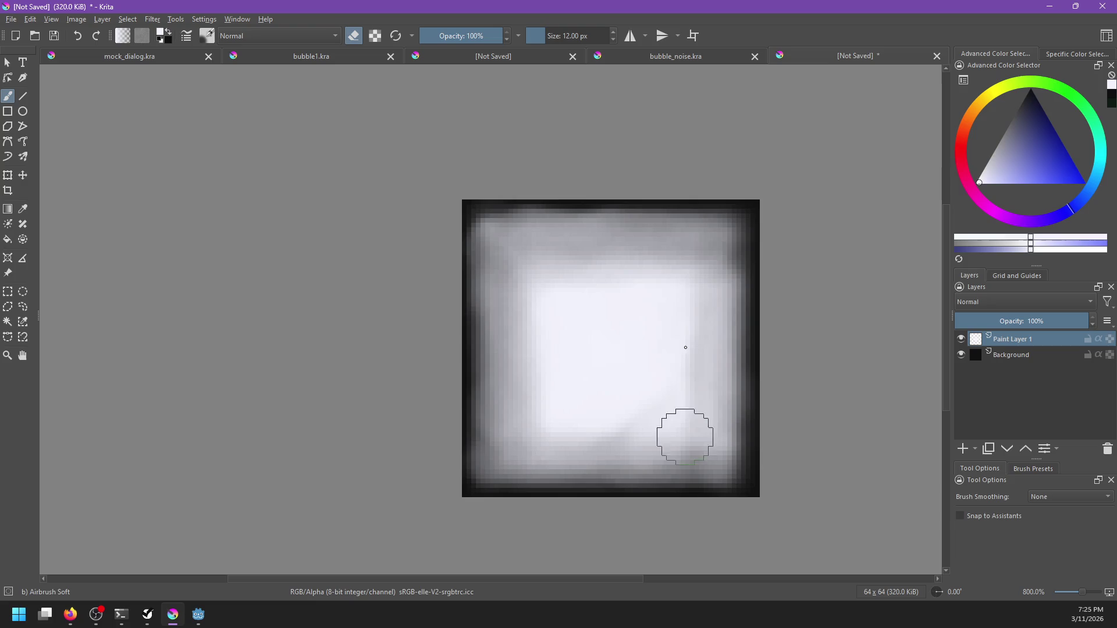
drag(719, 248, 698, 448)
drag(737, 255, 705, 489)
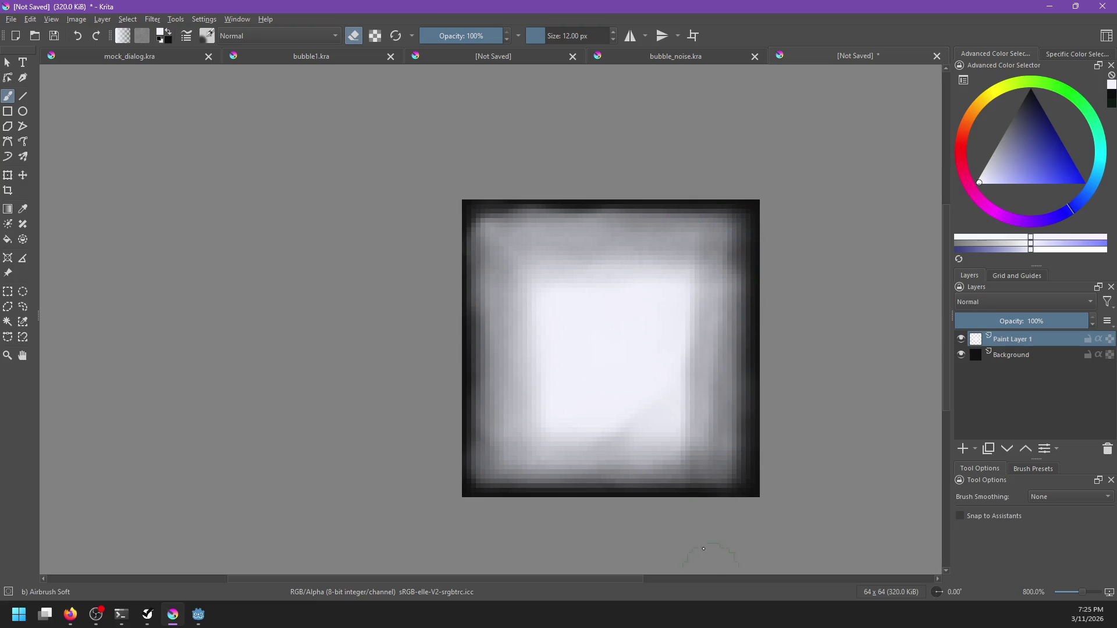
mouse_move(591, 424)
mouse_down()
mouse_move(715, 367)
mouse_move(710, 324)
mouse_move(724, 299)
mouse_up()
drag(594, 438, 748, 437)
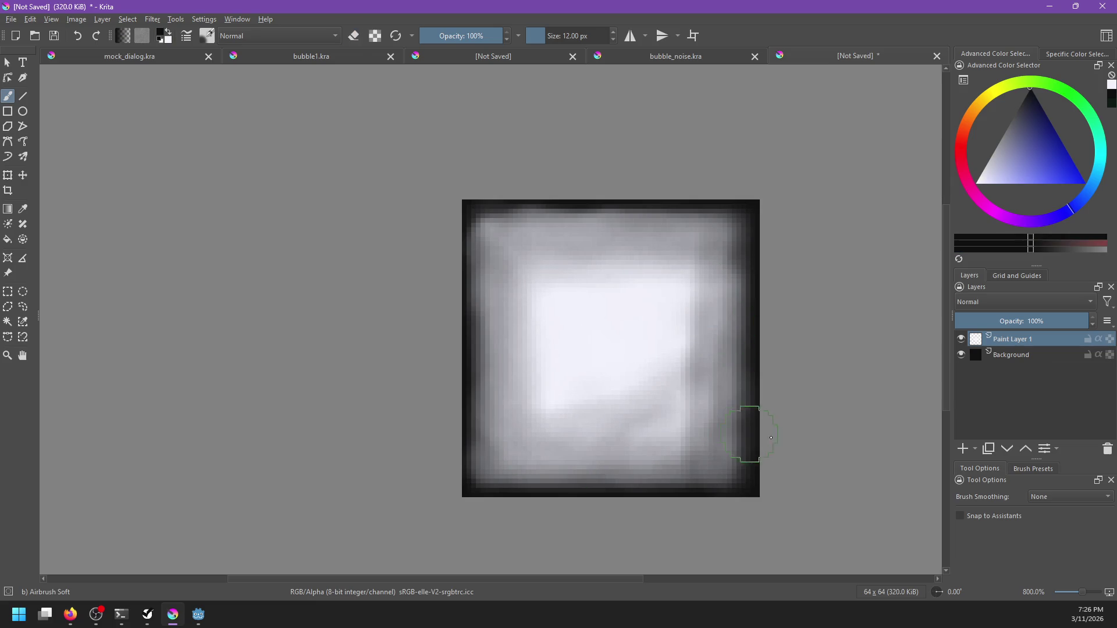
key(e)
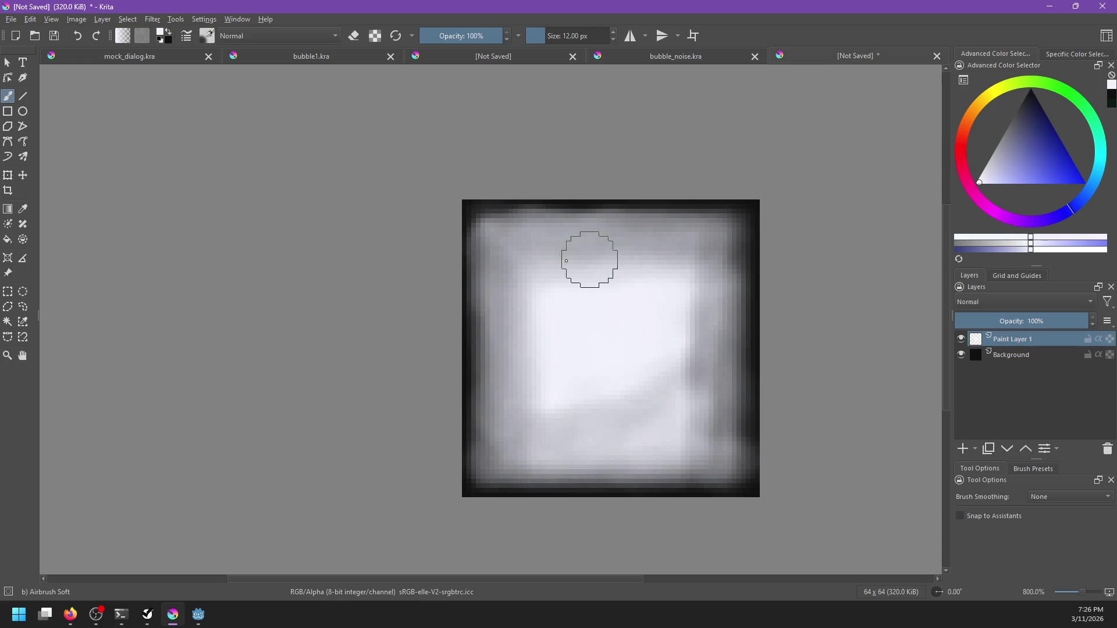
key(ctrl+s)
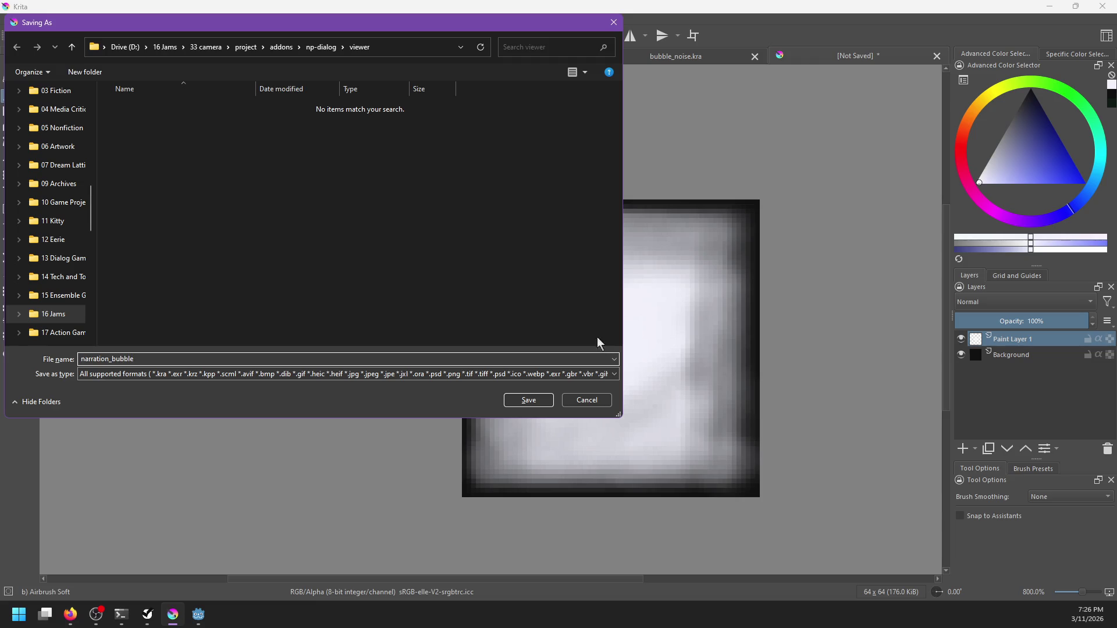
Save the image as narration_bubble.kra in the project's ui/diagetic/speech_bubble folder
click(320, 47)
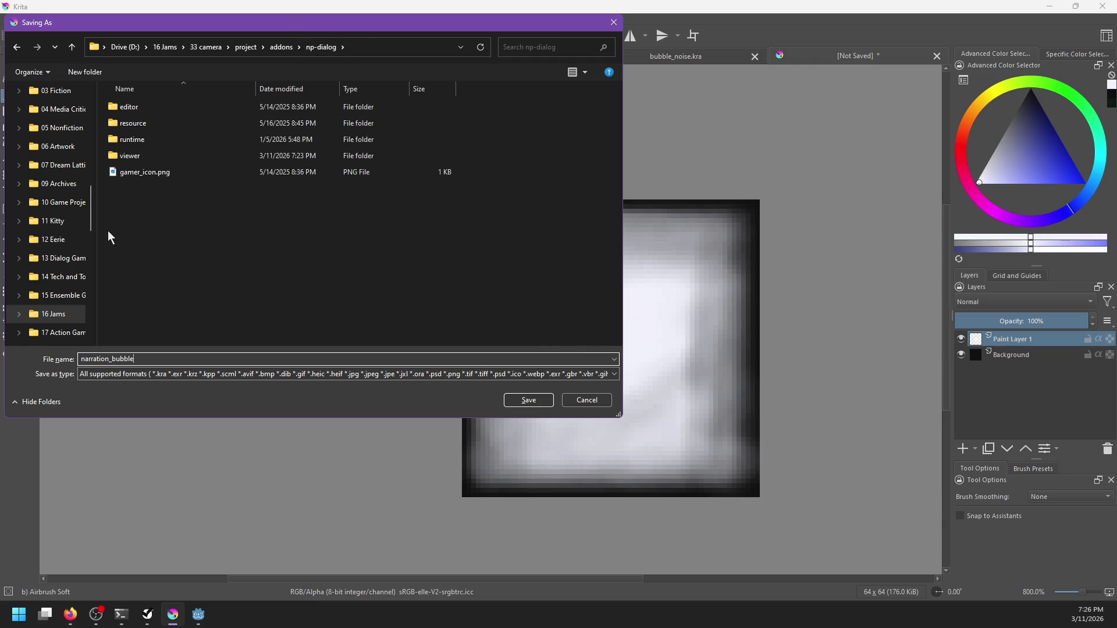
click(285, 53)
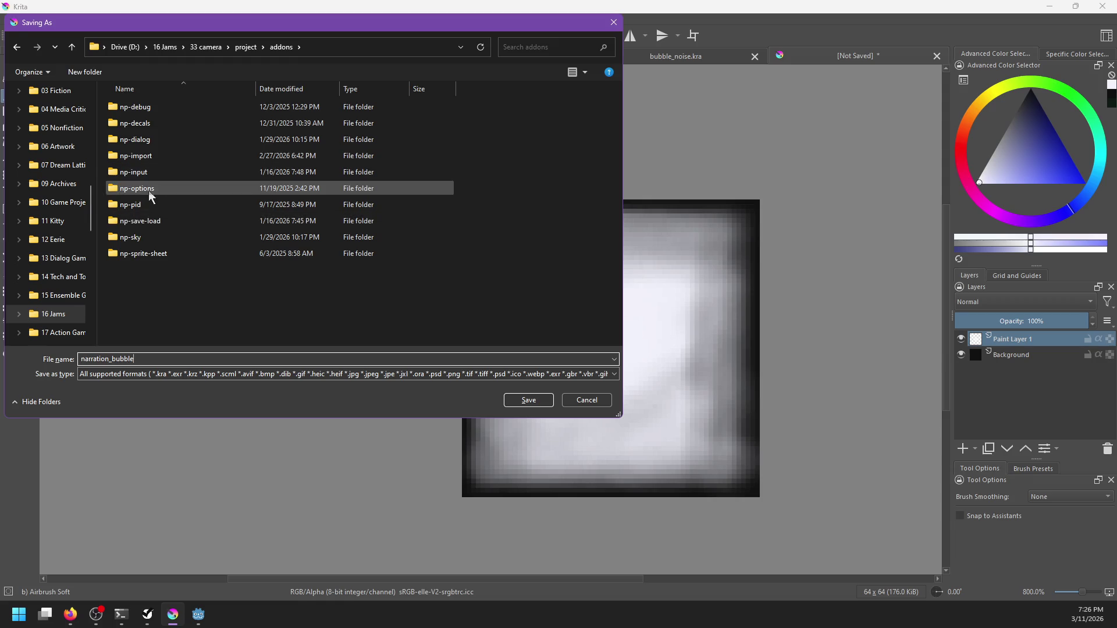
click(246, 47)
scroll(134, 279, down, 3)
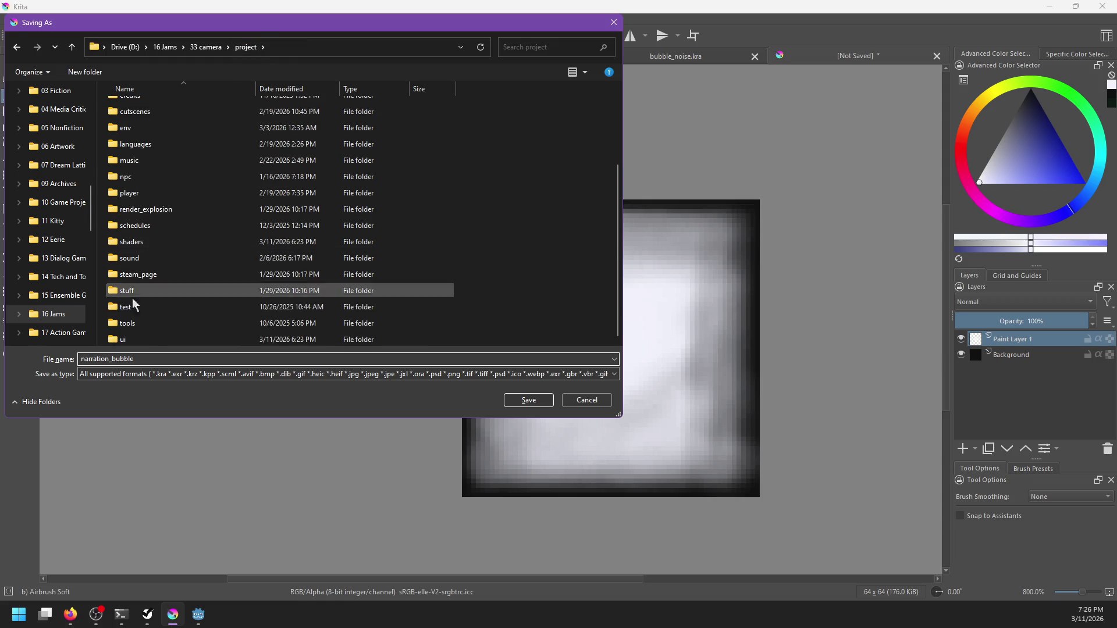
double_click(129, 340)
double_click(136, 124)
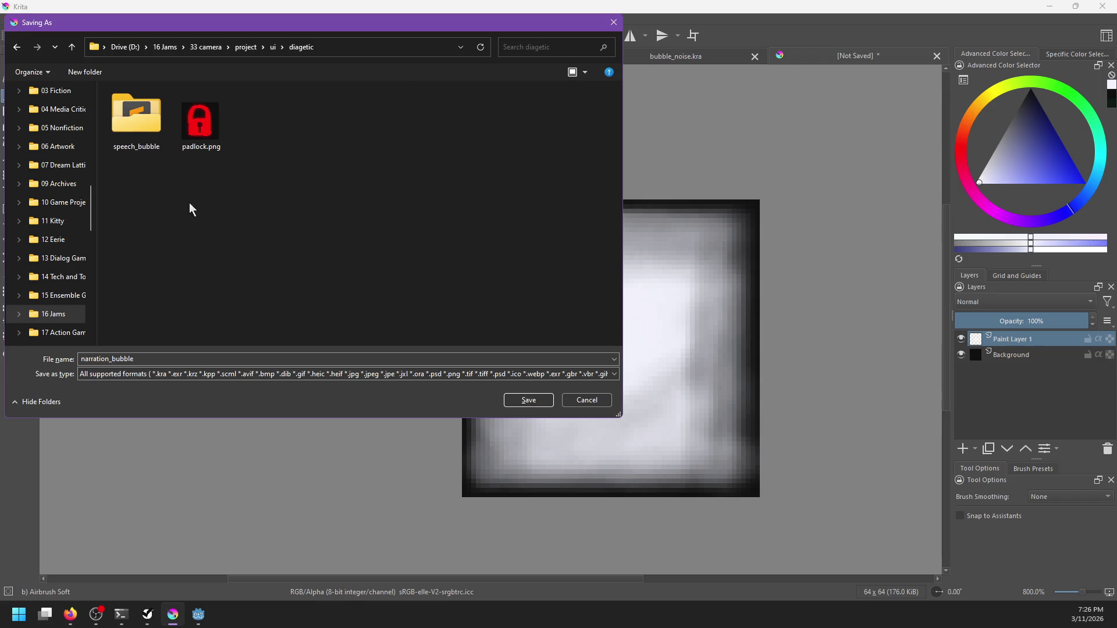
double_click(136, 119)
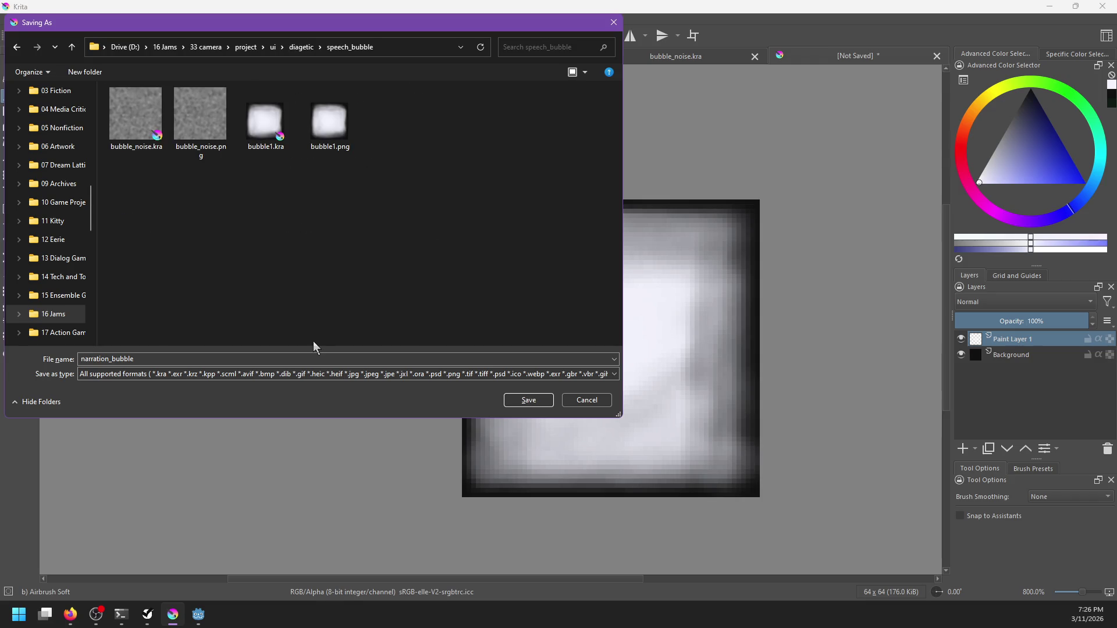
click(528, 400)
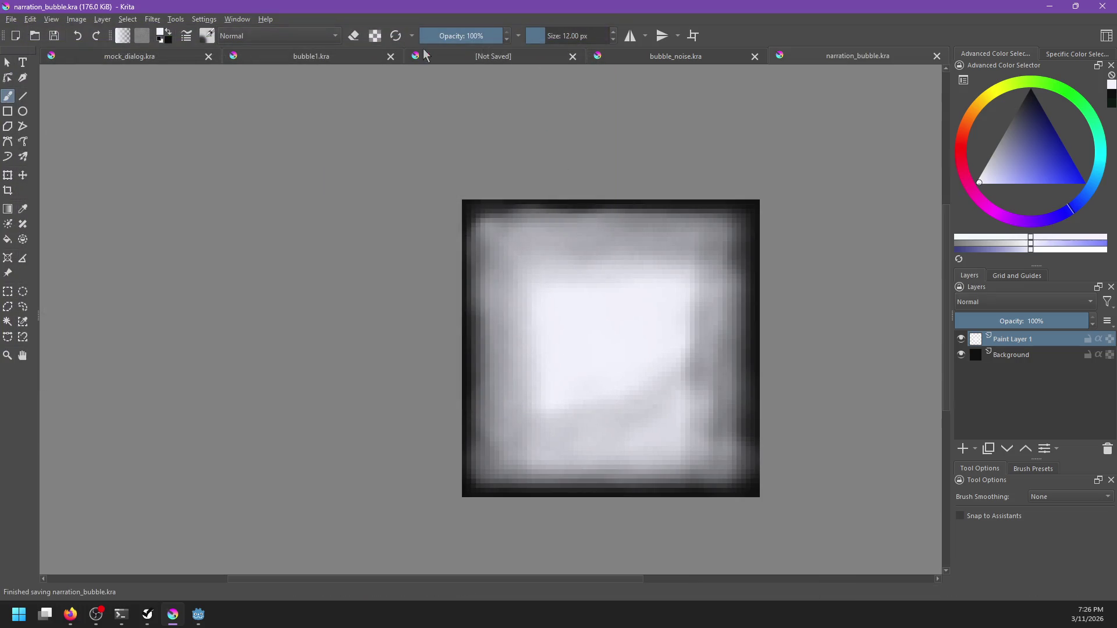
Close the bubble_noise.kra, bubble1.kra and mock_dialog.kra documents
click(709, 56)
click(633, 56)
click(482, 57)
scroll(723, 237, down, 1)
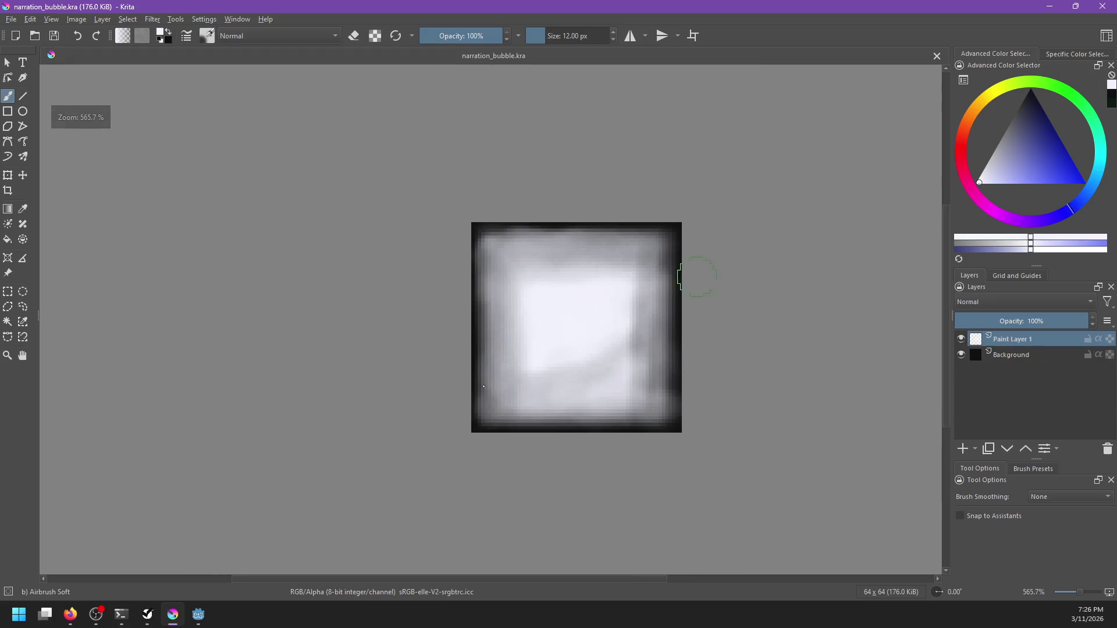
Back in Godot, hide speech_bubble and select narration_bubble
click(143, 621)
click(205, 611)
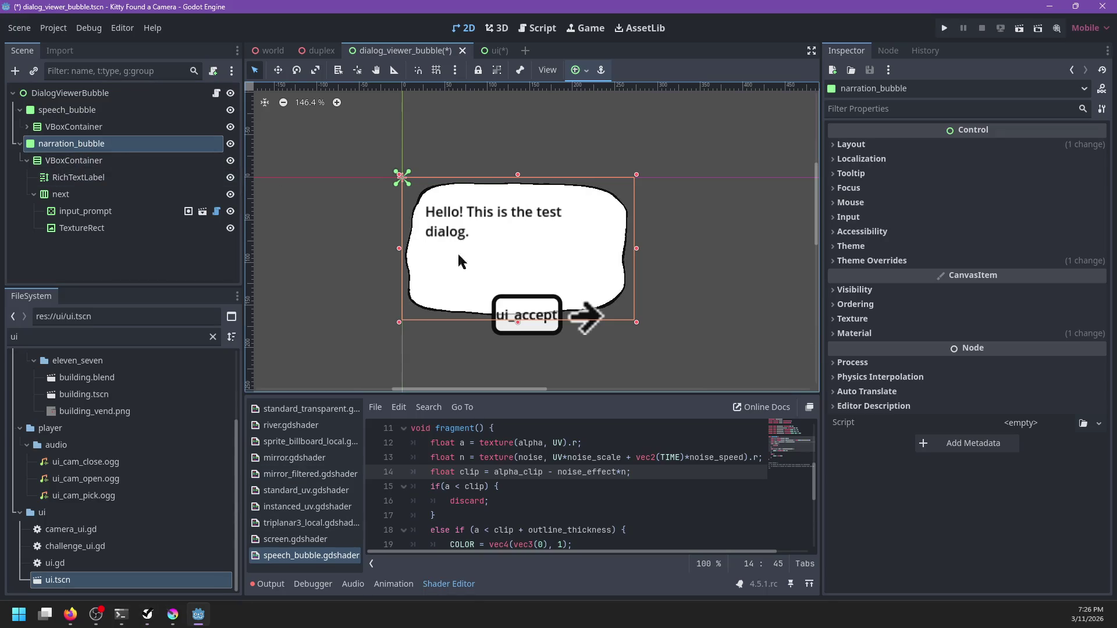
click(218, 111)
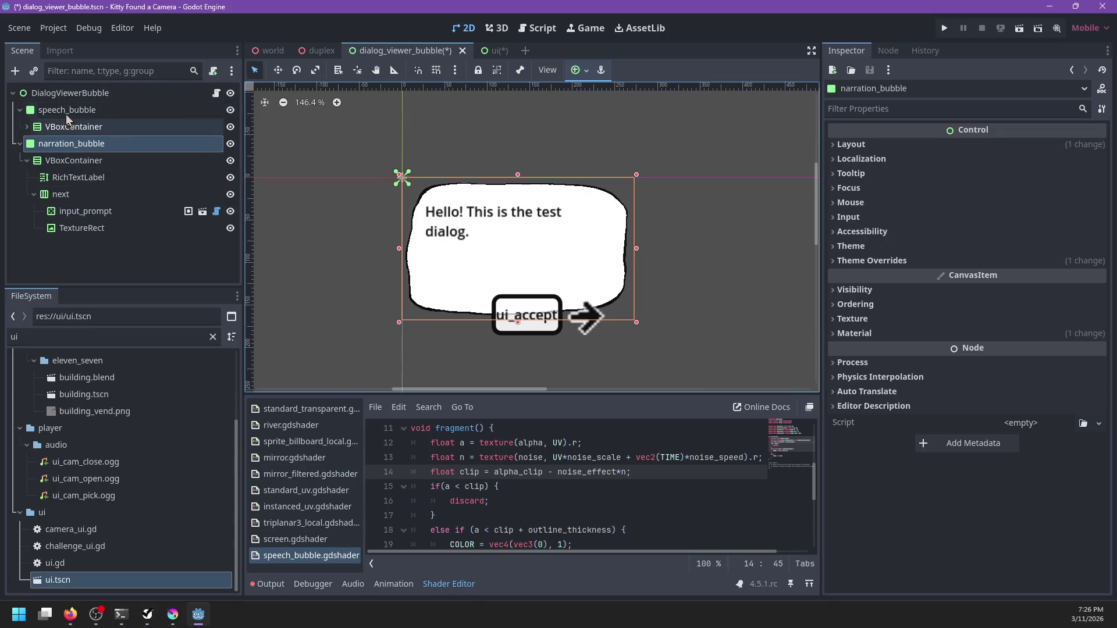
click(230, 111)
click(96, 145)
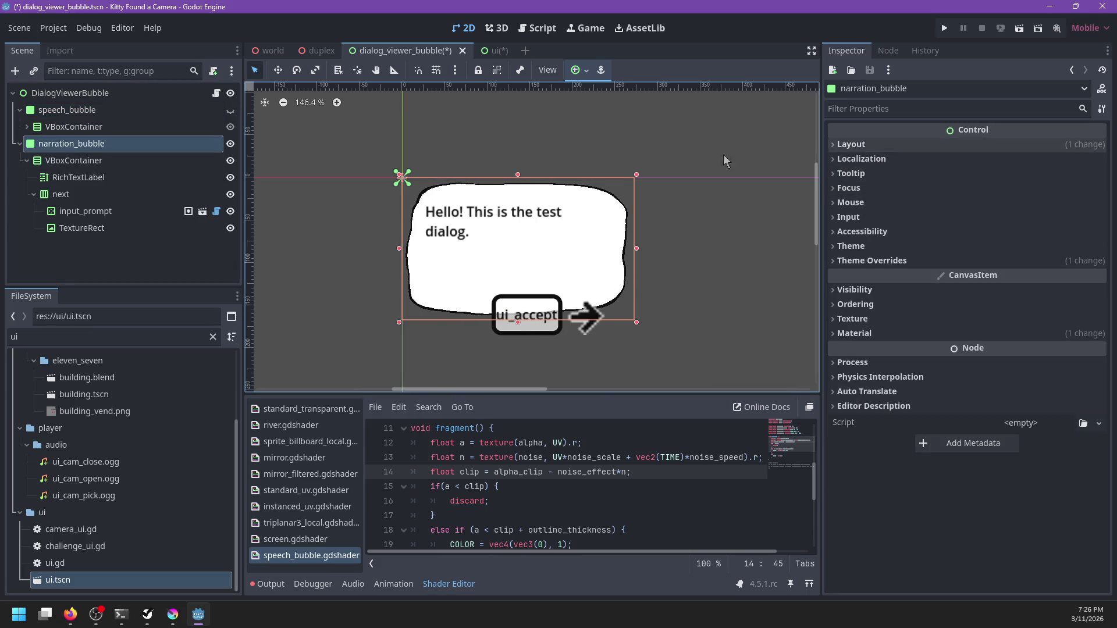
Edit narration_bubble's RichTextLabel text, deleting 'test dialog.' and replacing 'Hello!' with 'Wow.'
click(79, 177)
mouse_move(946, 182)
mouse_down()
mouse_move(853, 182)
mouse_move(899, 186)
mouse_up()
key(BackSpace)
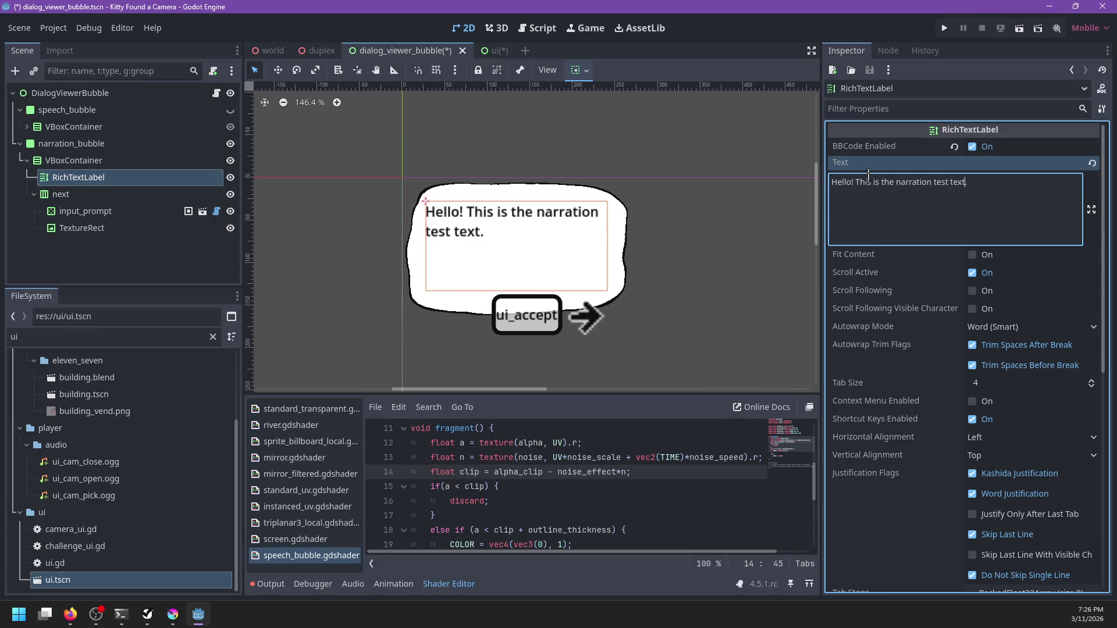
drag(856, 185, 784, 188)
text(Wow.)
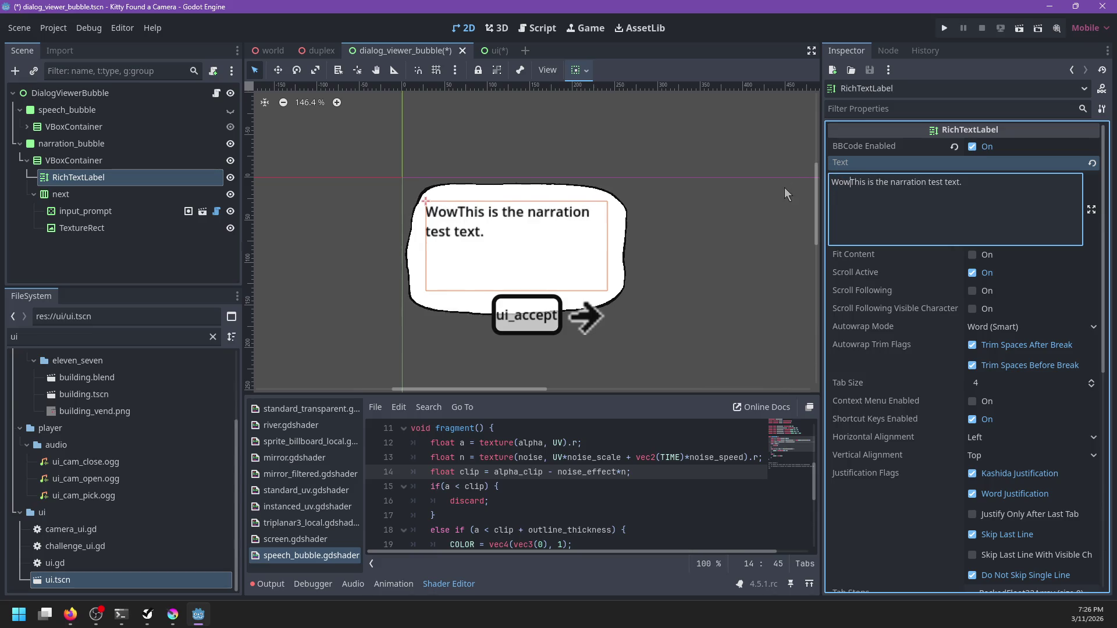
click(87, 195)
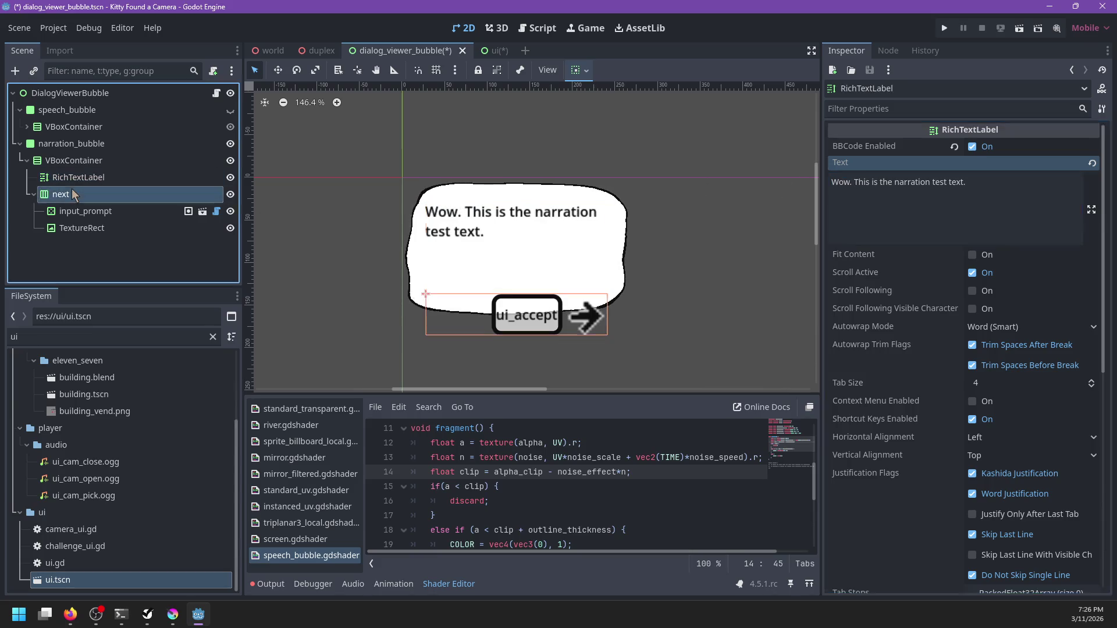
key(Up)
key(Up)
key(Up)
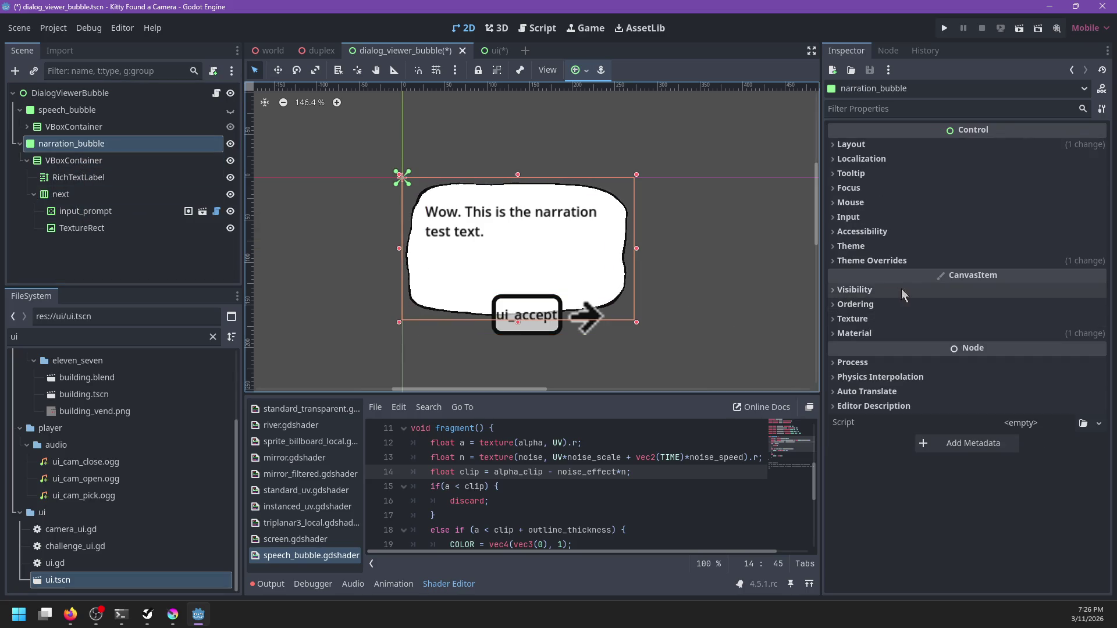
Make the narration bubble's ShaderMaterial unique (recursive) and expand its Shader Parameters
click(870, 263)
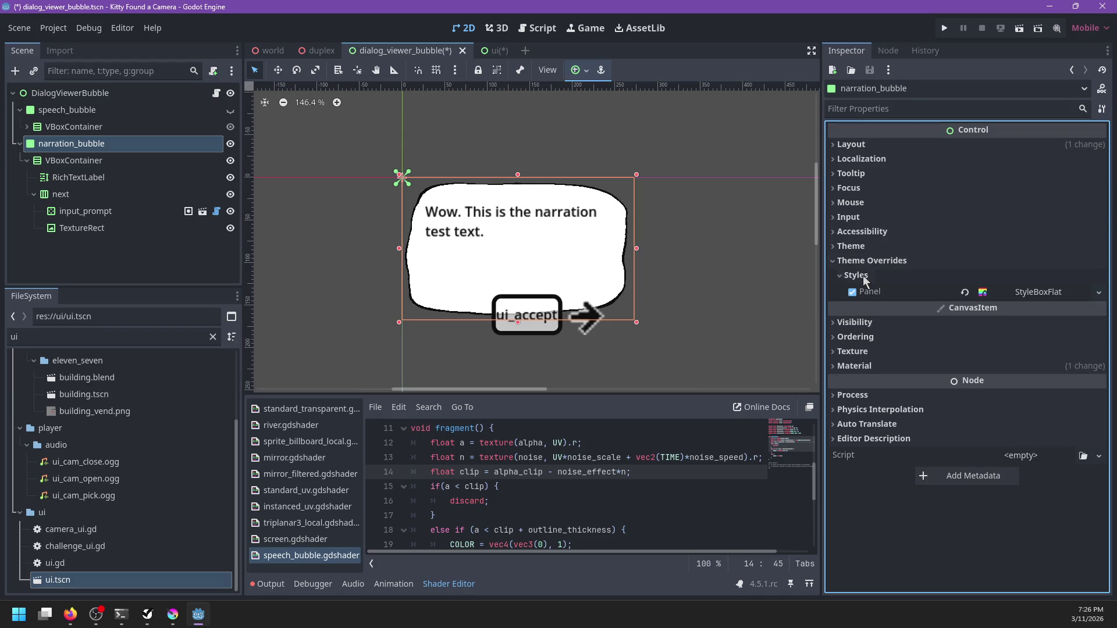
click(870, 367)
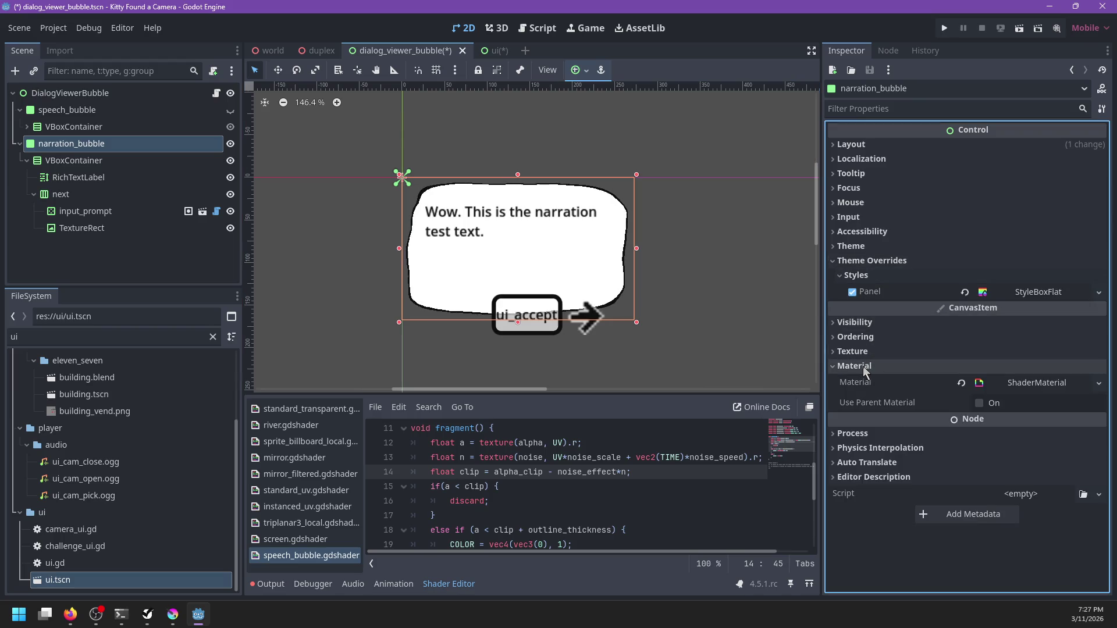
click(1099, 383)
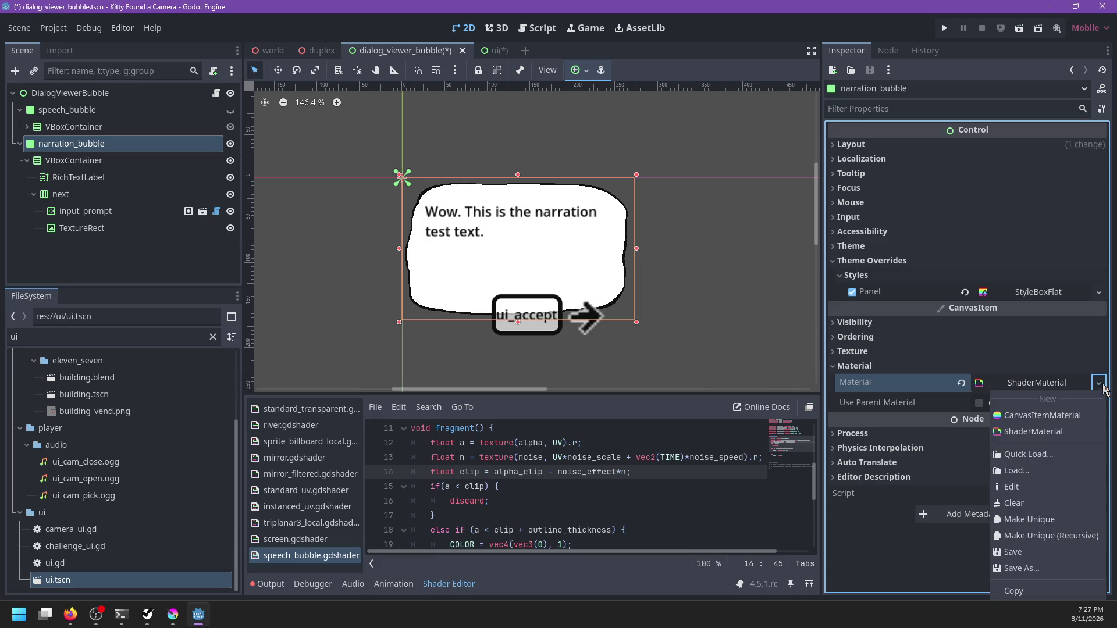
click(1042, 531)
click(1022, 383)
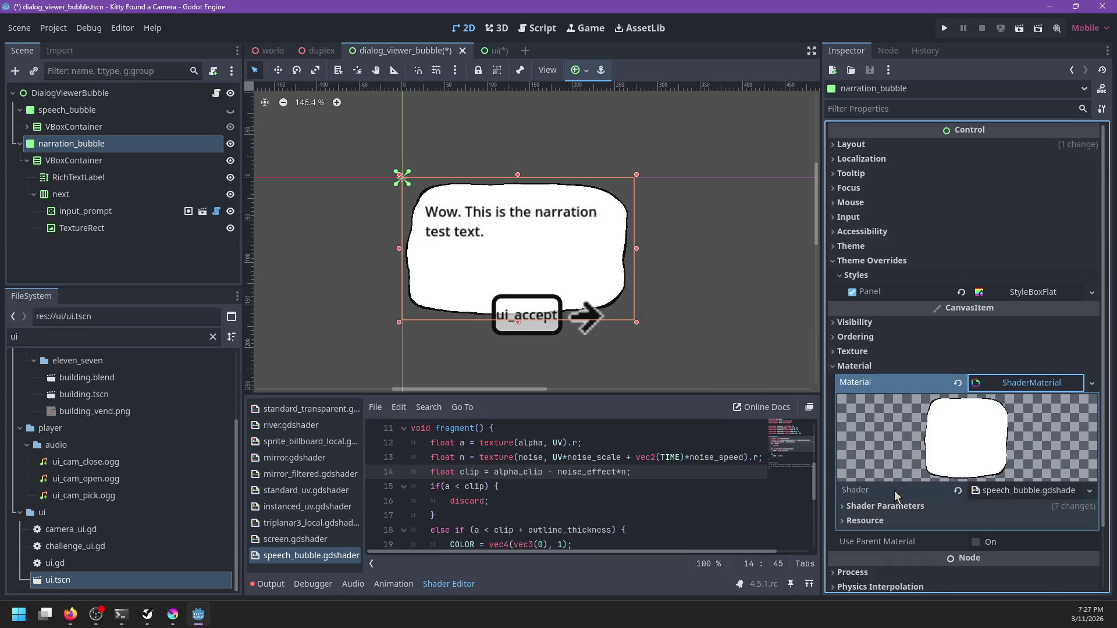
click(885, 506)
scroll(896, 496, down, 5)
scroll(126, 440, up, 3)
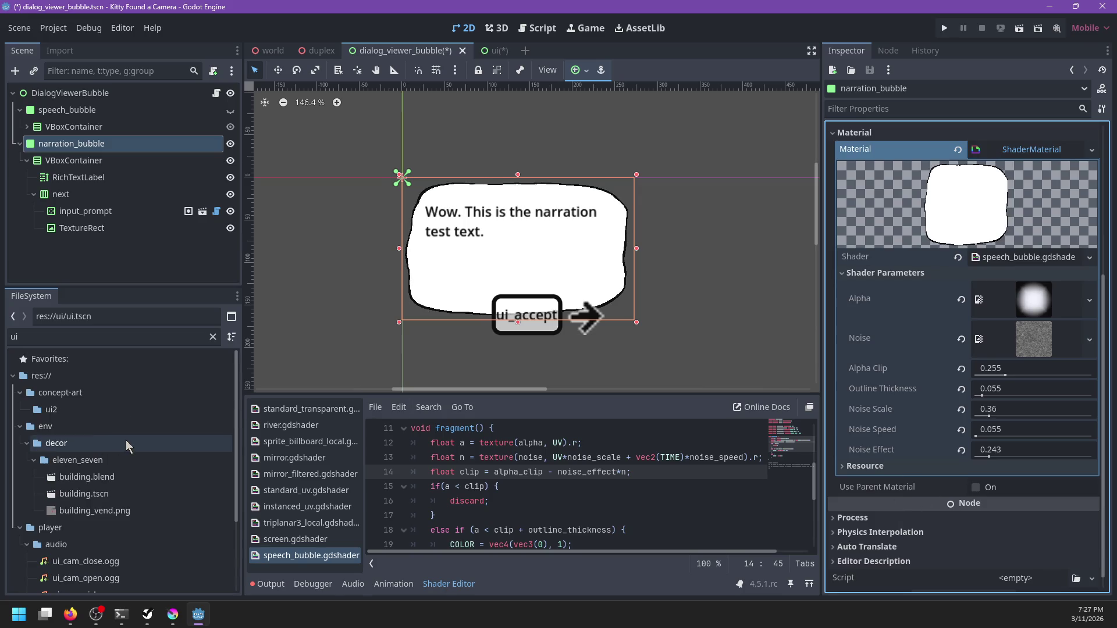
scroll(128, 450, down, 3)
Clear the FileSystem filter and browse to the ui/diagetic/speech_bubble folder
click(70, 512)
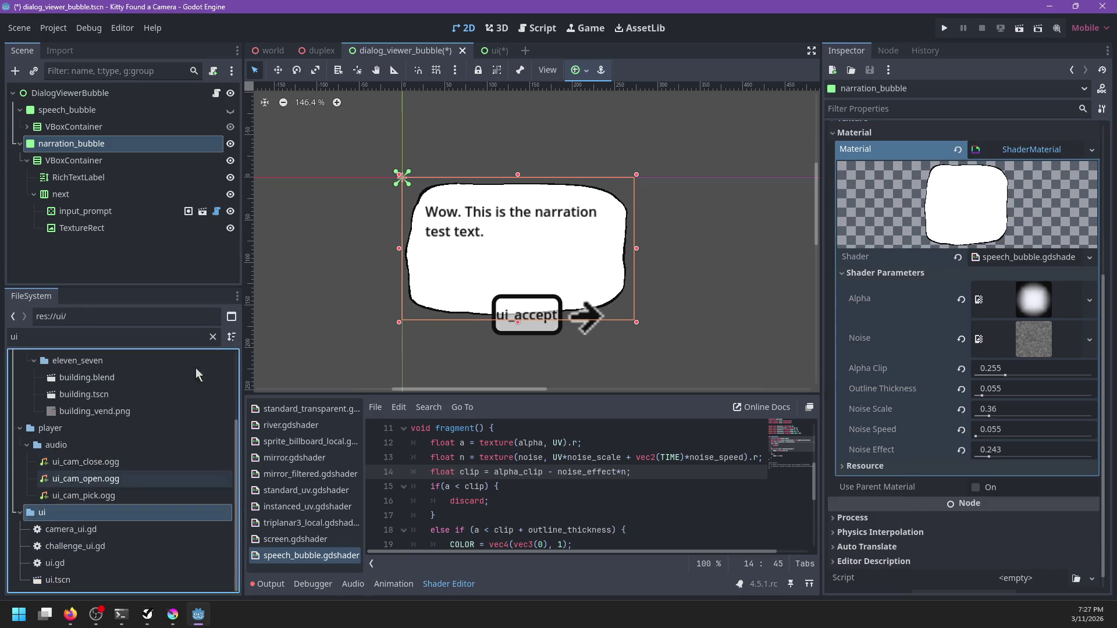
click(213, 337)
scroll(105, 523, down, 3)
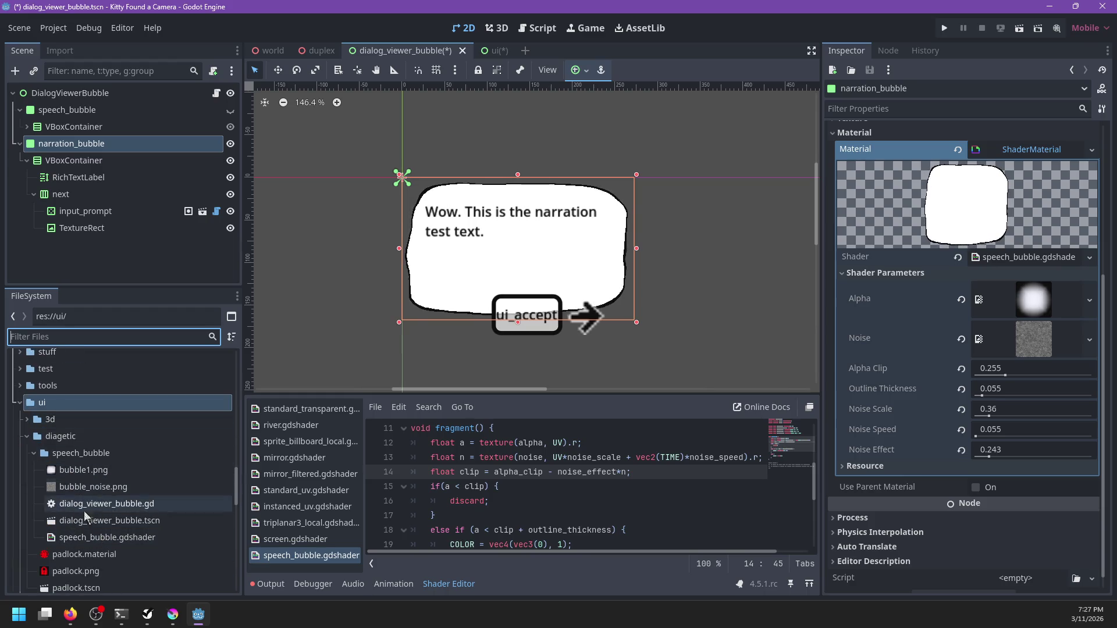
Export the Krita bubble artwork as narration_bubble.png, keeping PNG type and default PNG options
key(alt+Tab)
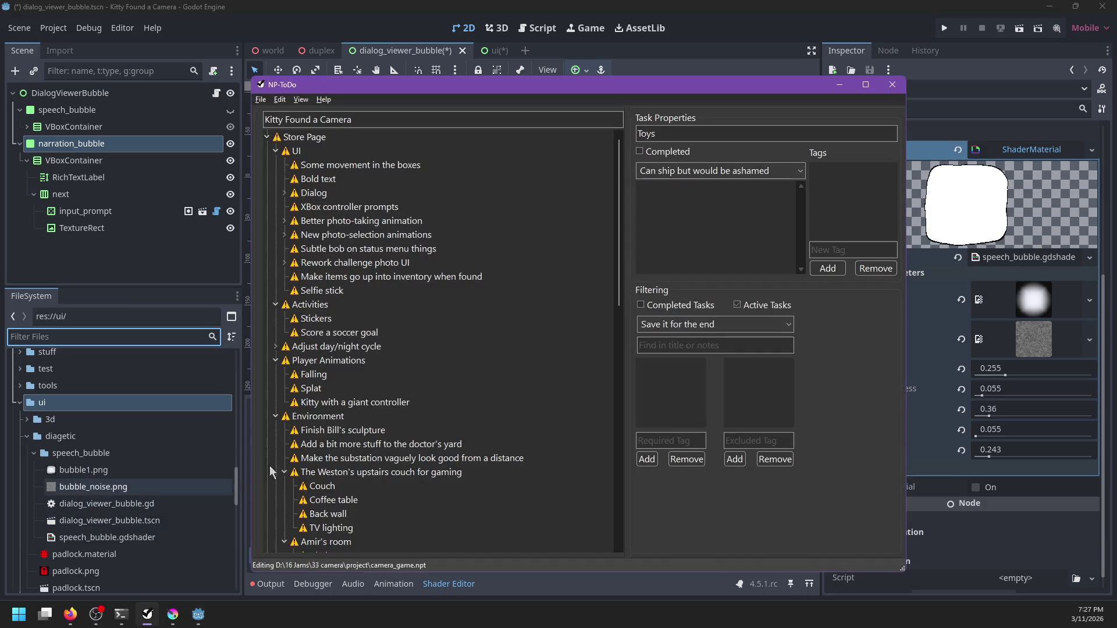
key(alt+Tab)
key(ctrl+shift+e)
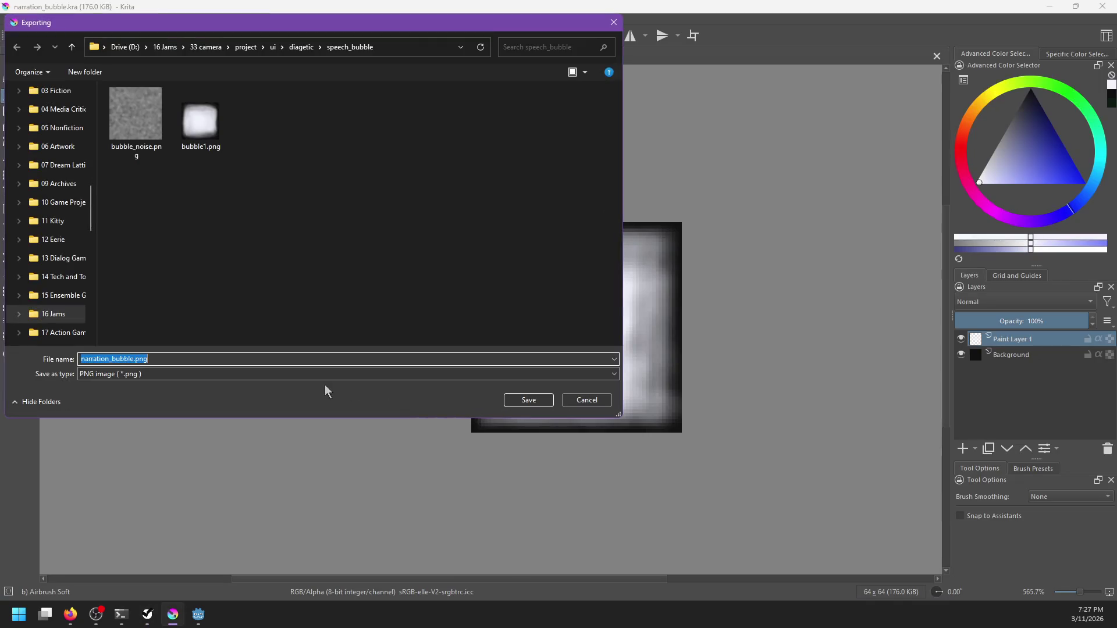
click(121, 378)
click(121, 375)
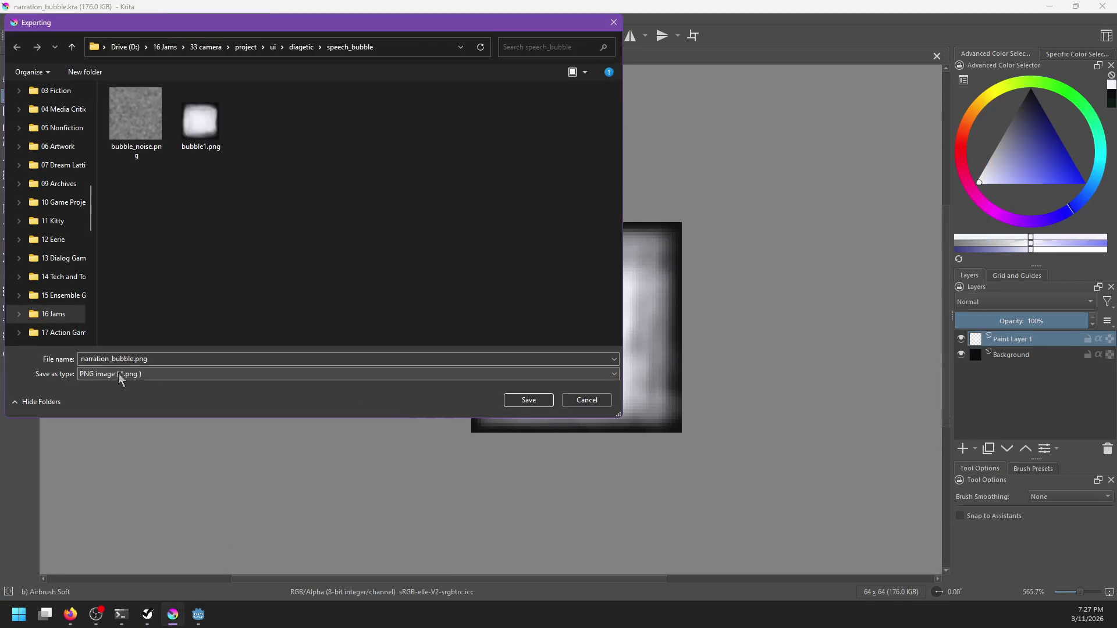
click(515, 401)
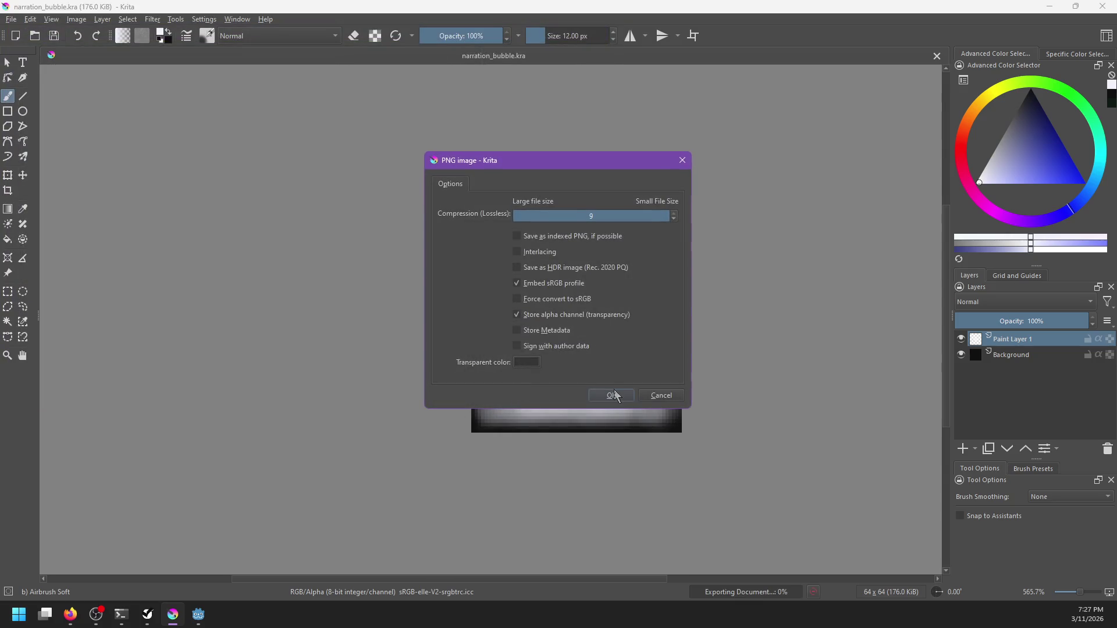
click(612, 392)
key(alt+Tab)
key(alt+Tab)
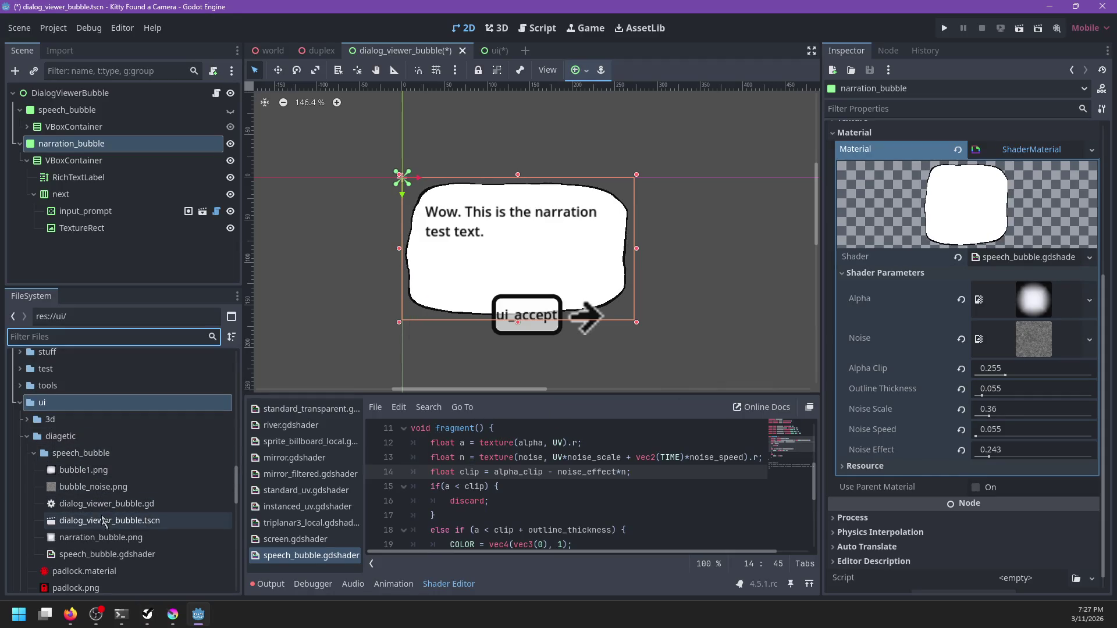
Rename narration_bubble.png to bubble_narration.png
right_click(91, 539)
click(140, 450)
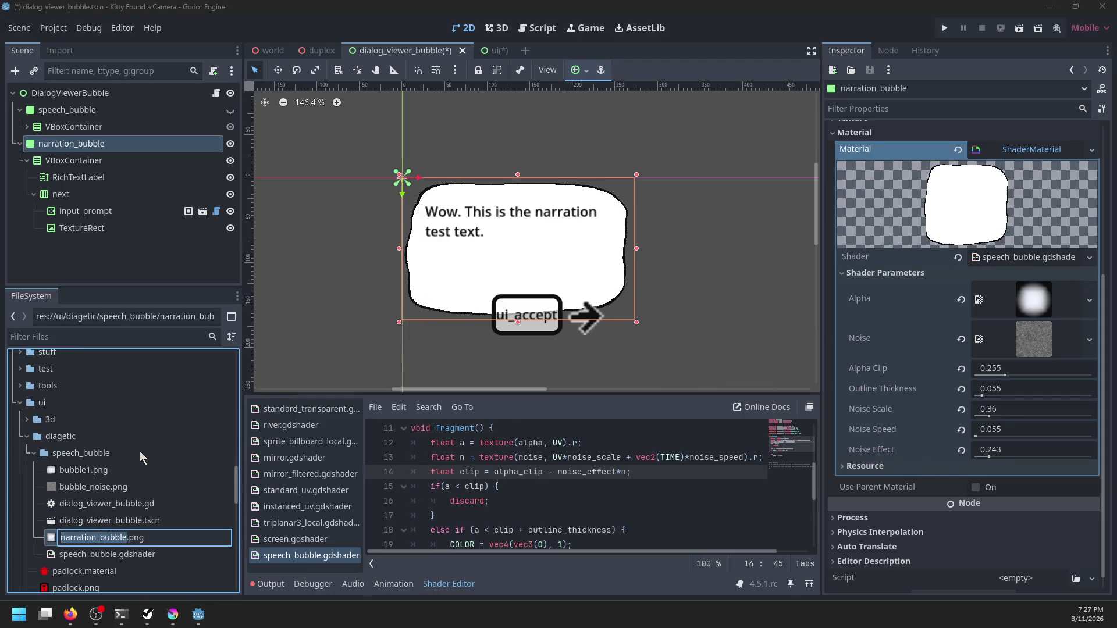
text(bubble_narration)
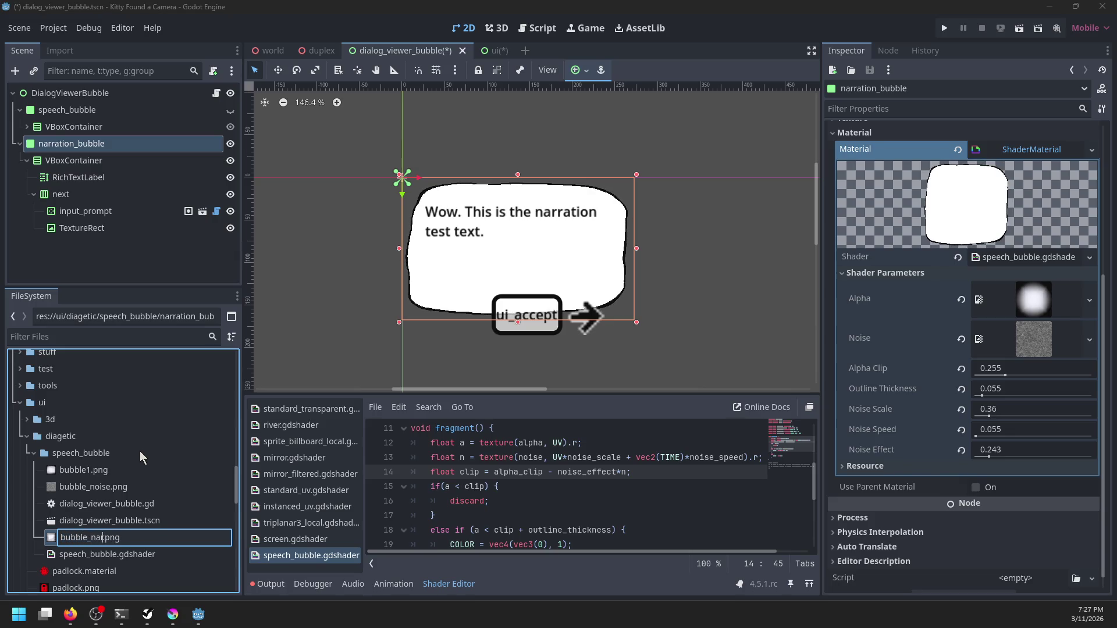
key(Return)
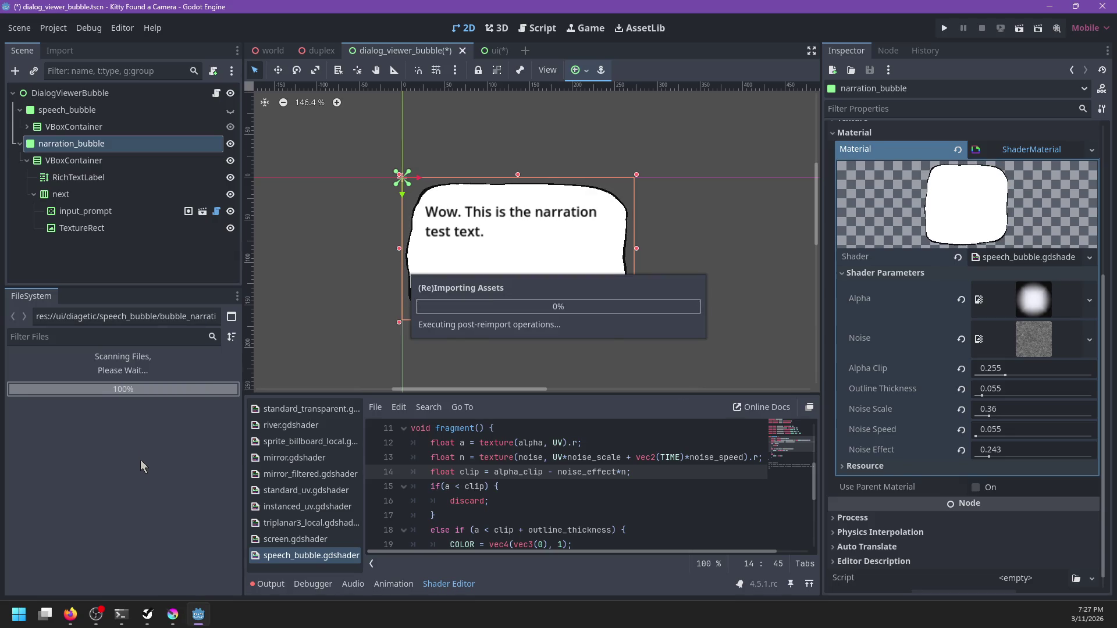
Use bubble_narration.png as the shader's Alpha texture and save the scene
mouse_move(142, 495)
mouse_down()
mouse_move(1002, 320)
mouse_move(1018, 298)
mouse_up()
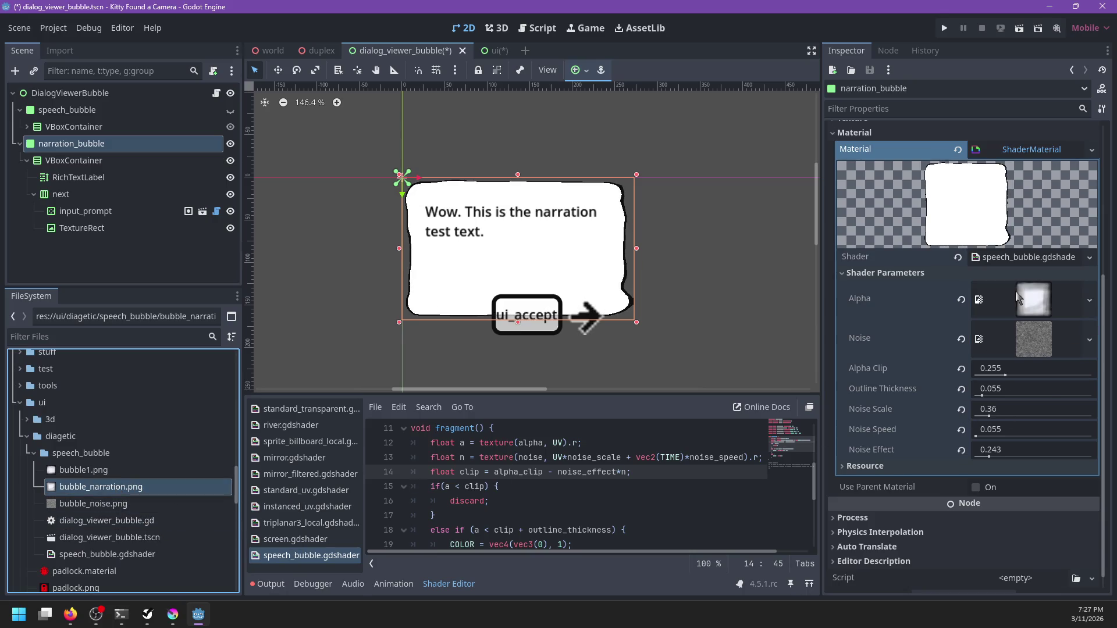
scroll(620, 282, up, 1)
key(ctrl+s)
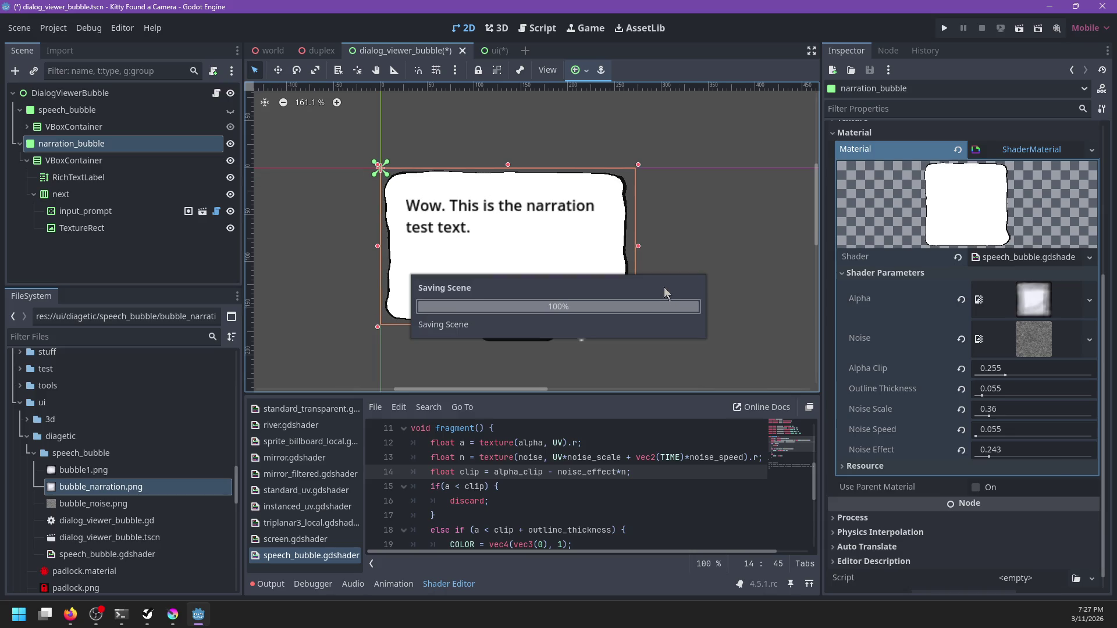
scroll(640, 285, up, 1)
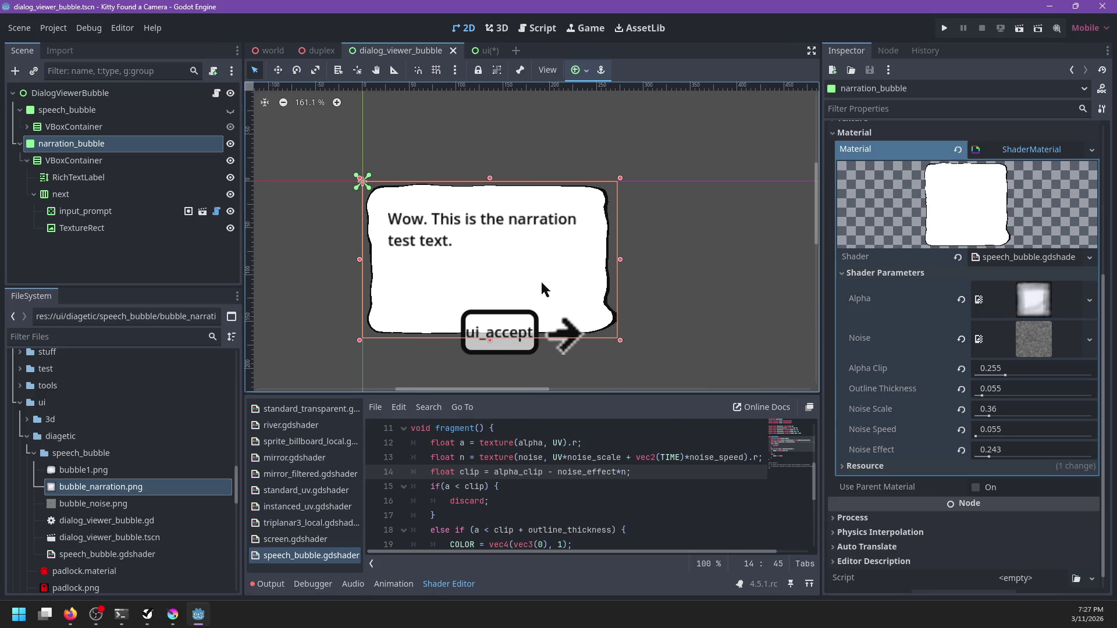
scroll(553, 278, down, 1)
scroll(640, 256, left, 2)
drag(710, 232, 704, 239)
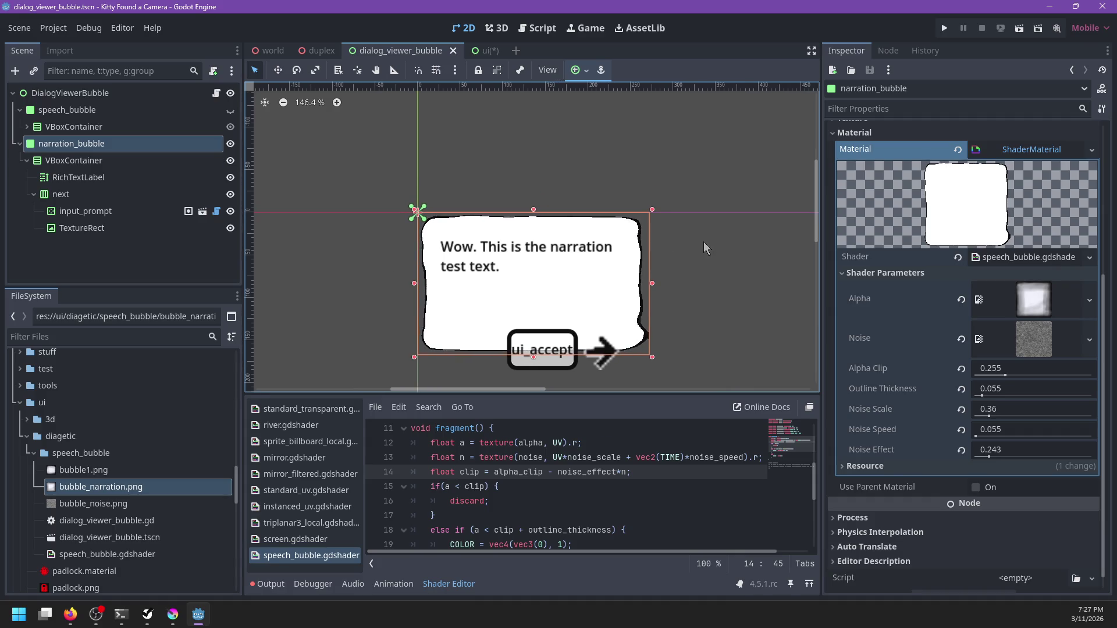
scroll(702, 242, down, 3)
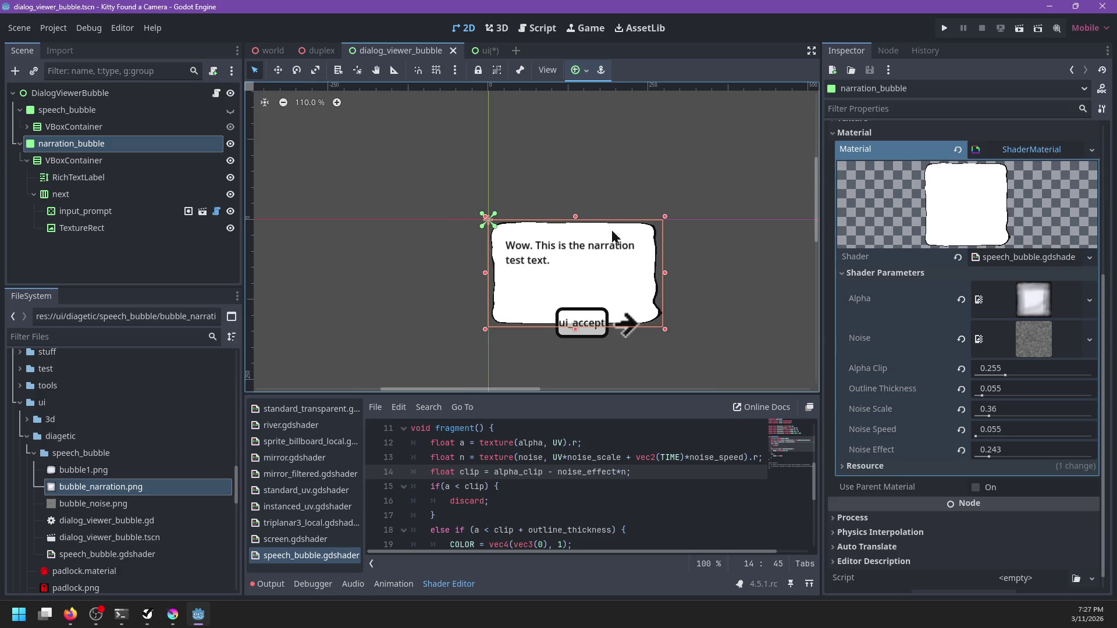
Collapse the bubble nodes and duplicate narration_bubble
click(19, 143)
click(21, 110)
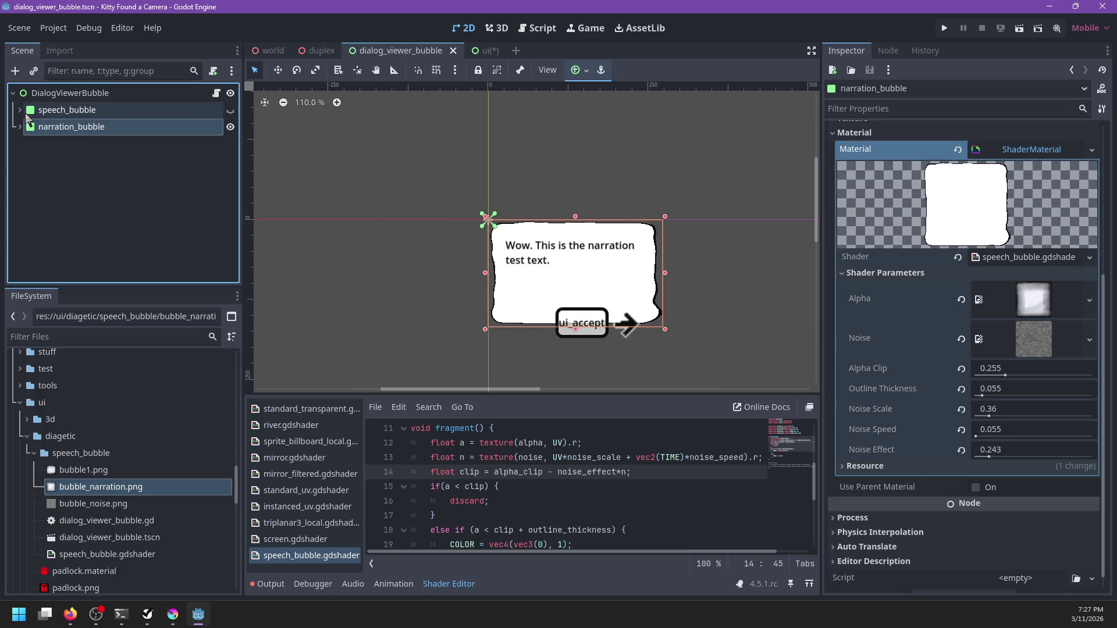
click(73, 110)
click(99, 129)
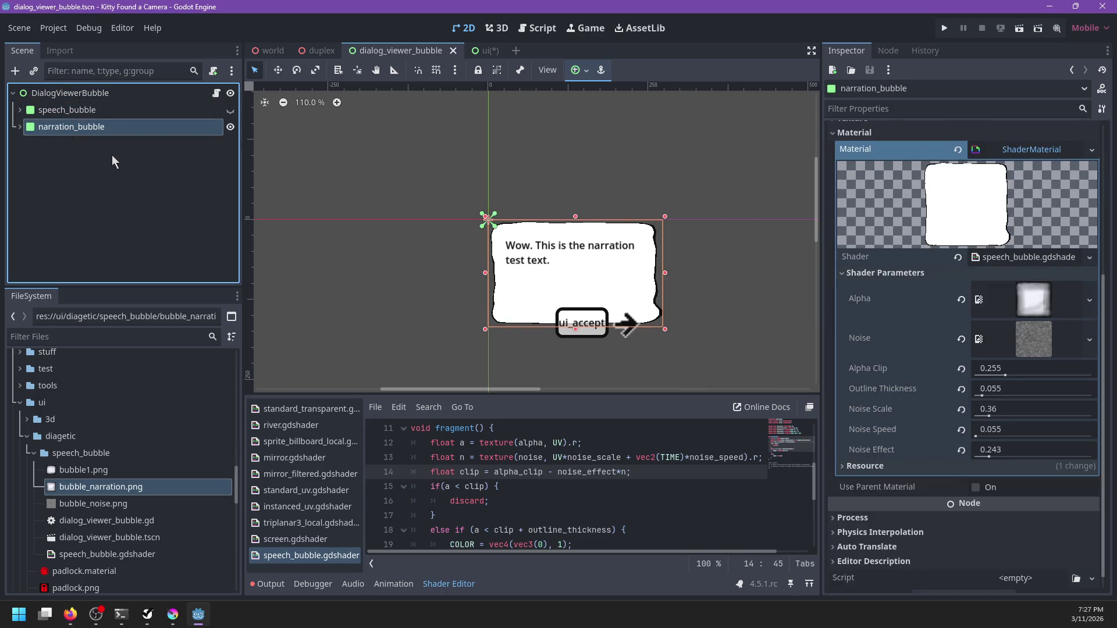
key(ctrl+d)
Rename the duplicate to though_bubble and its VBoxContainer to HBoxContainer
click(67, 137)
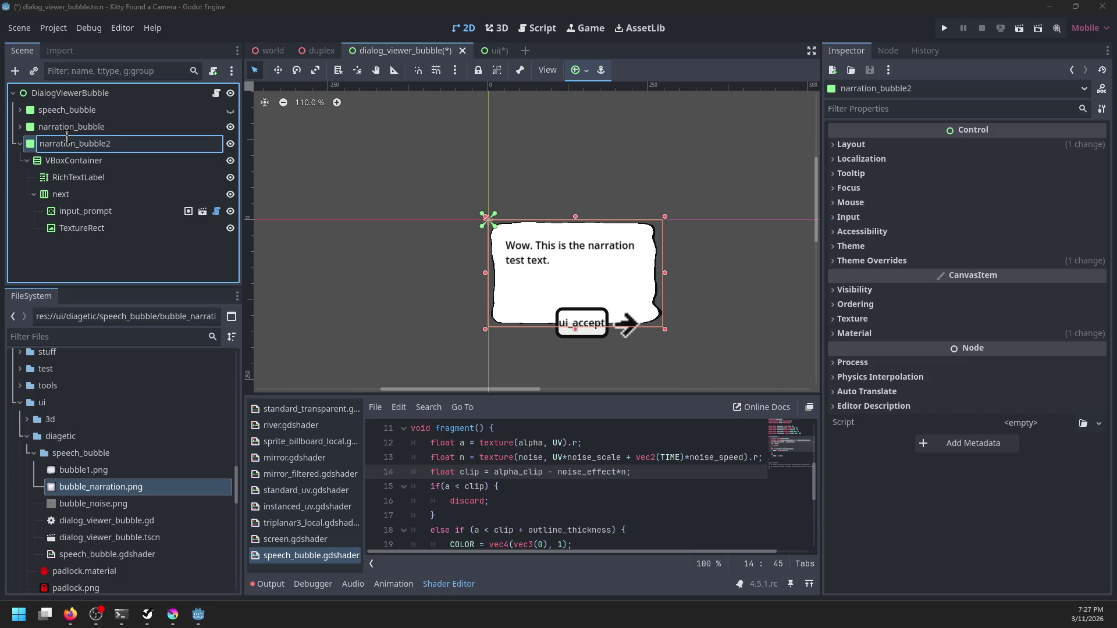
text(h)
key(Return)
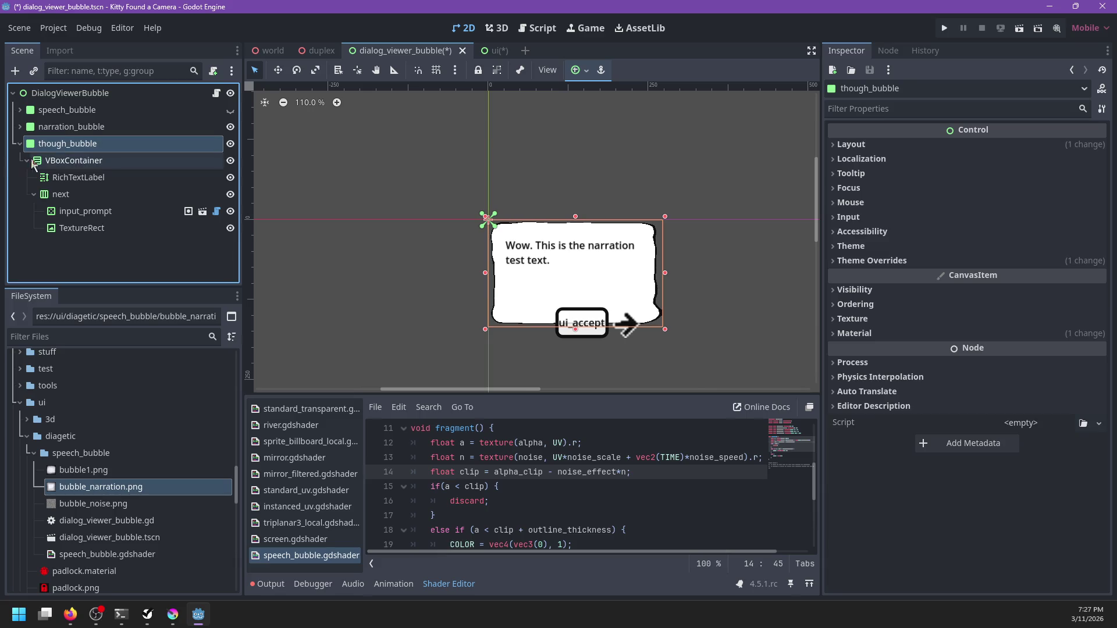
double_click(103, 163)
text(HBo)
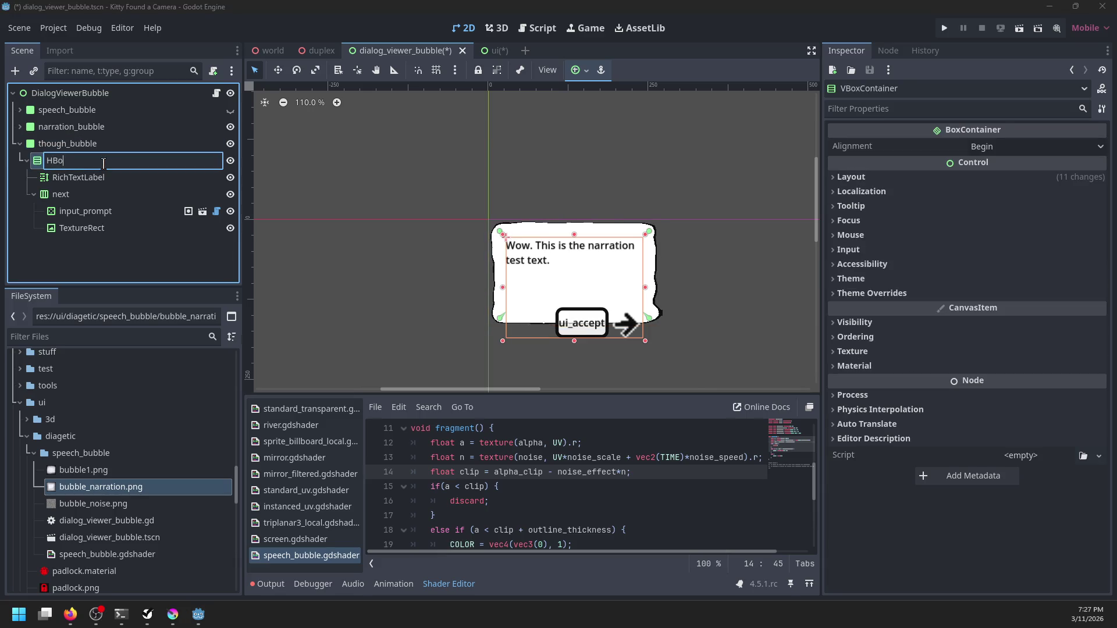
key(Return)
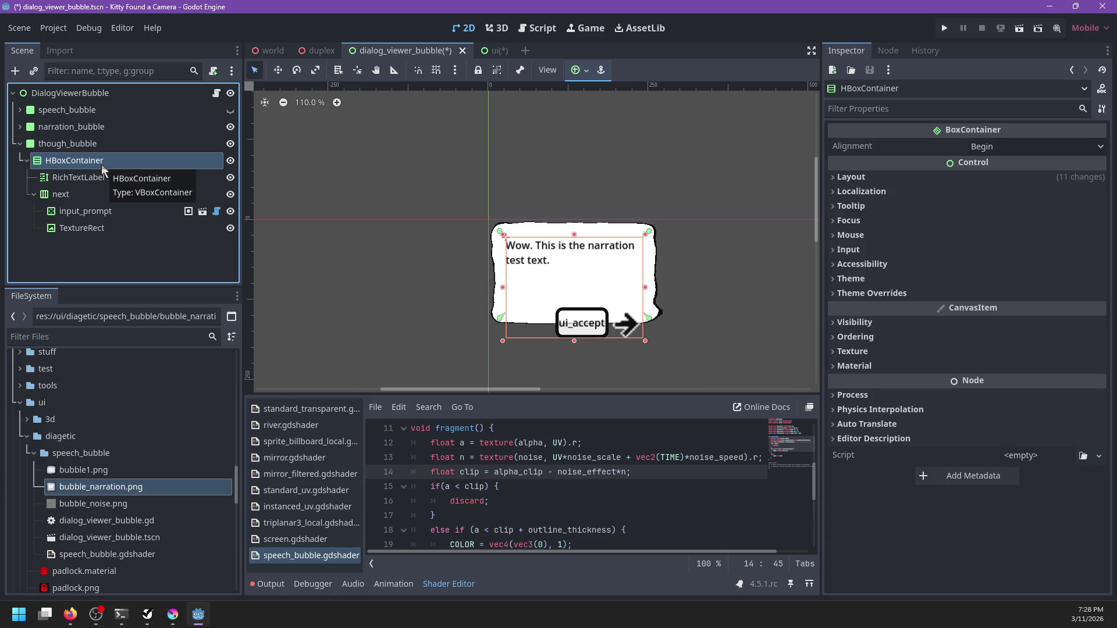
Change the container's type to HBoxContainer and delete the next node
right_click(103, 164)
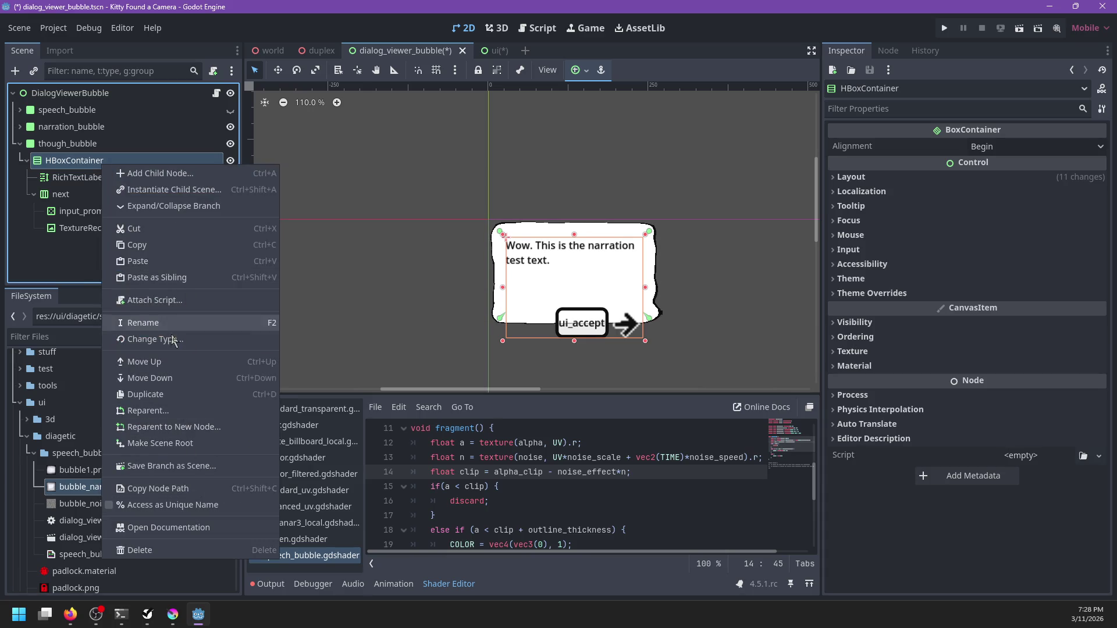
click(170, 340)
text(HBox)
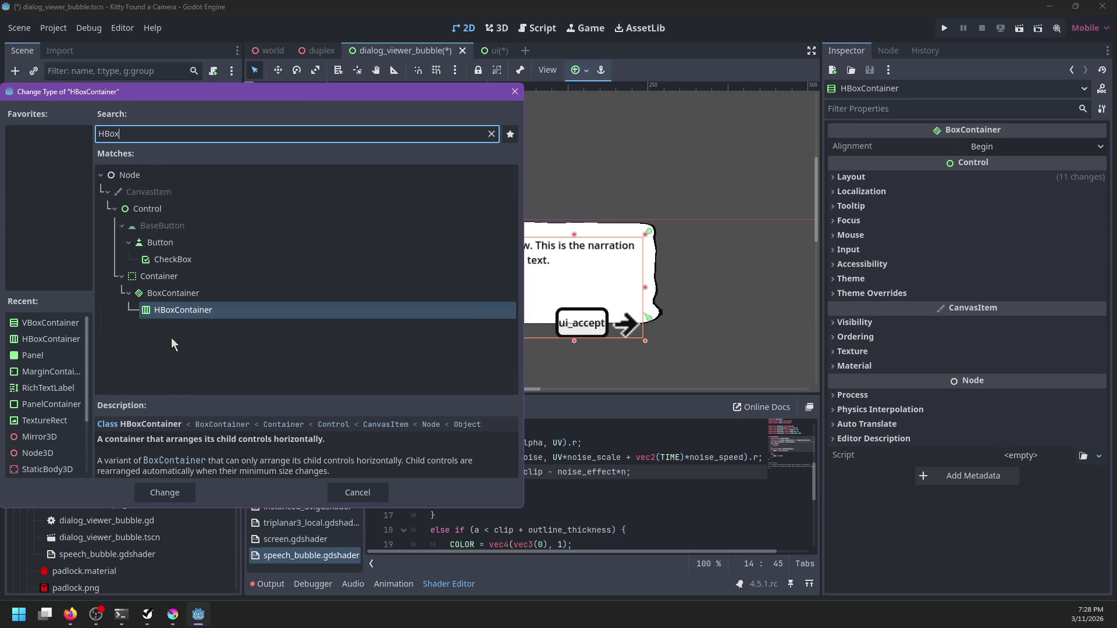
key(Return)
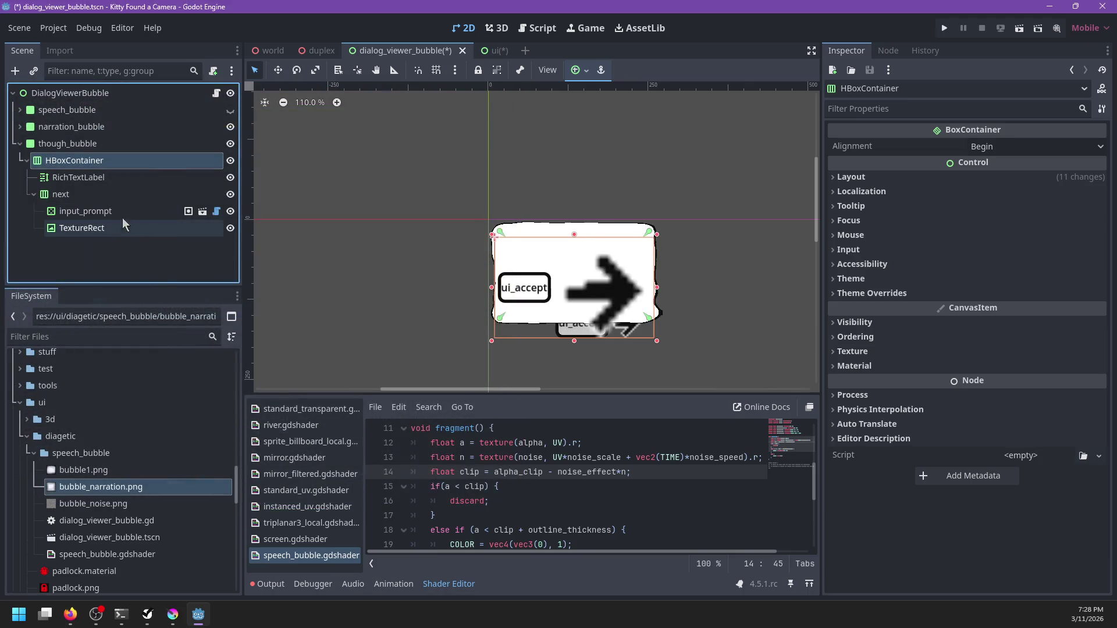
click(78, 194)
key(Delete)
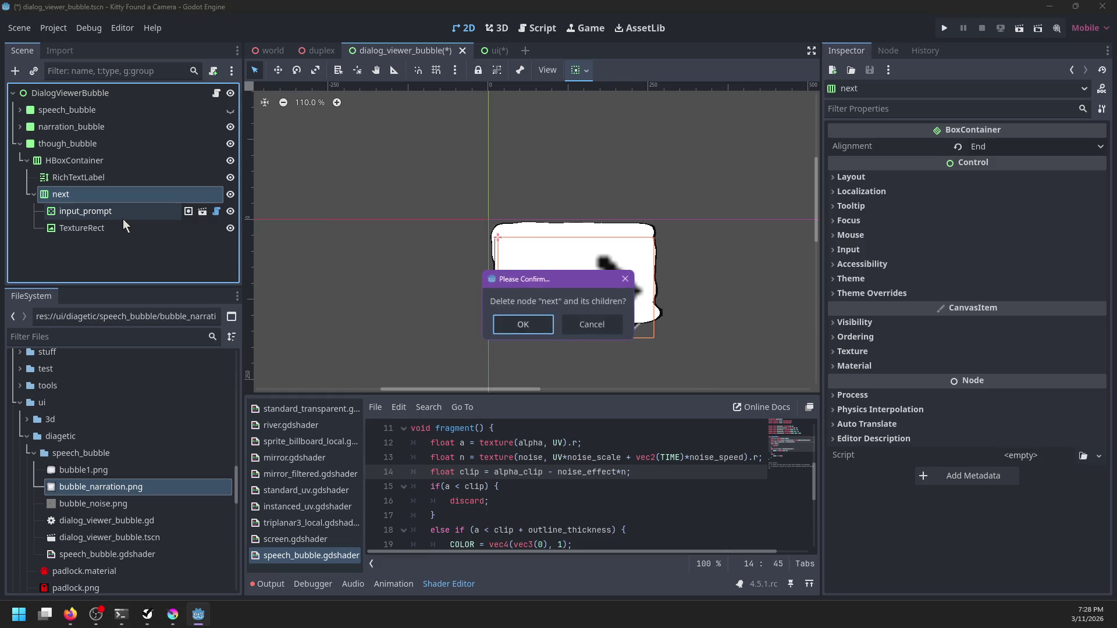
Confirm deleting next and enable Horizontal Expand on the RichTextLabel's container sizing
key(Return)
click(106, 183)
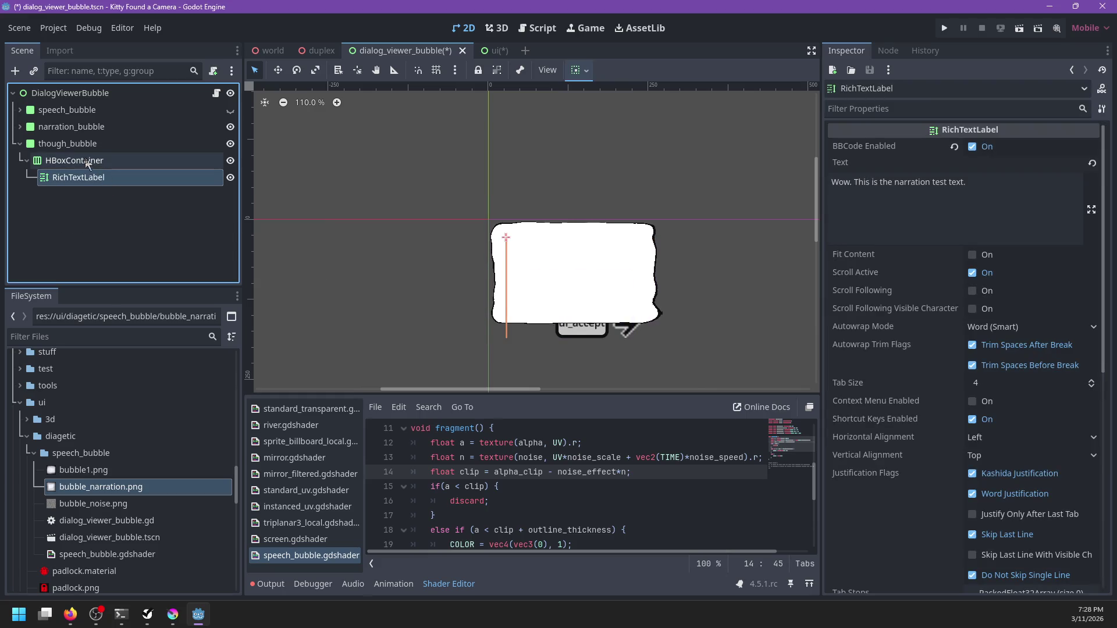
click(103, 161)
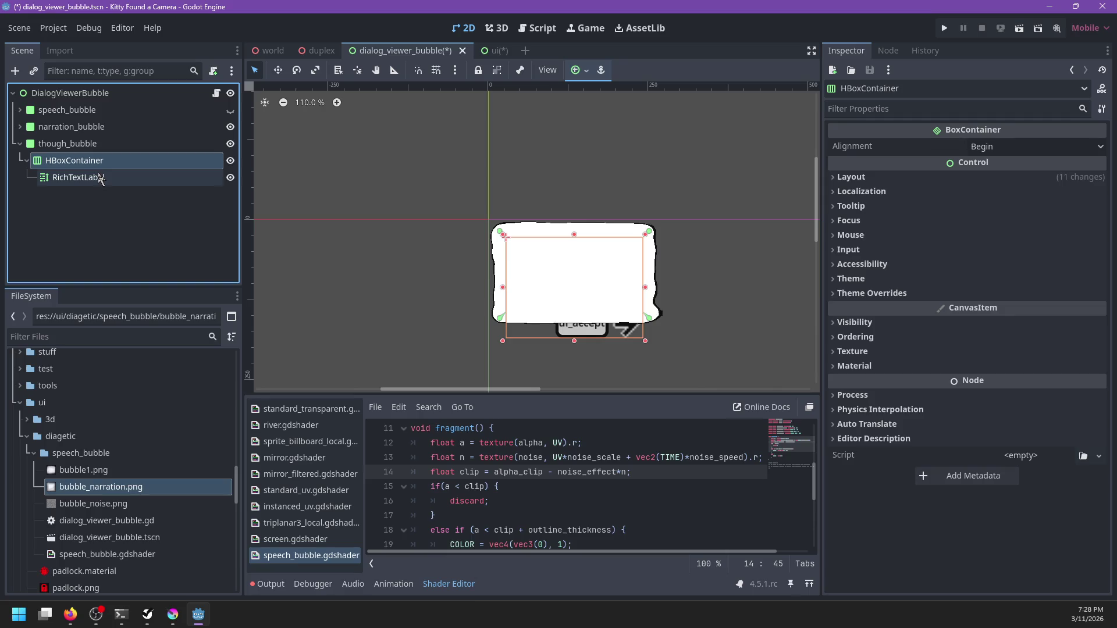
click(97, 181)
scroll(888, 354, down, 7)
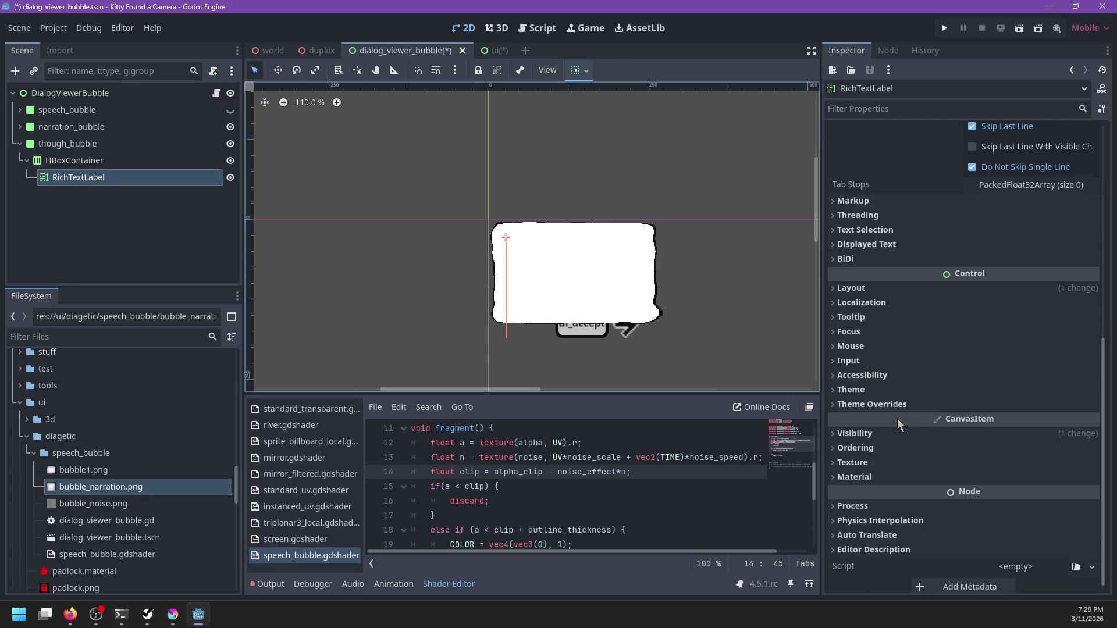
click(859, 291)
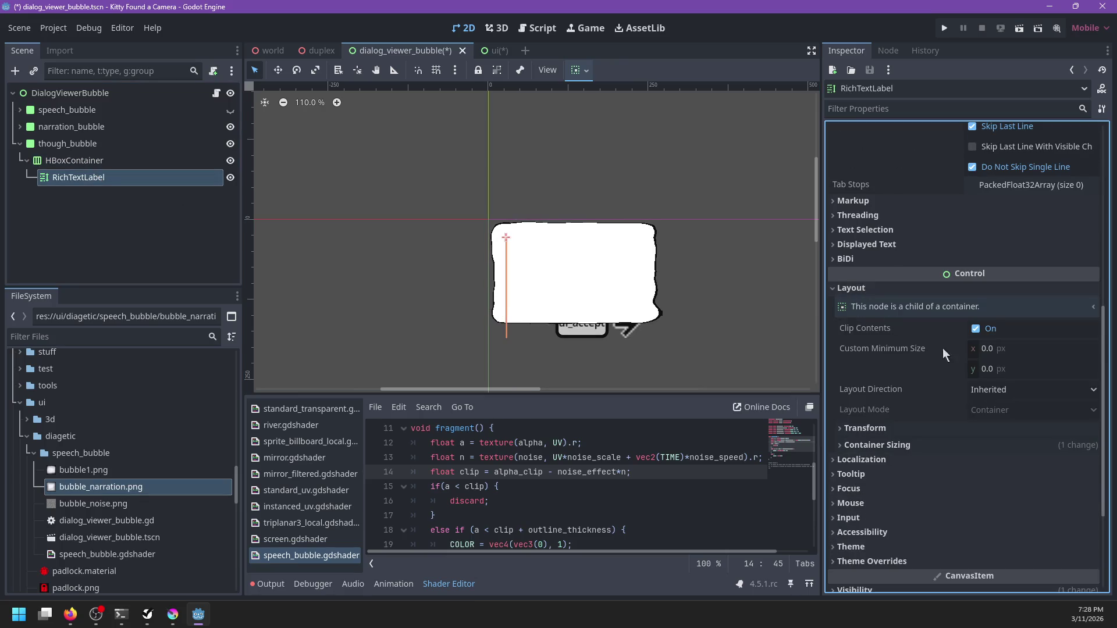
click(869, 445)
click(979, 482)
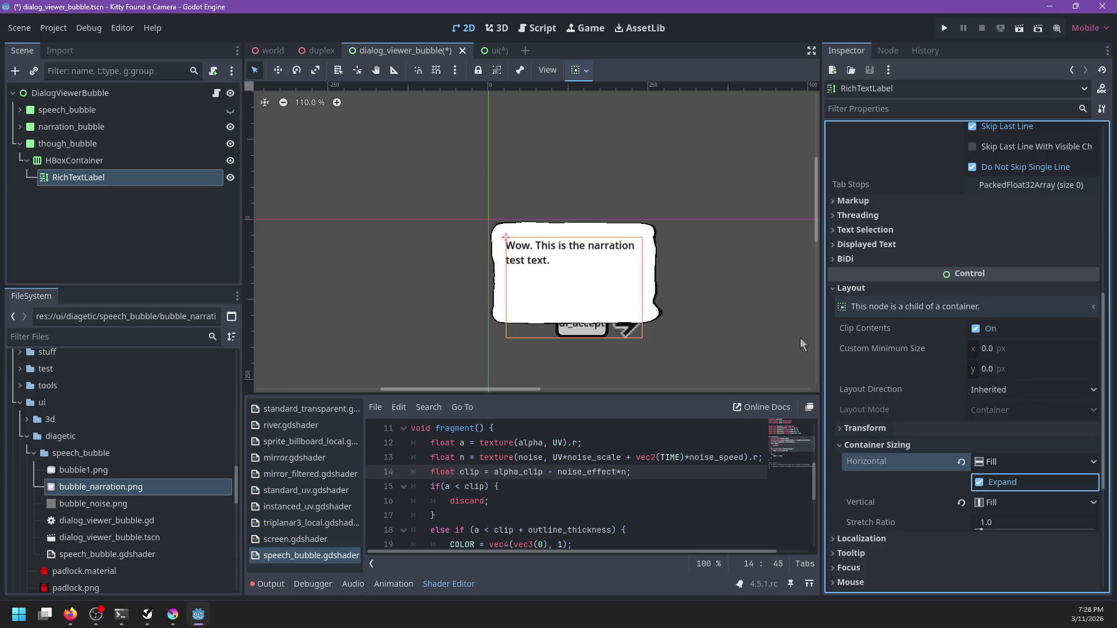
Replace the label text with "Big things in the player's brain space." and save the scene
scroll(967, 304, up, 6)
scroll(967, 303, up, 3)
click(992, 193)
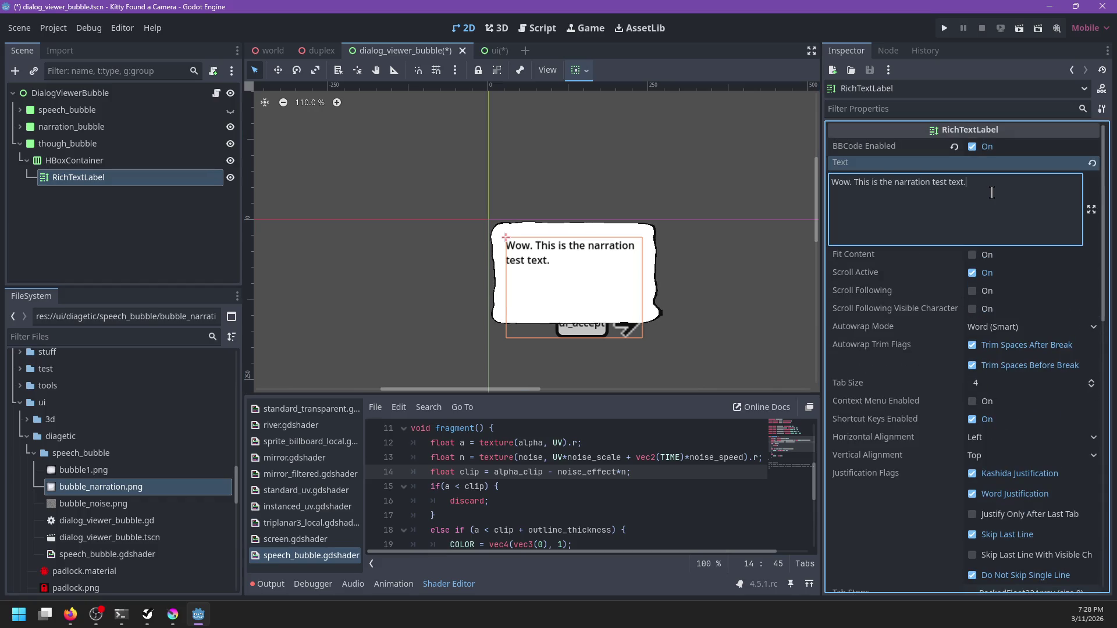
drag(992, 192, 820, 172)
text(Big)
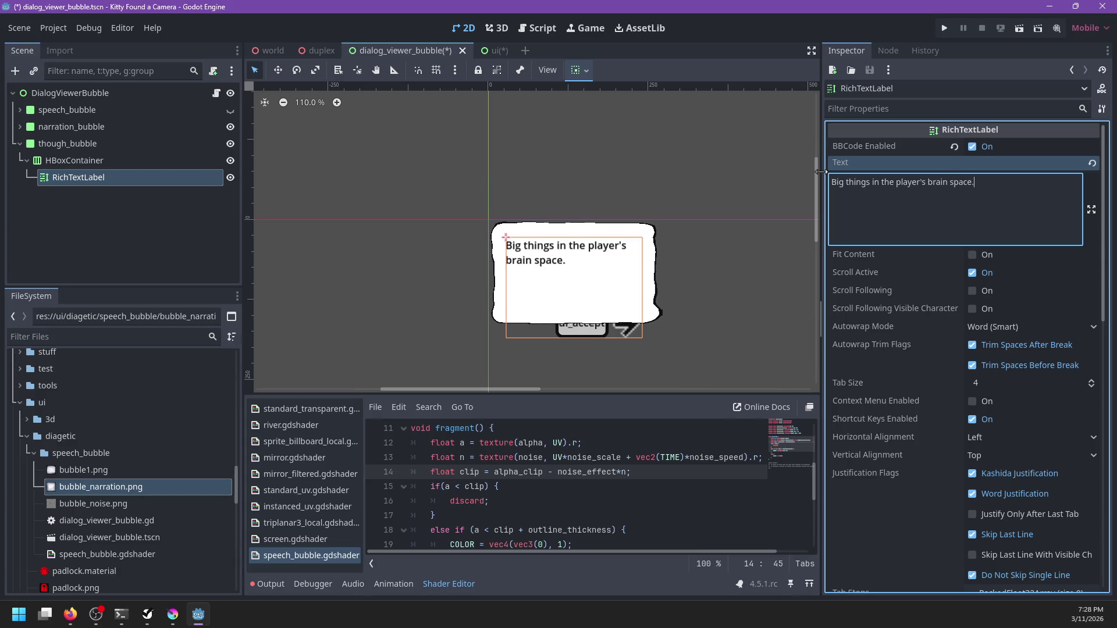
scroll(900, 324, down, 1)
key(ctrl+s)
scroll(876, 334, down, 3)
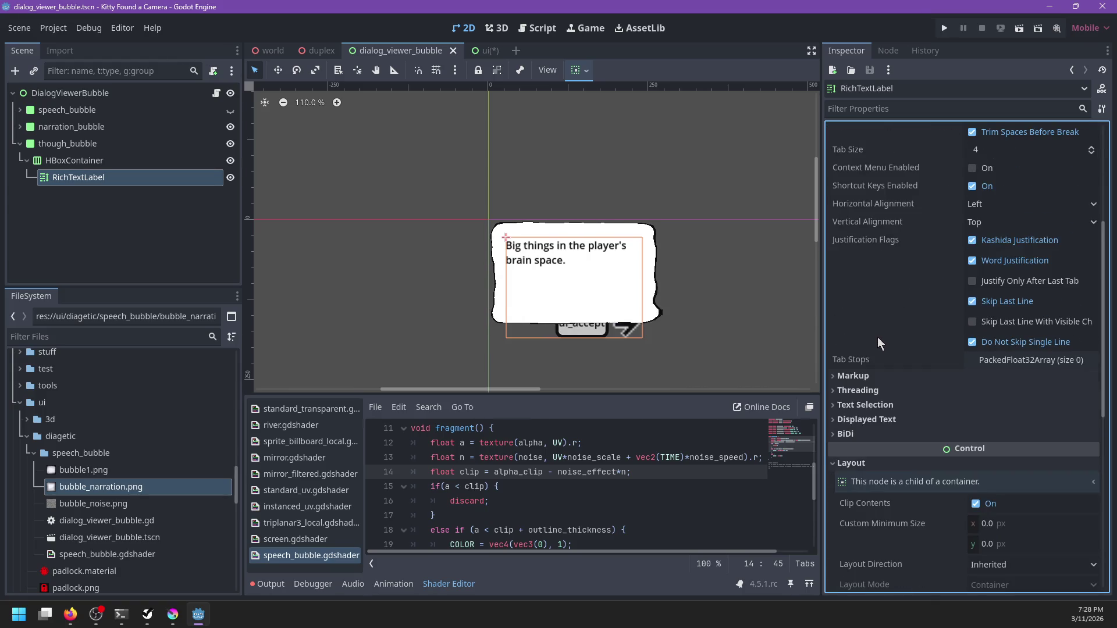
click(889, 376)
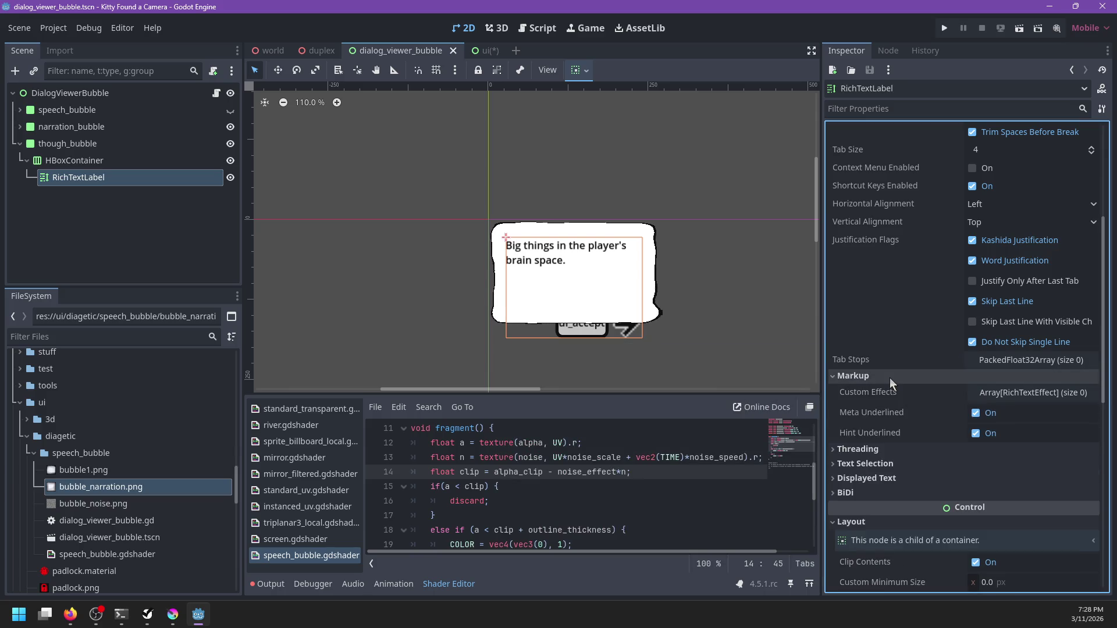
click(889, 376)
scroll(928, 346, up, 4)
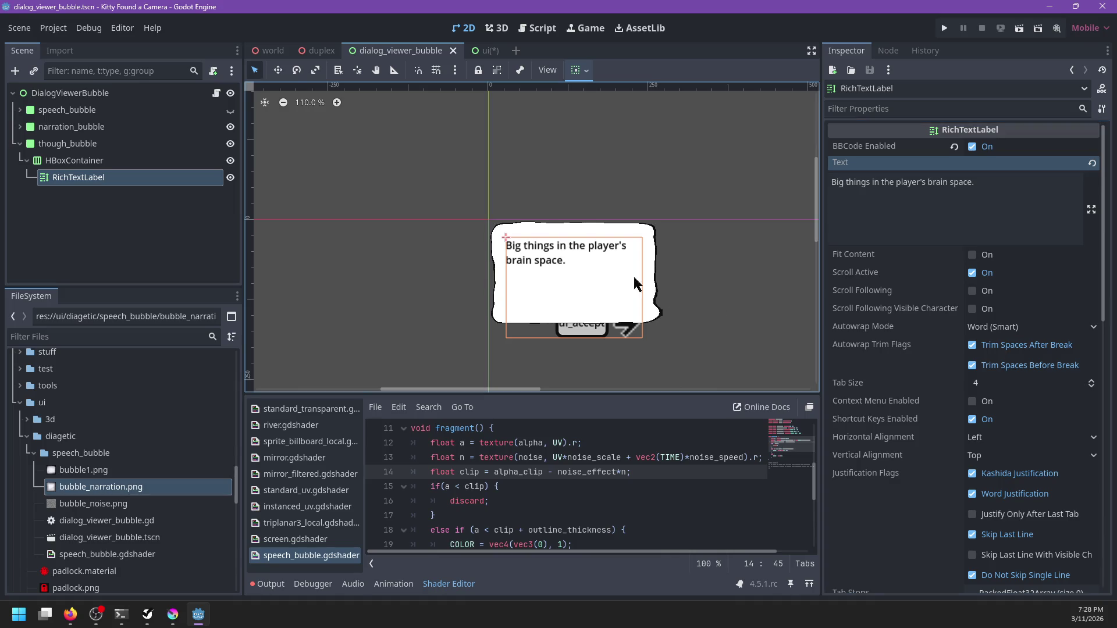
click(69, 163)
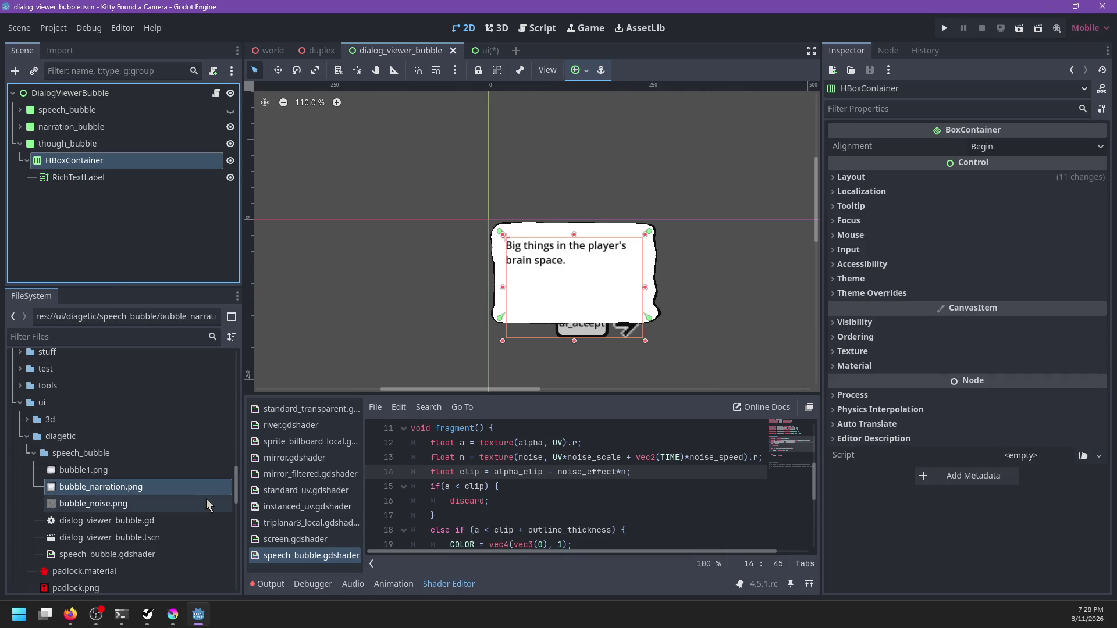
click(143, 622)
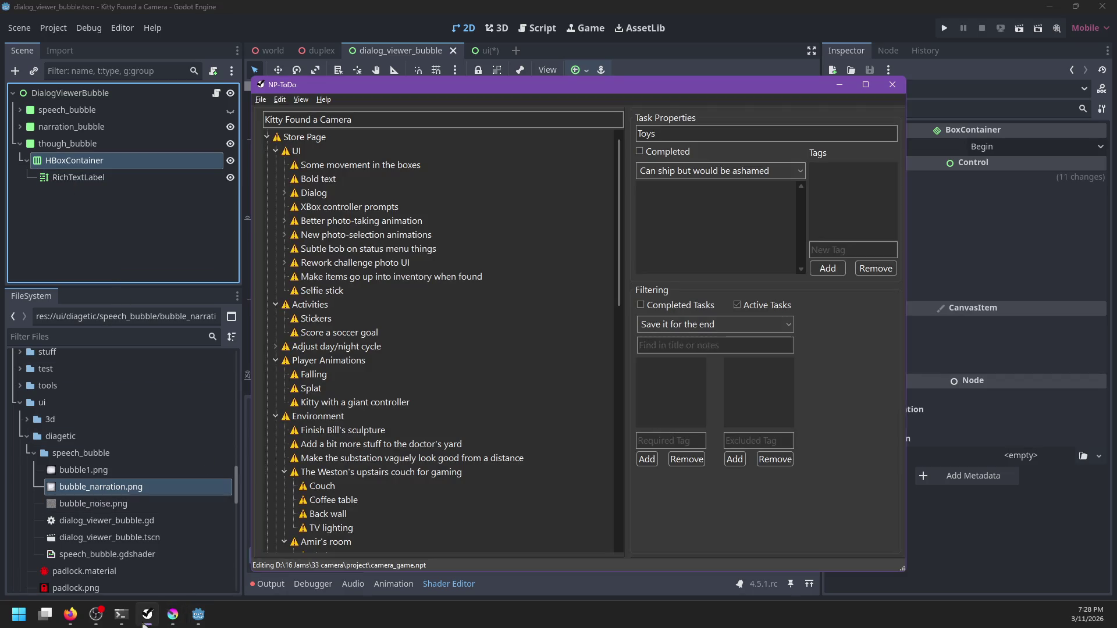
Create a new 32×32 px document in Krita
click(173, 614)
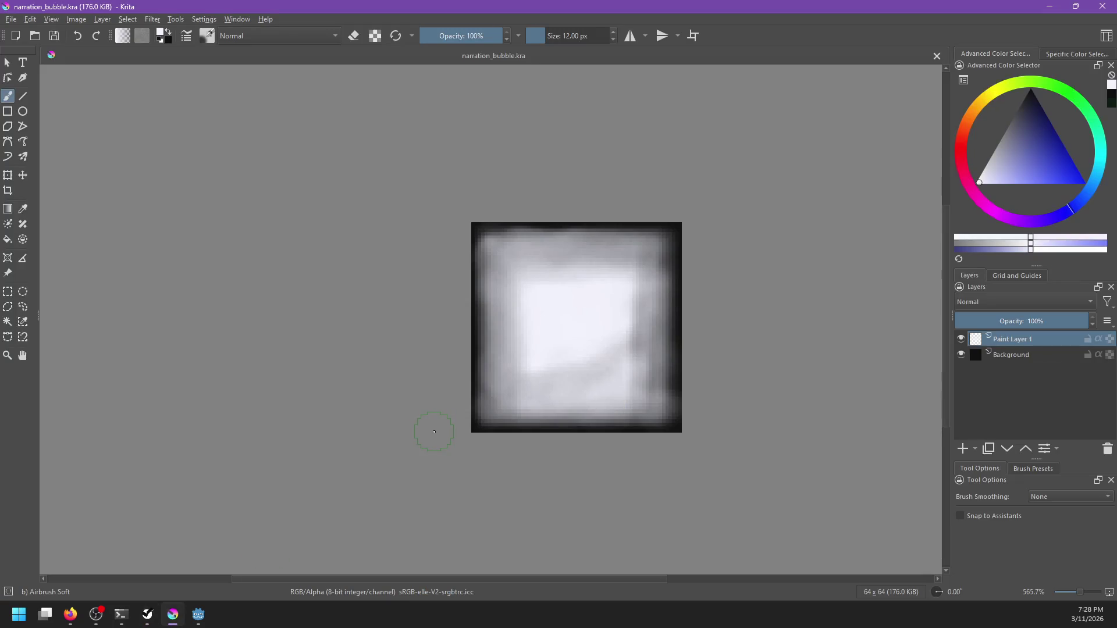
key(ctrl+n)
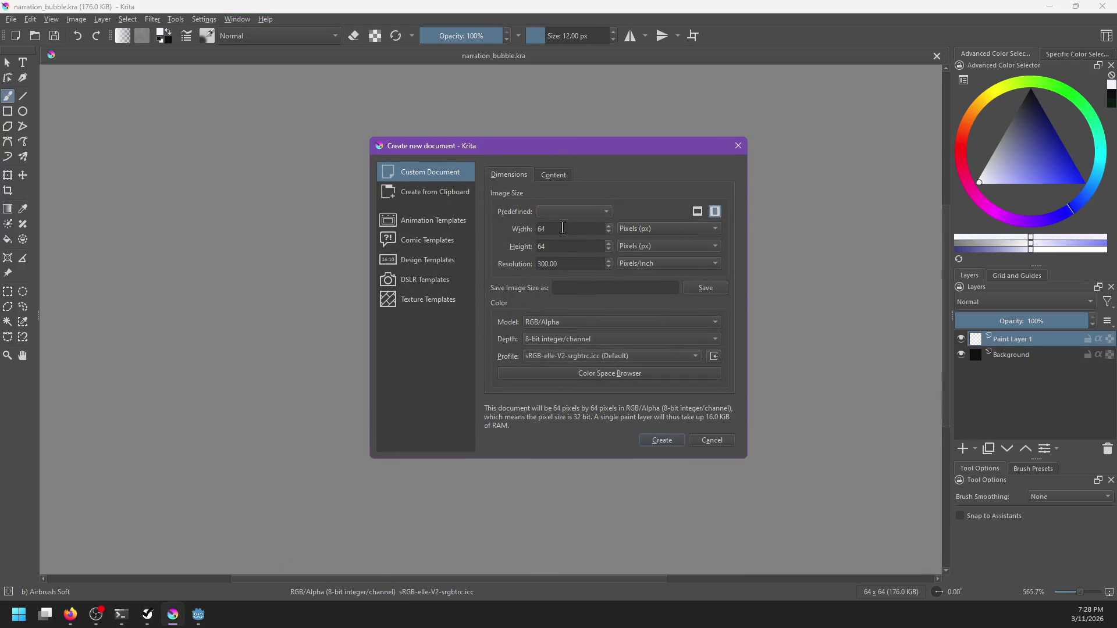
click(560, 228)
text(32)
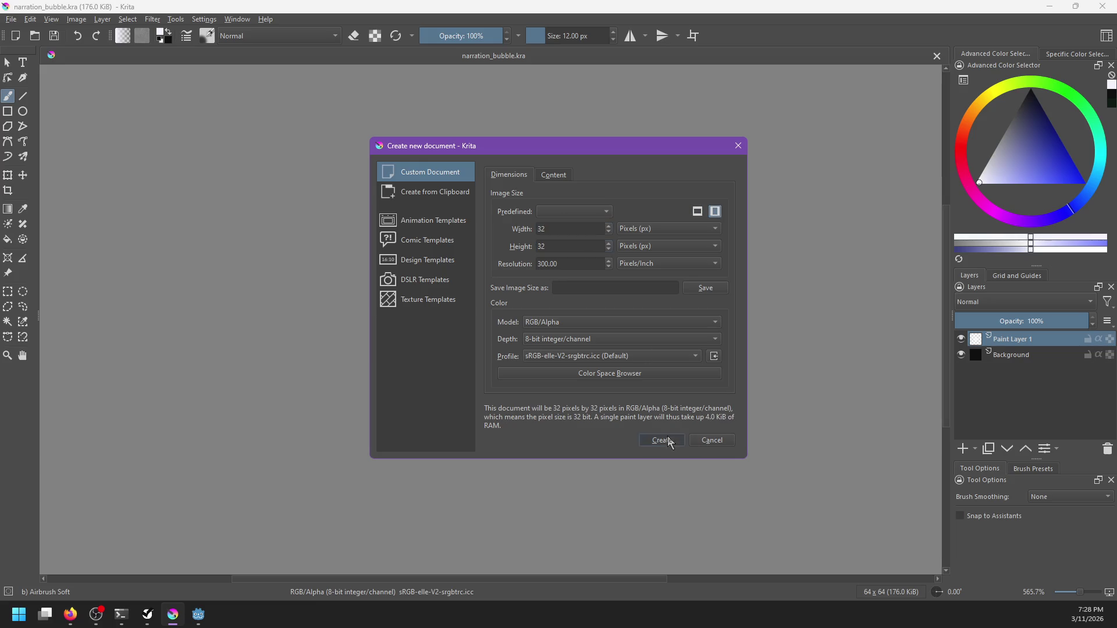
click(662, 440)
scroll(571, 326, down, 1)
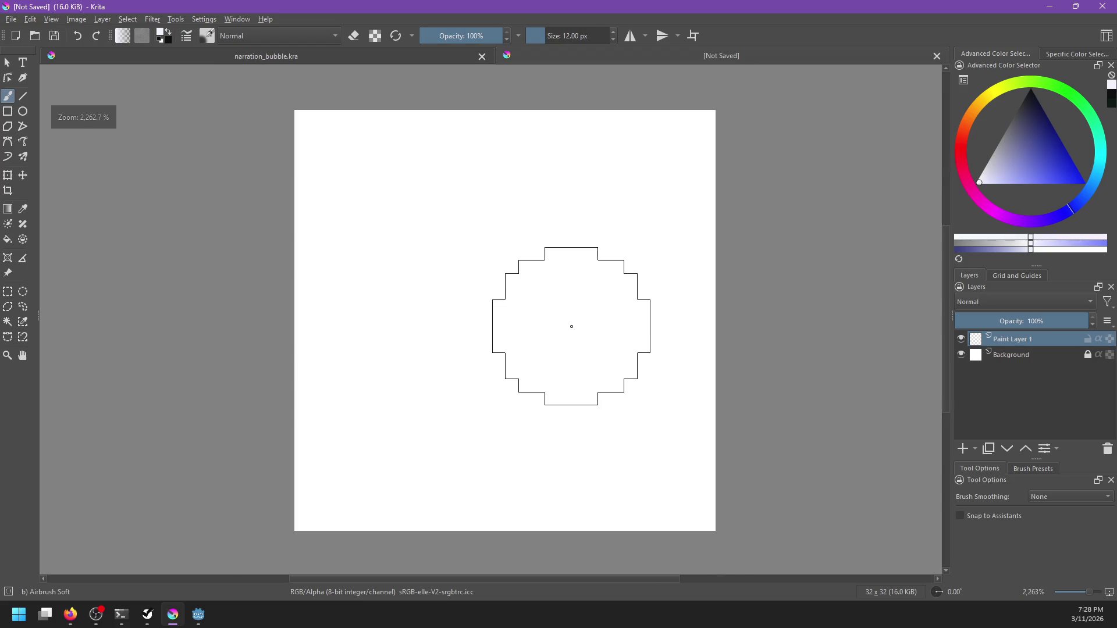
click(1073, 357)
Unlock the Background layer, fill it black, and switch to white on the paint layer
click(1088, 355)
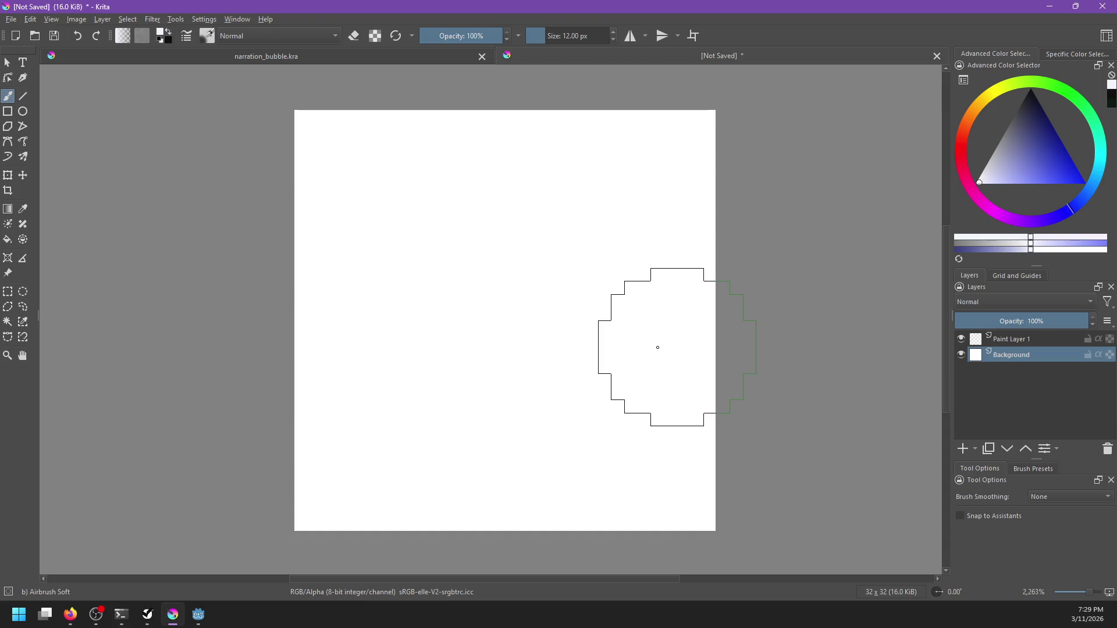
key(shift+BackSpace)
click(1017, 341)
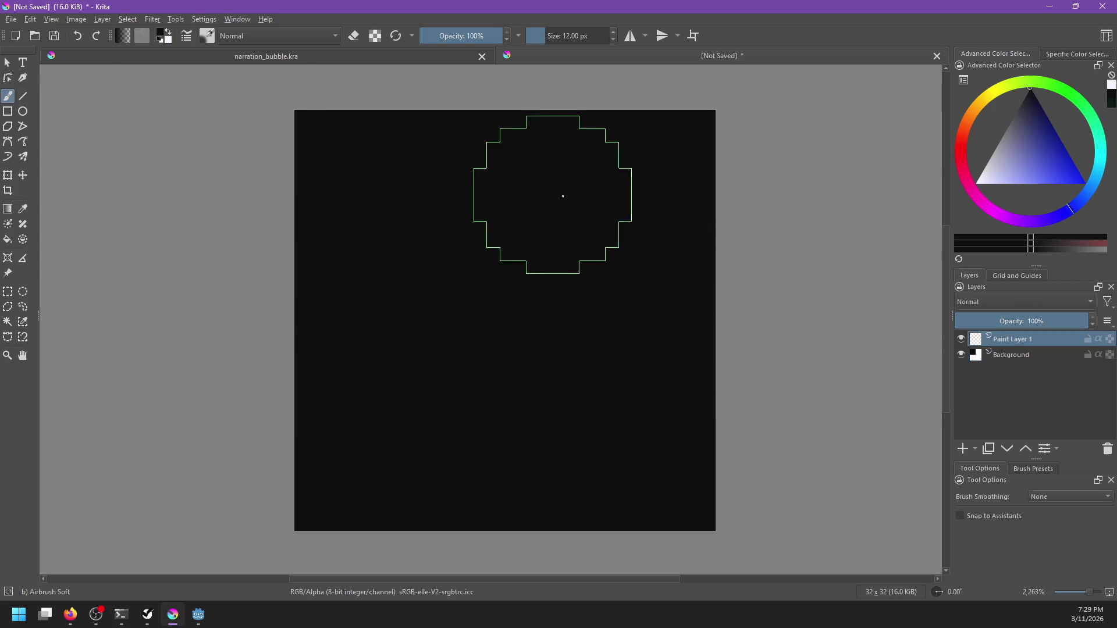
key(x)
Airbrush a soft white arrow shape, darkening the edges to refine it
drag(661, 149, 503, 297)
key(ctrl+z)
drag(598, 157, 400, 444)
drag(636, 174, 408, 361)
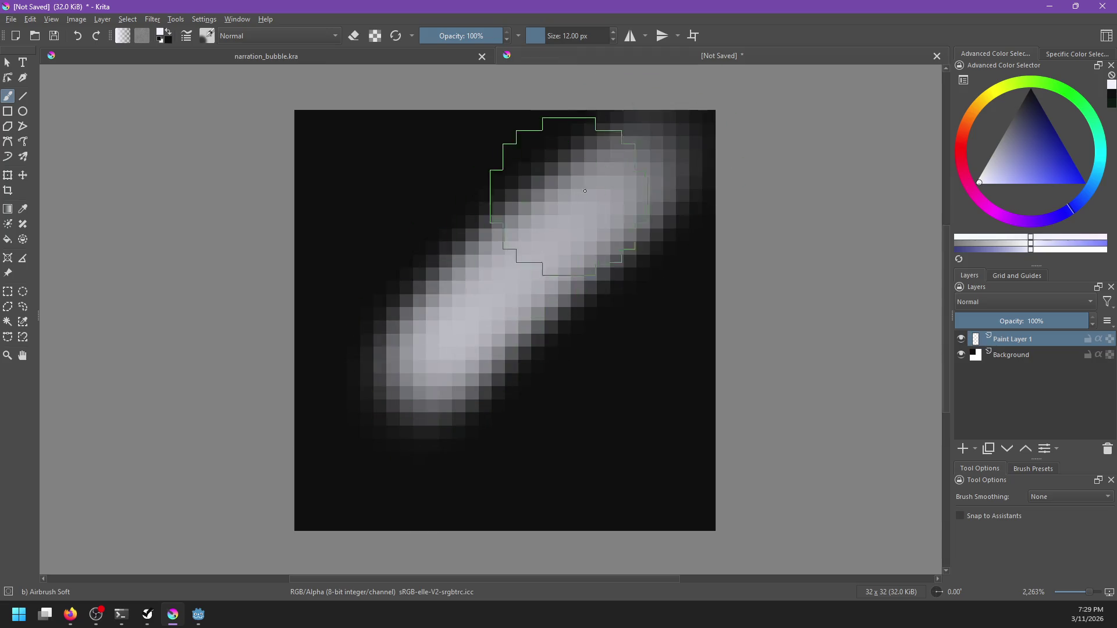
key(ctrl+z)
mouse_move(629, 169)
mouse_down()
mouse_move(531, 242)
mouse_move(631, 169)
mouse_move(524, 262)
mouse_move(581, 192)
mouse_move(408, 361)
mouse_move(438, 338)
mouse_move(448, 297)
mouse_move(434, 355)
mouse_move(631, 461)
mouse_move(632, 442)
mouse_move(512, 374)
mouse_move(649, 444)
mouse_move(543, 279)
mouse_move(611, 367)
mouse_move(523, 302)
mouse_move(419, 316)
mouse_move(538, 181)
mouse_move(389, 275)
mouse_move(481, 194)
mouse_move(474, 220)
mouse_move(386, 306)
mouse_move(424, 269)
mouse_move(397, 314)
mouse_move(584, 466)
mouse_move(447, 232)
mouse_move(504, 218)
mouse_move(579, 287)
mouse_move(561, 399)
mouse_move(581, 402)
mouse_move(628, 361)
mouse_move(748, 137)
mouse_move(773, 320)
mouse_move(818, 474)
mouse_move(809, 489)
mouse_move(374, 379)
mouse_move(569, 461)
mouse_move(402, 267)
mouse_move(562, 55)
mouse_move(325, 56)
mouse_up()
mouse_move(536, 116)
mouse_down()
mouse_move(491, 125)
mouse_move(324, 262)
mouse_move(432, 191)
mouse_move(473, 146)
mouse_move(454, 163)
mouse_move(343, 394)
mouse_move(477, 523)
mouse_move(479, 474)
mouse_move(326, 387)
mouse_move(579, 441)
mouse_move(589, 292)
mouse_move(712, 448)
mouse_move(620, 391)
mouse_move(685, 455)
mouse_move(724, 137)
mouse_move(644, 269)
mouse_move(437, 337)
mouse_move(490, 284)
mouse_move(479, 320)
mouse_move(705, 262)
mouse_move(648, 302)
mouse_move(697, 237)
mouse_move(678, 291)
mouse_move(629, 324)
mouse_move(654, 427)
mouse_move(519, 447)
mouse_move(382, 384)
mouse_move(377, 395)
mouse_move(536, 459)
mouse_move(502, 155)
mouse_move(605, 175)
mouse_move(683, 239)
mouse_up()
key(x)
drag(771, 152, 714, 195)
key(ctrl+shift+e)
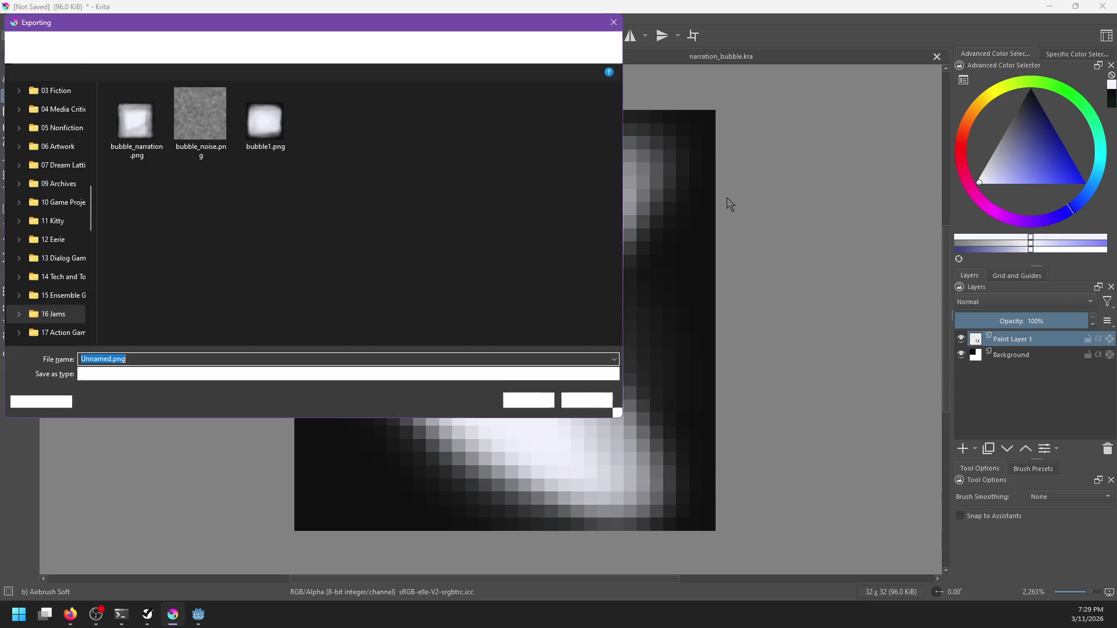
Export the arrow as choice_arrow.png, save it as choice_arrow.kra, and return to Godot
text(choice_arrow)
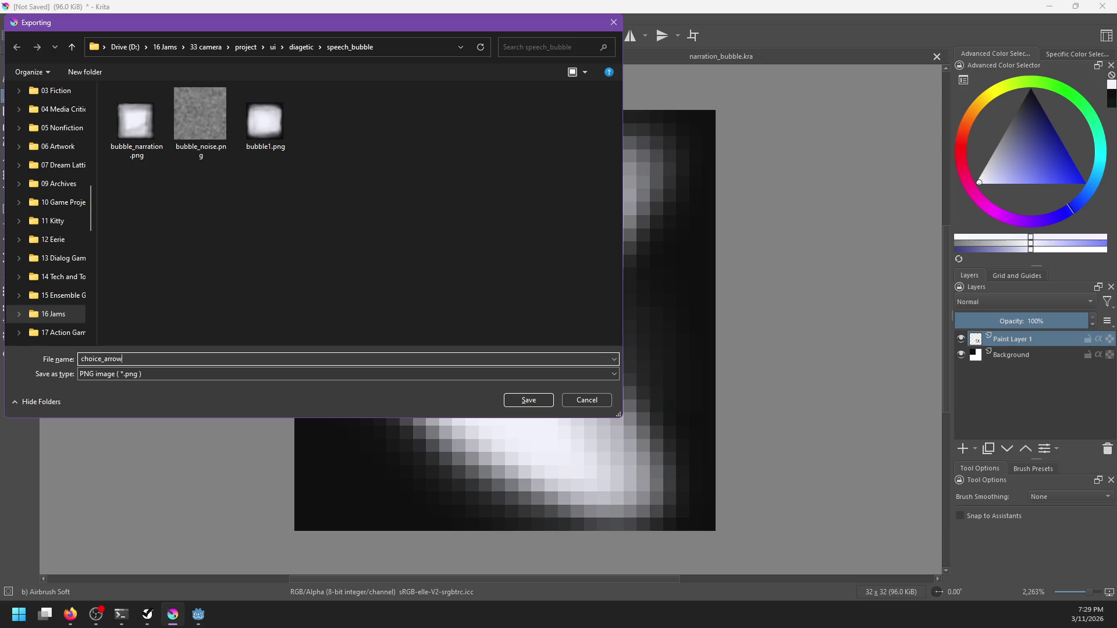
key(Return)
key(Return)
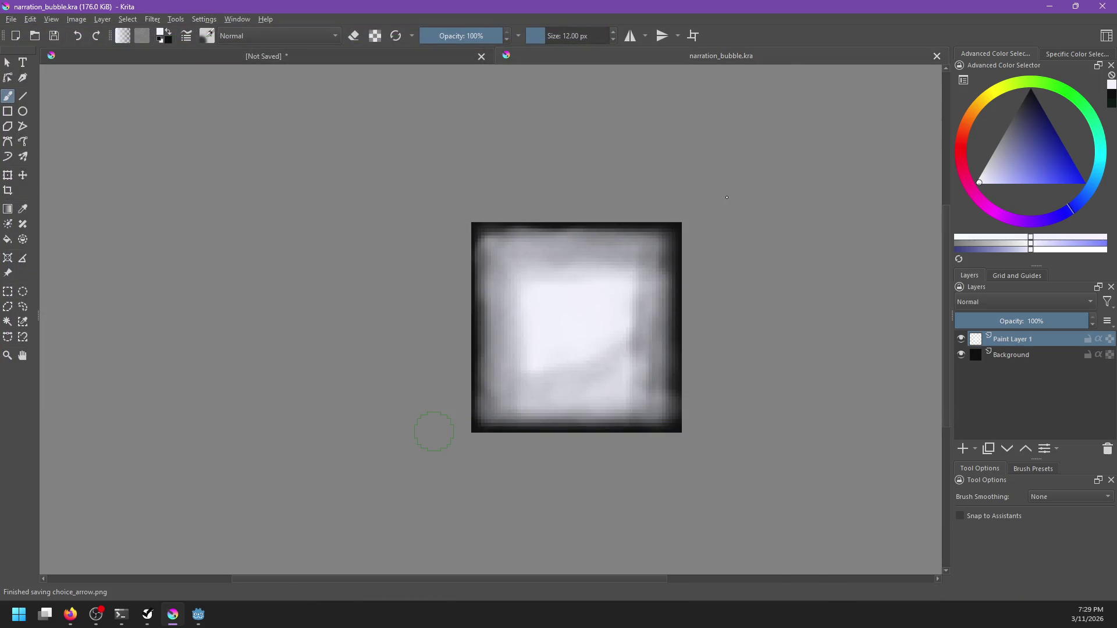
click(414, 56)
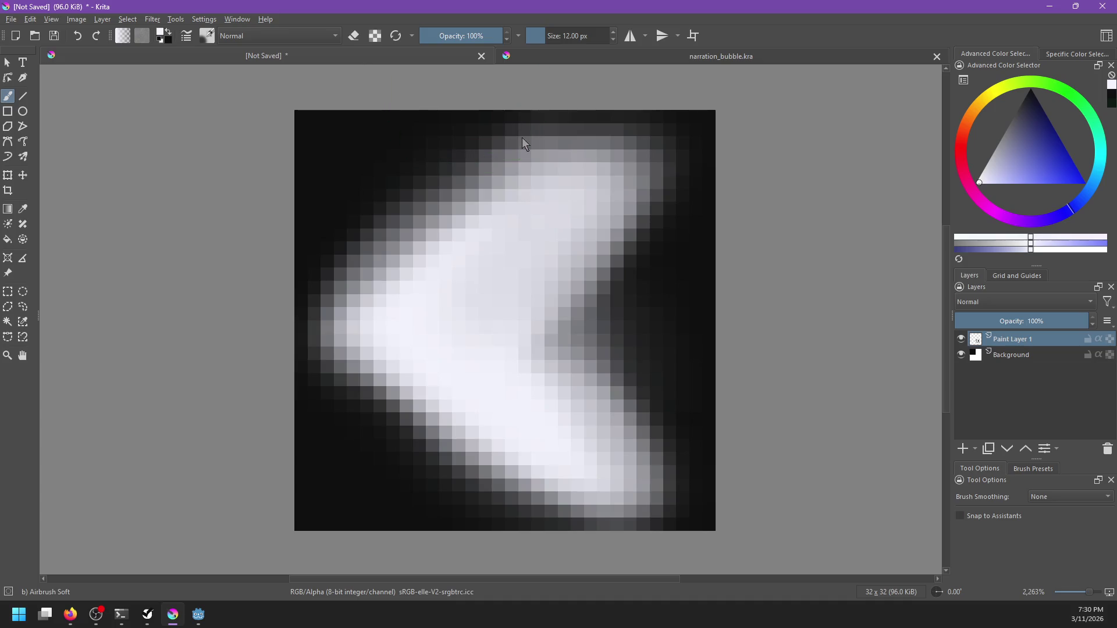
key(ctrl+s)
text(choice_)
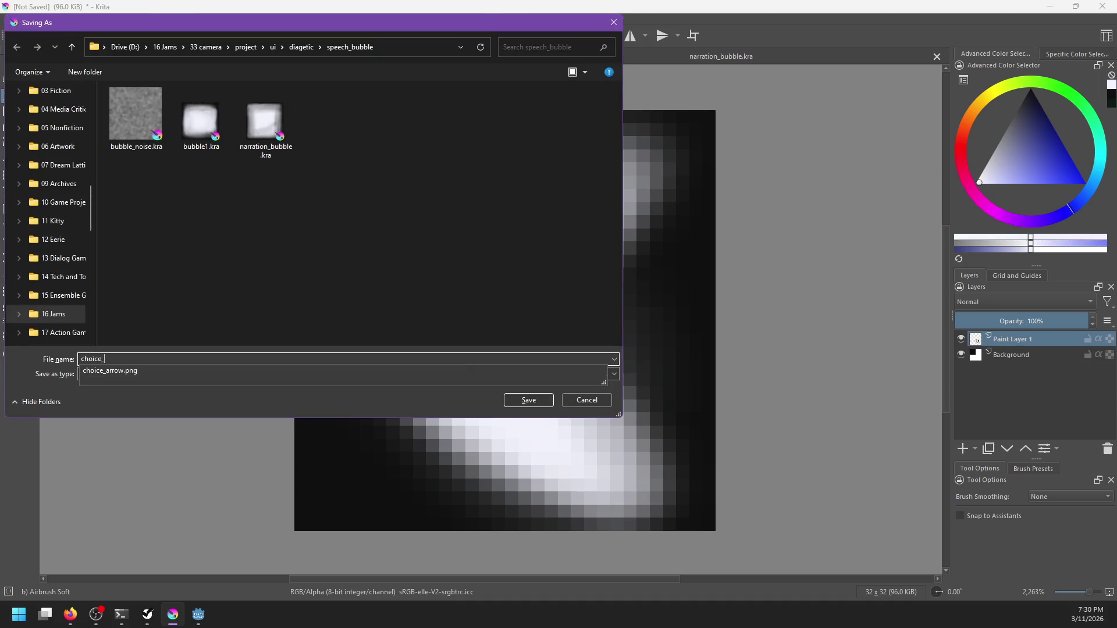
text(ow)
key(Return)
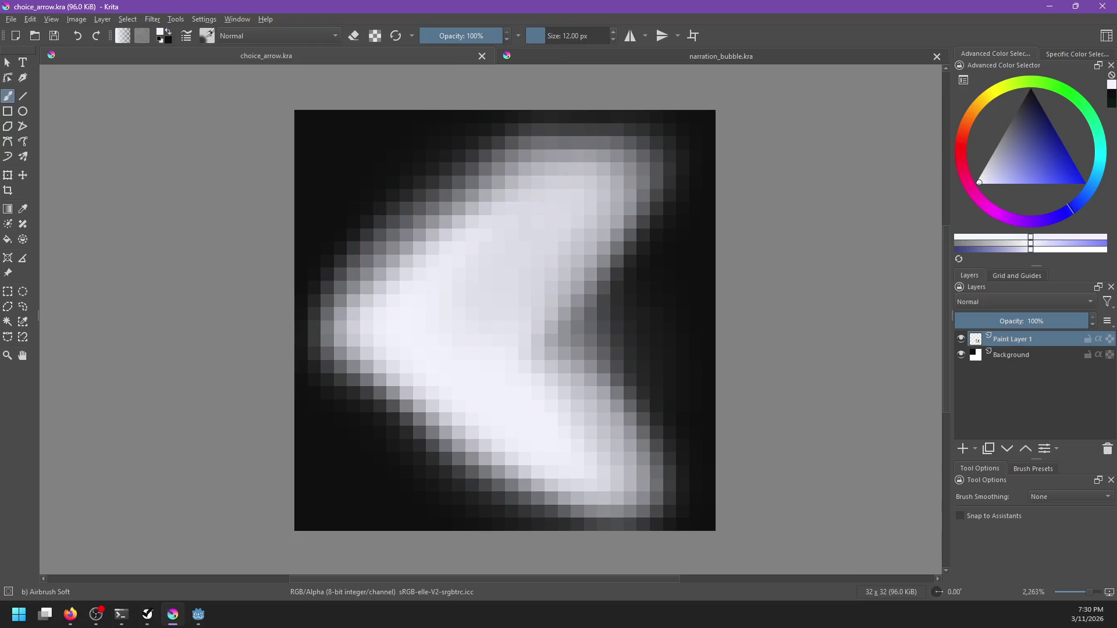
key(alt+Tab)
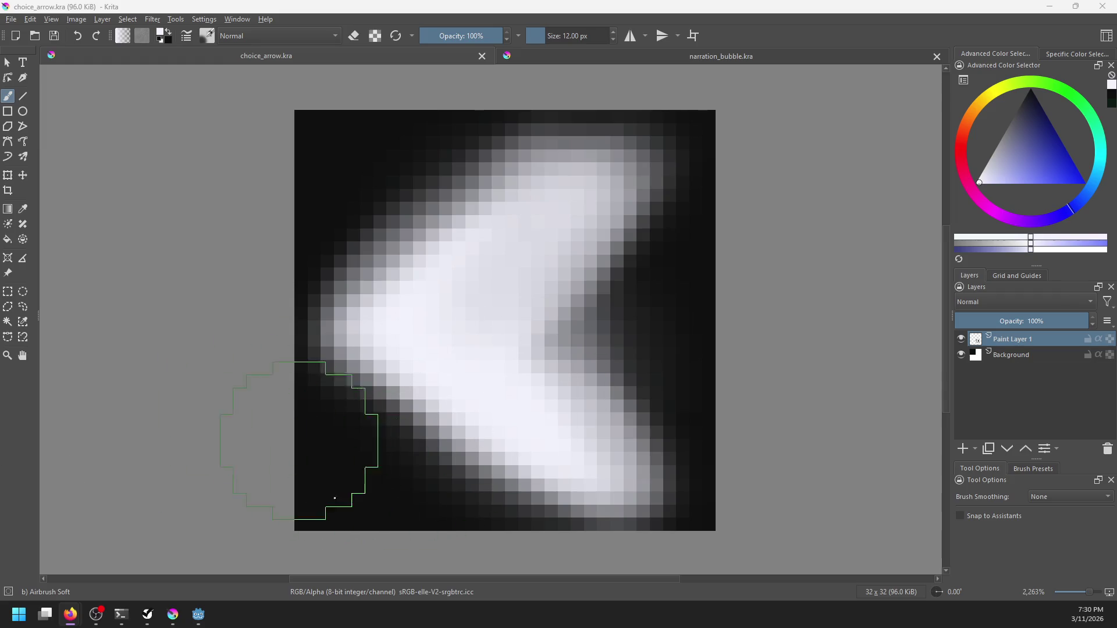
click(197, 618)
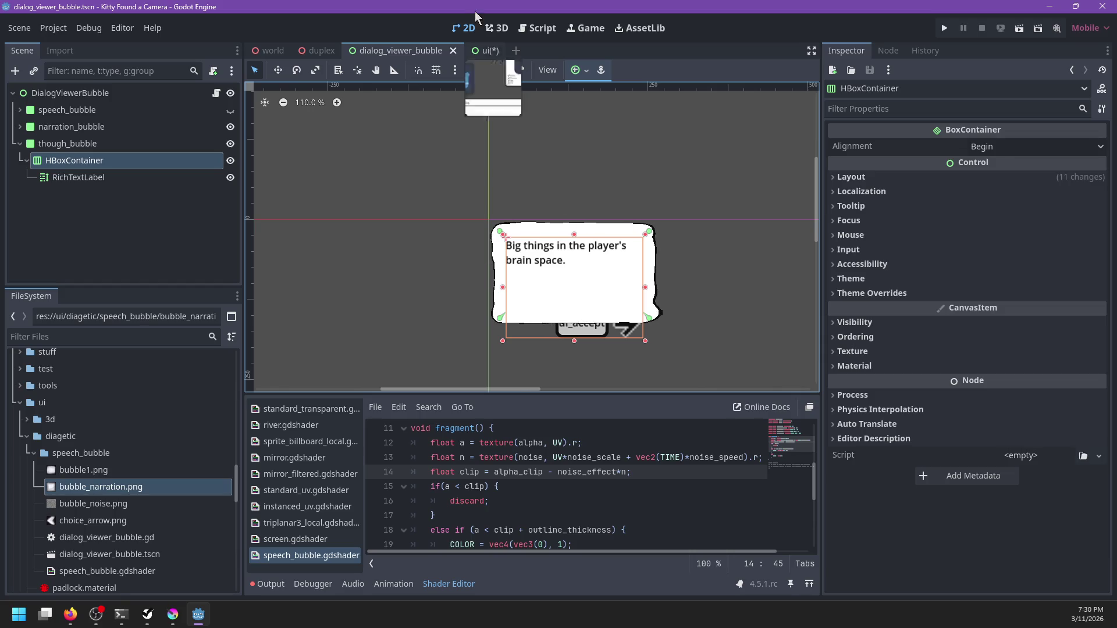
Add a Button under the HBoxContainer and name it Left
scroll(364, 236, up, 1)
click(82, 178)
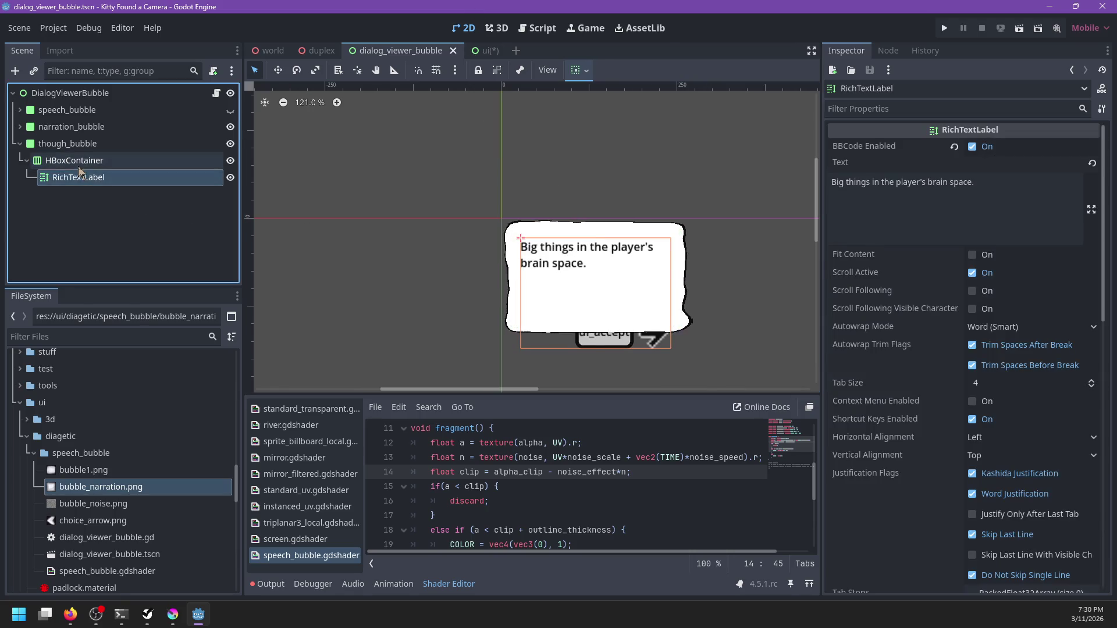
click(78, 163)
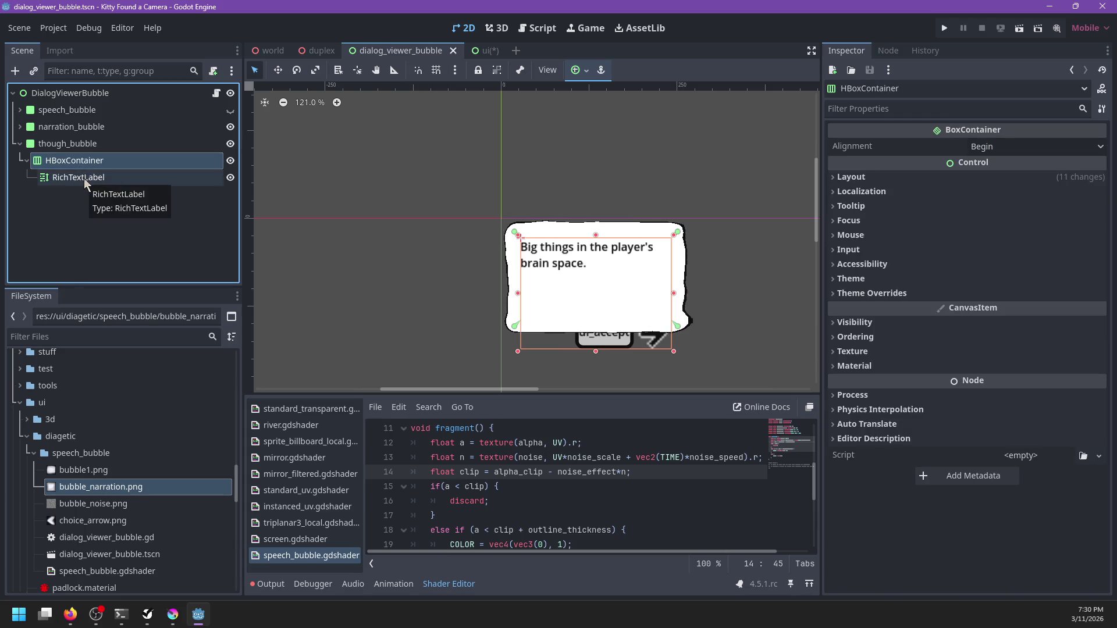
key(ctrl+a)
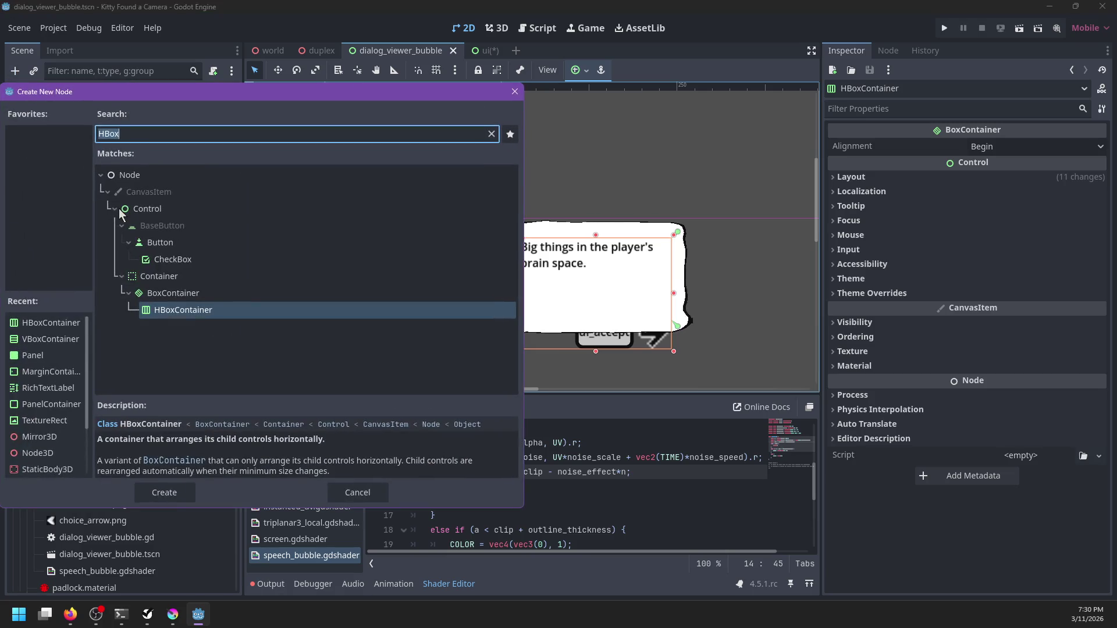
text(button)
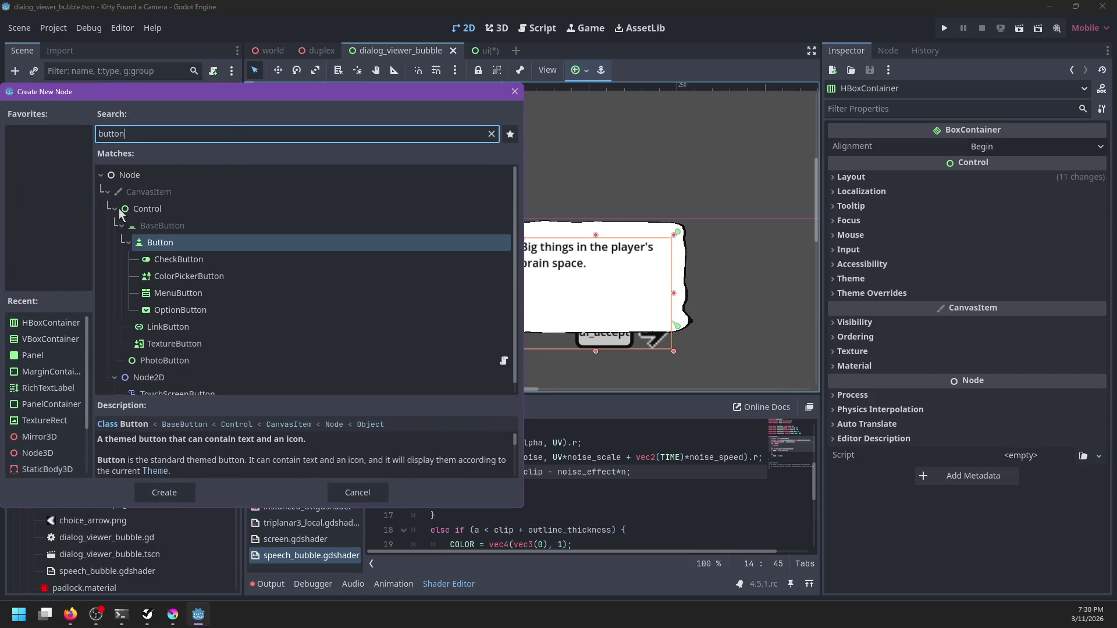
key(Return)
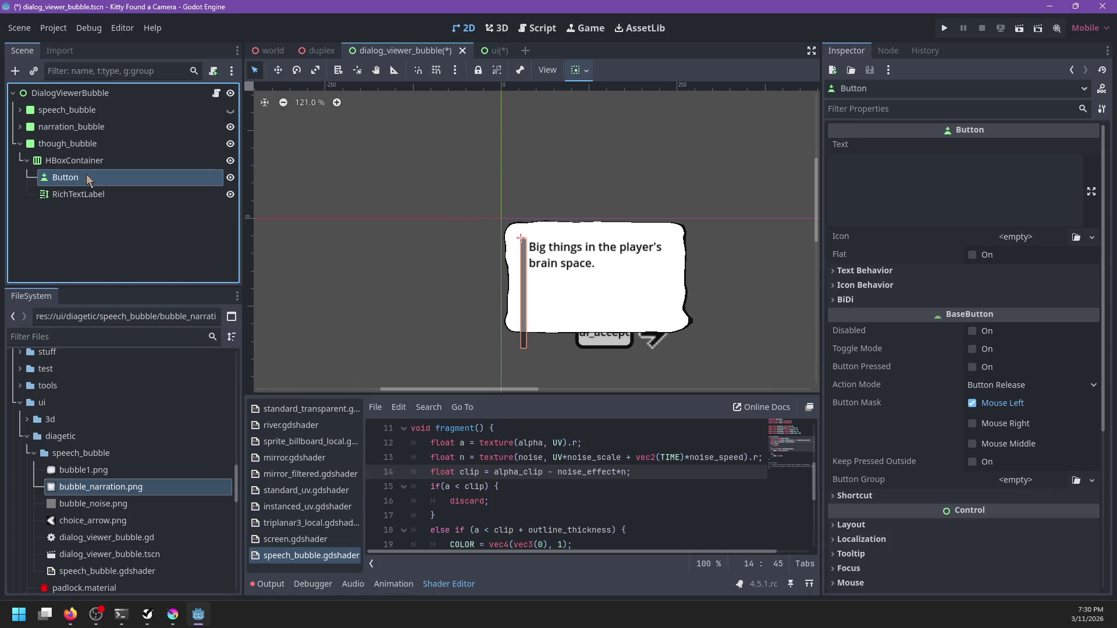
click(88, 177)
text(Left)
key(Return)
Duplicate it as Right and move Right below the RichTextLabel
key(ctrl+d)
click(77, 198)
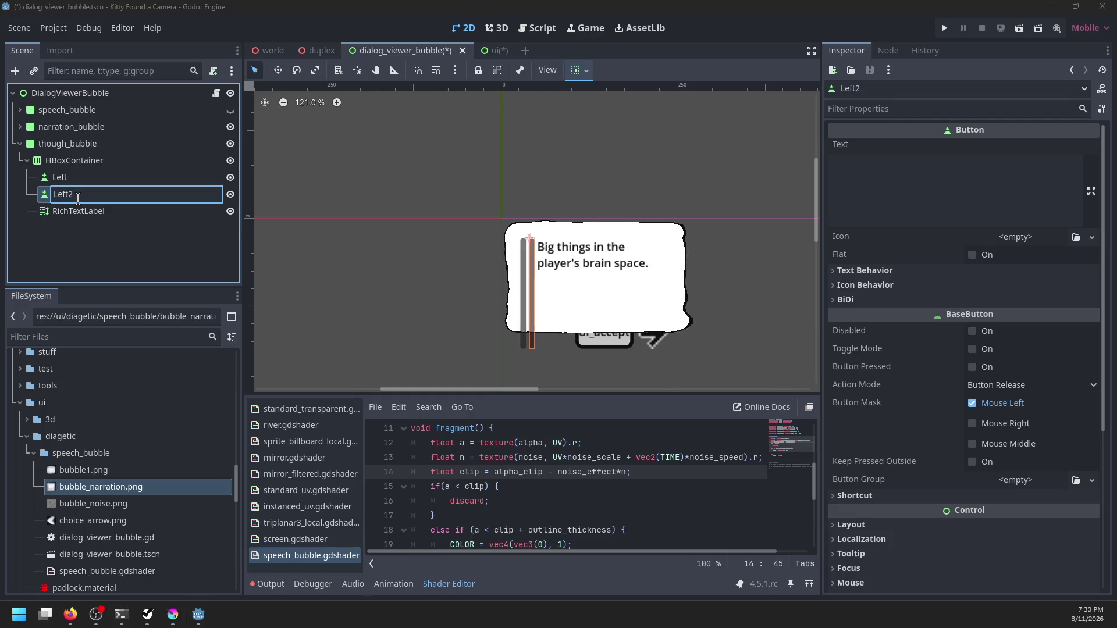
text(ight)
key(Return)
drag(78, 203, 84, 221)
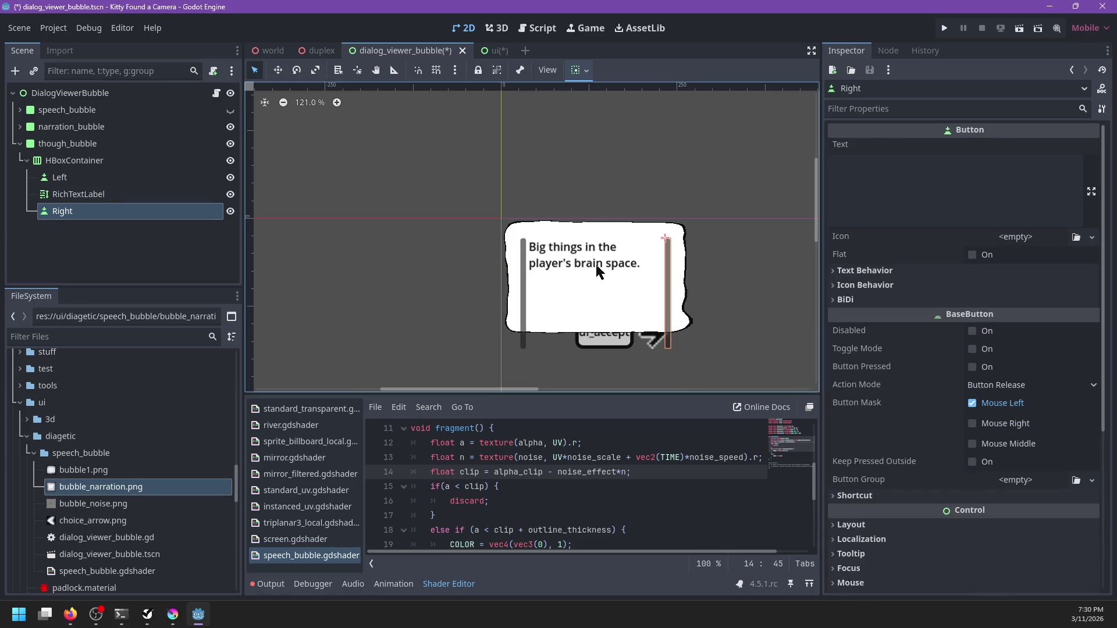
click(75, 177)
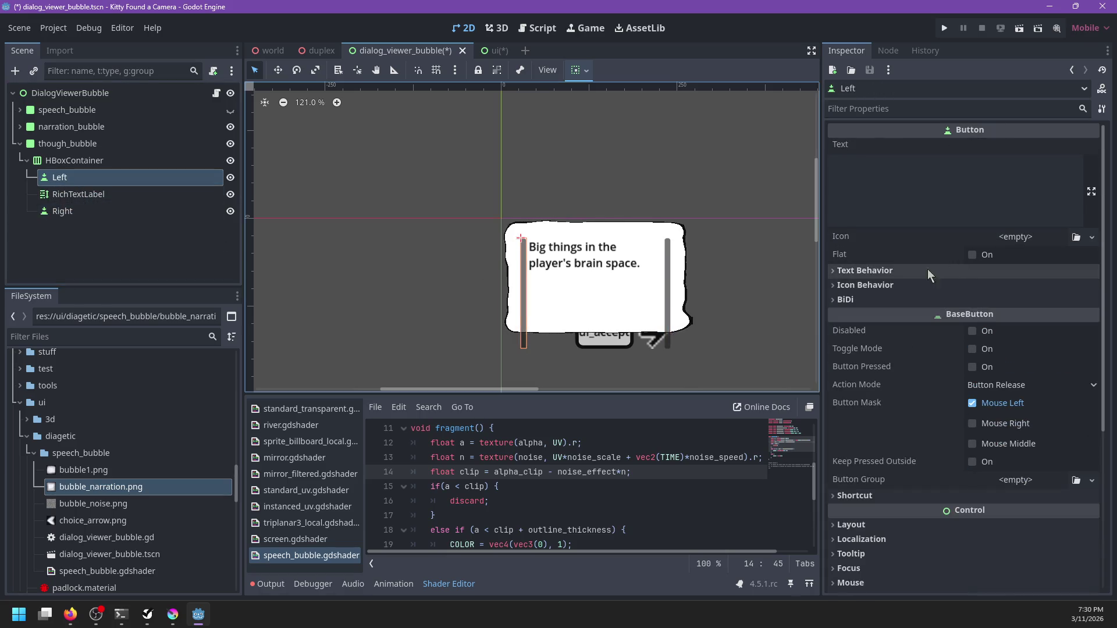
click(175, 336)
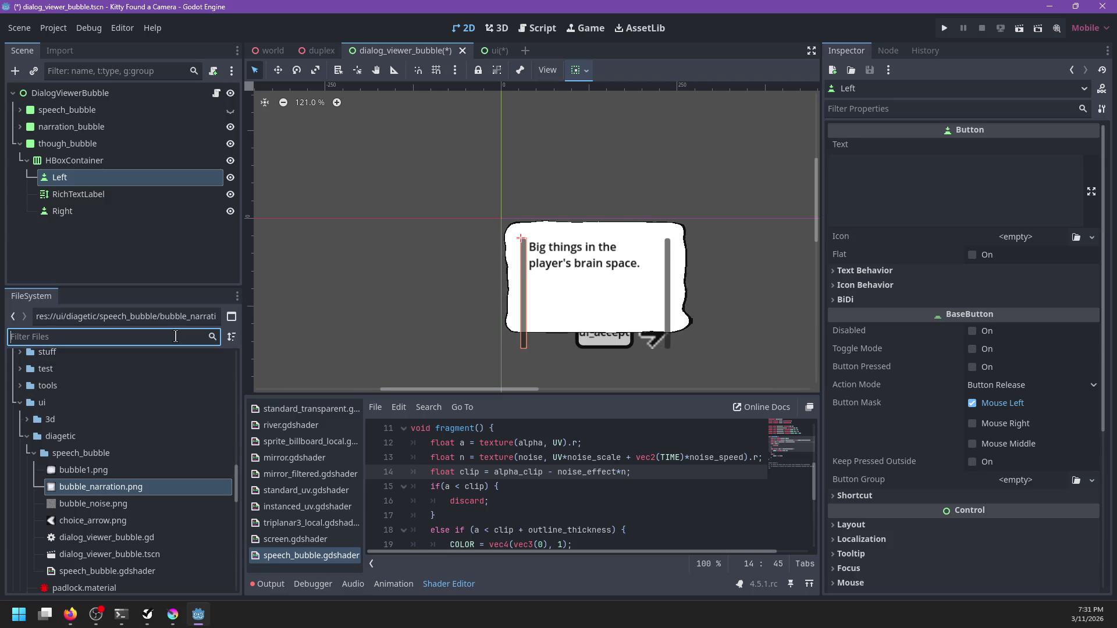
Drop choice_arrow.png onto the Left button's Icon and tick Icon Behavior > Expand Icon
mouse_move(93, 521)
mouse_down()
mouse_move(797, 427)
mouse_move(1018, 245)
mouse_up()
scroll(638, 295, up, 3)
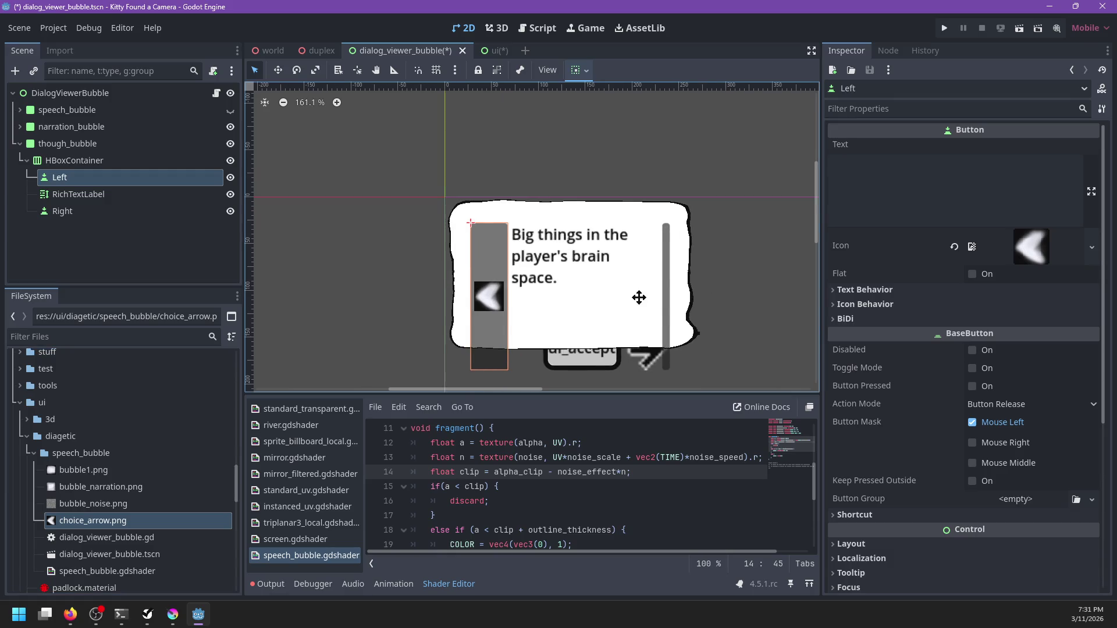
click(877, 290)
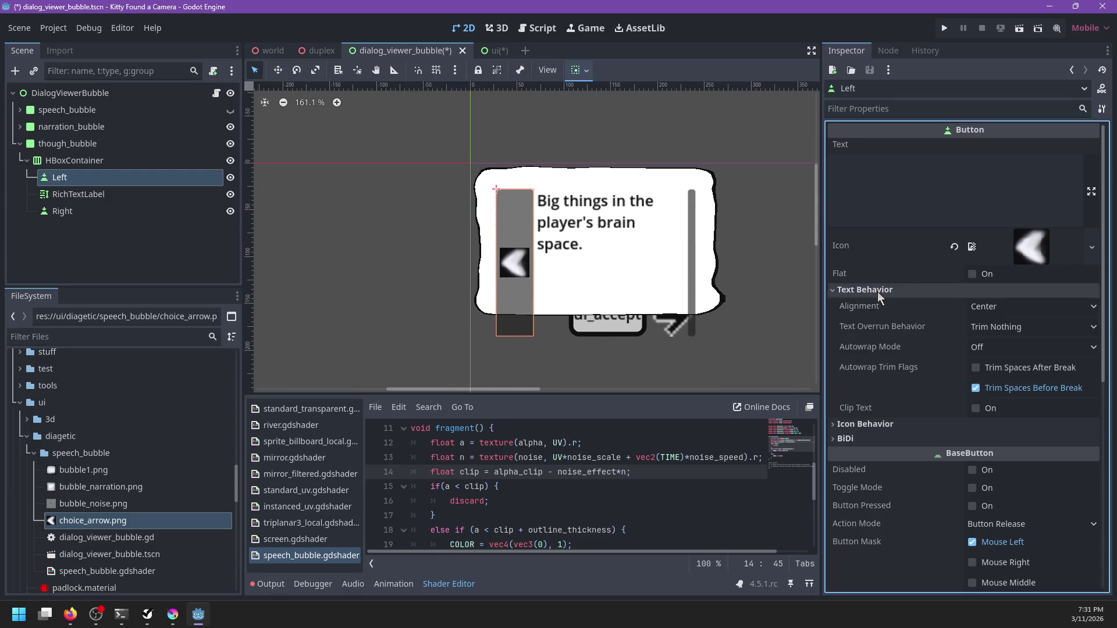
click(877, 290)
click(874, 304)
click(978, 362)
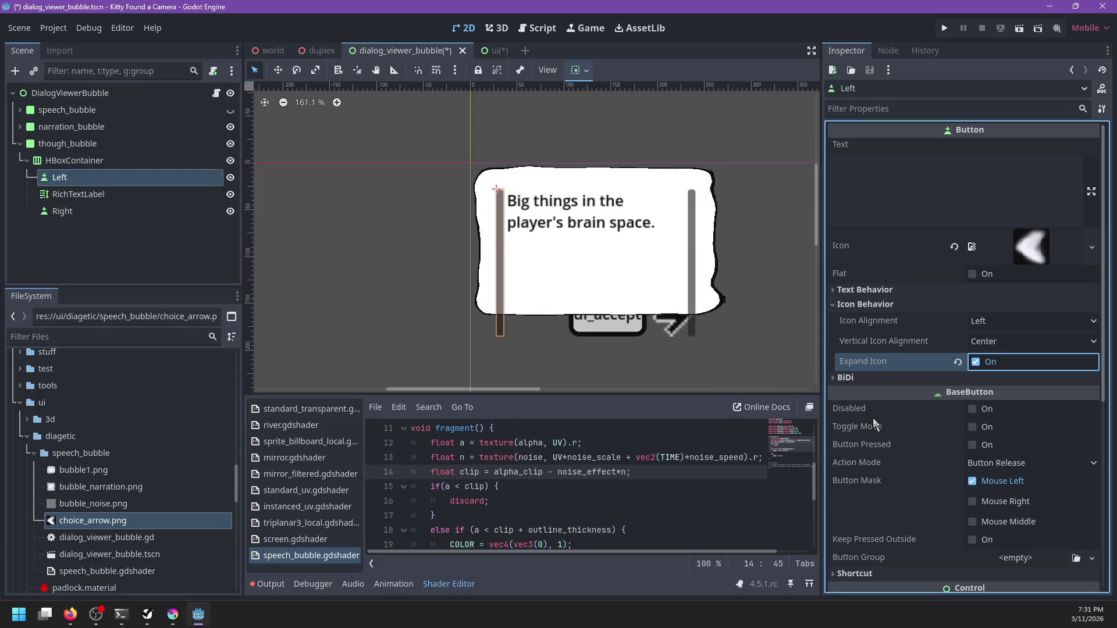
scroll(873, 417, down, 5)
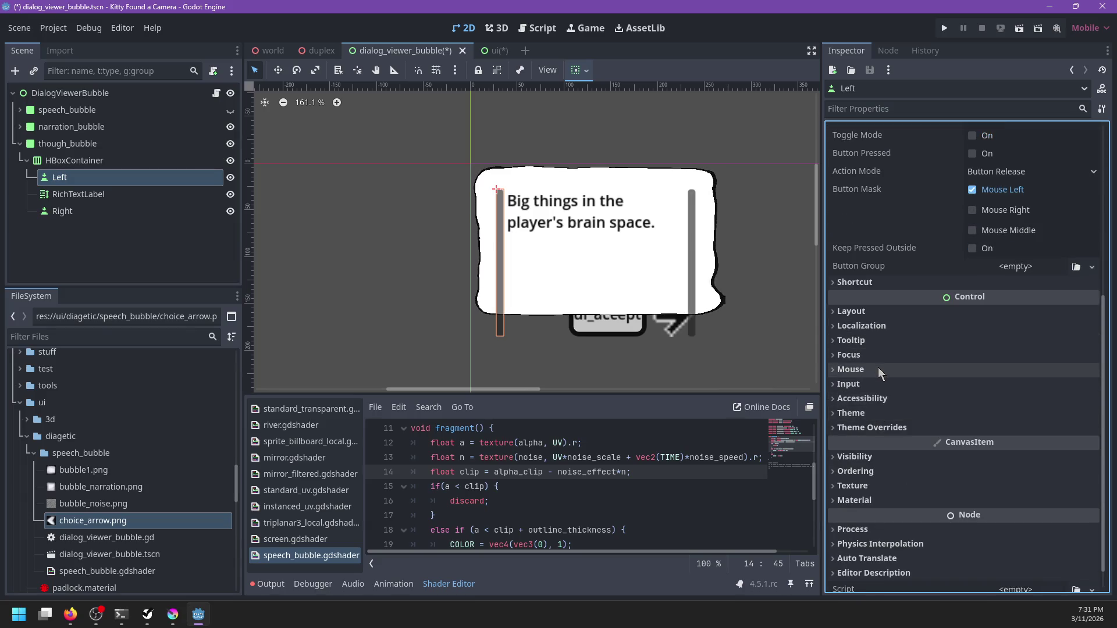
scroll(893, 288, up, 5)
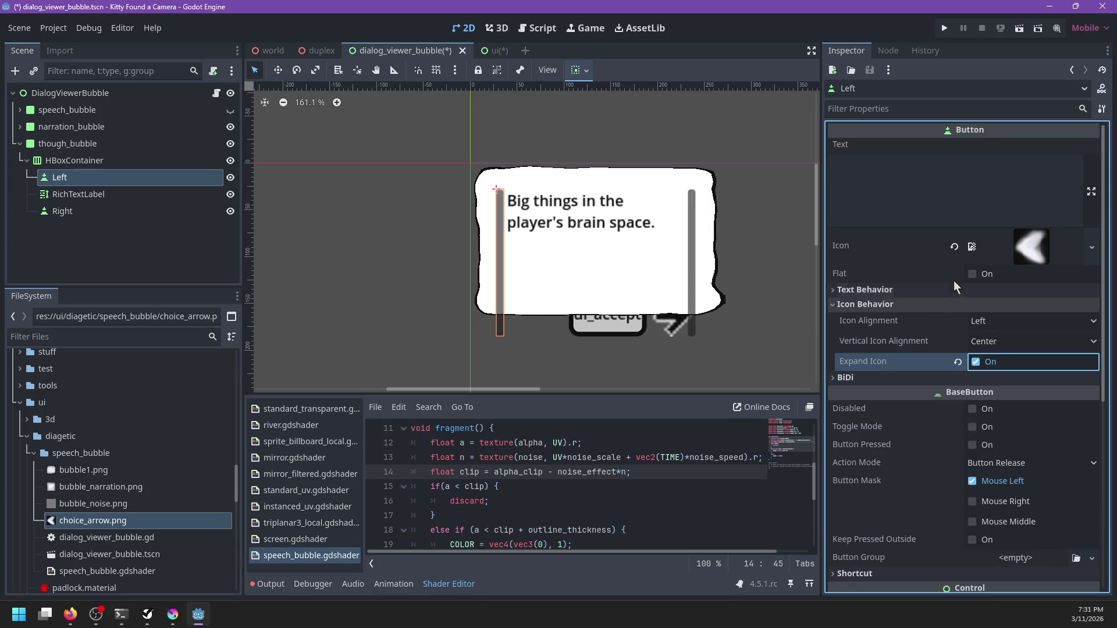
mouse_move(918, 366)
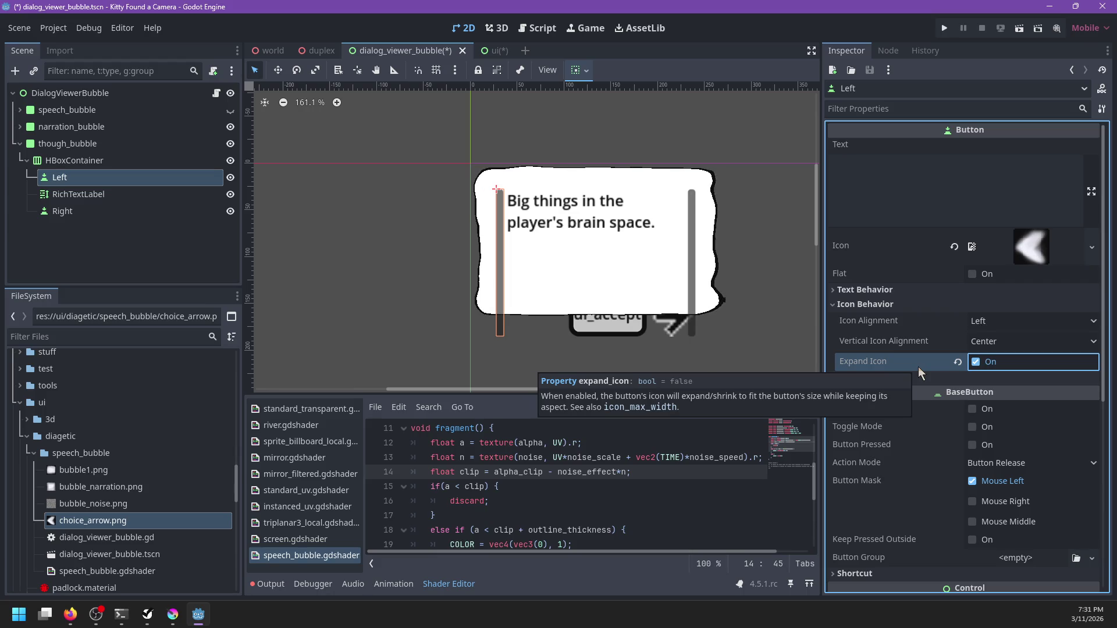
scroll(890, 378, down, 5)
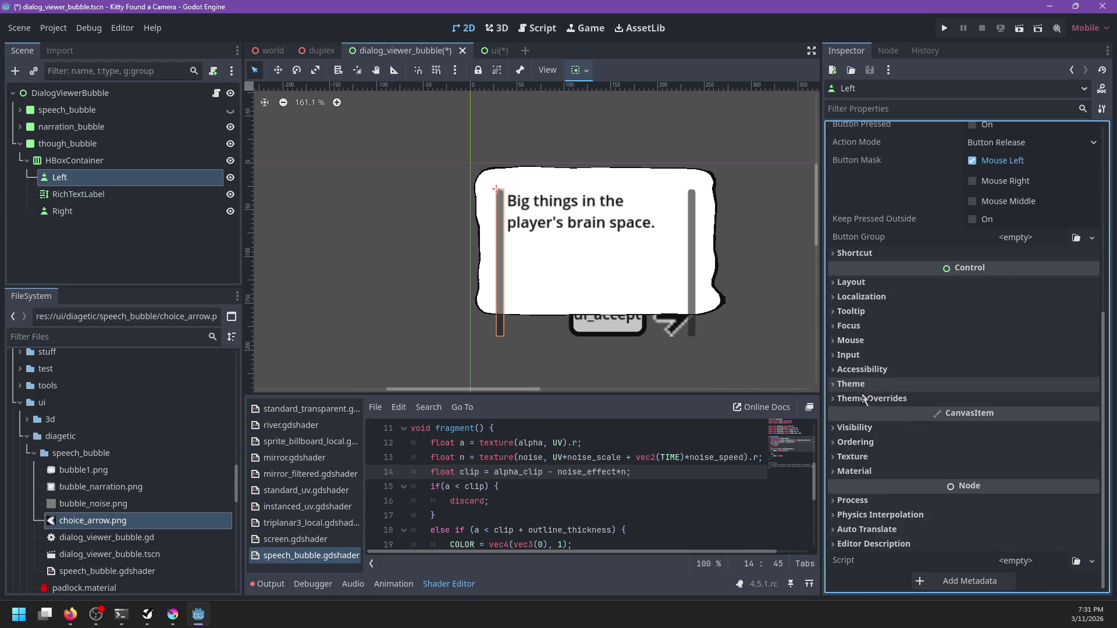
Under Theme Overrides > Styles, set the Left button's Focus and Disabled styles to New StyleBoxEmpty
click(863, 398)
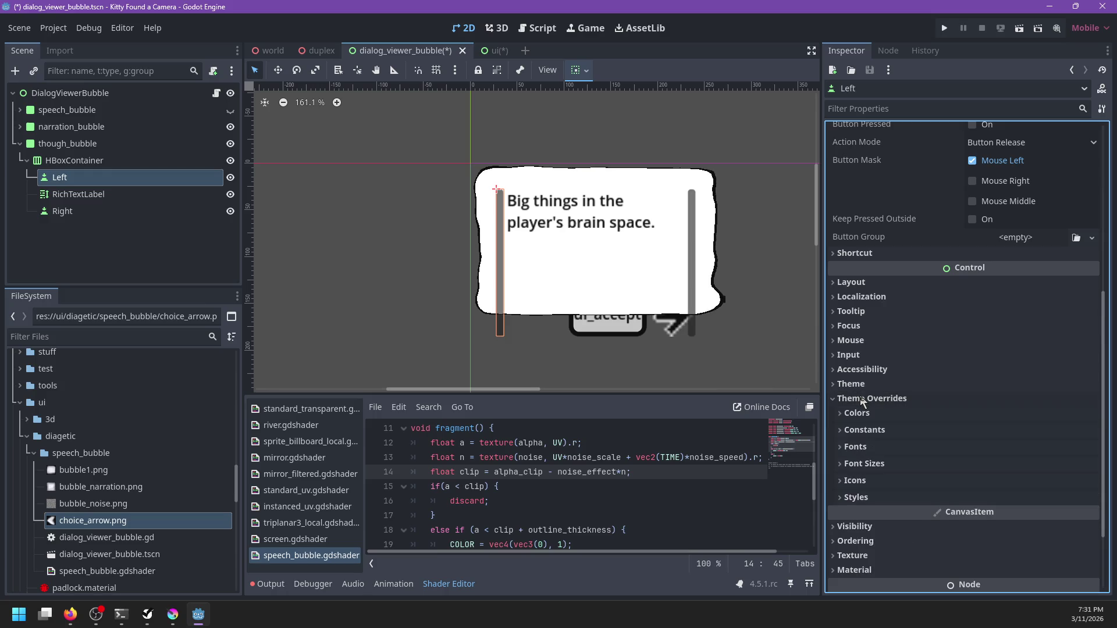
click(855, 498)
scroll(878, 454, down, 4)
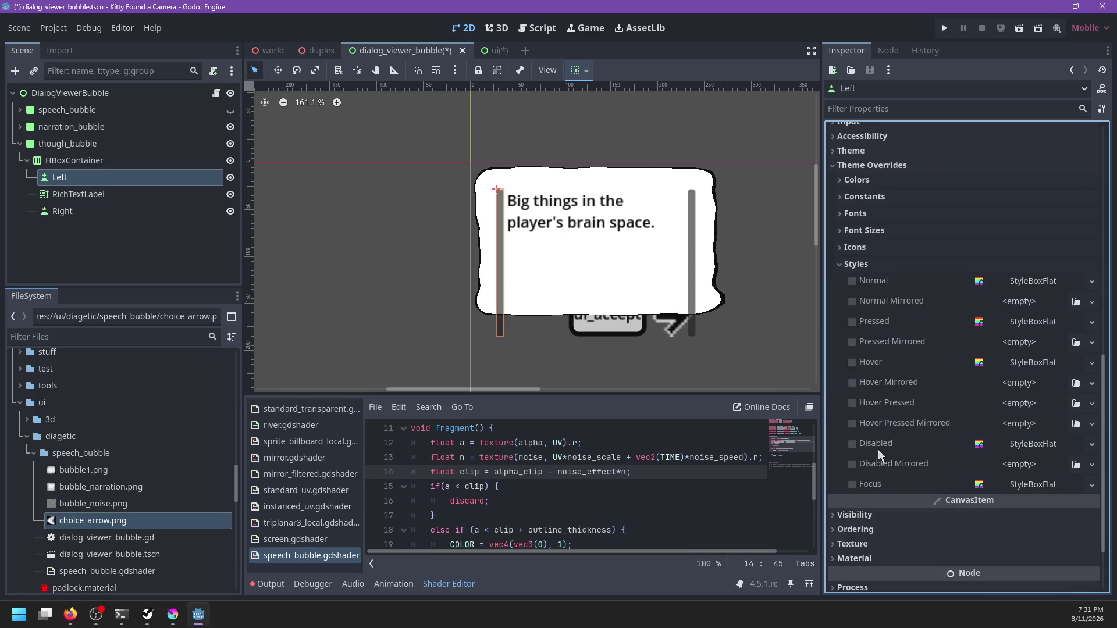
click(1032, 486)
click(1092, 487)
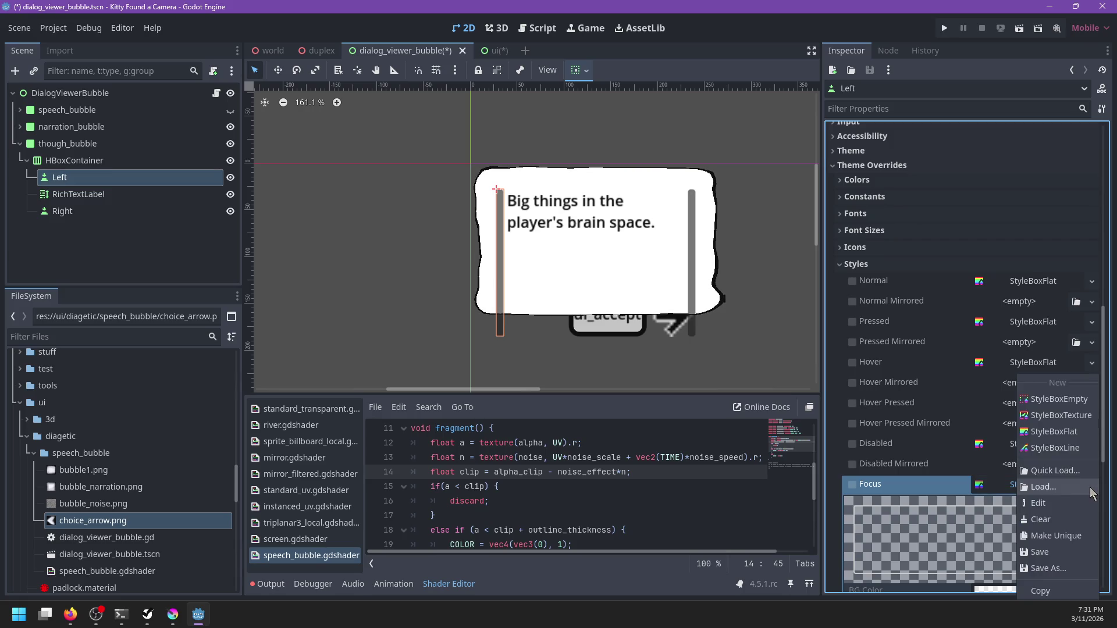
click(1059, 399)
click(1092, 484)
click(1077, 401)
Set the Hover, Pressed and Normal styles to New StyleBoxEmpty as well
click(1093, 364)
click(1072, 399)
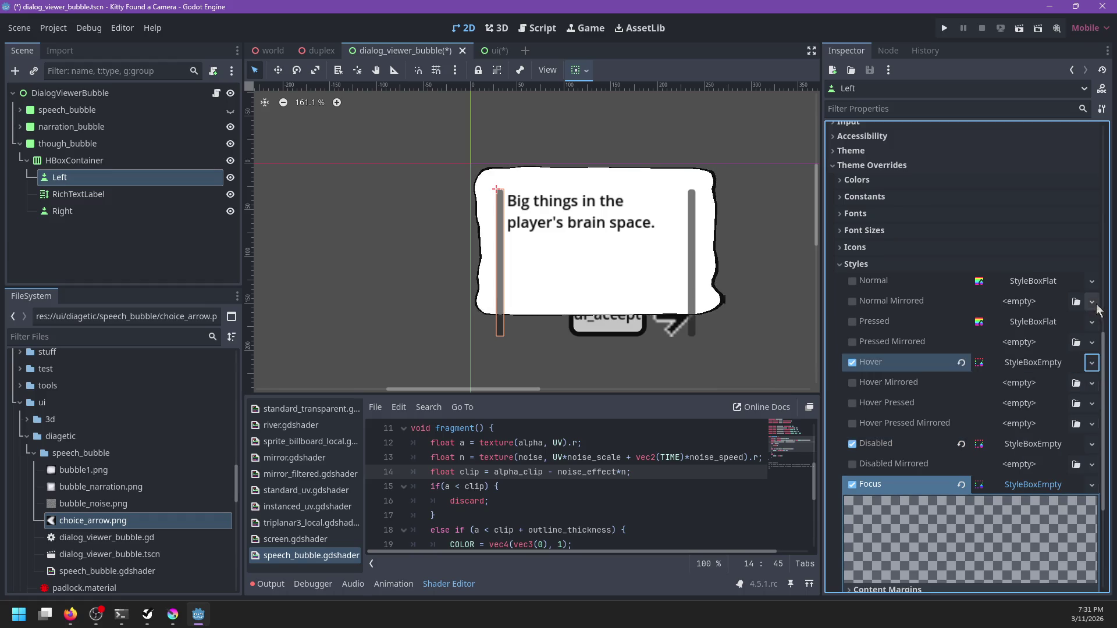
click(1092, 322)
click(1064, 356)
click(1093, 282)
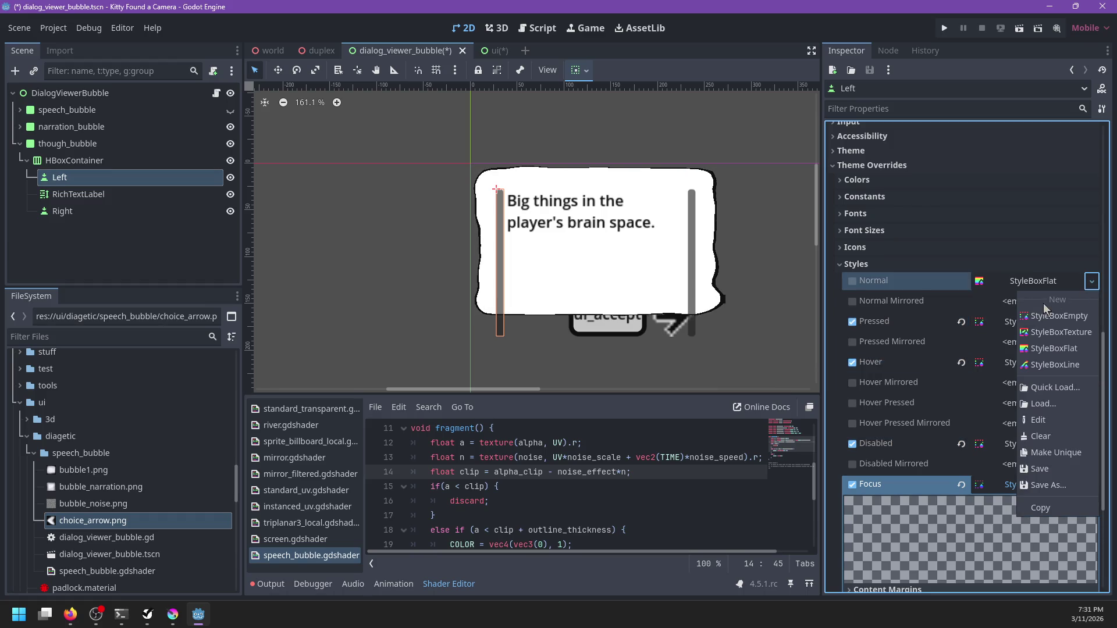
click(1044, 317)
Collapse Icon Behavior and expand the button's Control > Layout section
scroll(1003, 344, up, 10)
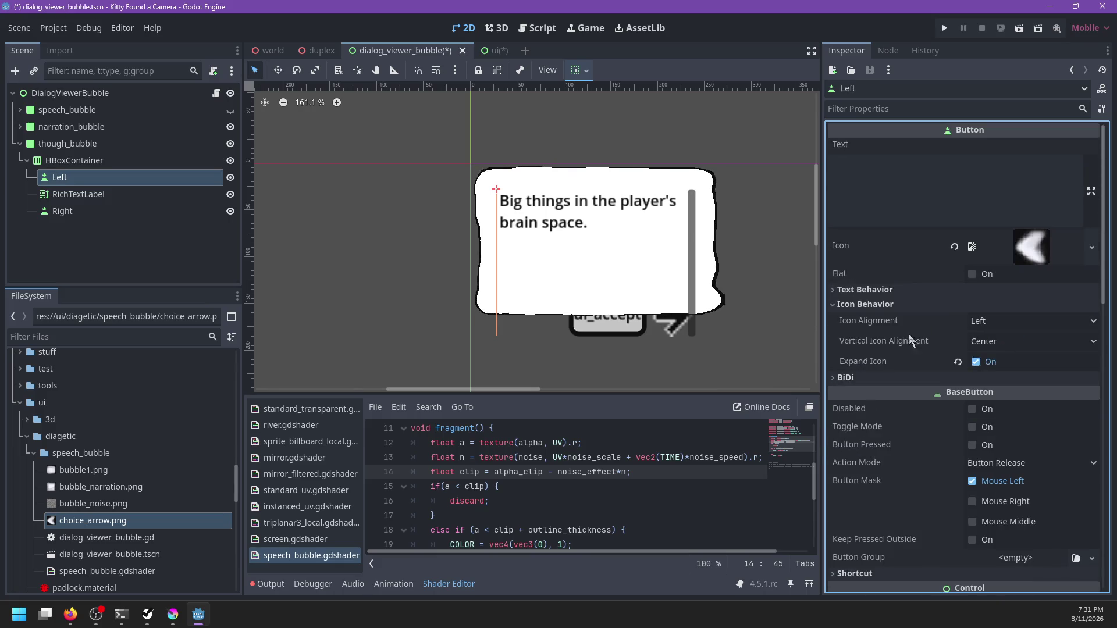
click(861, 304)
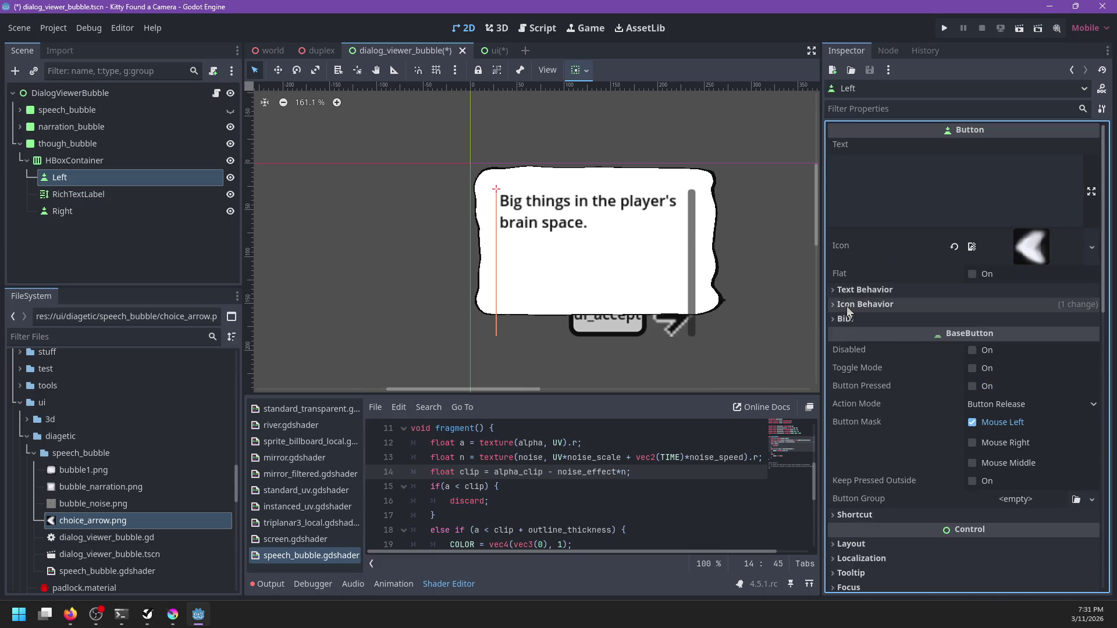
scroll(877, 388, down, 3)
scroll(877, 388, down, 3)
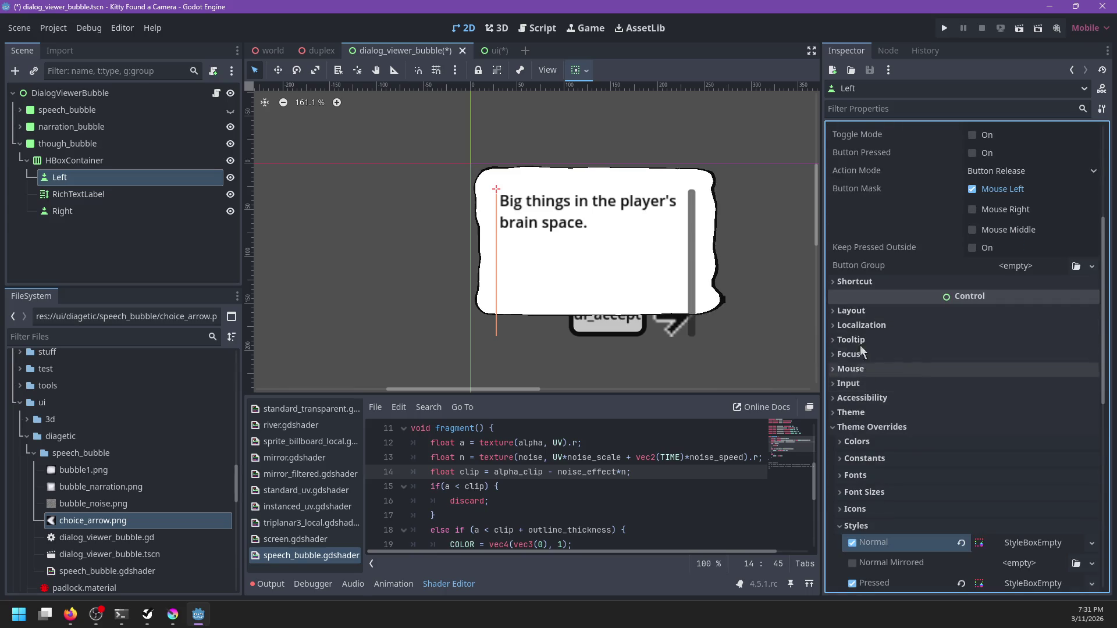
click(852, 311)
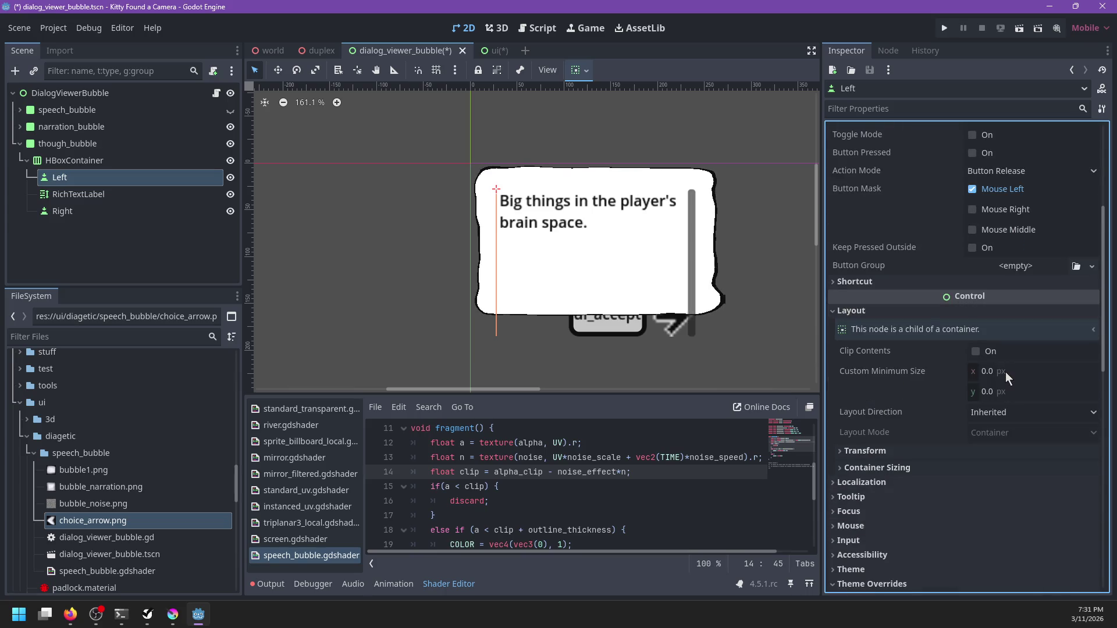
Give the Left button a minimum size of 30×30 px
click(1004, 390)
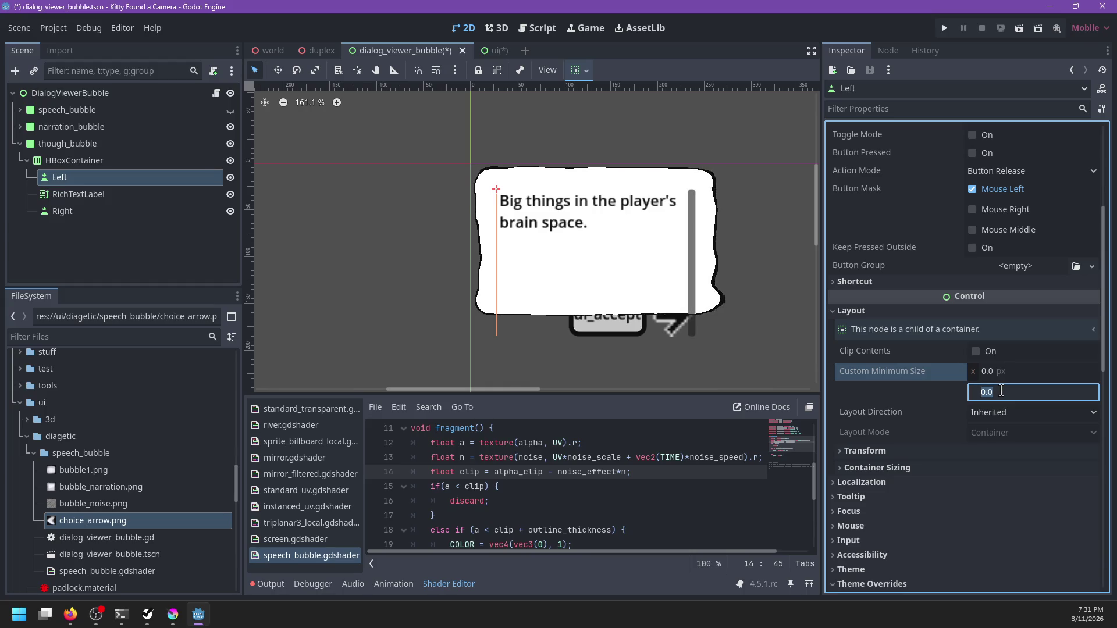
text(30)
key(Return)
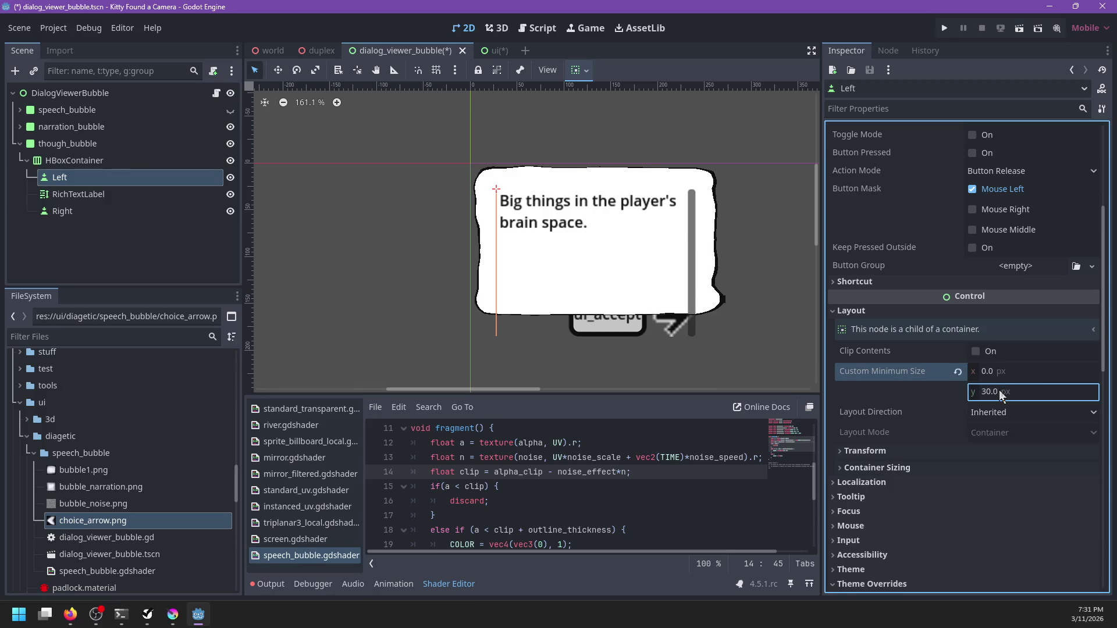
click(1007, 371)
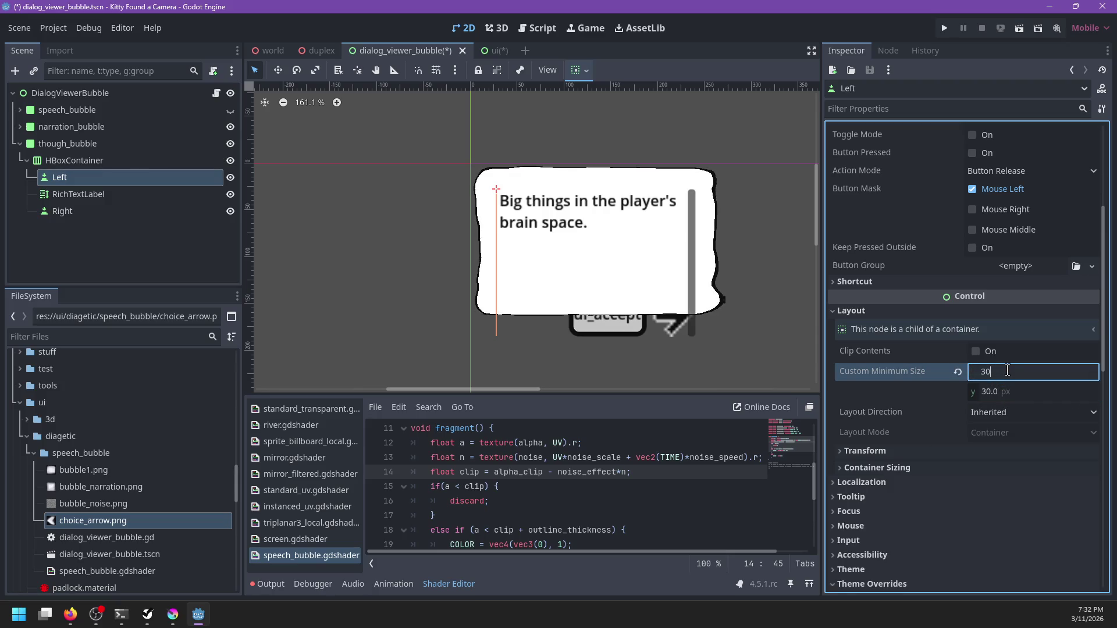
key(Return)
Set the button's Vertical Icon Alignment to Center under Icon Behavior
scroll(923, 281, up, 5)
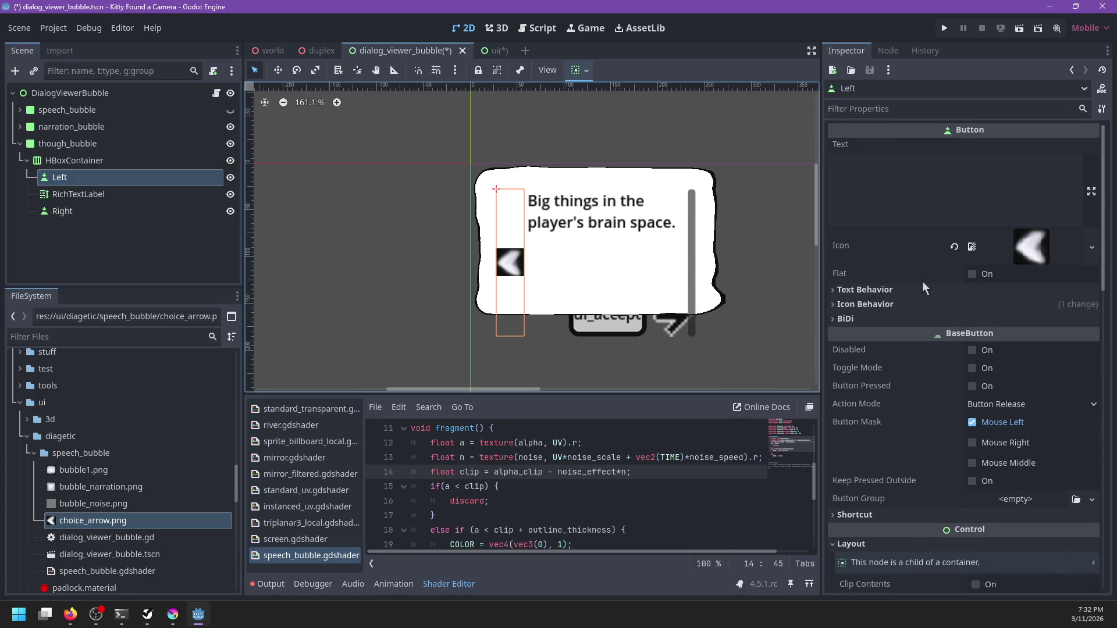
click(887, 291)
click(886, 291)
click(907, 304)
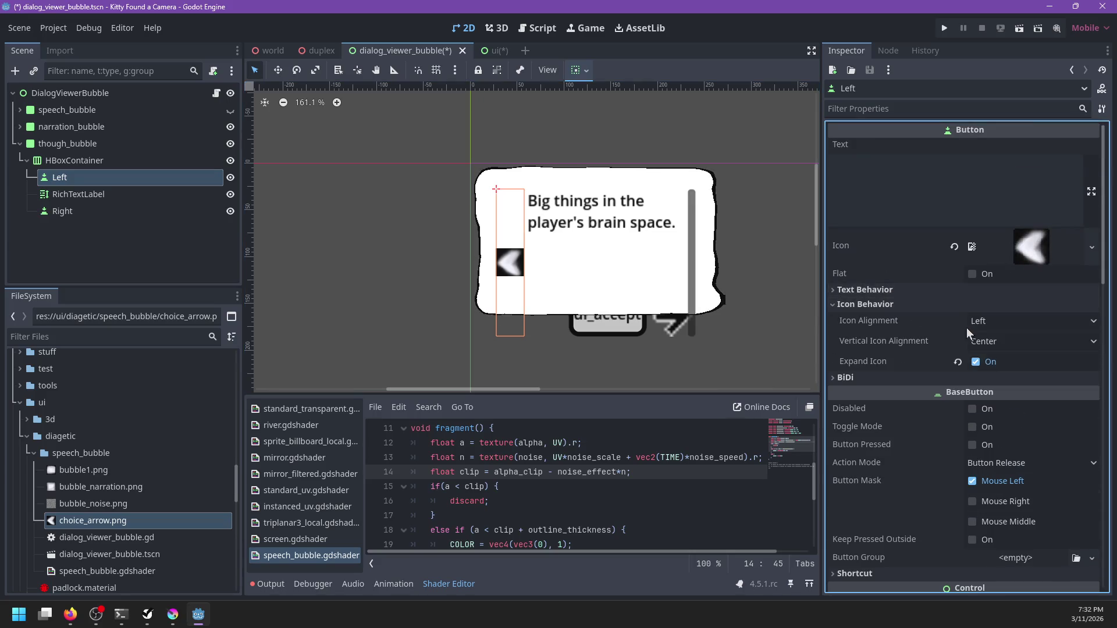
click(989, 343)
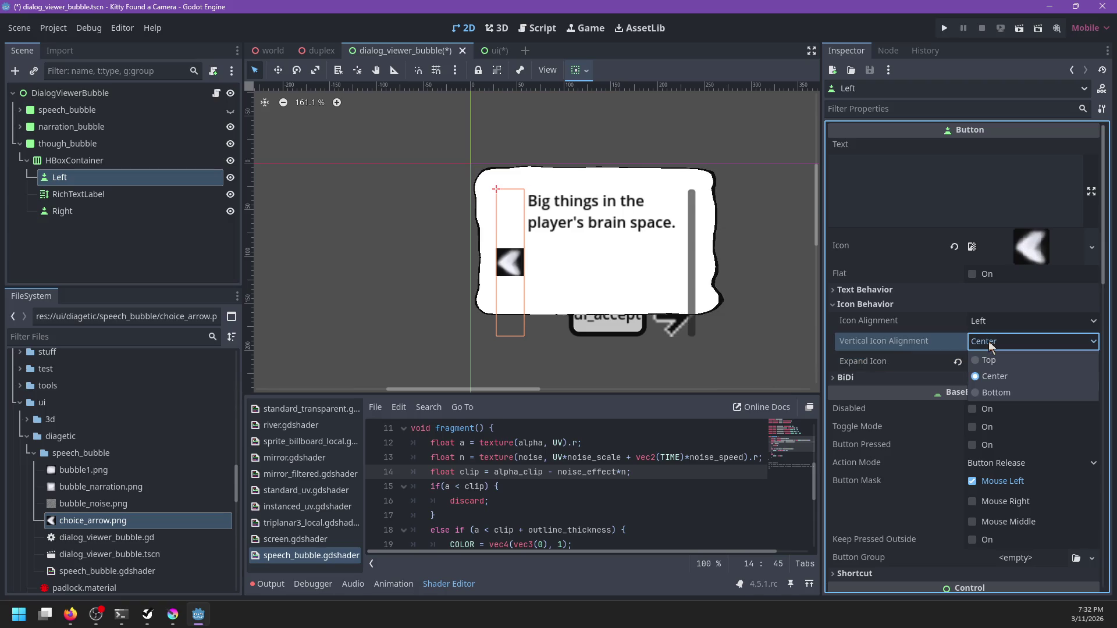
click(997, 363)
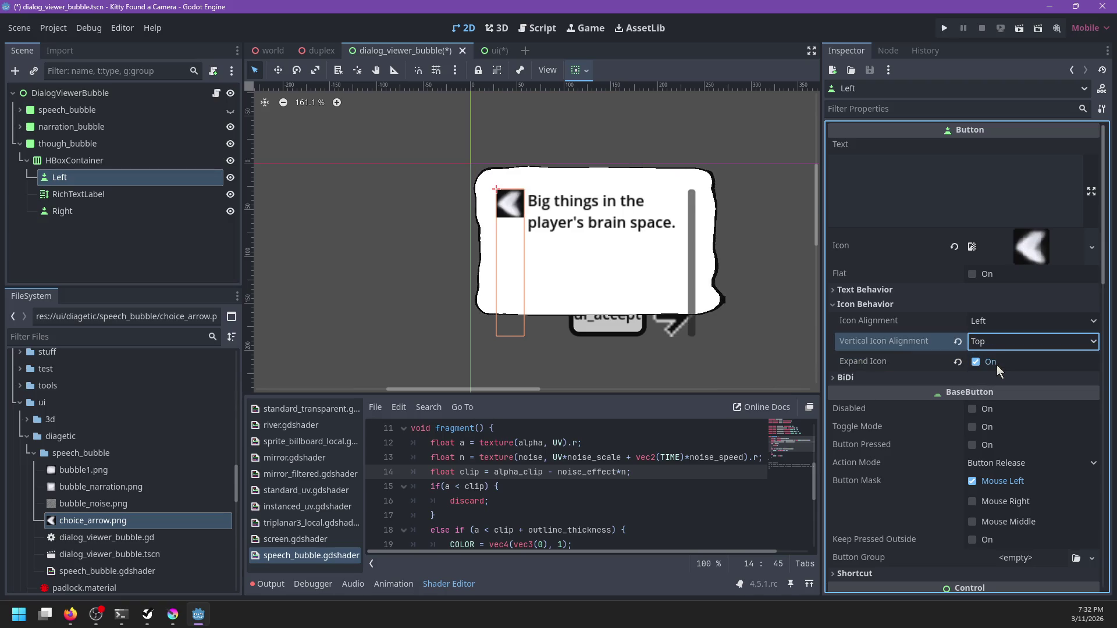
click(996, 365)
click(989, 342)
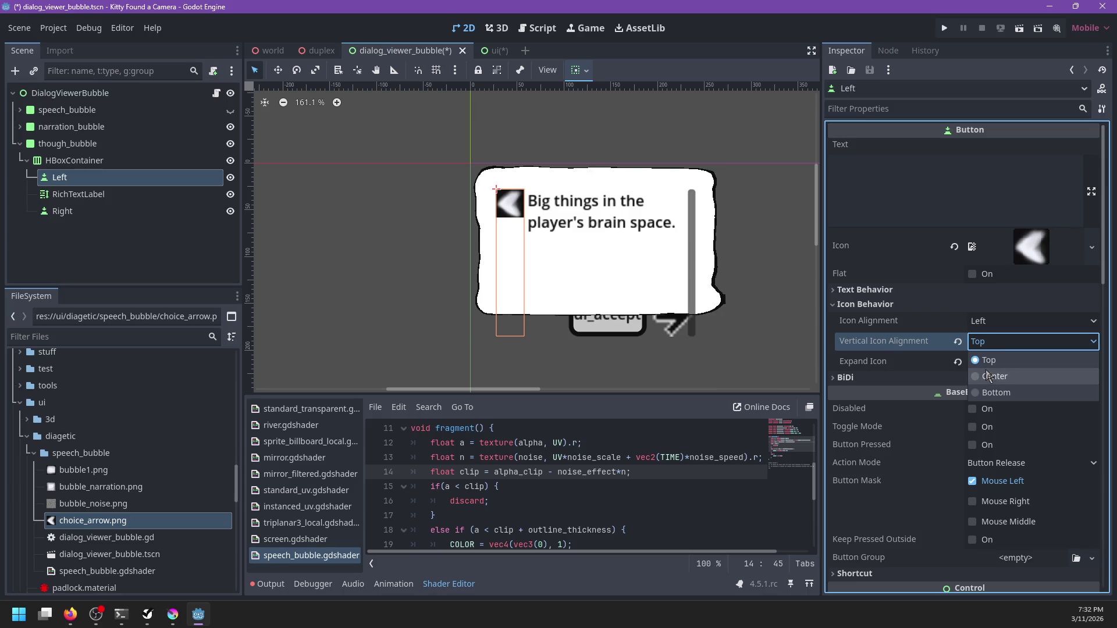
click(989, 371)
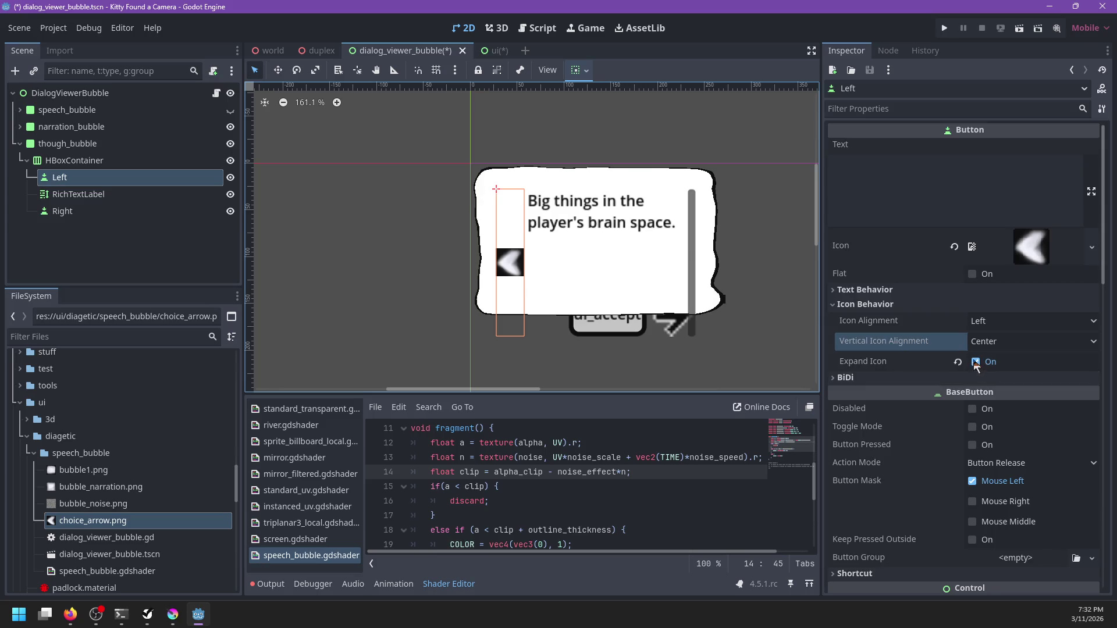
Collapse the style overrides and expand CanvasItem > Material
scroll(977, 365, down, 15)
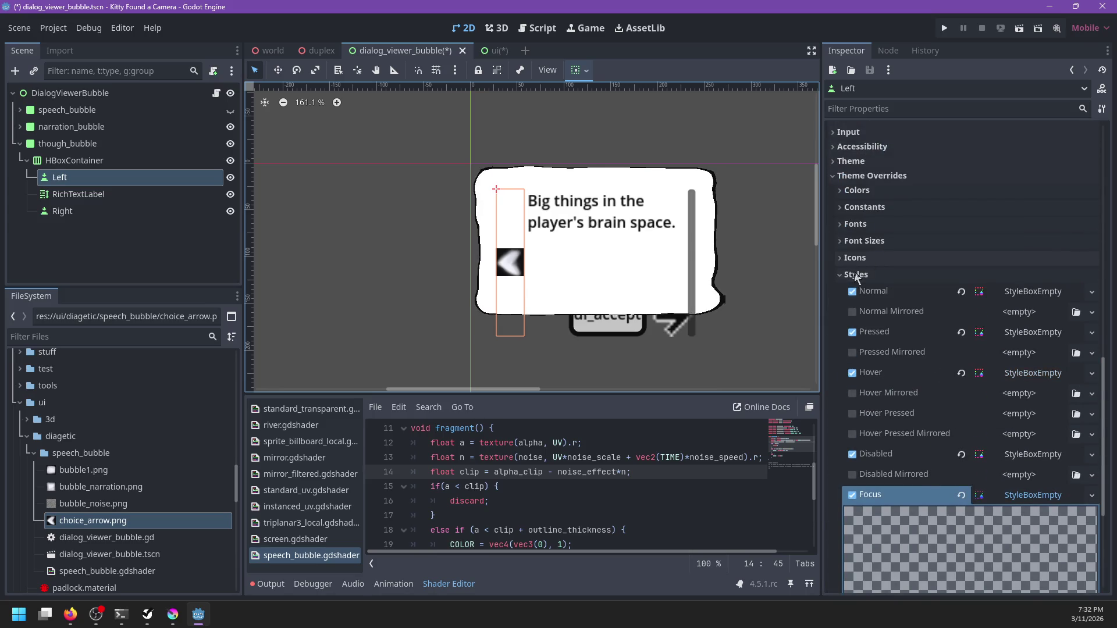
click(856, 275)
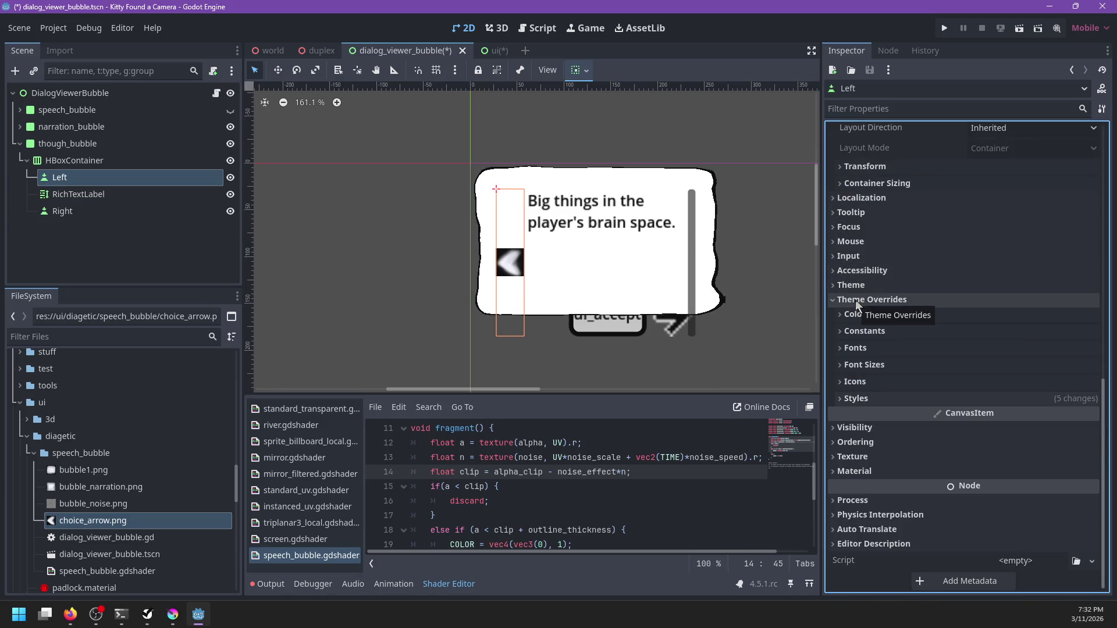
click(849, 470)
scroll(921, 445, down, 1)
scroll(132, 484, down, 1)
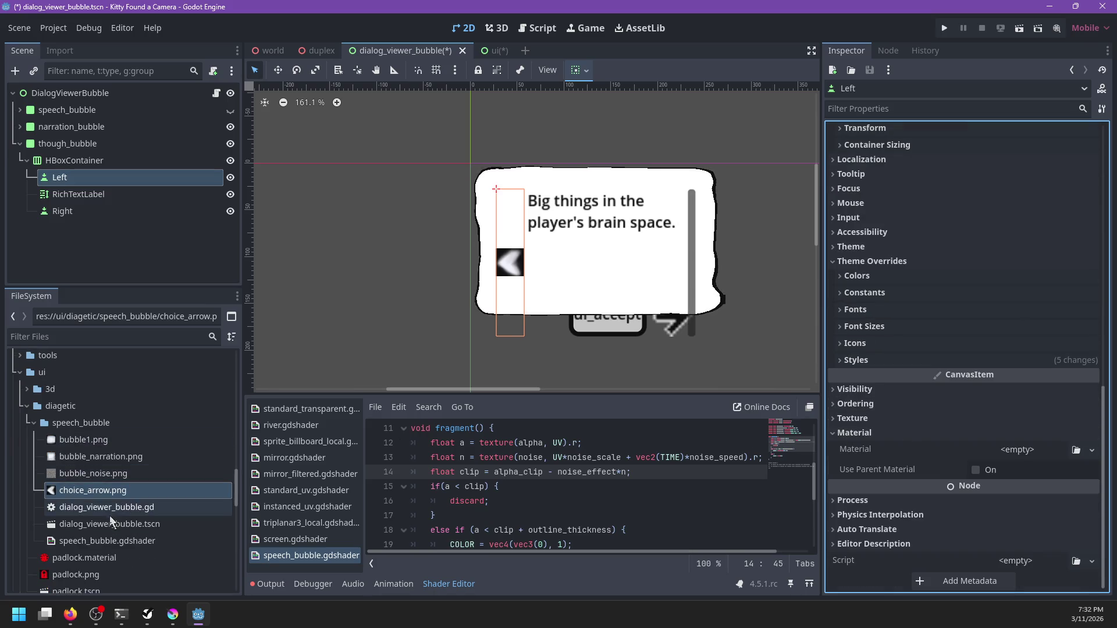
Make speech_bubble.gdshader the button's material, with choice_arrow.png as Alpha and bubble_noise.png as Noise
drag(106, 541, 981, 449)
click(983, 450)
click(866, 435)
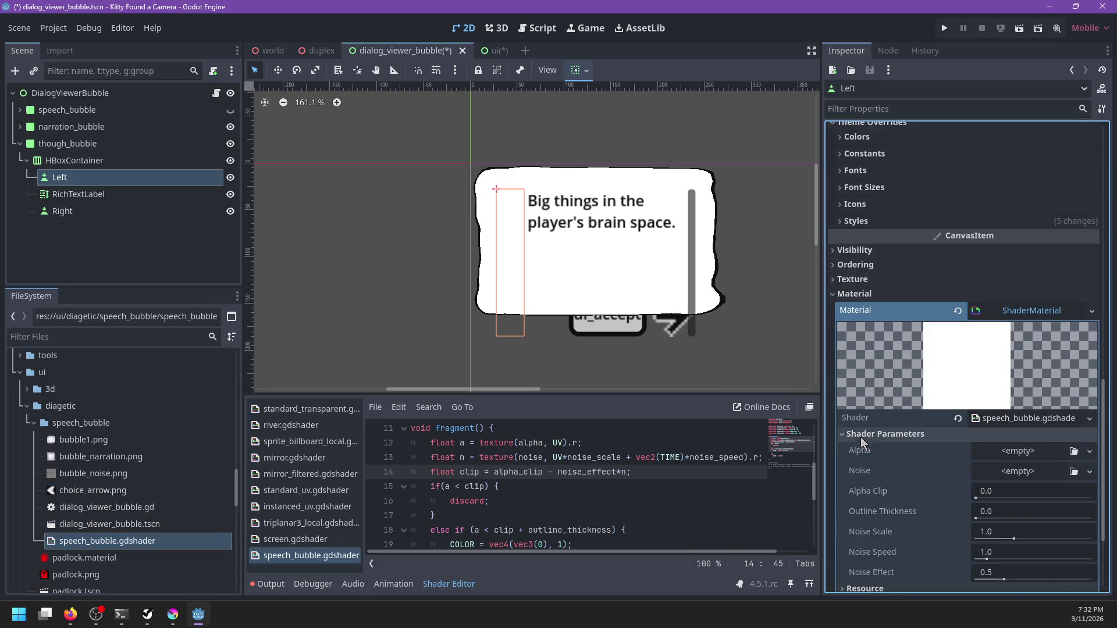
mouse_move(45, 494)
mouse_down()
mouse_move(1111, 557)
mouse_move(1082, 474)
mouse_move(1024, 454)
mouse_up()
mouse_move(109, 472)
mouse_down()
mouse_move(1041, 494)
mouse_move(1024, 490)
mouse_up()
Set Alpha Clip to 0.5, check the alpha_clip and outline_thickness defaults in the shader, and save
scroll(890, 482, down, 1)
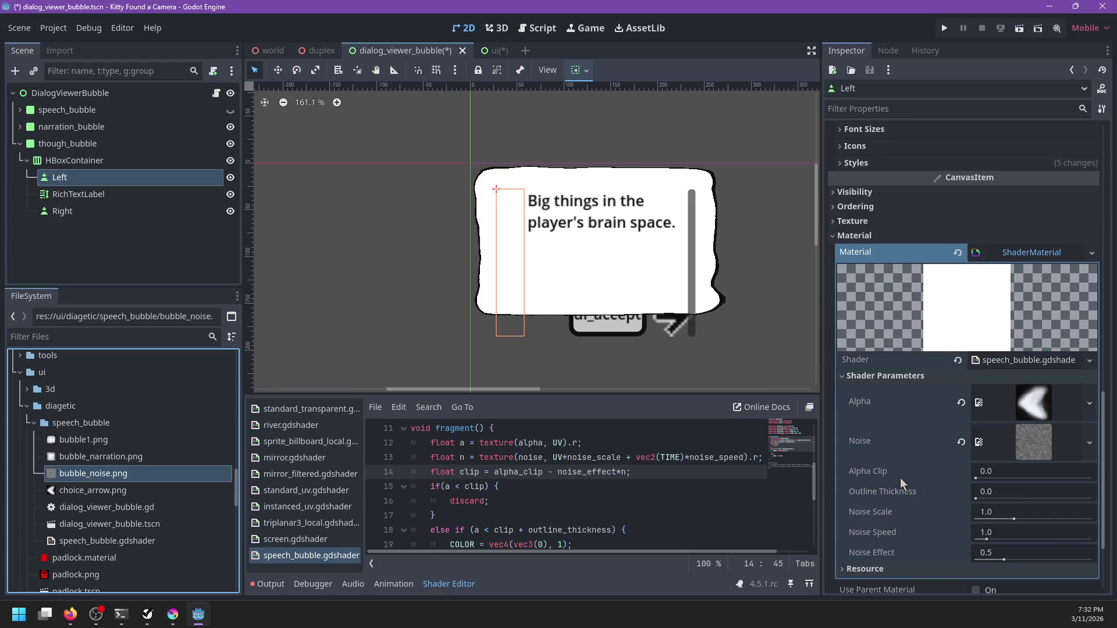
scroll(899, 477, down, 1)
click(1003, 413)
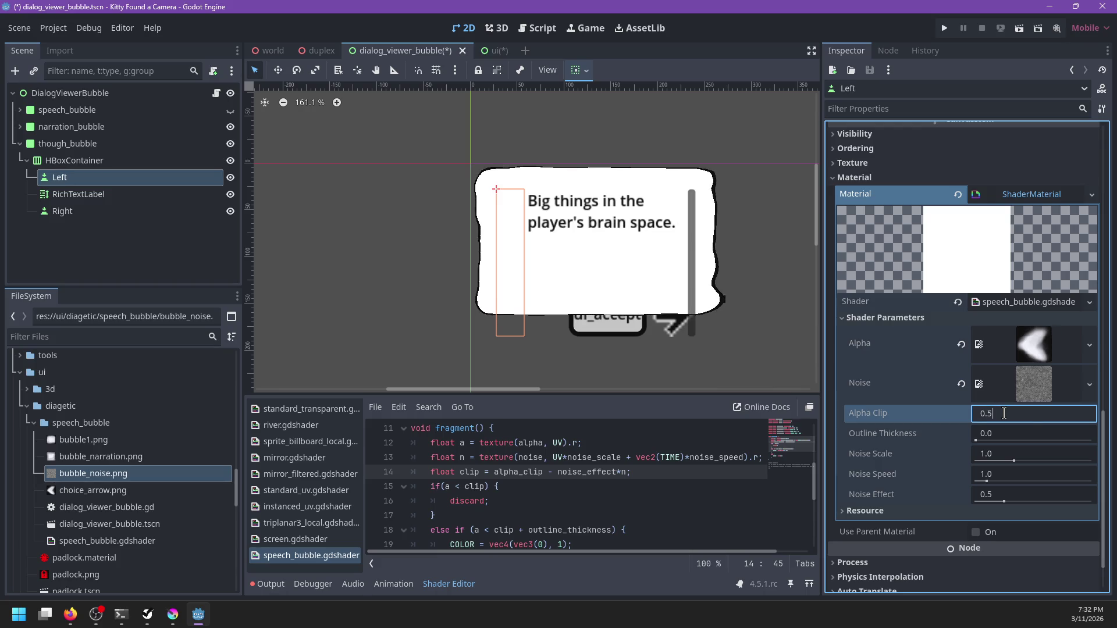
key(Return)
scroll(614, 481, up, 4)
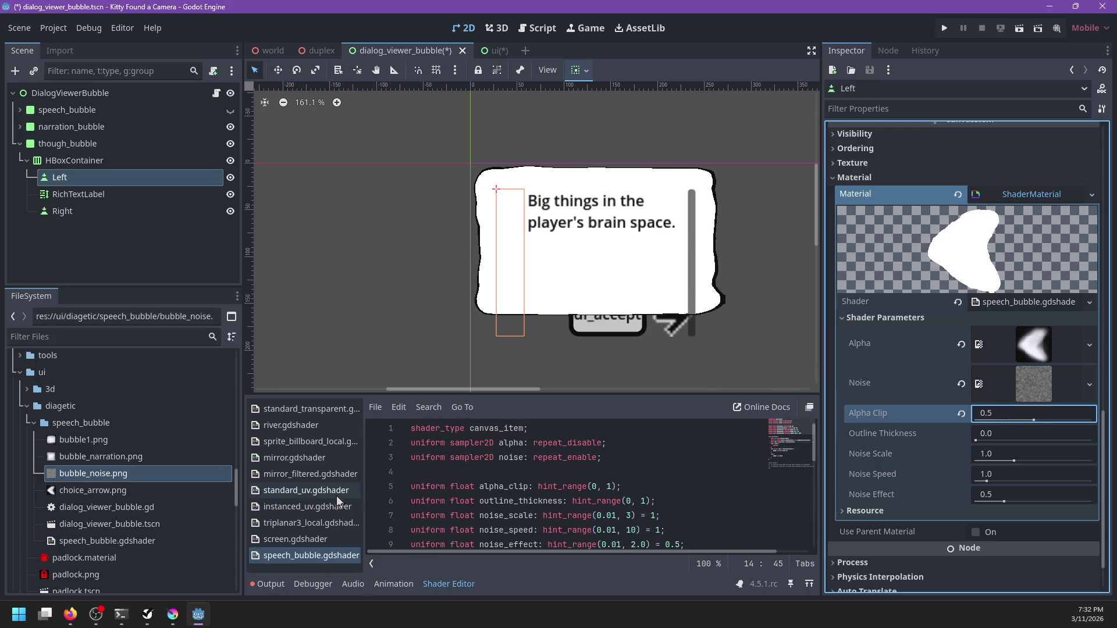
scroll(632, 461, down, 2)
scroll(631, 460, up, 2)
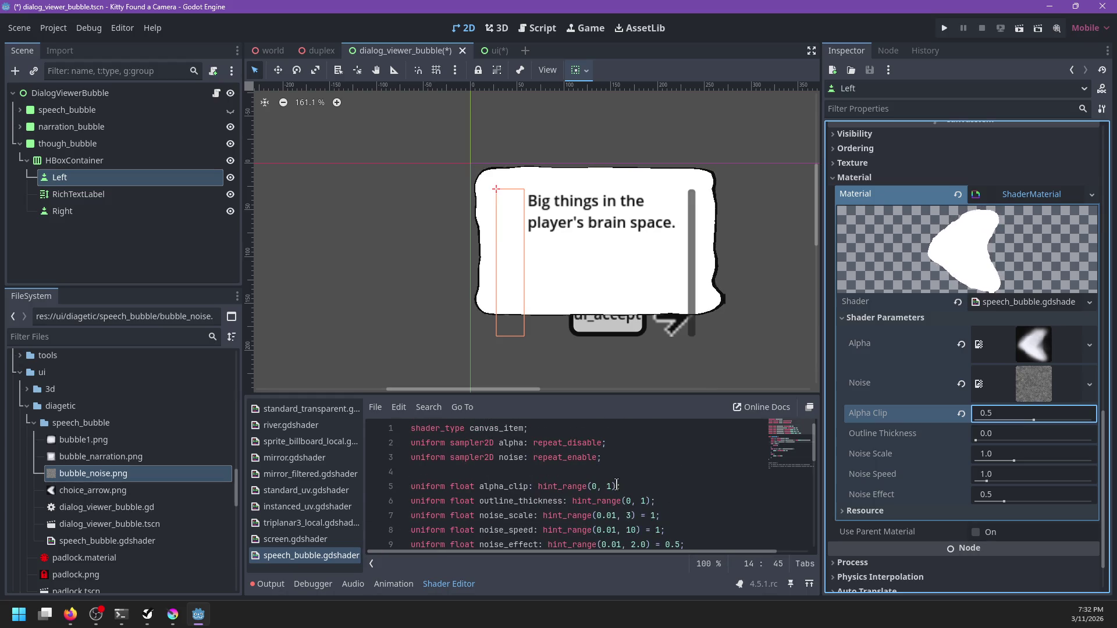
click(617, 485)
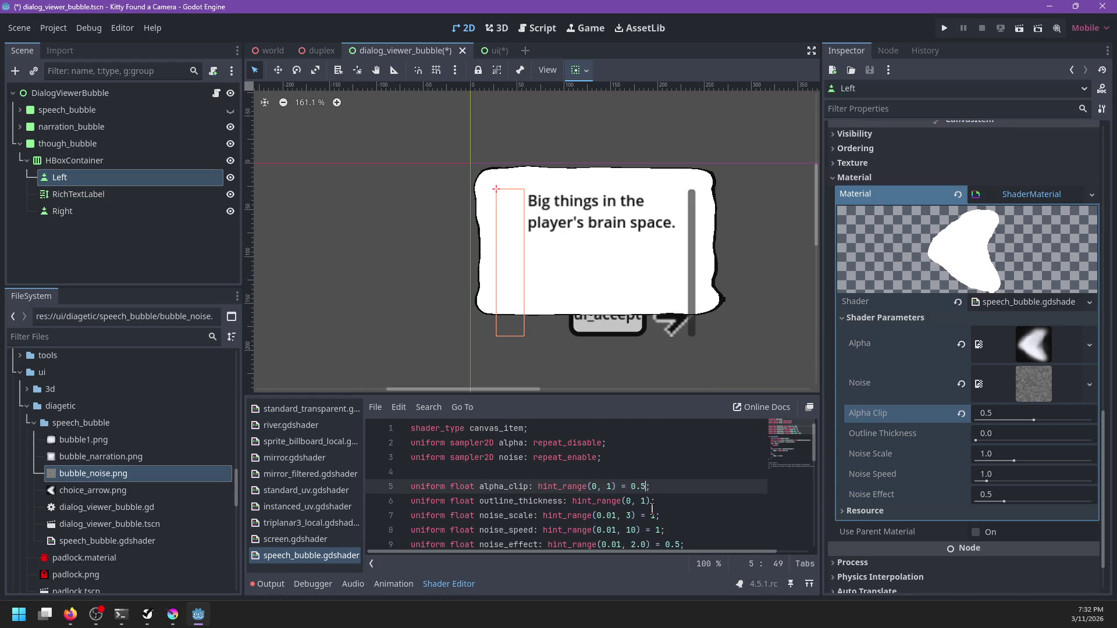
click(650, 501)
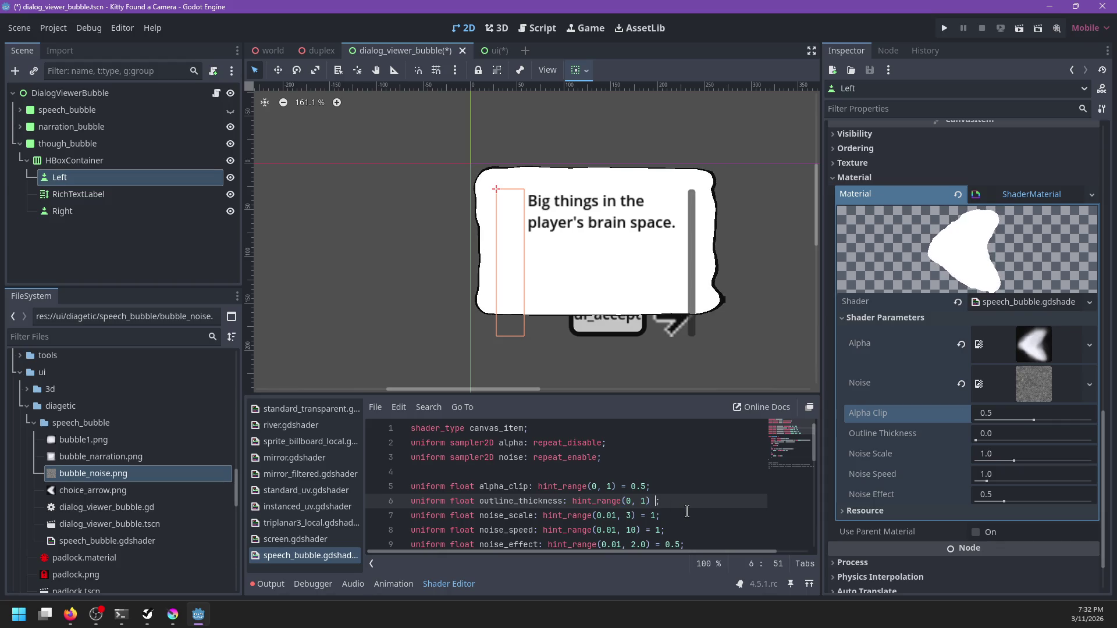
key(ctrl+s)
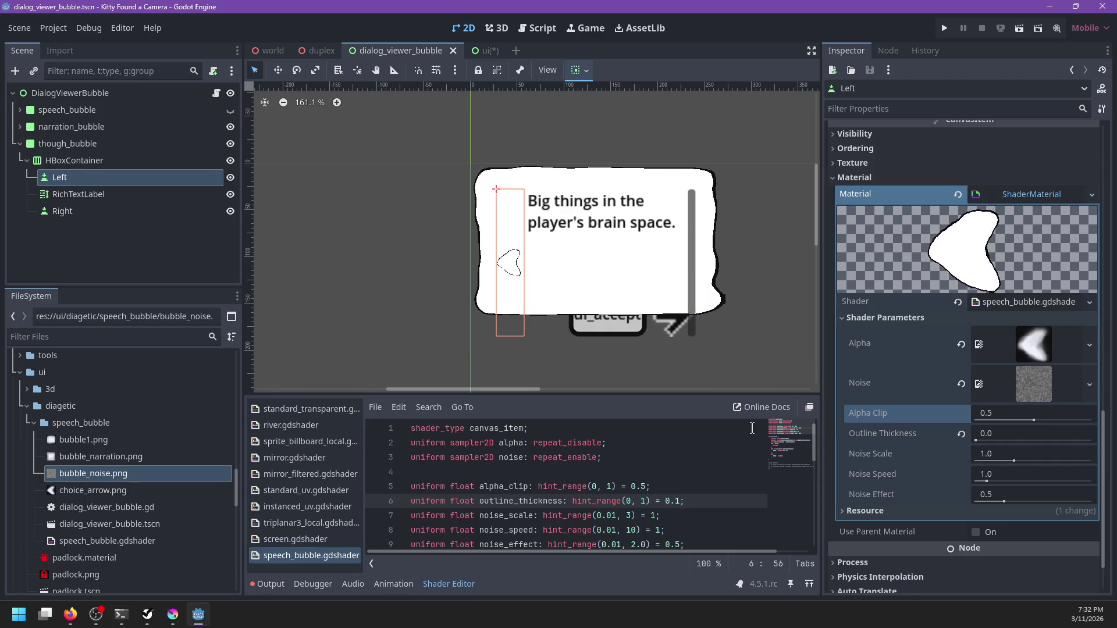
Set Outline Thickness to about 0.403 and Noise Speed to 0.056, then collapse Theme Overrides and Material
click(990, 440)
drag(993, 439, 1024, 434)
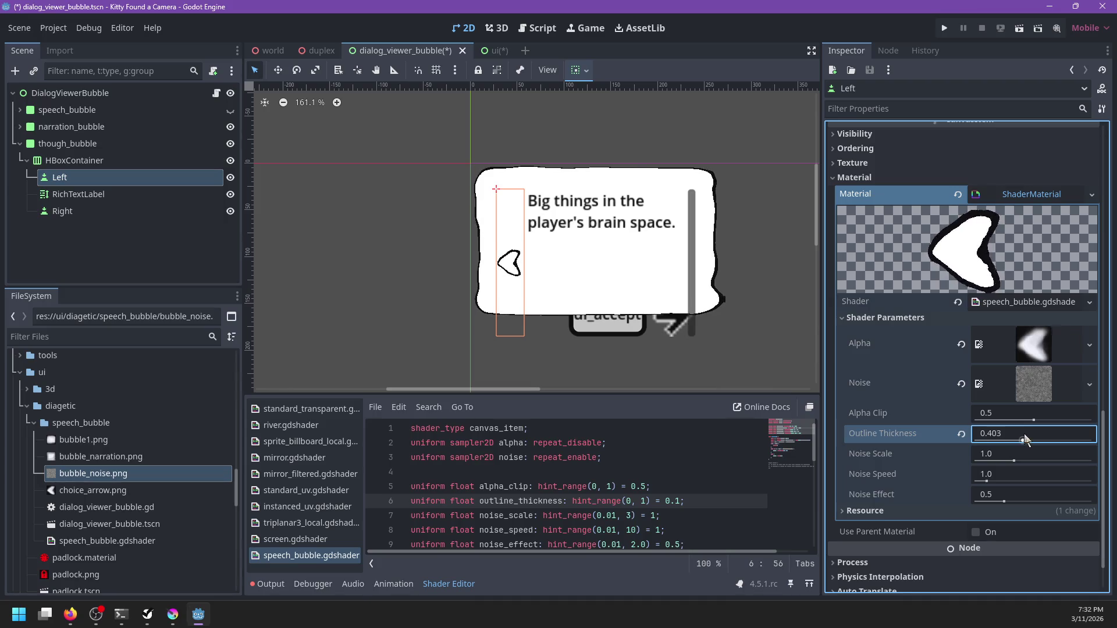
click(979, 481)
drag(976, 482, 974, 481)
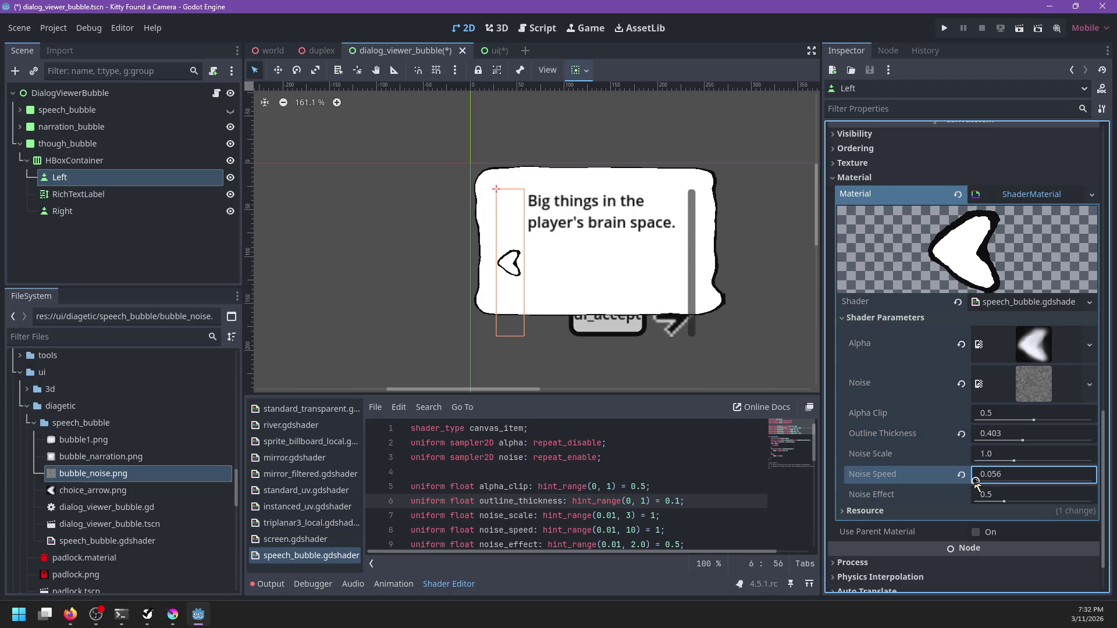
scroll(640, 270, down, 2)
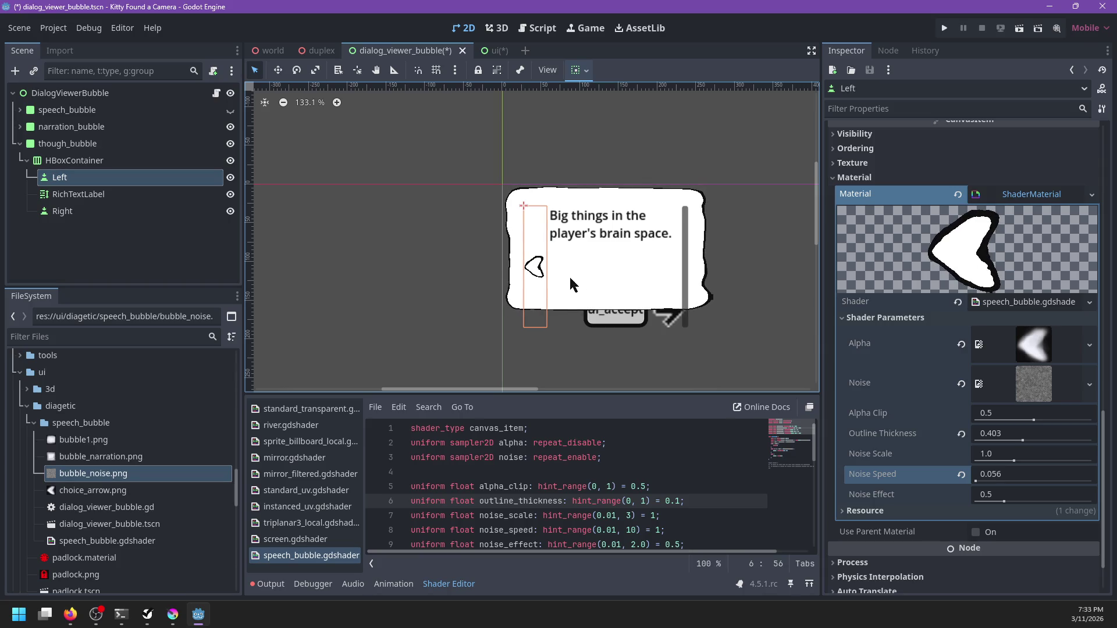
scroll(951, 428, up, 10)
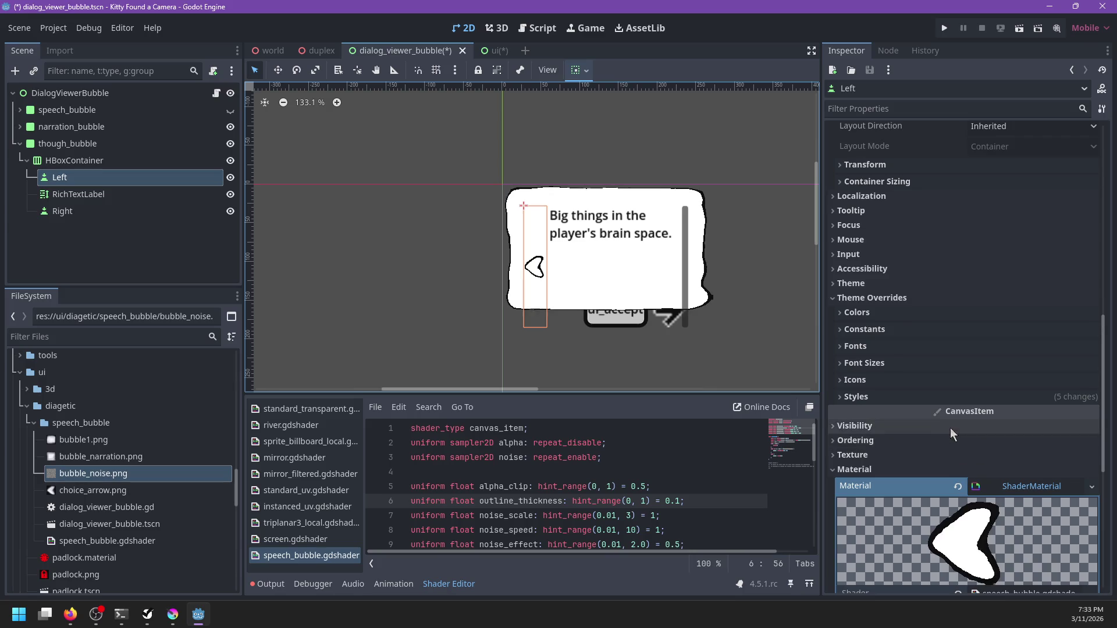
scroll(940, 396, down, 5)
click(852, 355)
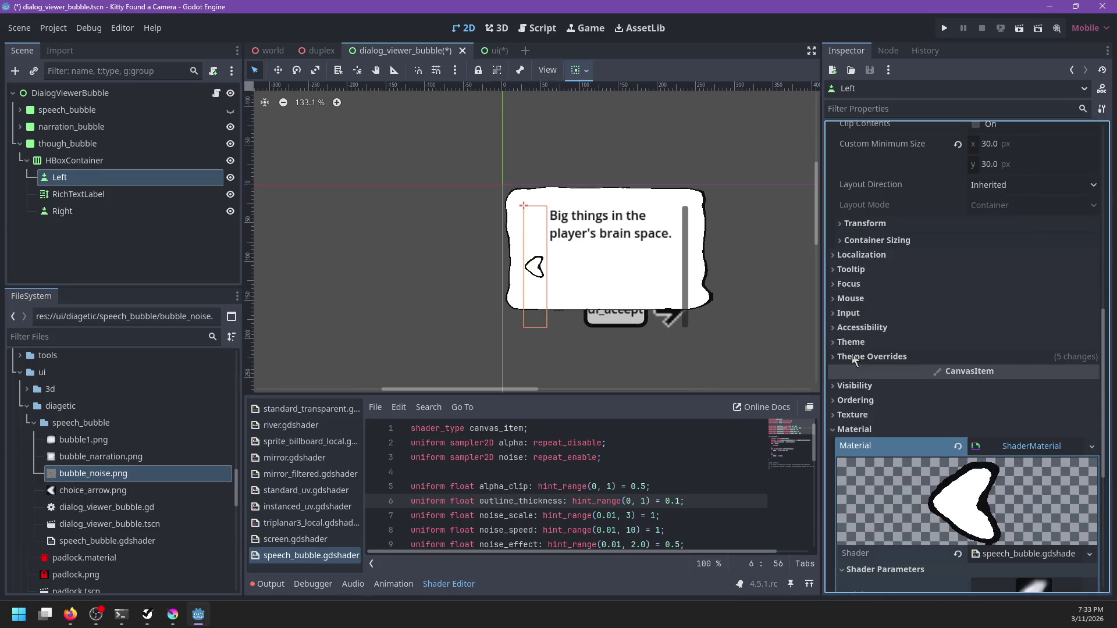
click(867, 428)
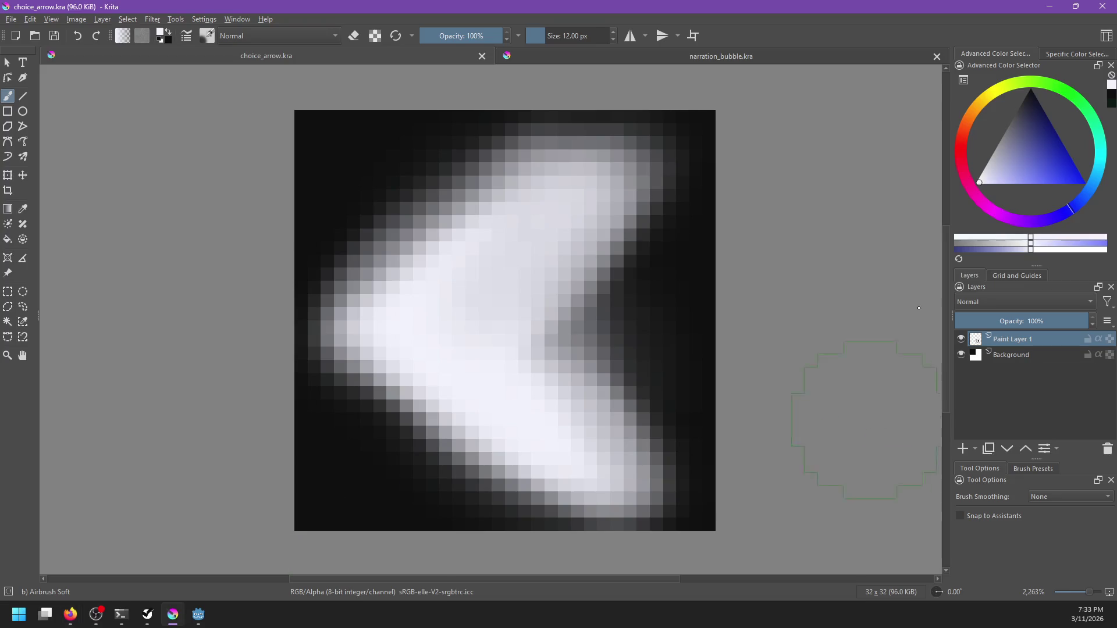
Copy the whole arrow image and paste it into a new paint layer in Krita
click(76, 19)
key(Escape)
key(ctrl+a)
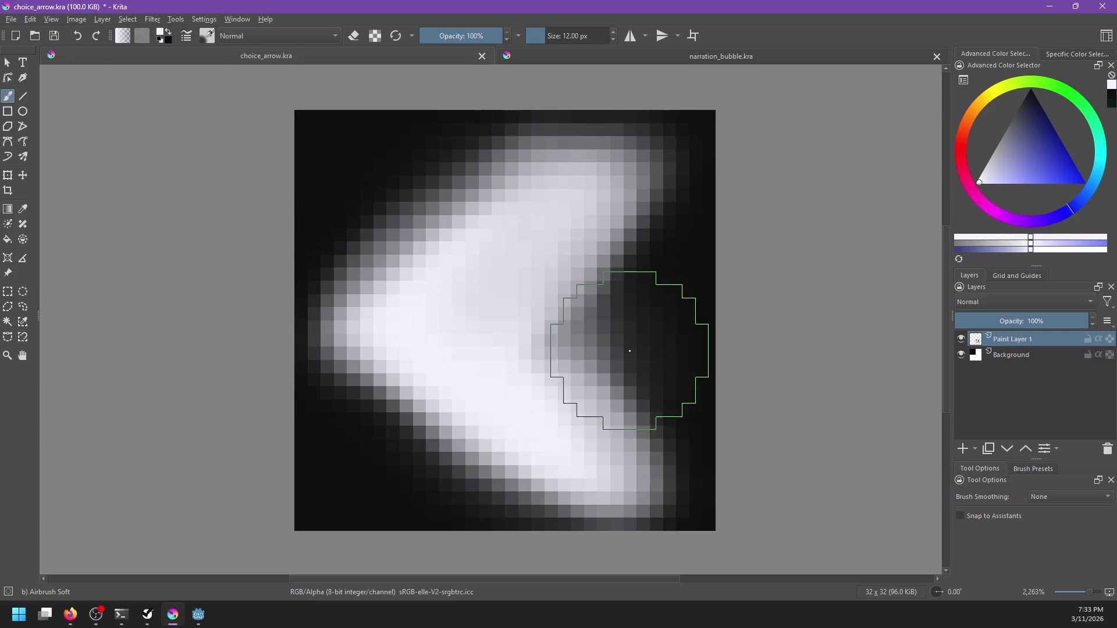
click(964, 449)
key(ctrl+v)
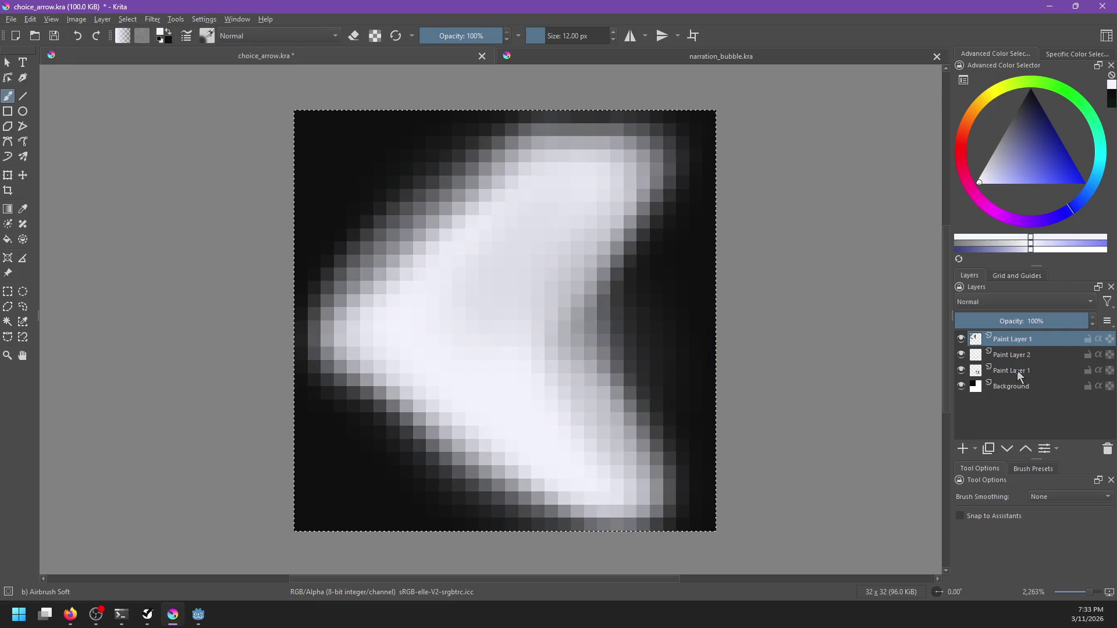
Rename the original layer 'left' and the pasted one 'right', and hide the left layer
double_click(1020, 376)
text(left)
key(Return)
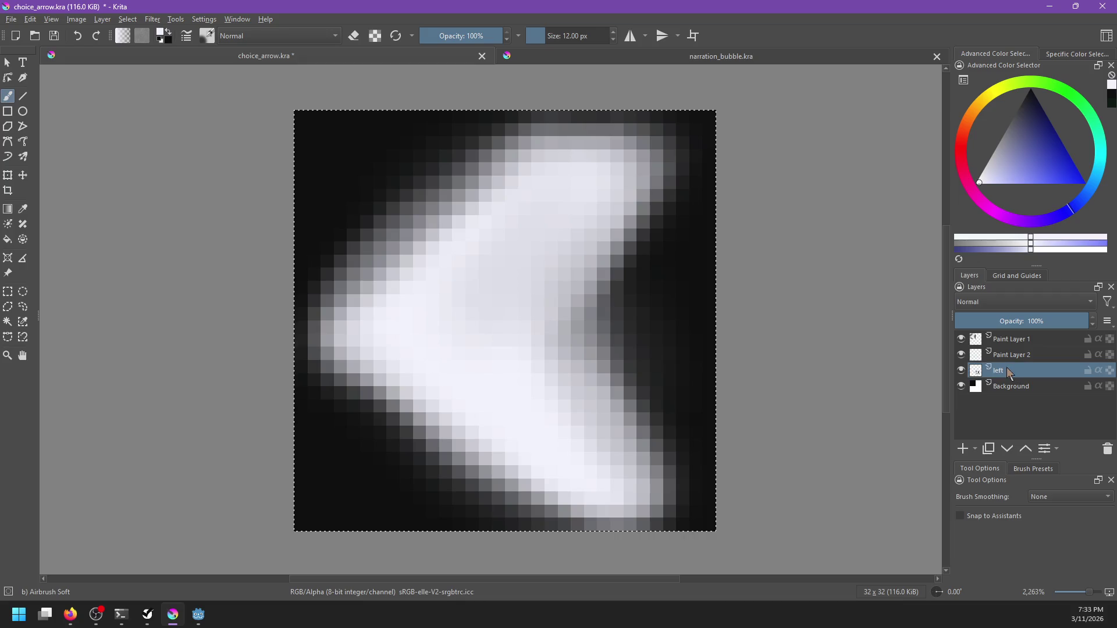
click(1007, 339)
key(ctrl+e)
double_click(1007, 339)
text(right)
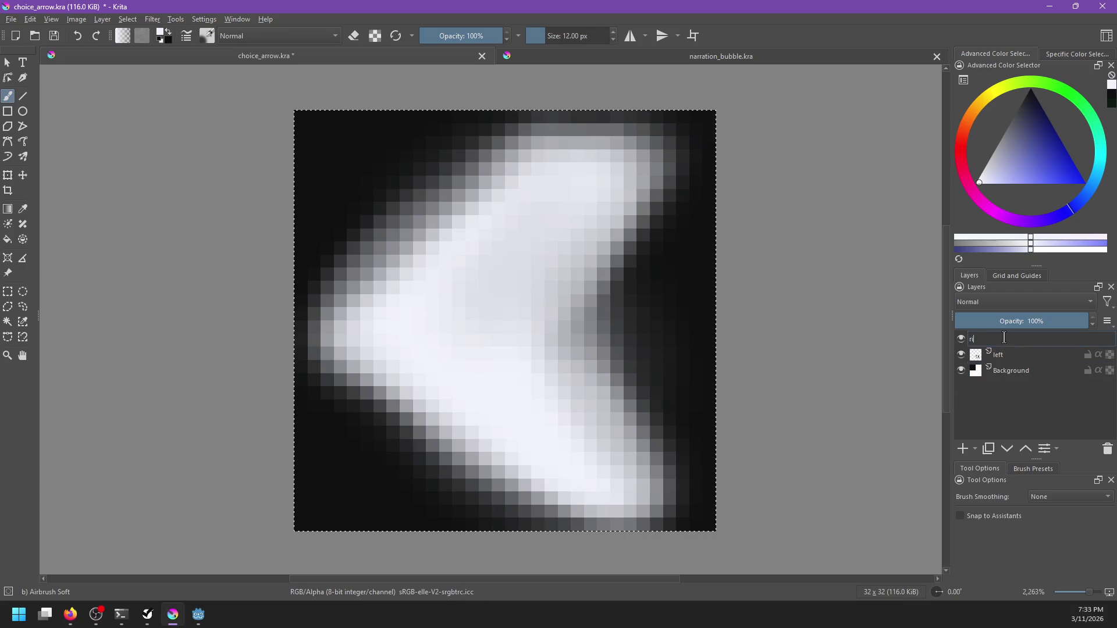
key(Return)
click(963, 355)
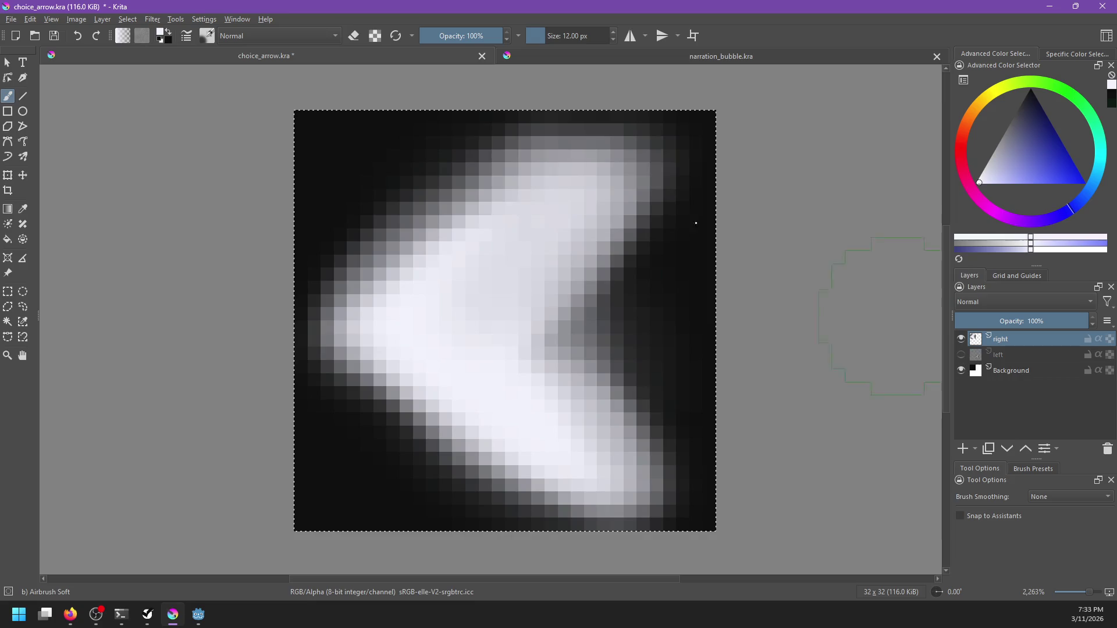
Mirror the image horizontally so the arrow points right
click(147, 20)
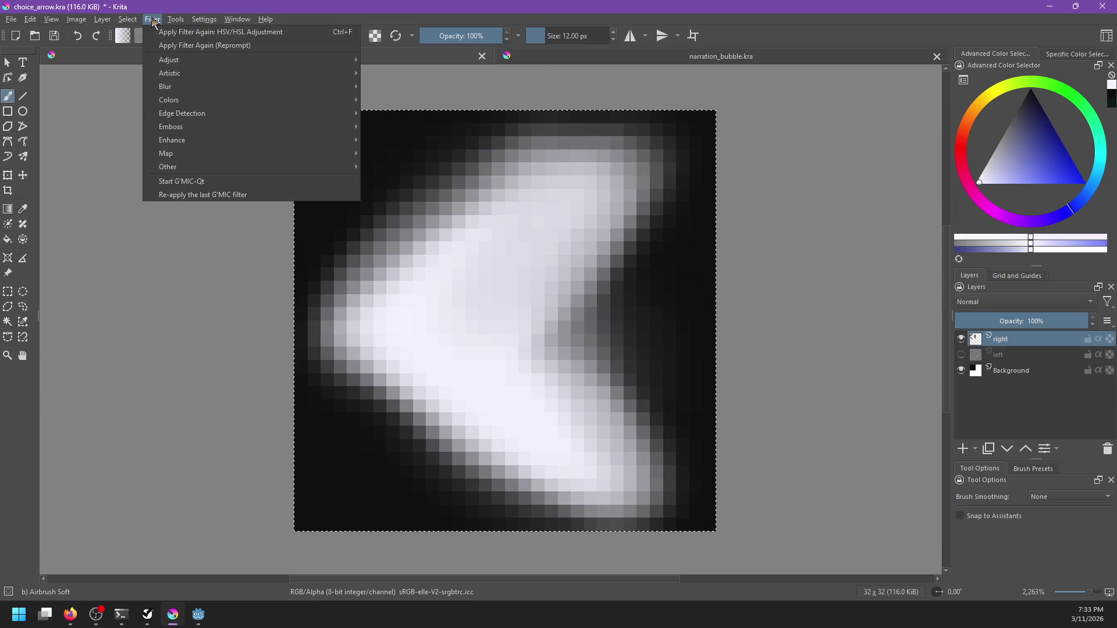
mouse_move(349, 166)
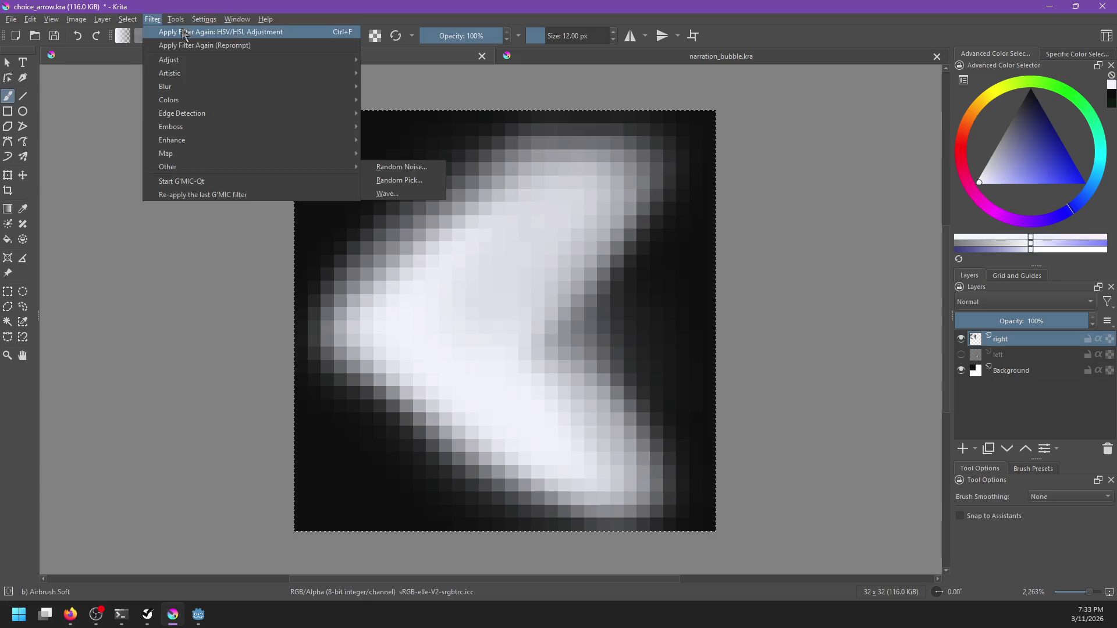
mouse_move(102, 19)
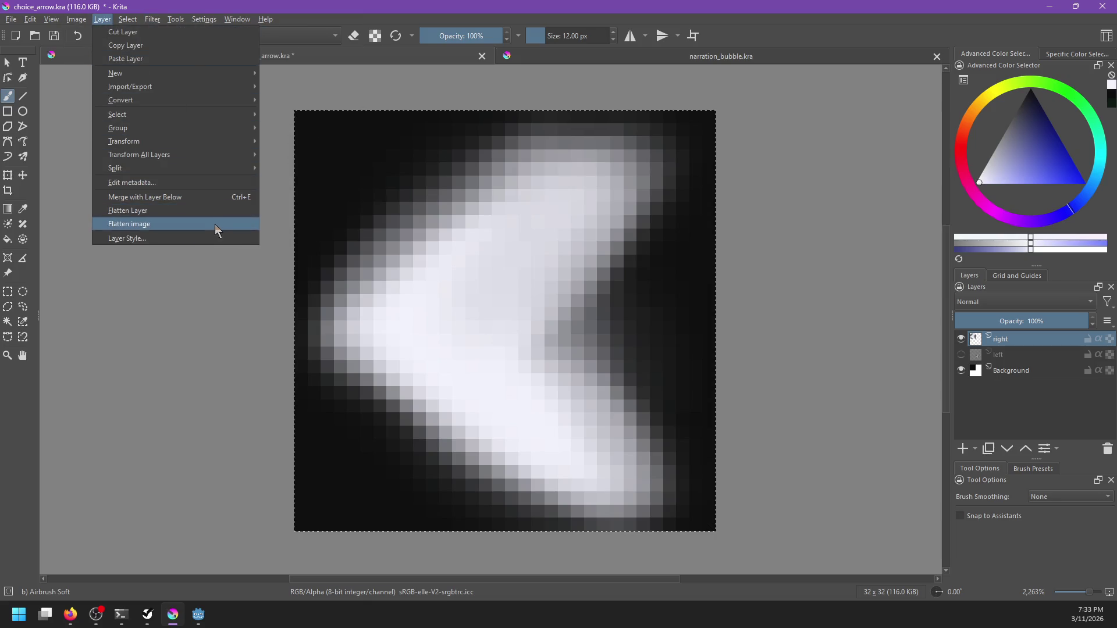
mouse_move(221, 157)
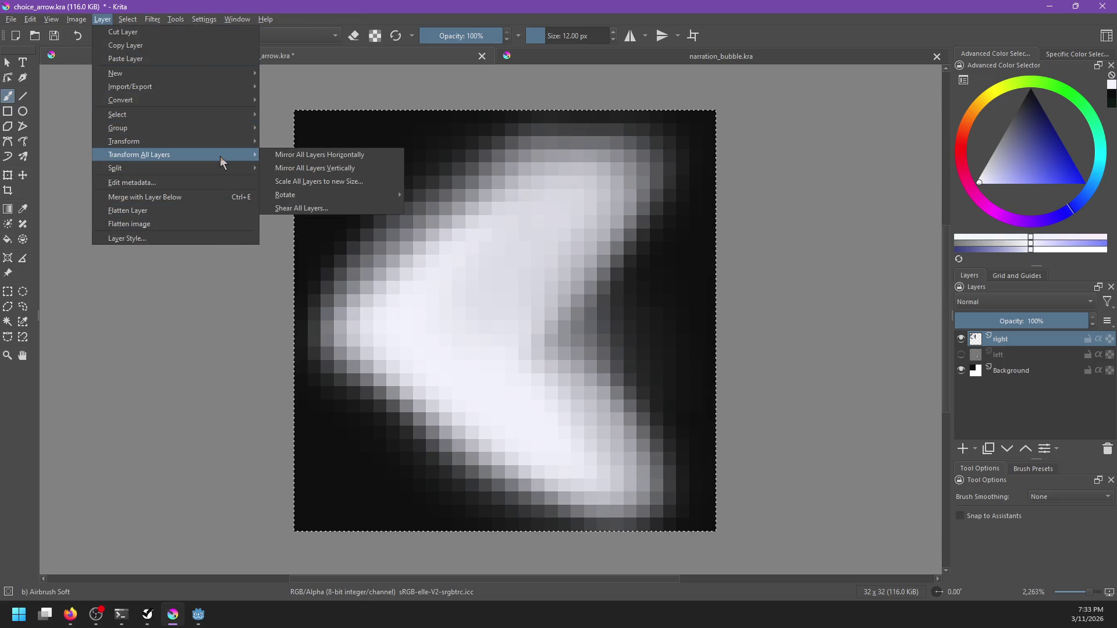
click(306, 155)
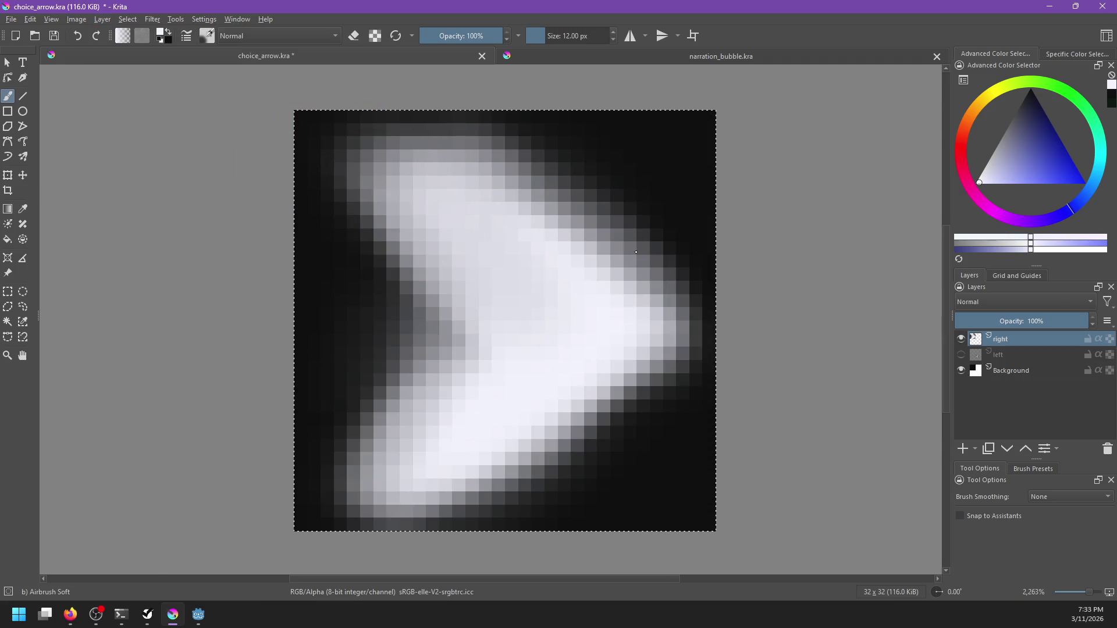
Export the image as choice_arrow2.png and return to Godot
key(ctrl+shift+e)
text(chg)
text(choice)
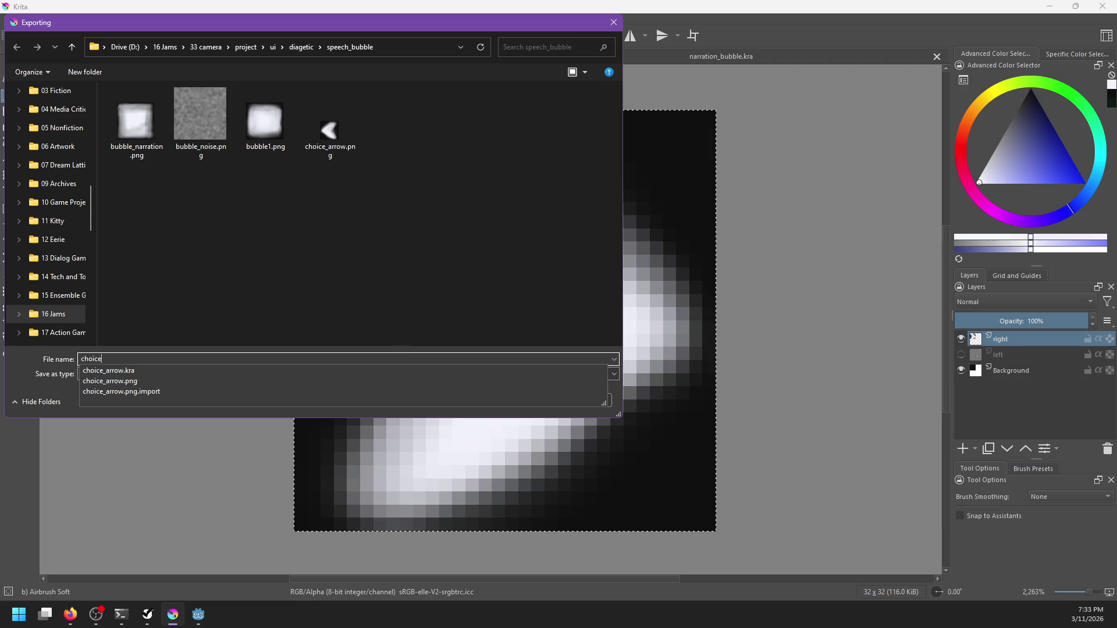
text(_)
key(BackSpace)
text(2.)
text(g)
key(Return)
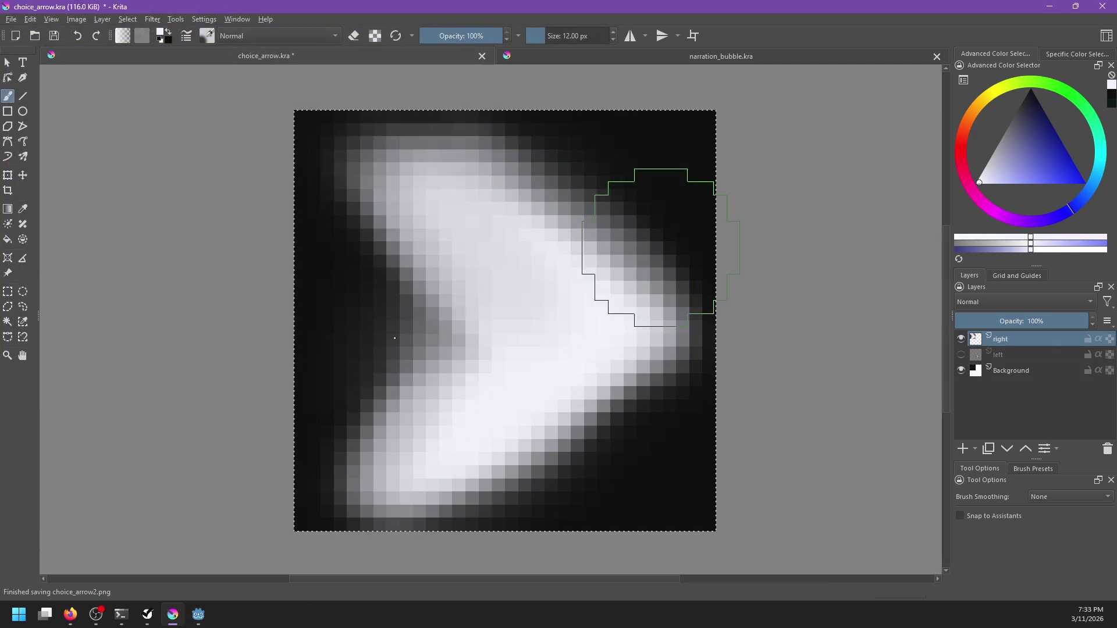
key(alt+Tab)
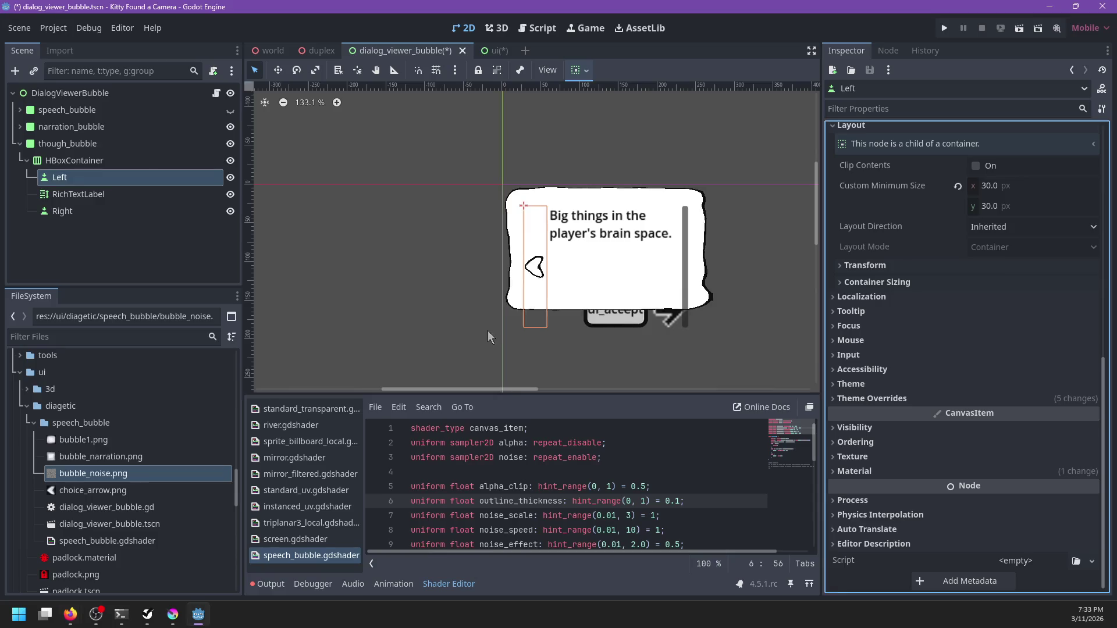
Switch to Firefox once Godot has imported choice_arrow2.png into the speech_bubble folder
key(alt+Tab)
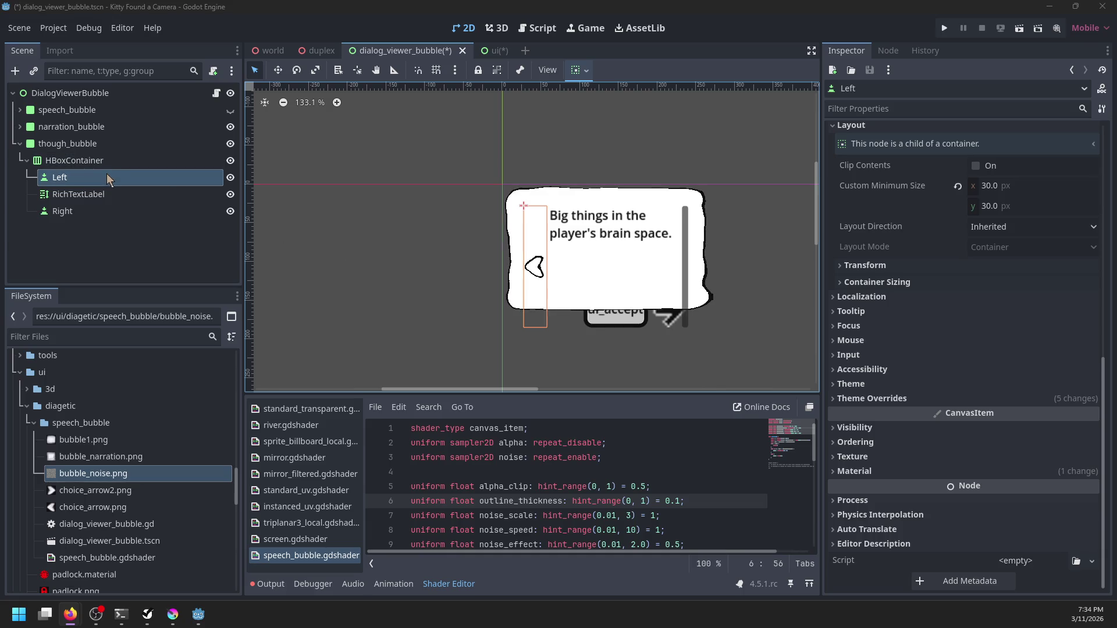
Replace the Right button with a duplicate of Left, placed below RichTextLabel and named 'Right'
click(93, 211)
key(Delete)
key(Return)
click(67, 177)
key(ctrl+d)
mouse_move(66, 193)
mouse_down()
mouse_move(76, 221)
mouse_move(78, 198)
mouse_move(77, 224)
mouse_move(80, 215)
mouse_up()
click(80, 210)
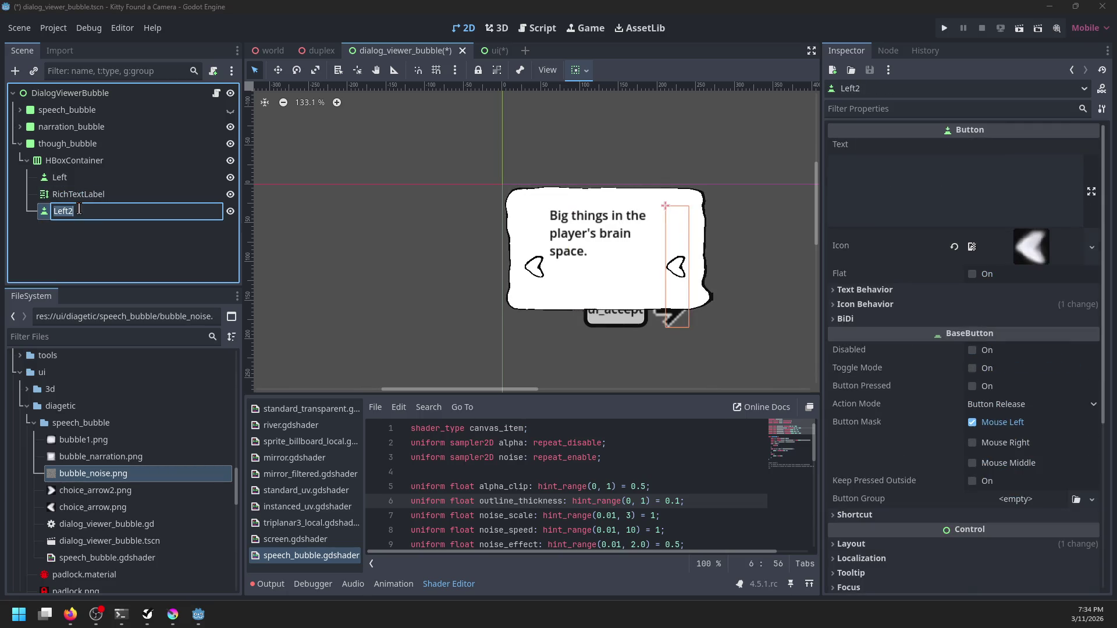
text(Right)
key(Return)
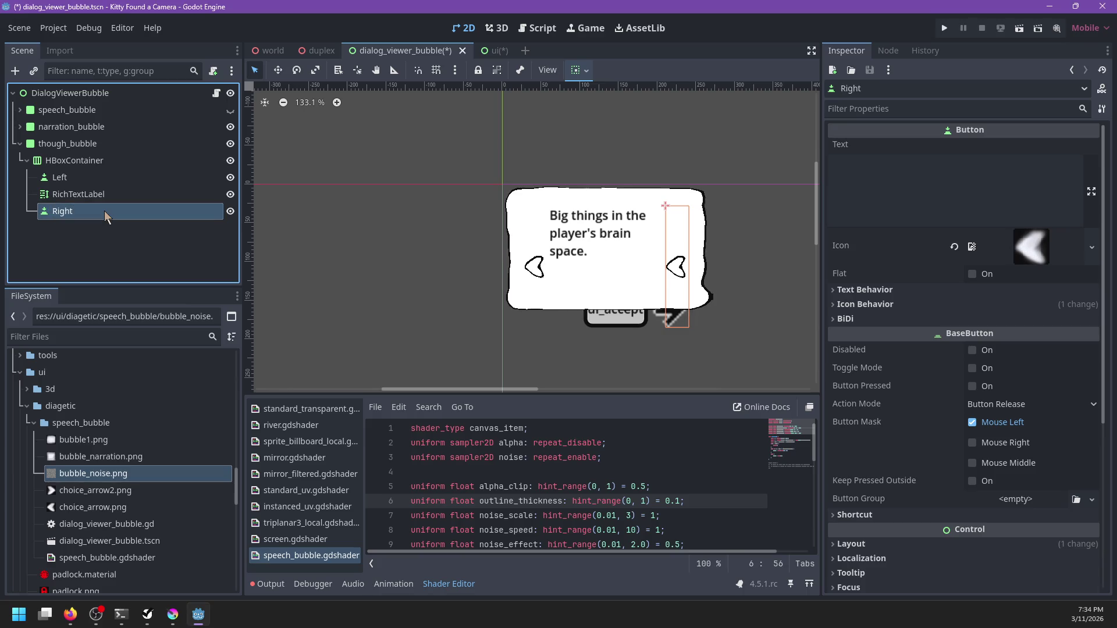
Try the arrow image as an icon and inspect the button's theme and style overrides
scroll(931, 285, down, 5)
scroll(940, 296, up, 3)
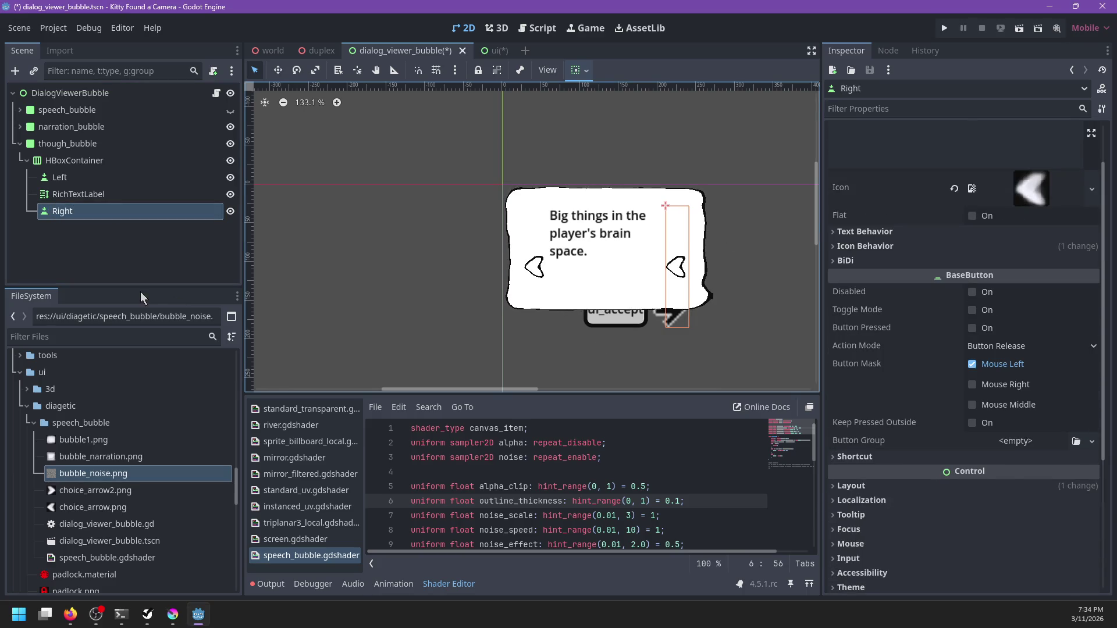
mouse_move(86, 512)
mouse_down()
mouse_move(763, 451)
mouse_move(141, 491)
mouse_move(152, 502)
mouse_up()
scroll(887, 385, down, 4)
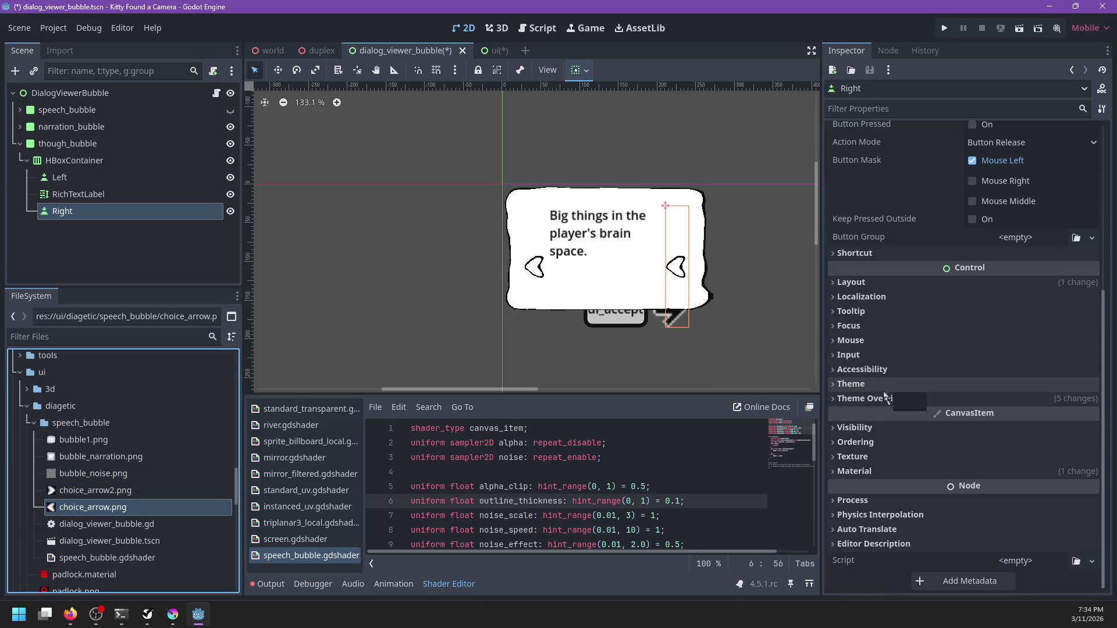
click(885, 398)
click(869, 497)
scroll(869, 495, down, 5)
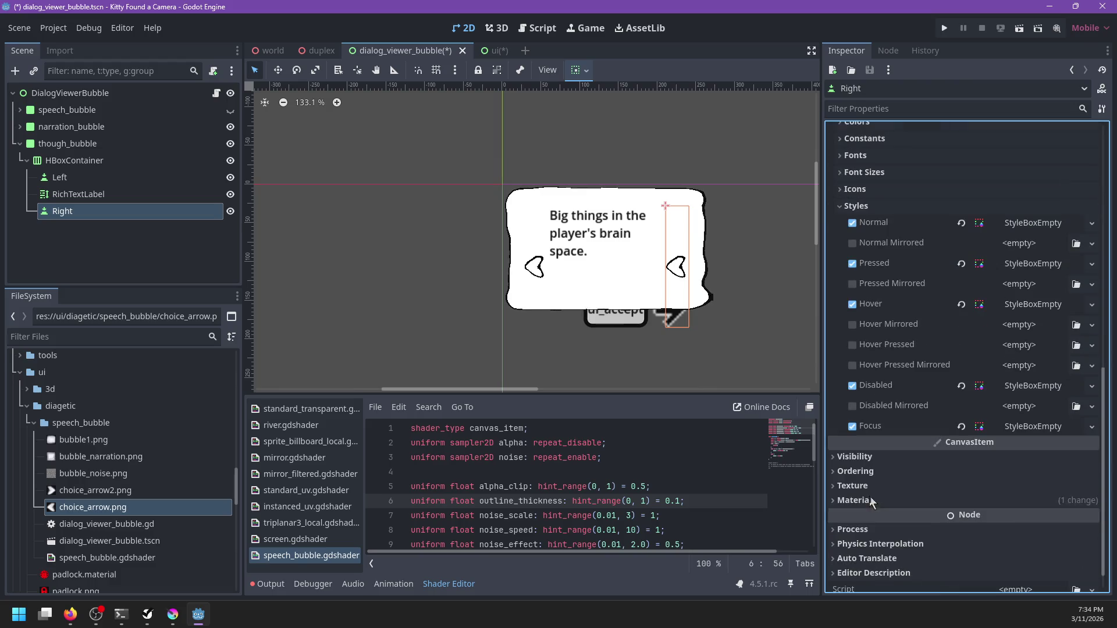
scroll(906, 469, up, 3)
click(860, 332)
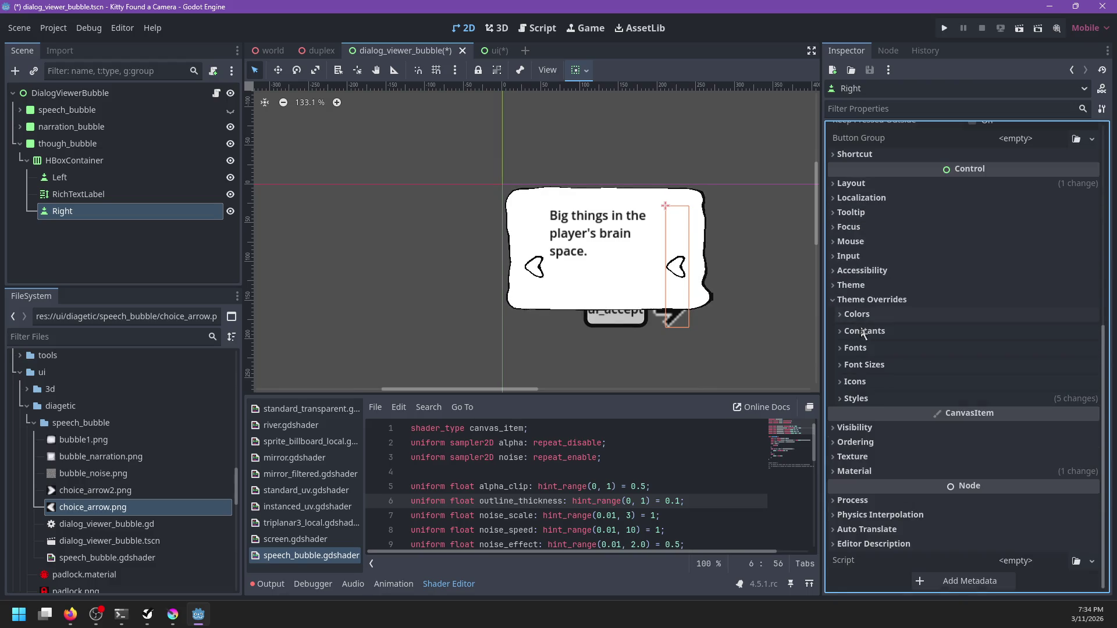
Set choice_arrow2.png as the Alpha texture in the Right button's shader material
click(851, 470)
click(1090, 488)
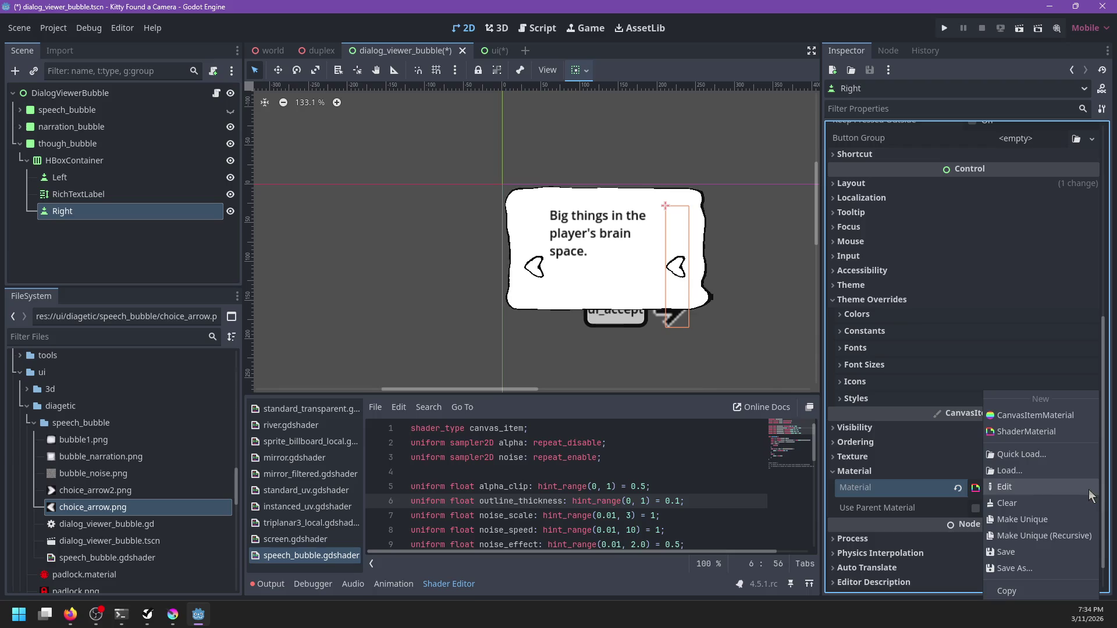
click(1022, 520)
click(1017, 492)
scroll(1007, 494, down, 4)
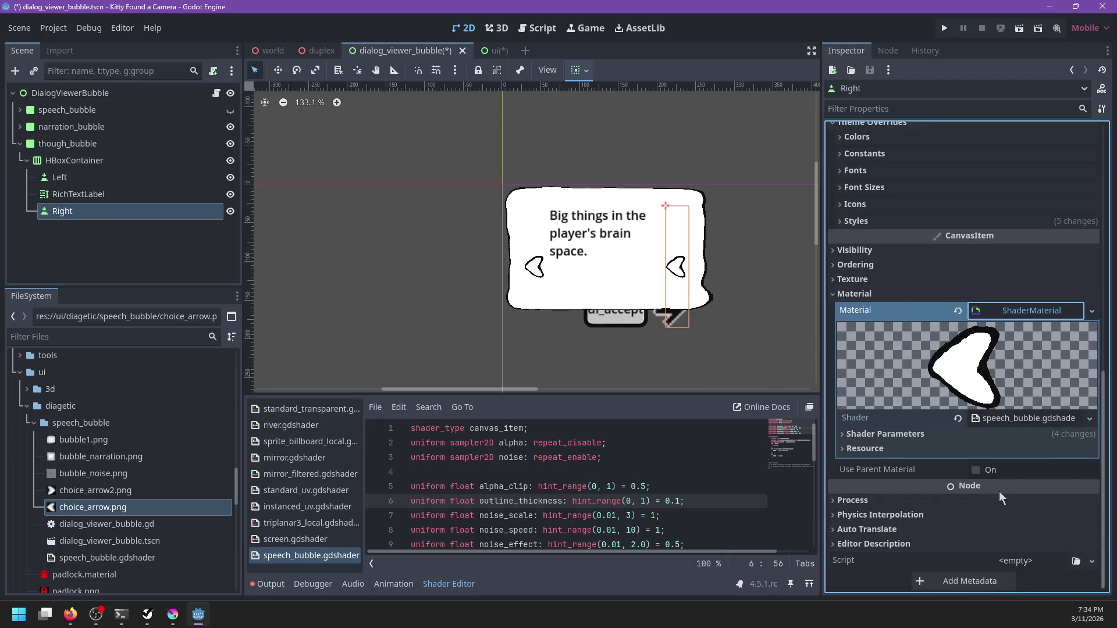
click(887, 433)
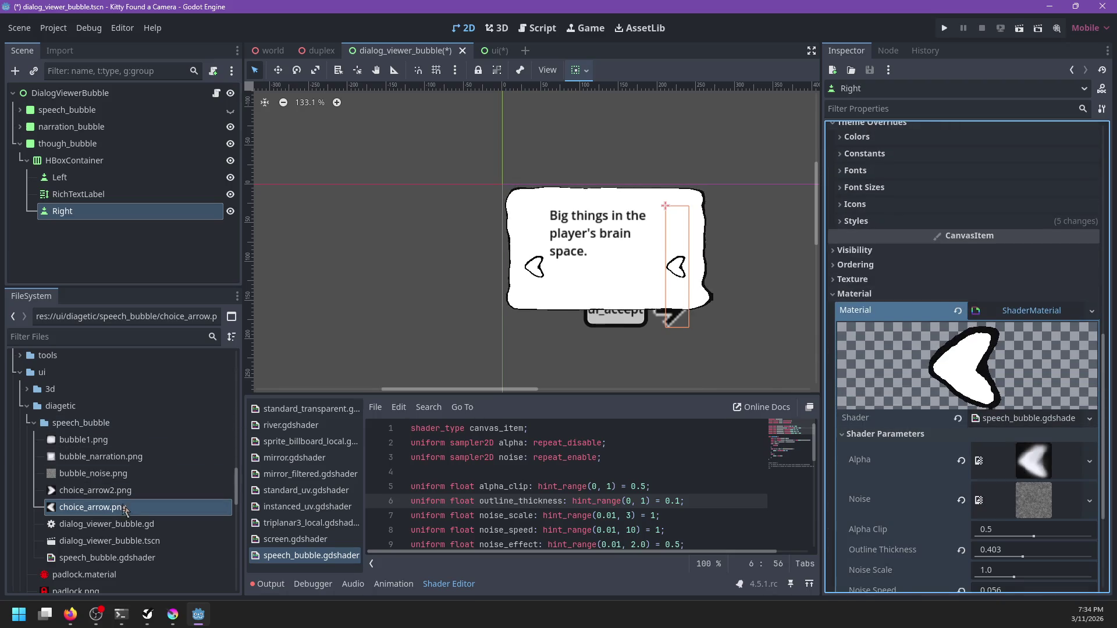
mouse_move(96, 490)
mouse_down()
mouse_move(1035, 532)
mouse_move(1040, 463)
mouse_up()
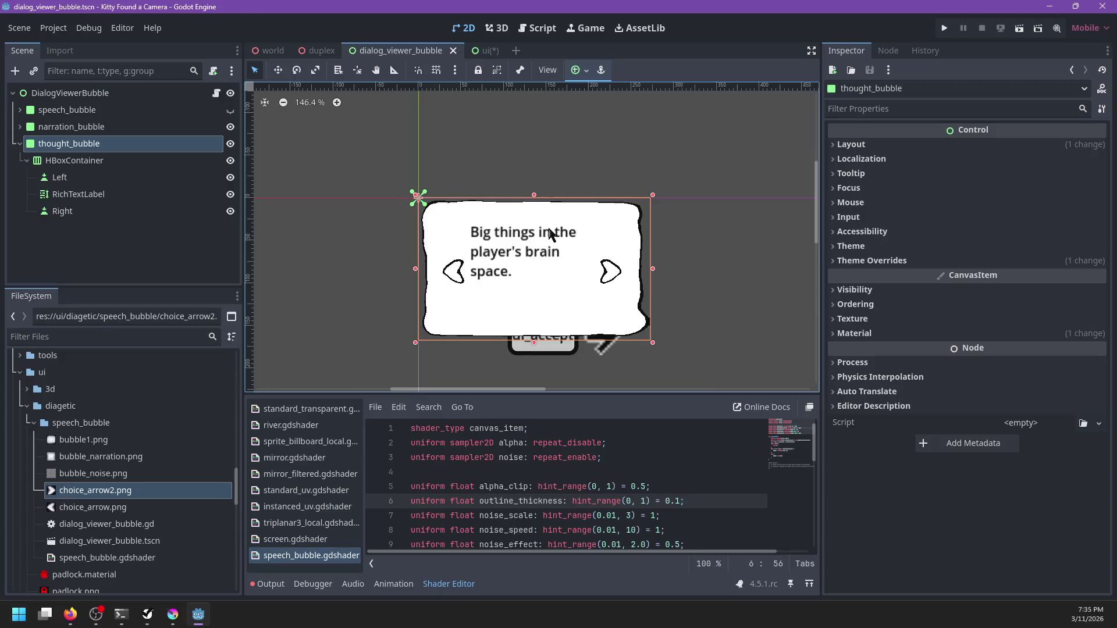
Hide thought_bubble and drag the anchors of narration_bubble's VBoxContainer outward
click(231, 144)
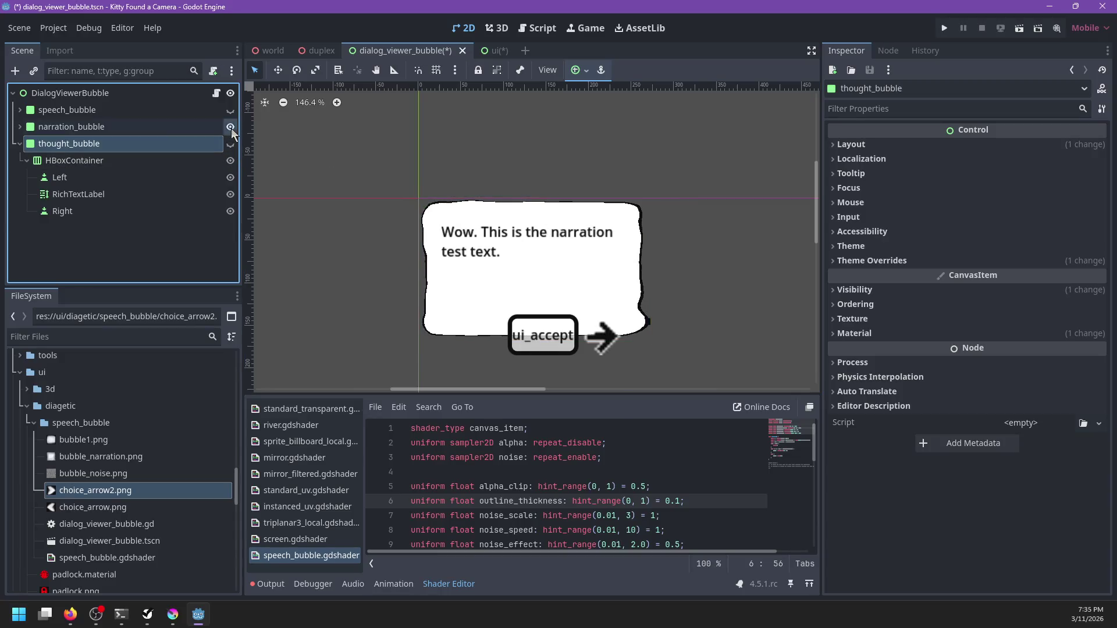
click(230, 126)
click(231, 127)
click(115, 129)
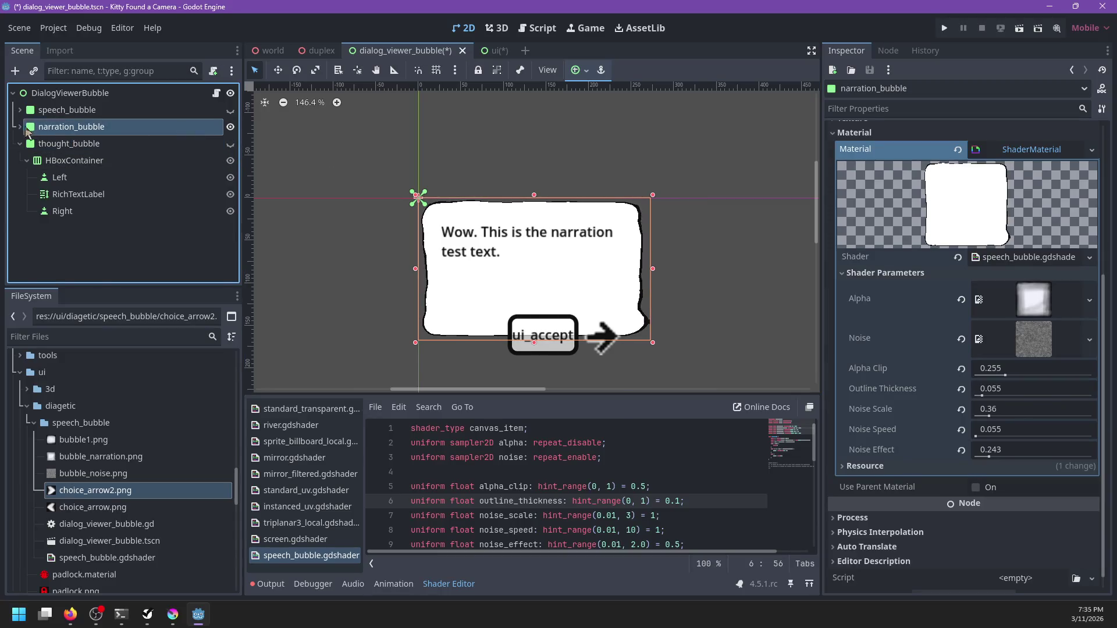
click(20, 127)
click(101, 146)
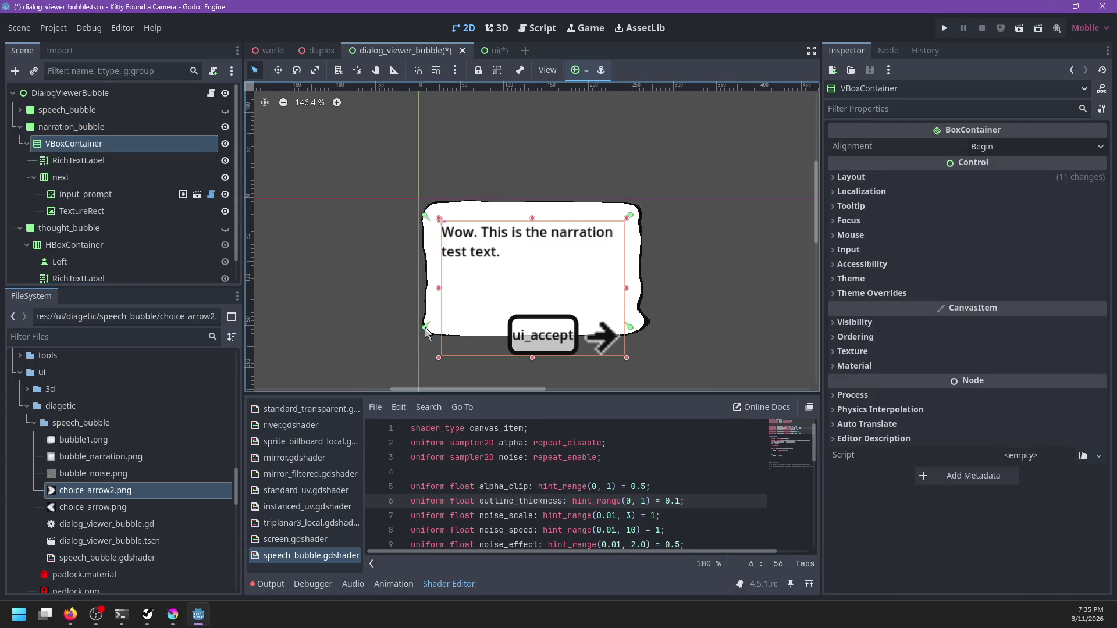
drag(629, 327, 639, 329)
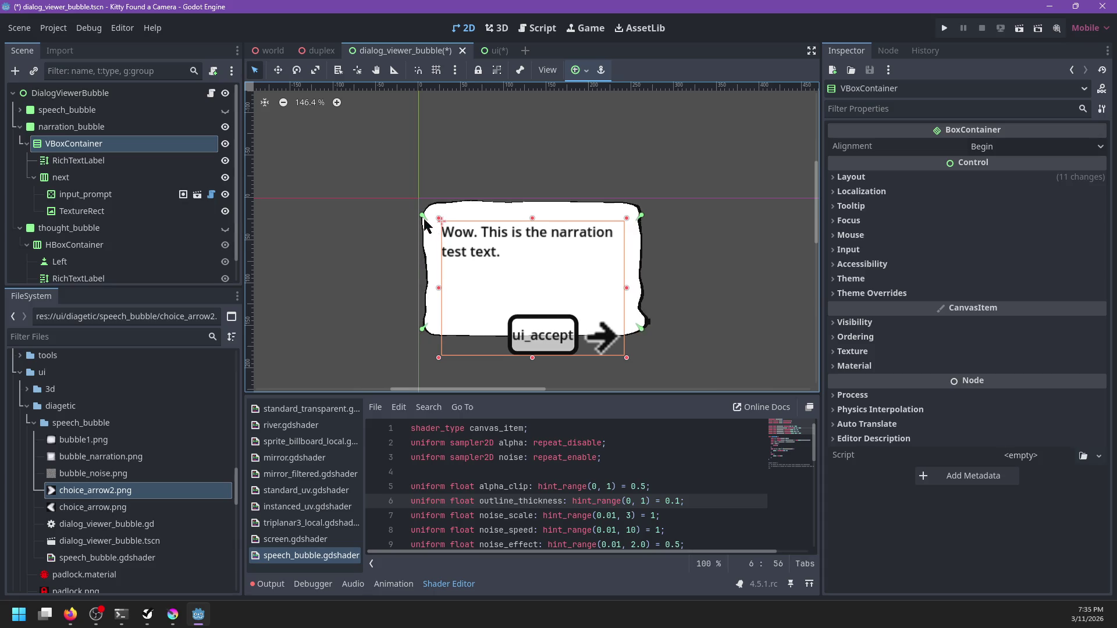
drag(423, 216, 426, 208)
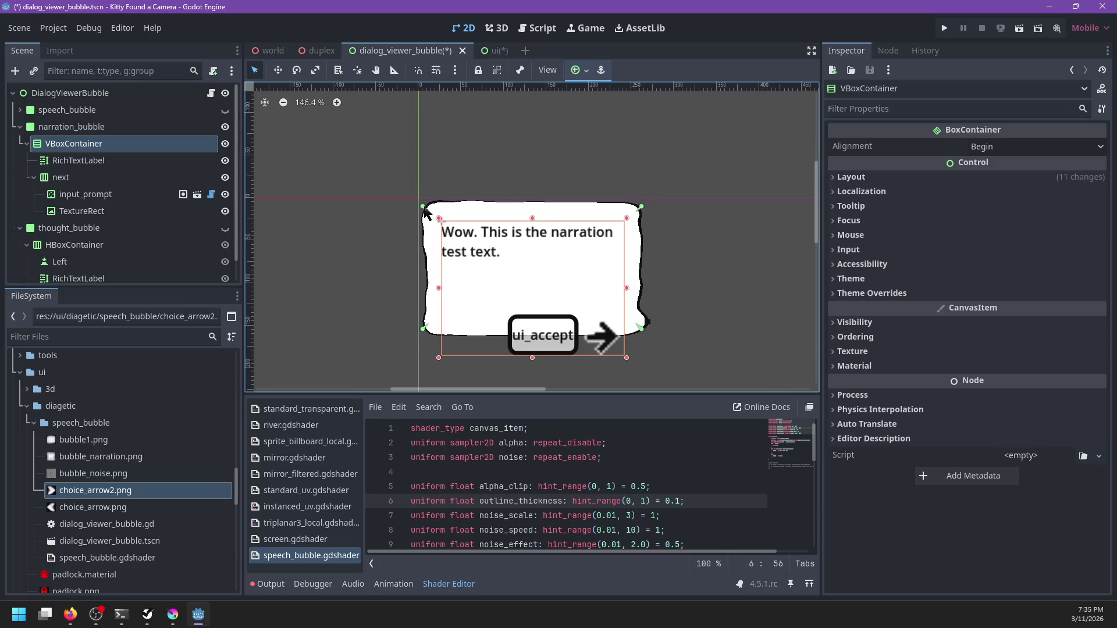
drag(639, 213, 637, 208)
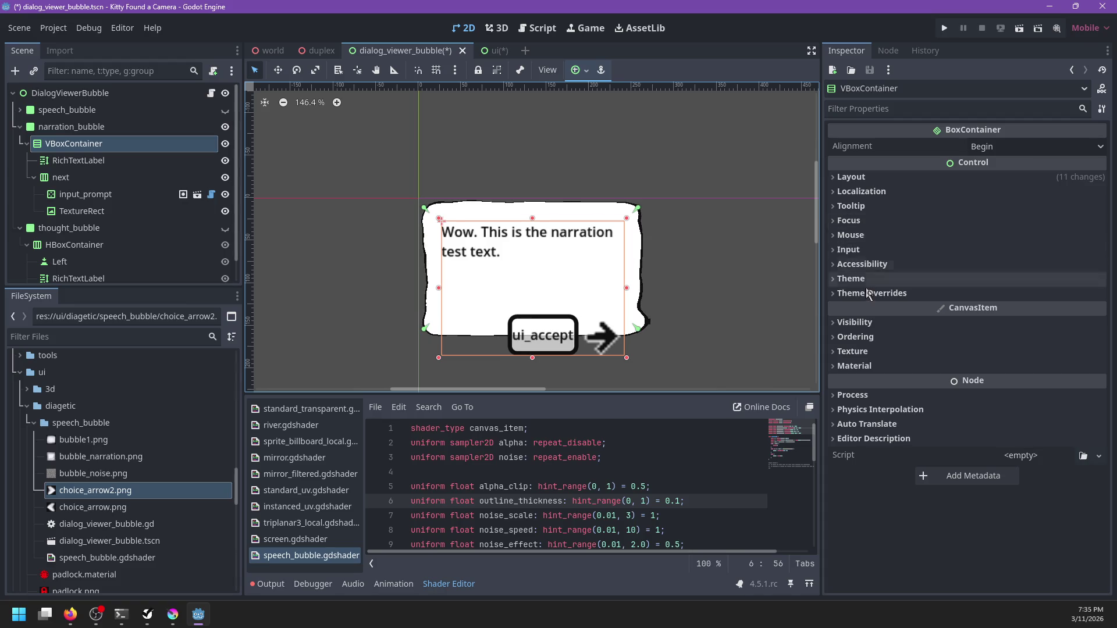
Reset the VBoxContainer's Left, Top and Right anchor offsets to 0 and save dialog_viewer_bubble.tscn
click(851, 178)
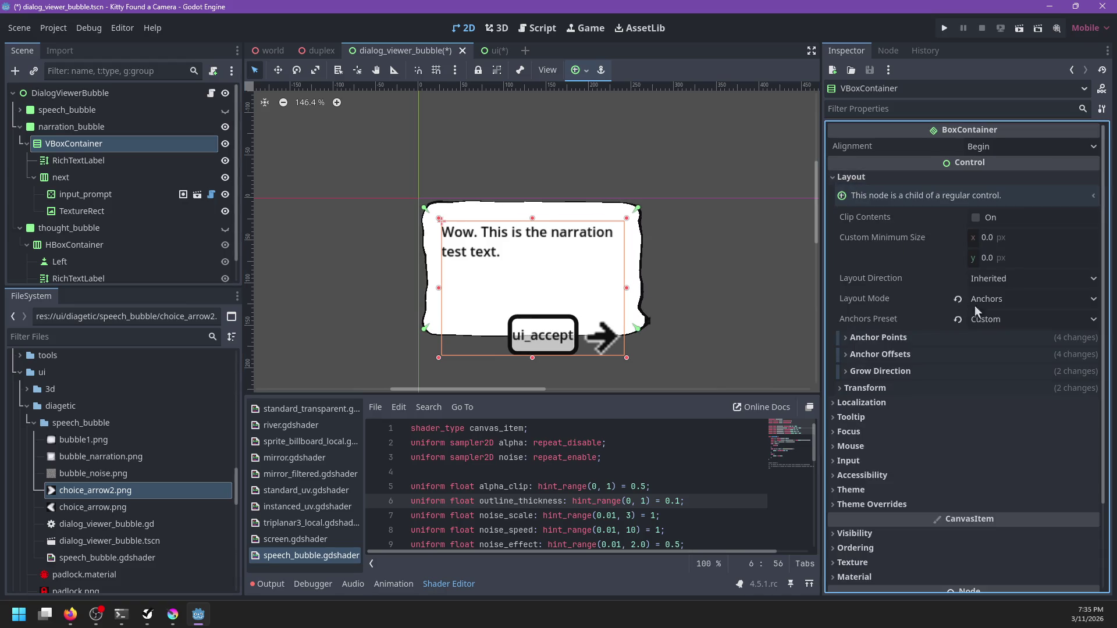
click(872, 354)
click(969, 371)
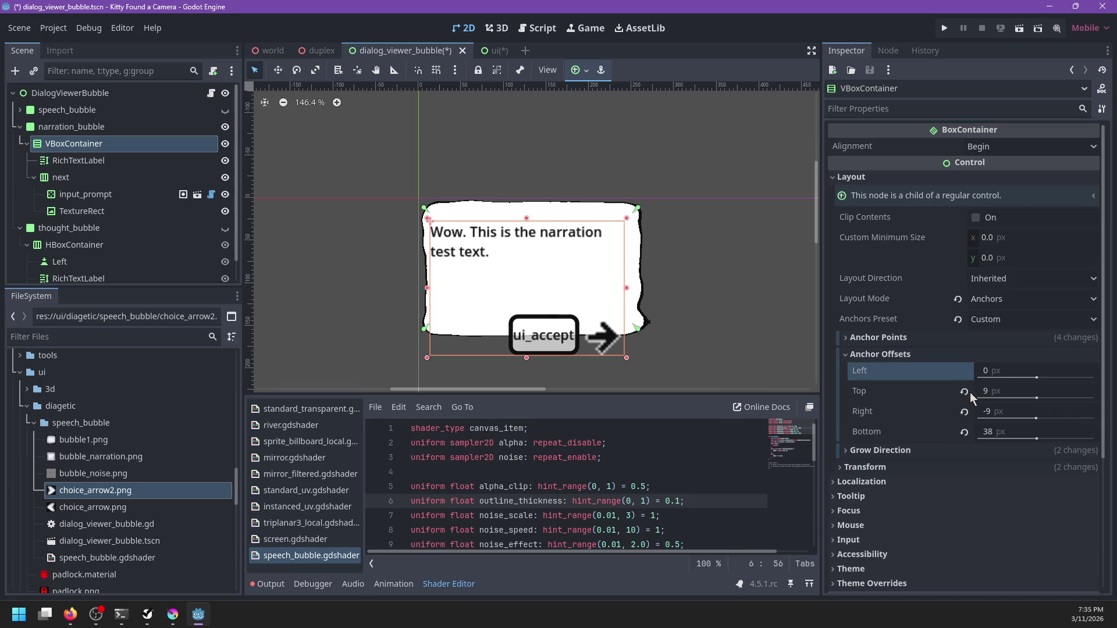
click(965, 391)
click(965, 412)
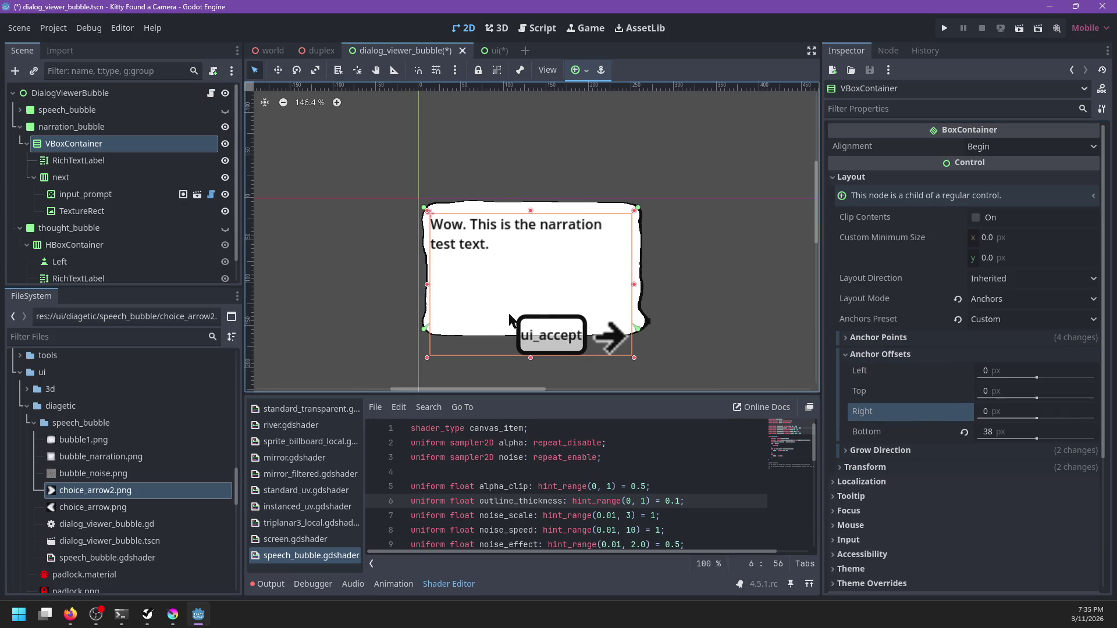
click(775, 289)
scroll(675, 322, down, 2)
key(ctrl+s)
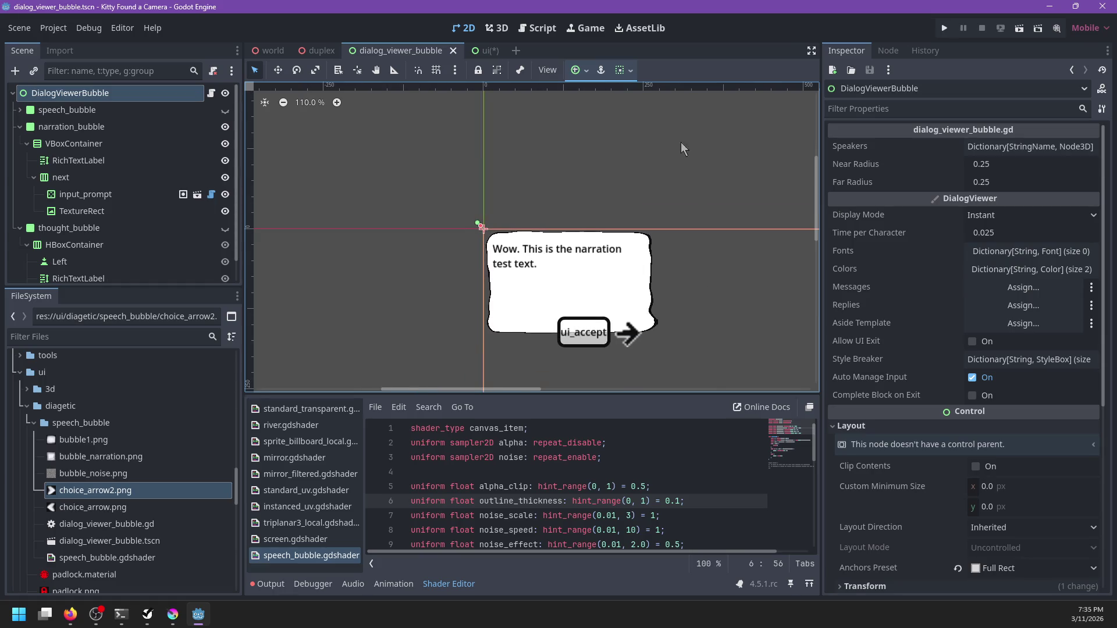
Hide narration_bubble and show speech_bubble to inspect it
click(79, 131)
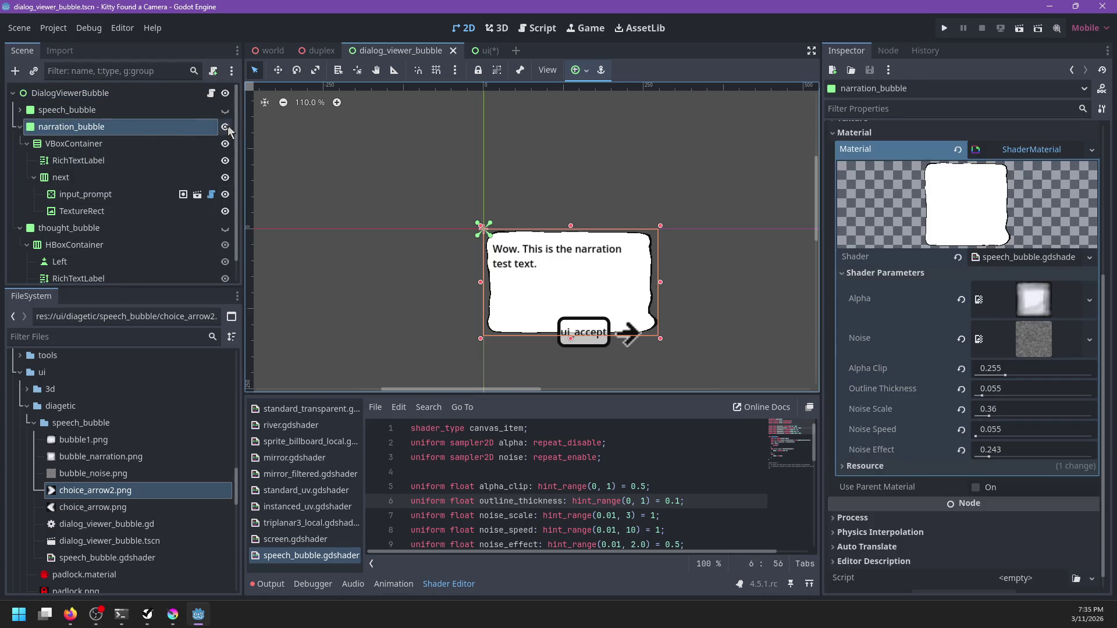
click(225, 126)
click(225, 110)
drag(546, 259, 468, 174)
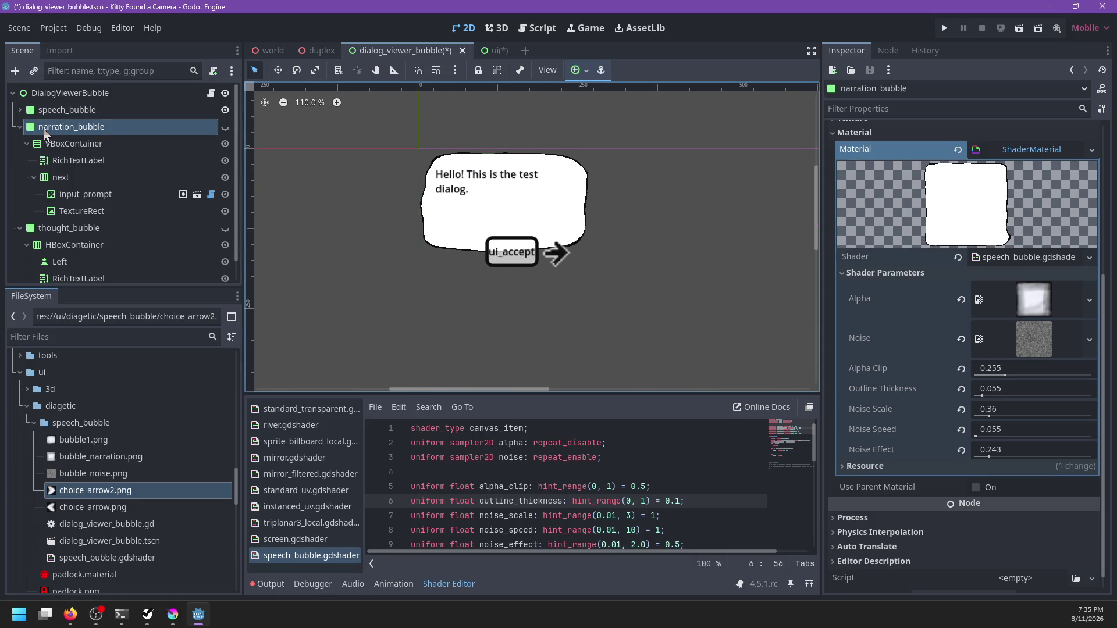
click(19, 127)
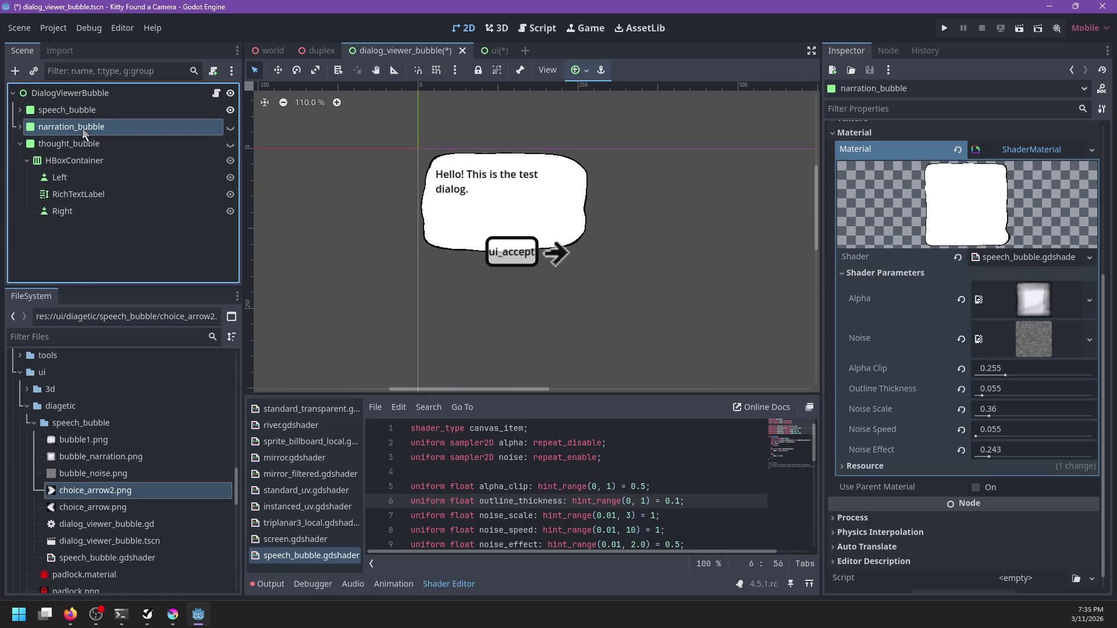
Leave only thought_bubble visible, then switch to choice_arrow.kra in Krita
click(231, 110)
click(230, 126)
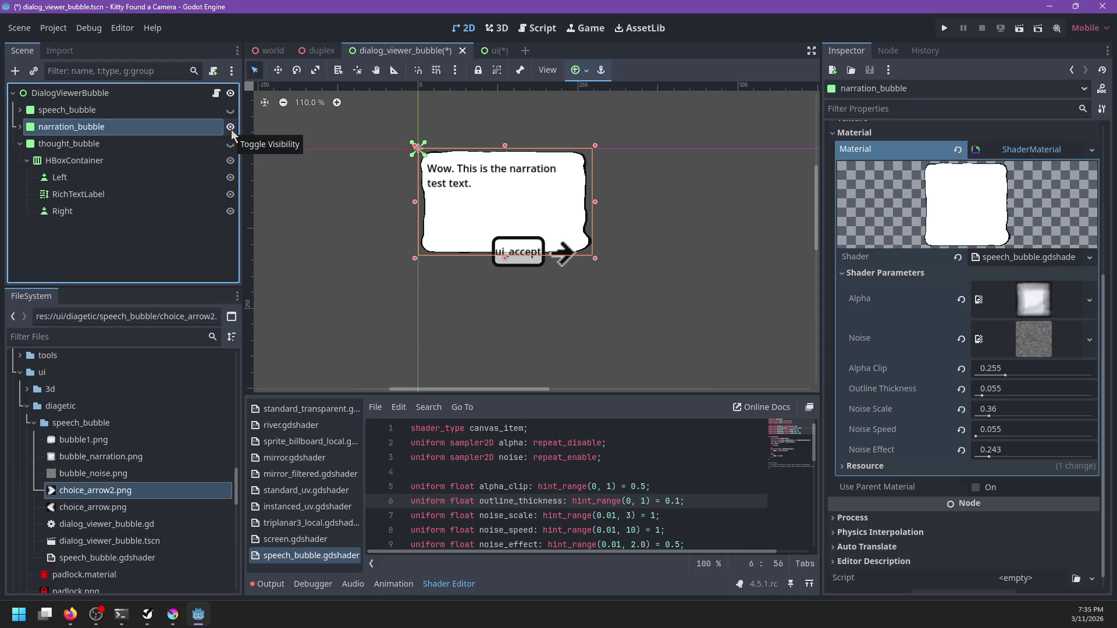
click(230, 127)
click(230, 144)
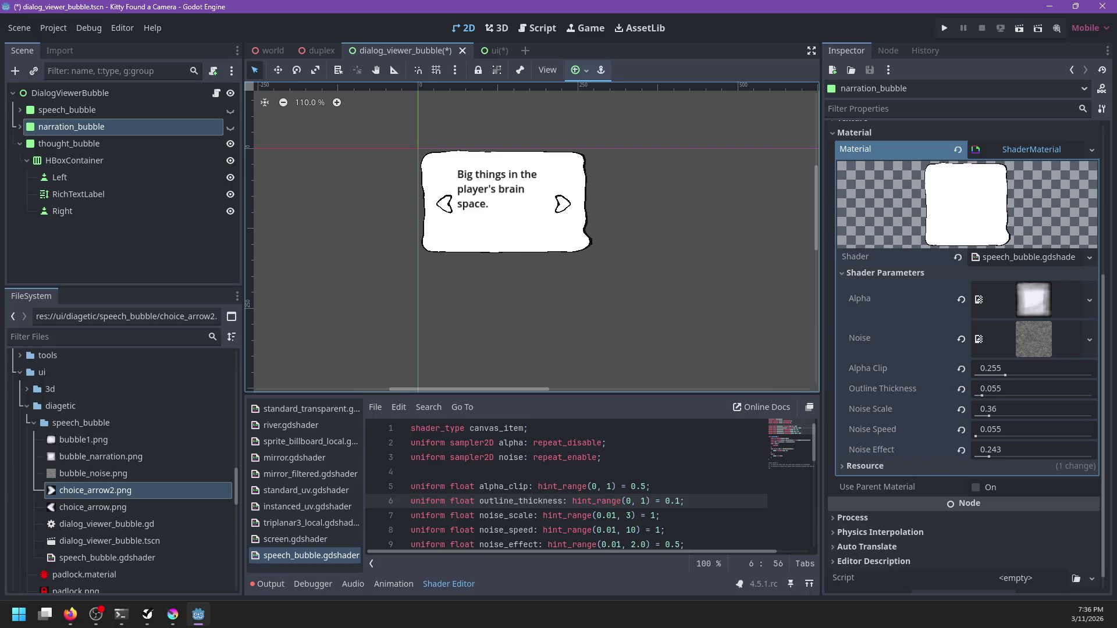
click(147, 614)
click(173, 614)
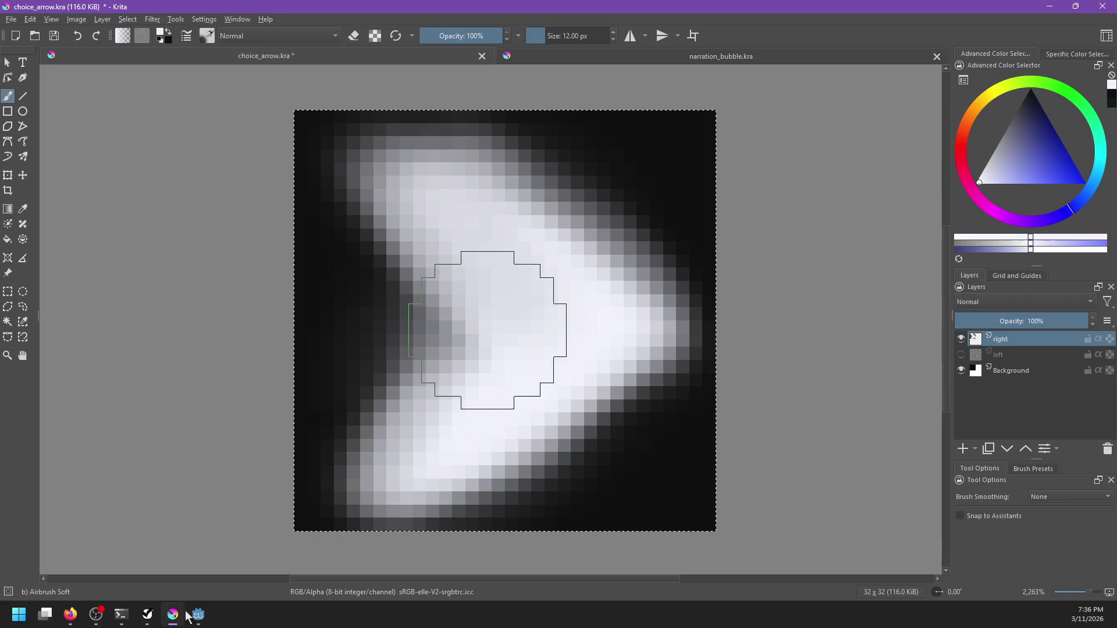
Create a new 64 x 64 image with a near-black background layer
key(ctrl+n)
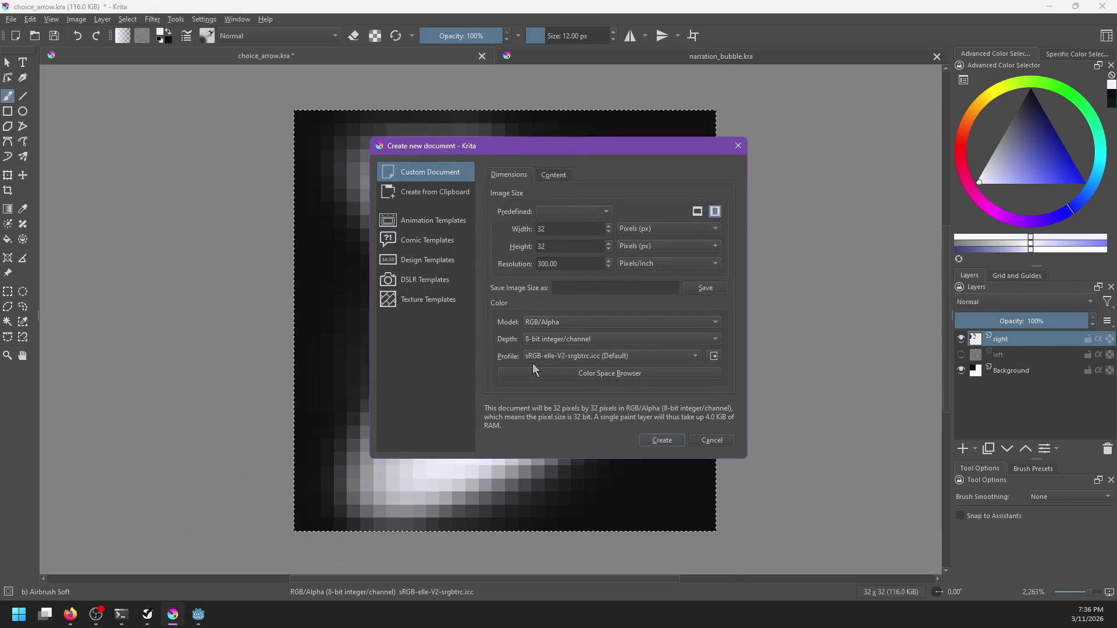
drag(567, 228, 520, 226)
click(670, 439)
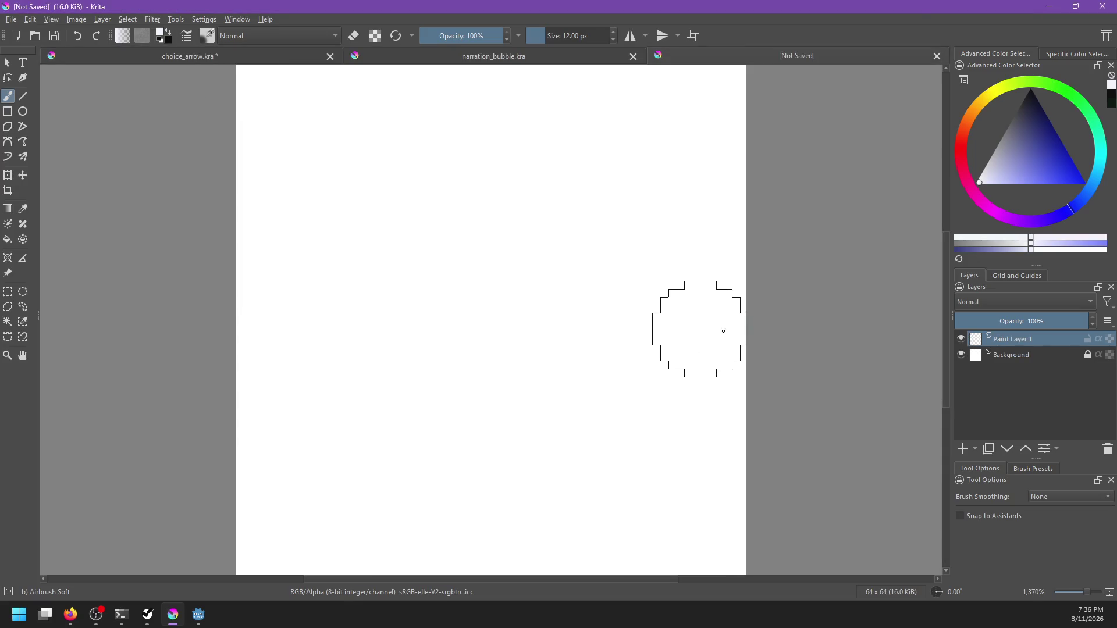
click(1084, 356)
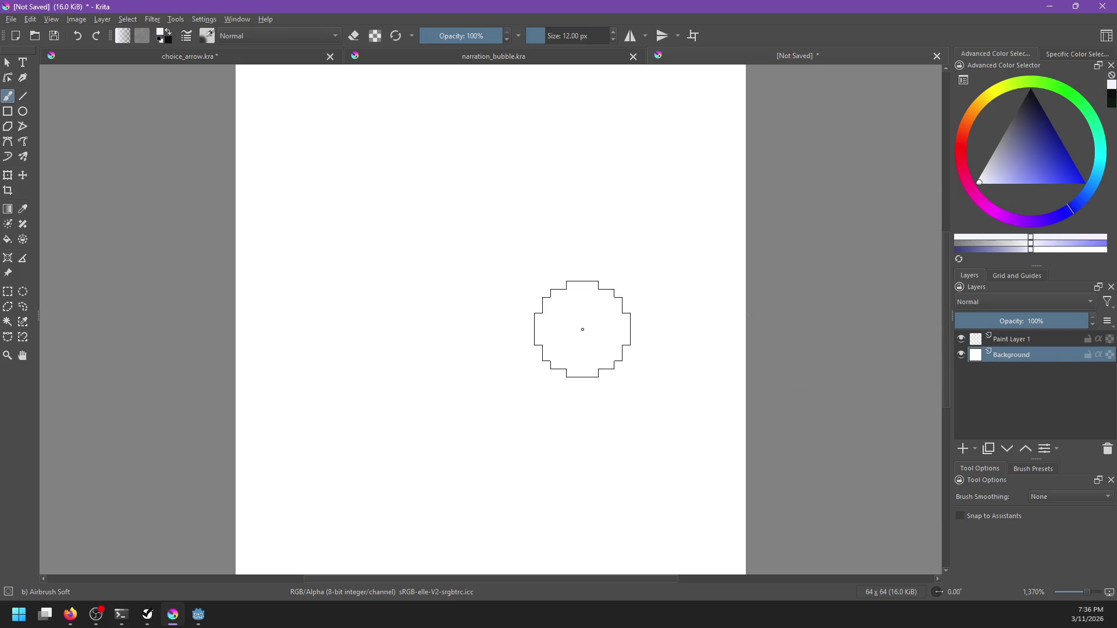
key(shift+BackSpace)
click(1046, 336)
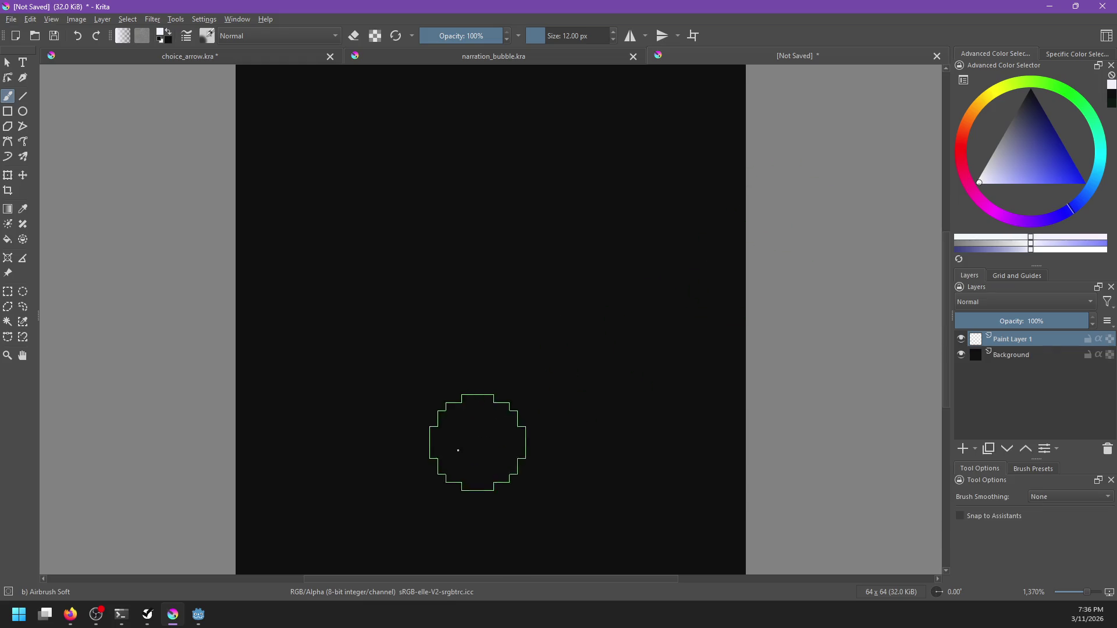
Airbrush soft white and grey blobs into a puffy cloud, then bring up Save As
click(320, 262)
mouse_move(357, 308)
mouse_down()
mouse_move(329, 280)
mouse_move(319, 304)
mouse_move(304, 279)
mouse_move(323, 261)
mouse_move(404, 252)
mouse_move(441, 342)
mouse_up()
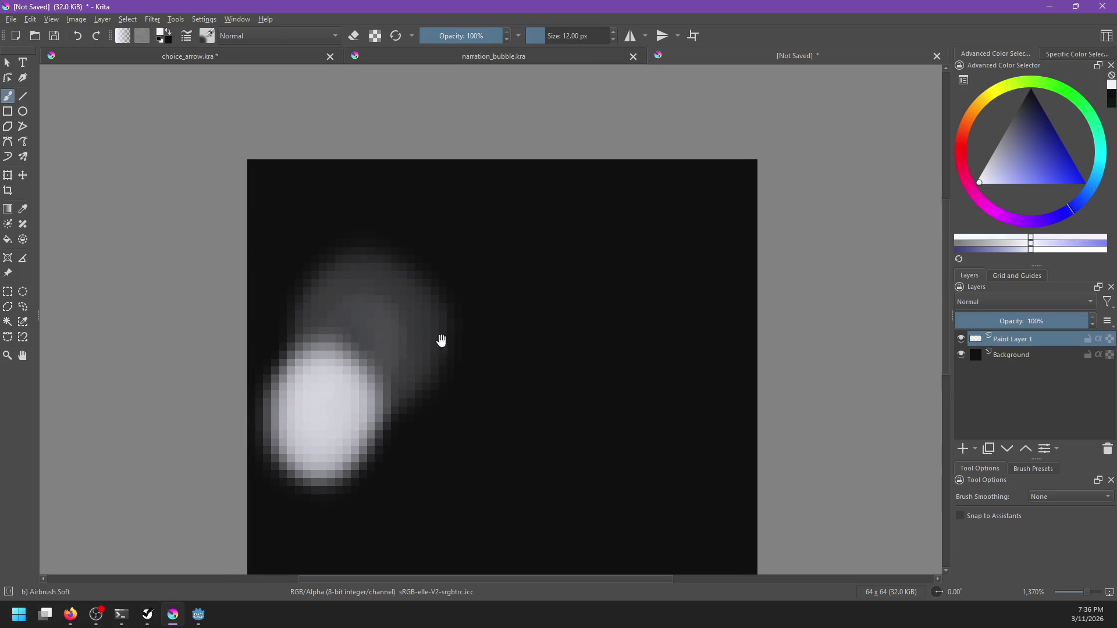
mouse_move(324, 374)
mouse_down()
mouse_move(353, 332)
mouse_move(356, 271)
mouse_move(431, 286)
mouse_move(444, 319)
mouse_move(380, 312)
mouse_move(396, 221)
mouse_move(387, 239)
mouse_move(541, 233)
mouse_move(588, 321)
mouse_move(569, 237)
mouse_move(574, 312)
mouse_move(499, 237)
mouse_move(537, 232)
mouse_move(576, 322)
mouse_up()
mouse_move(679, 288)
mouse_down()
mouse_move(689, 449)
mouse_move(650, 247)
mouse_move(708, 320)
mouse_move(641, 419)
mouse_move(603, 344)
mouse_move(673, 476)
mouse_move(665, 388)
mouse_up()
mouse_move(665, 387)
mouse_down()
mouse_move(686, 454)
mouse_move(646, 394)
mouse_move(609, 404)
mouse_move(693, 374)
mouse_move(654, 474)
mouse_move(611, 400)
mouse_move(588, 421)
mouse_move(615, 365)
mouse_move(623, 372)
mouse_move(606, 396)
mouse_move(499, 501)
mouse_move(456, 434)
mouse_move(462, 421)
mouse_move(411, 456)
mouse_move(381, 407)
mouse_move(378, 343)
mouse_move(425, 302)
mouse_move(423, 328)
mouse_move(479, 367)
mouse_move(379, 264)
mouse_move(531, 249)
mouse_move(579, 317)
mouse_move(566, 306)
mouse_move(635, 488)
mouse_move(645, 425)
mouse_move(691, 402)
mouse_move(488, 384)
mouse_up()
scroll(578, 317, up, 3)
scroll(566, 306, down, 3)
drag(407, 372, 391, 466)
drag(396, 419, 413, 280)
mouse_move(419, 305)
mouse_down()
mouse_move(479, 324)
mouse_move(396, 297)
mouse_up()
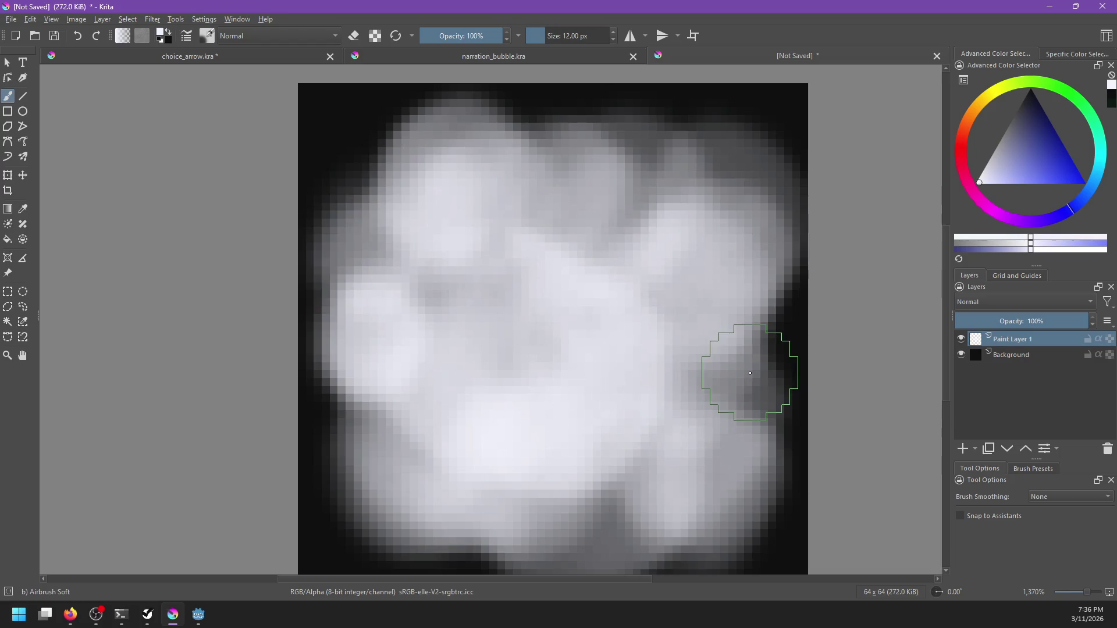
key(ctrl+s)
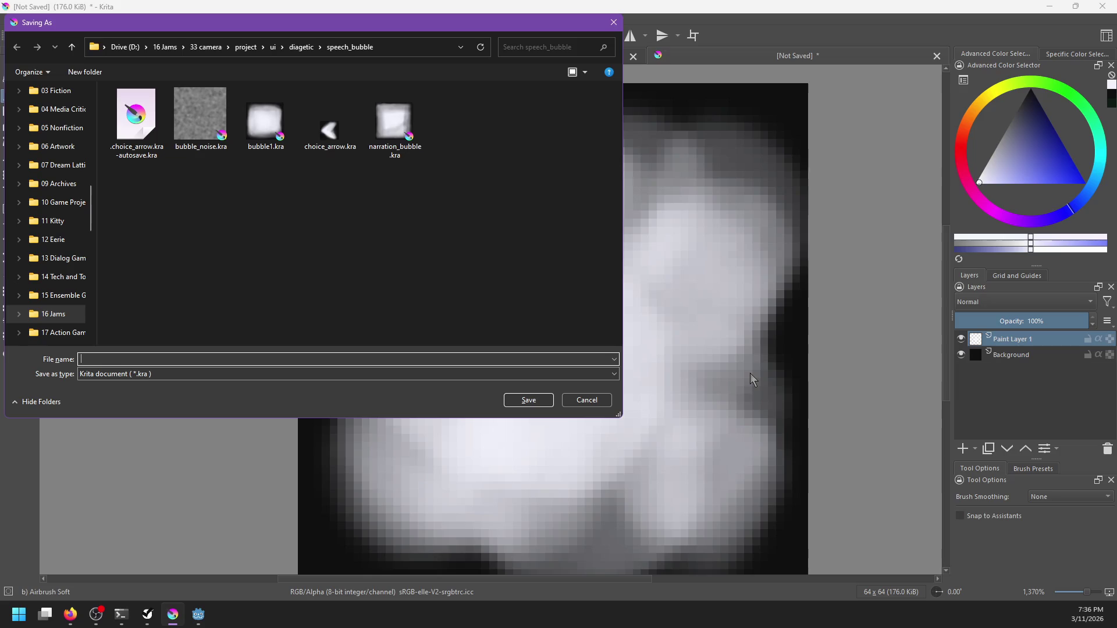
Save the cloud drawing as bubble_thought.kra
text(bybb)
text(bubble_thought)
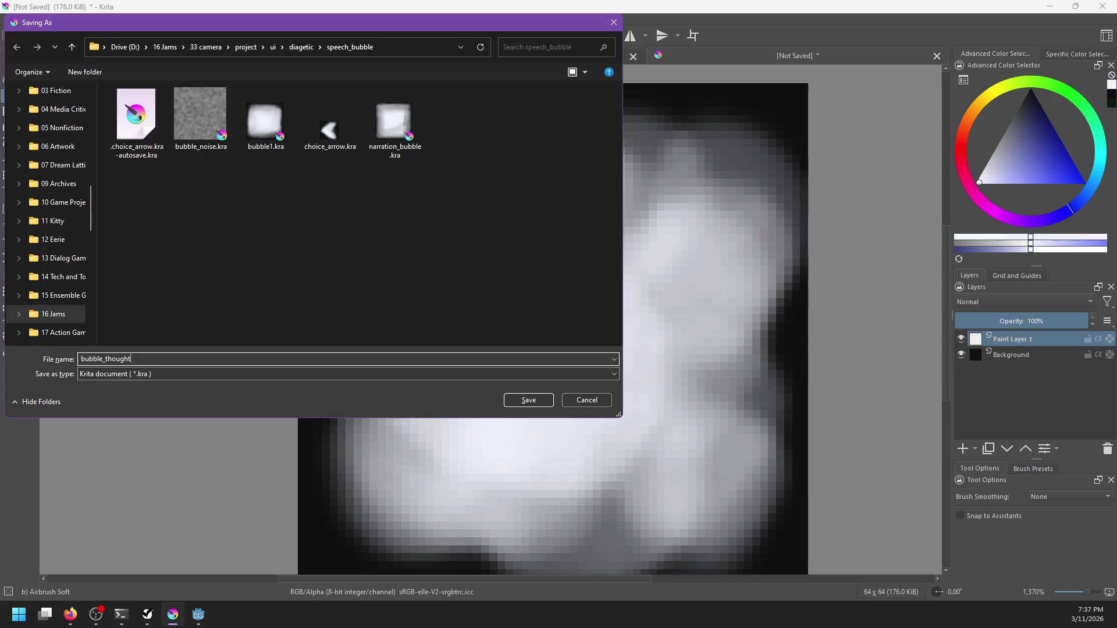
key(Return)
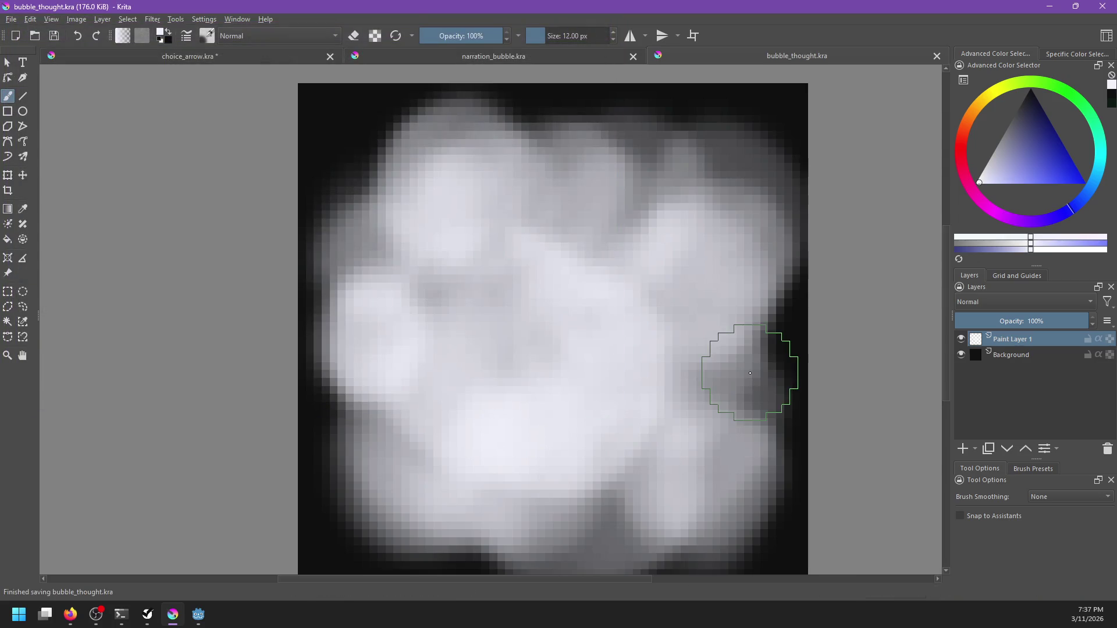
click(175, 54)
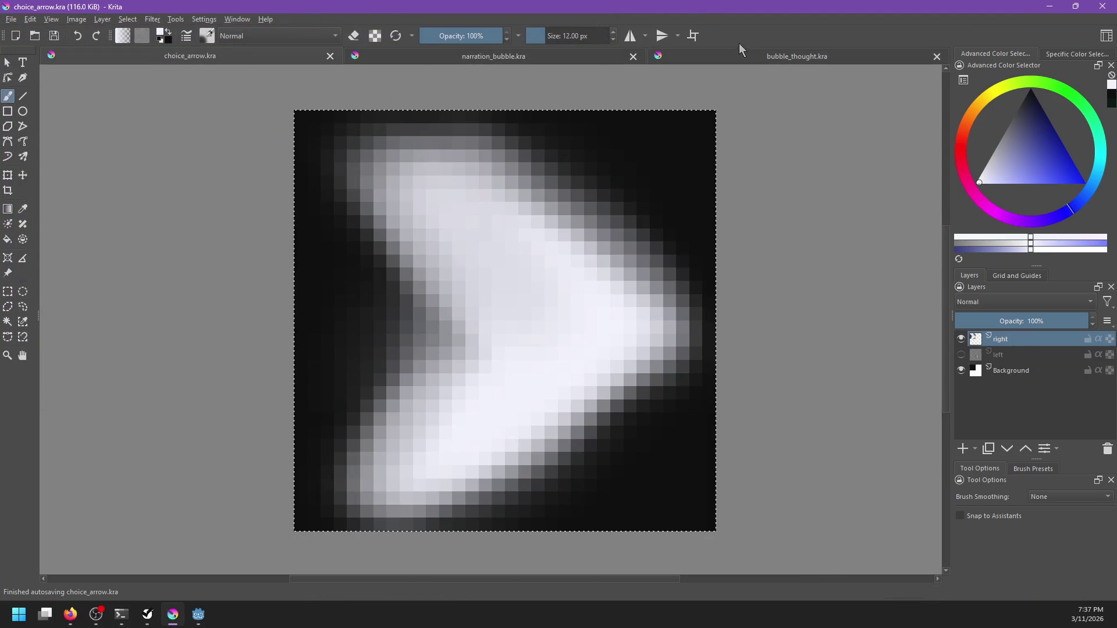
click(741, 57)
Export the drawing as bubble_thought.png with default PNG options, then return to Godot
key(ctrl+shift+e)
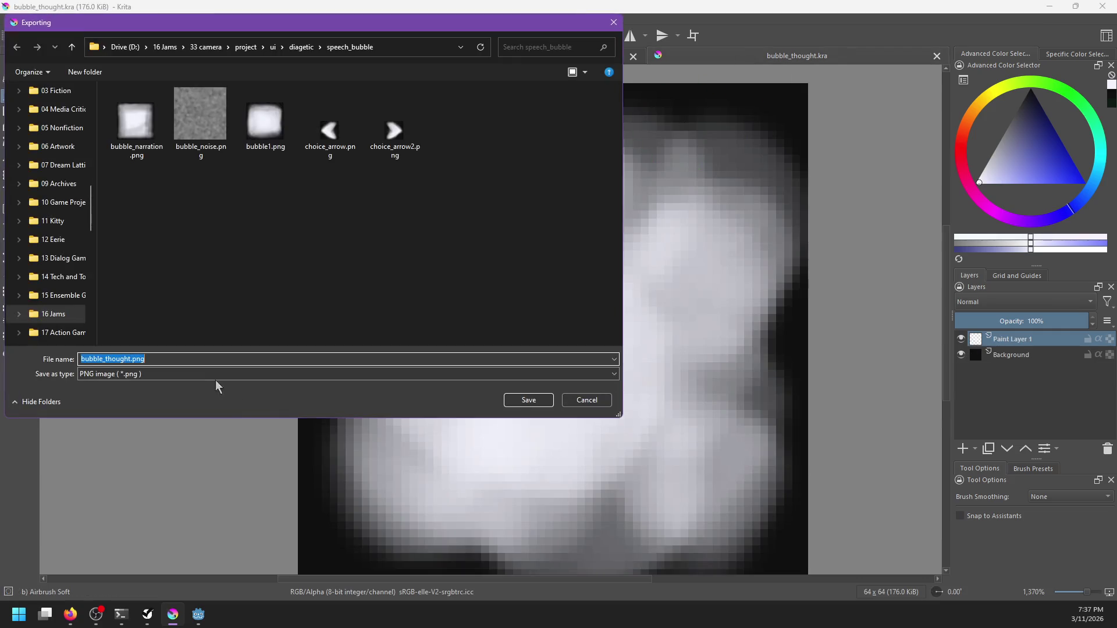
key(Return)
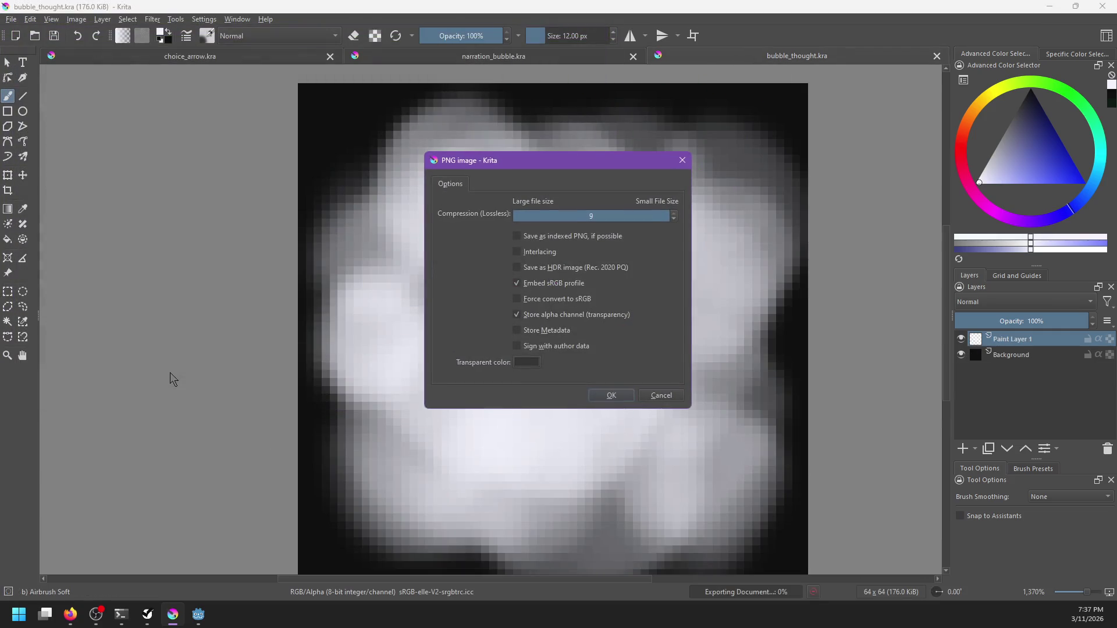
key(Return)
key(alt+Tab)
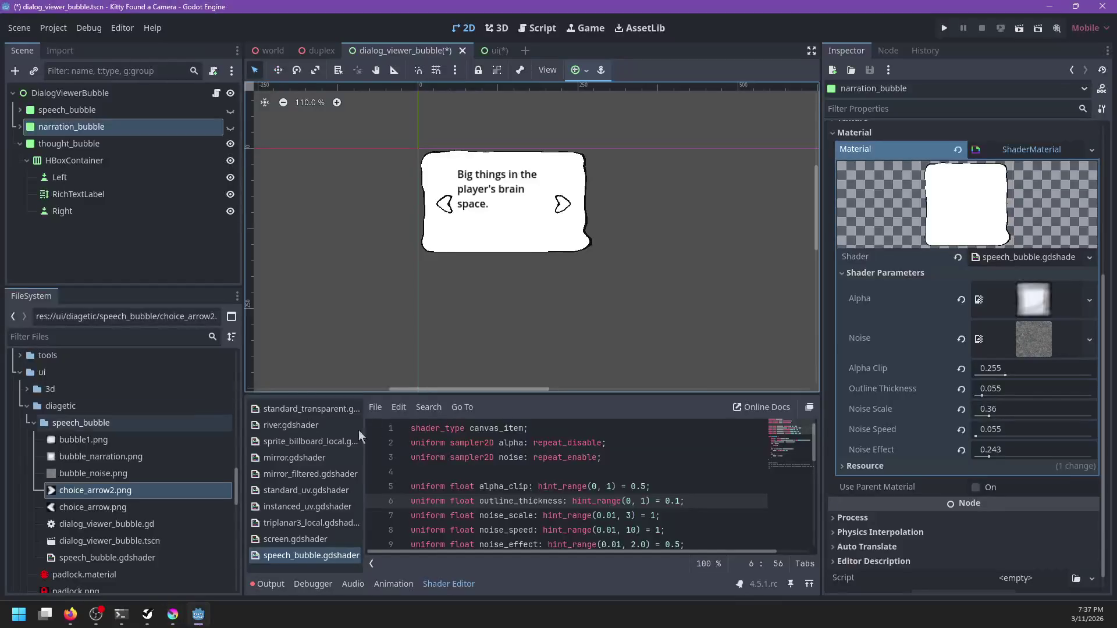
Drag bubble_thought.png onto the Alpha parameter of narration_bubble's shader material
scroll(934, 351, up, 2)
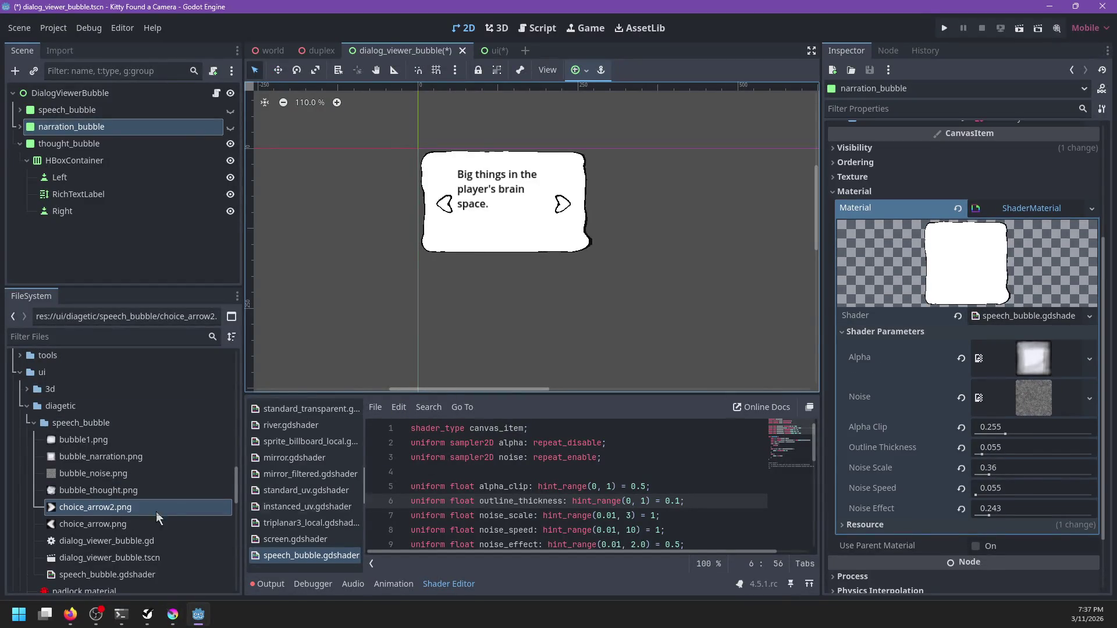
click(1092, 209)
click(902, 406)
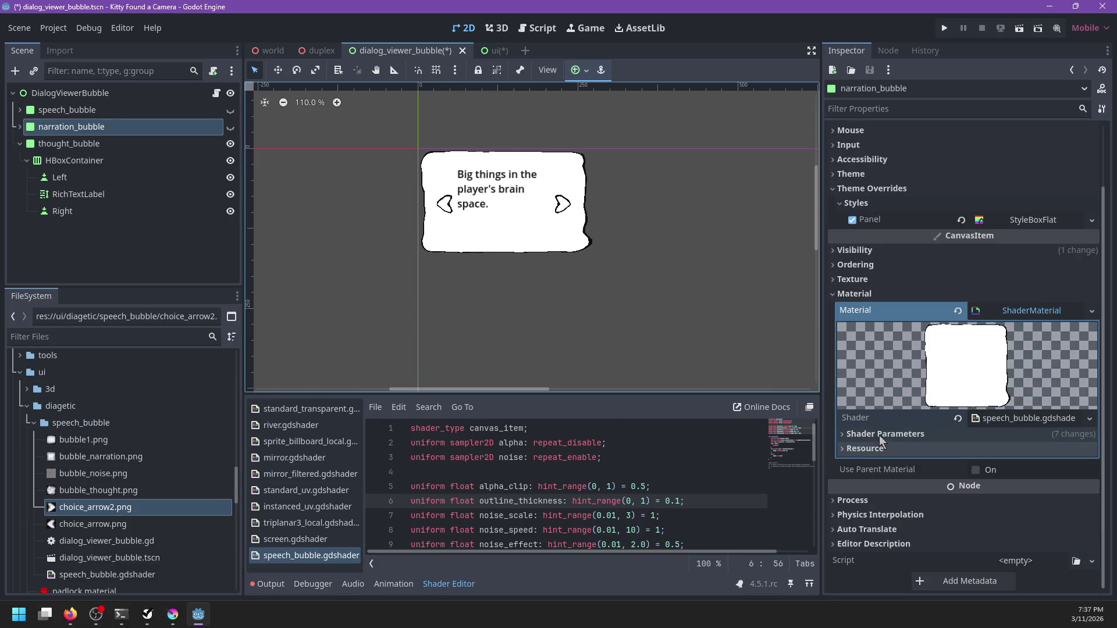
click(878, 434)
scroll(878, 431, down, 3)
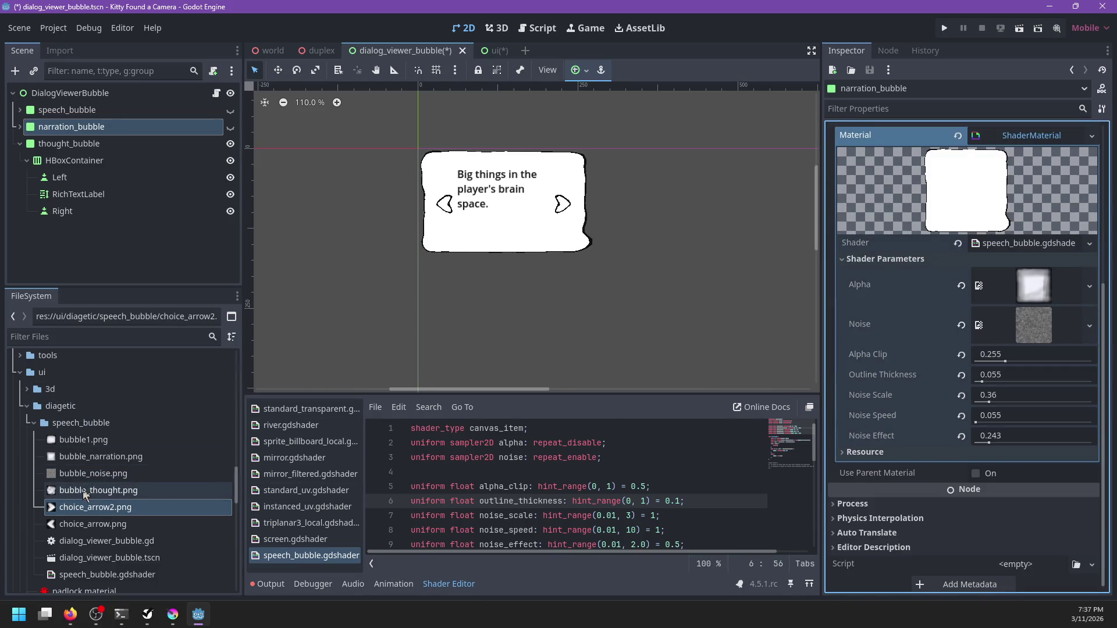
drag(95, 490, 1021, 340)
drag(1024, 290, 1024, 289)
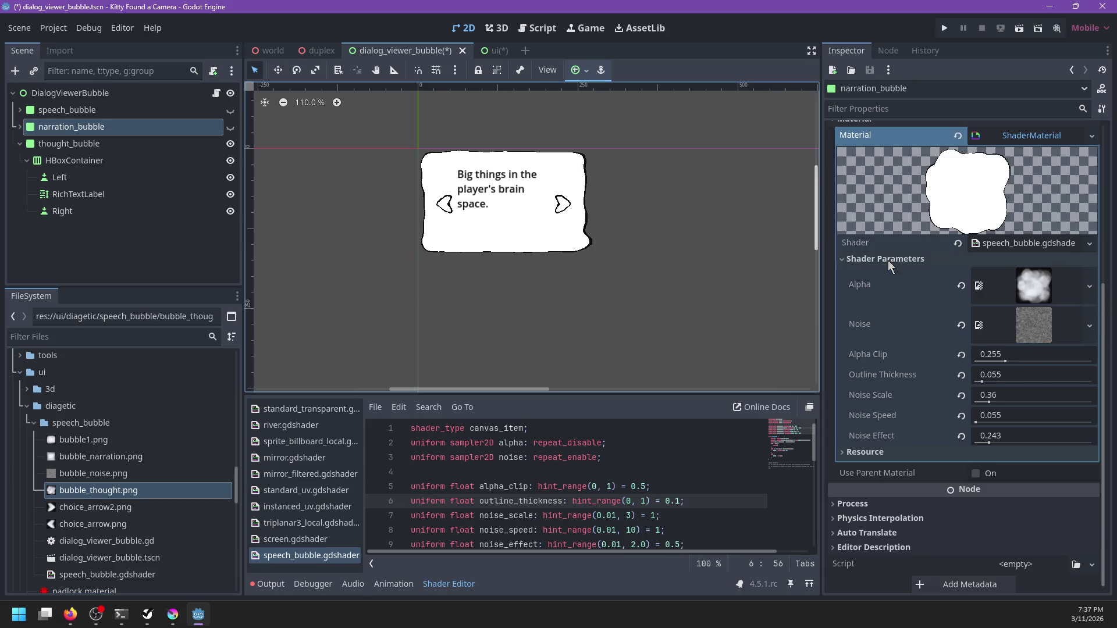
Undo the bubble_thought.png Alpha change on narration_bubble
scroll(914, 277, up, 2)
key(ctrl+s)
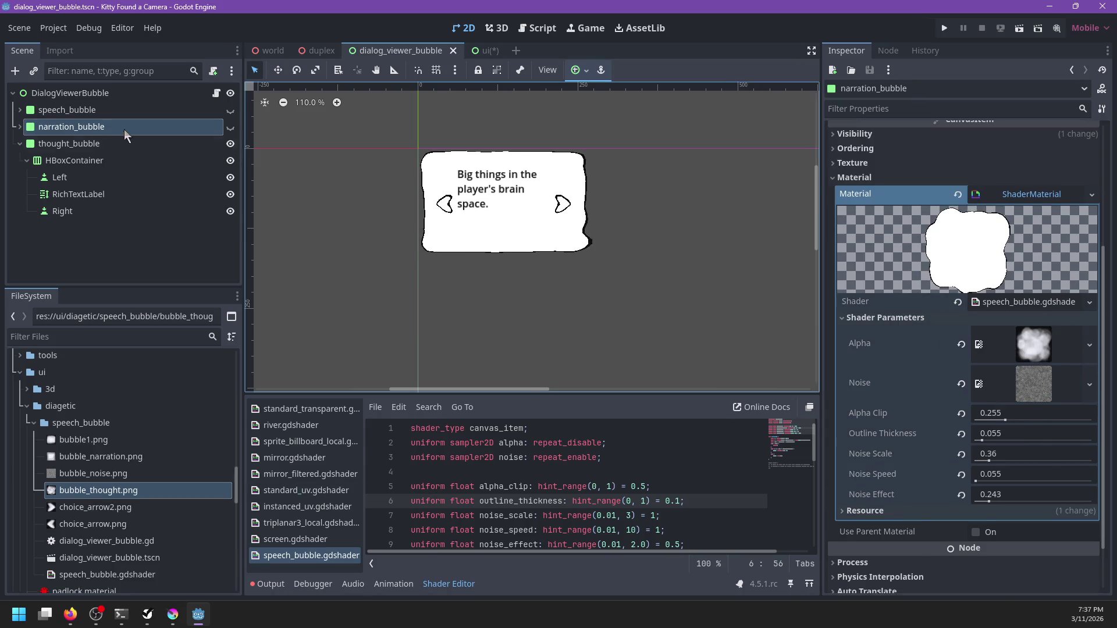
key(ctrl+z)
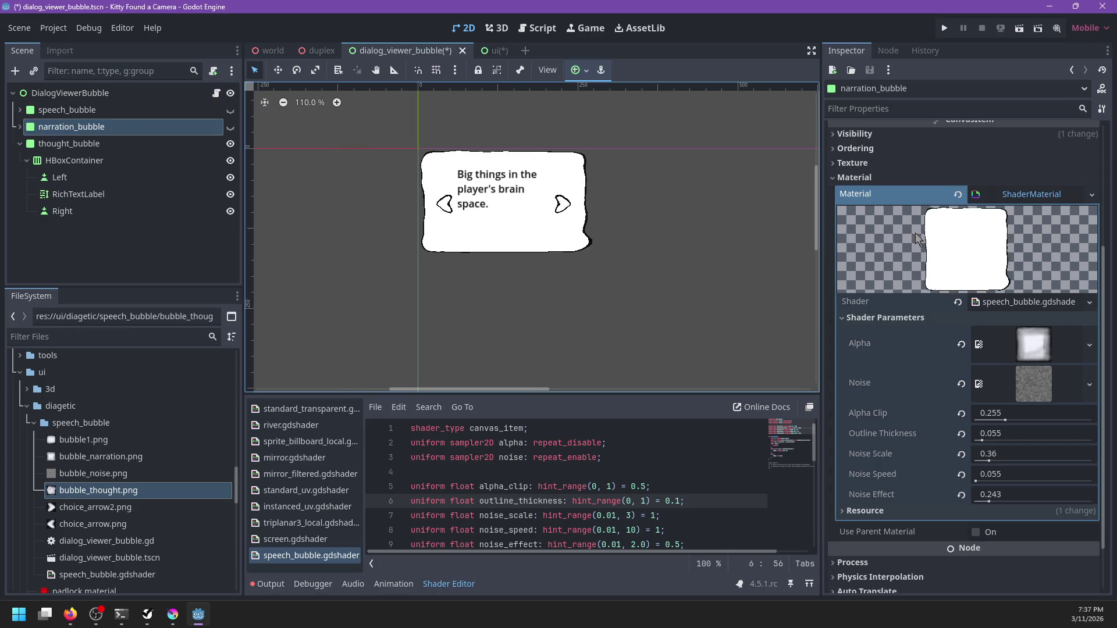
Set bubble_thought.png as thought_bubble's shader Alpha texture and save the scene
click(142, 144)
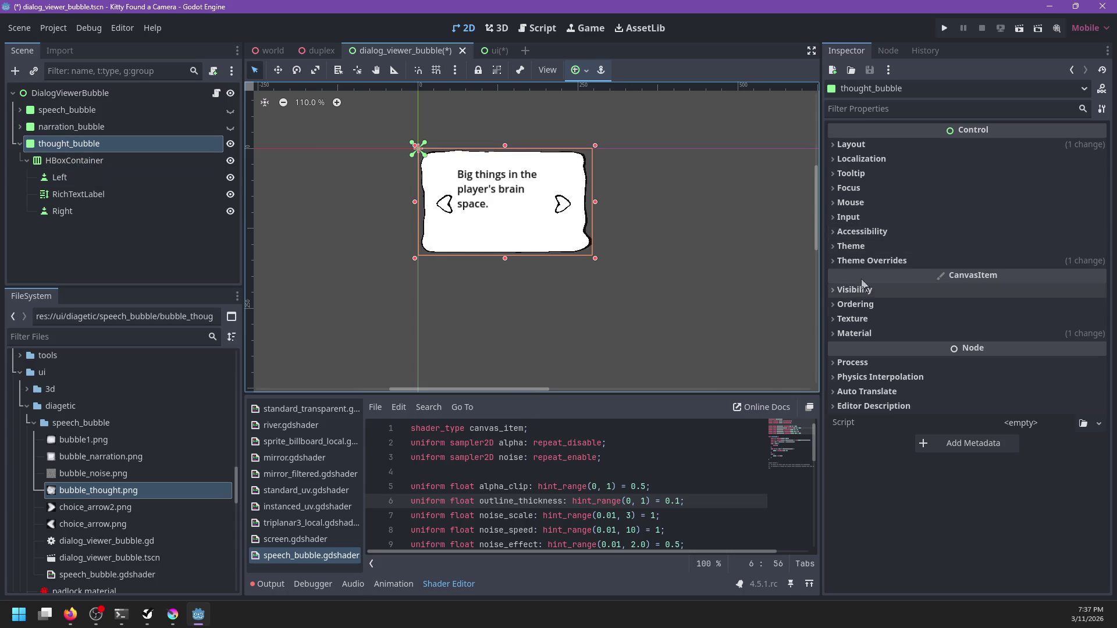
click(860, 334)
click(1036, 349)
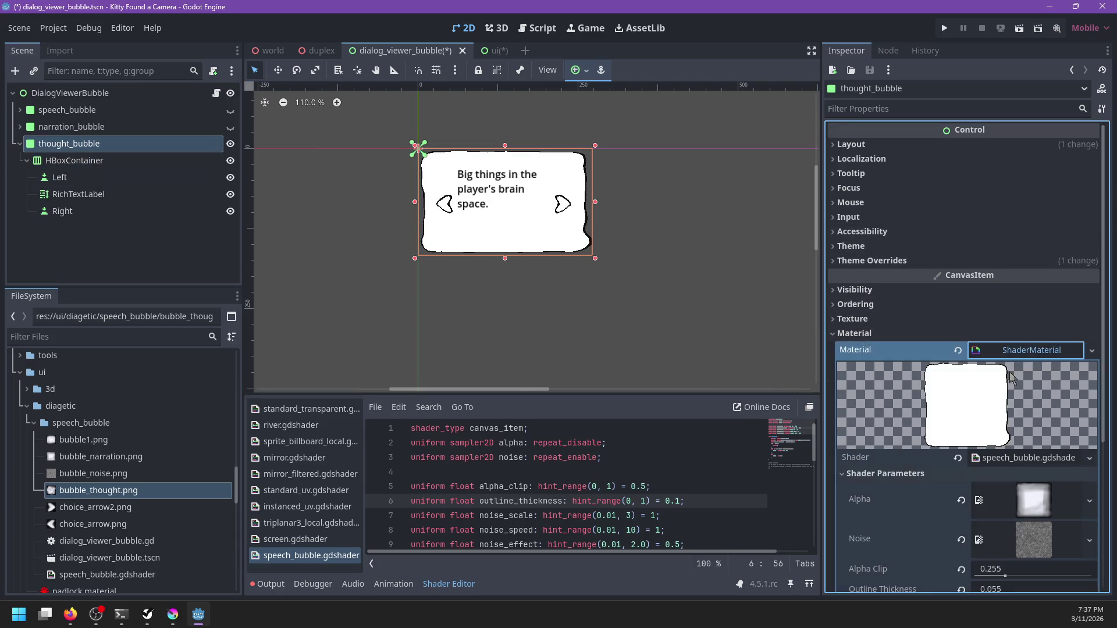
drag(127, 491, 1033, 384)
key(ctrl+s)
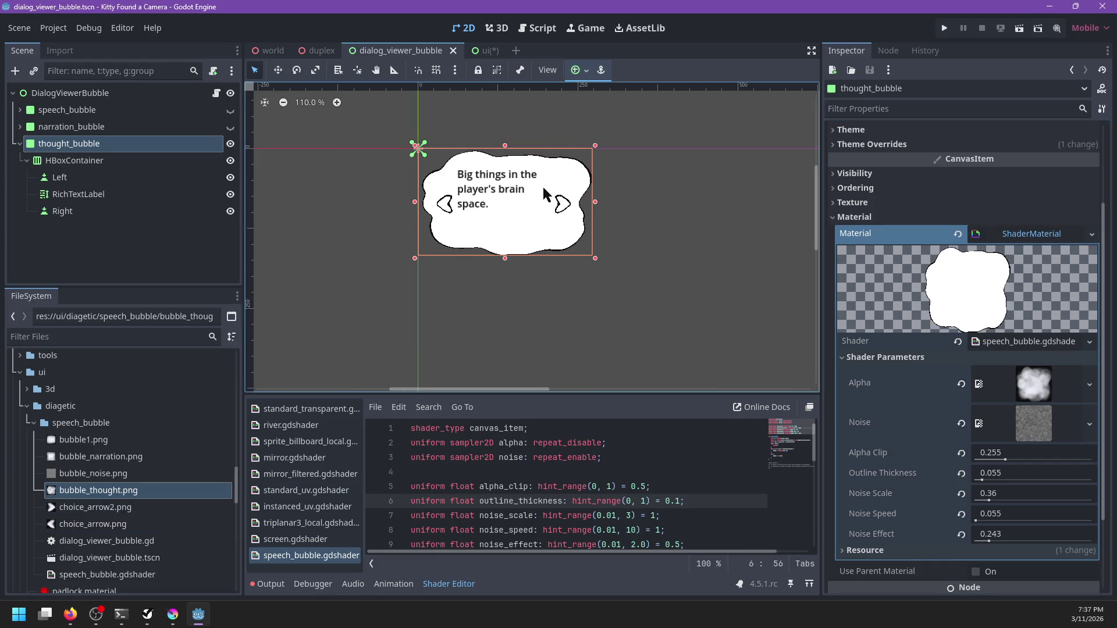
scroll(569, 204, up, 3)
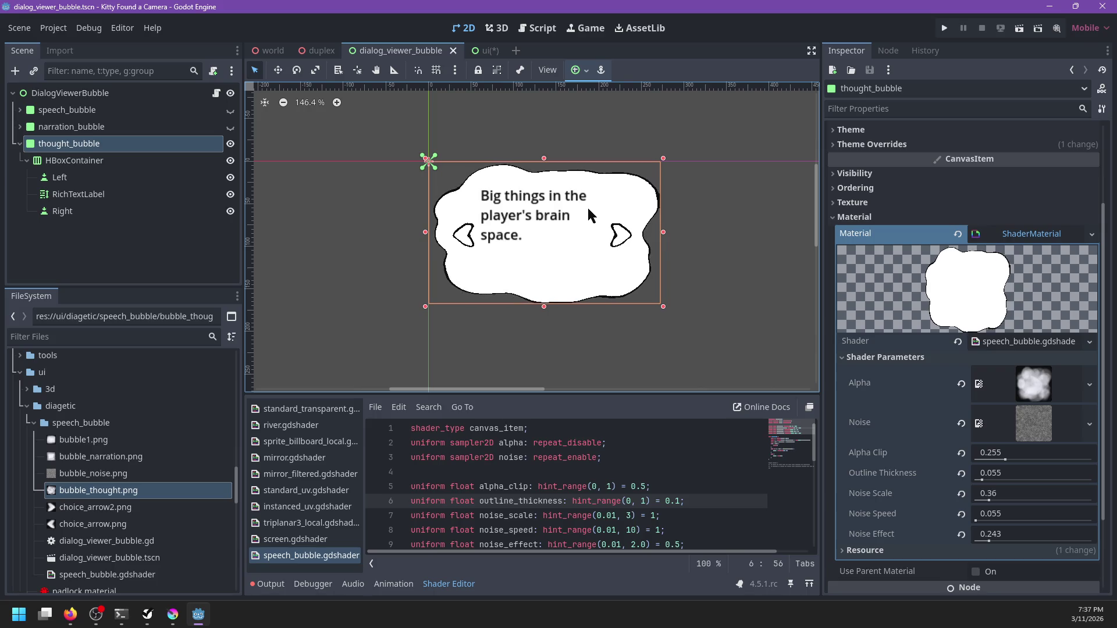
Erase dark gaps into the cloud's lower right and right edge, repainting some areas white
key(alt+Tab)
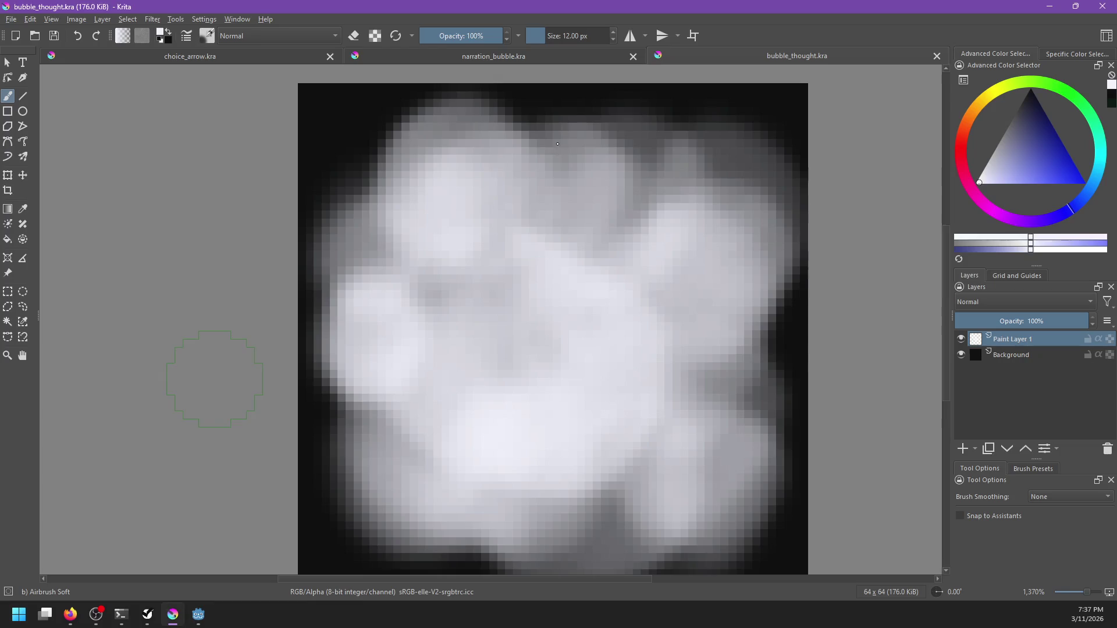
key(e)
mouse_move(386, 150)
mouse_down()
mouse_move(436, 200)
mouse_move(430, 274)
mouse_move(541, 117)
mouse_move(511, 251)
mouse_move(634, 154)
mouse_move(567, 131)
mouse_up()
key(e)
key(x)
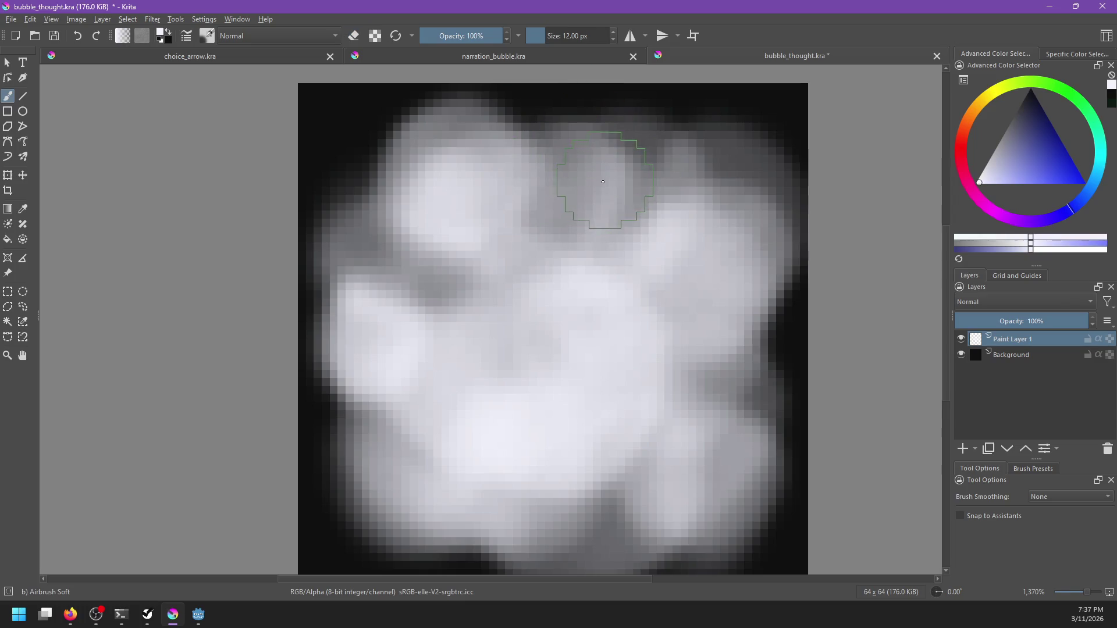
mouse_move(614, 173)
mouse_down()
mouse_move(614, 211)
mouse_move(640, 185)
mouse_move(634, 127)
mouse_move(651, 126)
mouse_move(675, 196)
mouse_up()
key(e)
mouse_move(821, 219)
mouse_down()
mouse_move(783, 317)
mouse_move(794, 357)
mouse_move(777, 364)
mouse_up()
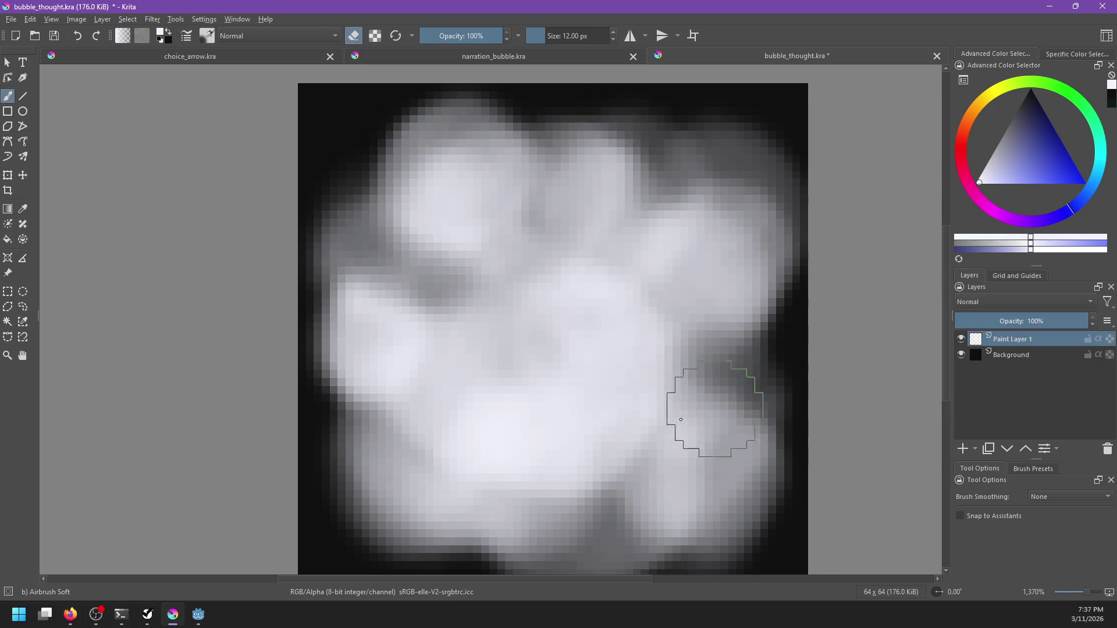
key(e)
drag(681, 419, 687, 497)
Erase darker gaps along the cloud's bottom and a notch near the top centre
drag(743, 447, 771, 371)
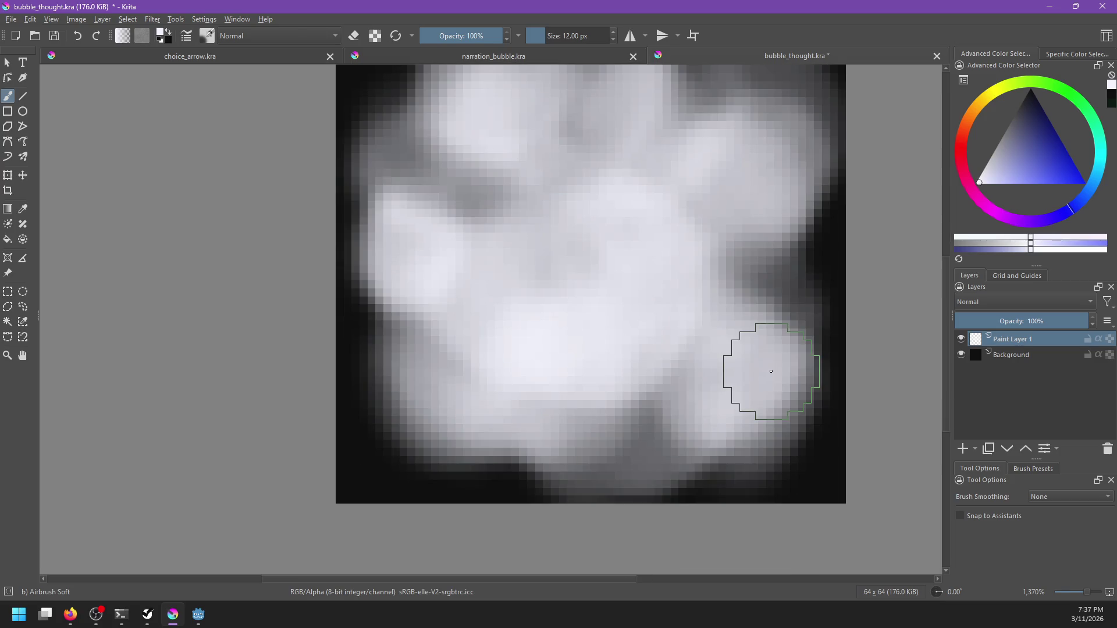
key(e)
mouse_move(636, 411)
mouse_down()
mouse_move(723, 462)
mouse_move(648, 498)
mouse_up()
mouse_move(656, 350)
mouse_down()
mouse_move(640, 486)
mouse_move(609, 537)
mouse_up()
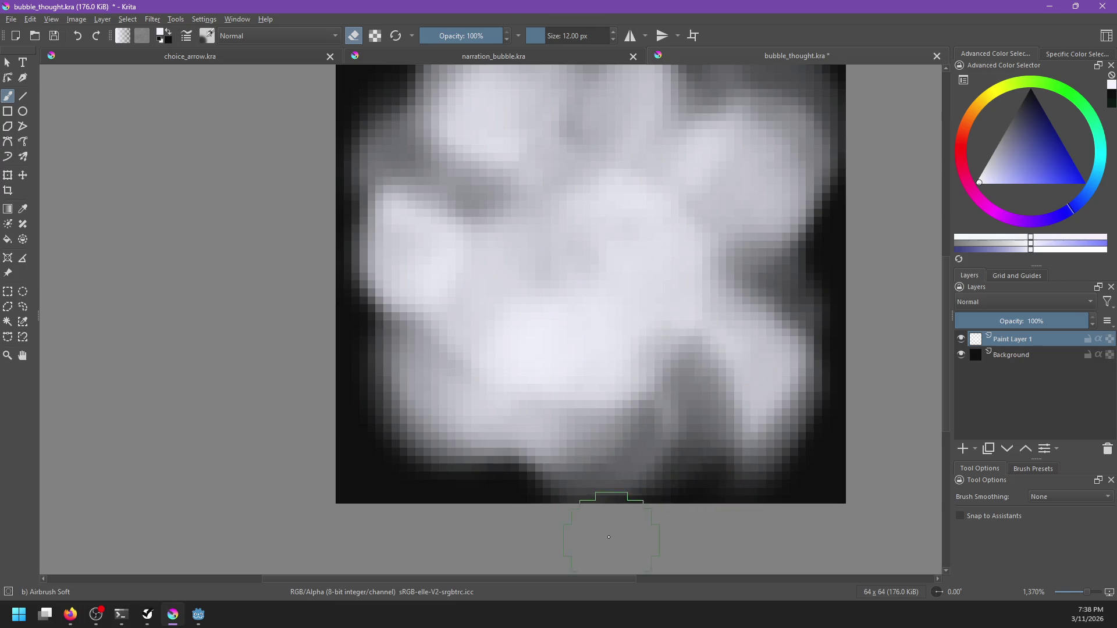
mouse_move(493, 358)
mouse_down()
mouse_move(517, 444)
mouse_move(483, 331)
mouse_up()
scroll(523, 313, up, 2)
mouse_move(600, 162)
mouse_down()
mouse_move(606, 237)
mouse_move(621, 242)
mouse_up()
Save the drawing, overwrite bubble_thought.png with a new export, and return to Godot
key(ctrl+s)
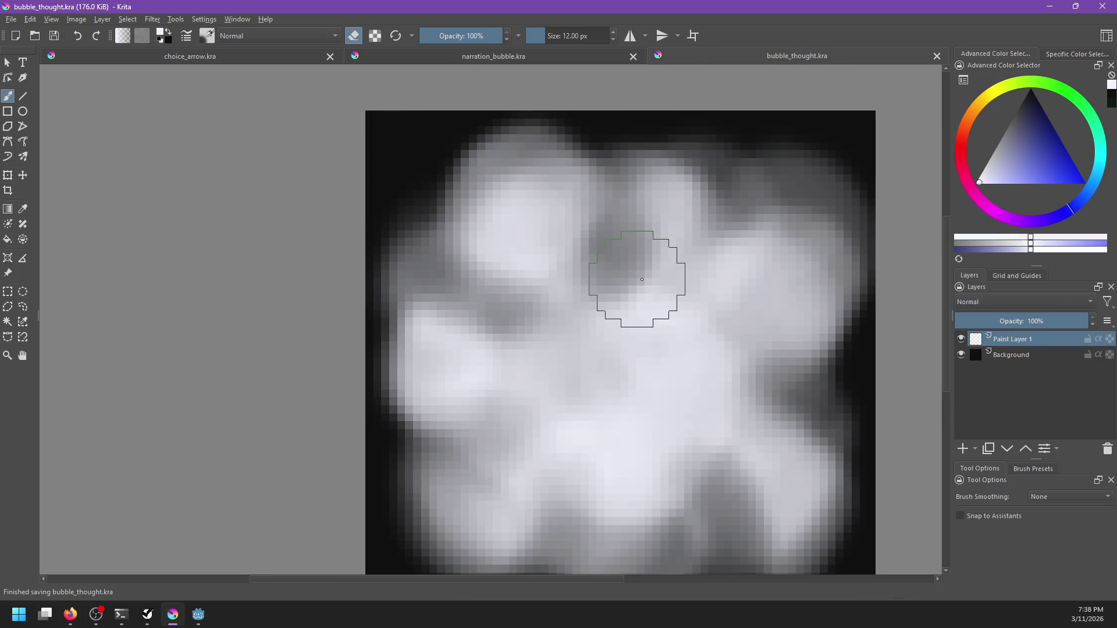
key(ctrl+shift+e)
key(Return)
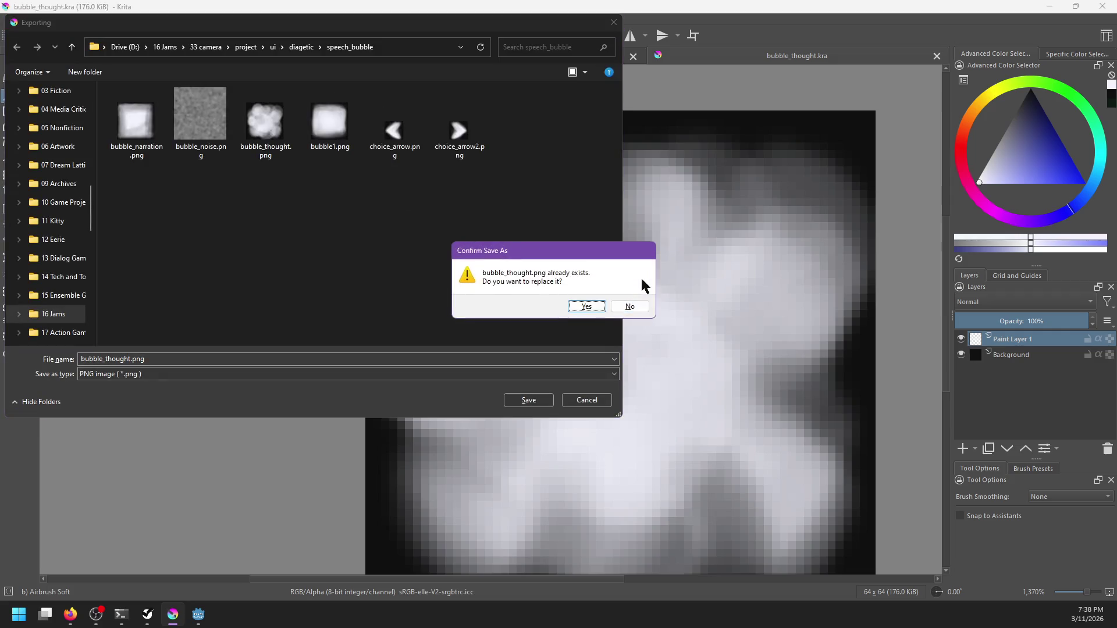
key(Return)
key(Return)
key(alt+Tab)
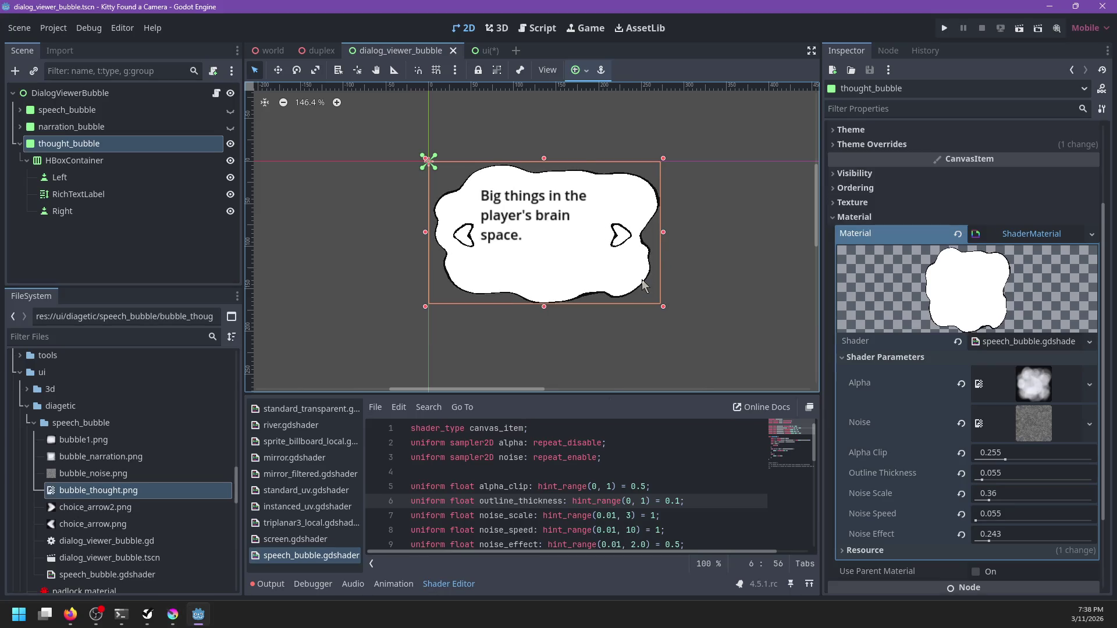
Carve a channel down the cloud's top centre and re-export over bubble_thought.png
key(alt+Tab)
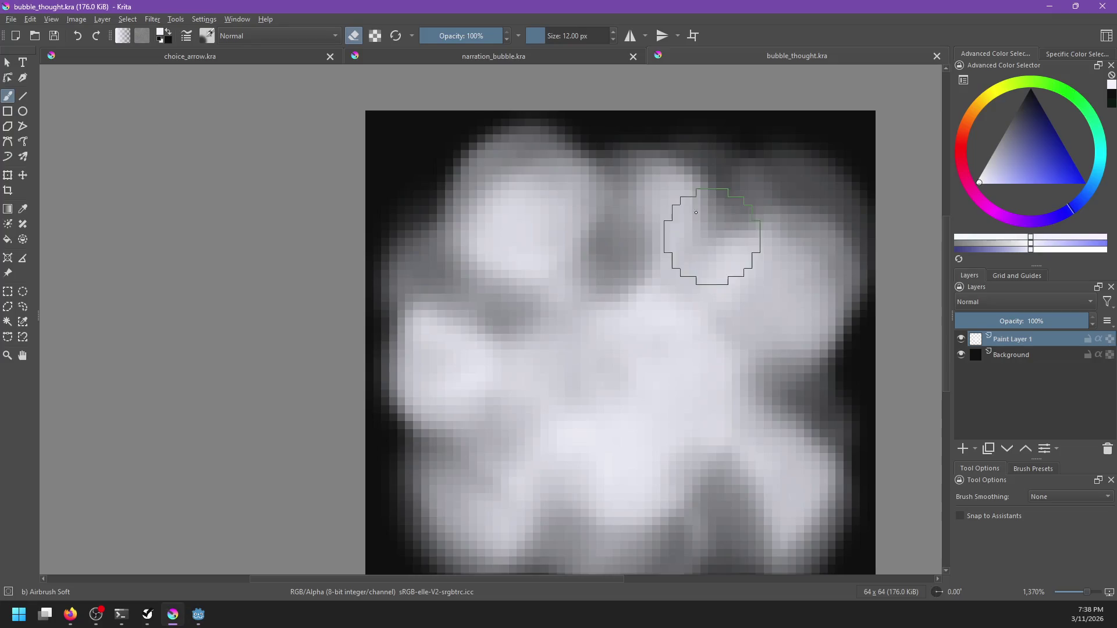
mouse_move(579, 121)
mouse_down()
mouse_move(598, 175)
mouse_move(578, 271)
mouse_up()
key(ctrl+z)
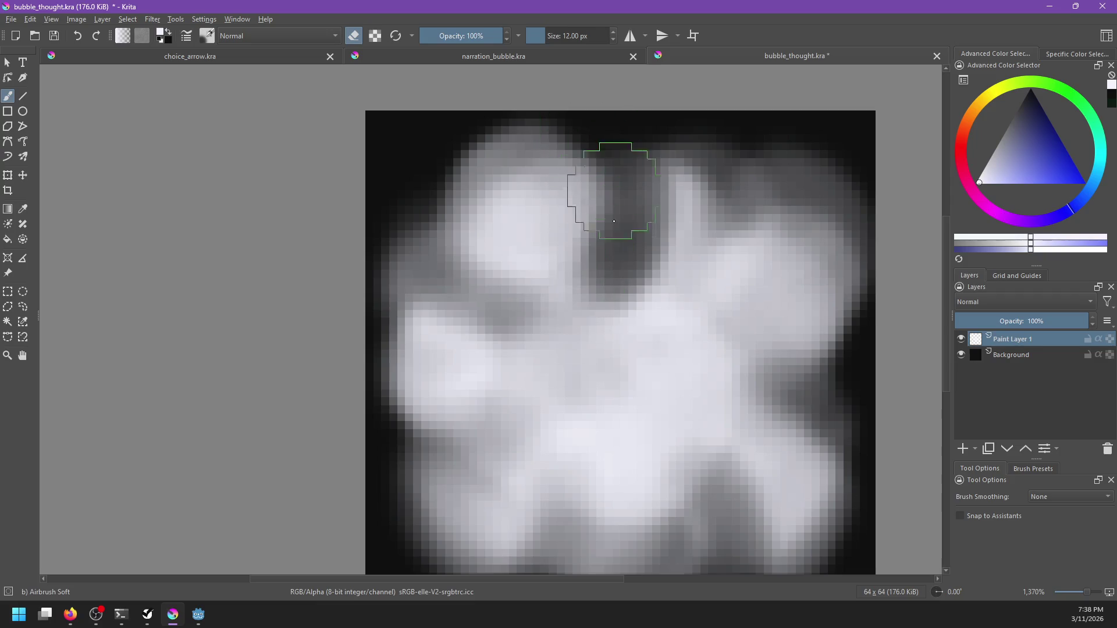
key(e)
drag(591, 223, 574, 245)
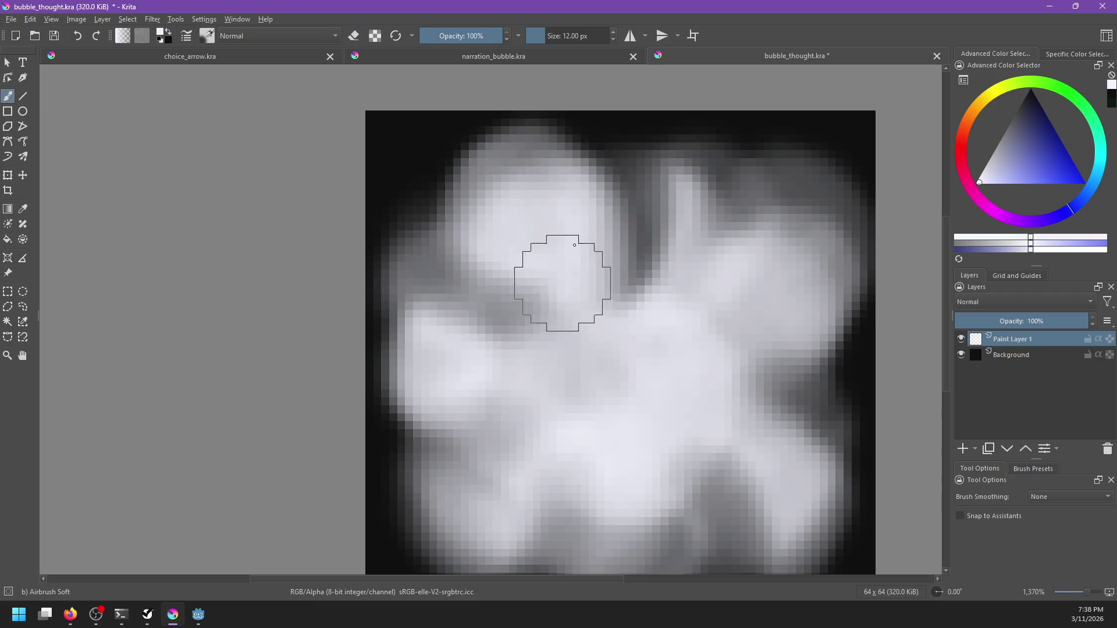
mouse_move(605, 146)
mouse_down()
mouse_move(602, 221)
mouse_move(688, 254)
mouse_up()
key(e)
mouse_move(619, 349)
mouse_down()
mouse_move(611, 326)
mouse_move(688, 370)
mouse_up()
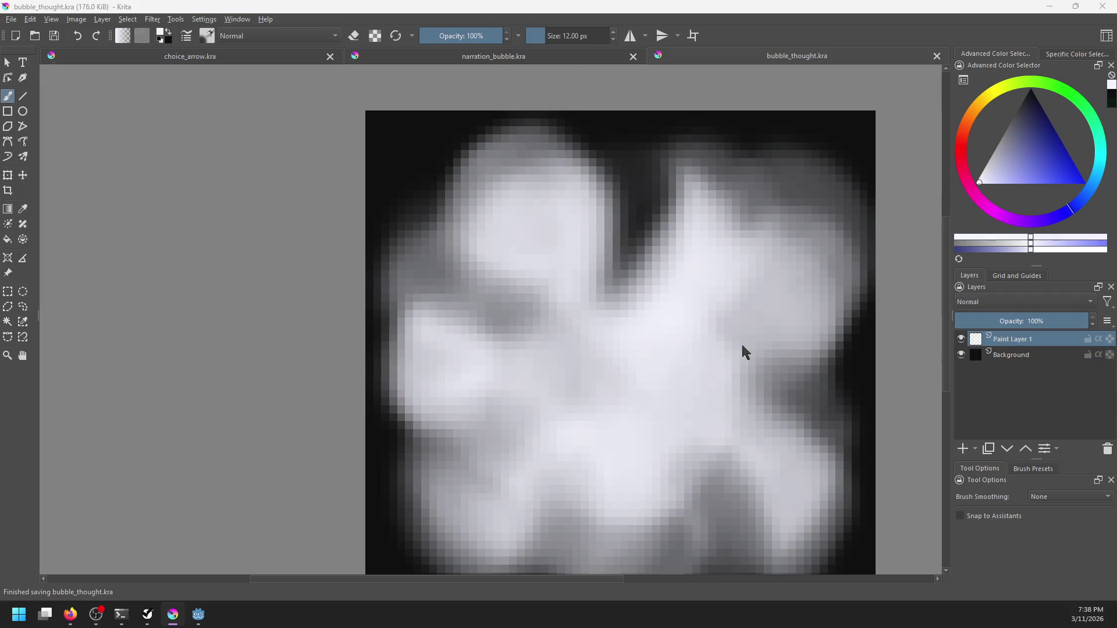
key(ctrl+shift+e)
key(Return)
key(Return)
key(Return)
key(alt+Tab)
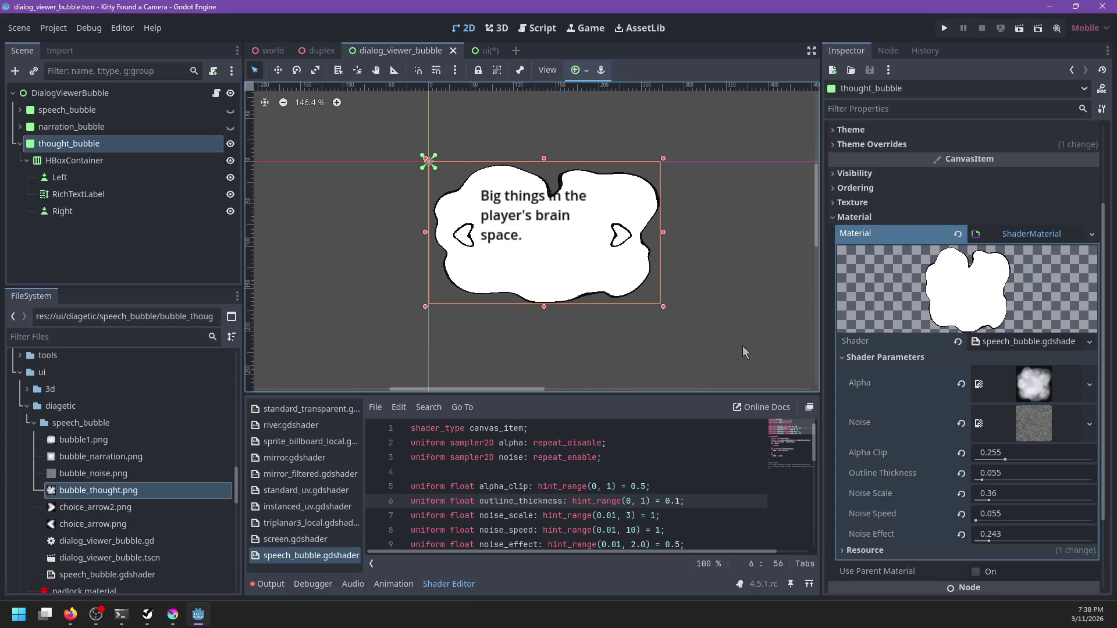
Lighten the gap between the top bumps, save, and replace bubble_thought.png again
key(alt+Tab)
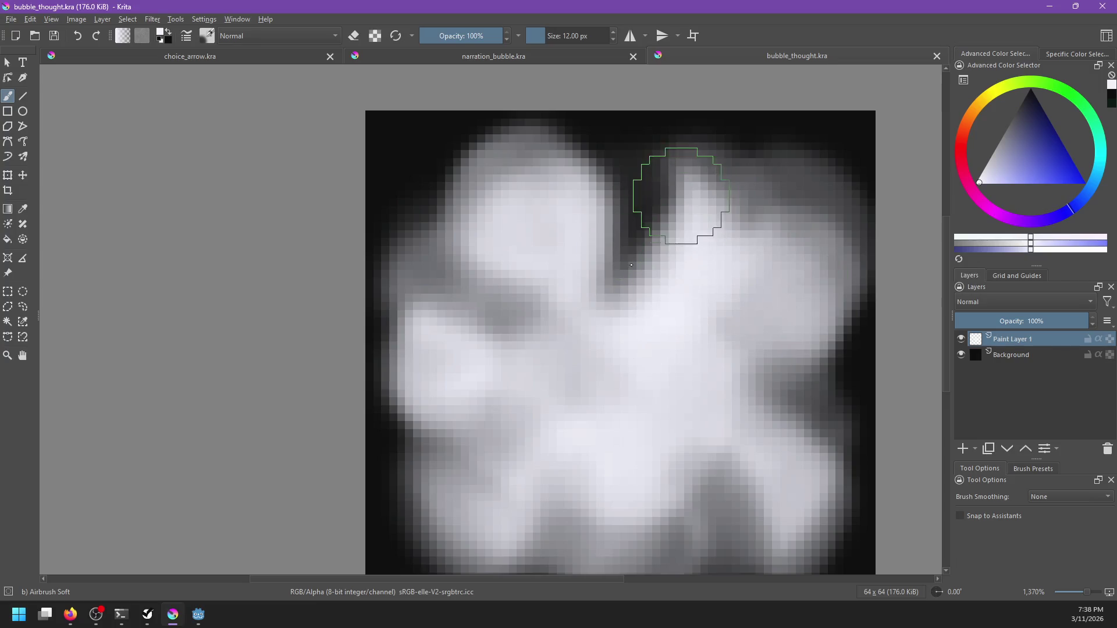
click(679, 211)
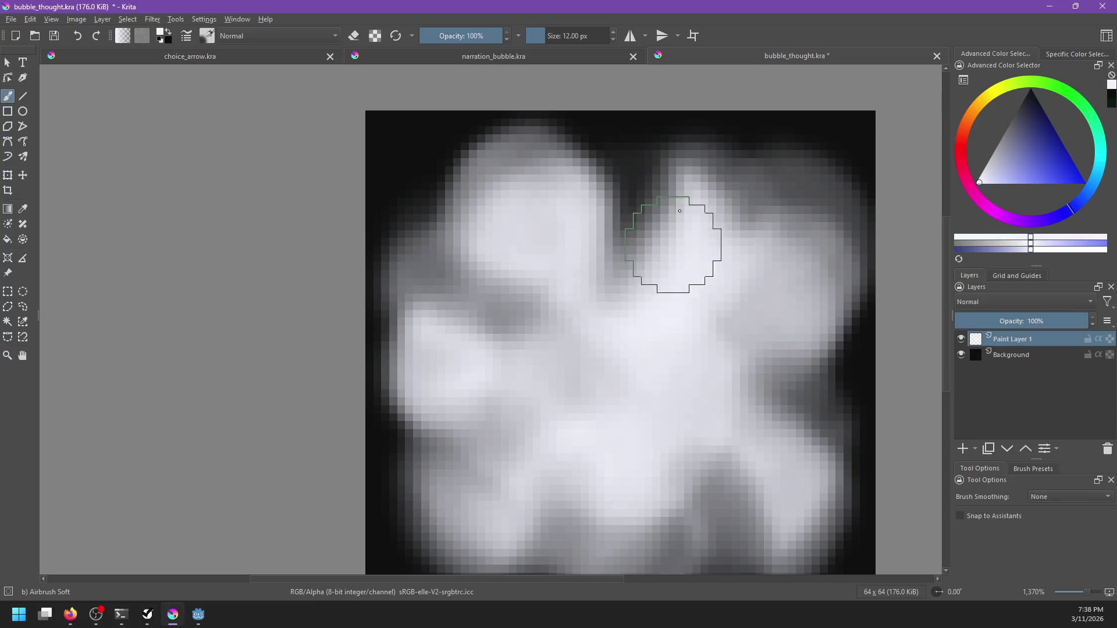
drag(680, 210, 710, 328)
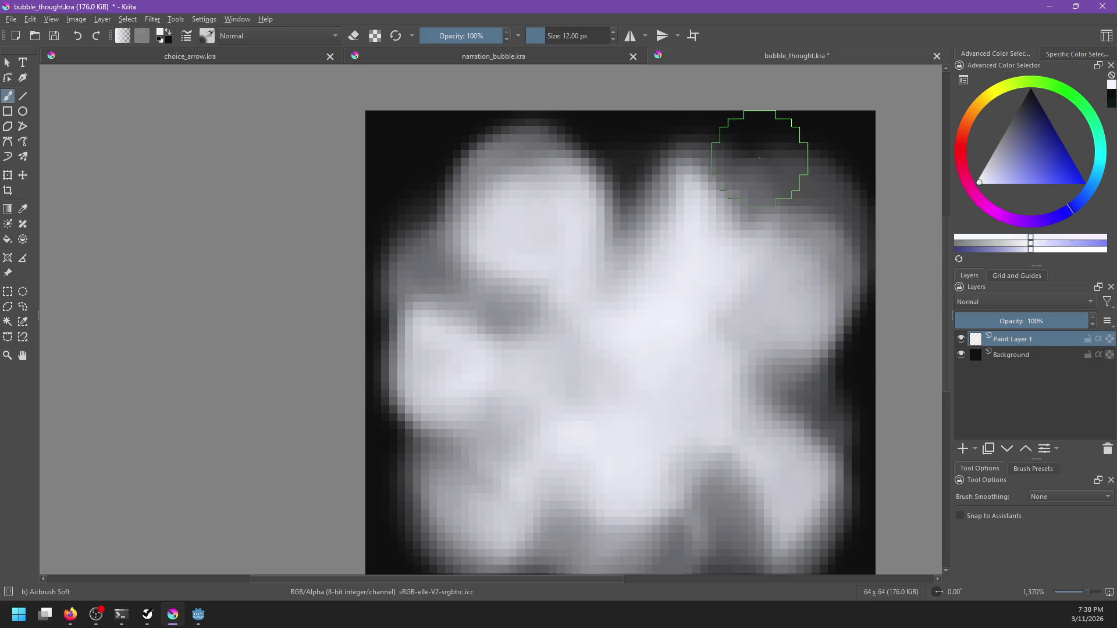
key(ctrl+s)
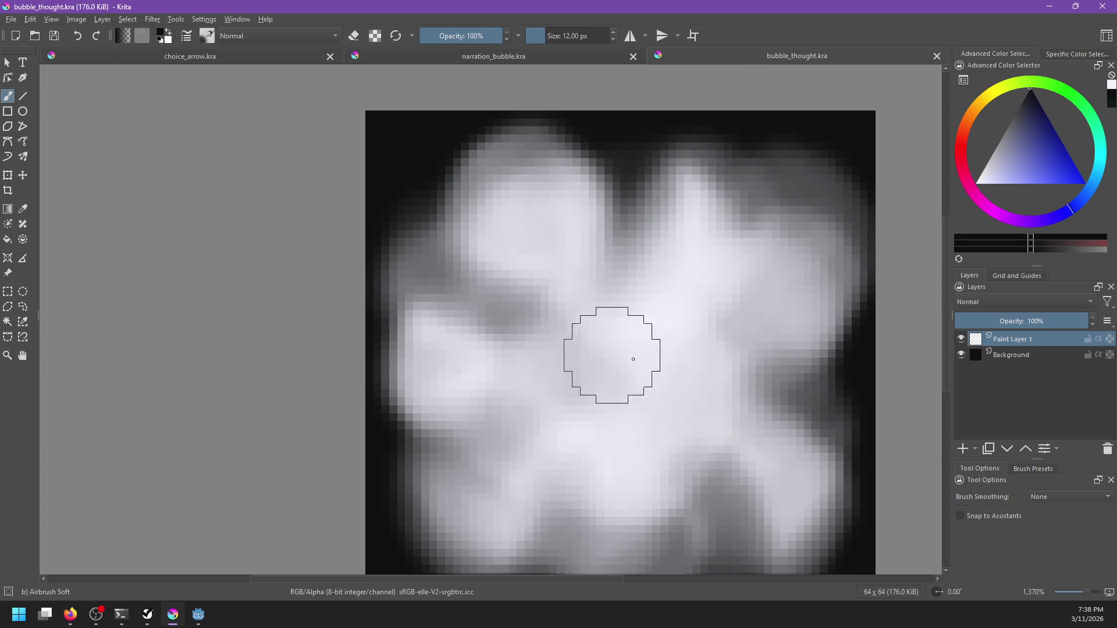
key(x)
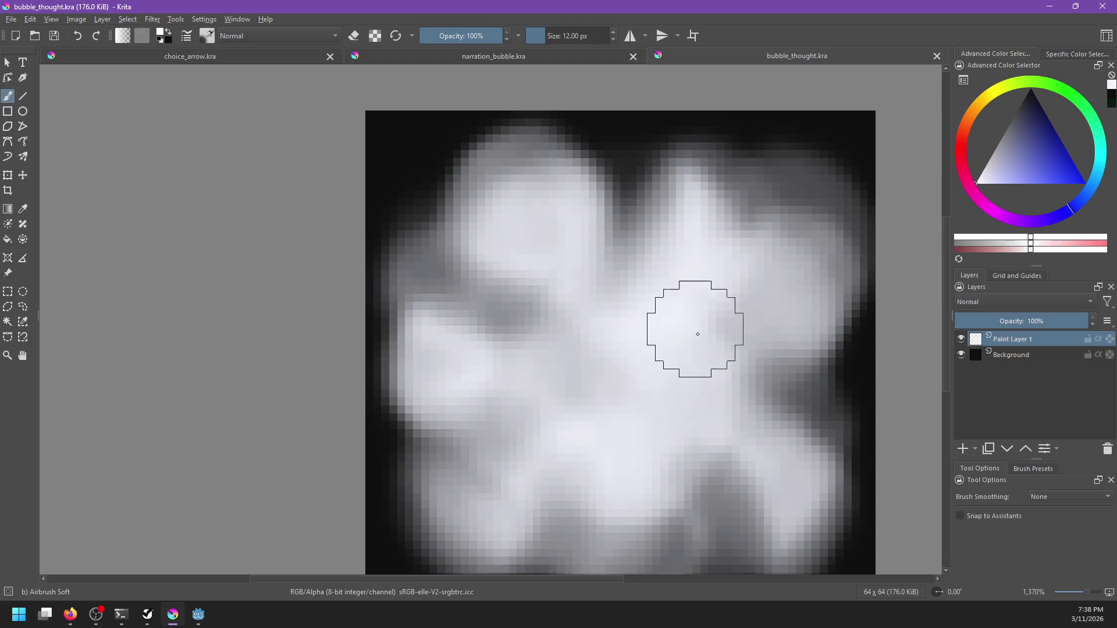
key(ctrl+shift+e)
key(Return)
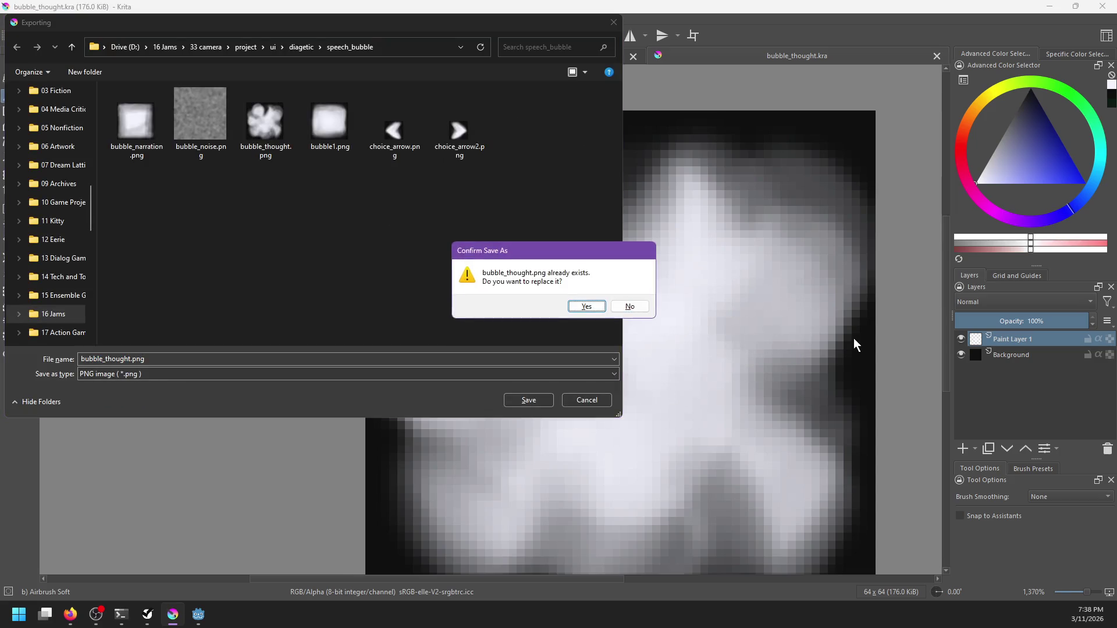
key(Return)
key(alt+Tab)
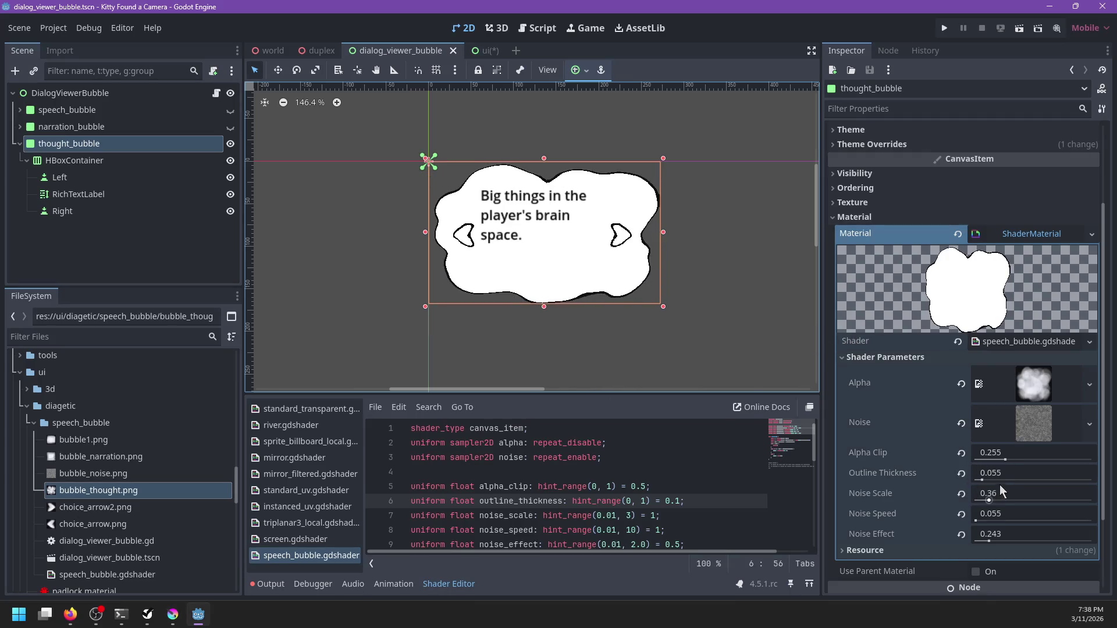
Set the thought bubble's Outline Thickness to 0.115 and save the scene
mouse_move(984, 479)
mouse_down()
mouse_move(1053, 479)
mouse_move(992, 479)
mouse_move(989, 461)
mouse_up()
scroll(682, 310, down, 1)
key(ctrl+s)
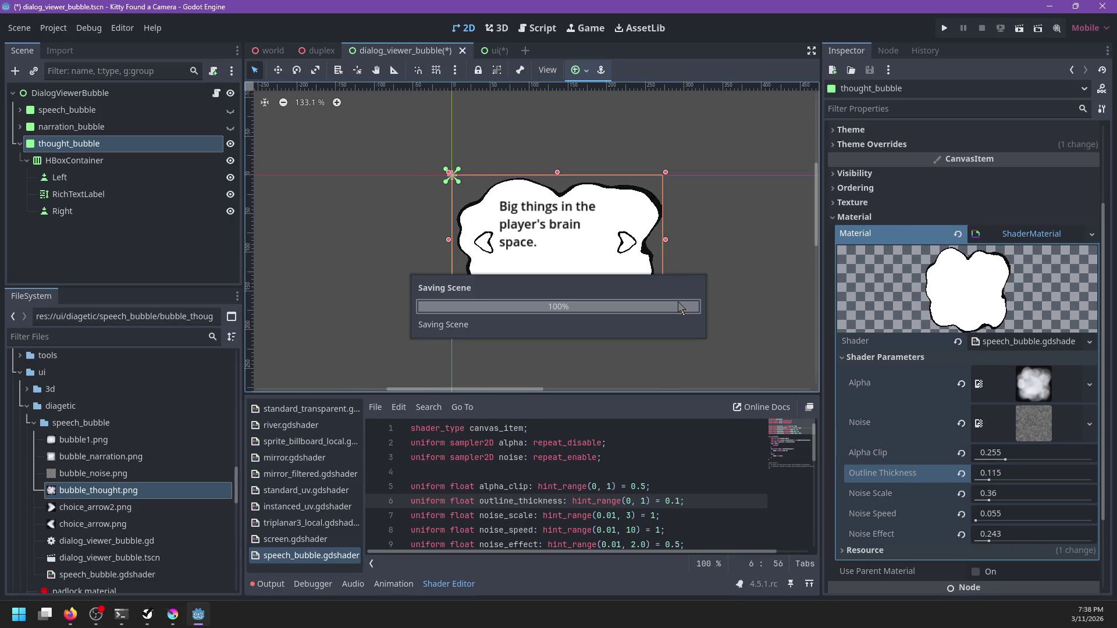
Return to Krita and create a new 16 x 16 image
scroll(669, 277, down, 4)
scroll(635, 291, up, 6)
scroll(606, 305, down, 3)
key(alt+Tab)
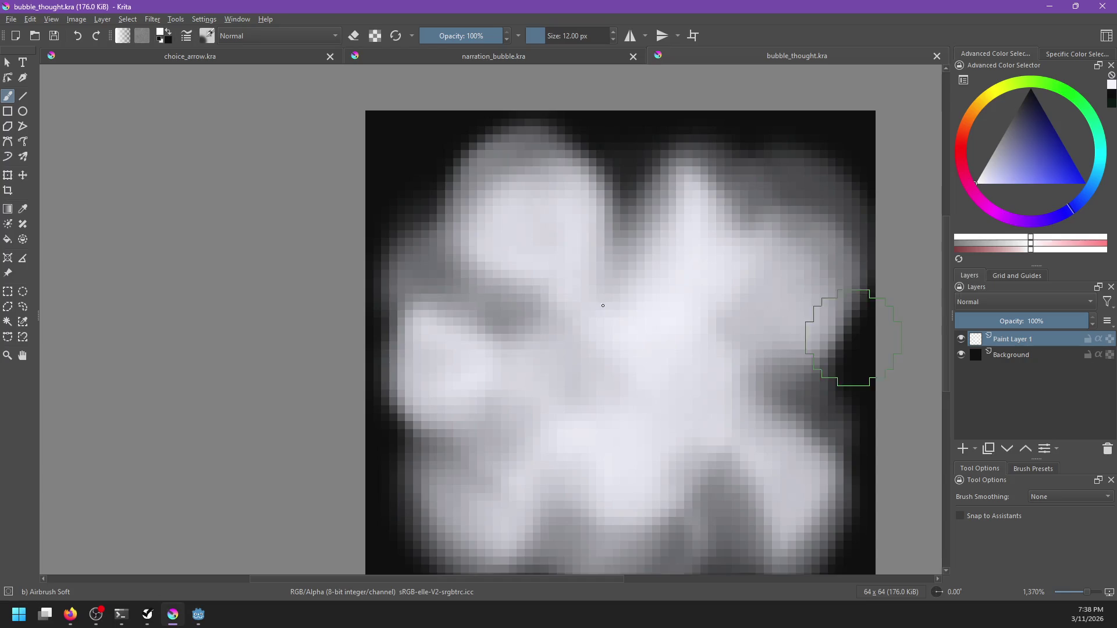
key(ctrl+n)
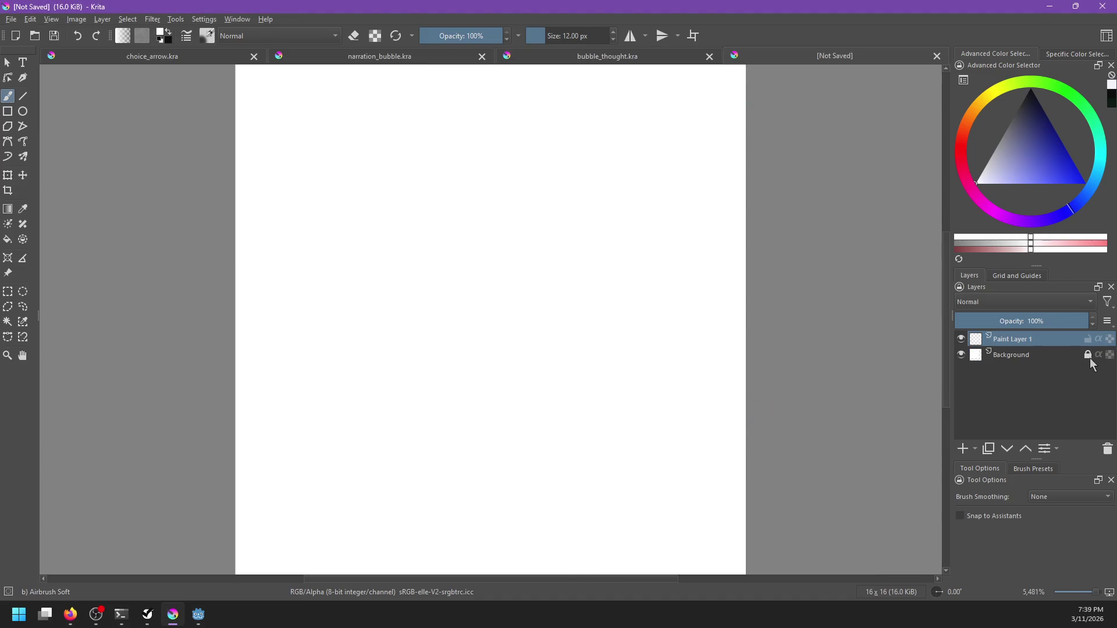
Fill the canvas black and airbrush a soft white dot on Paint Layer 1
key(shift+BackSpace)
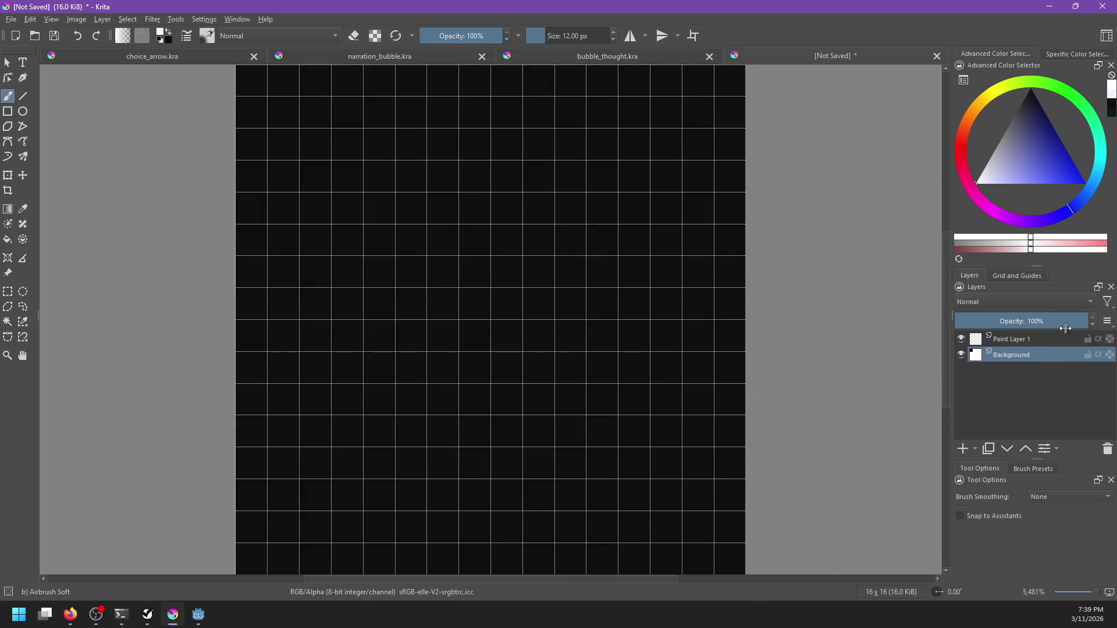
click(1029, 340)
mouse_move(518, 268)
mouse_down()
mouse_move(524, 318)
mouse_move(584, 349)
mouse_move(448, 399)
mouse_move(582, 314)
mouse_move(548, 422)
mouse_move(454, 382)
mouse_move(571, 309)
mouse_move(444, 444)
mouse_move(553, 400)
mouse_move(454, 343)
mouse_move(504, 304)
mouse_move(553, 302)
mouse_move(485, 353)
mouse_up()
scroll(570, 313, down, 4)
scroll(570, 313, down, 3)
scroll(580, 328, up, 2)
mouse_move(544, 325)
mouse_down()
mouse_move(539, 343)
mouse_move(541, 324)
mouse_move(511, 319)
mouse_move(517, 363)
mouse_up()
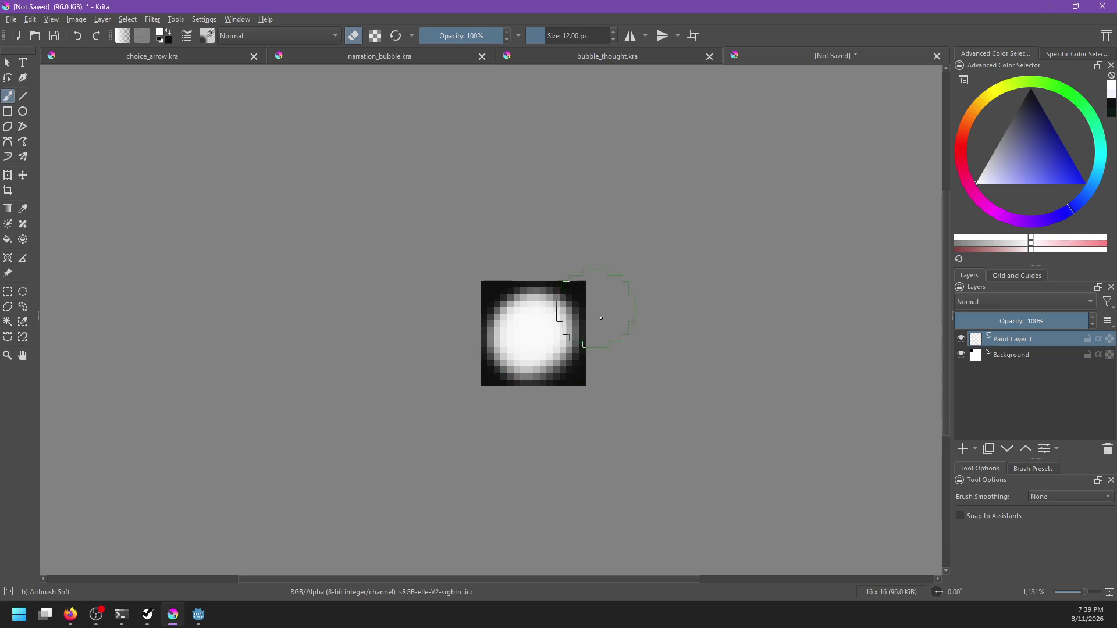
key(ctrl+z)
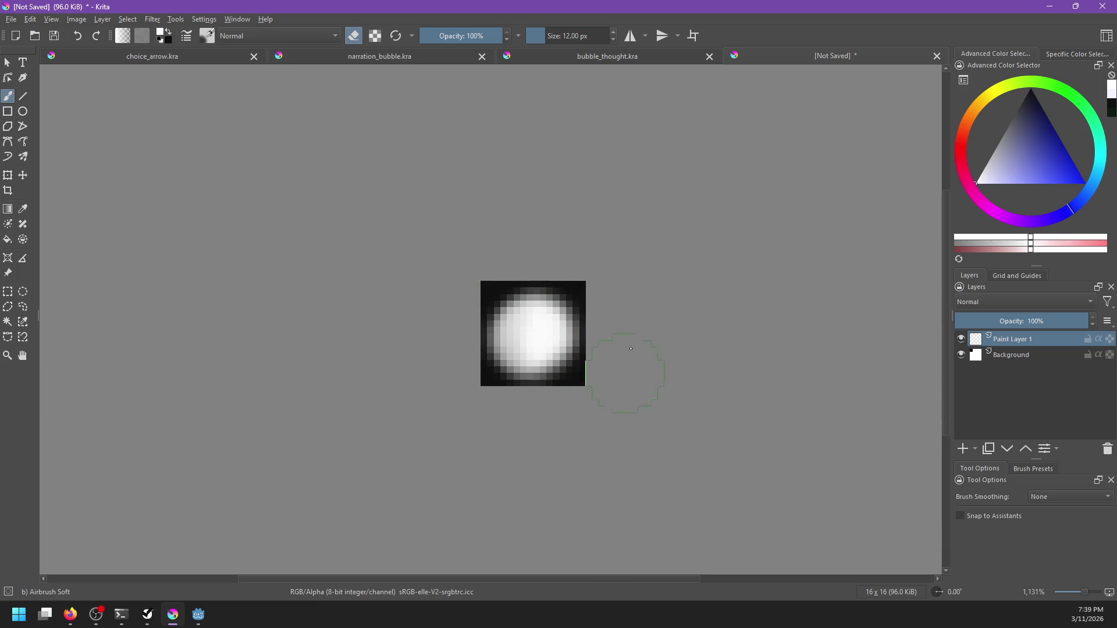
Save the image as thought_dollop.kra and export it as thought_dollop.png
key(ctrl+s)
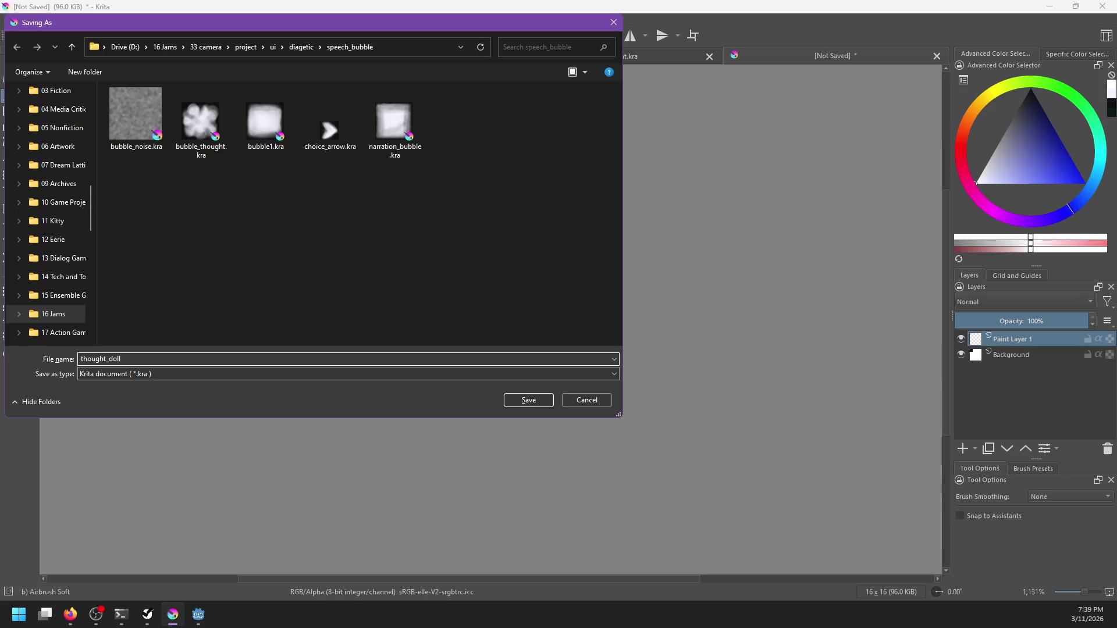
text(op)
key(Return)
key(ctrl+shift+e)
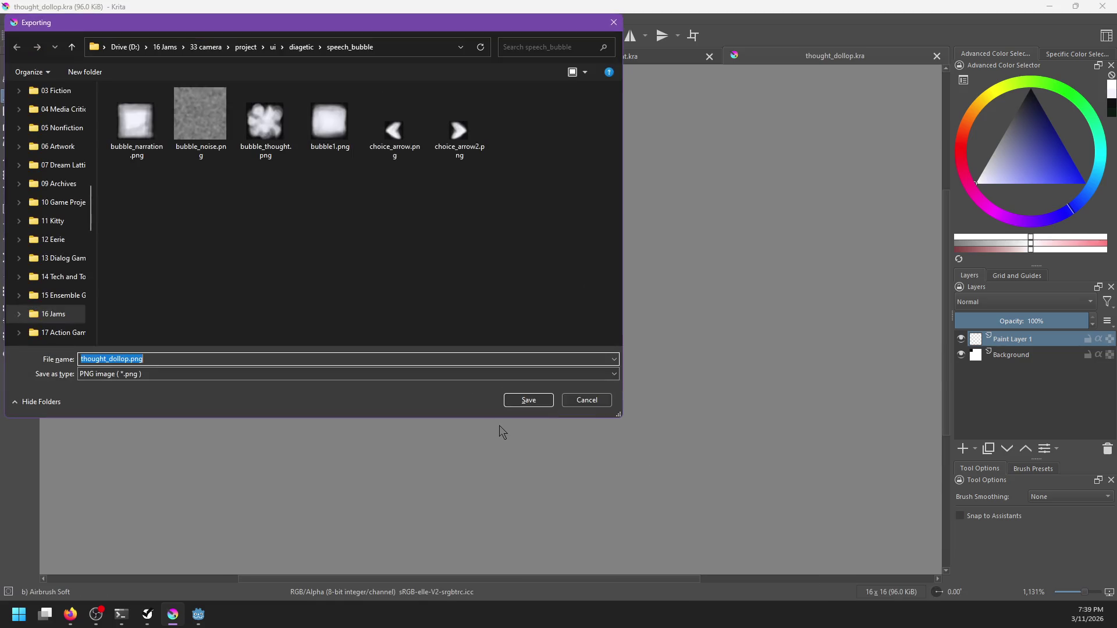
key(Return)
key(Return)
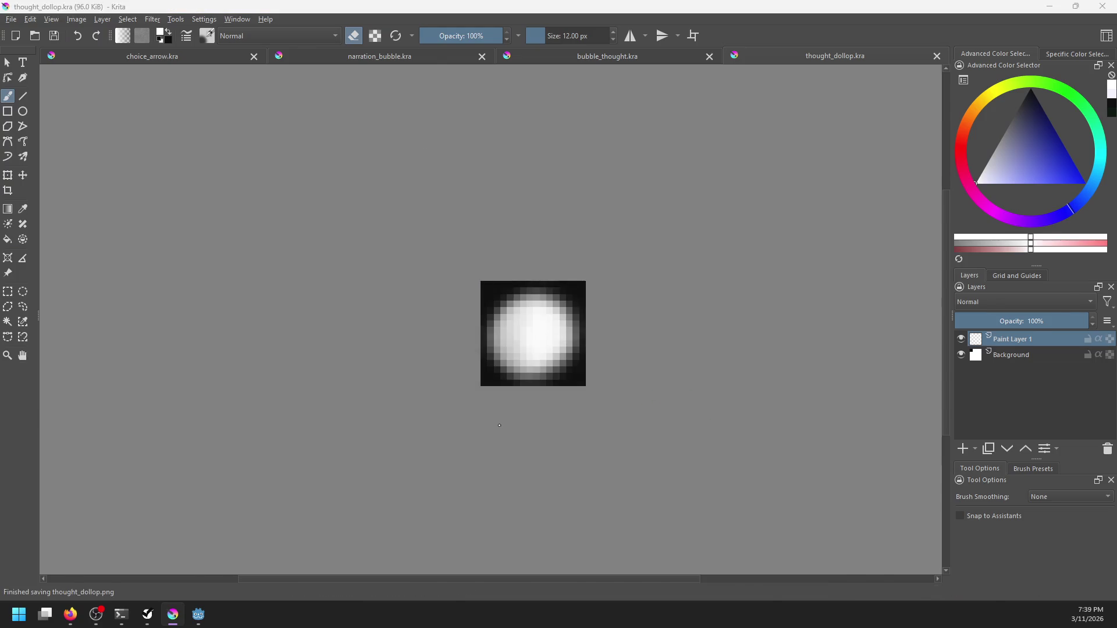
key(alt+Tab)
Add a TextureRect named thought_dollop under the DialogViewerBubble root node
click(19, 143)
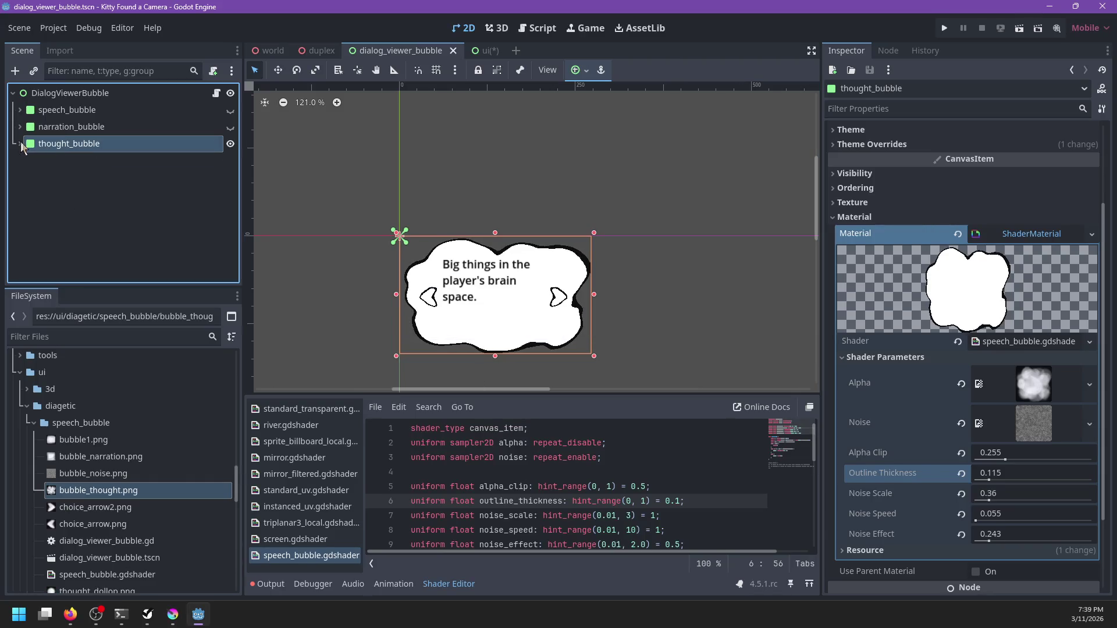
click(100, 94)
key(ctrl+a)
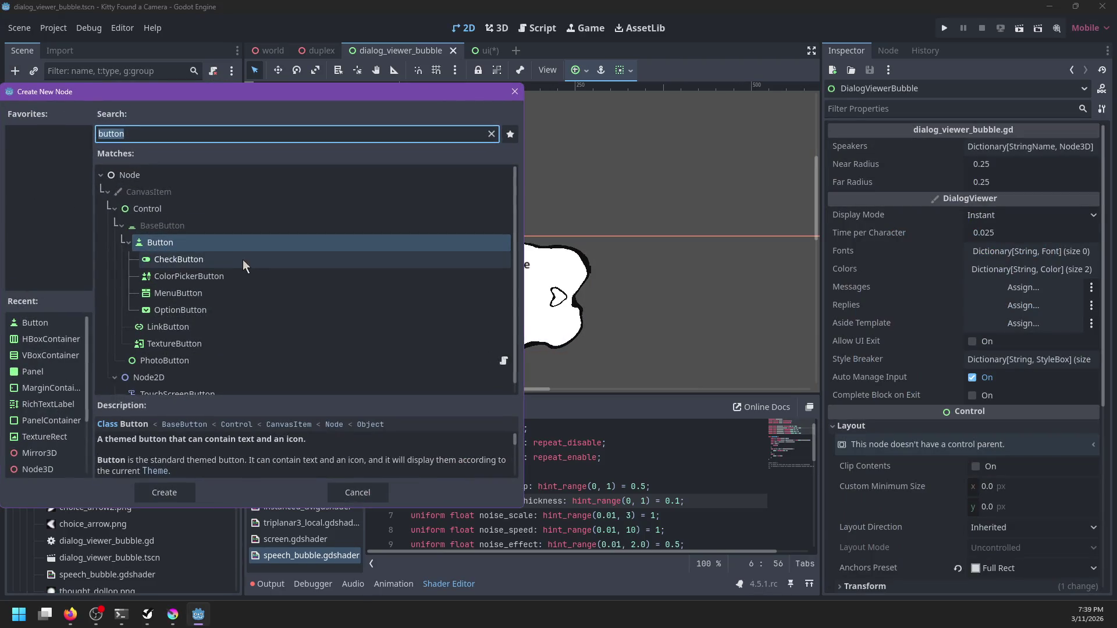
key(Escape)
key(ctrl+a)
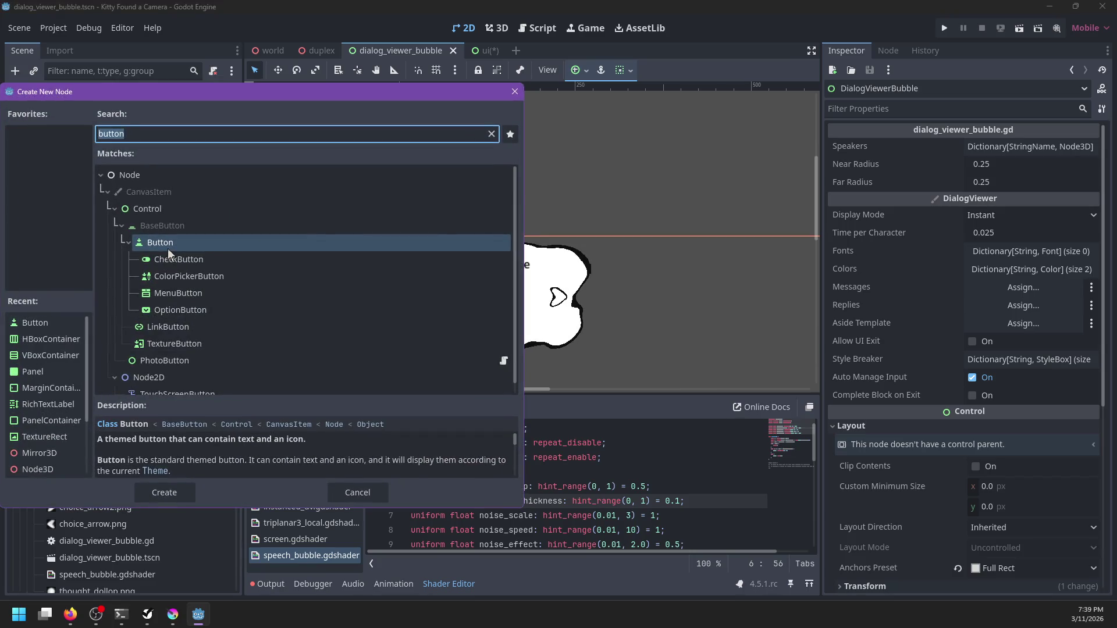
text(texture)
key(Return)
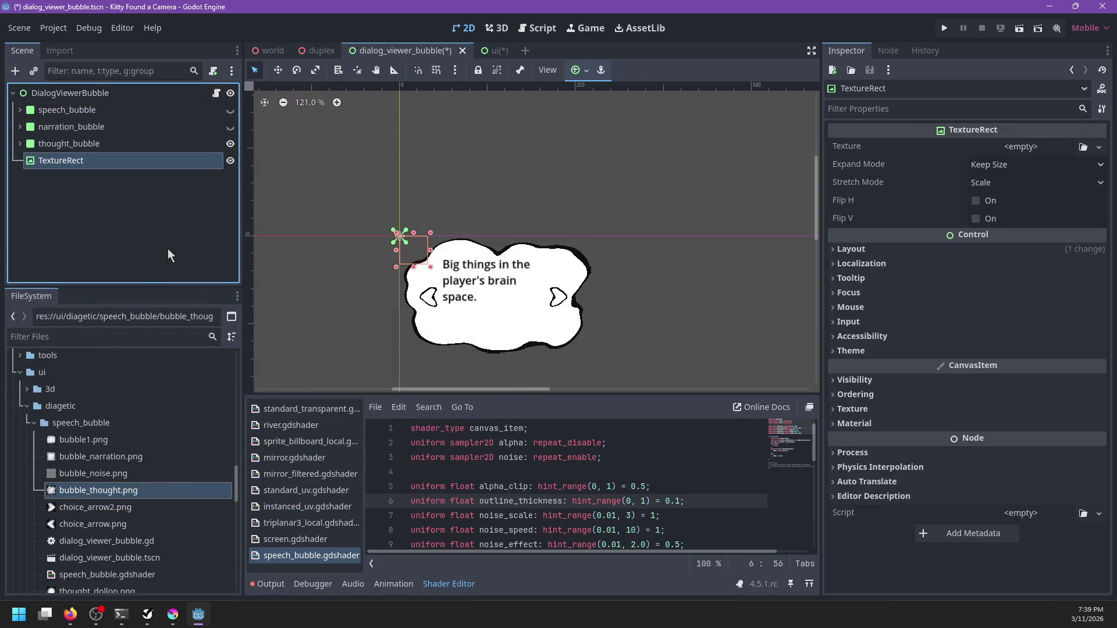
key(ctrl+d)
key(ctrl+d)
double_click(99, 160)
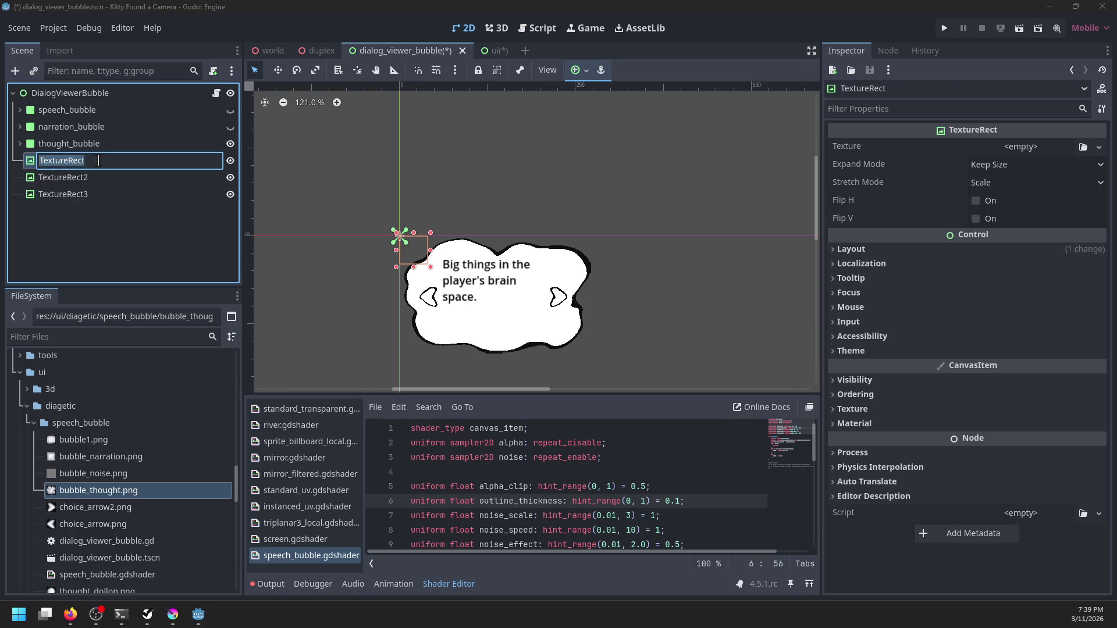
key(ctrl+z)
key(ctrl+z)
double_click(98, 163)
text(thought_dollop)
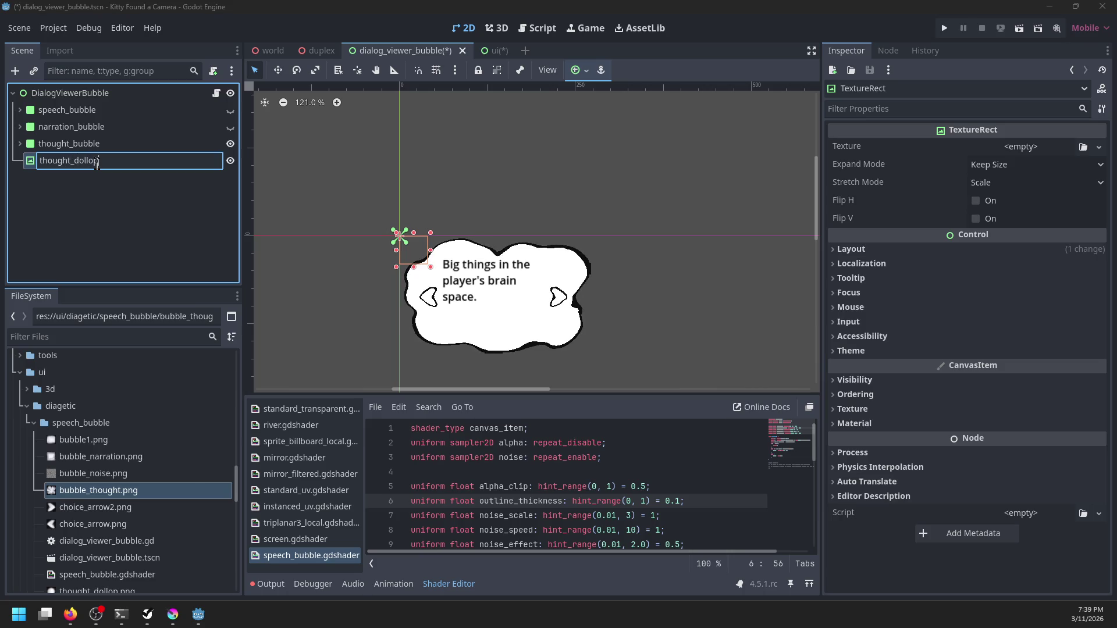
key(Return)
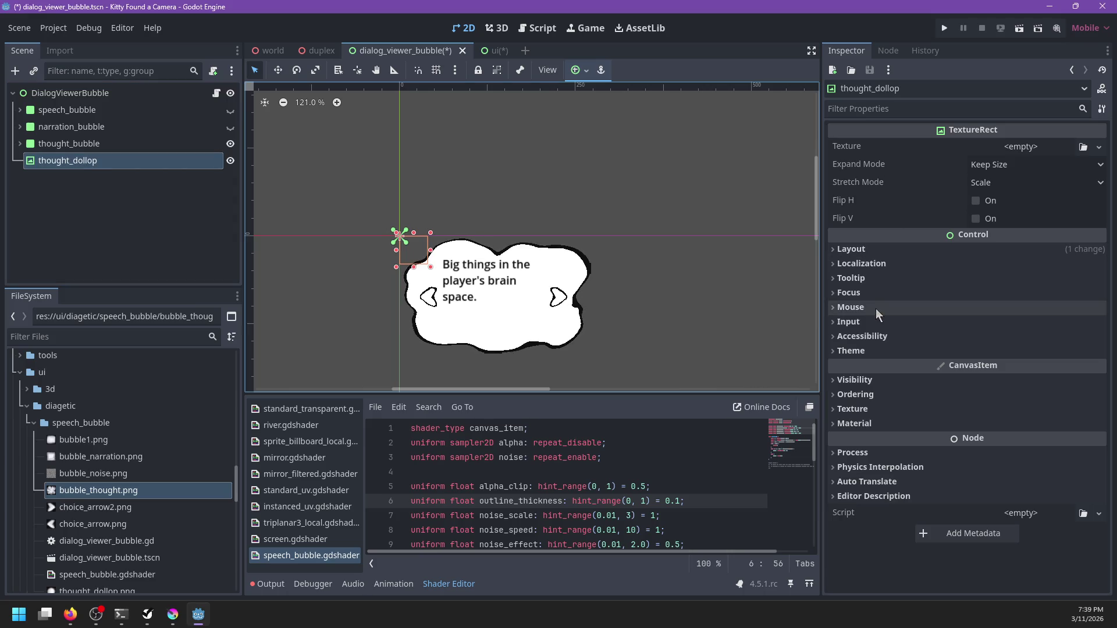
Give thought_dollop the thought_dollop.png texture and a speech_bubble.gdshader material with thought_dollop.png Alpha and bubble_noise.png Noise
scroll(117, 483, down, 2)
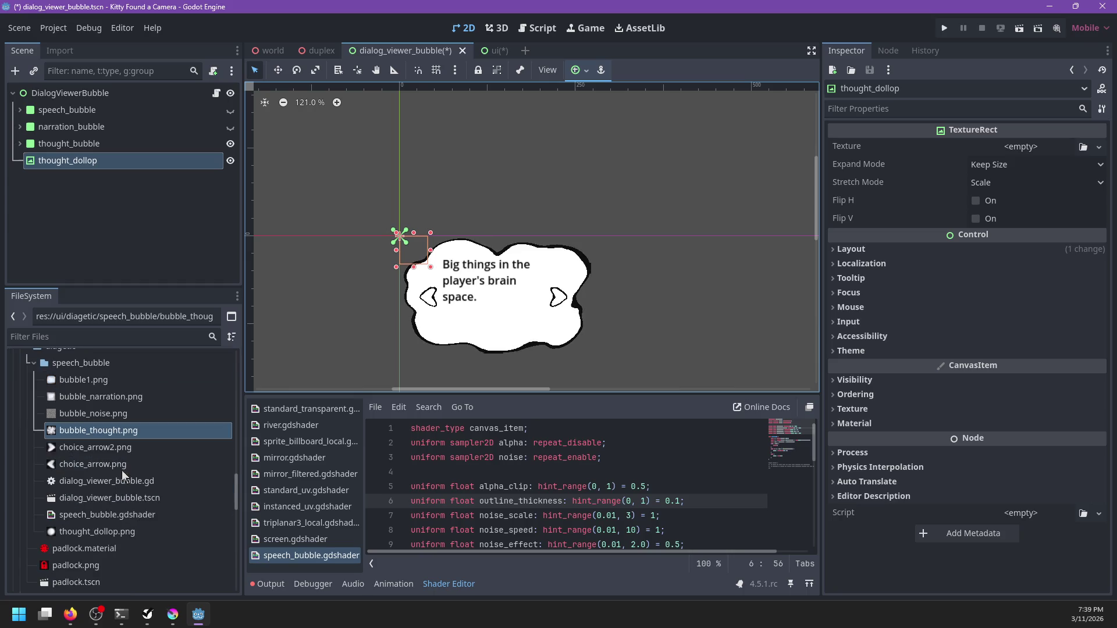
mouse_move(91, 531)
mouse_down()
mouse_move(523, 337)
mouse_move(1021, 146)
mouse_up()
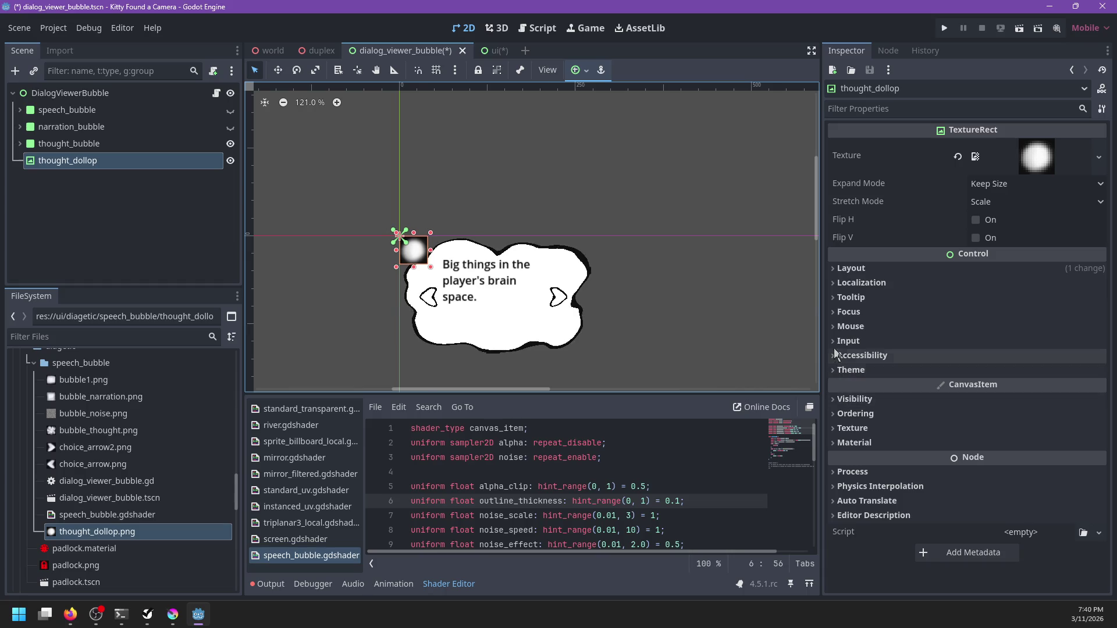
click(833, 442)
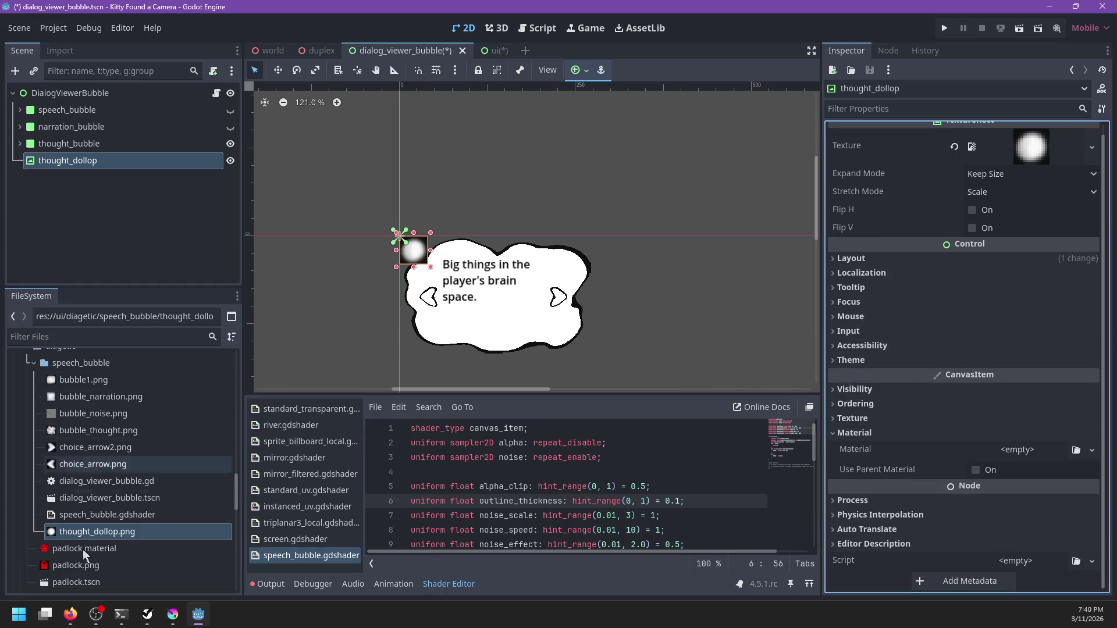
mouse_move(107, 514)
mouse_down()
mouse_move(971, 512)
mouse_move(1036, 489)
mouse_move(1018, 451)
mouse_up()
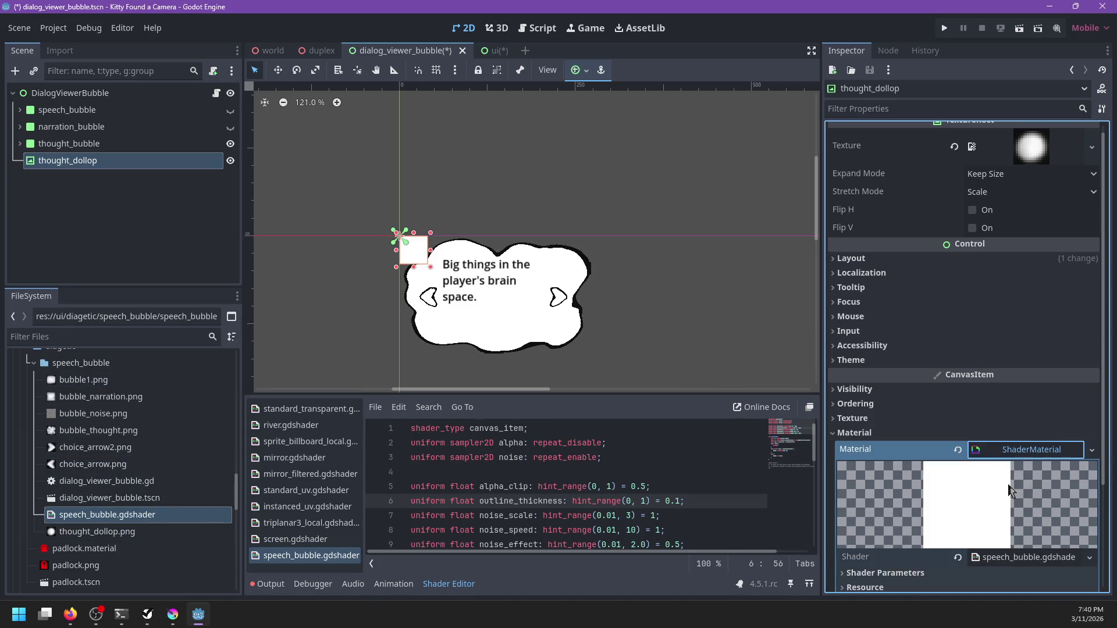
scroll(1010, 492, down, 3)
click(867, 434)
click(111, 514)
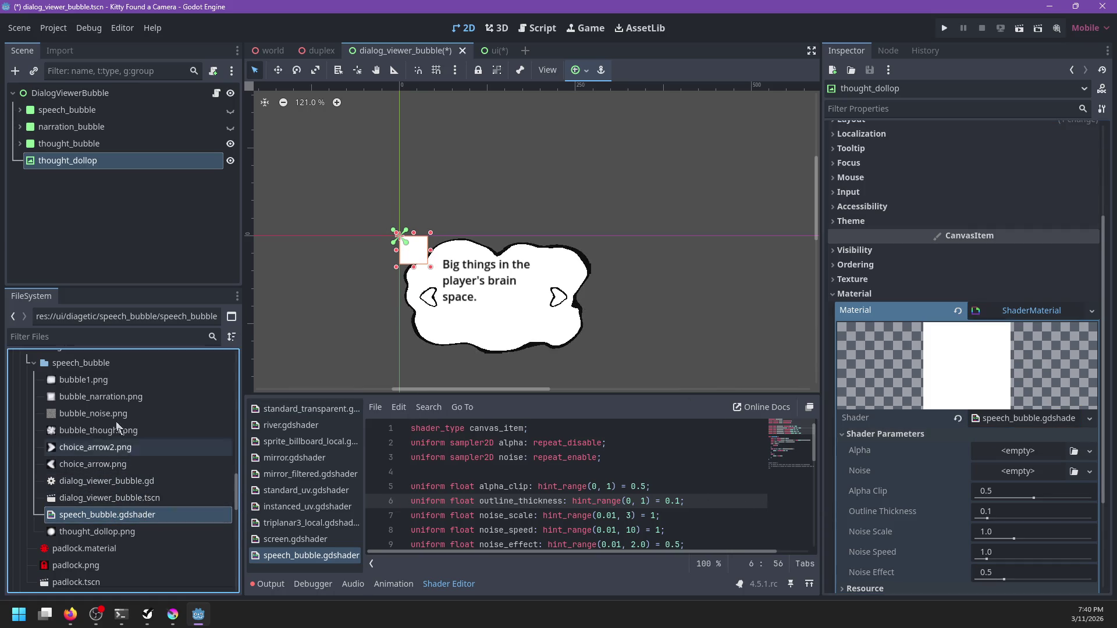
mouse_move(87, 531)
mouse_down()
mouse_move(788, 511)
mouse_move(1035, 457)
mouse_move(1024, 452)
mouse_up()
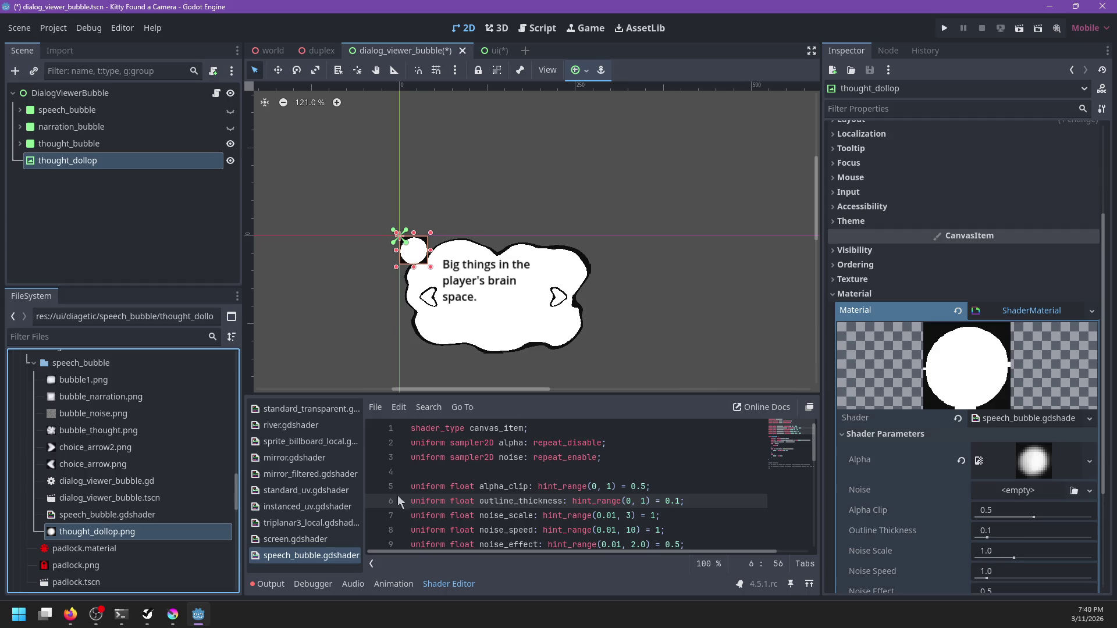
mouse_move(71, 413)
mouse_down()
mouse_move(1088, 508)
mouse_move(1021, 491)
mouse_up()
Tweak the dollop's Noise Speed and outline, and set Noise Effect to 0.678
scroll(477, 294, up, 4)
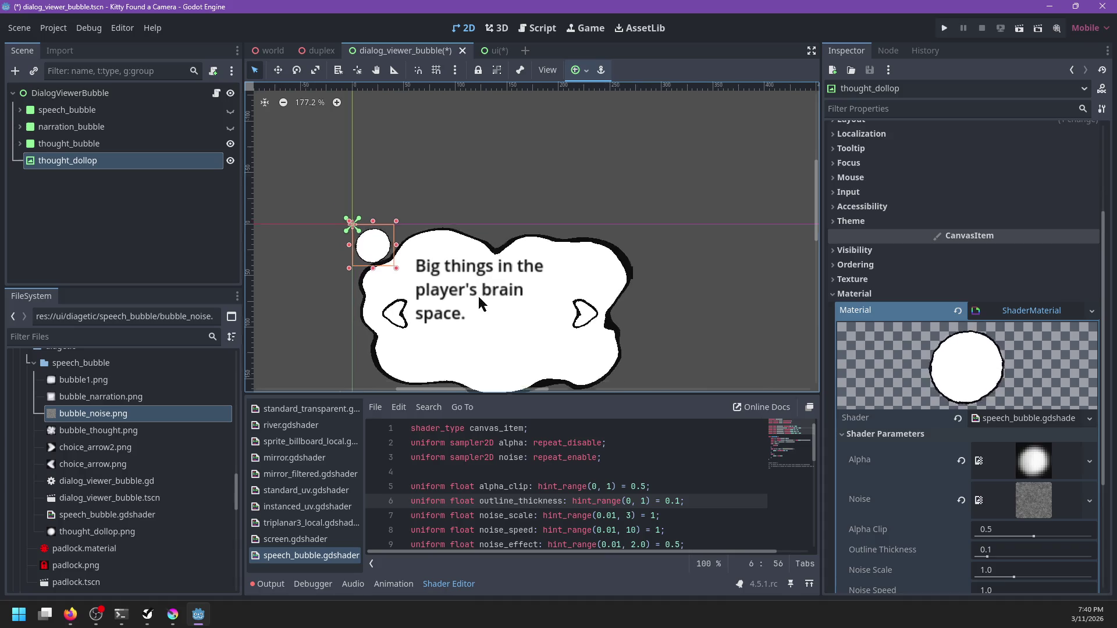
scroll(477, 294, up, 1)
scroll(966, 483, down, 4)
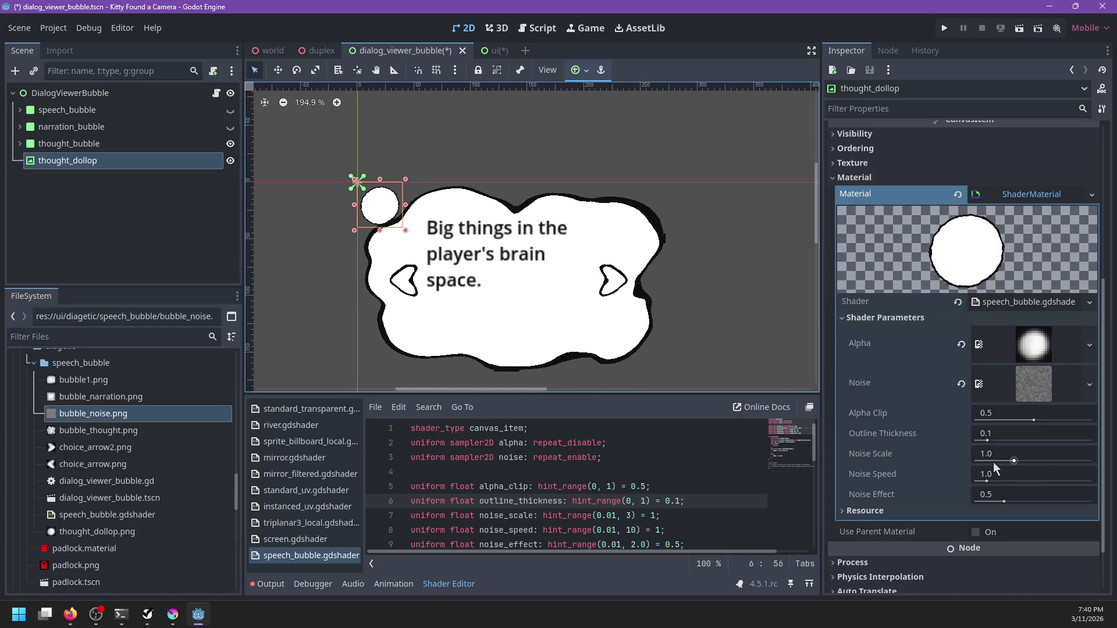
click(986, 480)
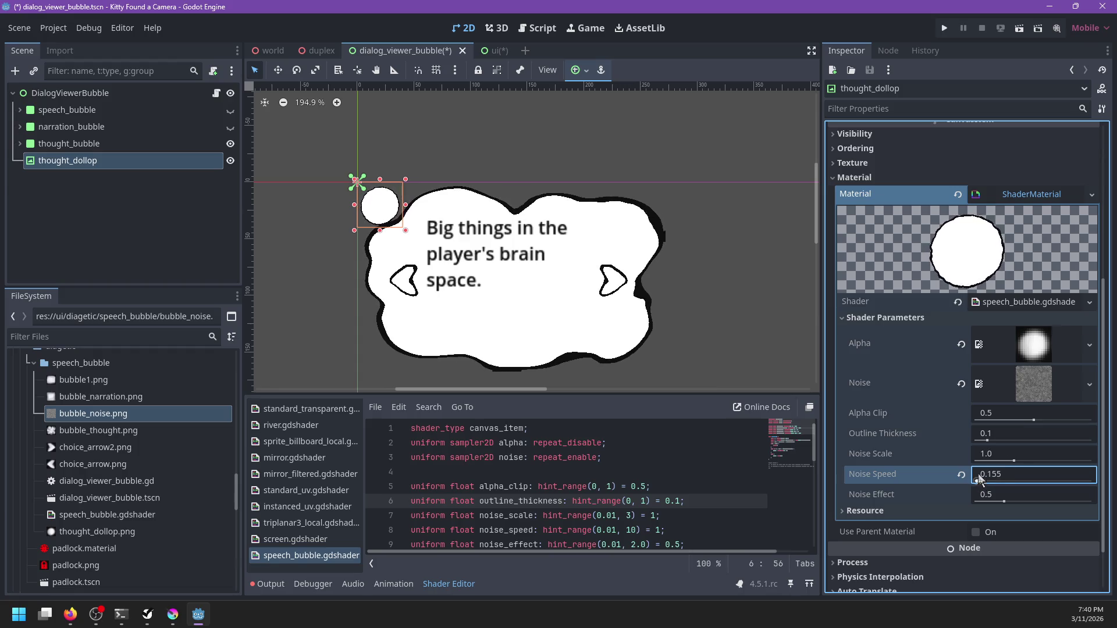
mouse_move(997, 440)
mouse_down()
mouse_move(1033, 442)
mouse_move(972, 460)
mouse_move(983, 461)
mouse_up()
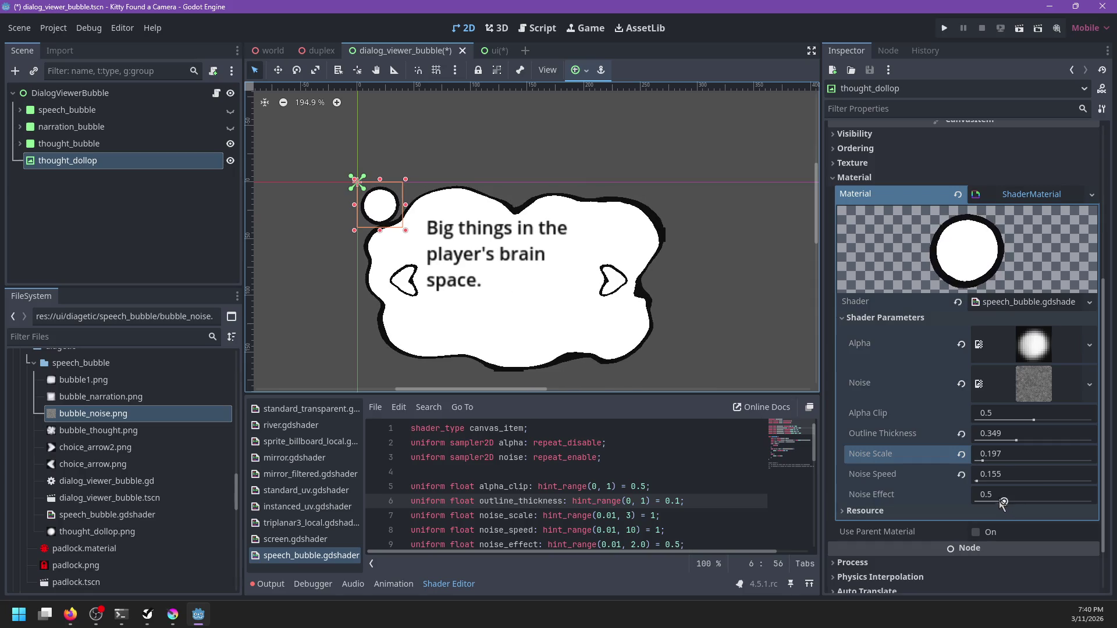
drag(1004, 498, 1026, 502)
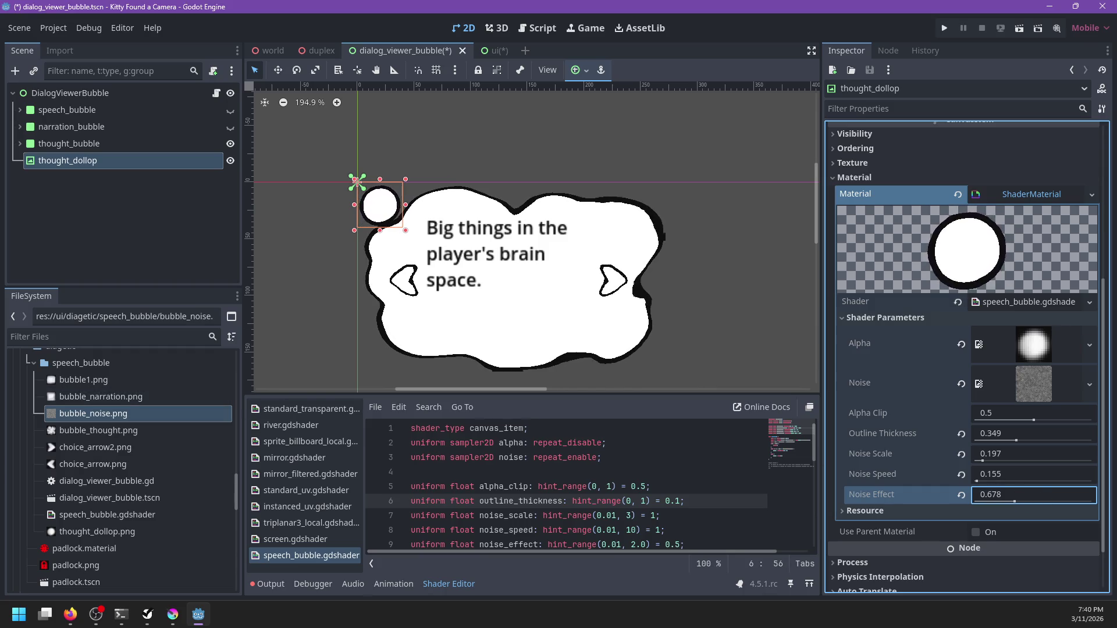
key(alt+Tab)
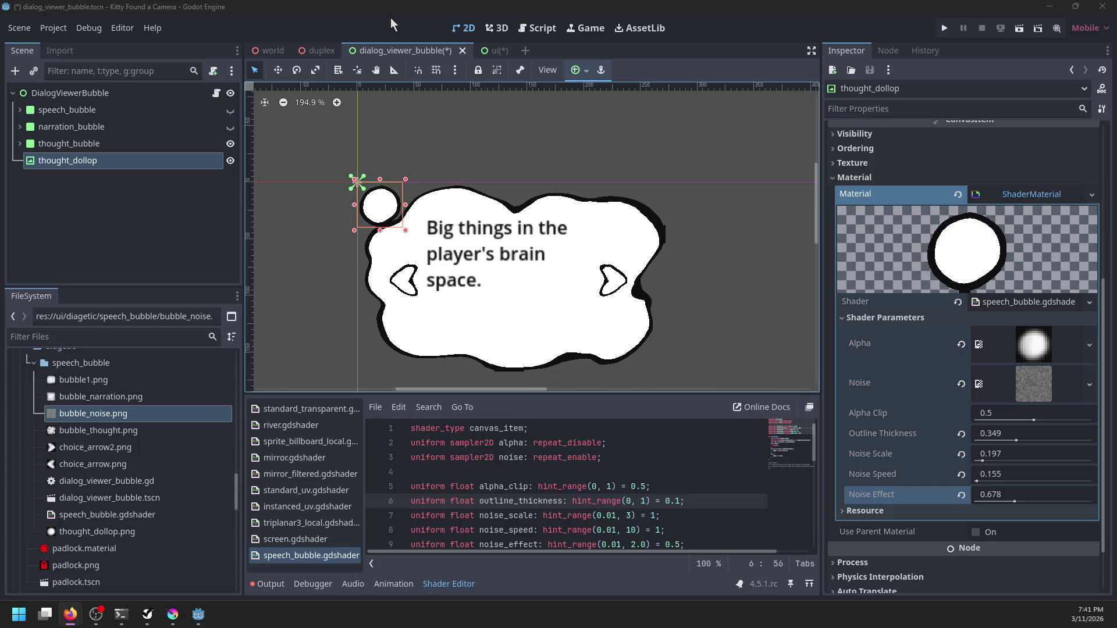
Save the bubble scene, leaving the thought dollop's size unchanged
click(488, 249)
key(ctrl+s)
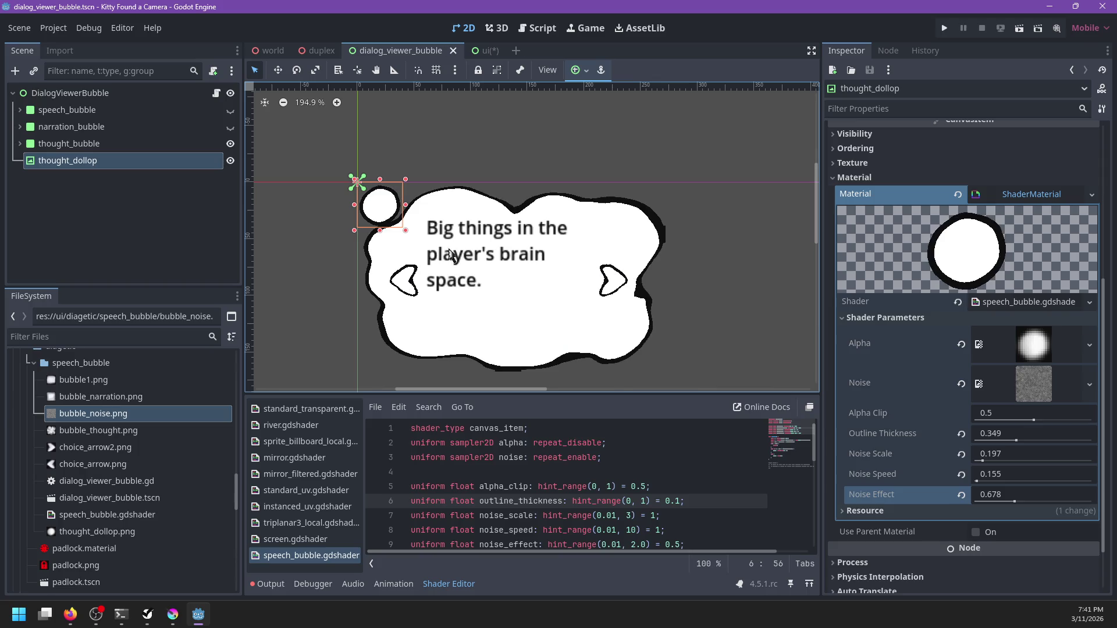
drag(405, 228, 399, 201)
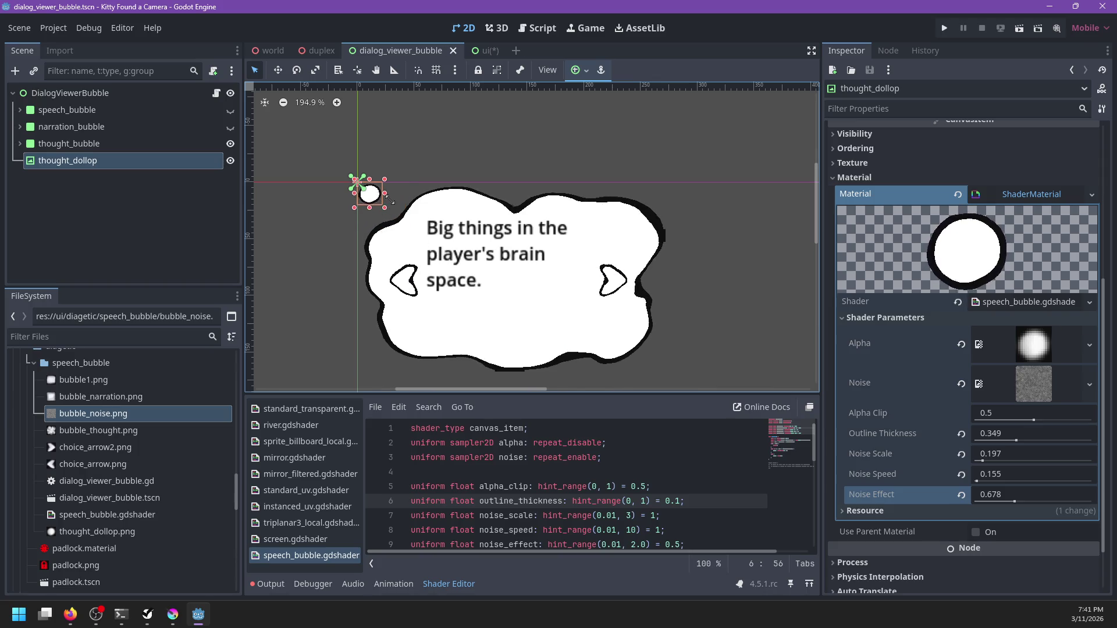
key(ctrl+z)
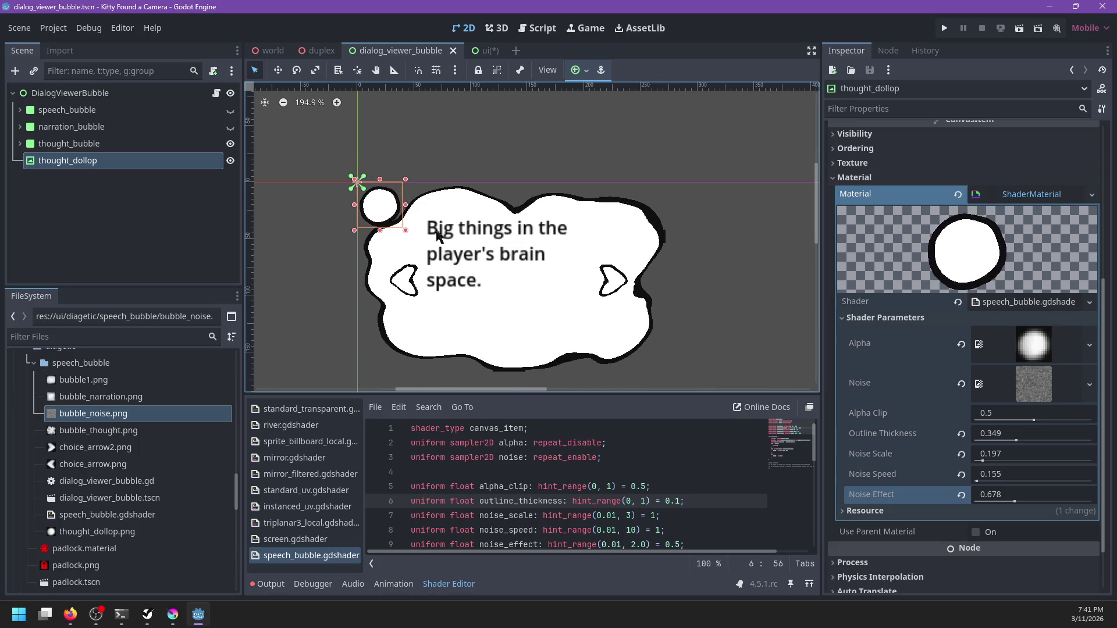
Duplicate thought_dollop twice into thought_dollop2 and thought_dollop3 and save
key(ctrl+d)
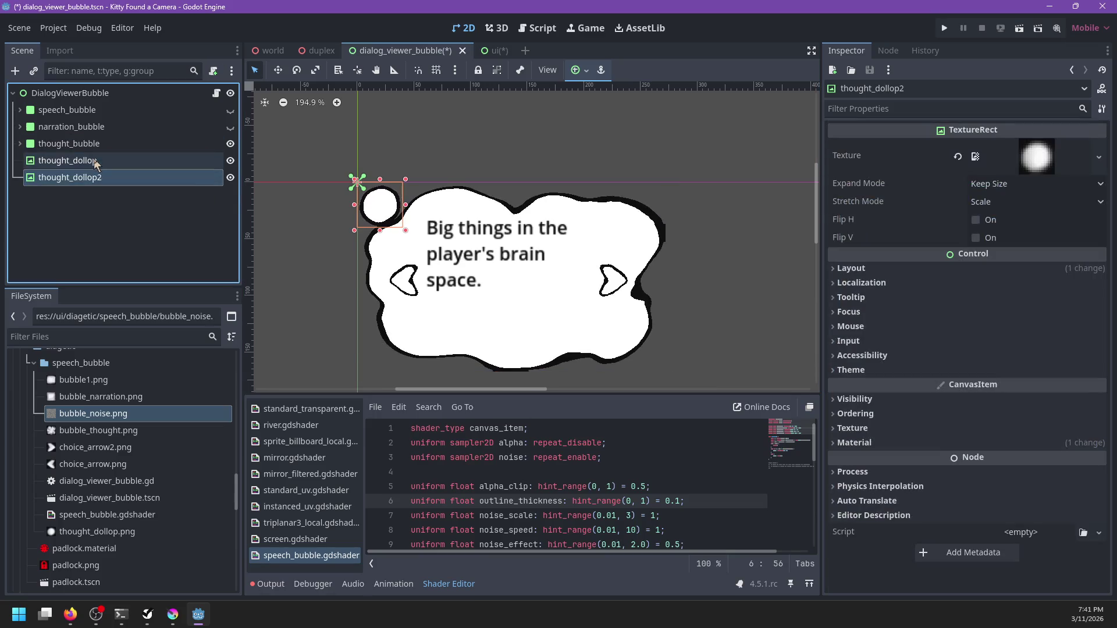
key(ctrl+d)
click(102, 165)
click(117, 179)
scroll(590, 243, down, 4)
key(ctrl+s)
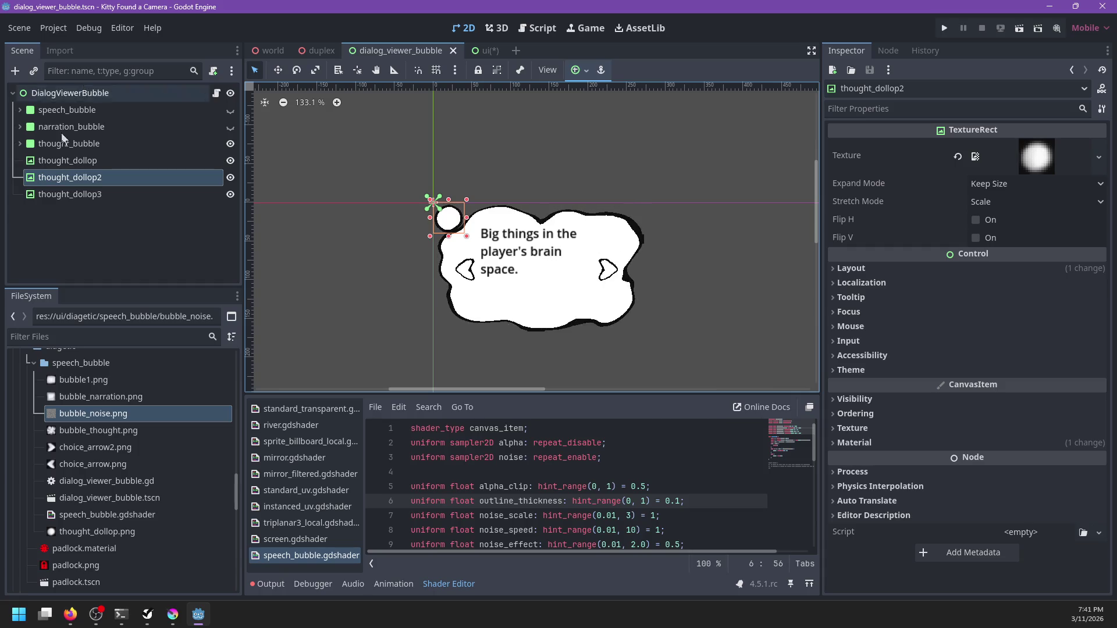
Expand thought_bubble and HBoxContainer and select the Left arrow button
click(20, 144)
click(27, 161)
click(71, 212)
click(82, 179)
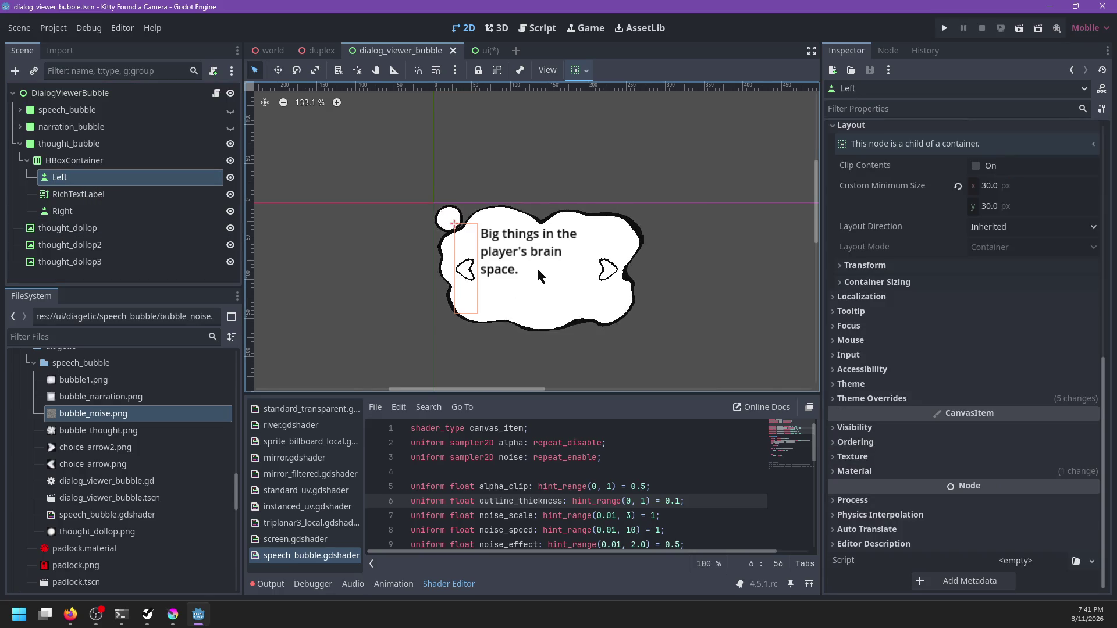
Toggle the Left button's Flat option and keep its vertical icon alignment at Center
scroll(530, 267, up, 3)
scroll(528, 267, right, 2)
scroll(884, 300, up, 5)
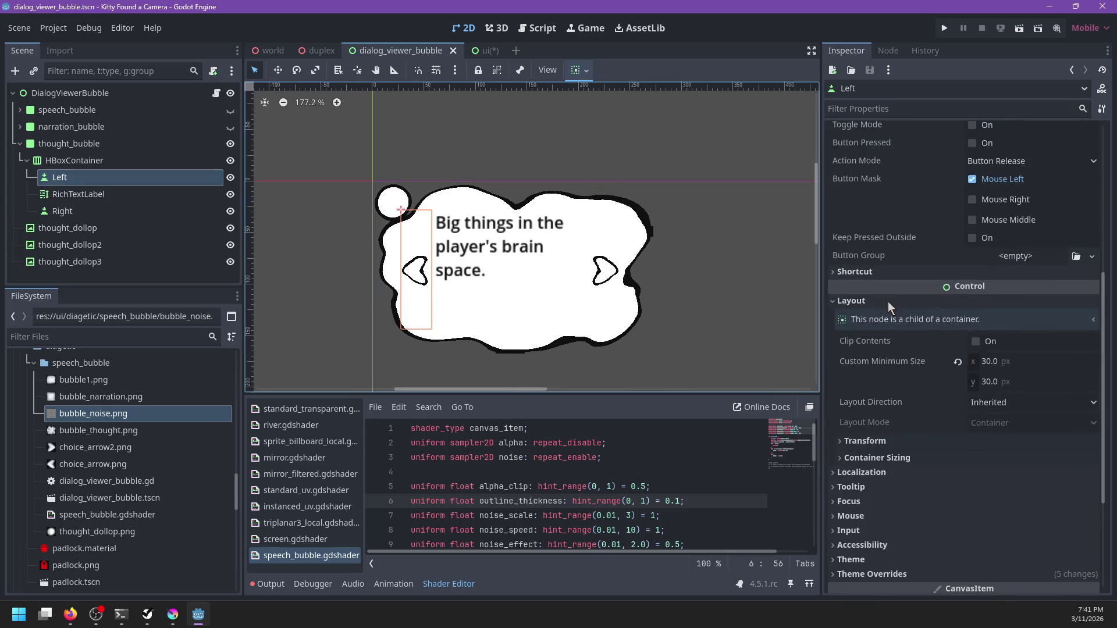
scroll(884, 305, up, 5)
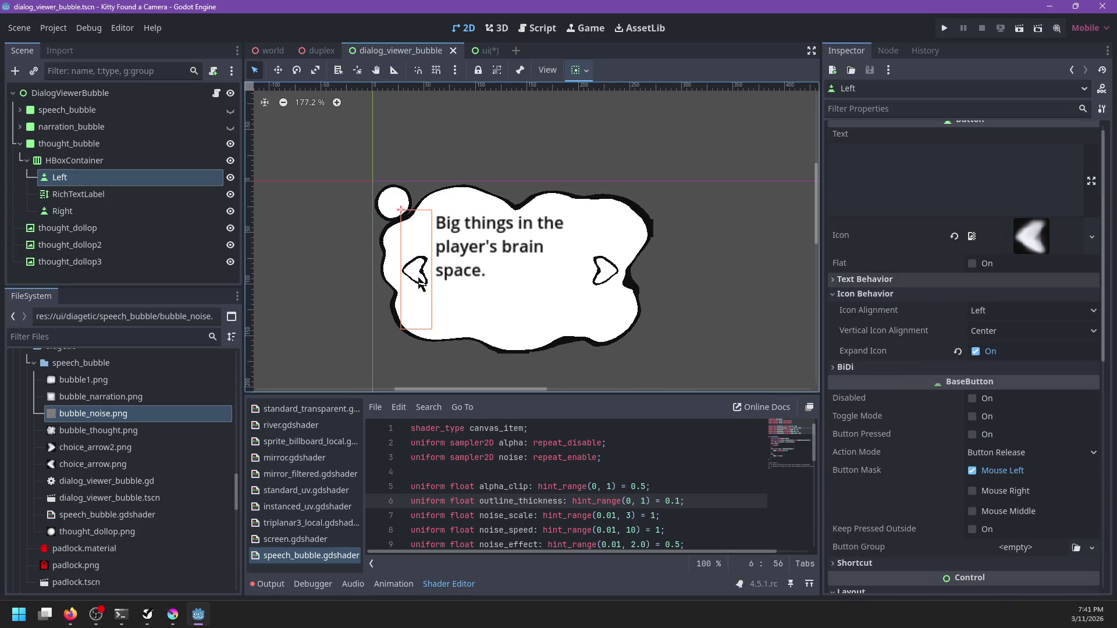
click(973, 264)
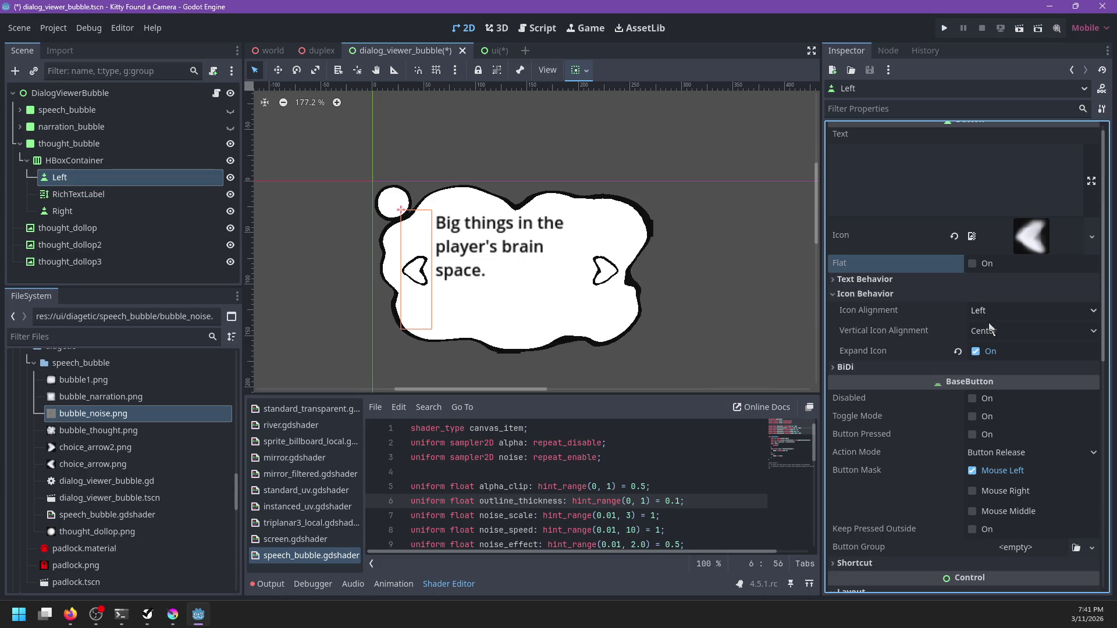
click(989, 328)
click(977, 352)
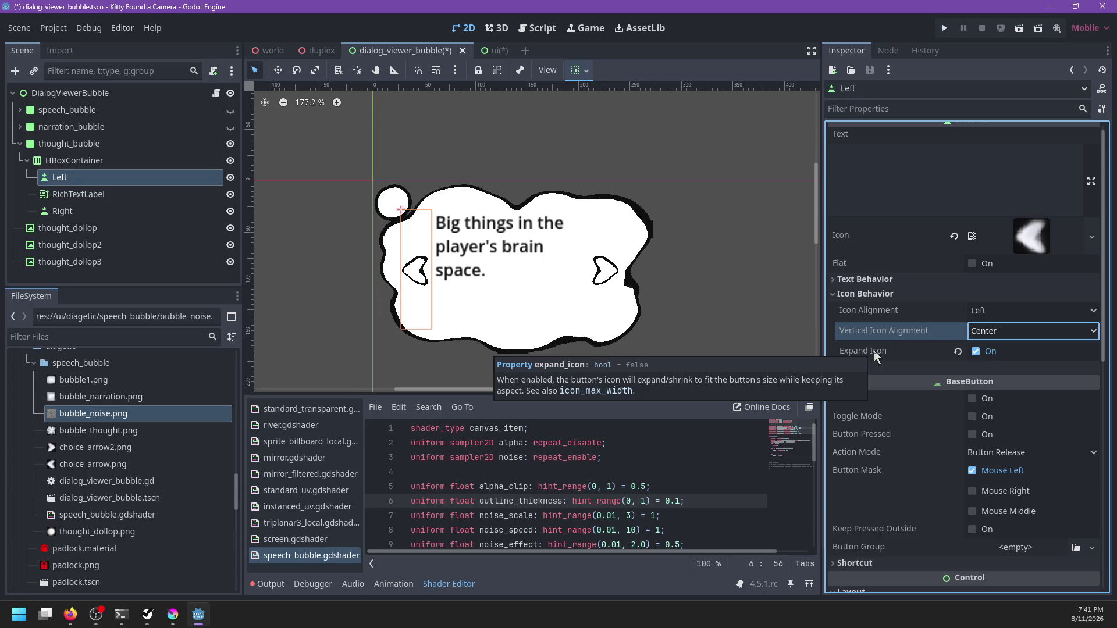
Collapse the Left button's Inspector sections and open Create New Node for it
click(853, 366)
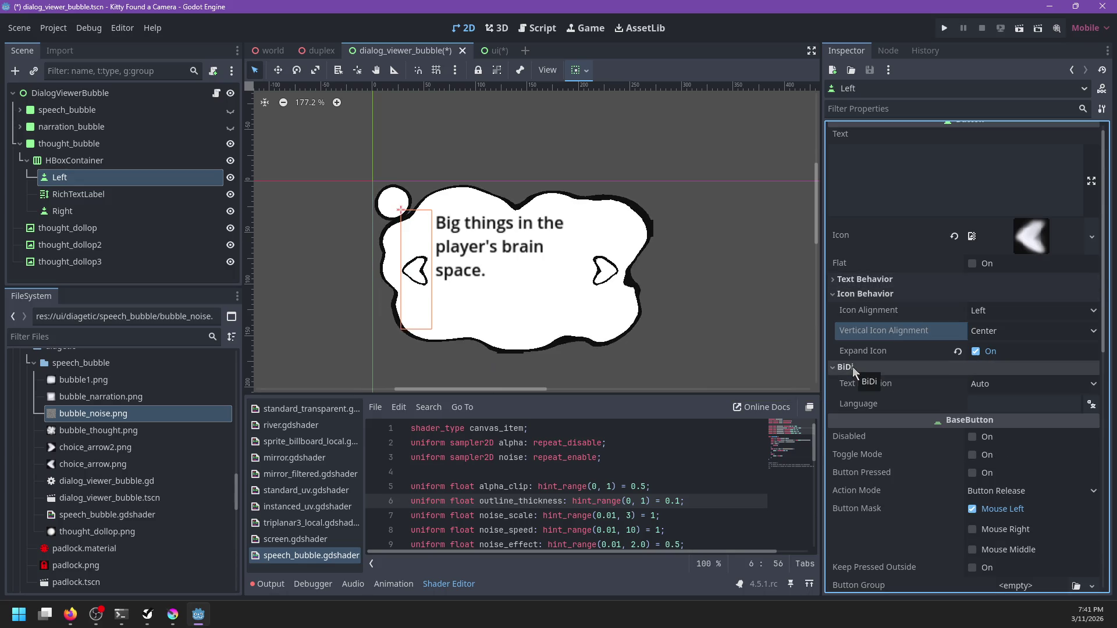
click(882, 366)
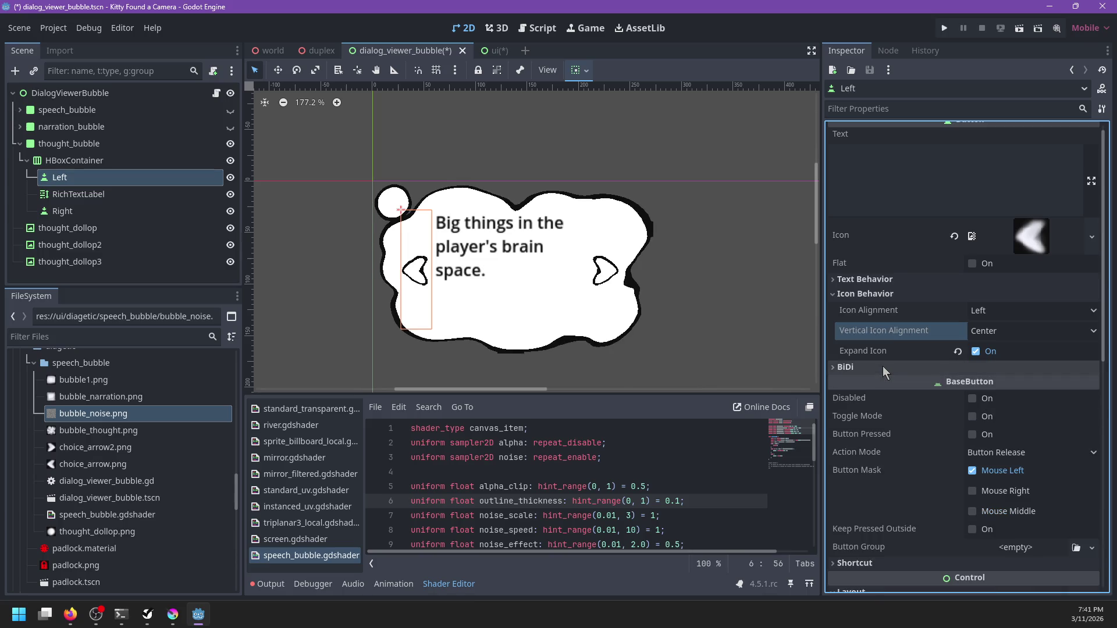
click(854, 297)
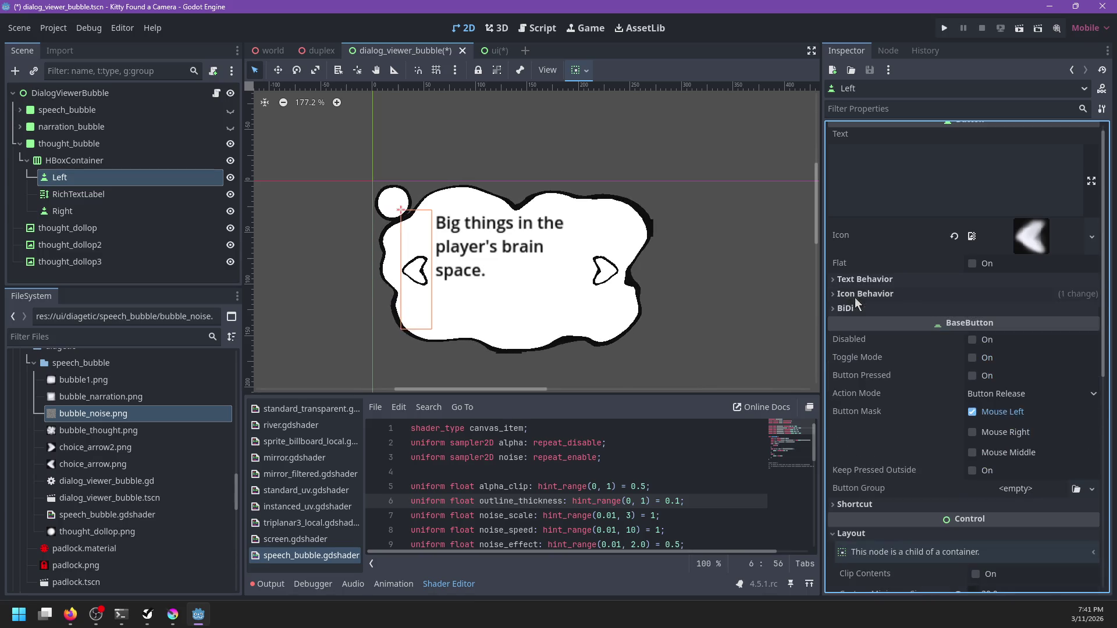
click(68, 177)
key(ctrl+a)
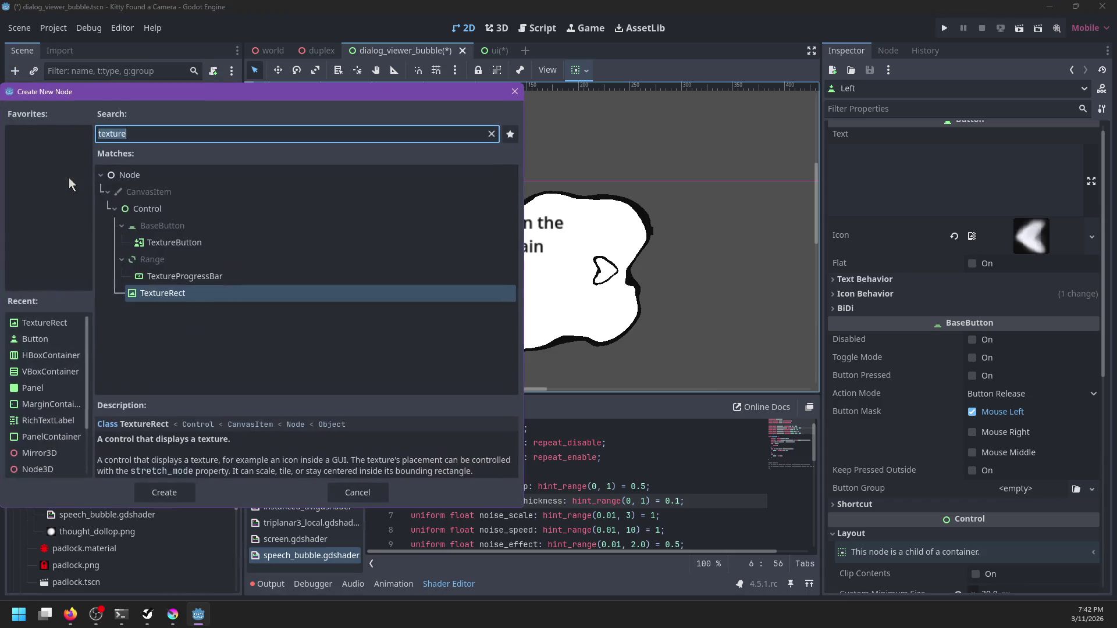
Create a TextureRect under the Left button, stretched with the Full Rect anchor preset
key(Return)
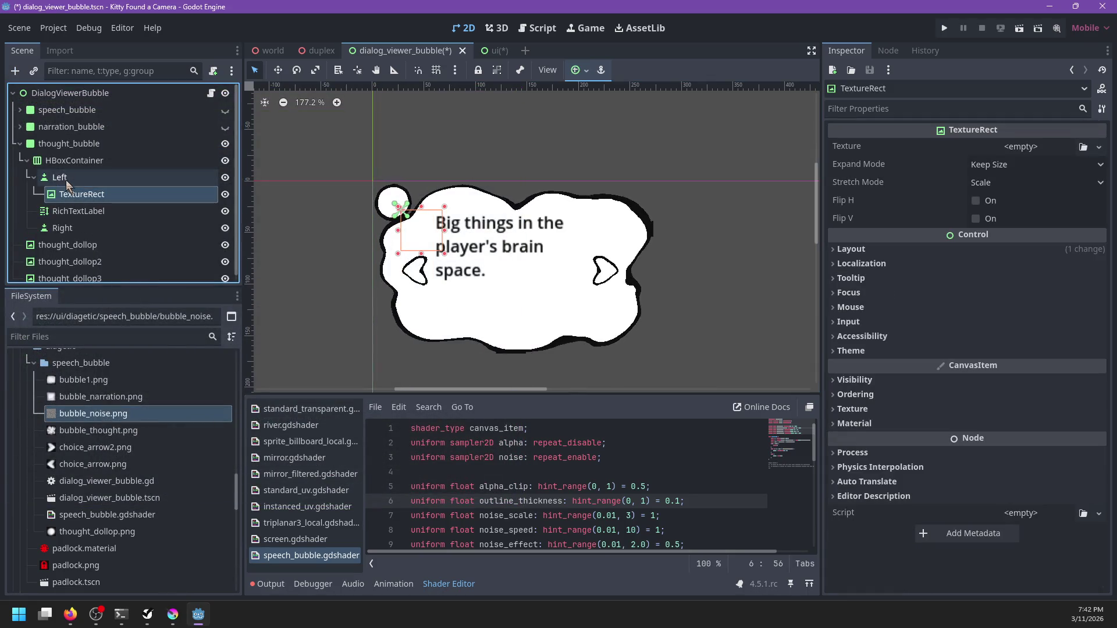
click(65, 179)
click(69, 195)
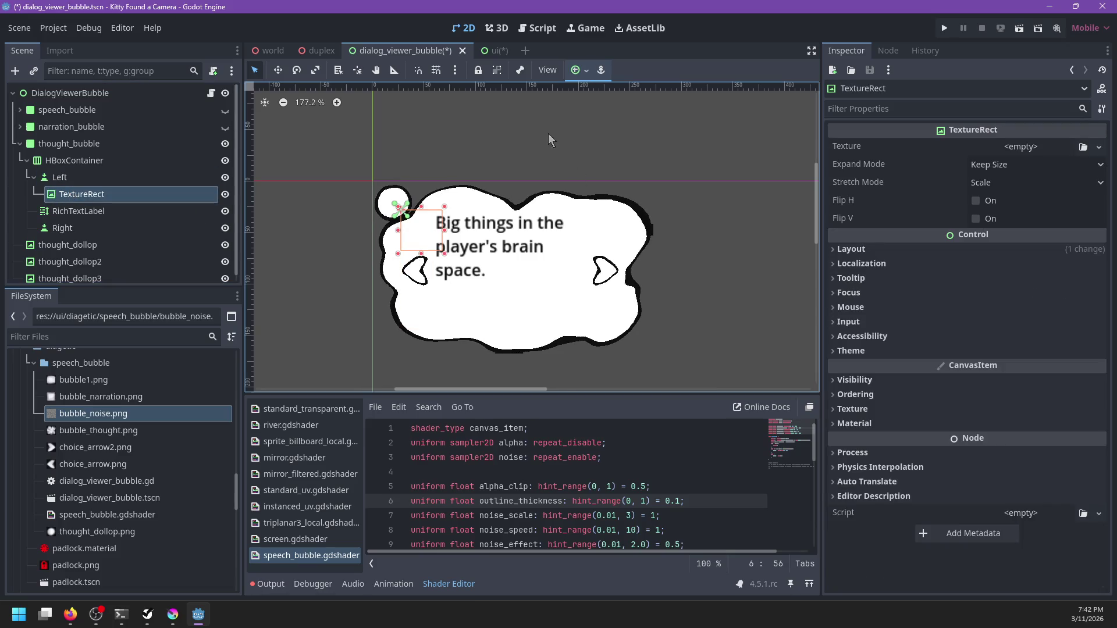
click(576, 70)
click(647, 178)
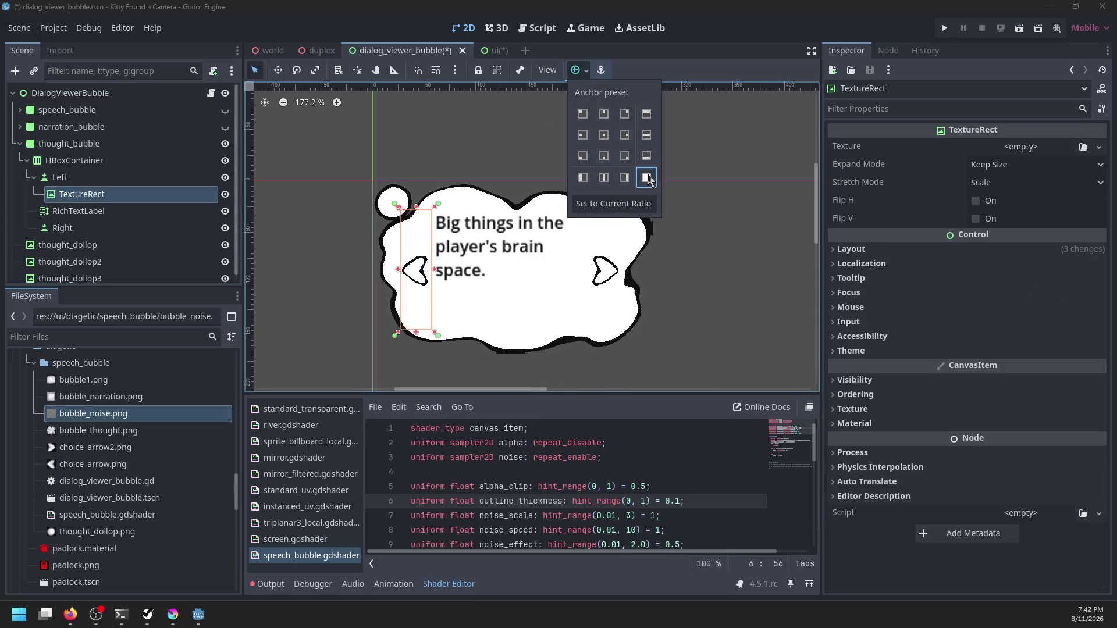
click(81, 192)
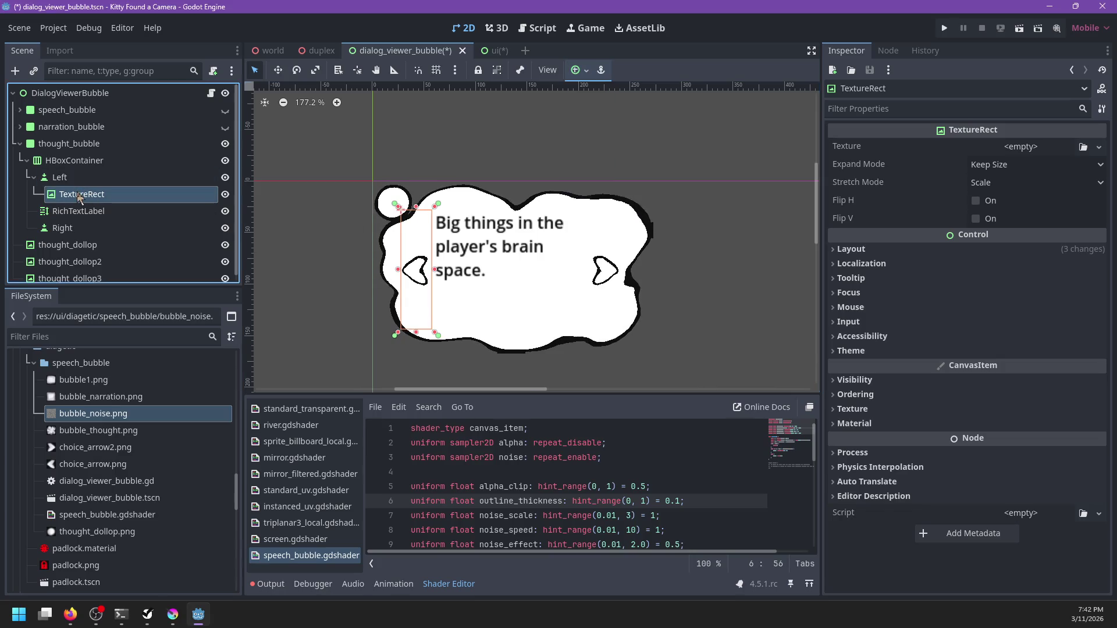
Delete the Right arrow button node
click(75, 228)
key(Delete)
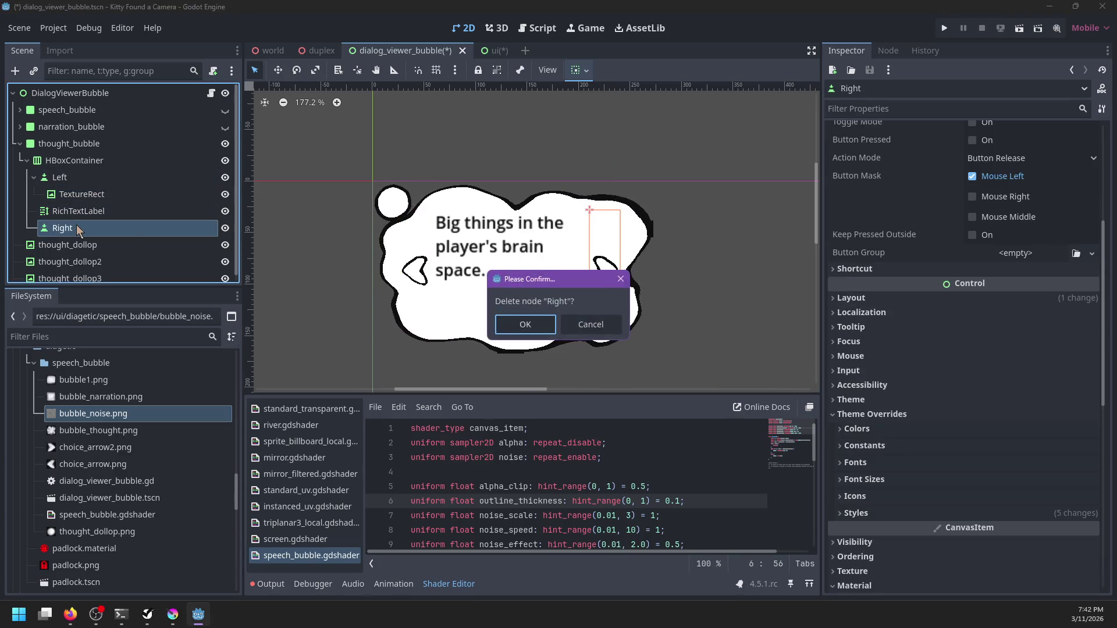
key(Return)
Clear the Left button's arrow icon and remove its shader material
click(78, 176)
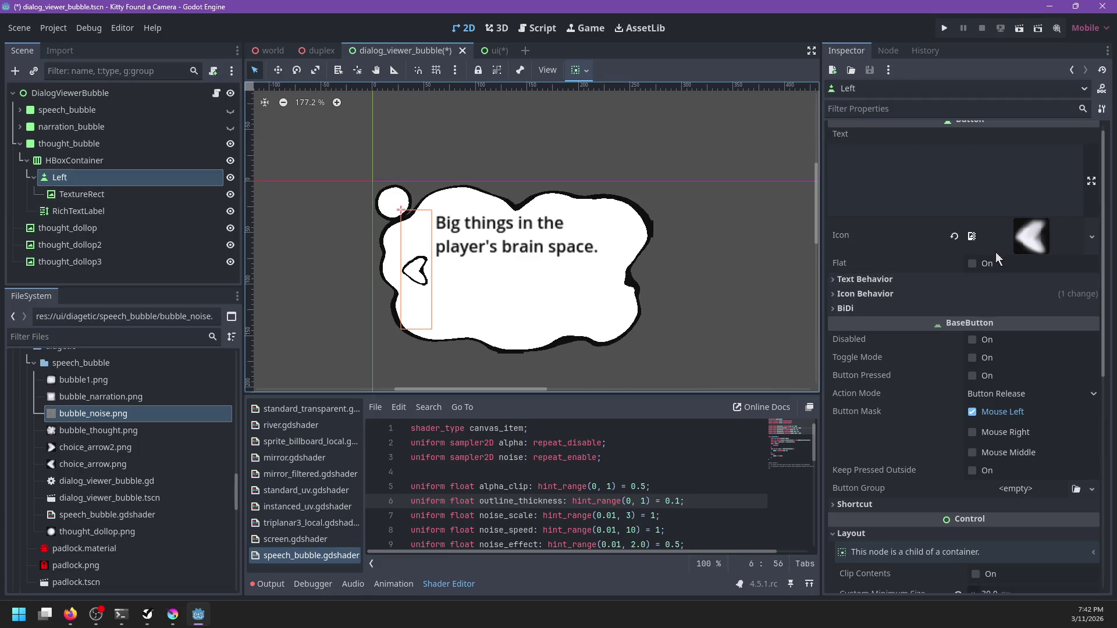
click(956, 231)
scroll(962, 406, down, 6)
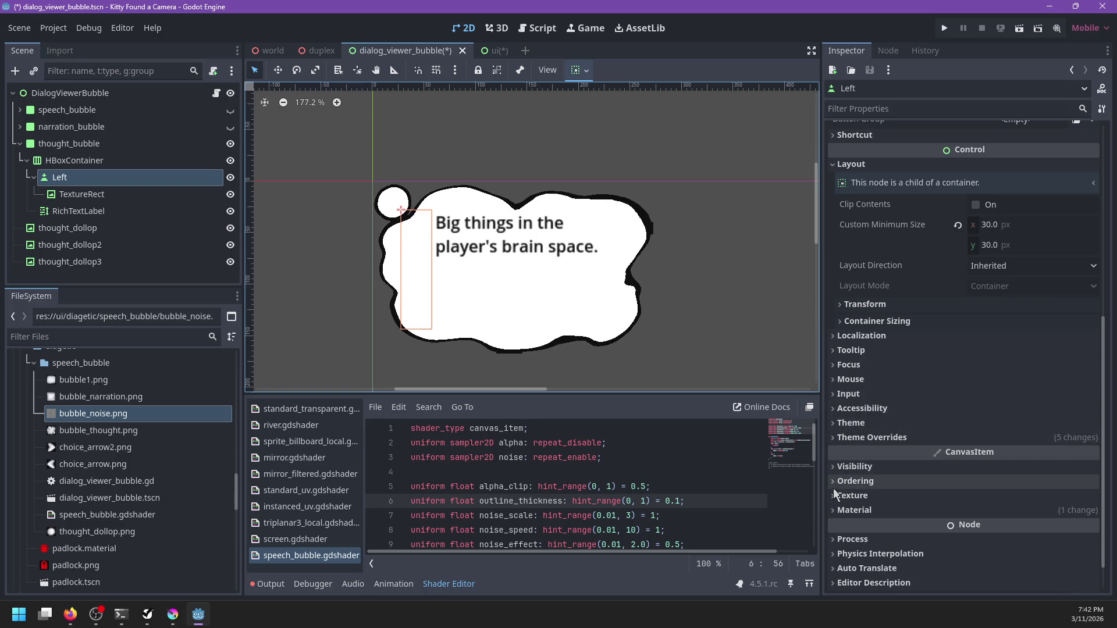
click(833, 509)
click(957, 526)
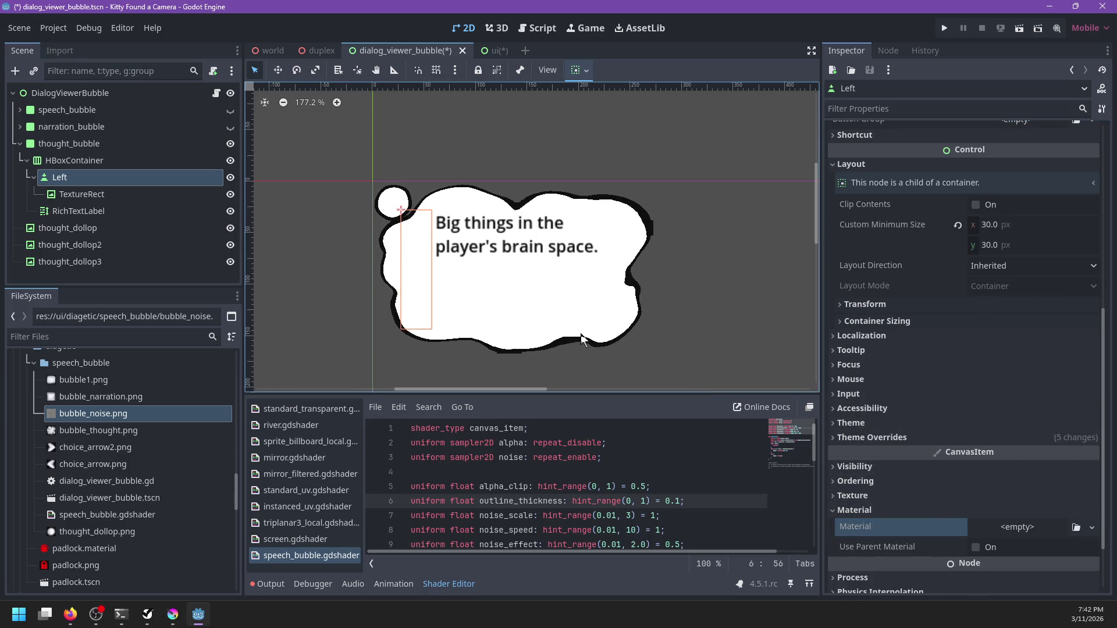
click(71, 192)
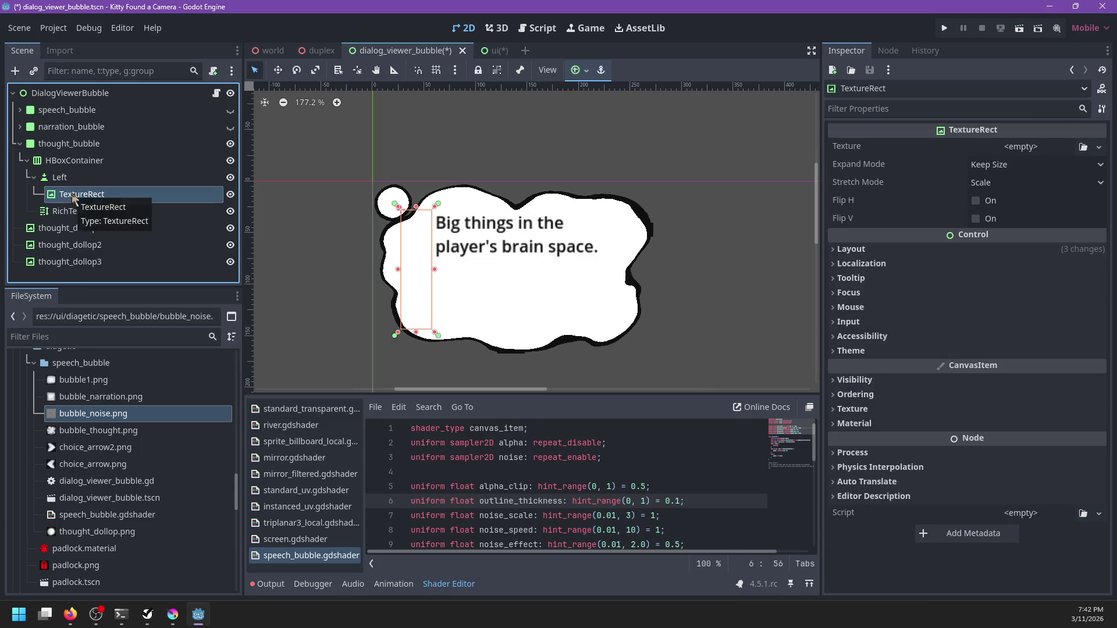
Change the three thought_dollop nodes' type to ColorRect
right_click(72, 193)
click(142, 368)
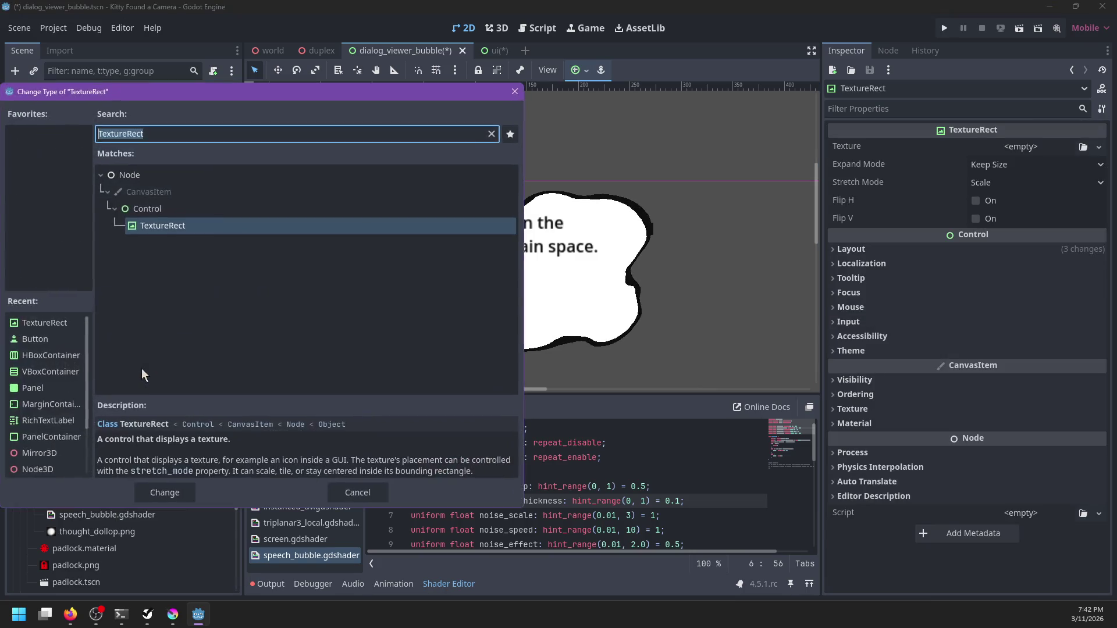
text(ColorRe)
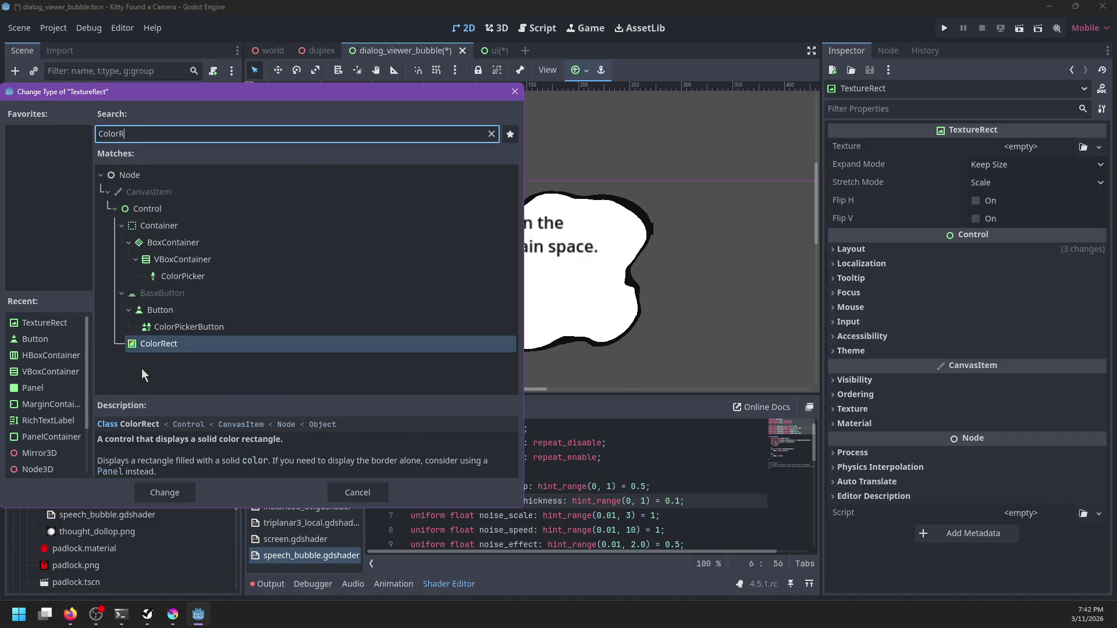
key(Escape)
click(72, 229)
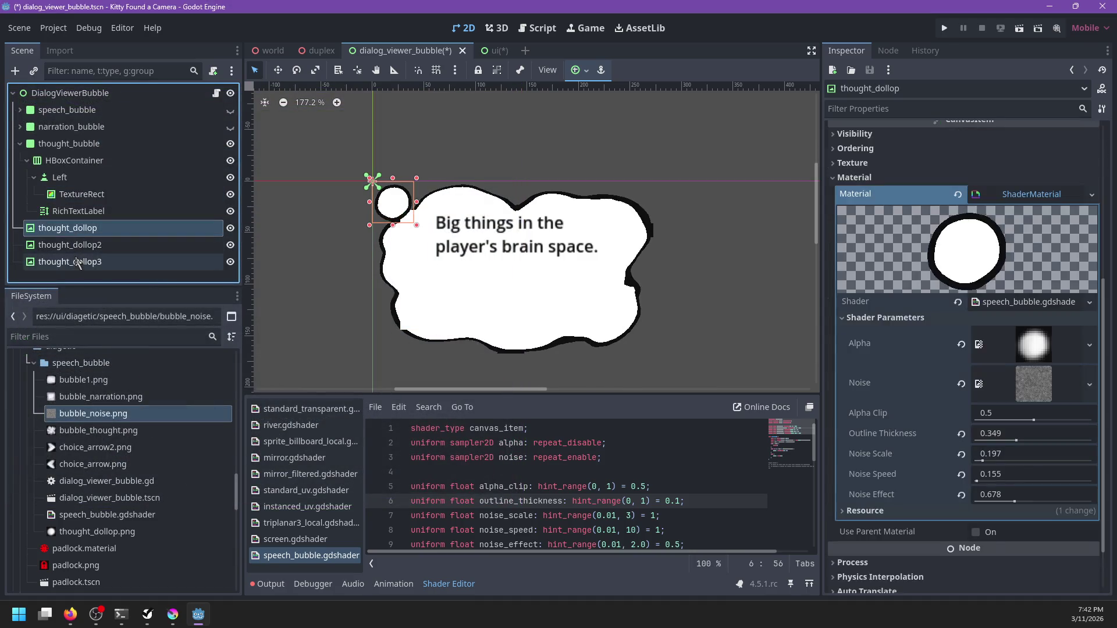
shift+click(79, 258)
click(134, 319)
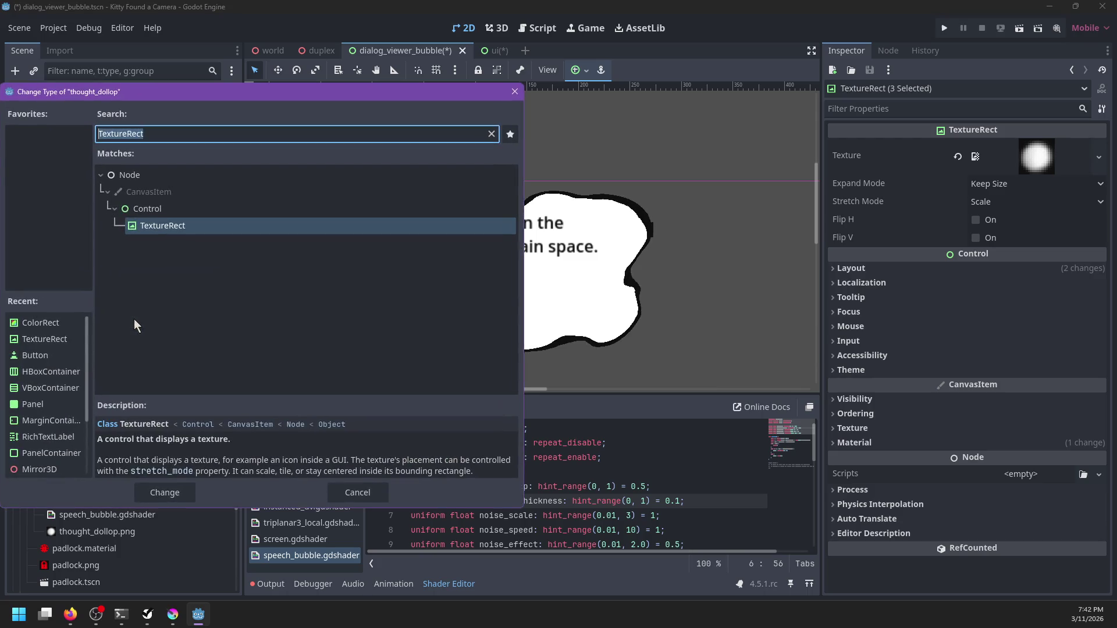
key(BackSpace)
text(ColorRe)
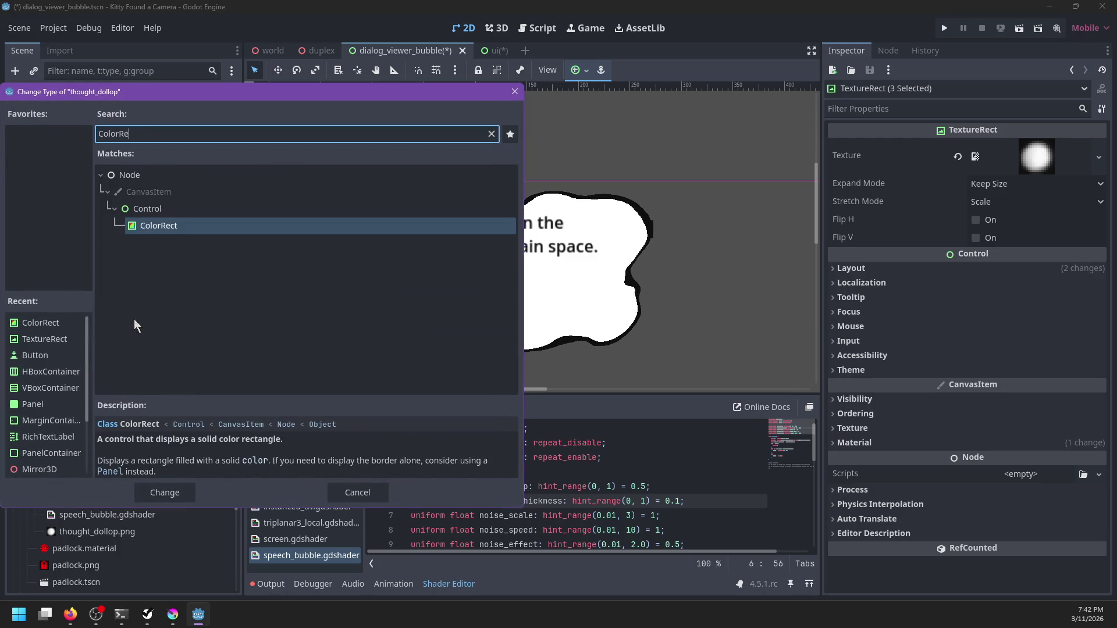
key(Return)
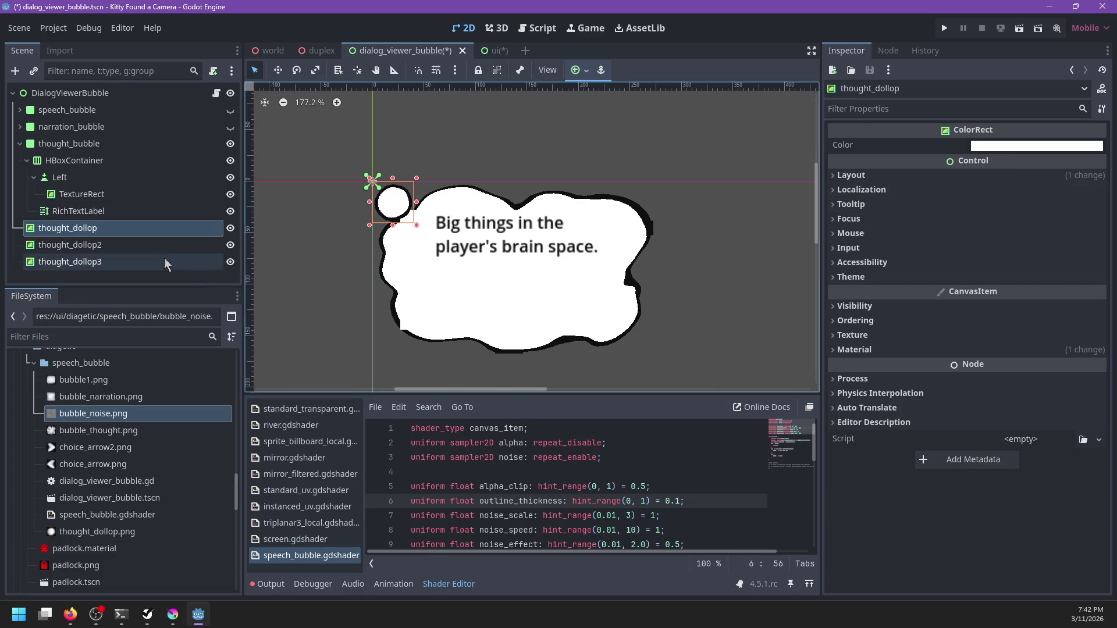
Check thought_dollop2, thought_dollop3 and the RichTextLabel, then select the Left button's TextureRect
click(114, 250)
click(105, 260)
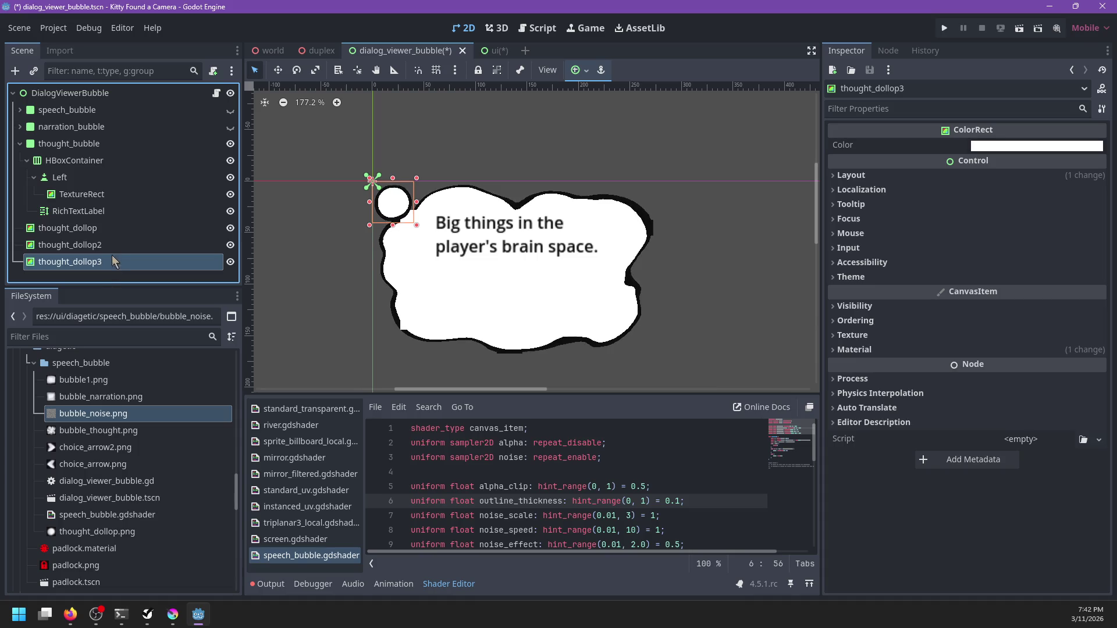
click(85, 211)
click(60, 177)
scroll(922, 229, up, 5)
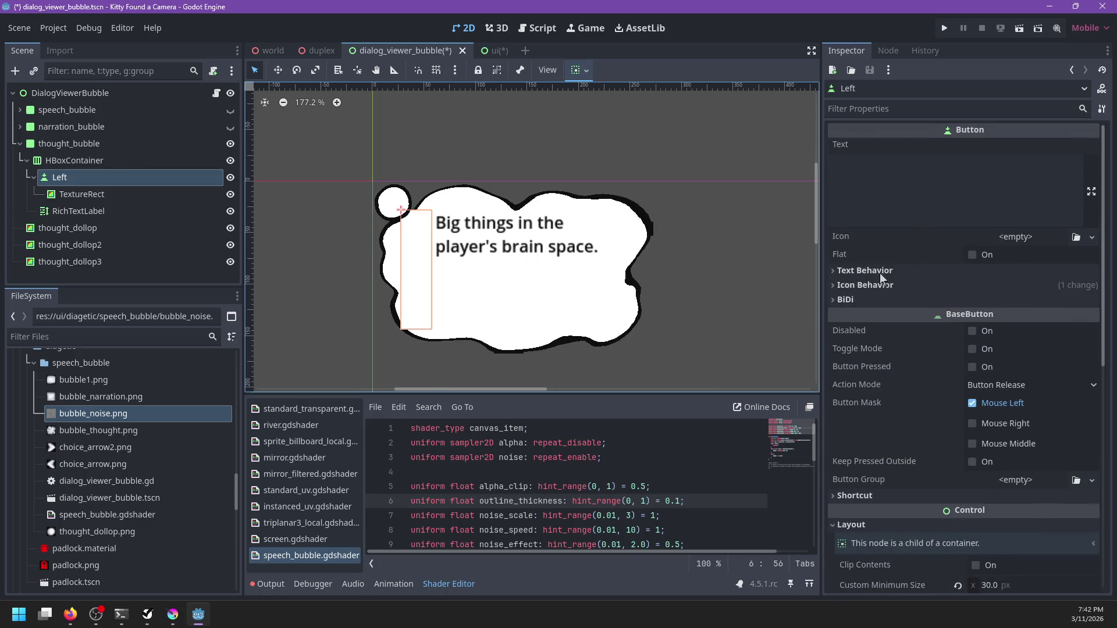
click(110, 194)
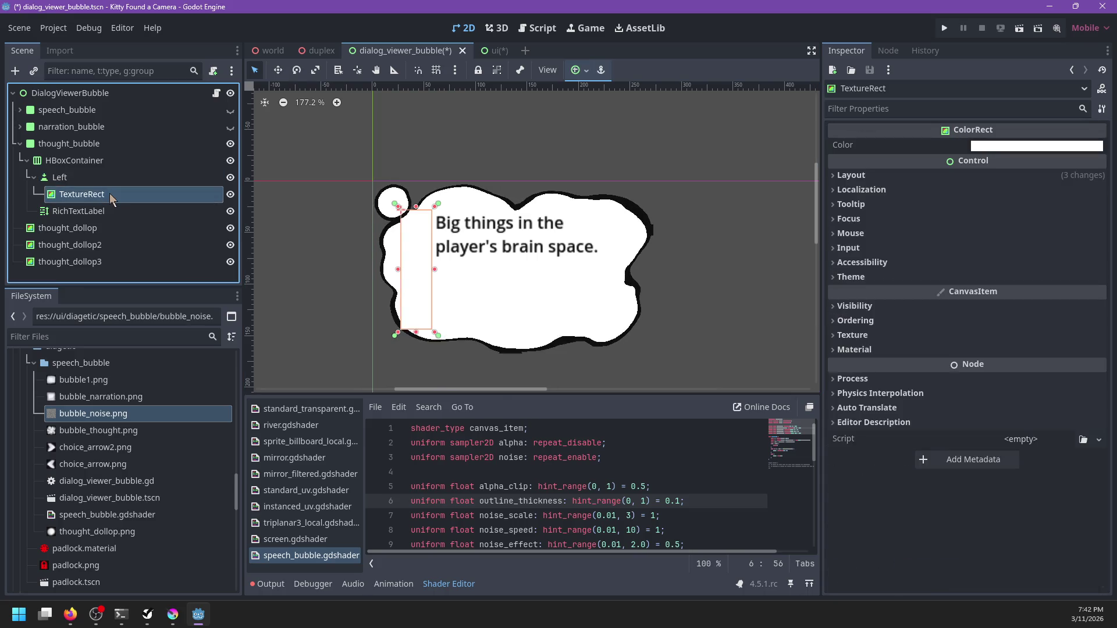
Rename the TextureRect to Arrow and give it a speech_bubble.gdshader material
click(109, 193)
key(BackSpace)
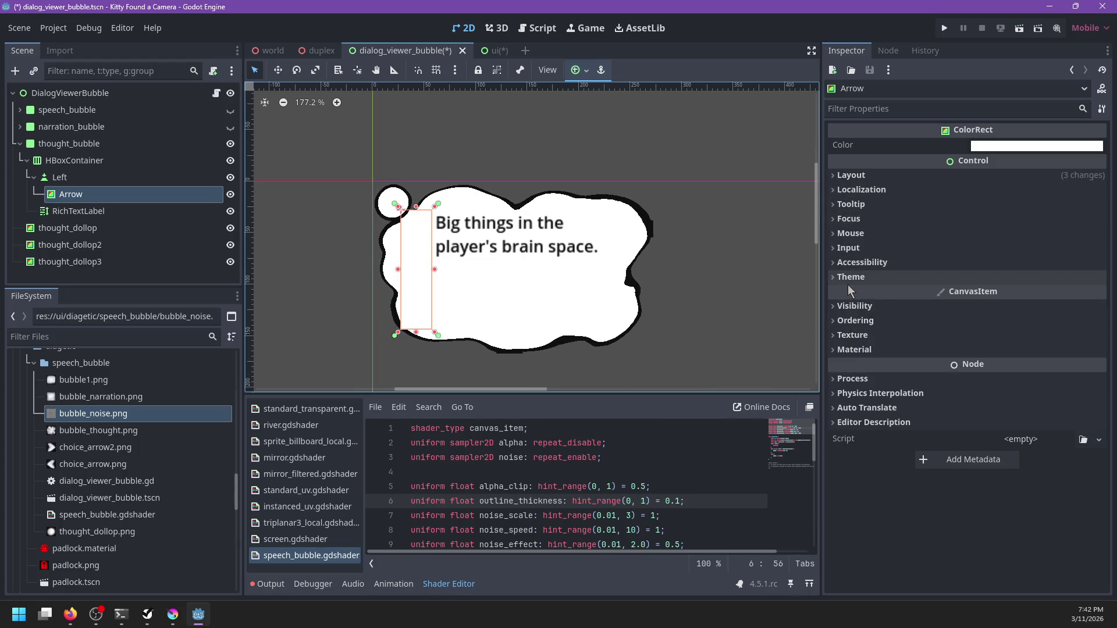
click(852, 349)
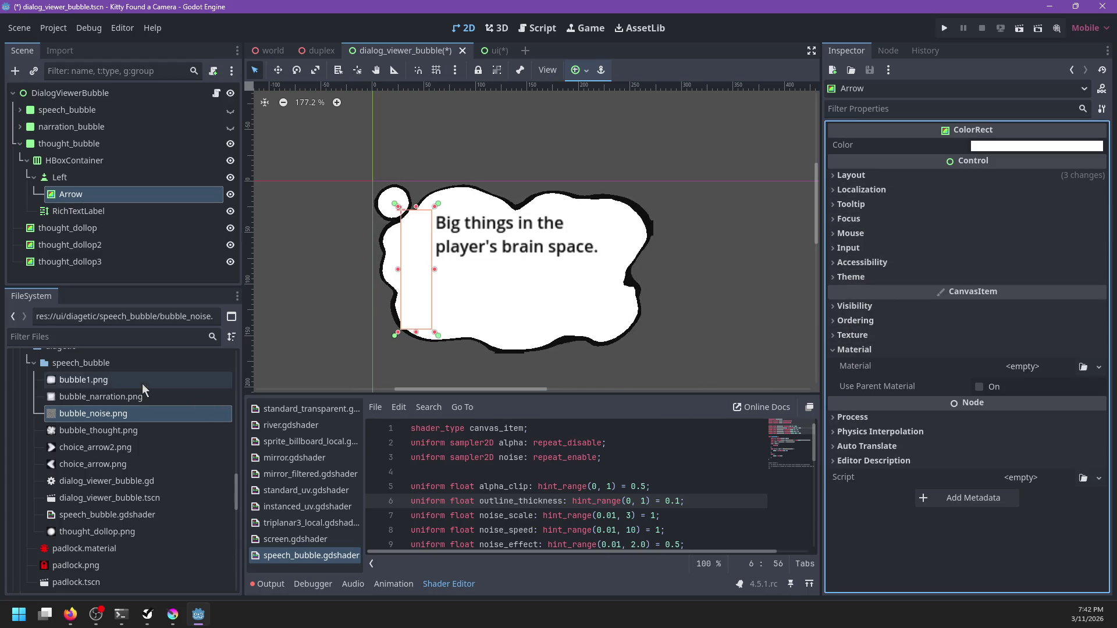
drag(107, 515, 954, 417)
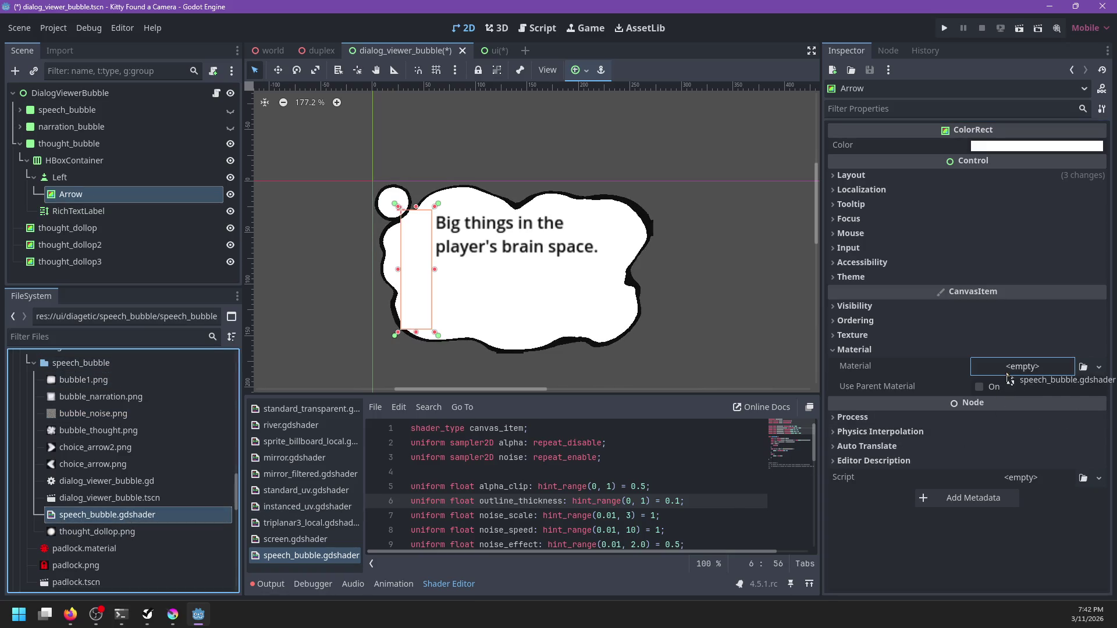
drag(1010, 379, 1011, 379)
click(854, 492)
scroll(870, 488, down, 2)
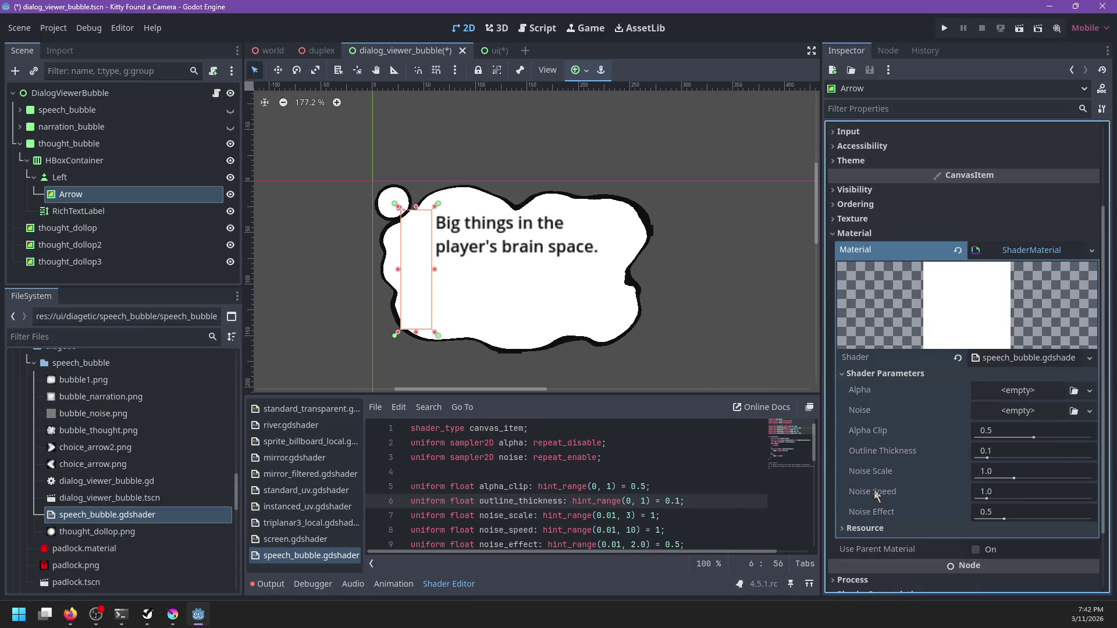
Delete the unused choice_arrow2.png from the project and save the scene
right_click(92, 449)
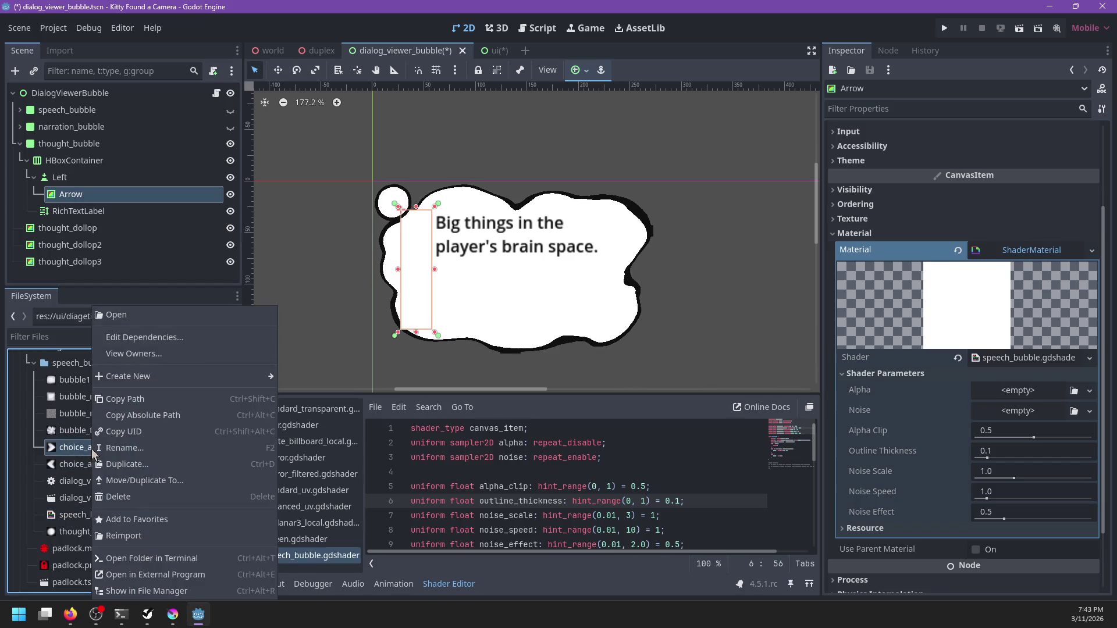
click(119, 497)
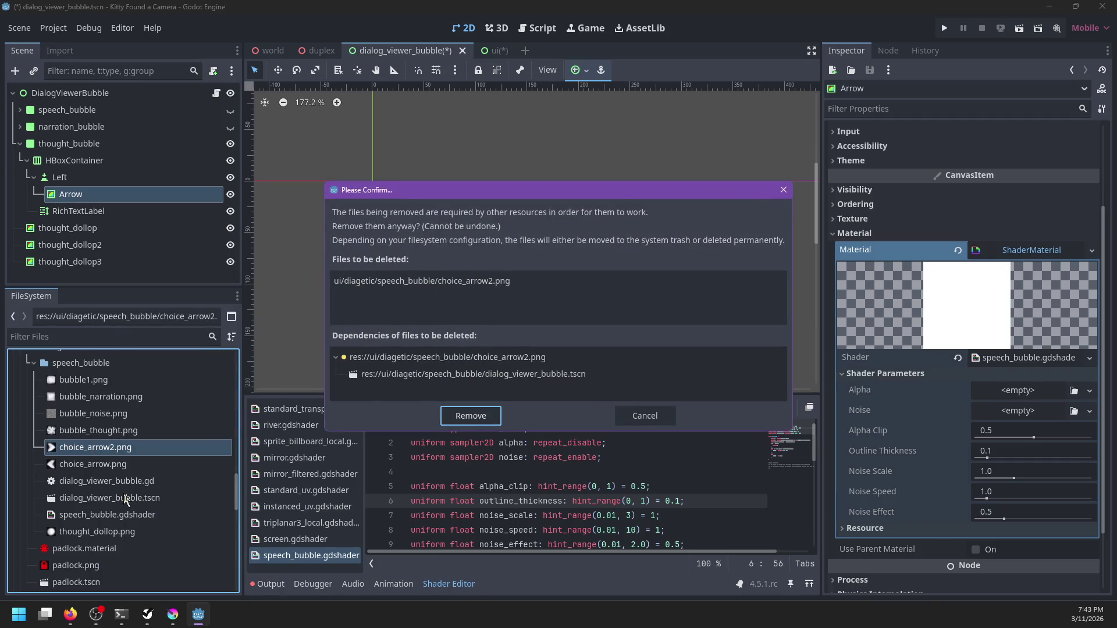
key(Return)
key(ctrl+s)
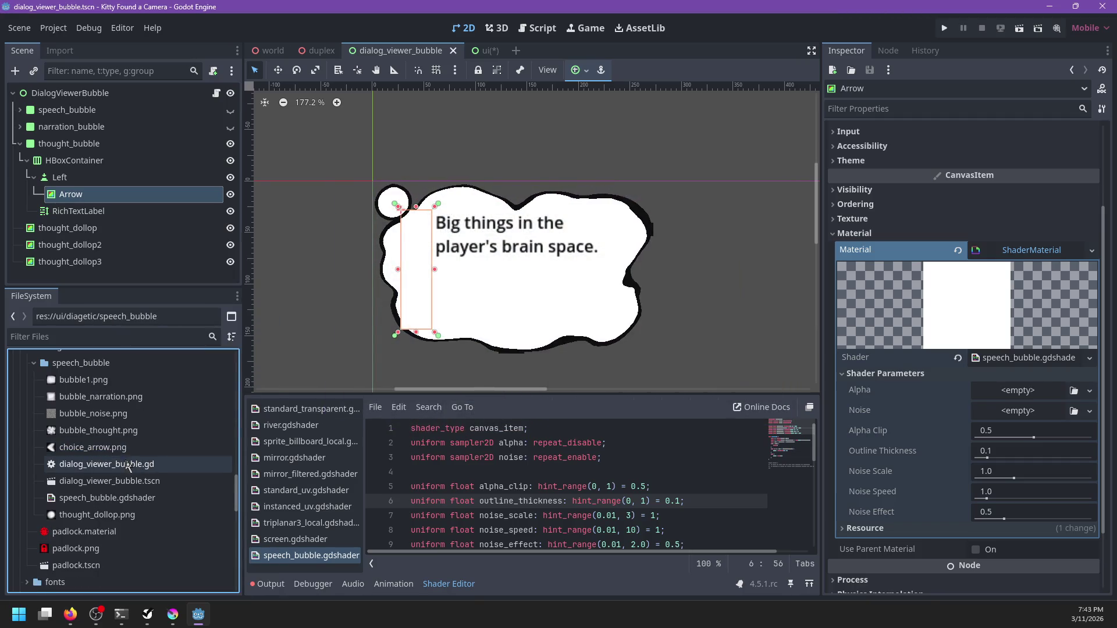
drag(93, 447, 973, 434)
Set the Arrow shader's Alpha to choice_arrow.png, Noise to bubble_noise.png, tune noise and outline, Alpha Clip 0.495
drag(1019, 398, 1020, 398)
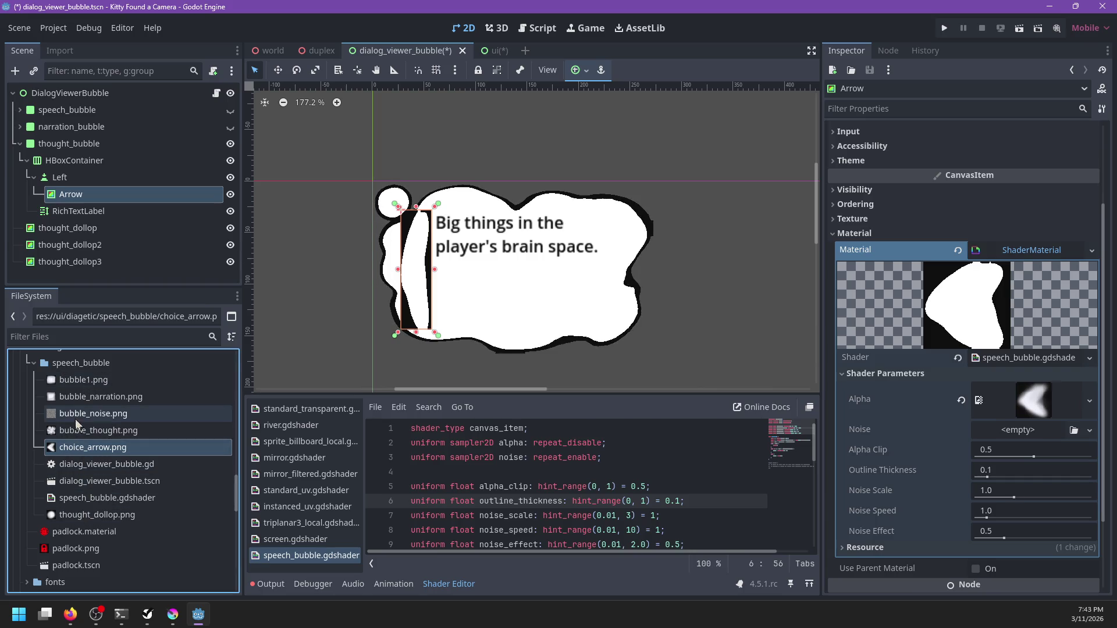
mouse_move(68, 414)
mouse_down()
mouse_move(1084, 423)
mouse_move(1029, 436)
mouse_up()
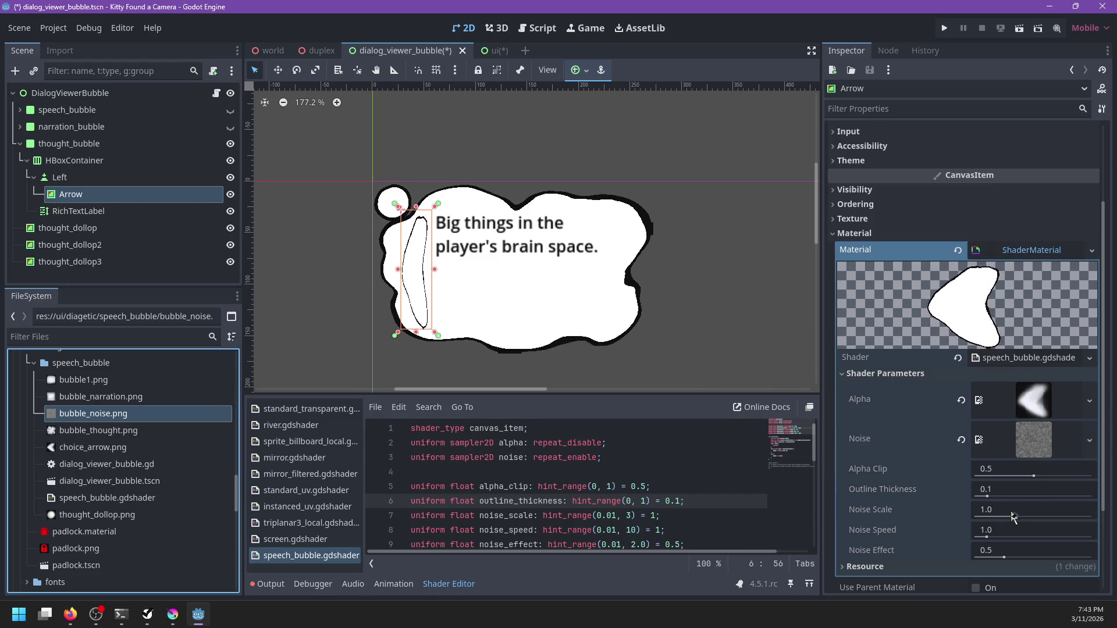
drag(1013, 517, 983, 535)
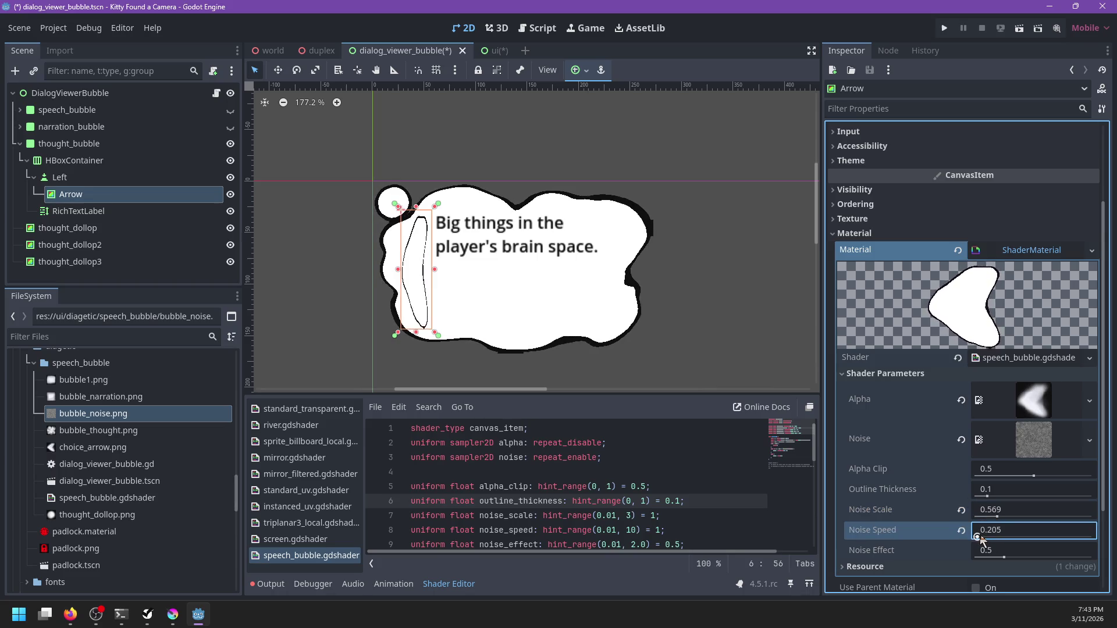
drag(1004, 558, 997, 557)
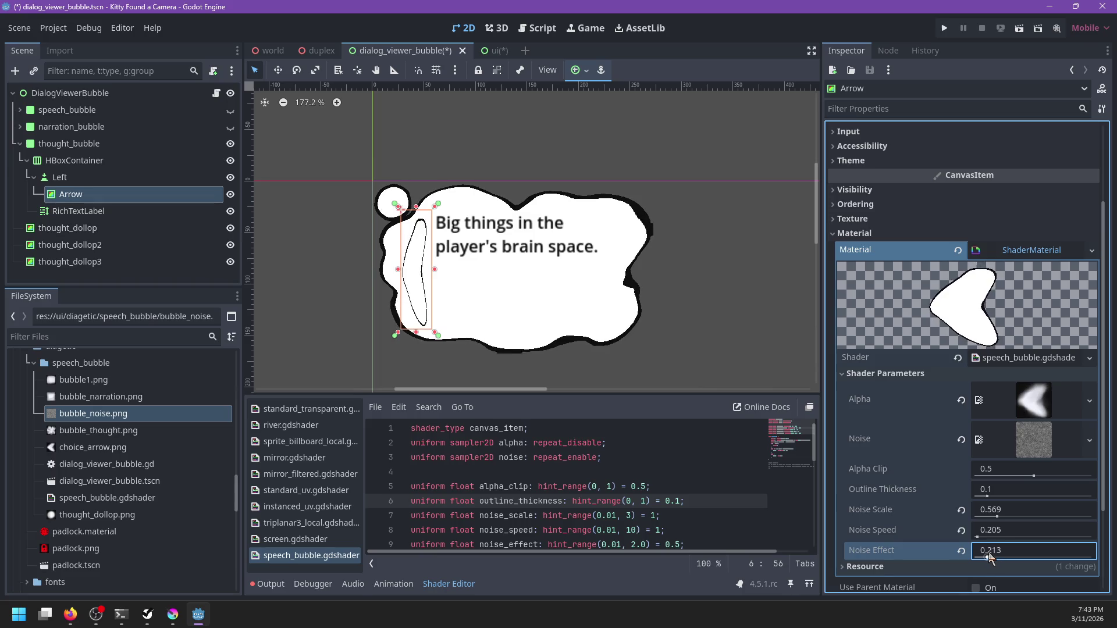
drag(989, 497, 1025, 499)
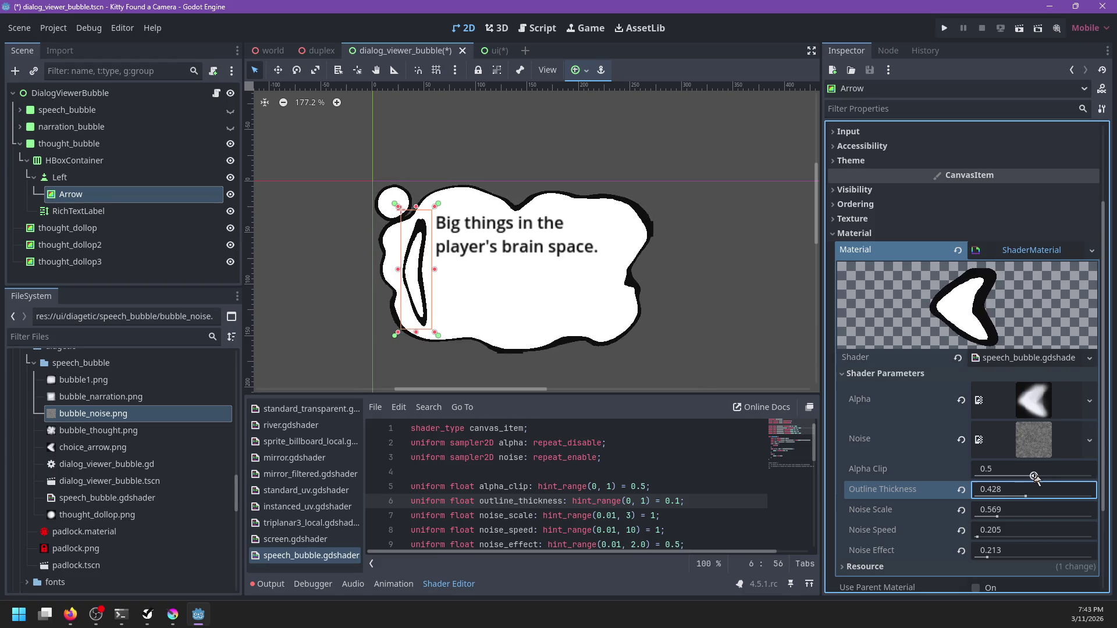
click(1034, 476)
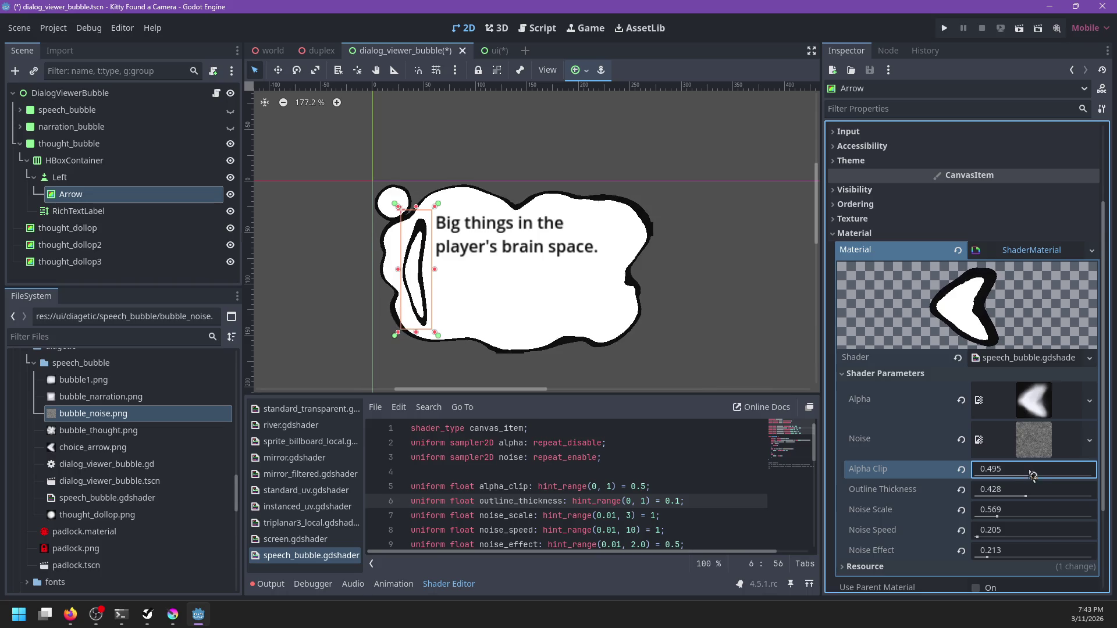
Shorten the Arrow node from its top edge
scroll(874, 283, up, 3)
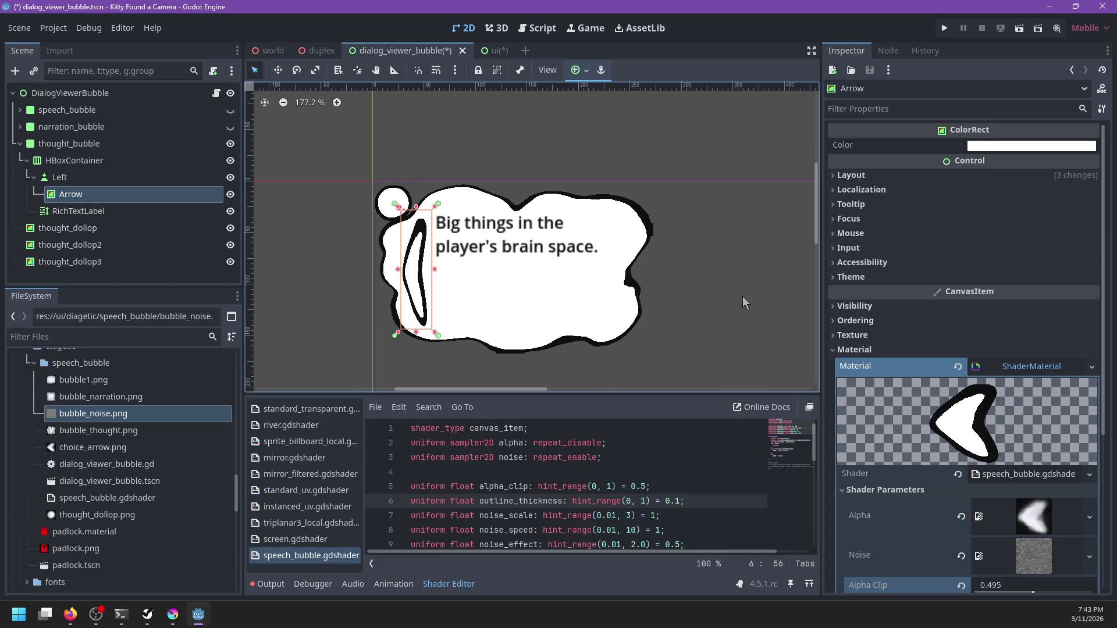
click(75, 177)
click(78, 195)
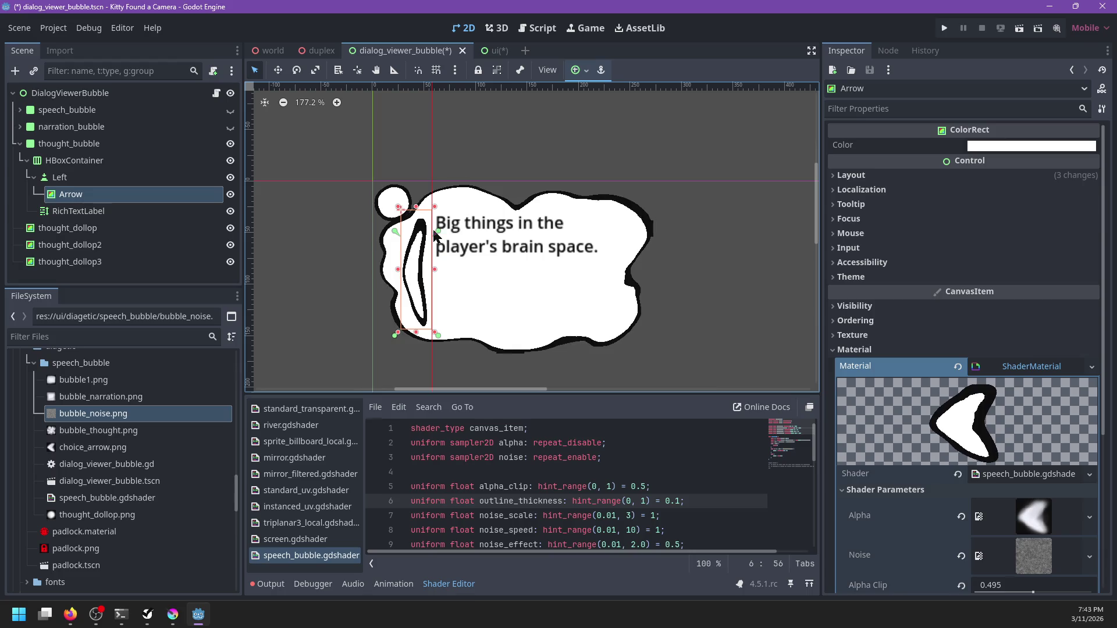
mouse_move(418, 206)
mouse_down()
mouse_move(412, 235)
mouse_move(415, 207)
mouse_up()
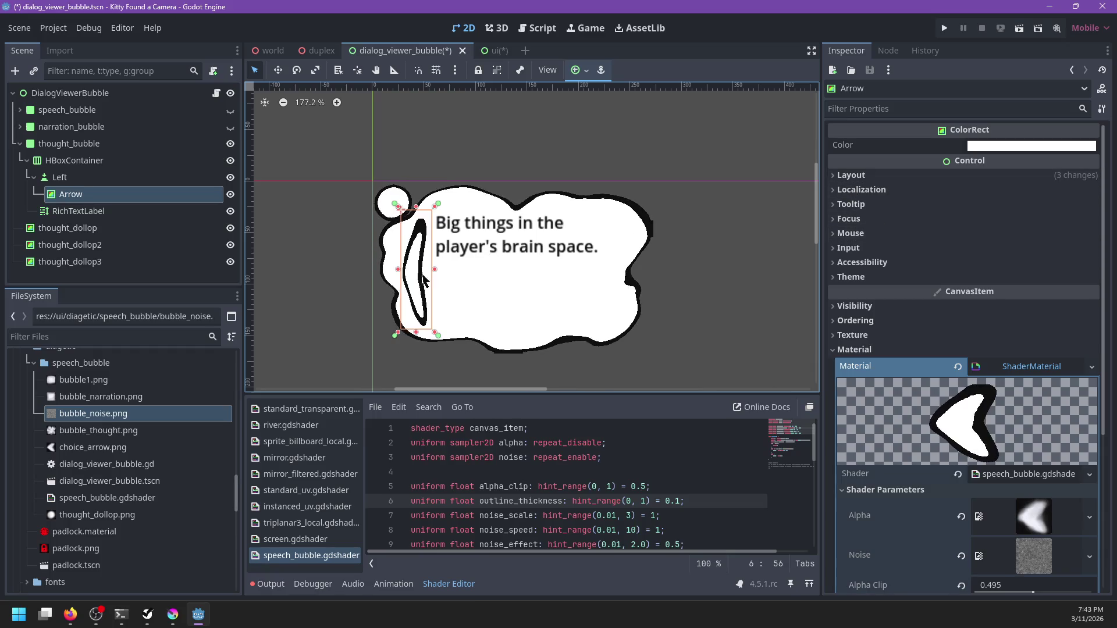
click(173, 618)
In choice_arrow, hide the right layer and make the left layer the active paint layer
click(592, 58)
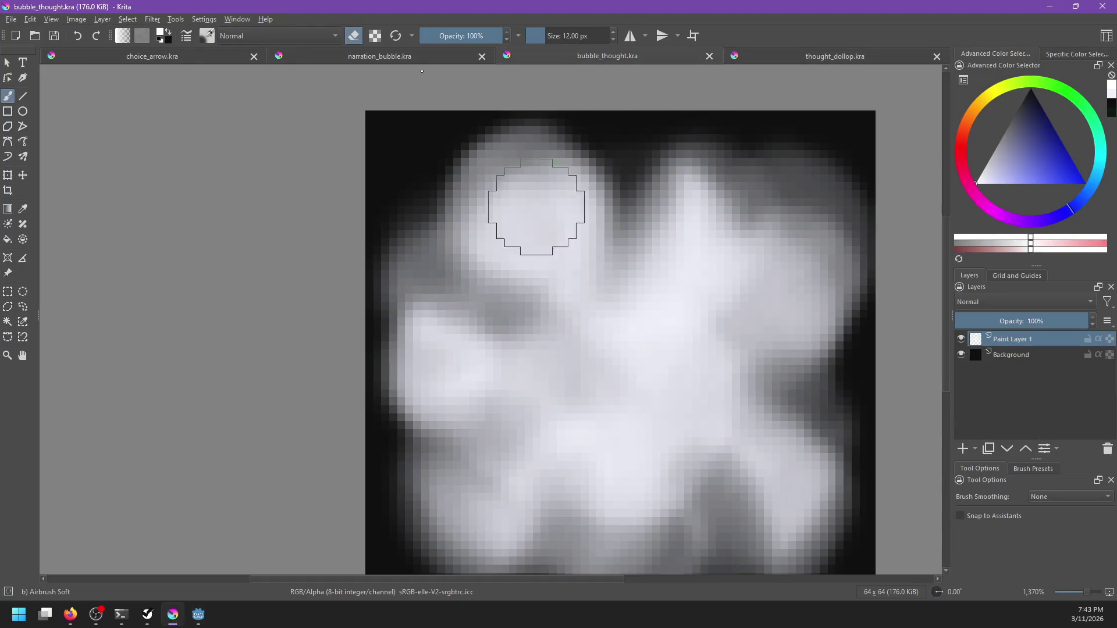
click(221, 60)
click(962, 339)
click(961, 355)
key(ctrl+shift+a)
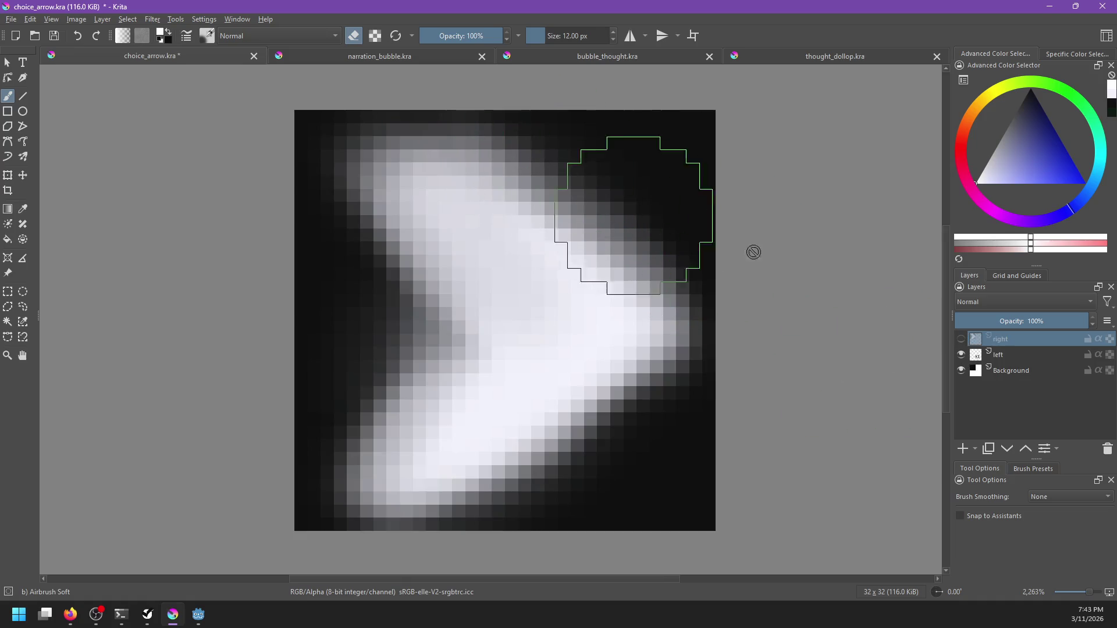
click(1005, 356)
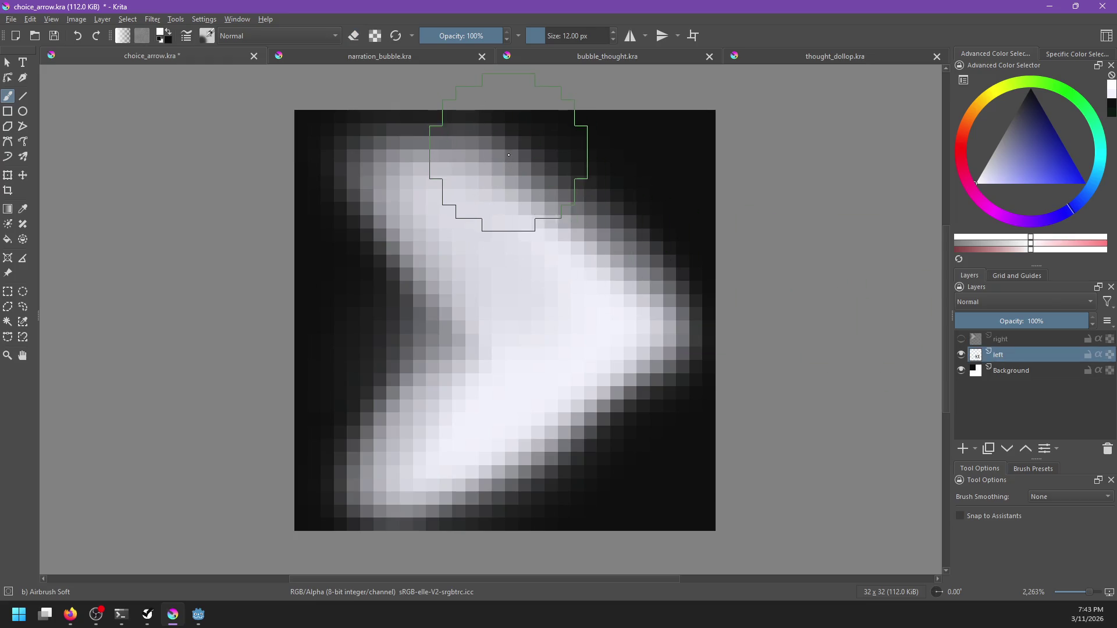
Darken the chevron's inner edge along its left arm with the brush
key(e)
mouse_move(551, 184)
mouse_down()
mouse_move(541, 134)
mouse_move(605, 140)
mouse_move(483, 76)
mouse_move(561, 89)
mouse_move(629, 146)
mouse_move(717, 353)
mouse_move(730, 416)
mouse_move(785, 375)
mouse_move(768, 401)
mouse_move(747, 407)
mouse_move(812, 352)
mouse_move(807, 374)
mouse_up()
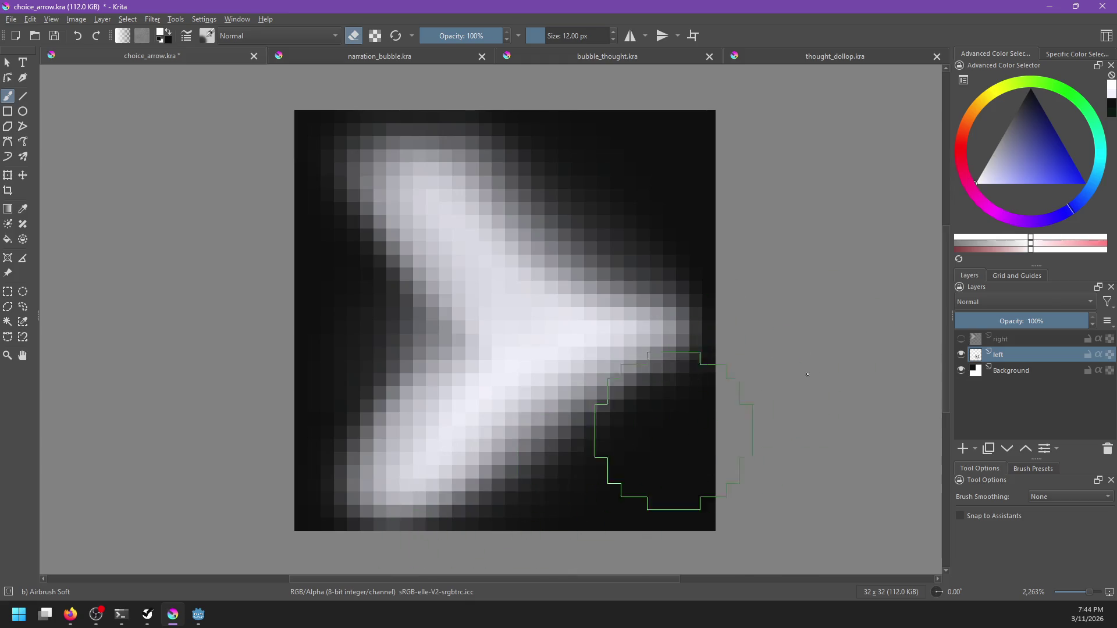
key(ctrl+z)
key(ctrl+z)
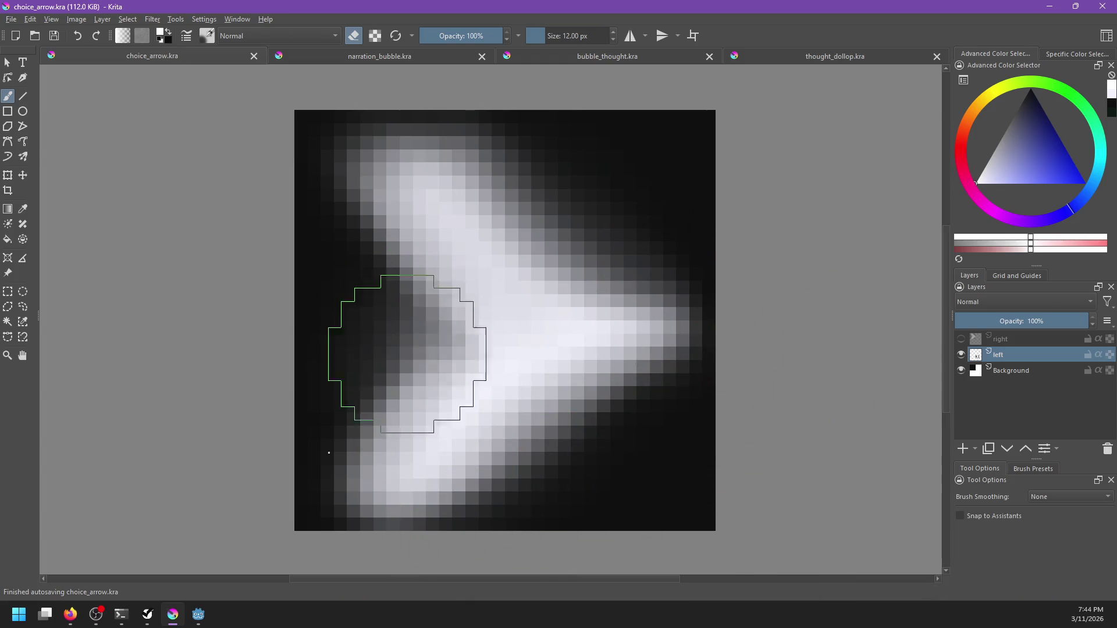
mouse_move(443, 365)
mouse_down()
mouse_move(334, 264)
mouse_move(334, 378)
mouse_move(310, 376)
mouse_up()
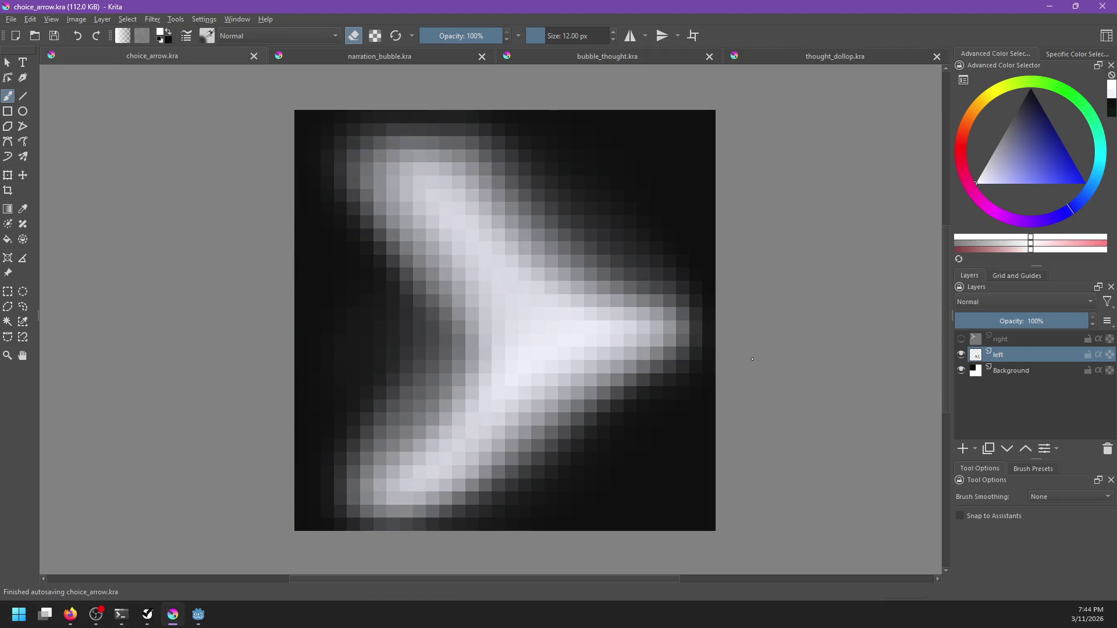
Export over choice_arrow.png, check it in Godot, then show the right layer to compare
key(ctrl+shift+e)
key(Return)
key(Return)
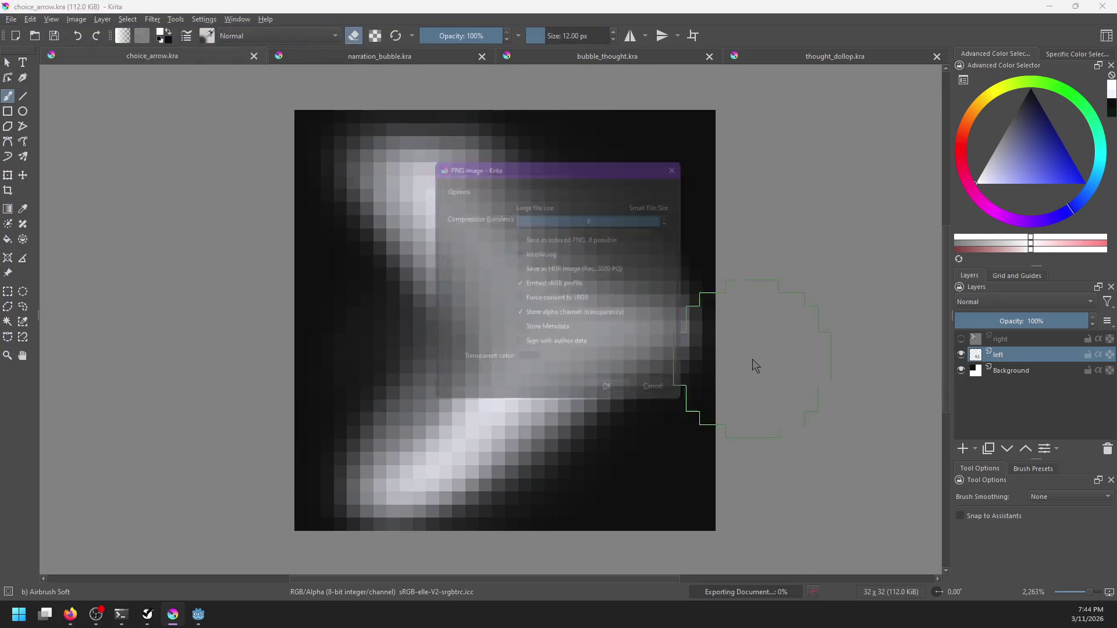
key(Return)
key(alt+Tab)
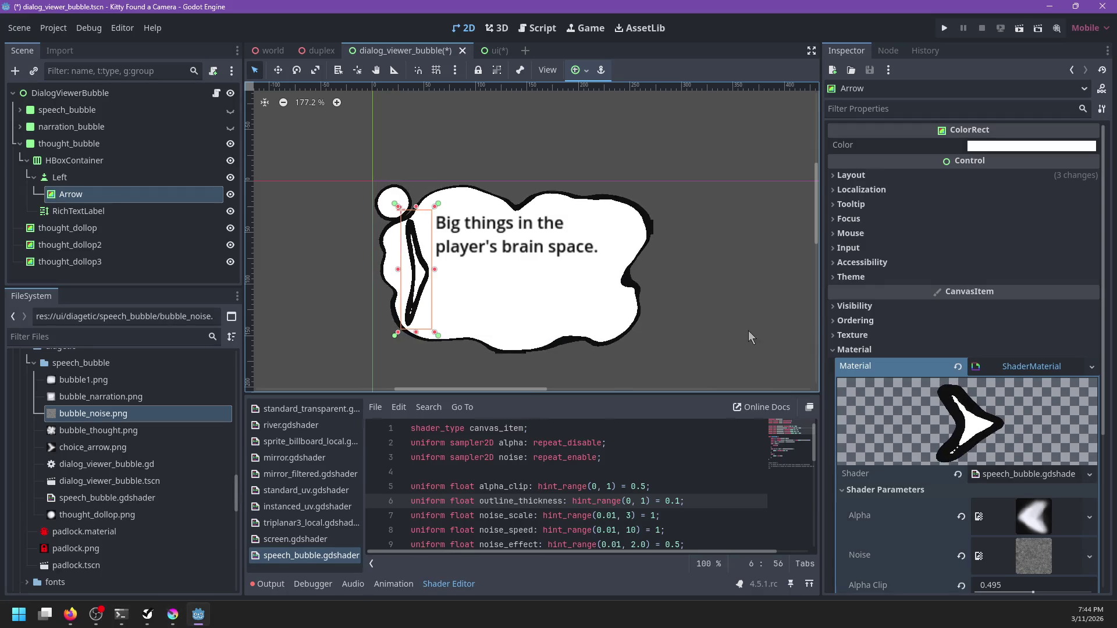
key(alt+Tab)
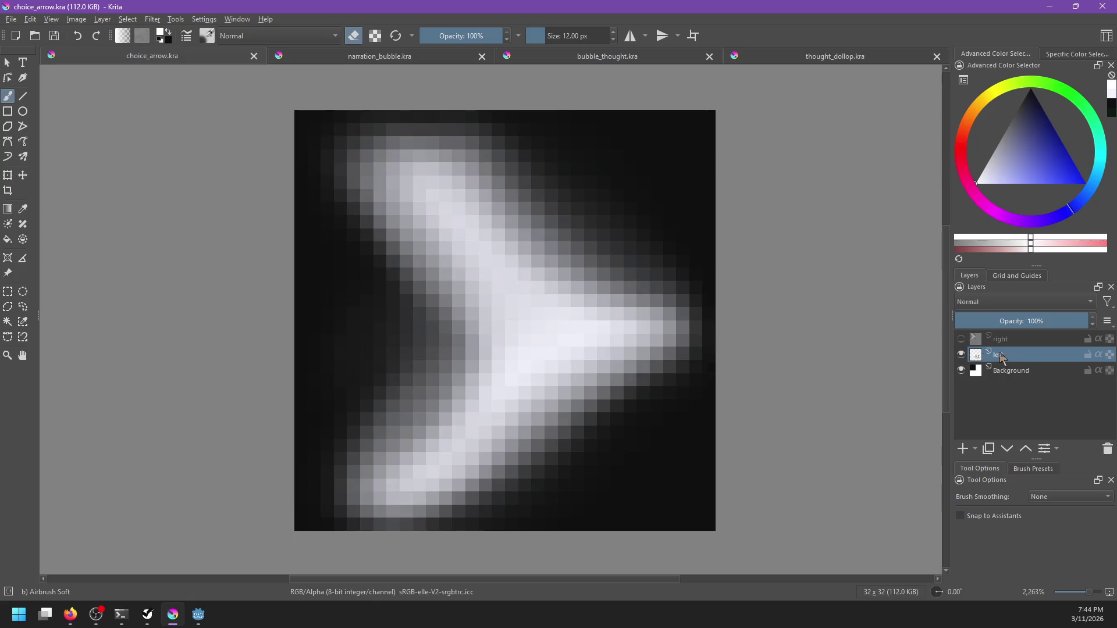
click(961, 339)
Hide the right layer and mirror the left layer horizontally so the chevron points left
click(961, 338)
click(103, 19)
mouse_move(163, 143)
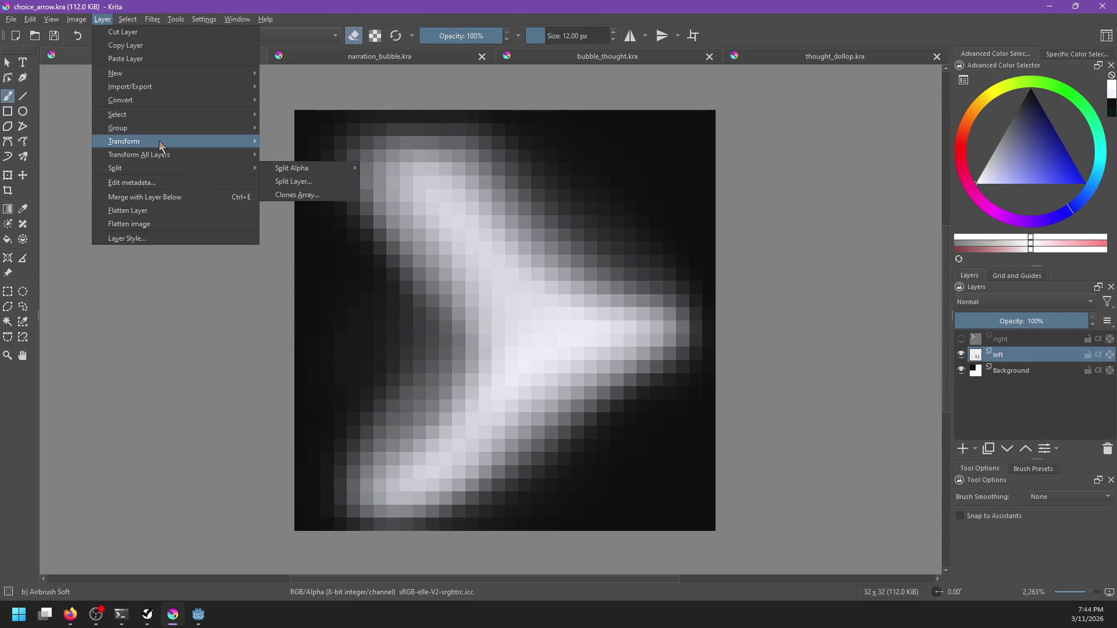
click(349, 141)
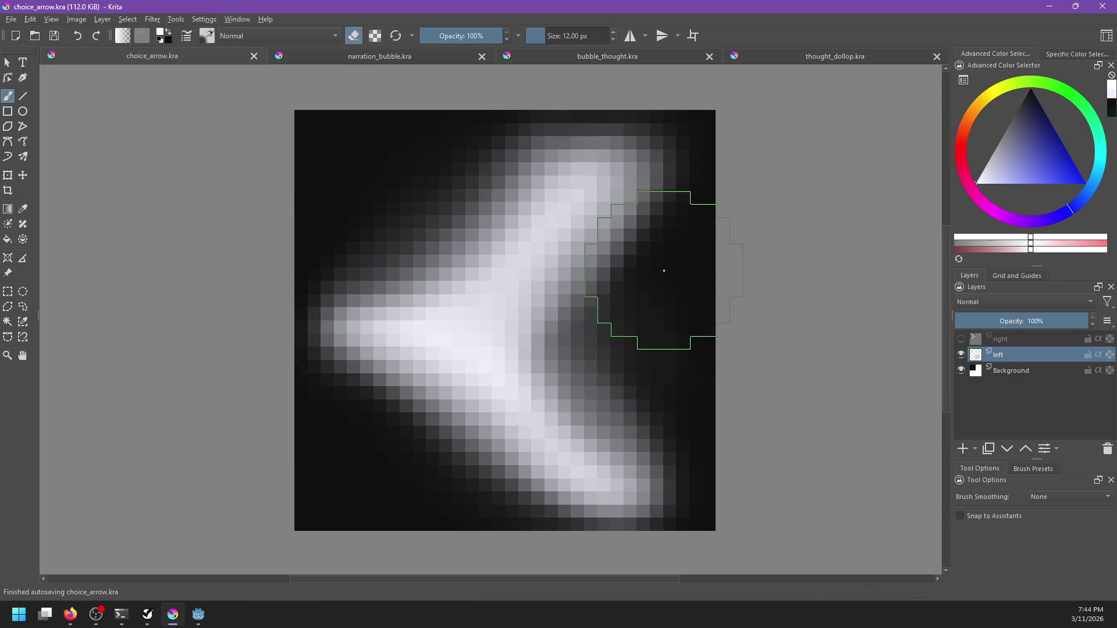
Export the flipped arrow over choice_arrow.png and switch to Godot for reimport
key(ctrl+shift+e)
key(Return)
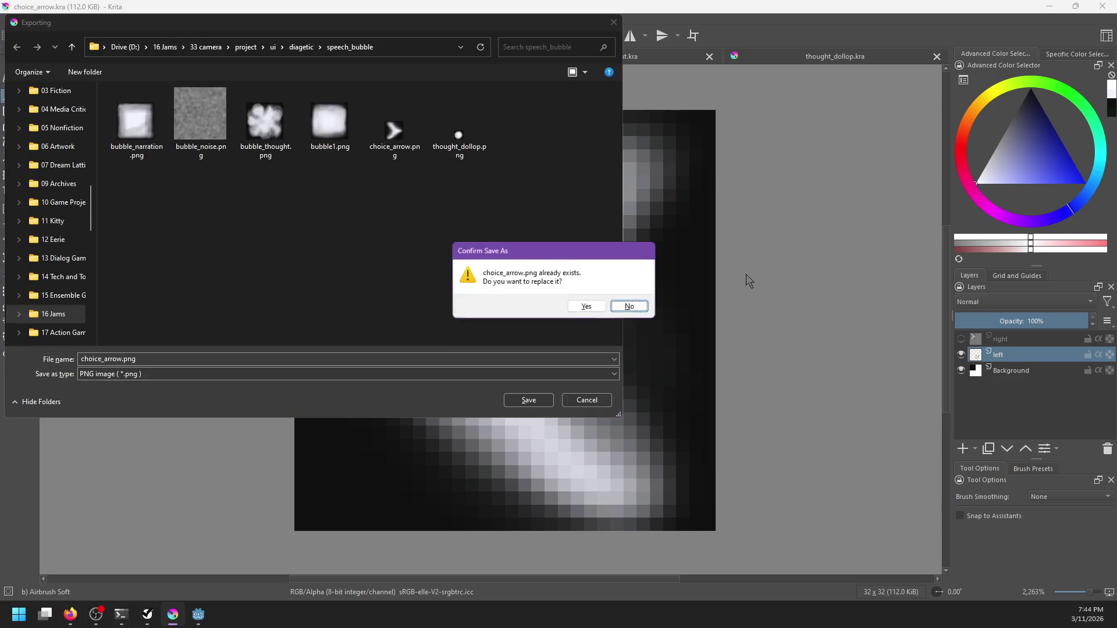
key(Return)
key(alt+Tab)
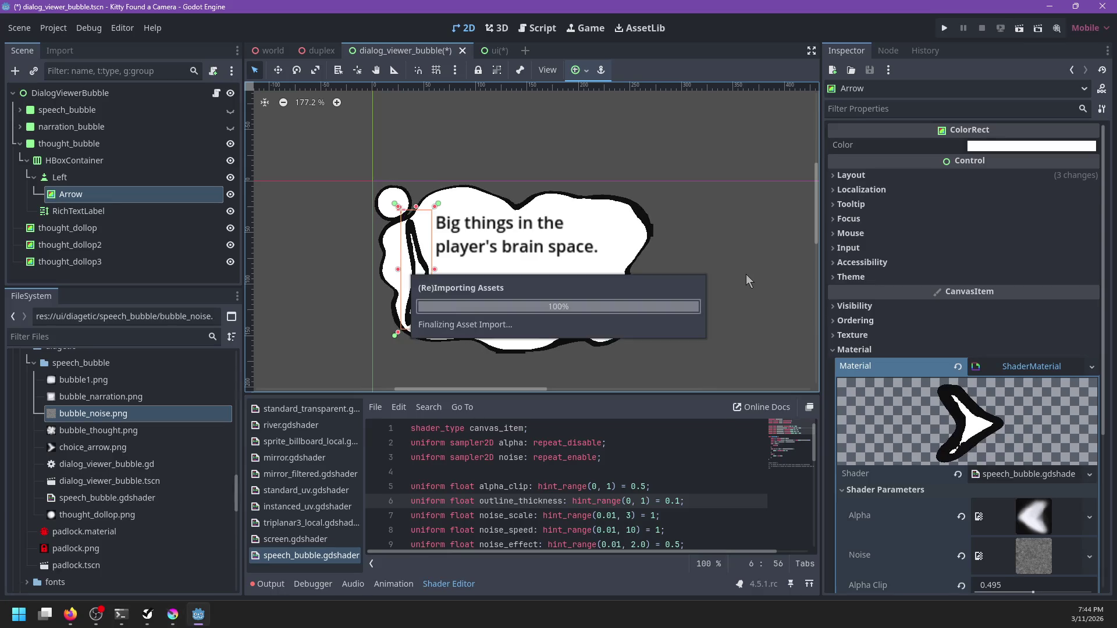
Repaint the chevron's vertex and upper arm brighter, then erase along its right side
key(alt+Tab)
mouse_move(600, 203)
mouse_down()
mouse_move(399, 272)
mouse_move(464, 312)
mouse_move(411, 311)
mouse_move(499, 247)
mouse_move(464, 287)
mouse_move(414, 320)
mouse_move(517, 236)
mouse_move(419, 291)
mouse_move(544, 211)
mouse_move(477, 285)
mouse_move(506, 373)
mouse_move(425, 312)
mouse_move(500, 442)
mouse_move(407, 349)
mouse_move(480, 435)
mouse_move(589, 302)
mouse_move(673, 319)
mouse_move(619, 279)
mouse_move(541, 368)
mouse_move(591, 412)
mouse_move(661, 404)
mouse_move(710, 175)
mouse_move(649, 237)
mouse_move(692, 187)
mouse_move(621, 317)
mouse_move(640, 418)
mouse_move(700, 205)
mouse_up()
key(e)
ctrl+click(462, 279)
key(e)
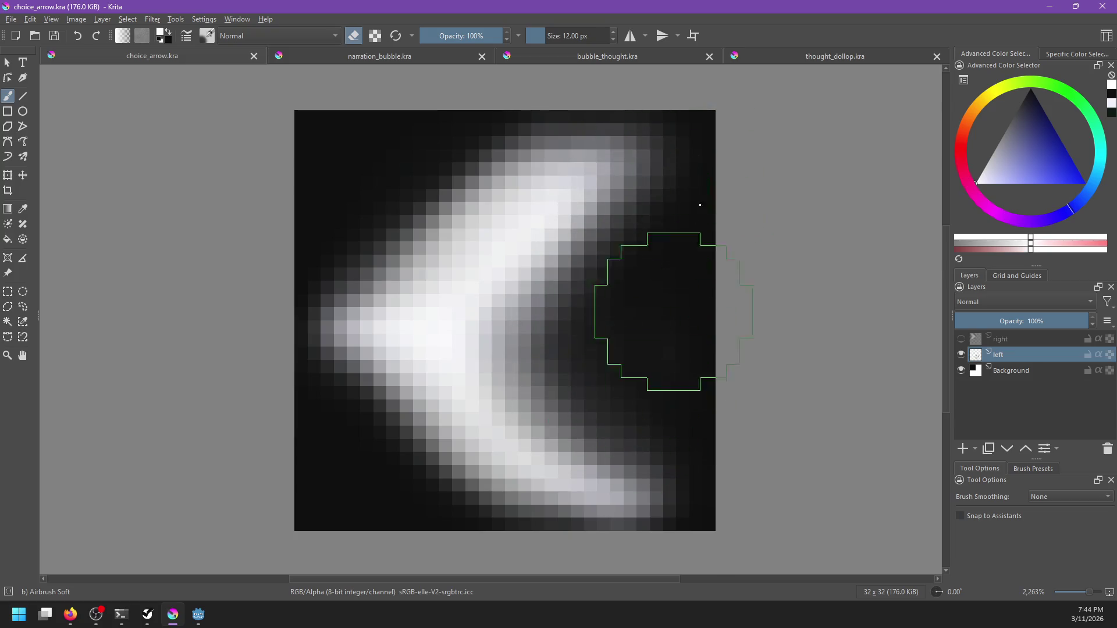
mouse_move(660, 324)
mouse_down()
mouse_move(661, 247)
mouse_move(701, 252)
mouse_up()
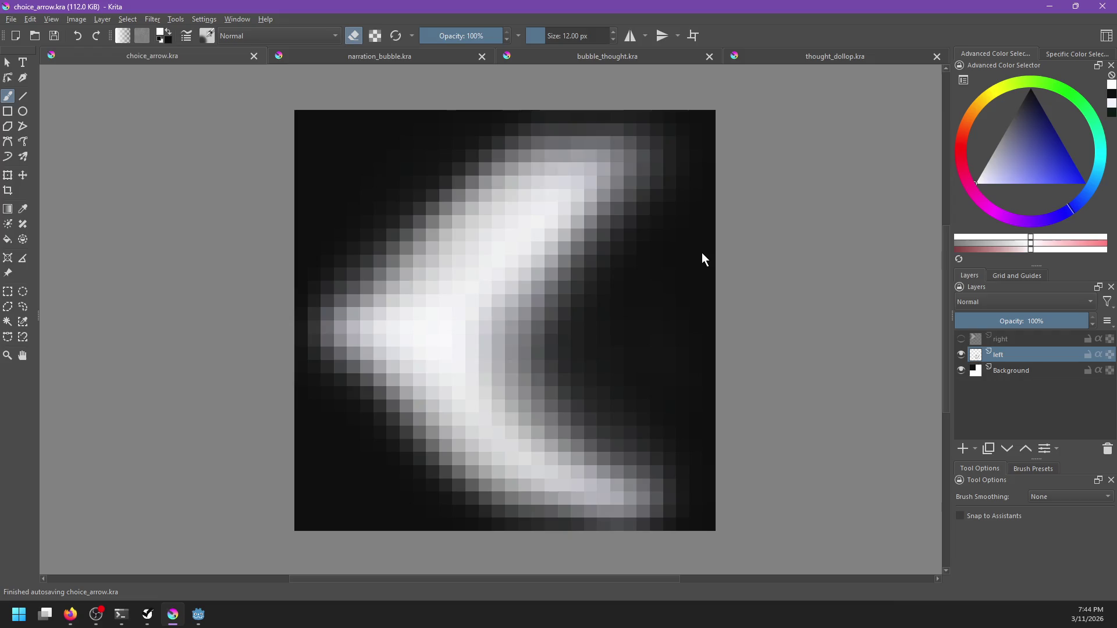
Export the arrow over choice_arrow.png and switch to Godot to see it
key(ctrl+shift+e)
key(Return)
key(Return)
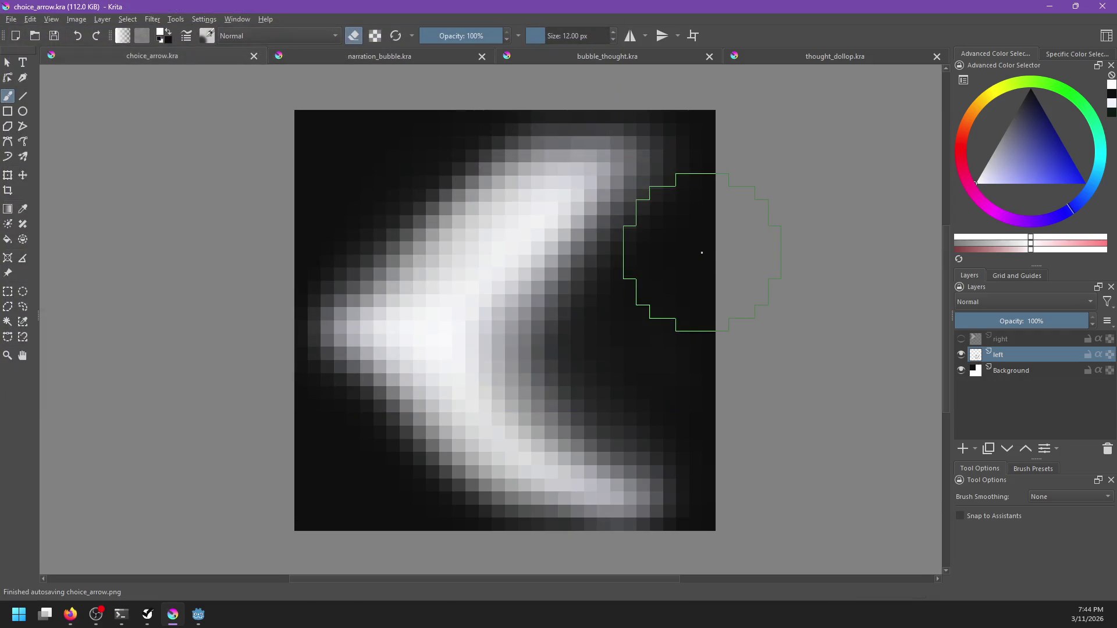
key(alt+Tab)
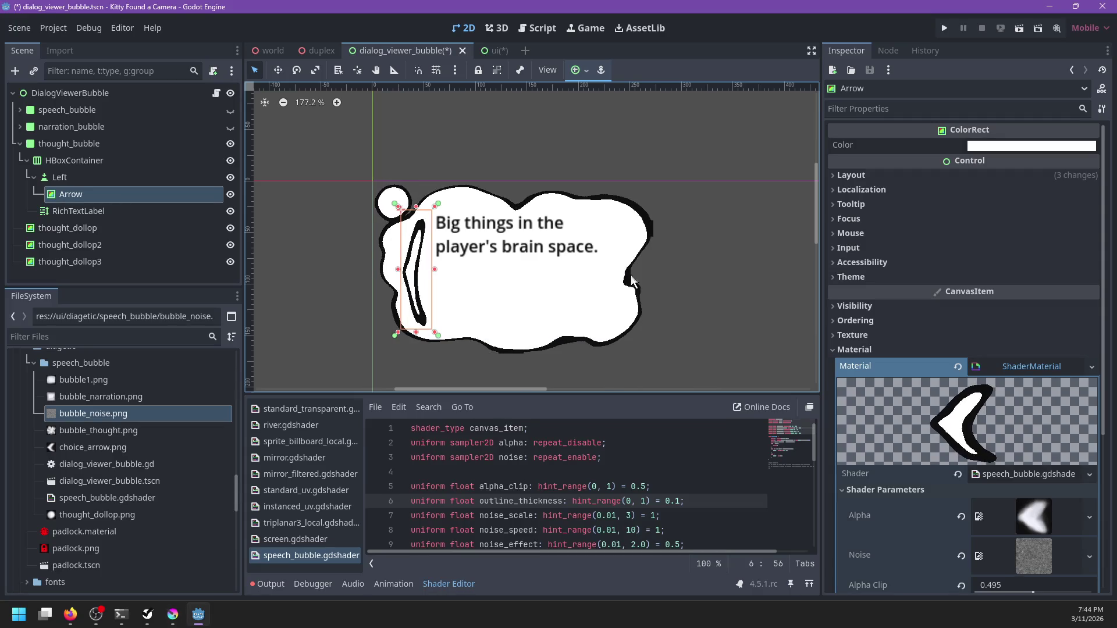
Zoom the 2D viewport to inspect the updated bubble arrow, then return to choice_arrow in Krita
scroll(633, 282, down, 9)
scroll(606, 276, up, 8)
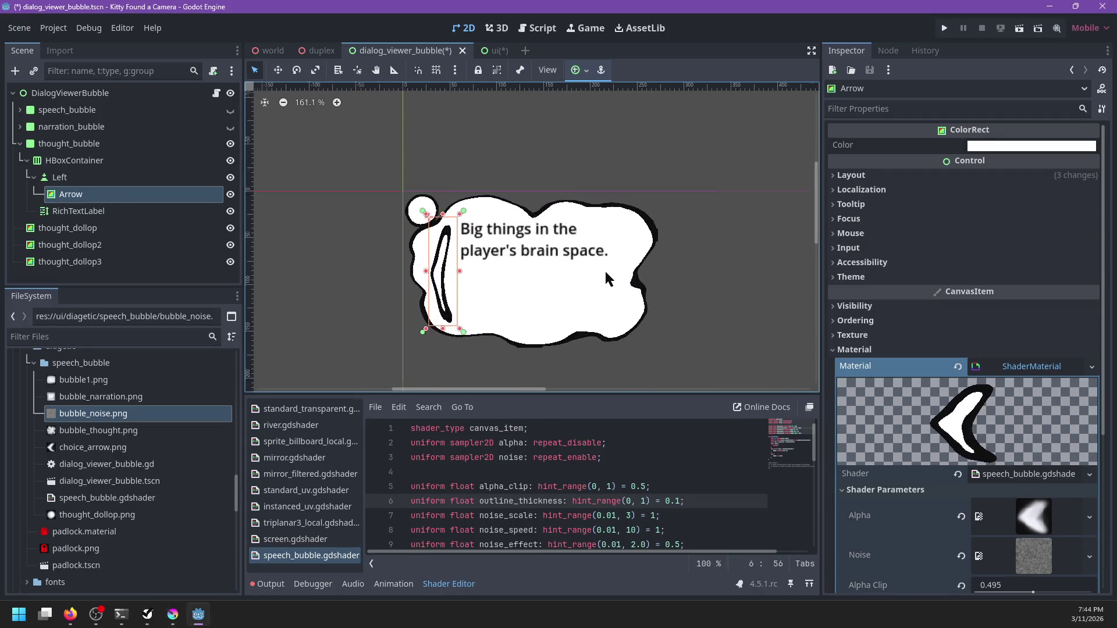
key(alt+Tab)
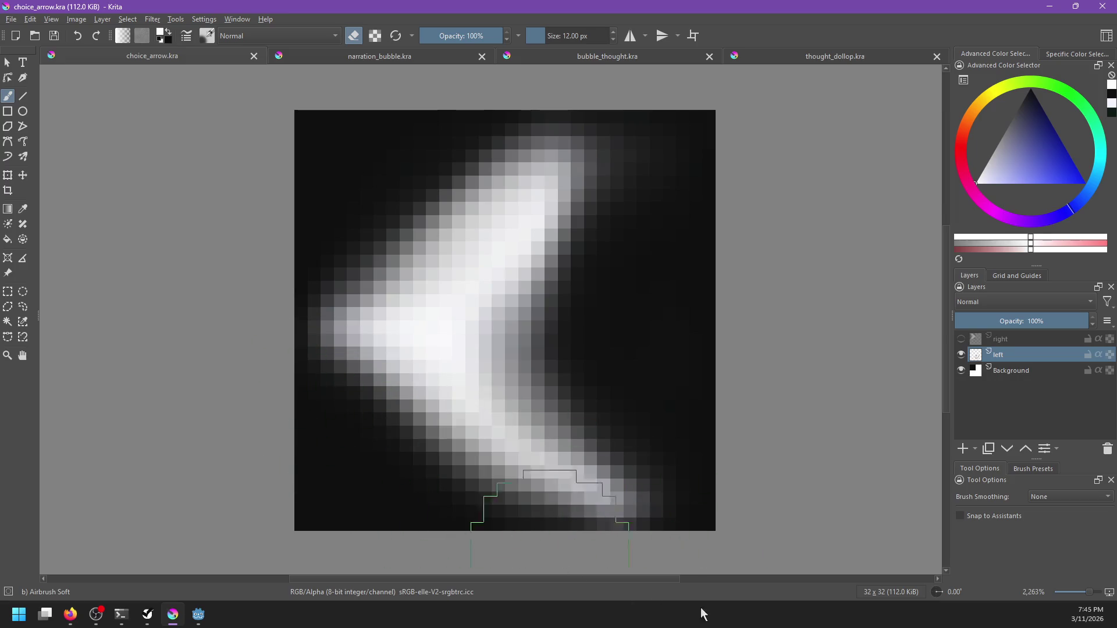
Finish eraser touch-ups, re-export over choice_arrow.png accepting PNG options, and return to Godot
key(e)
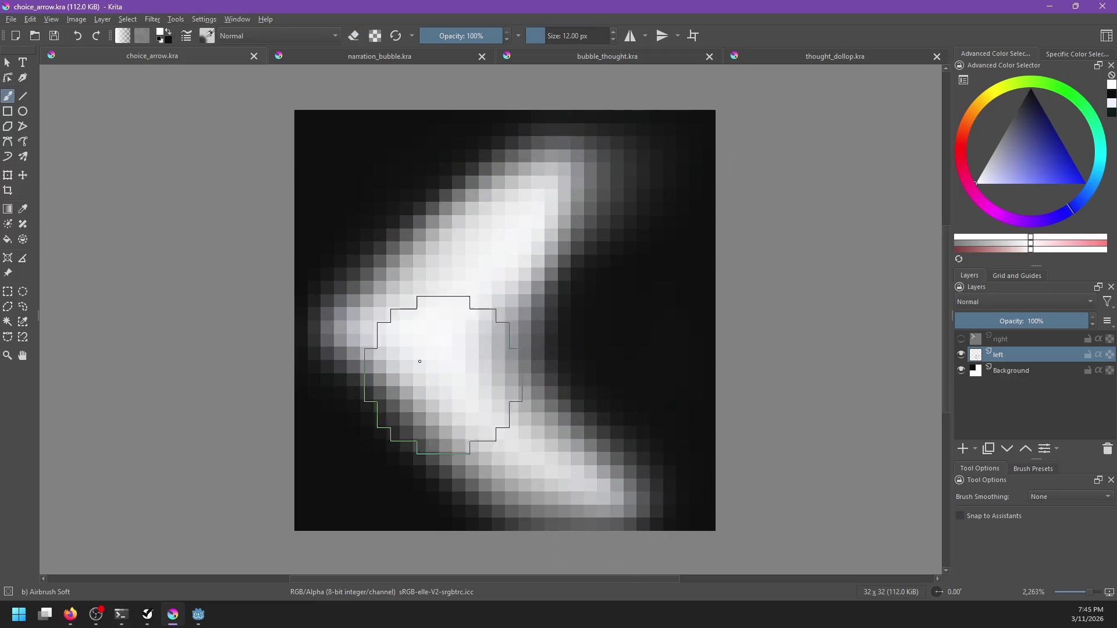
key(e)
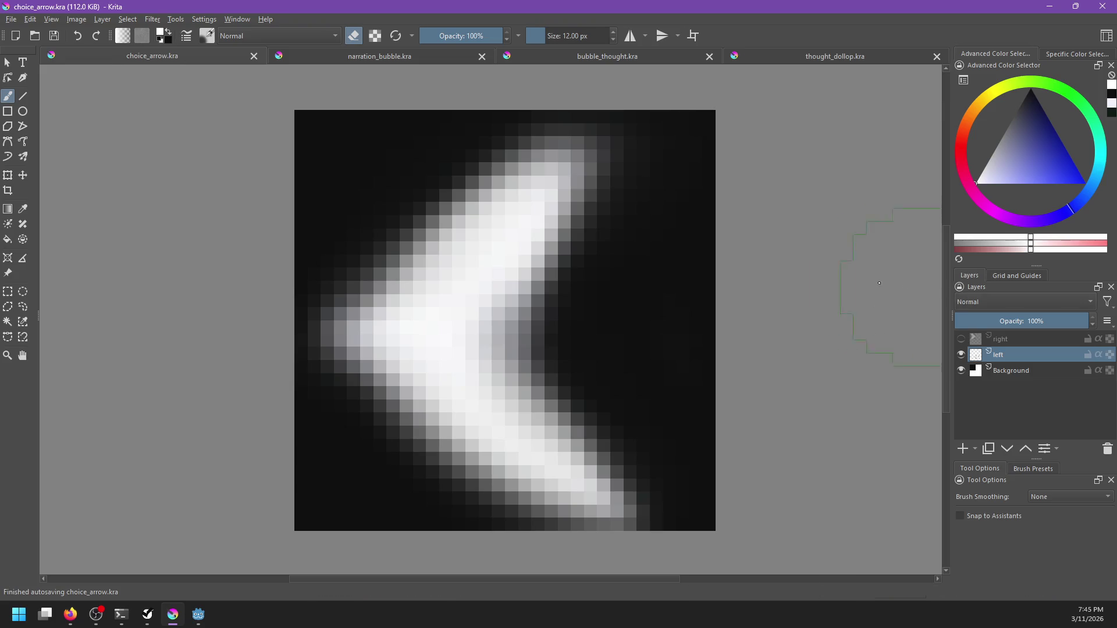
scroll(701, 297, down, 5)
scroll(595, 312, up, 2)
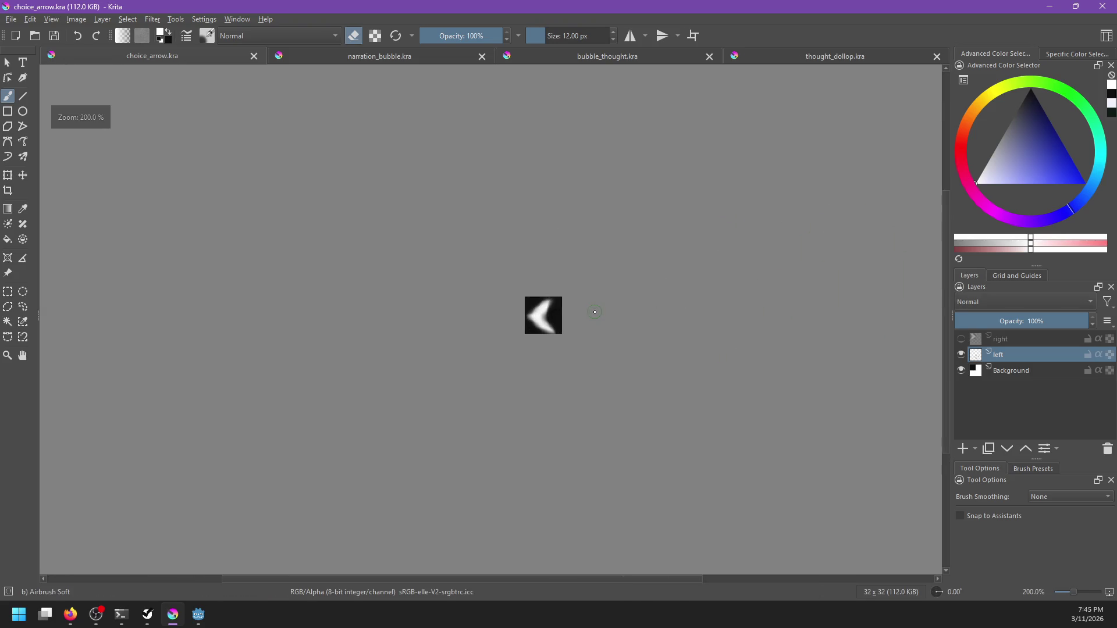
key(ctrl+shift+e)
key(Return)
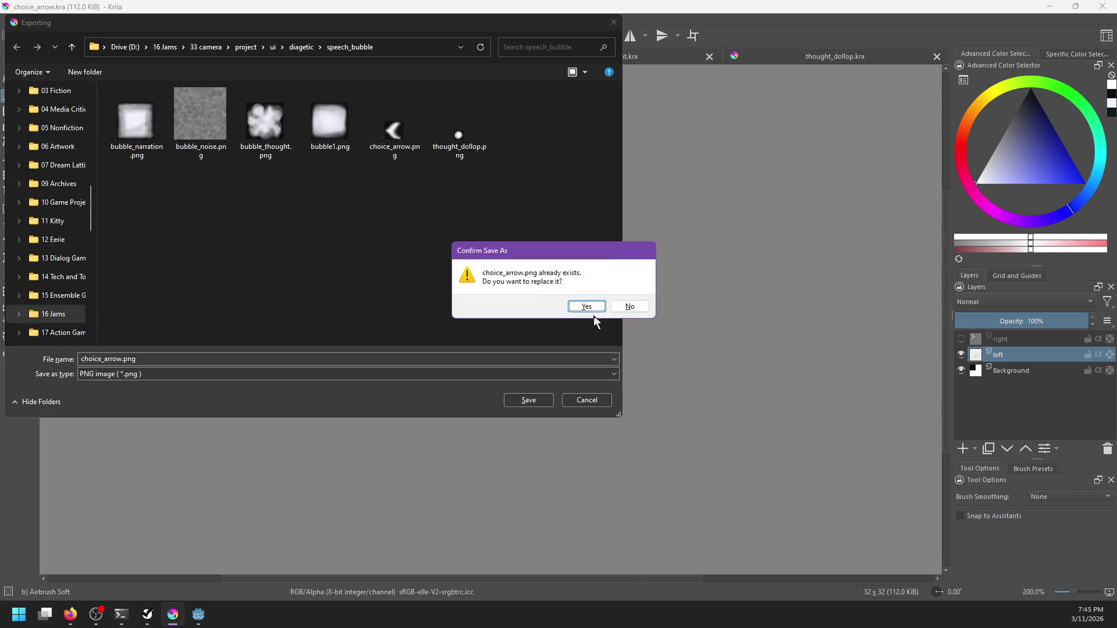
key(Return)
key(Return)
key(alt+Tab)
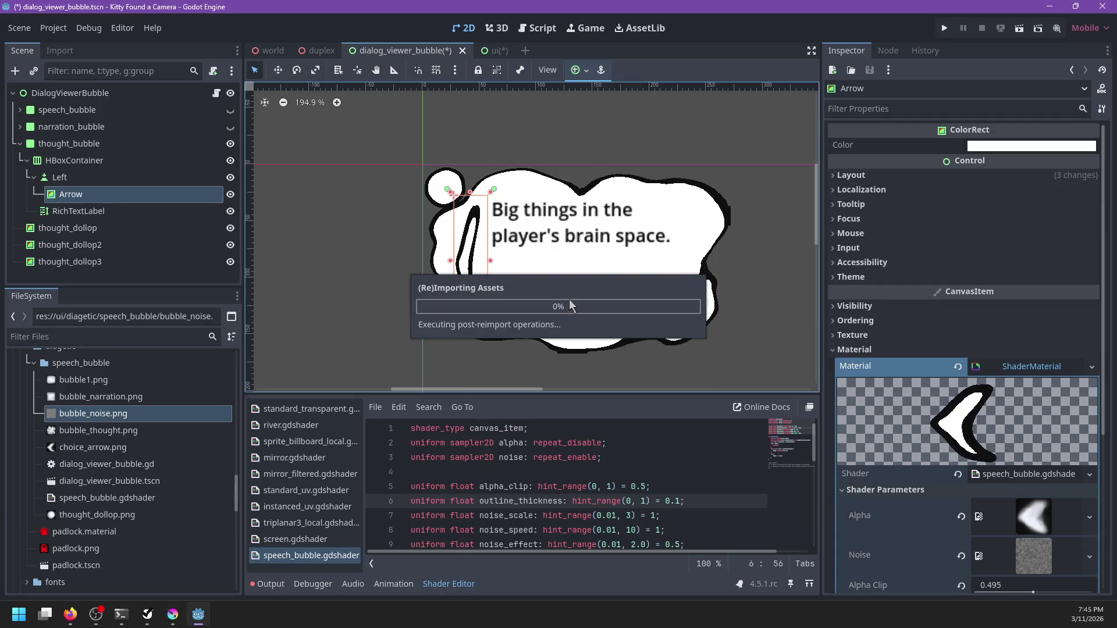
Lower the Arrow shader's Outline Thickness to about 0.23, then collapse Material for Layout
scroll(553, 281, down, 1)
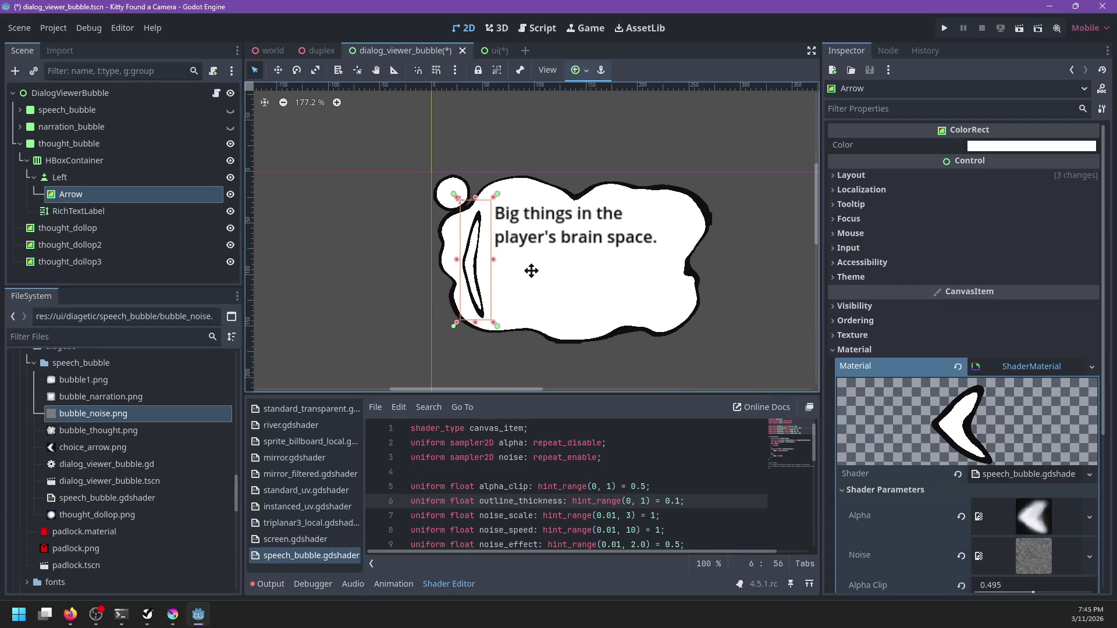
scroll(943, 446, down, 4)
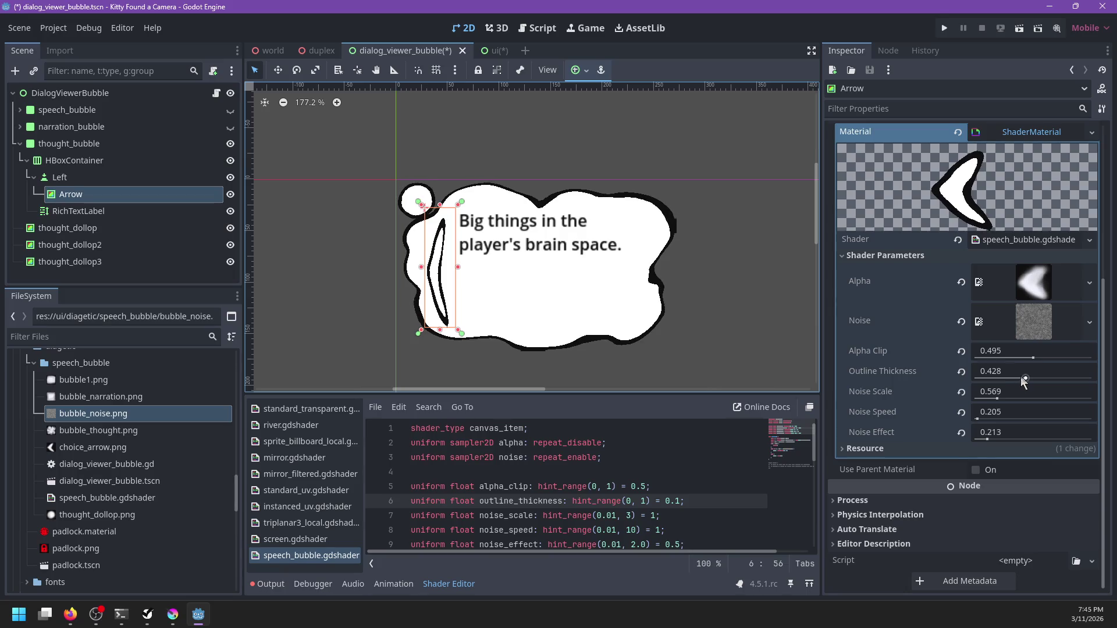
drag(1023, 378, 1009, 377)
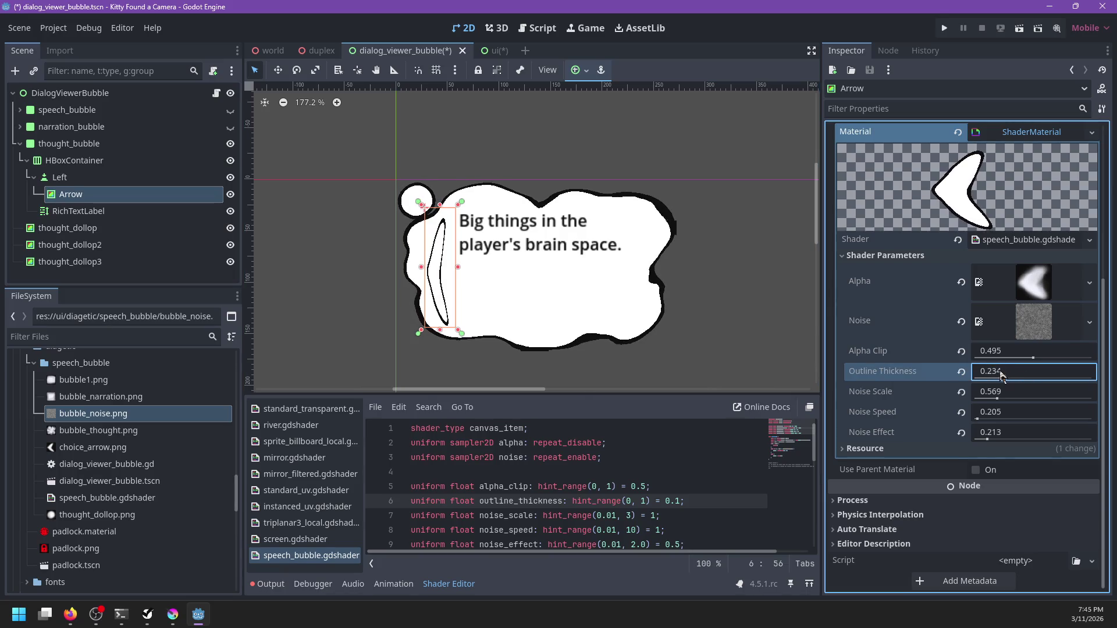
scroll(885, 297, up, 4)
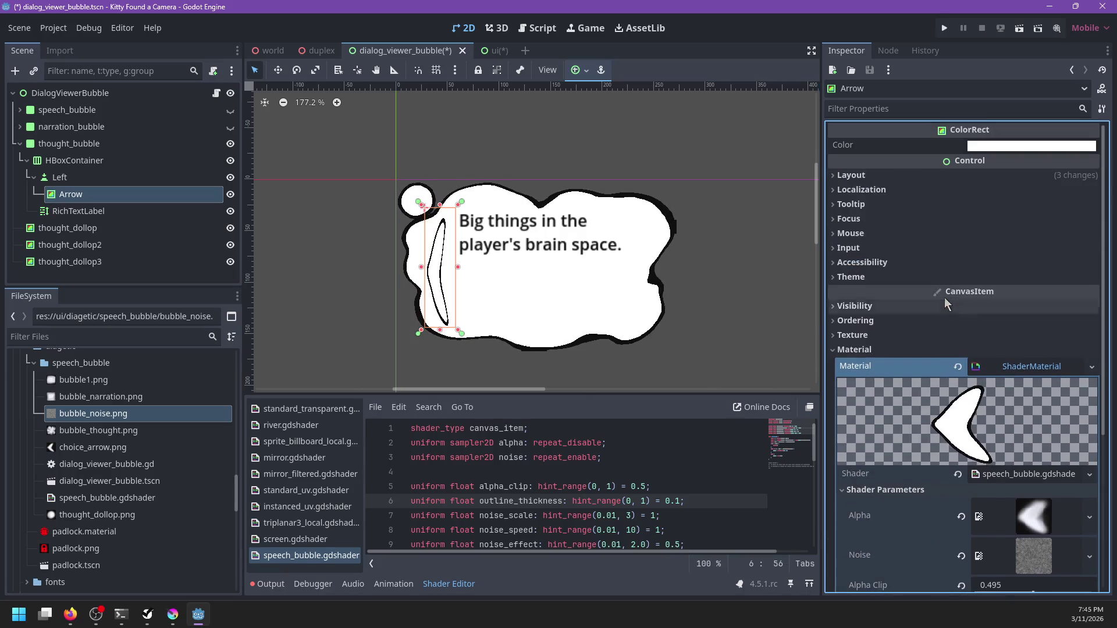
click(851, 349)
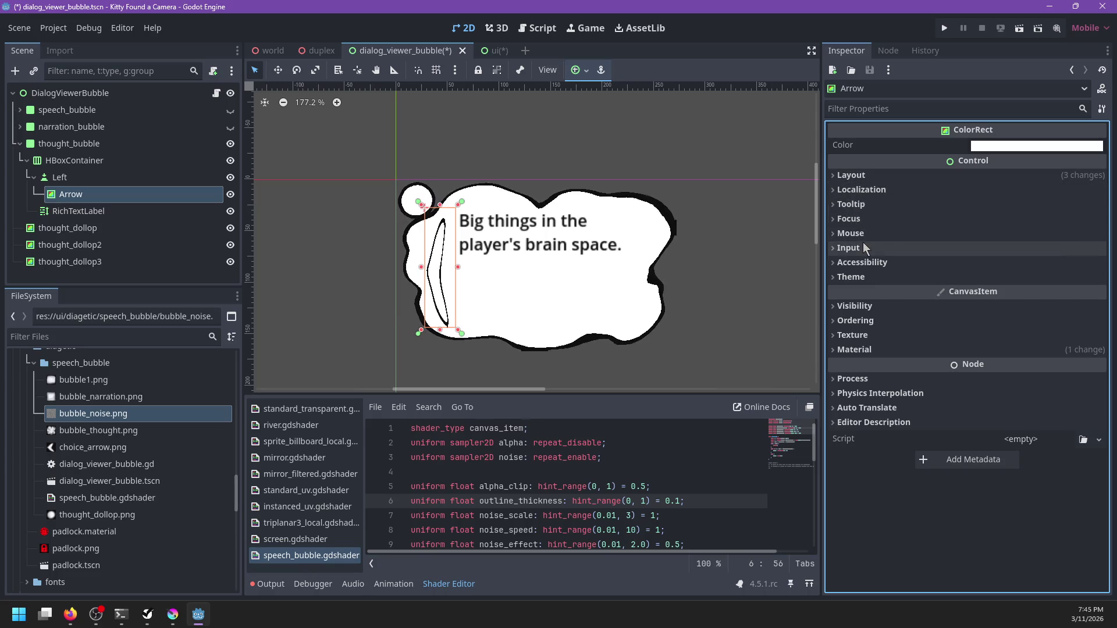
click(844, 175)
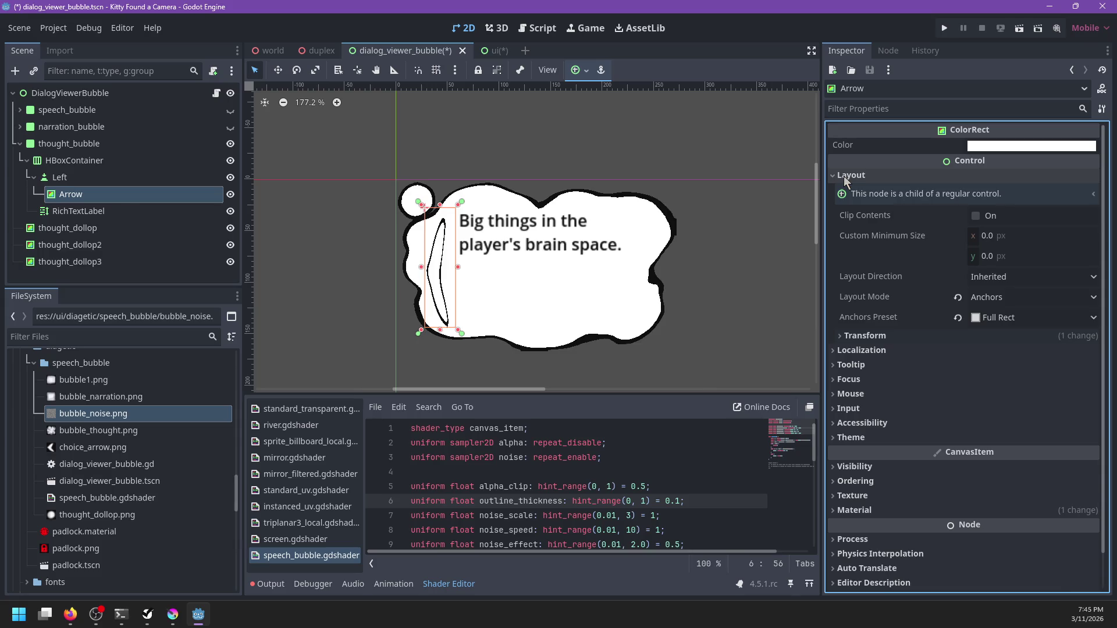
Anchor the Arrow to its parent's centre, then switch the anchor preset to Custom
click(976, 319)
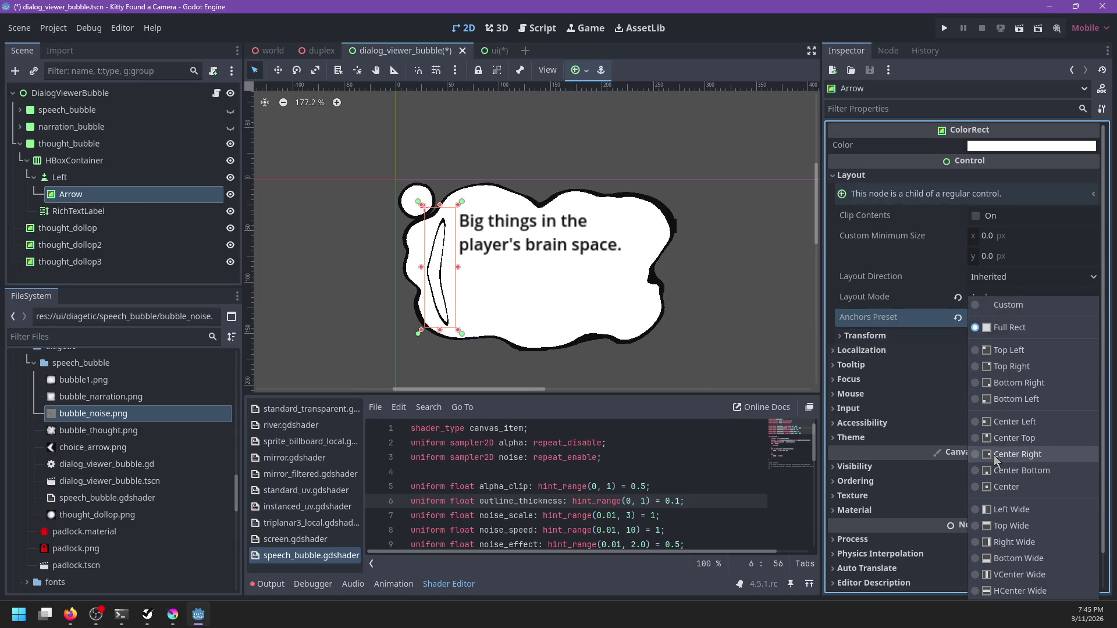
click(975, 486)
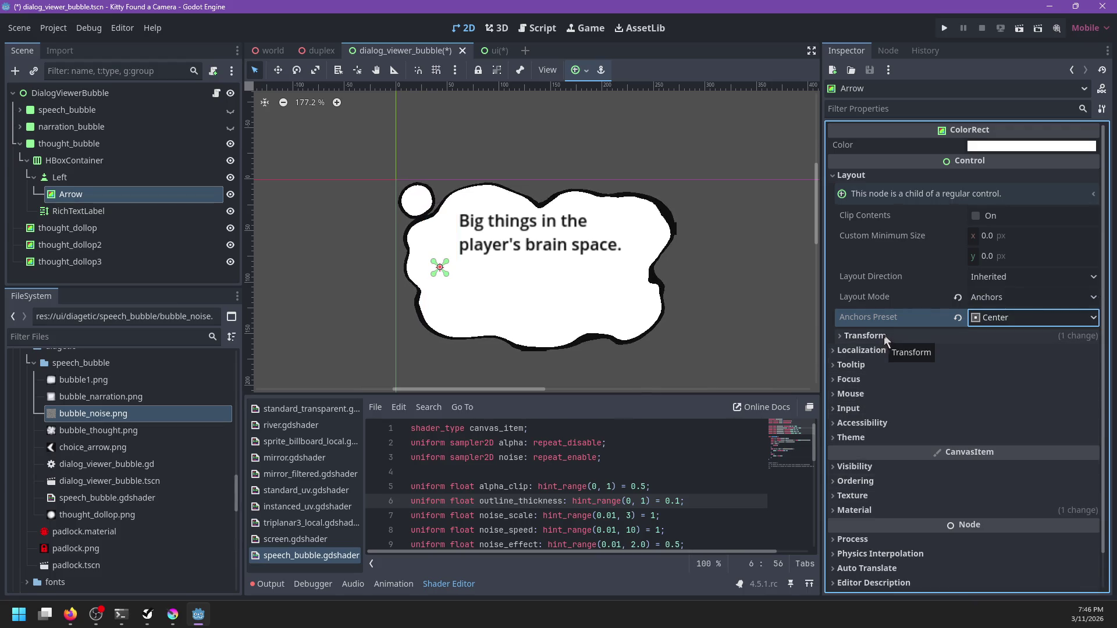
click(974, 298)
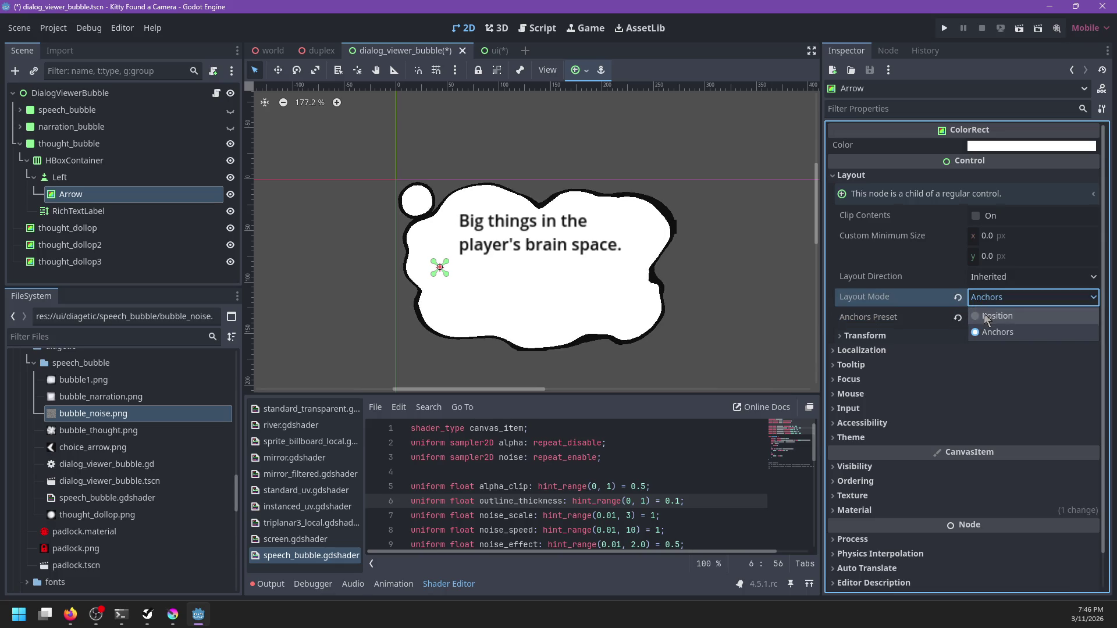
click(873, 338)
click(874, 339)
click(992, 319)
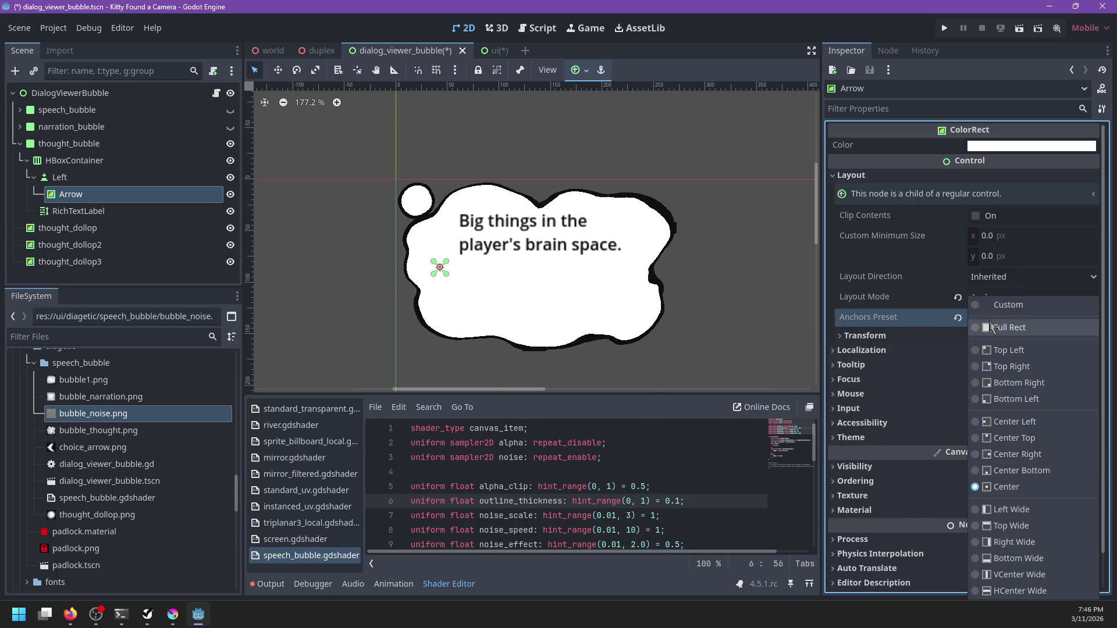
click(983, 305)
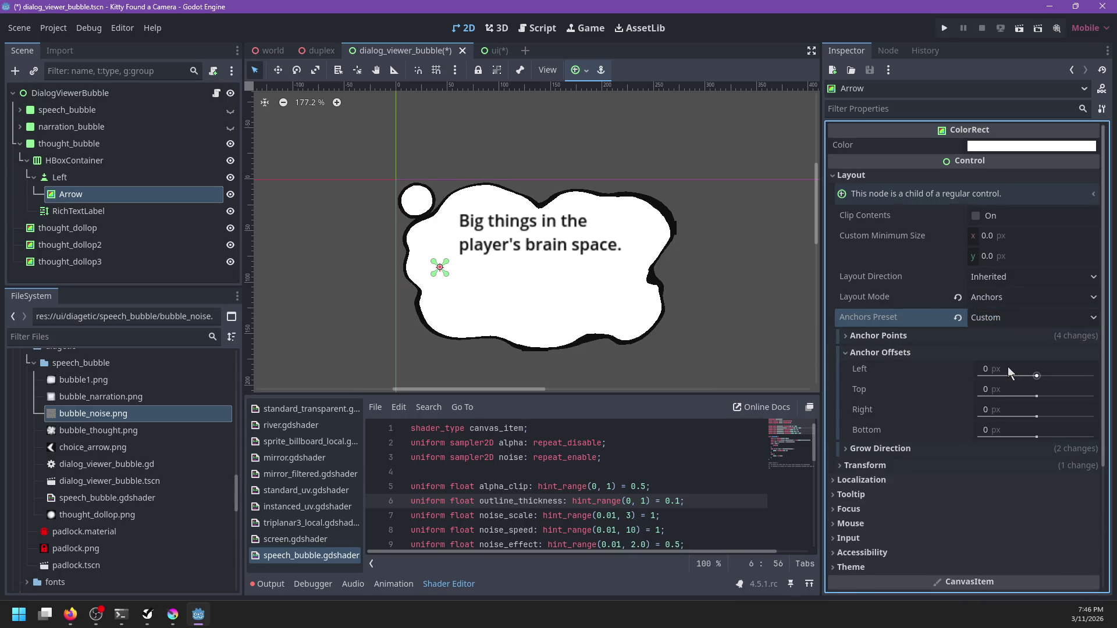
Set the Arrow's left and right anchor offsets to -15 and 15 px
click(1008, 369)
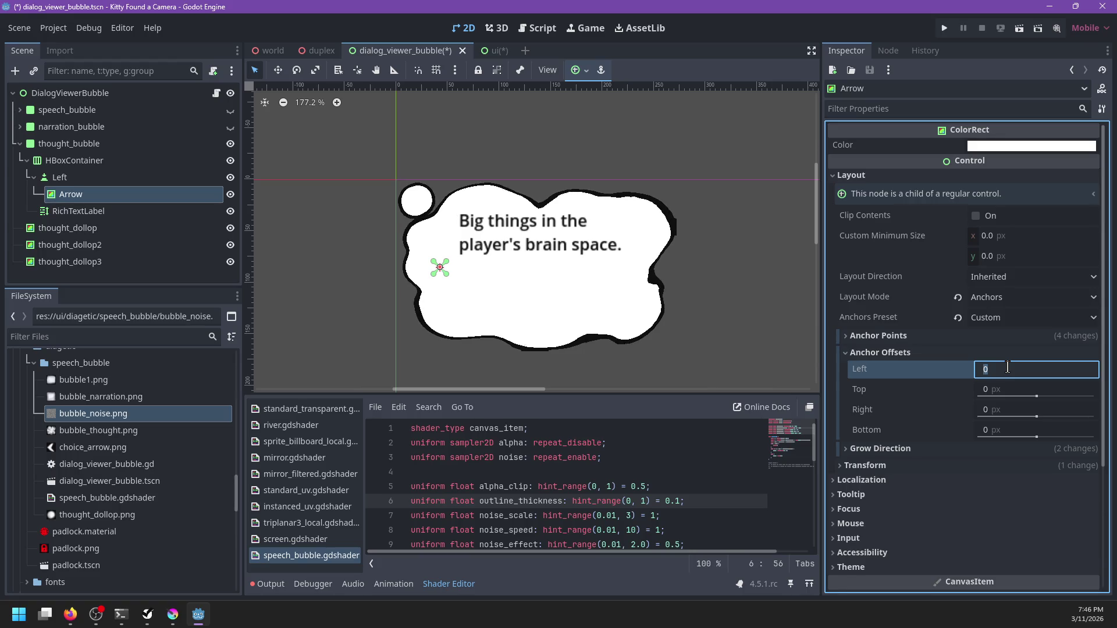
key(Tab)
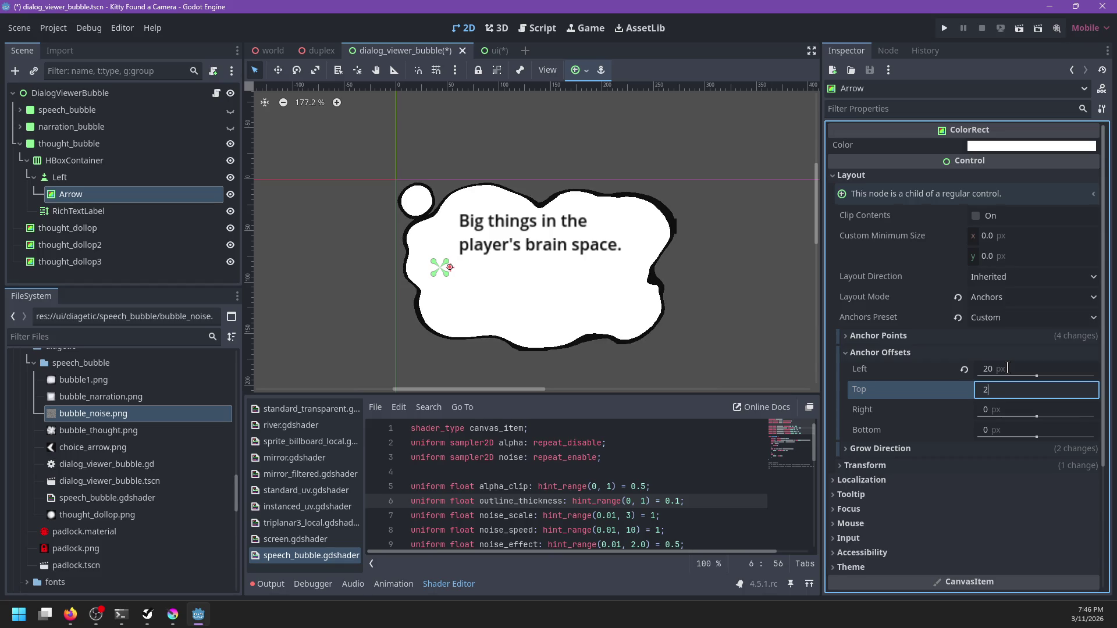
key(BackSpace)
key(Tab)
key(shift+Tab)
key(shift+Tab)
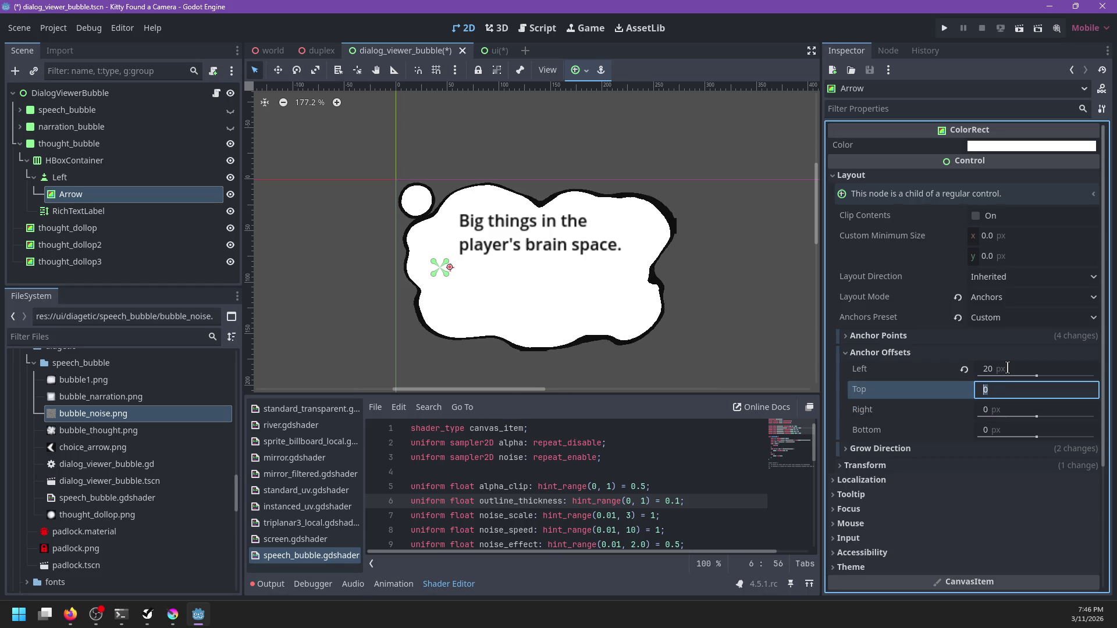
text(-)
key(Tab)
key(Tab)
text(20)
key(Return)
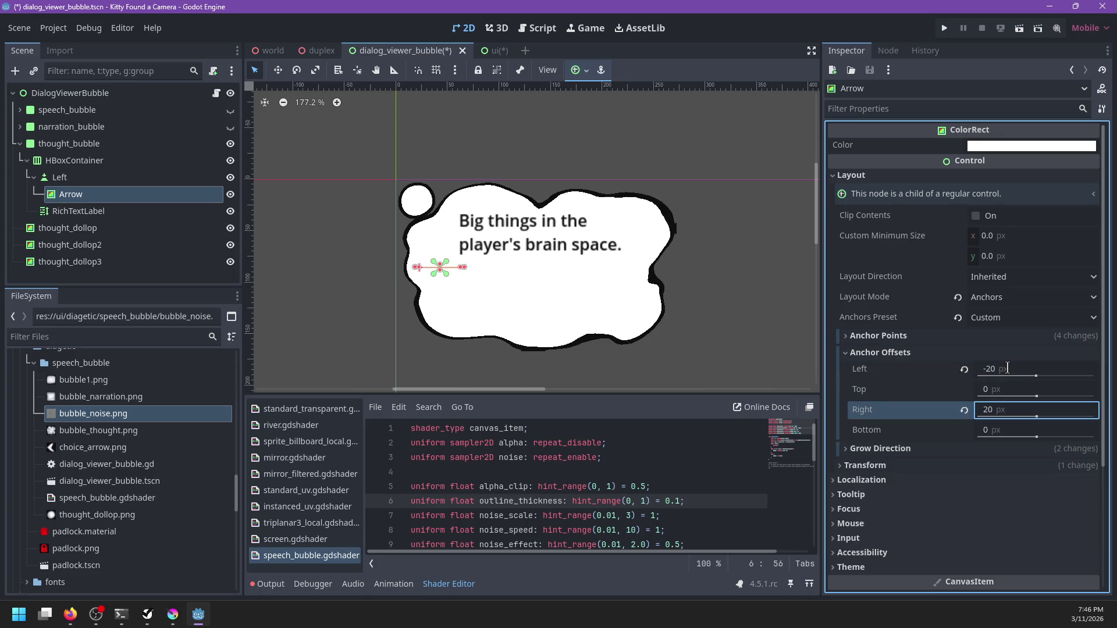
key(shift+Tab)
key(shift+Tab)
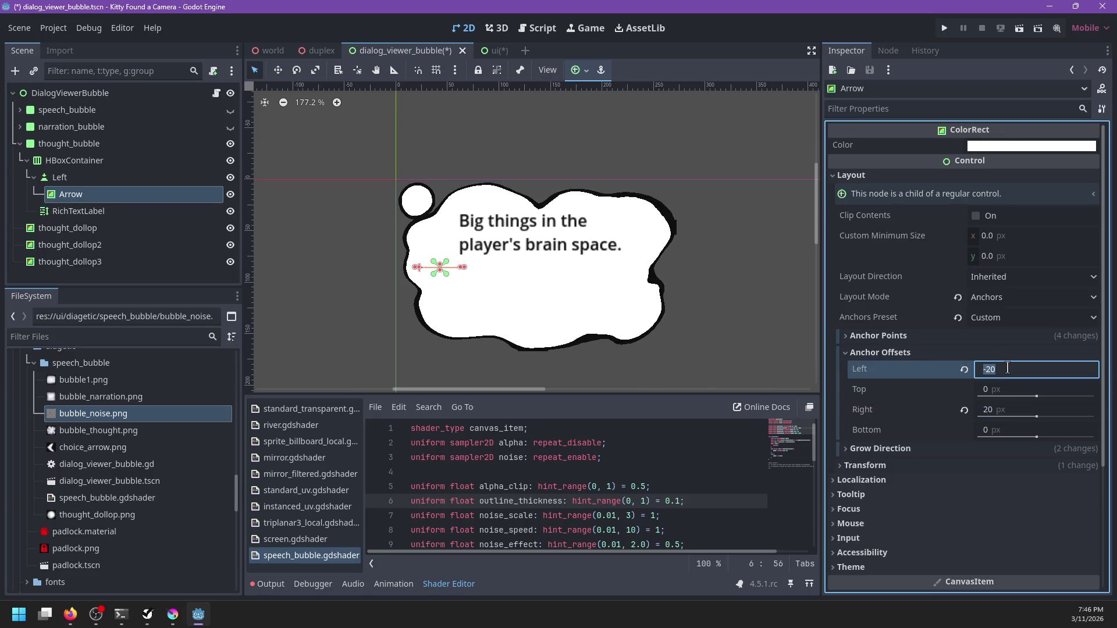
text(15)
key(Tab)
key(Tab)
key(Tab)
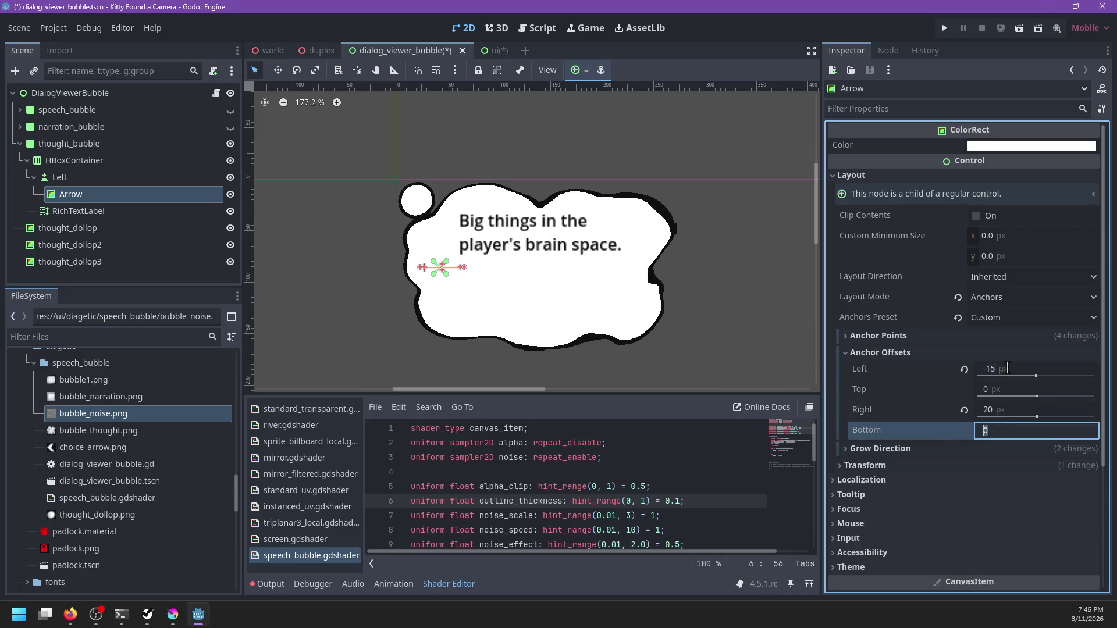
Set the Arrow's top and bottom anchor offsets to -30 and 30 px
key(shift+Tab)
key(shift+Tab)
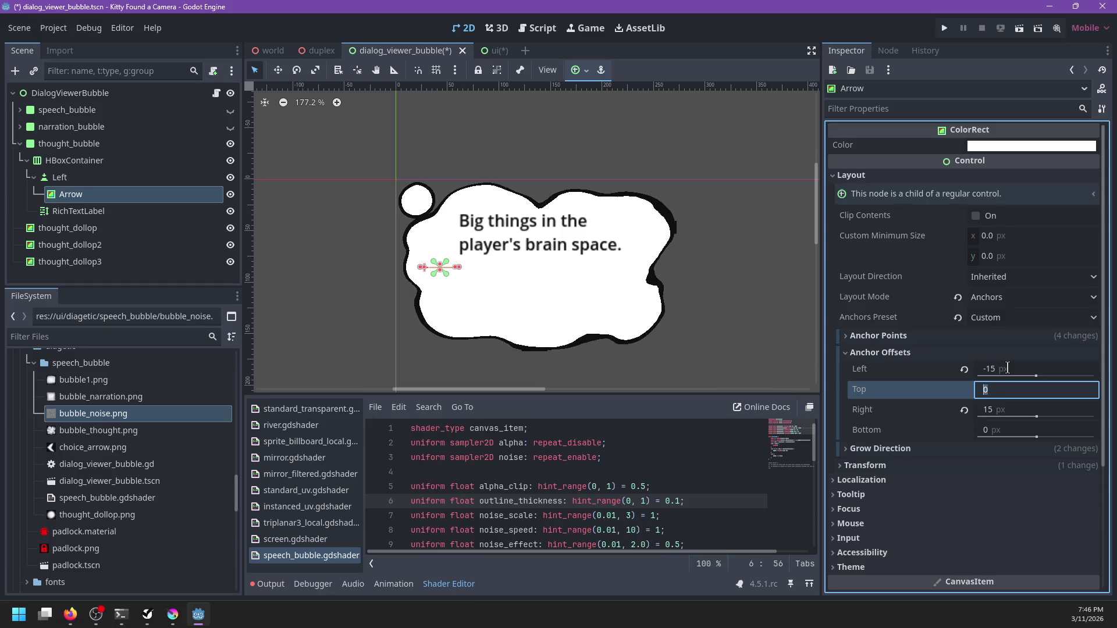
key(Tab)
key(Tab)
text(-30)
key(Return)
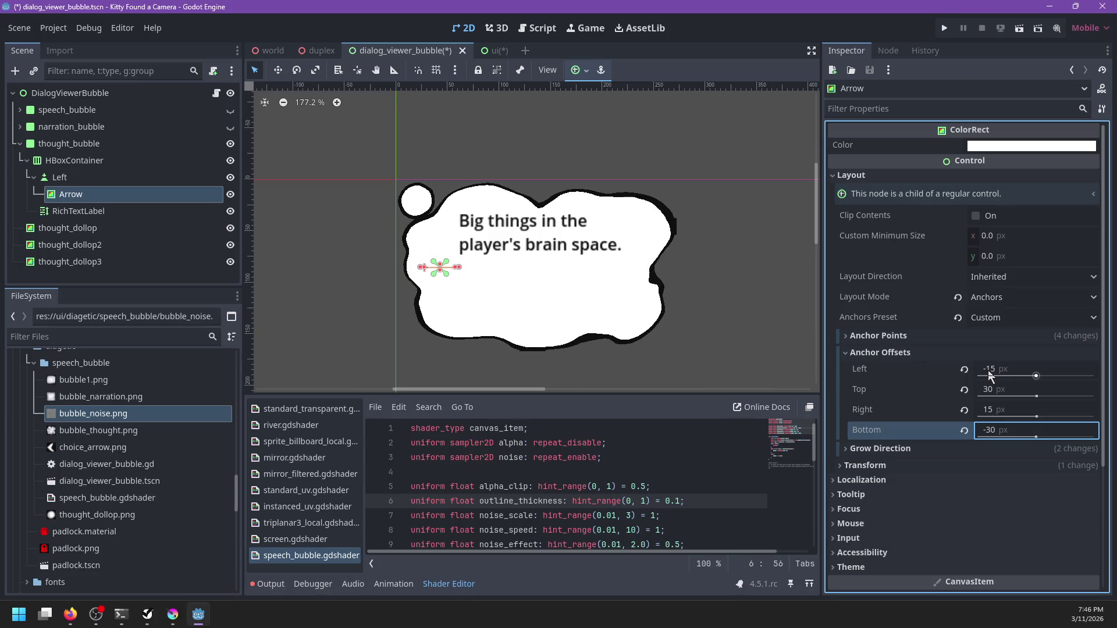
click(998, 390)
text(-30)
key(Tab)
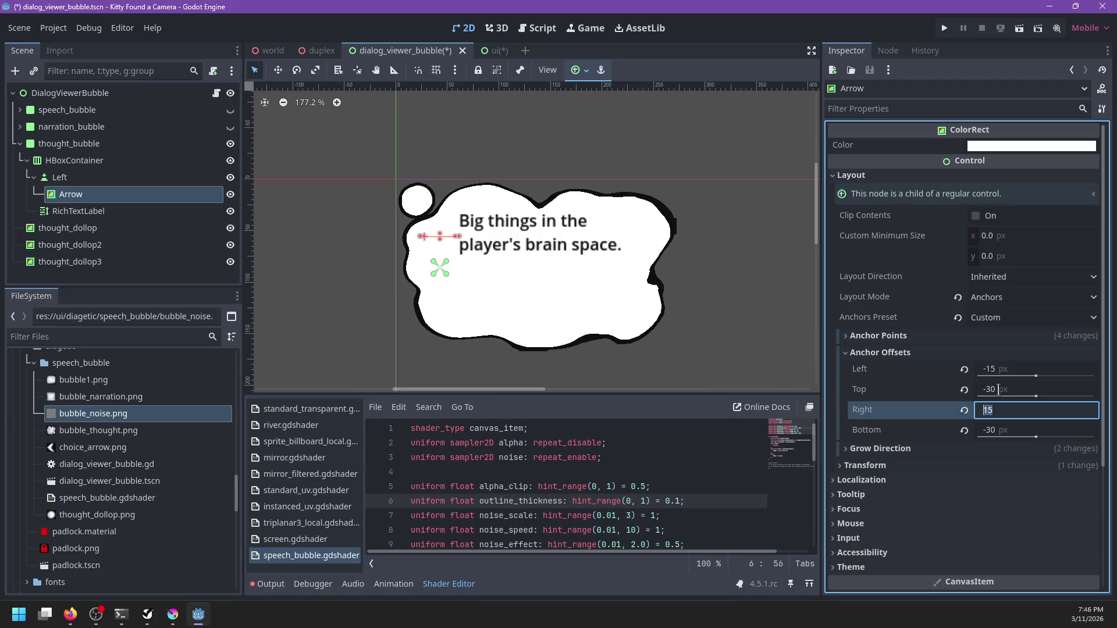
key(Tab)
text(30)
key(Return)
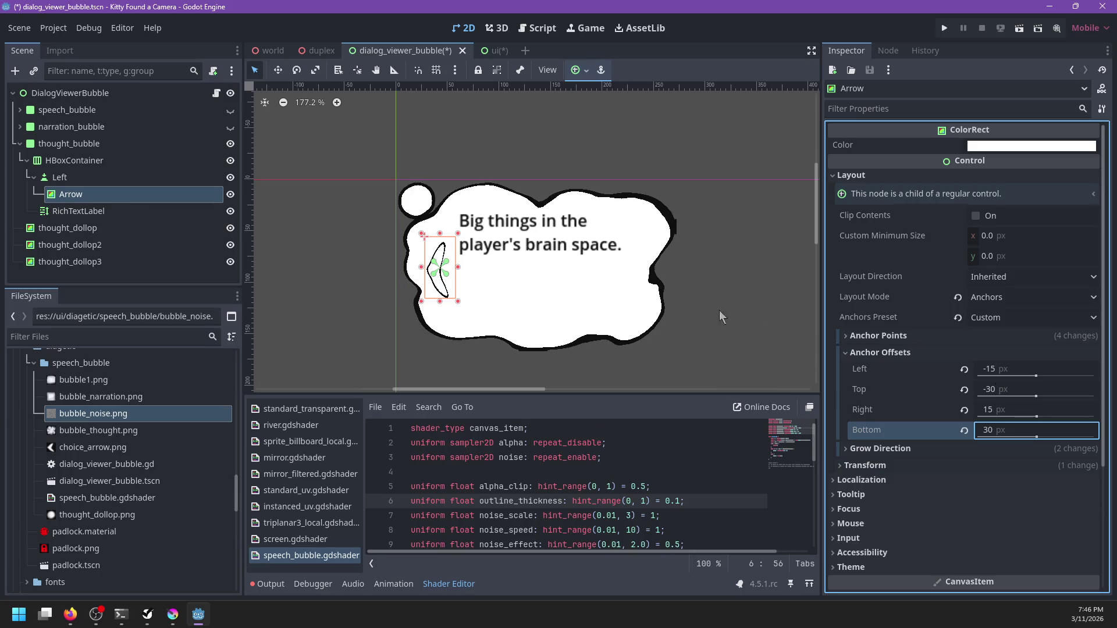
scroll(519, 289, up, 1)
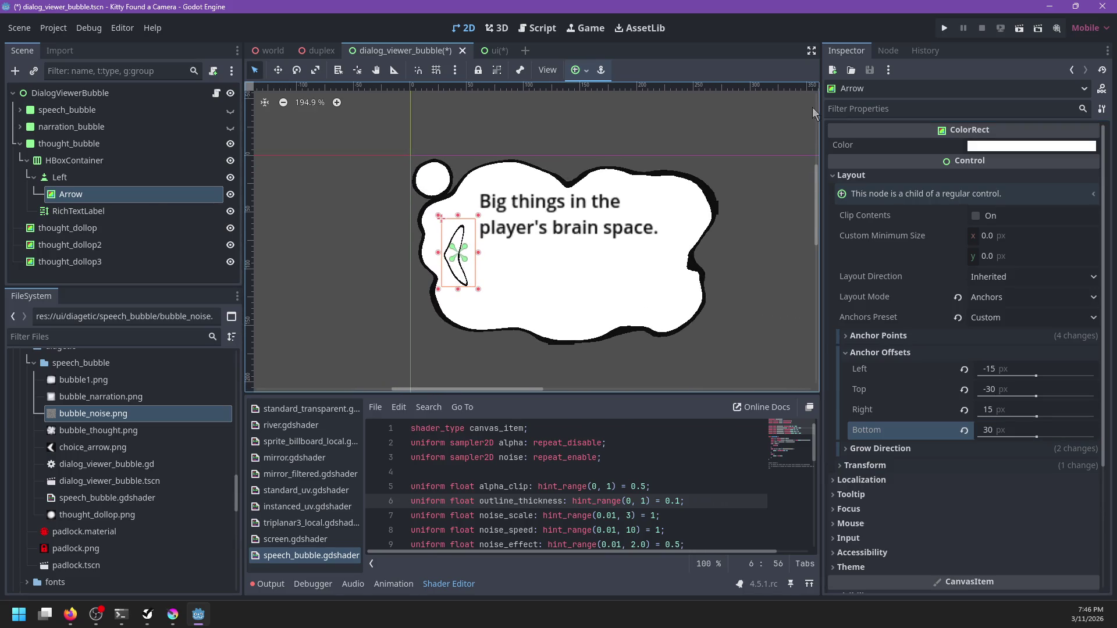
click(60, 180)
click(69, 196)
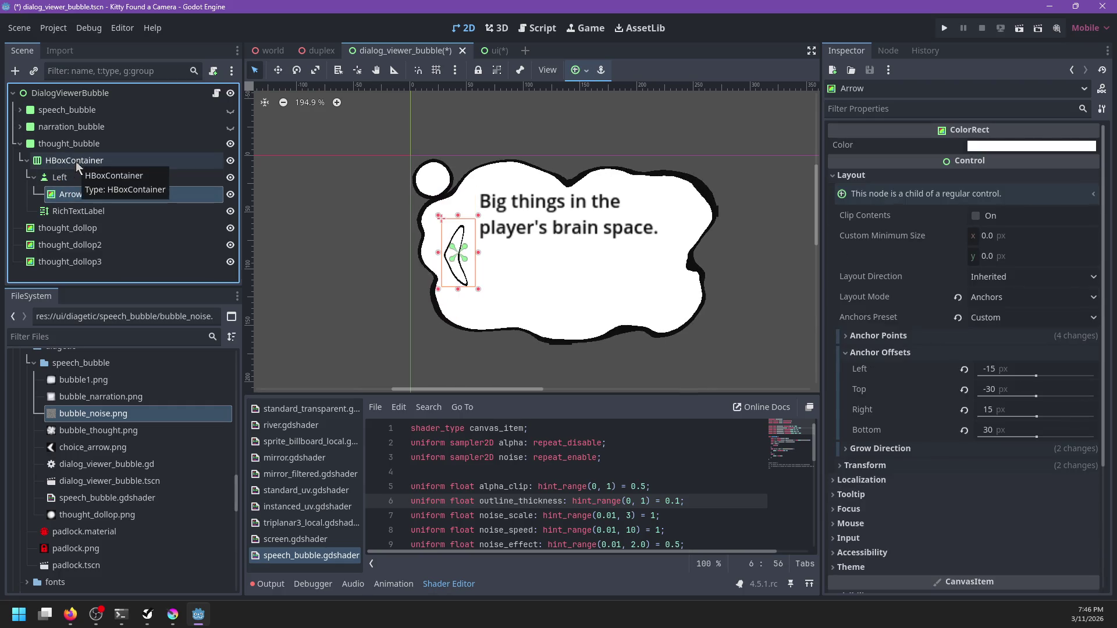
click(71, 176)
click(69, 162)
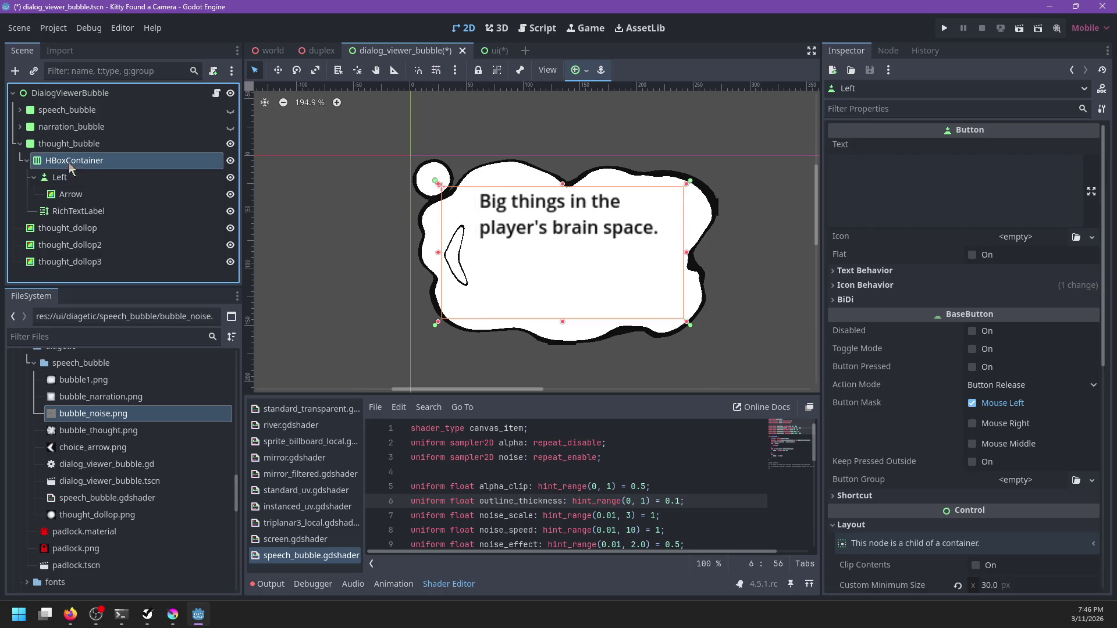
click(68, 178)
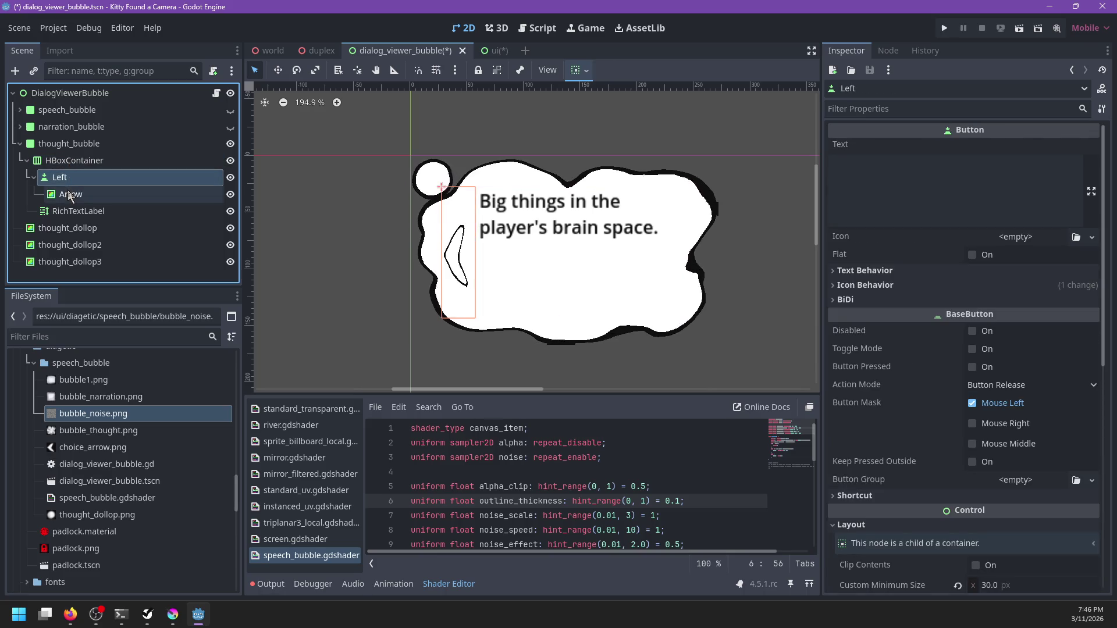
click(69, 196)
click(69, 178)
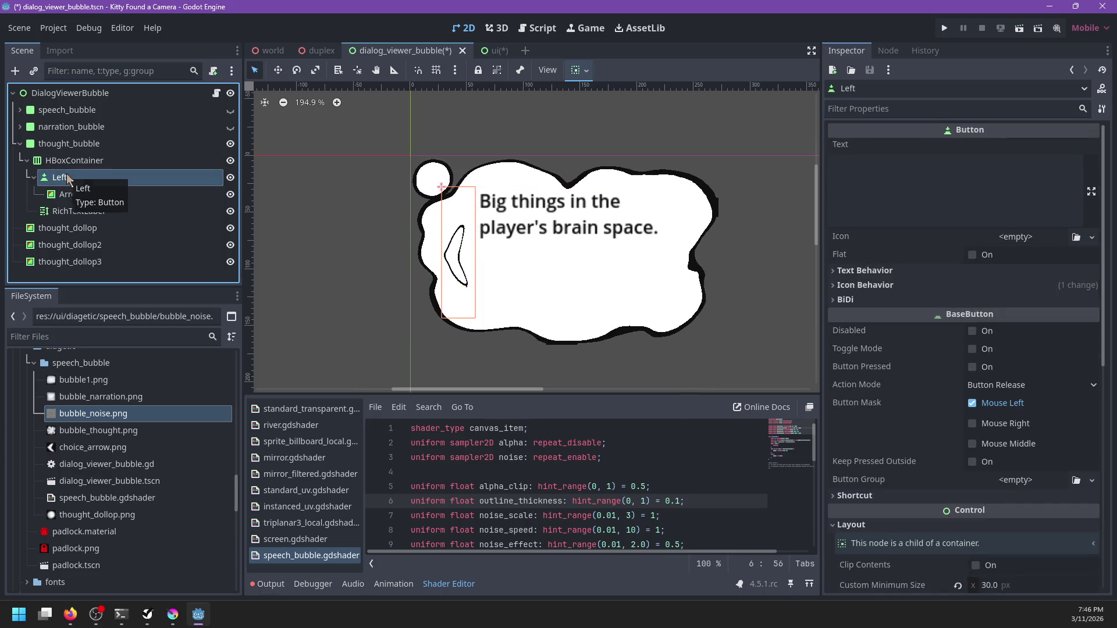
scroll(944, 385, down, 5)
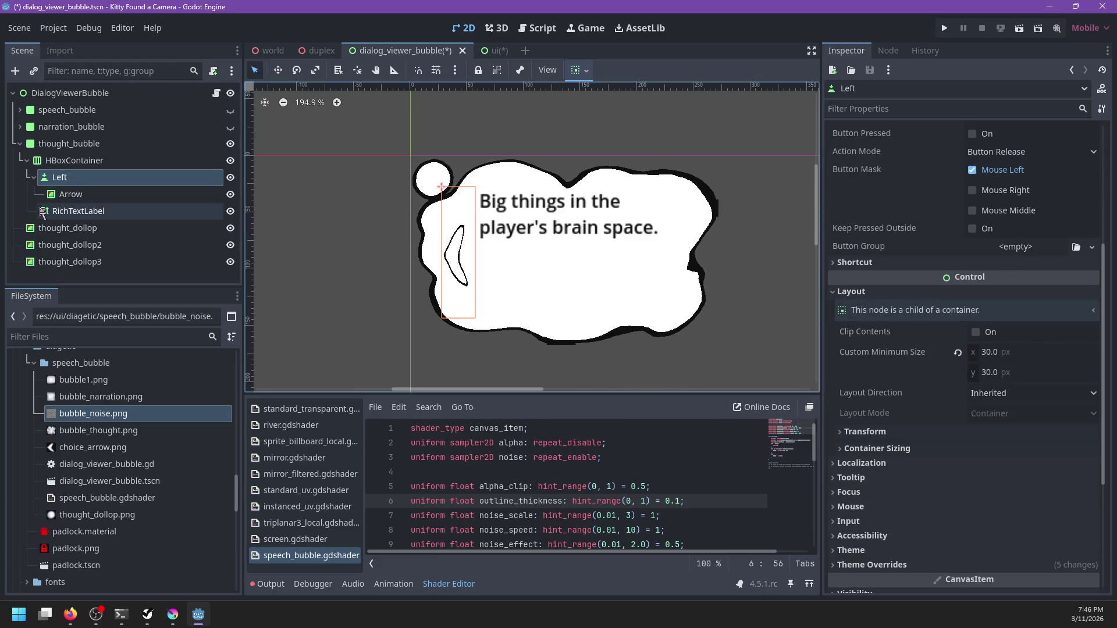
Duplicate the Left button, place the copy after RichTextLabel, and rename it Right
key(ctrl+d)
drag(68, 213, 82, 246)
double_click(86, 228)
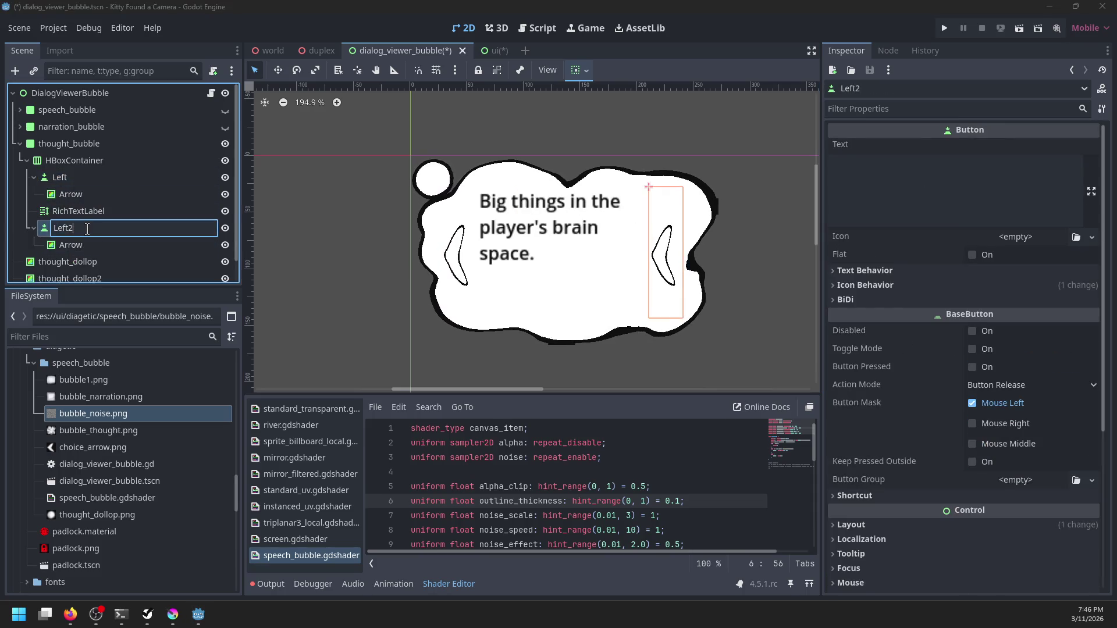
text(t)
key(Return)
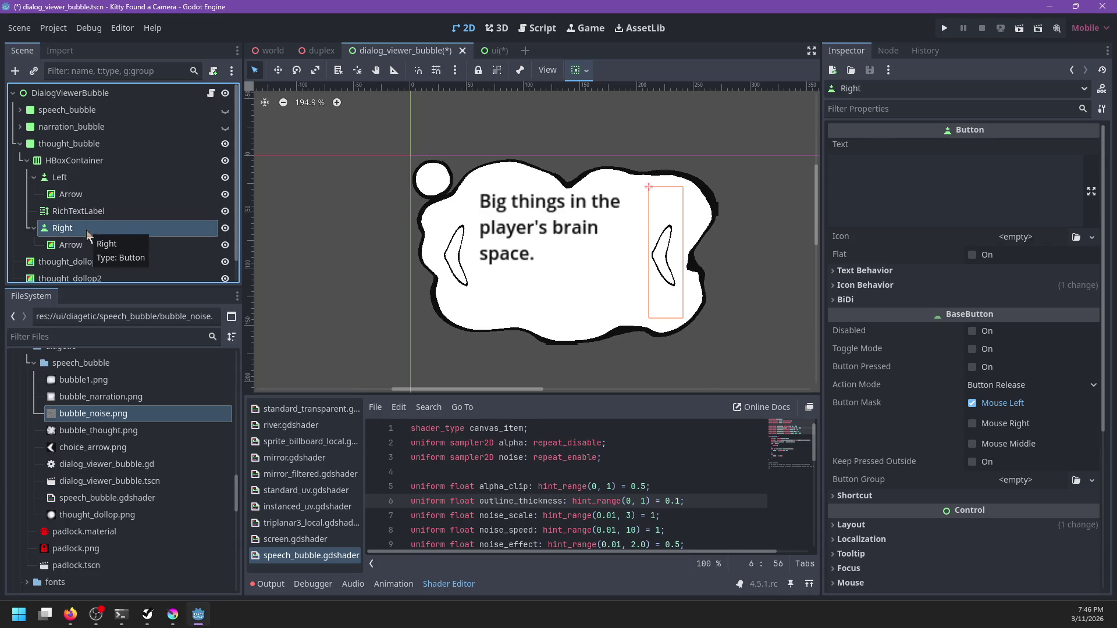
click(70, 245)
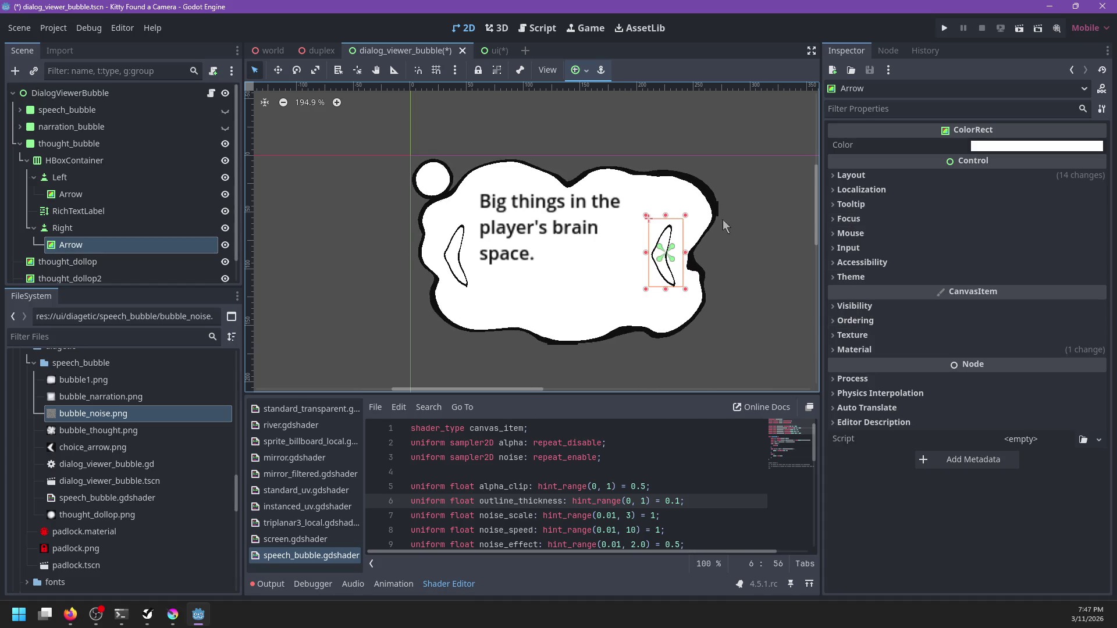
click(850, 177)
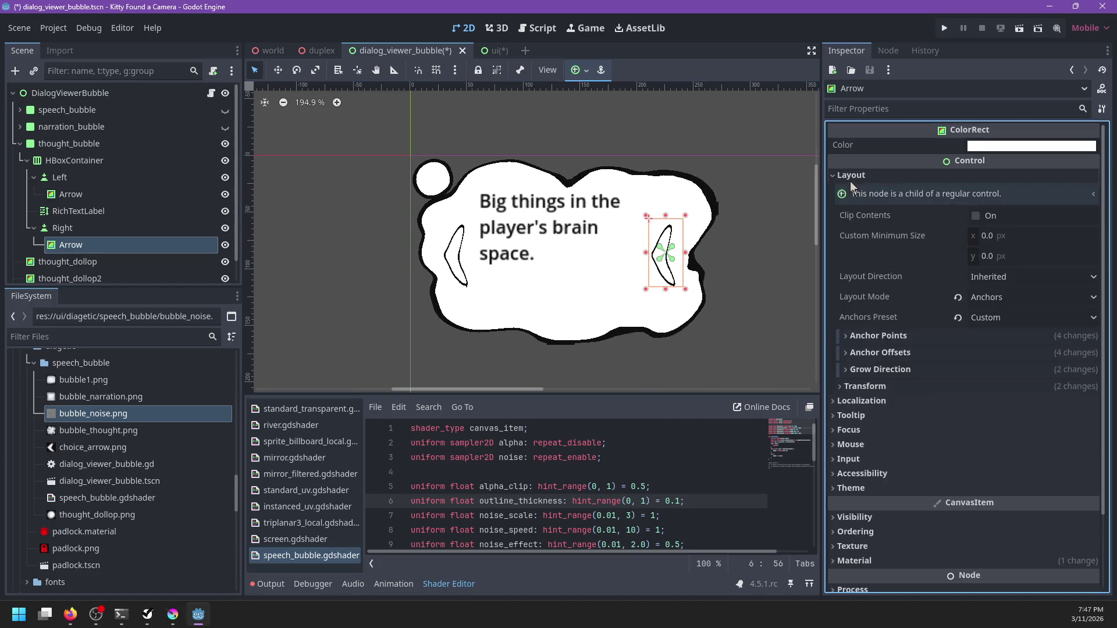
Rotate the Right button's Arrow to 180°
click(865, 387)
scroll(871, 441, down, 3)
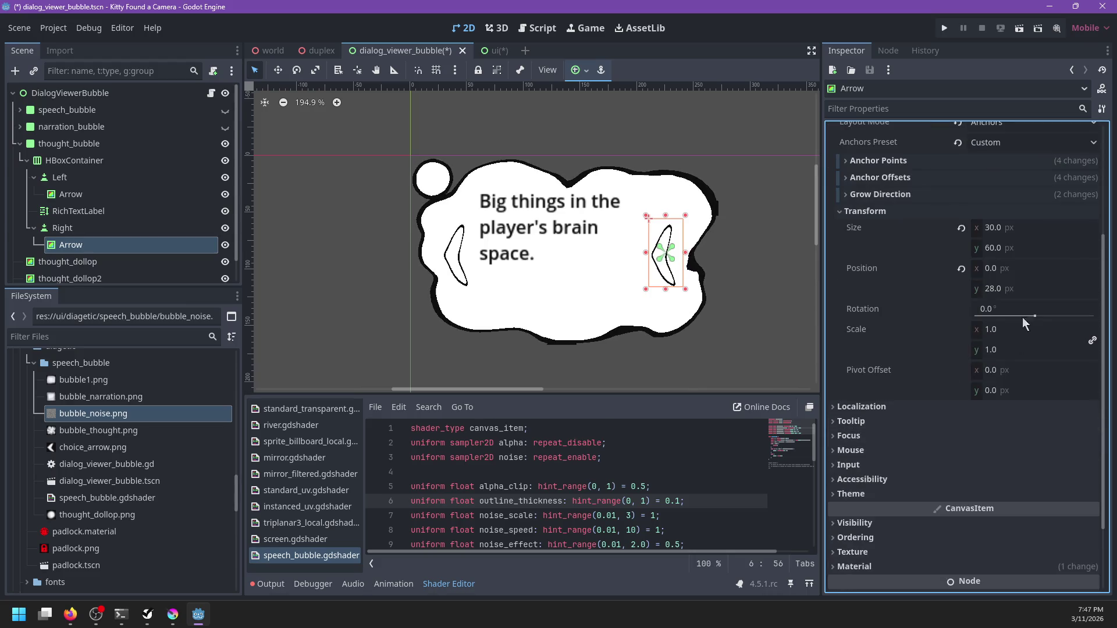
click(1012, 308)
text(80)
key(Return)
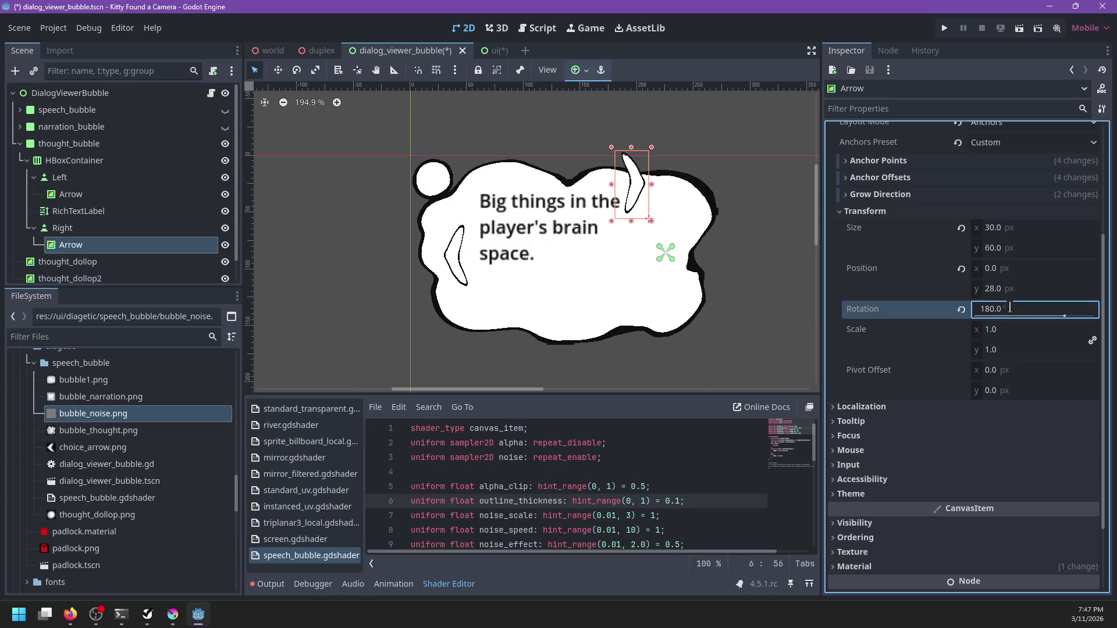
scroll(636, 280, down, 1)
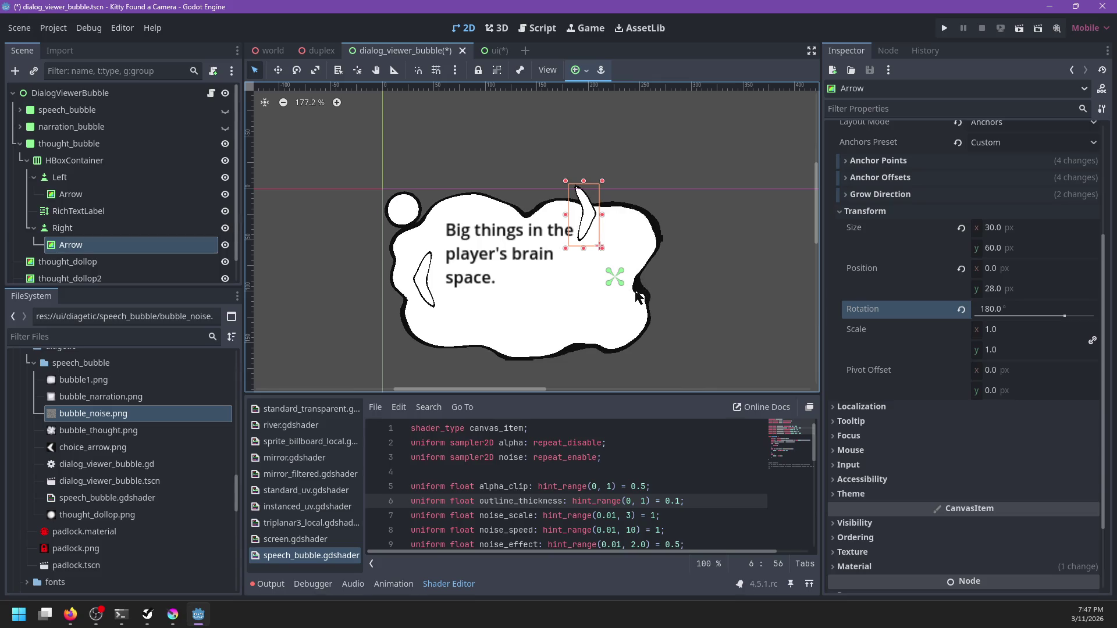
scroll(636, 296, up, 2)
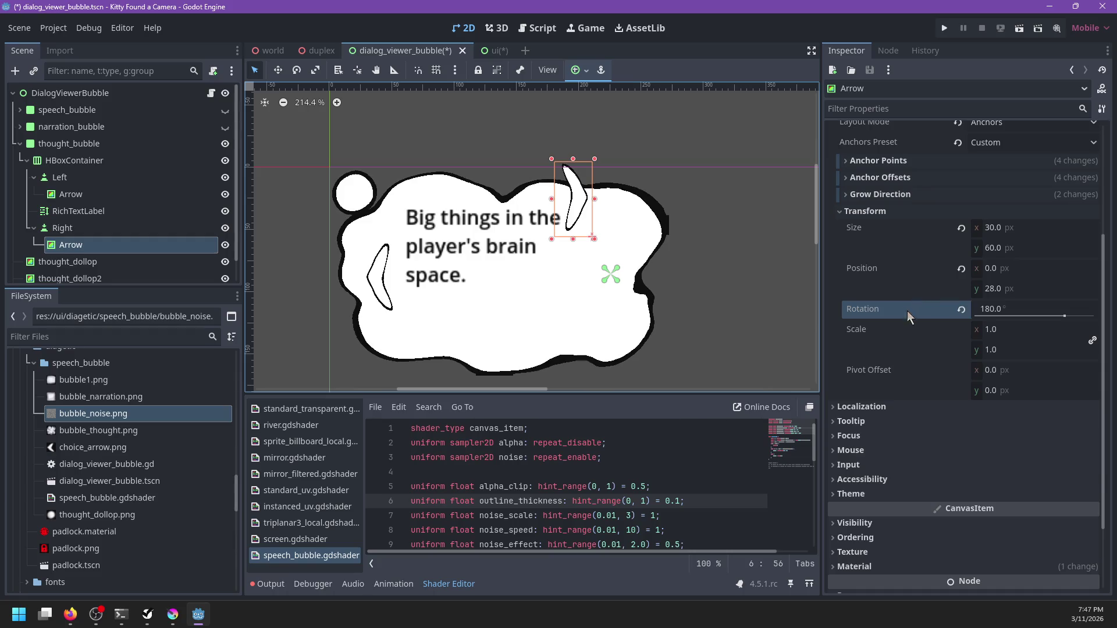
Set the Arrow's Pivot Offset to 15, 30 and save the scene
click(1012, 370)
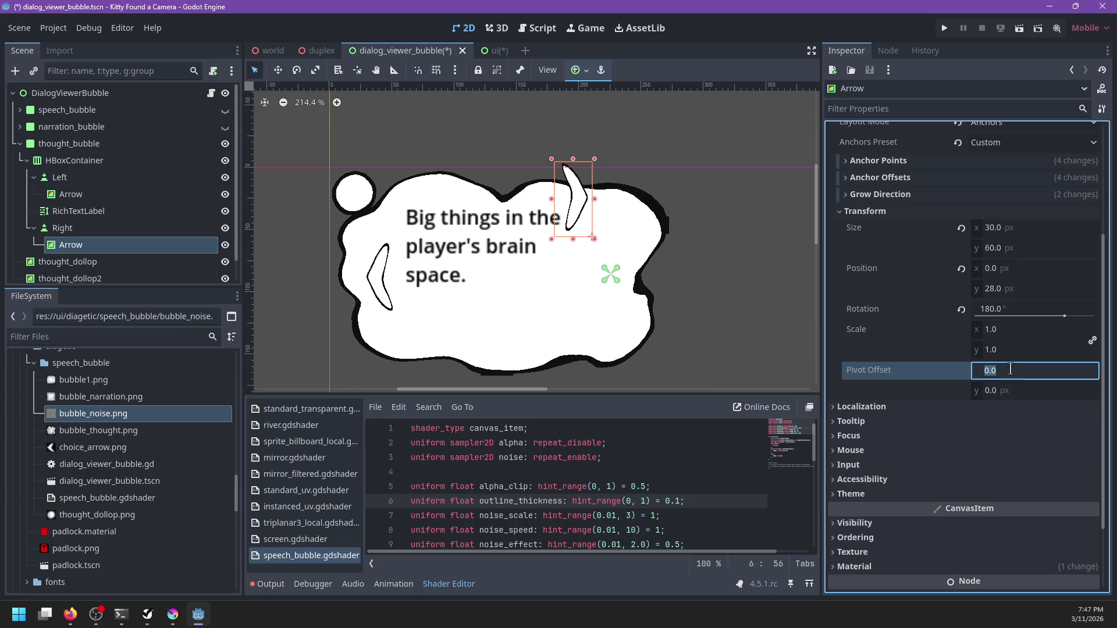
text(15)
key(Tab)
text(30)
key(Return)
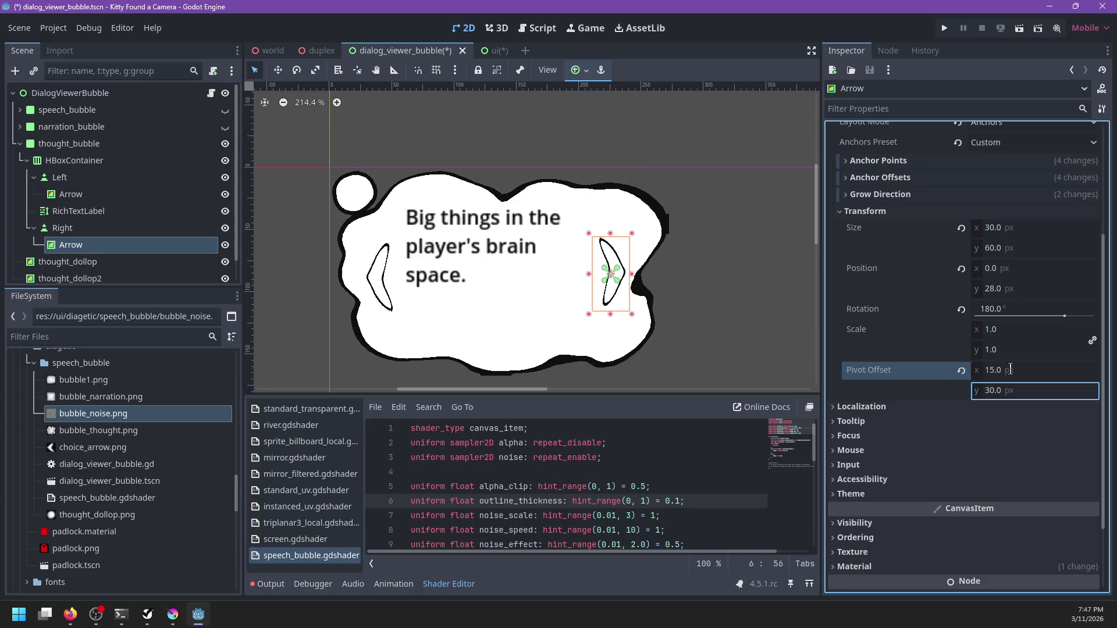
scroll(615, 303, down, 2)
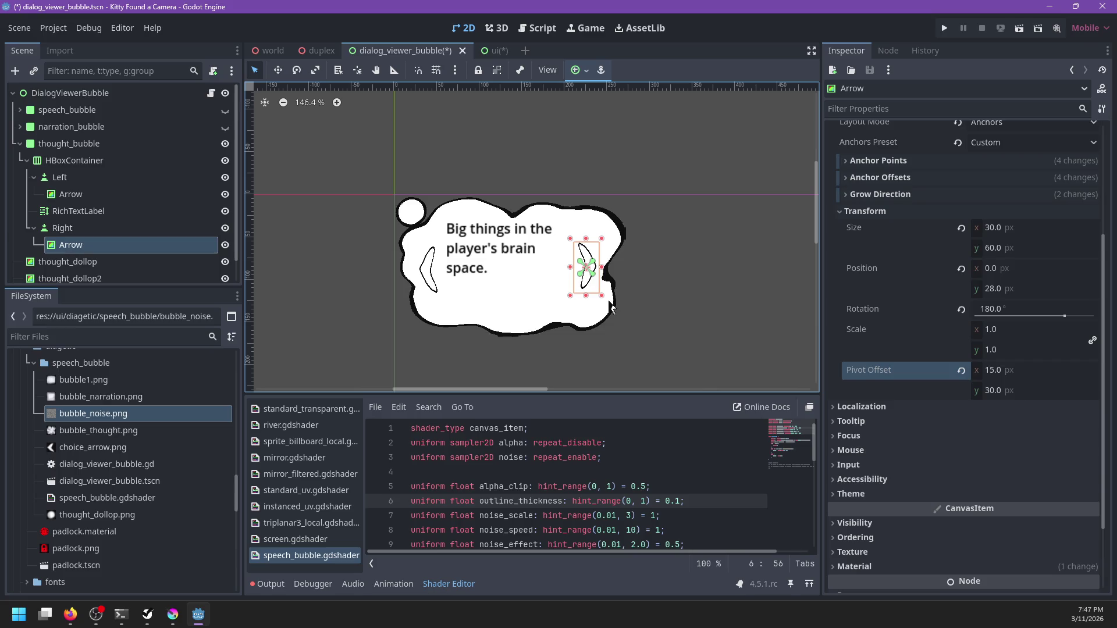
key(ctrl+s)
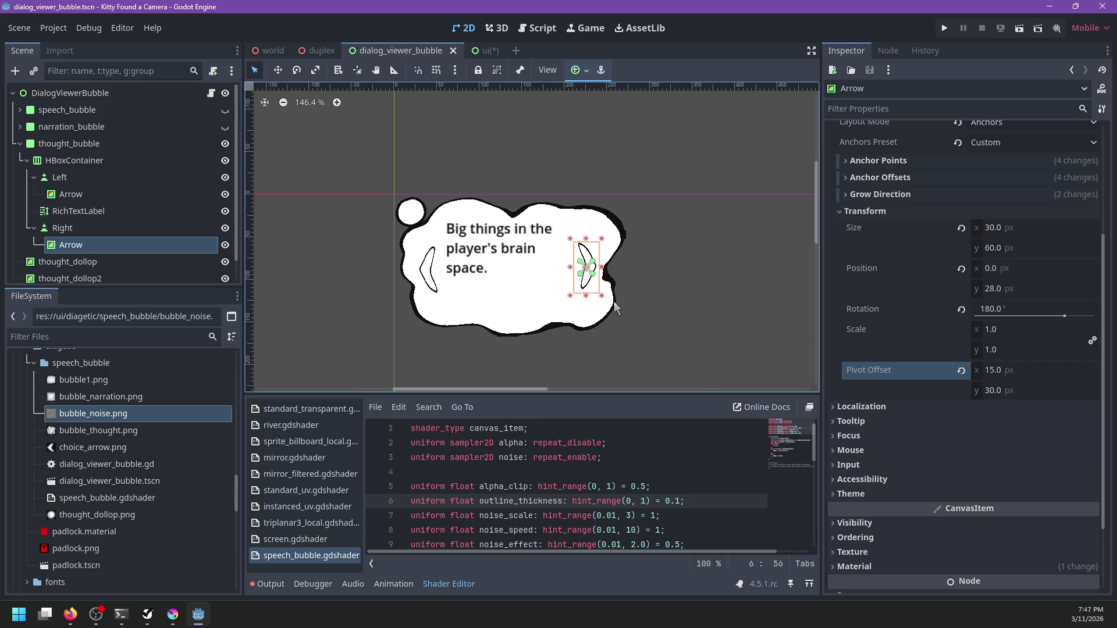
scroll(611, 302, up, 3)
click(126, 228)
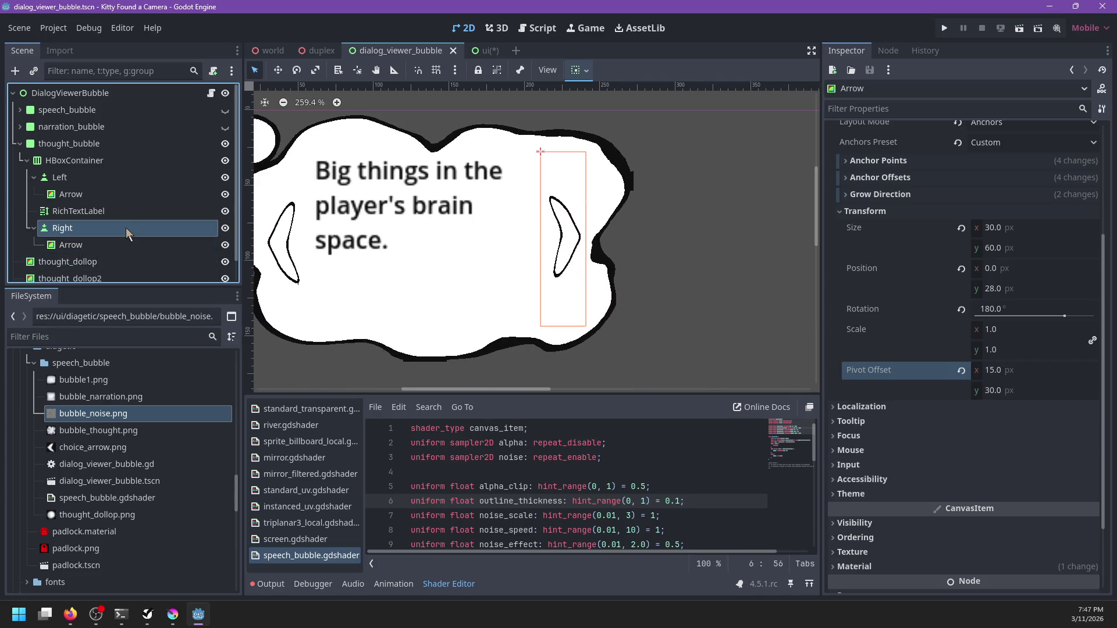
Select both Left and Right buttons and set their Focus Mode to Click
click(140, 242)
click(66, 177)
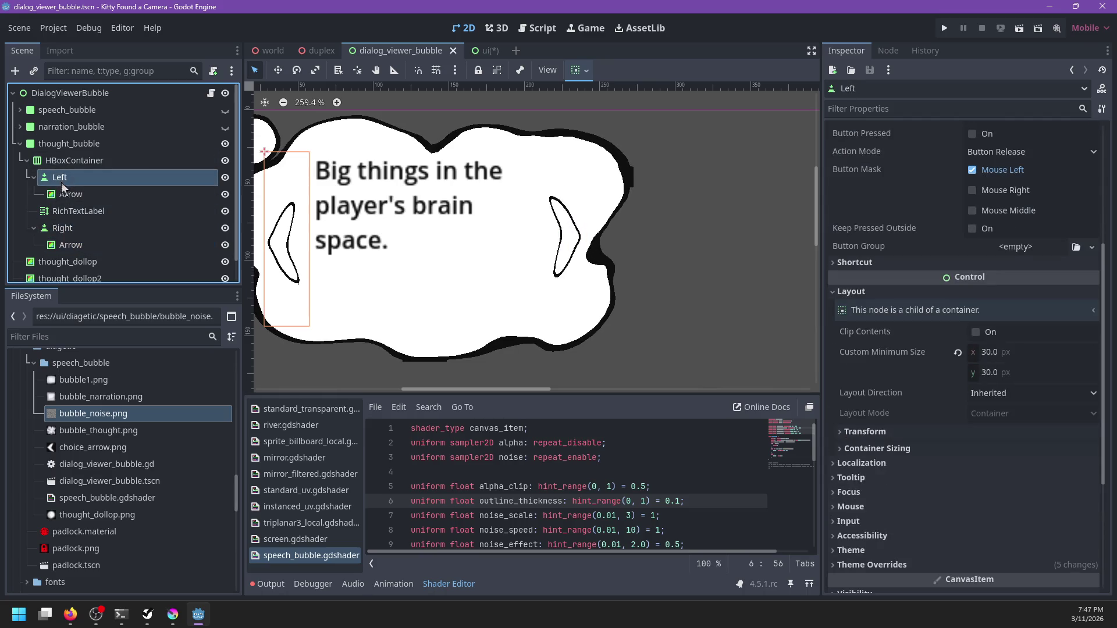
scroll(587, 254, down, 2)
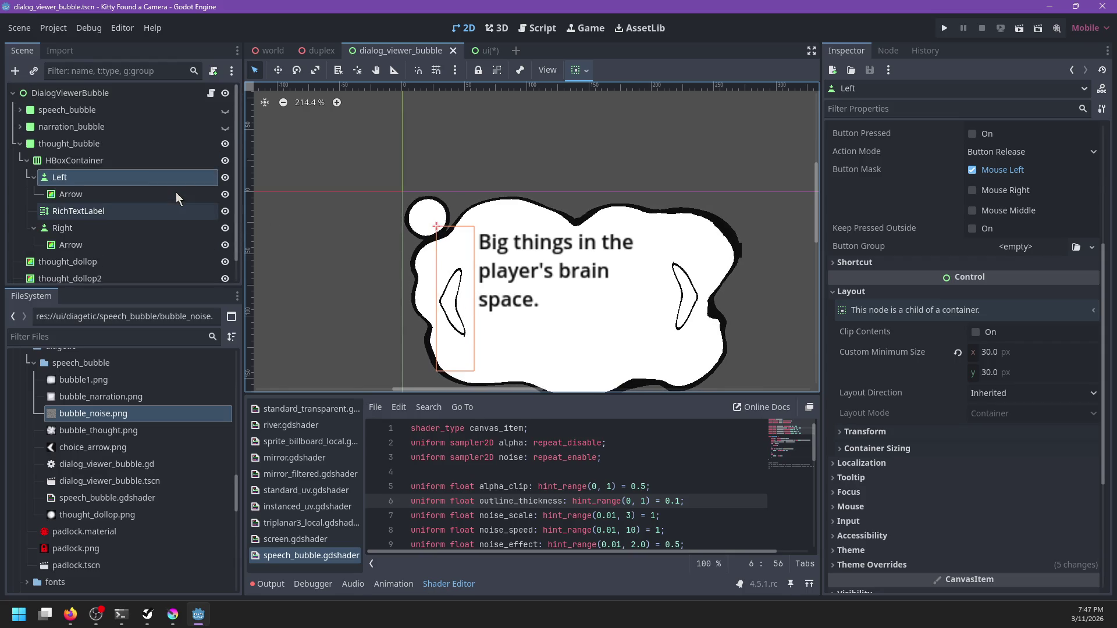
ctrl+click(85, 230)
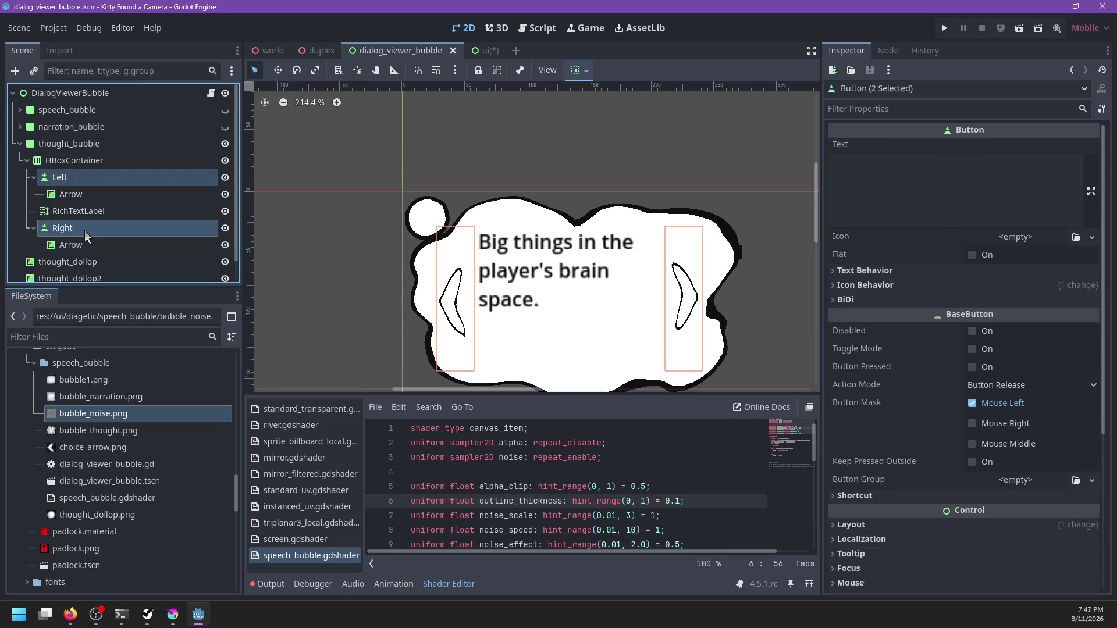
scroll(901, 288, down, 5)
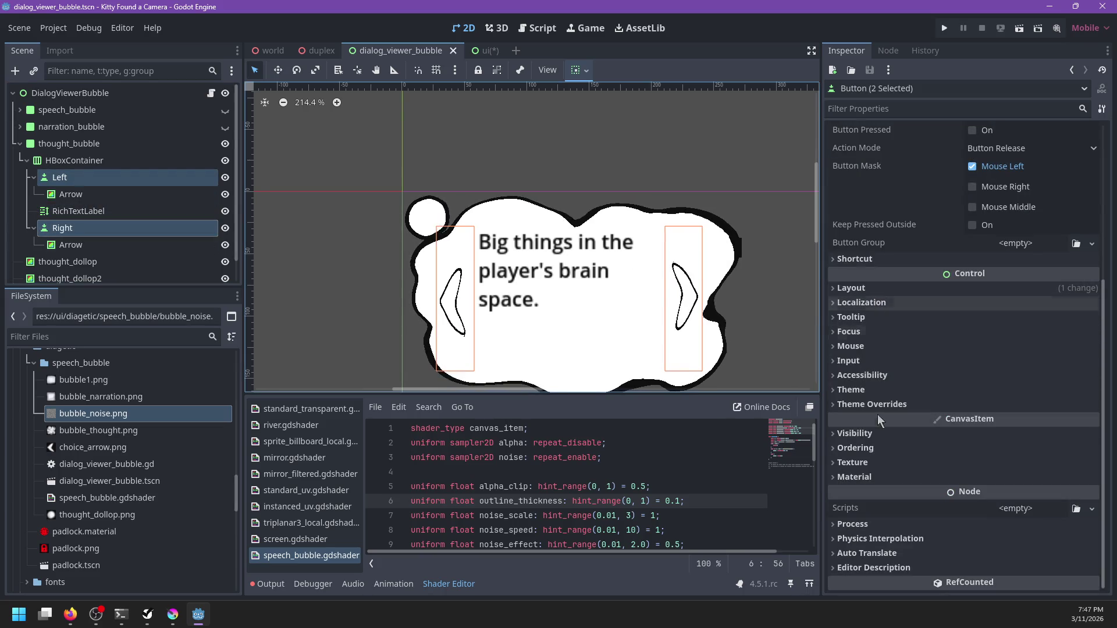
click(847, 332)
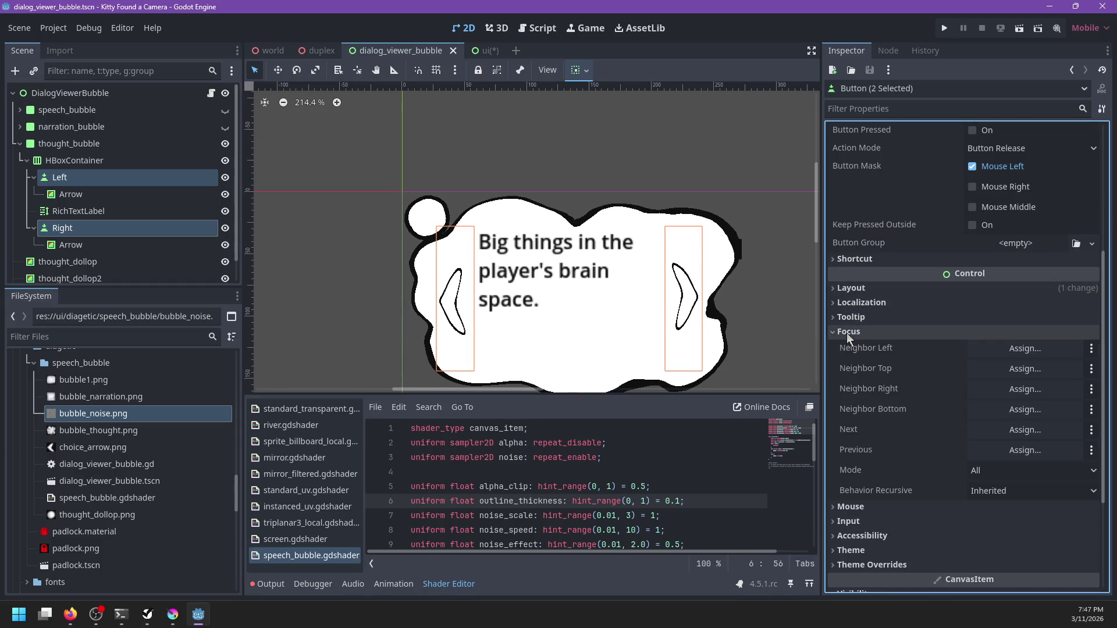
click(983, 470)
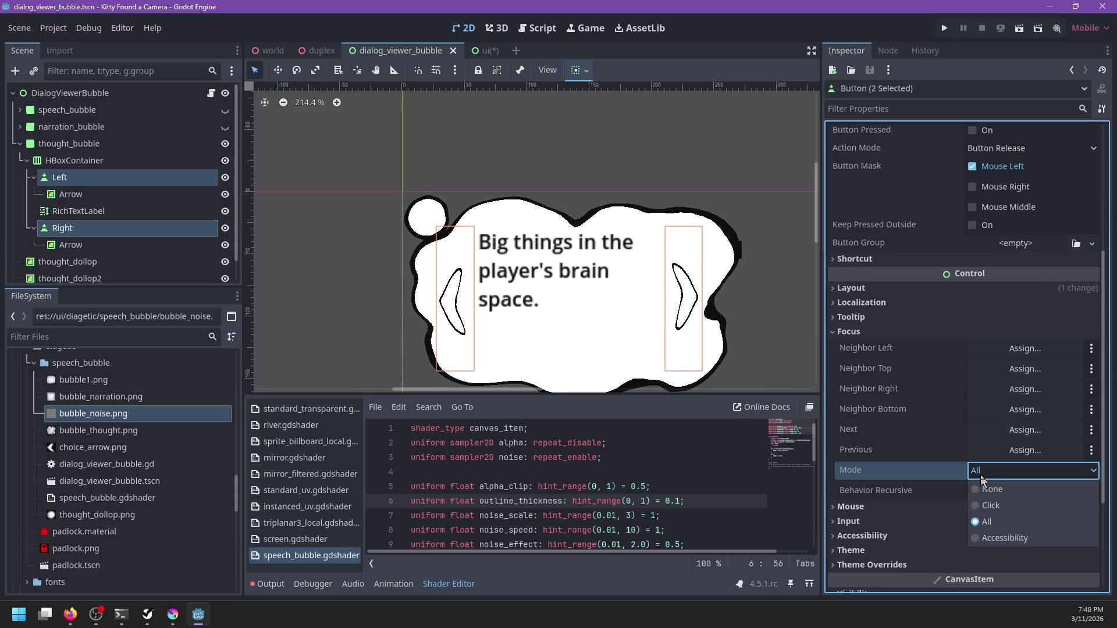
click(982, 506)
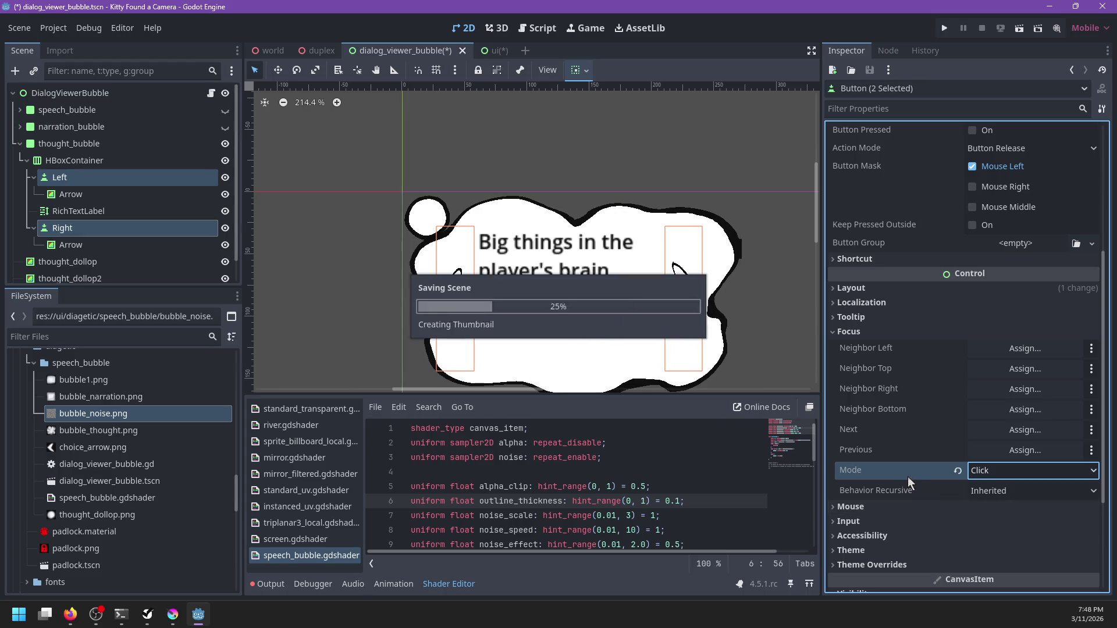
Leave recursive focus behaviour inherited, collapse the Focus and Mouse sections, and save the scene
click(850, 507)
scroll(857, 504, down, 3)
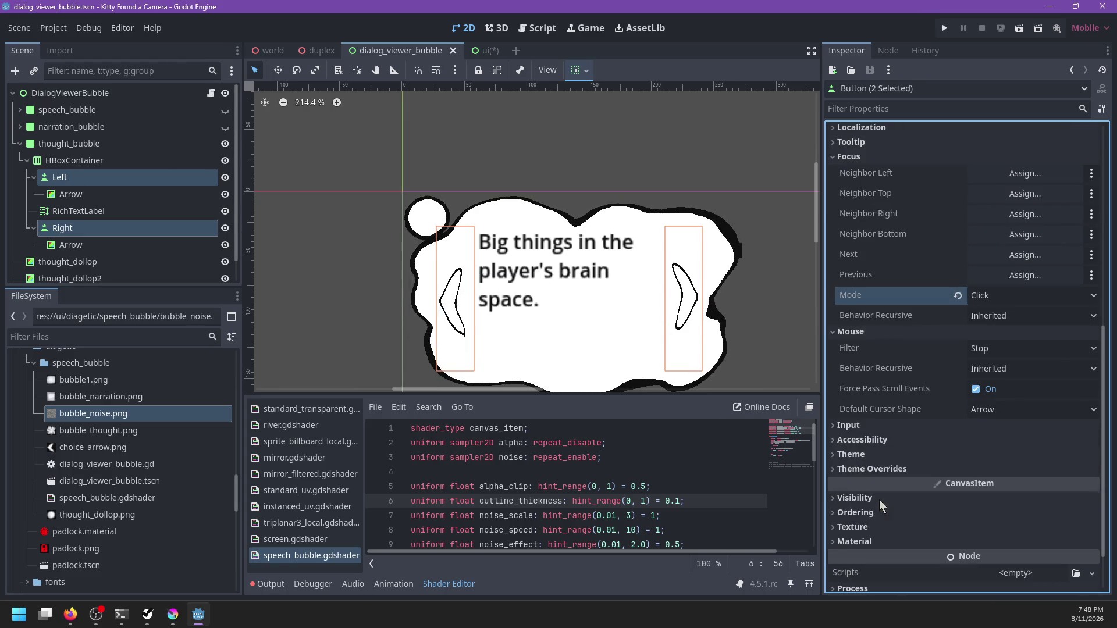
click(985, 316)
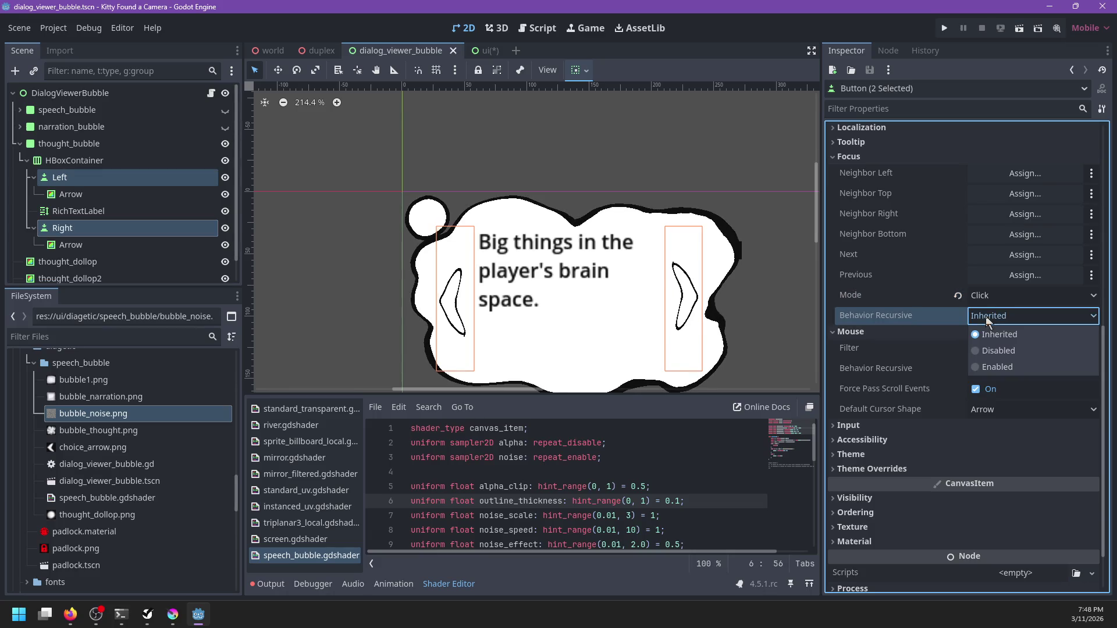
click(986, 320)
scroll(861, 285, up, 4)
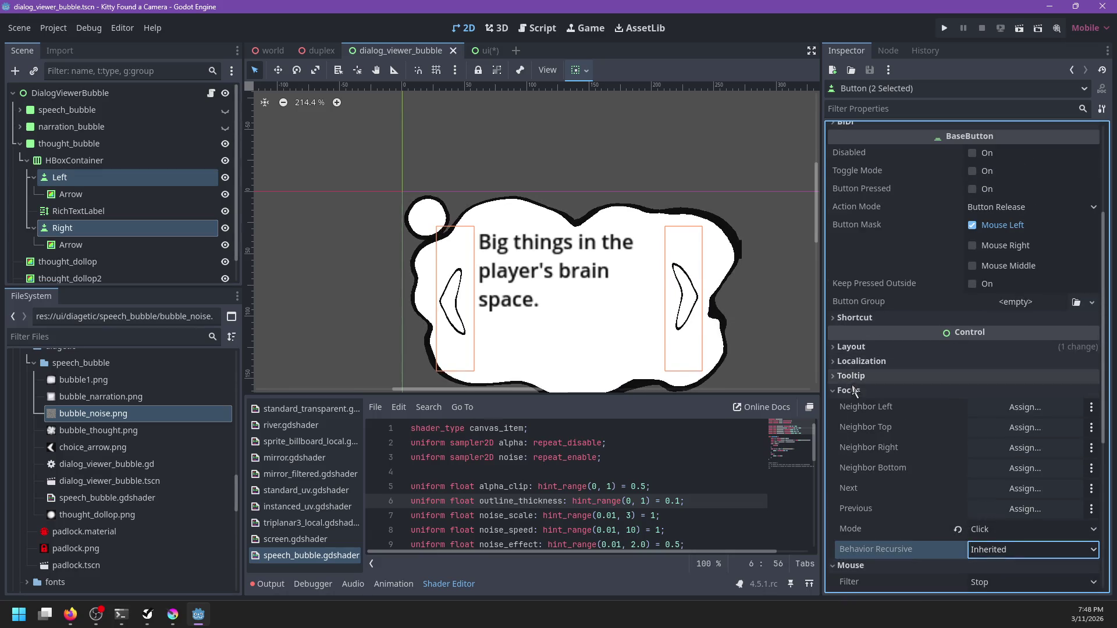
click(895, 391)
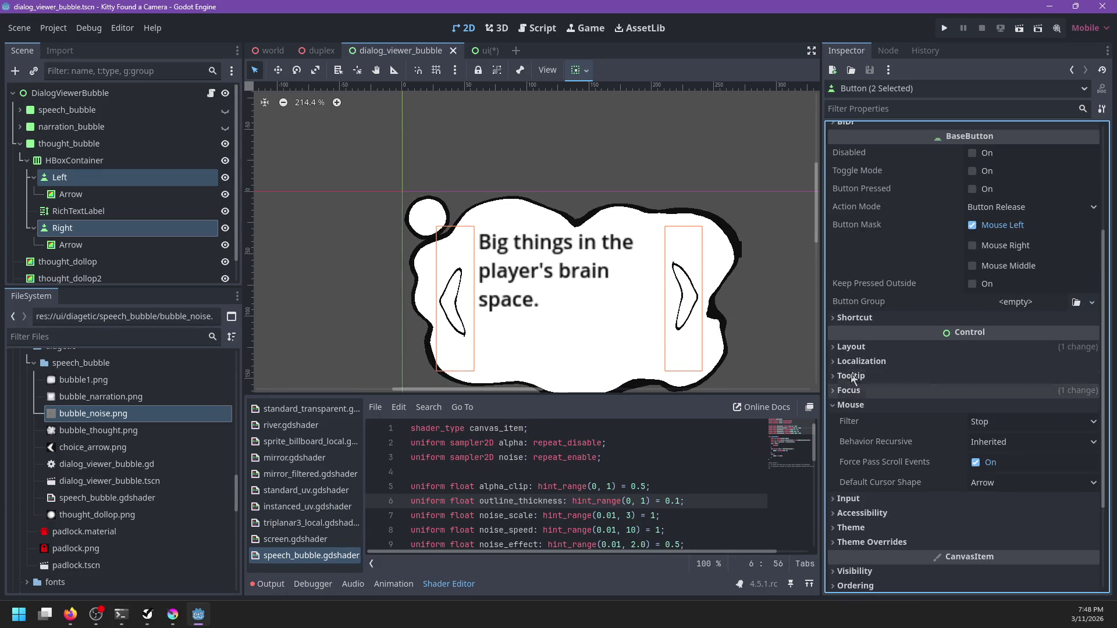
click(860, 407)
scroll(633, 320, down, 4)
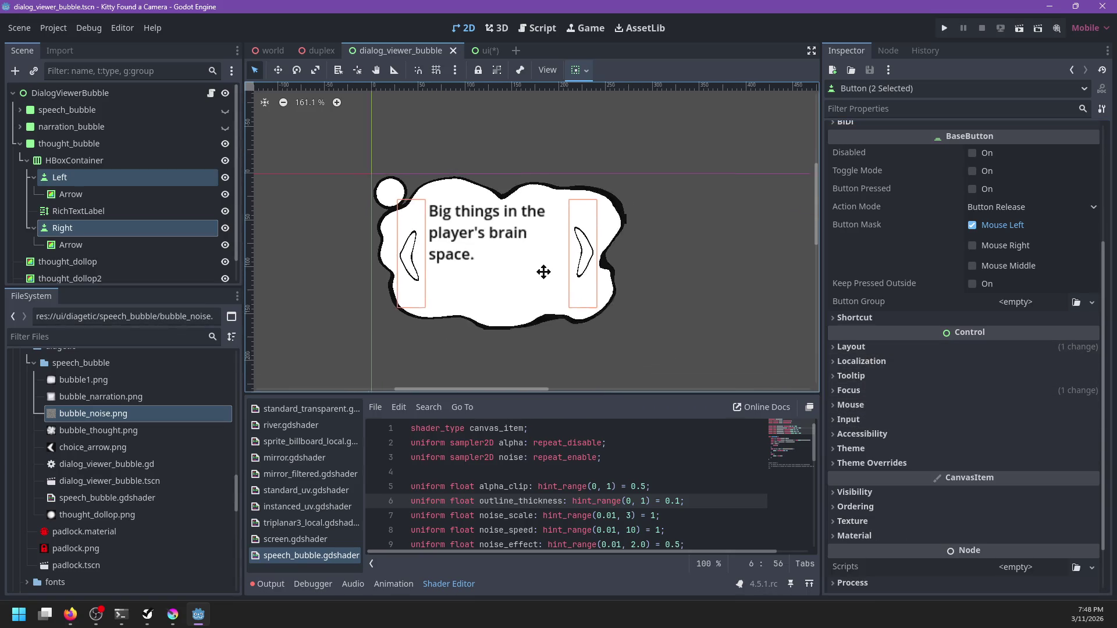
click(523, 272)
key(ctrl+s)
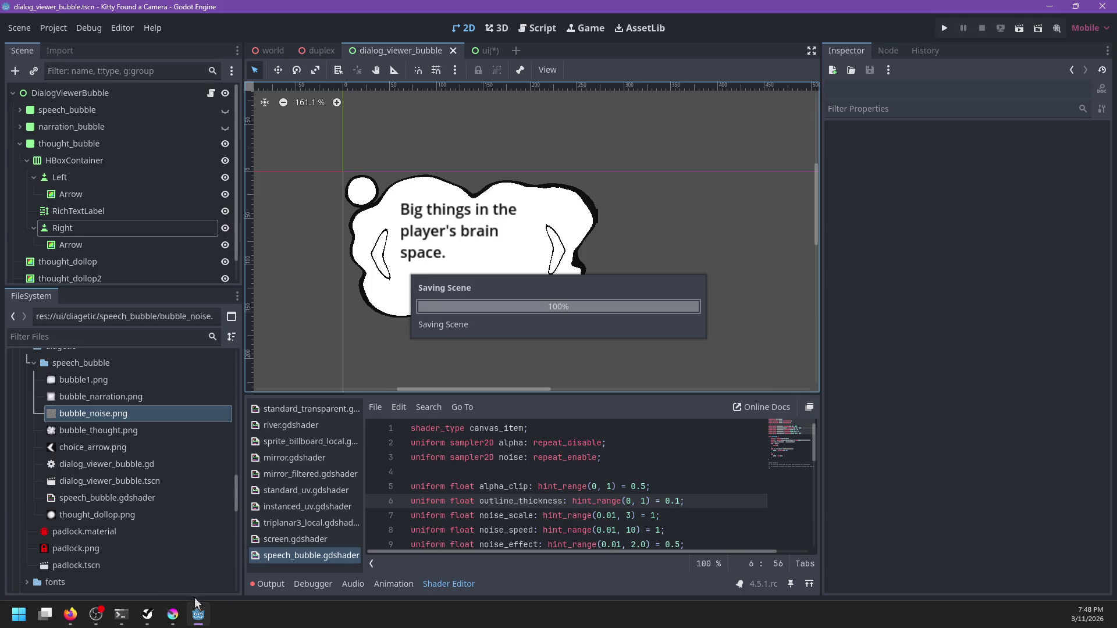
key(alt+Tab)
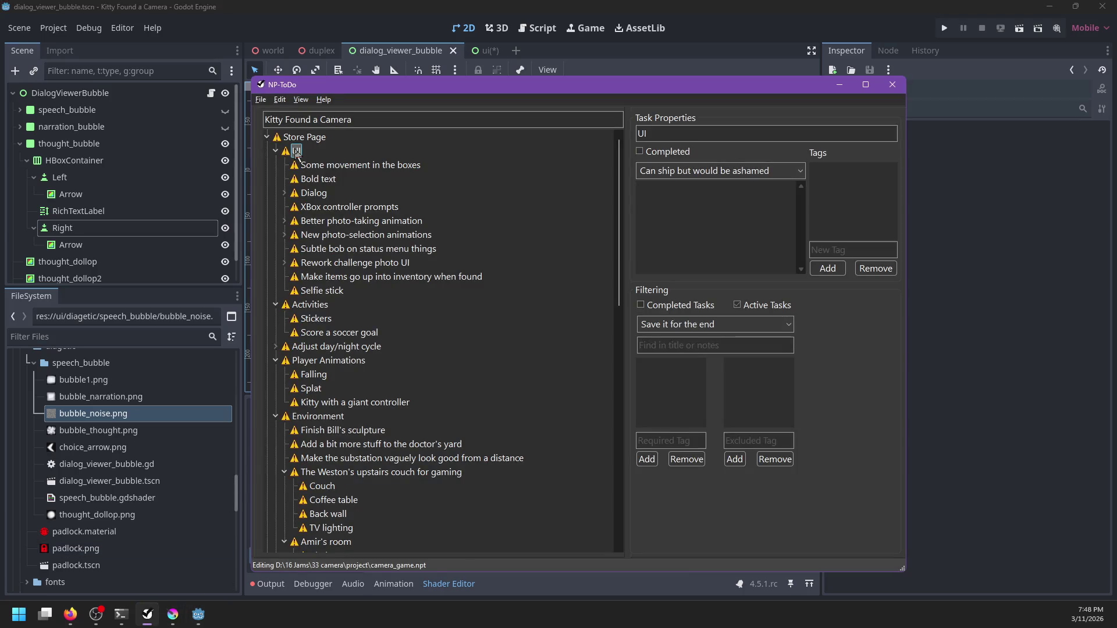
Finish the Fun mouse cursor task under UI and drag Selfie stick into Player Animations
key(Insert)
text(Fun mouse)
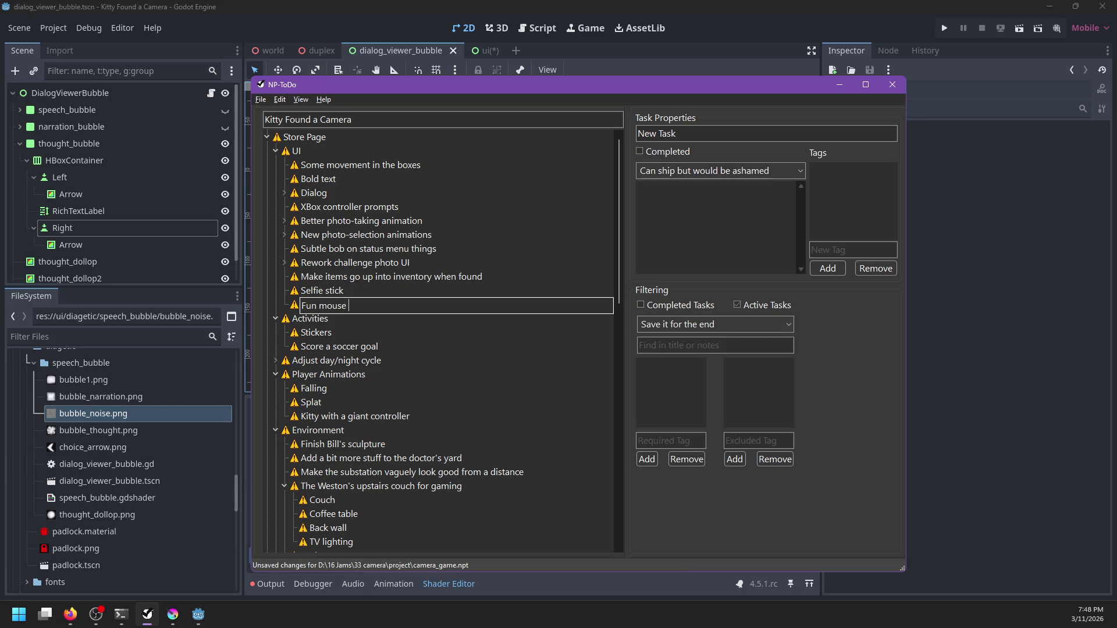
text(rso)
key(Return)
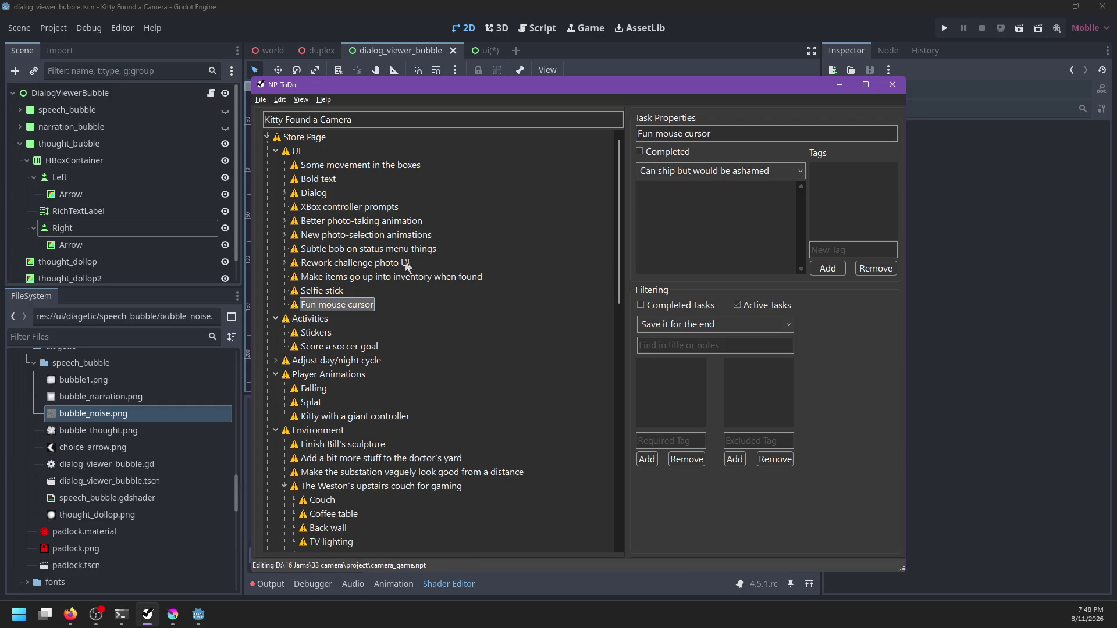
mouse_move(328, 293)
mouse_down()
mouse_move(327, 405)
mouse_move(327, 174)
mouse_move(325, 256)
mouse_up()
Look over the UI and Player Animations tasks down to Kitty with a giant controller
scroll(378, 240, up, 4)
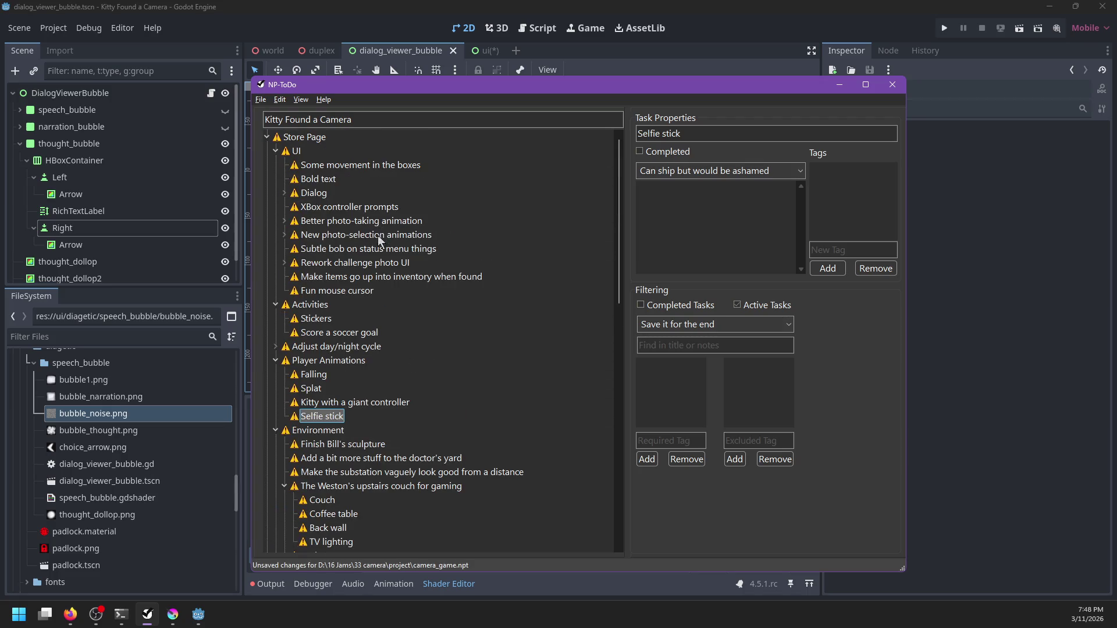
click(315, 208)
click(318, 220)
click(333, 235)
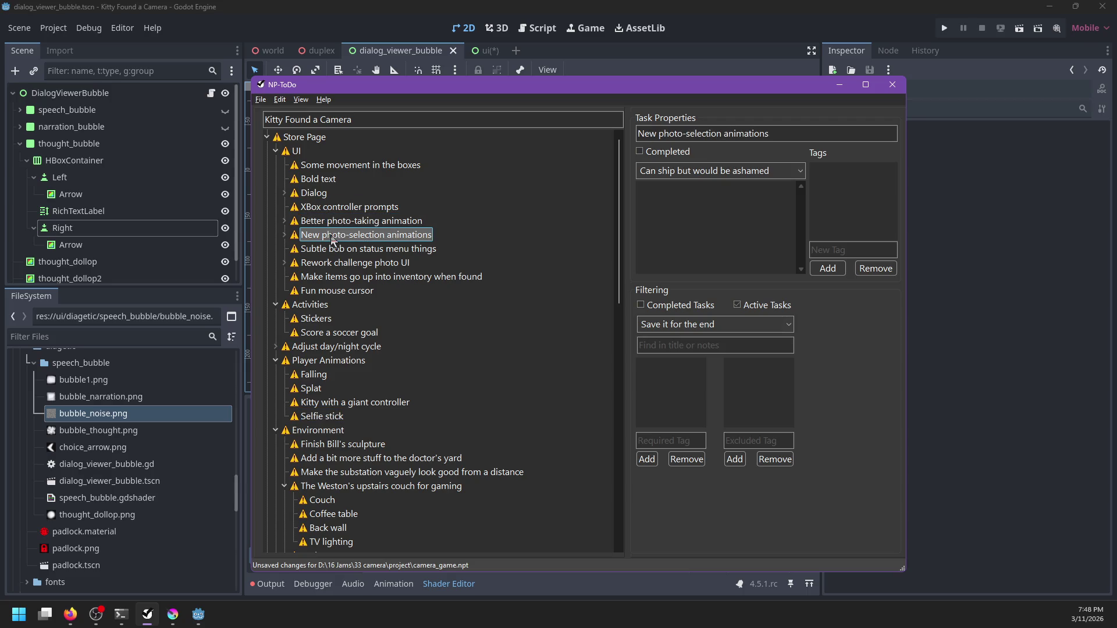
click(318, 363)
click(331, 402)
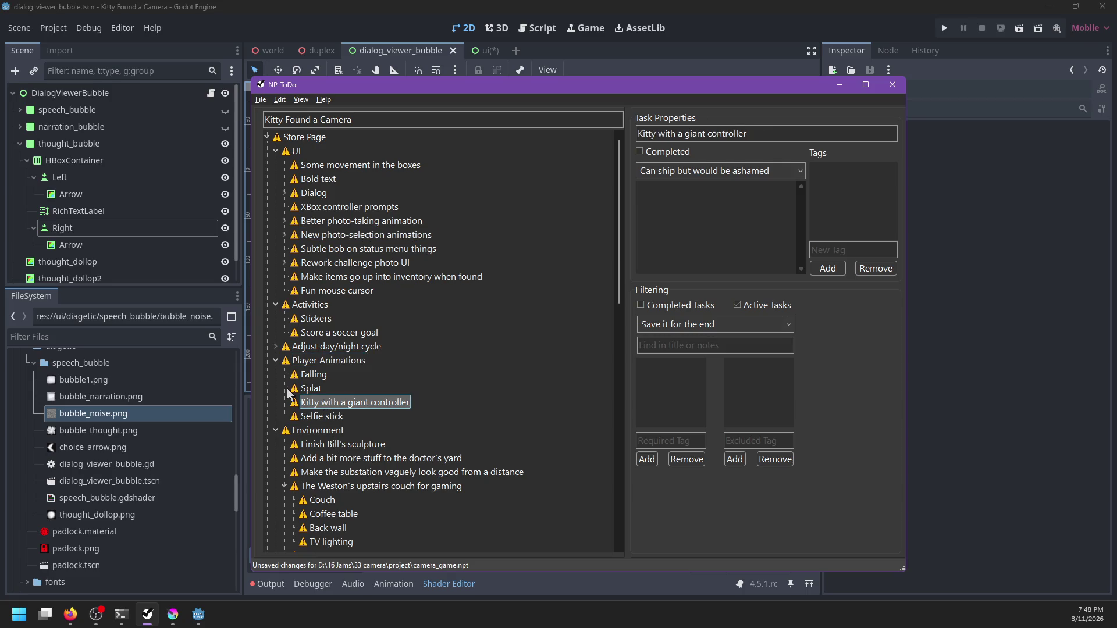
Give the Selfie stick task two subtasks, Normal and Flash
click(328, 415)
key(Insert)
text(Nor)
key(Return)
text(T)
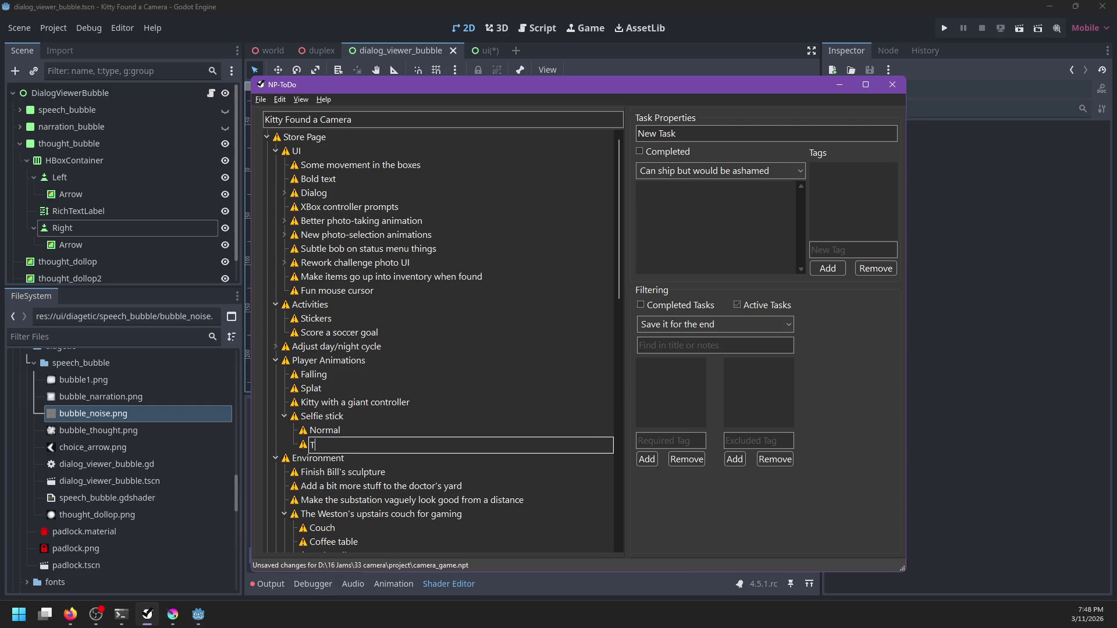
key(Return)
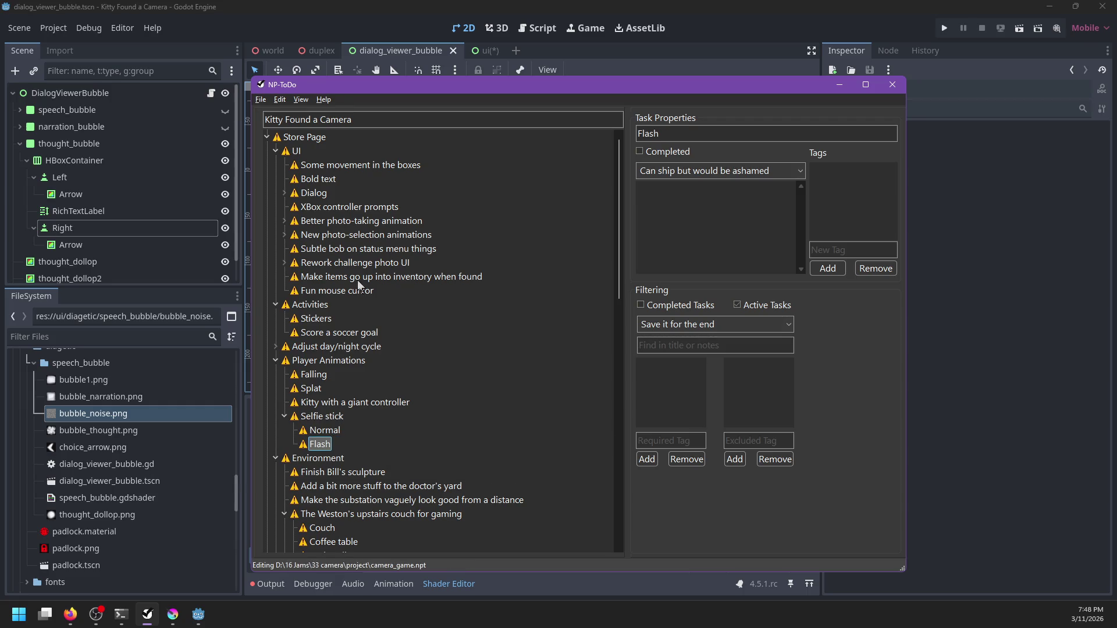
Review the UI tasks from Better photo-taking animation down to Fun mouse cursor
click(343, 209)
click(345, 223)
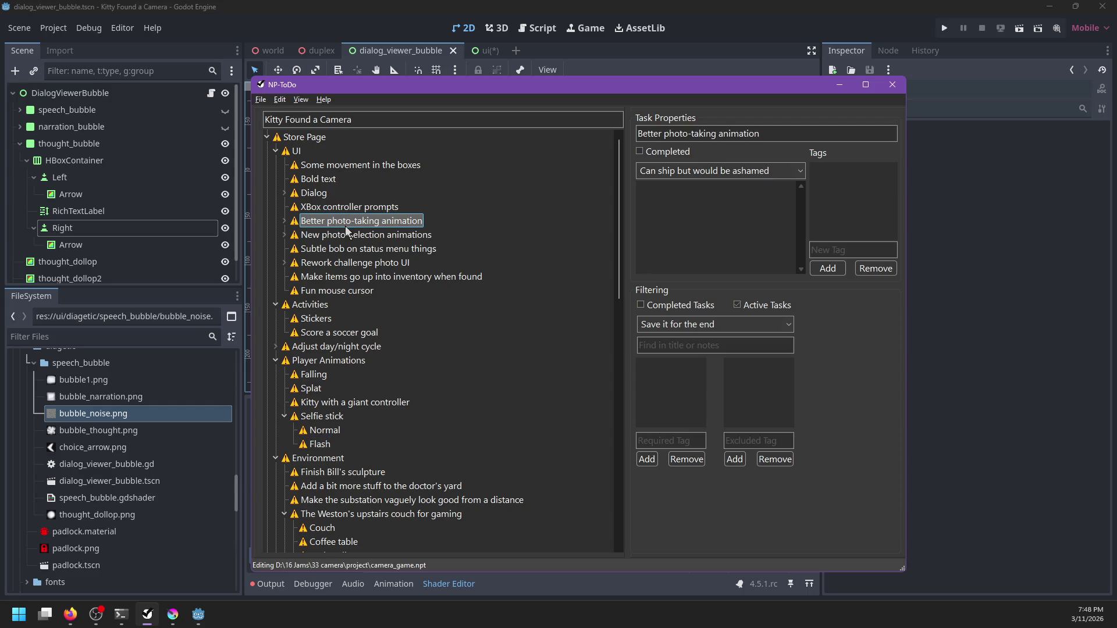
click(323, 236)
click(284, 235)
click(284, 235)
click(305, 249)
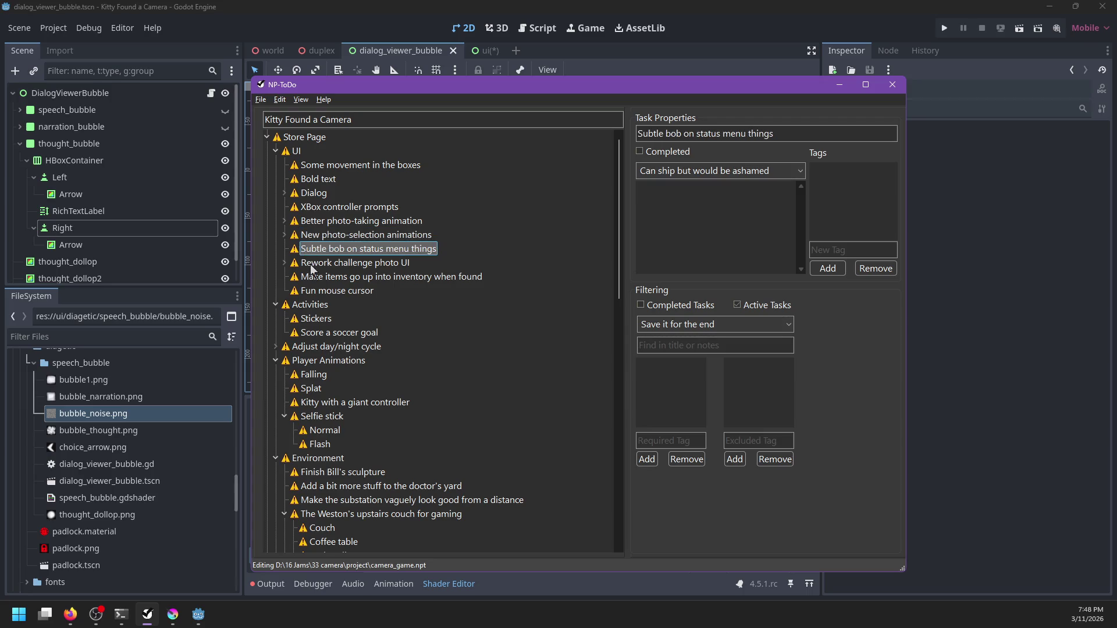
click(315, 277)
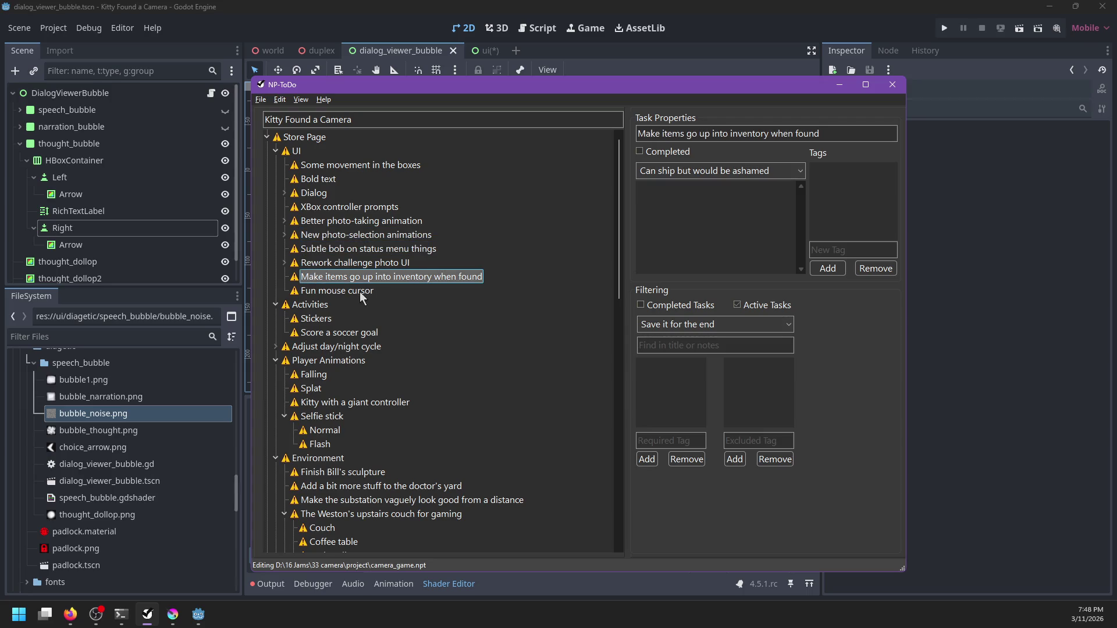
click(352, 291)
Back in Godot, save the current and ui scenes, then open dialog_viewer_bubble
key(alt+Tab)
key(ctrl+s)
click(484, 50)
key(ctrl+s)
click(411, 57)
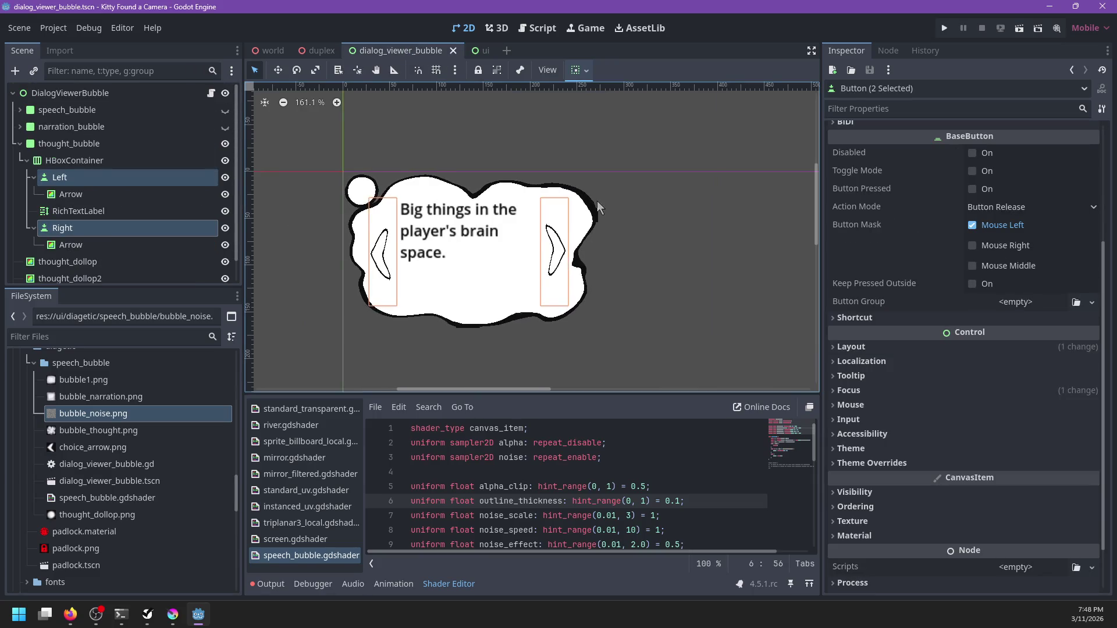
Shrink thought_dollop2 and thought_dollop3 using their corner handles
click(19, 143)
click(61, 160)
click(67, 177)
click(71, 194)
click(177, 176)
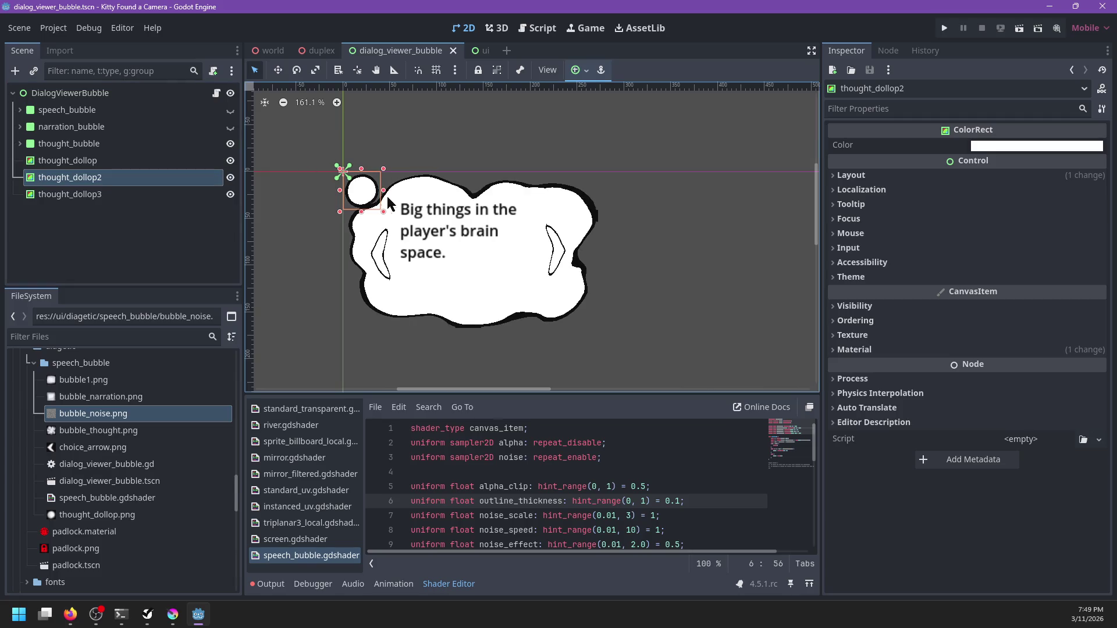
drag(383, 211, 374, 202)
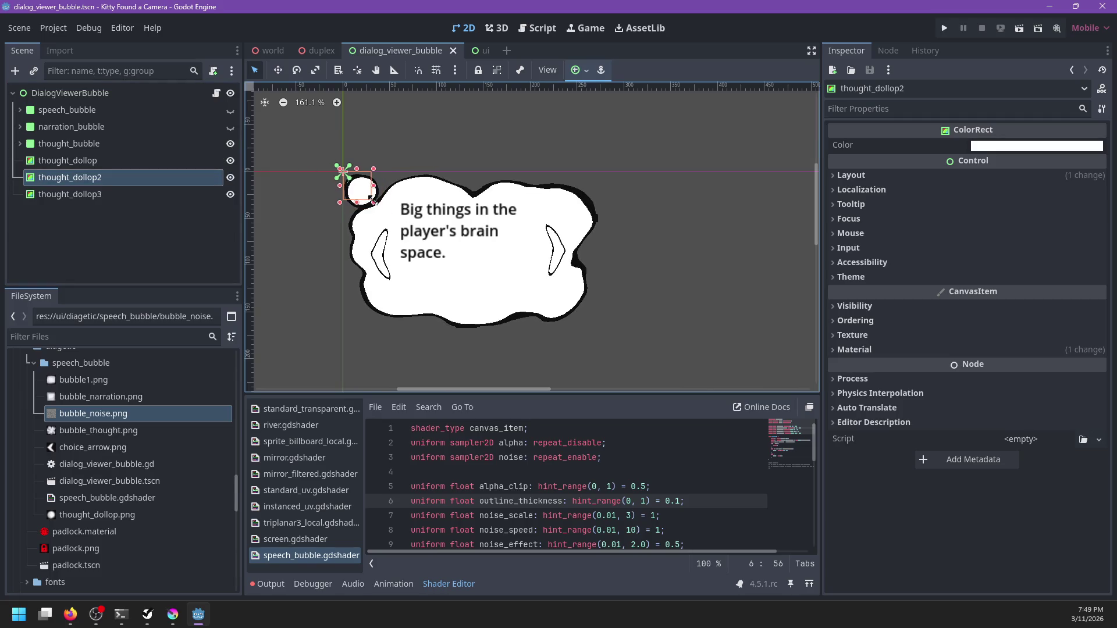
click(122, 196)
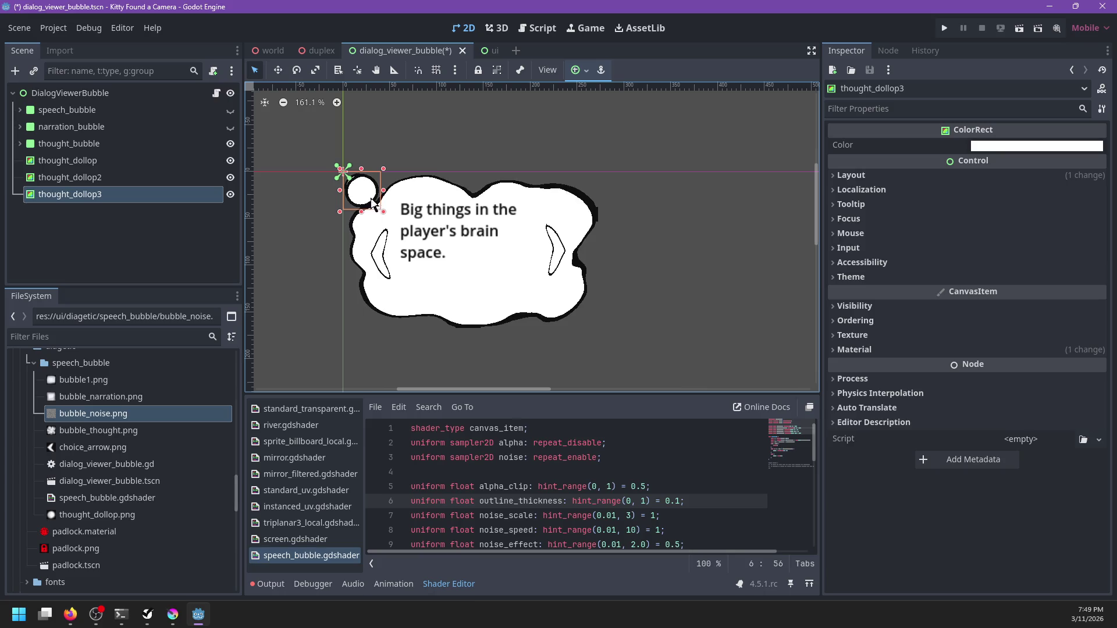
mouse_move(382, 210)
mouse_down()
mouse_move(294, 182)
mouse_move(352, 184)
mouse_move(320, 142)
mouse_move(333, 153)
mouse_move(309, 193)
mouse_move(275, 207)
mouse_move(325, 169)
mouse_move(294, 170)
mouse_up()
Move thought_dollop3 further left of the bubble and nudge thought_dollop2 slightly right
click(110, 177)
click(110, 191)
scroll(320, 170, down, 3)
click(476, 217)
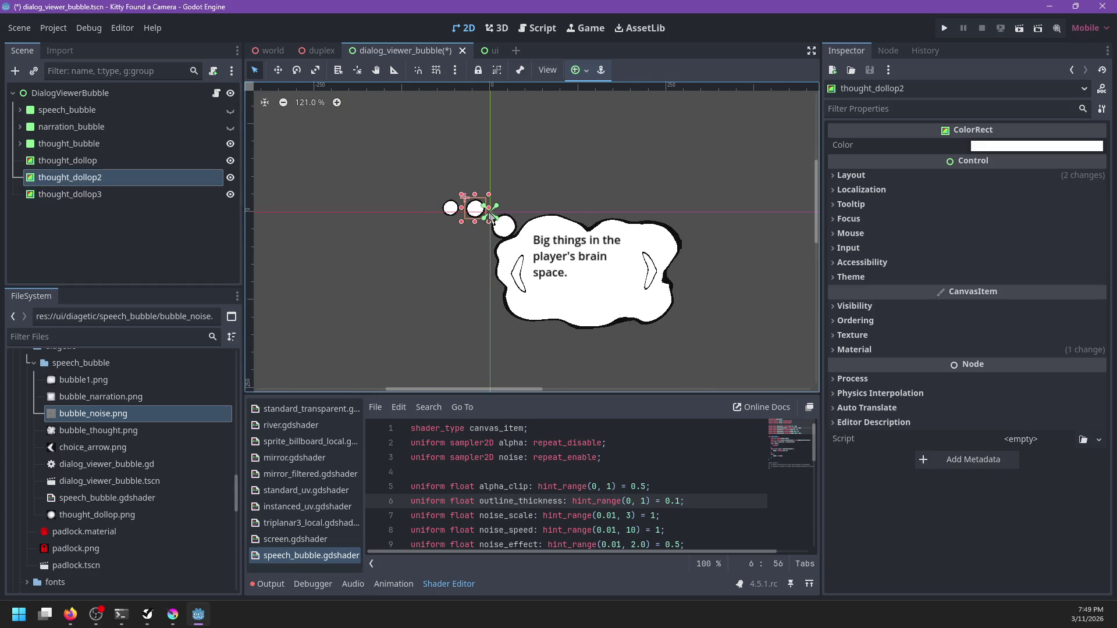
drag(480, 211, 485, 212)
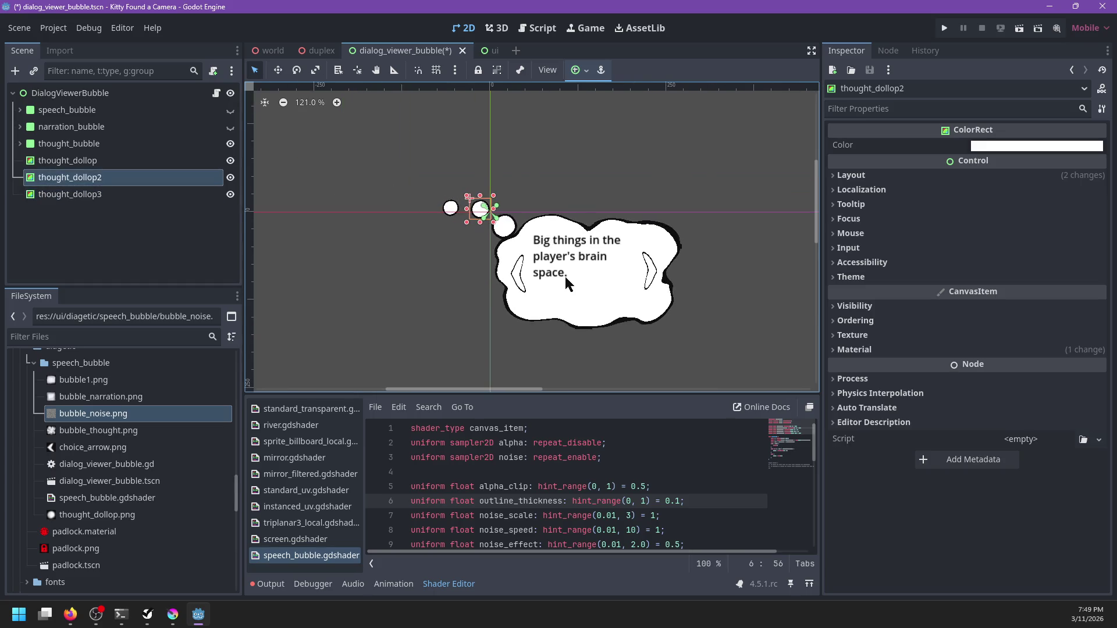
scroll(411, 195, right, 5)
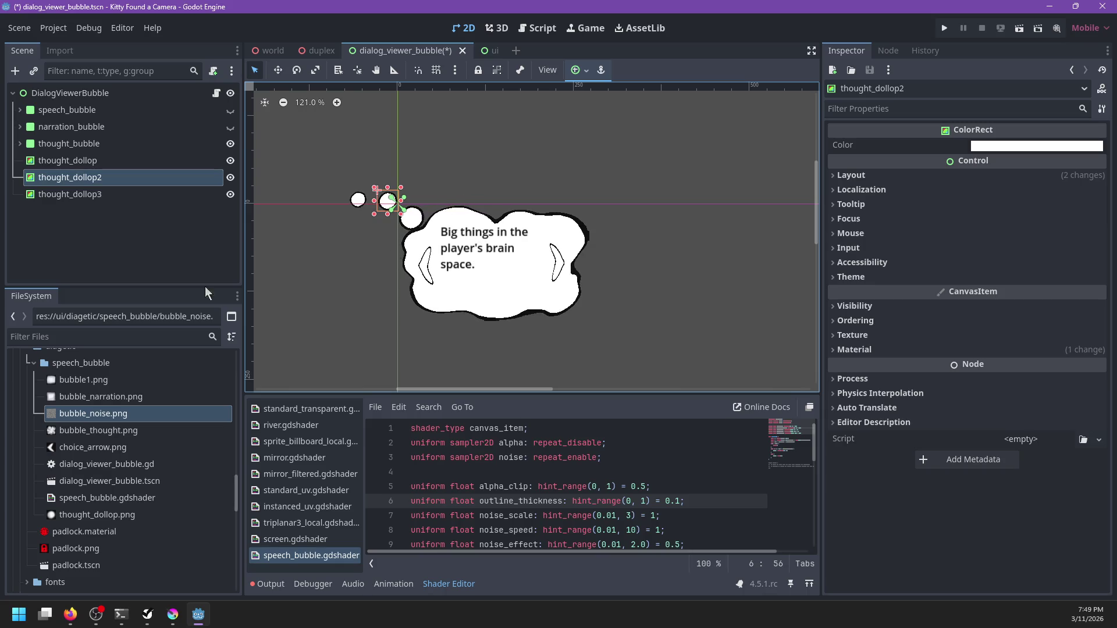
Glance at the web browser, then save the dialog_viewer_bubble scene
key(alt+Tab)
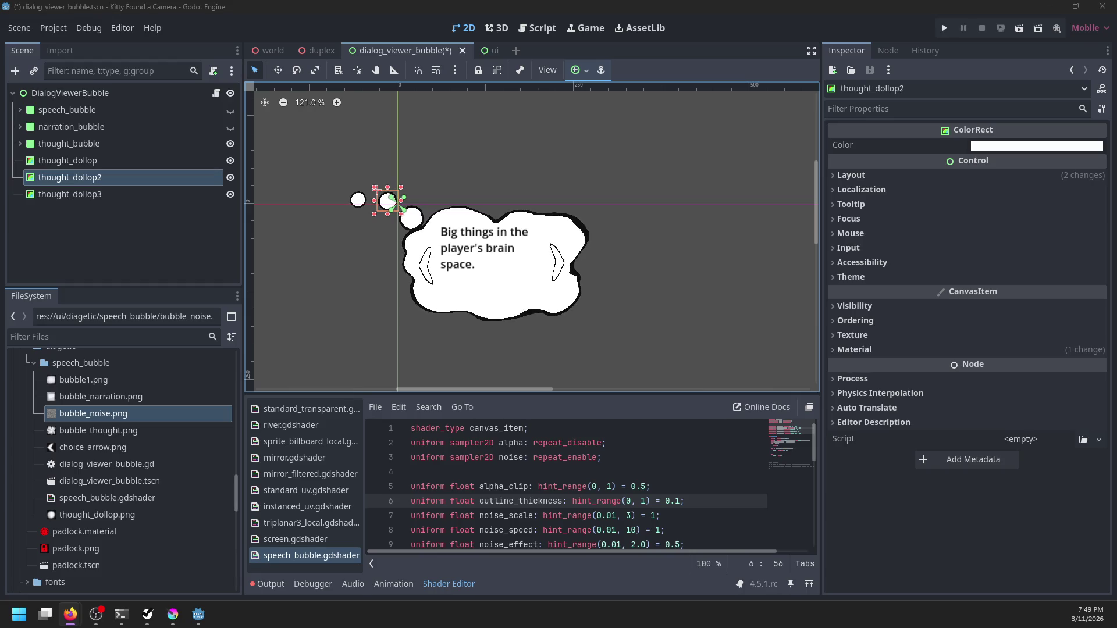
key(alt+Tab)
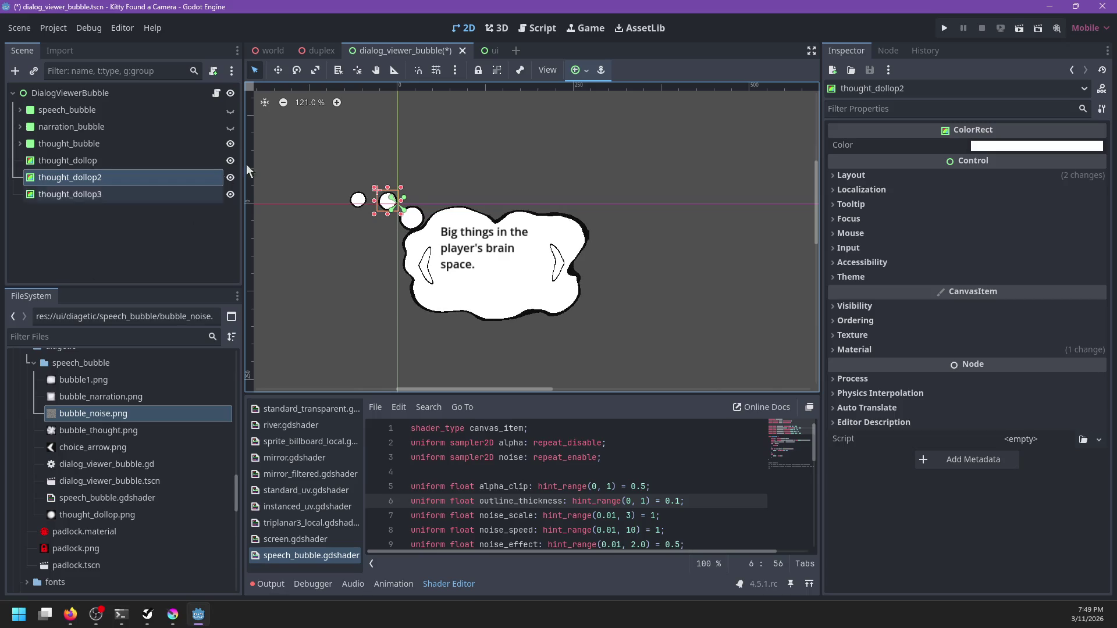
key(ctrl+s)
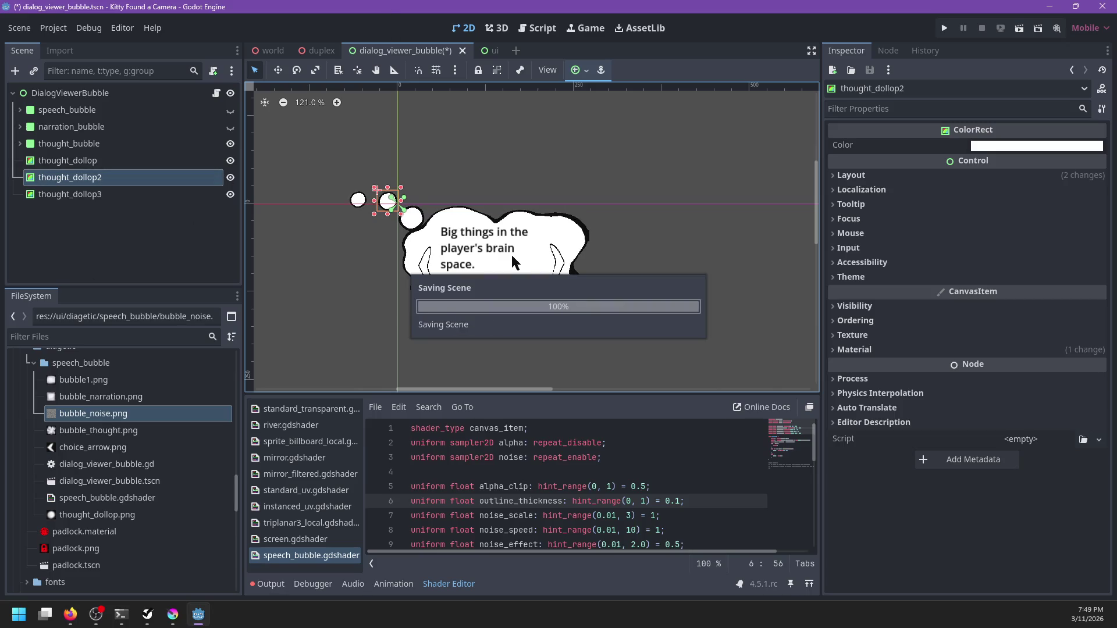
Switch to the ui scene and pan the canvas to the dialog box layout
click(482, 52)
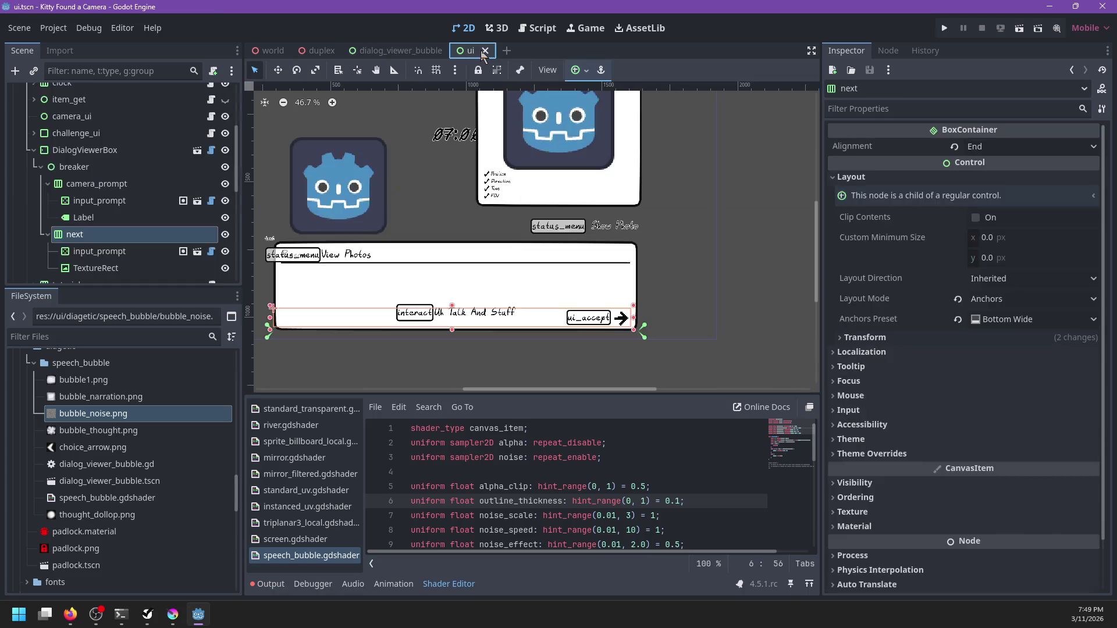
mouse_move(372, 222)
mouse_down()
mouse_move(454, 226)
mouse_move(427, 233)
mouse_up()
scroll(352, 265, down, 1)
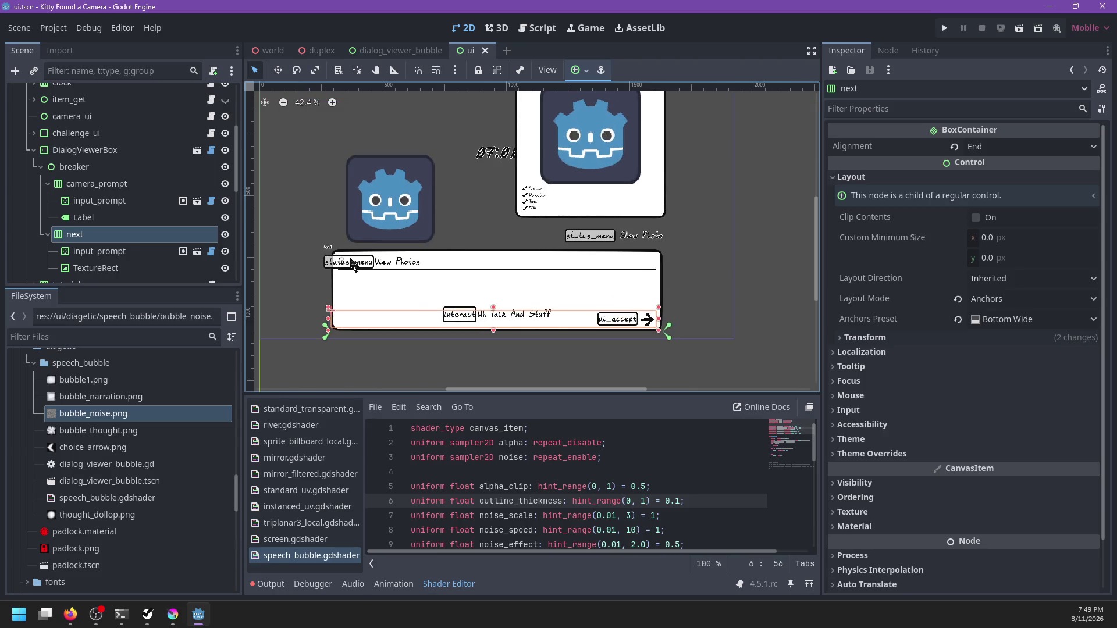
drag(465, 233, 424, 243)
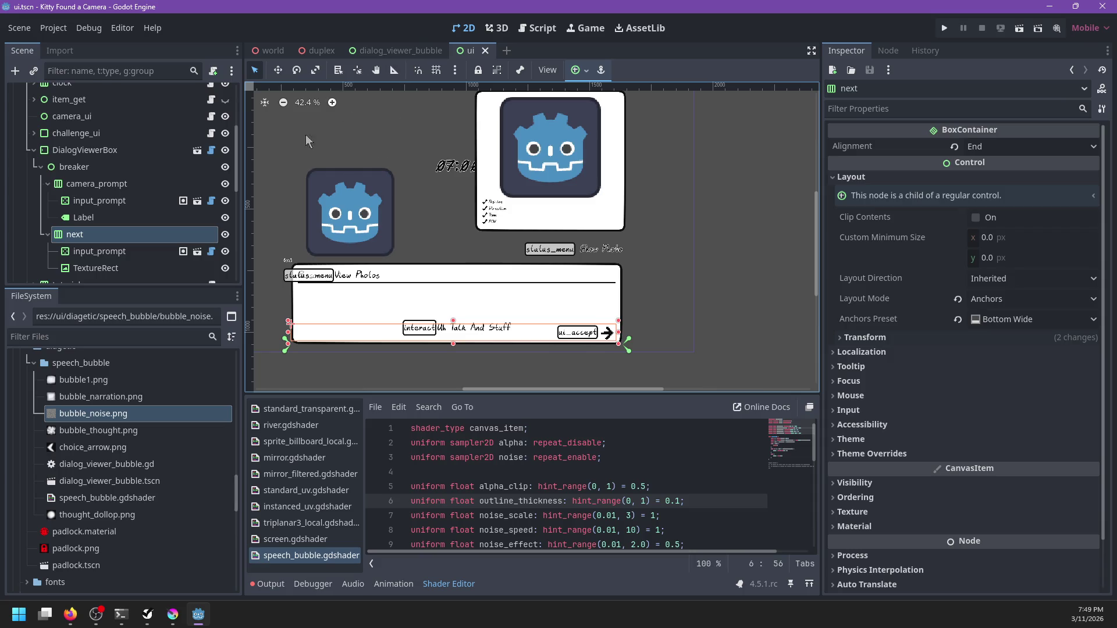
Select DialogViewerBox, cancel its deletion, and open its script
click(46, 152)
click(35, 151)
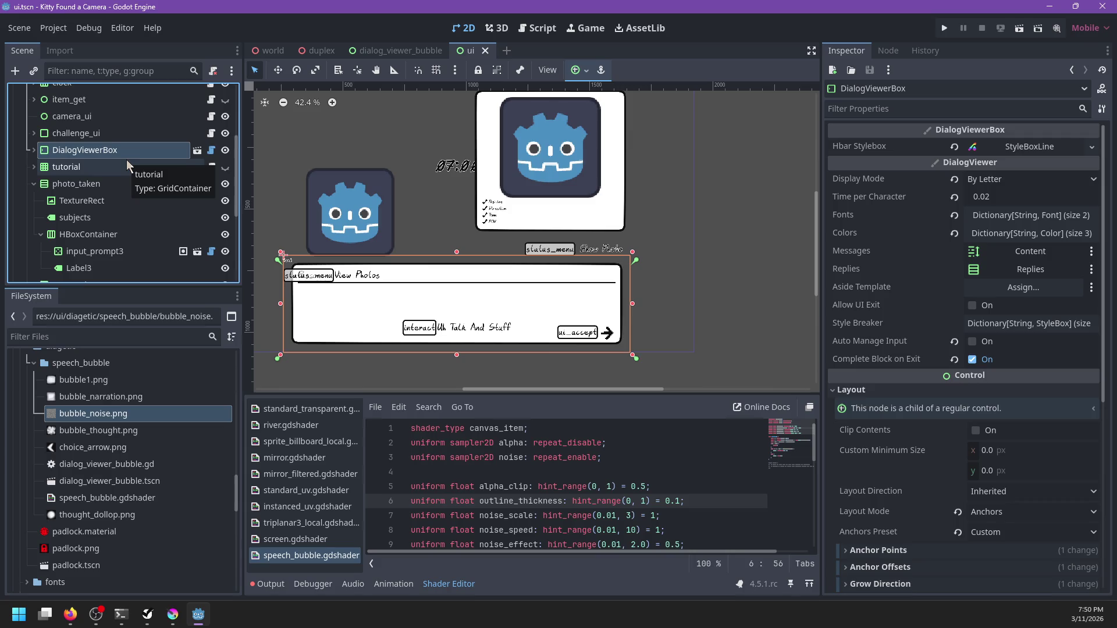
key(Delete)
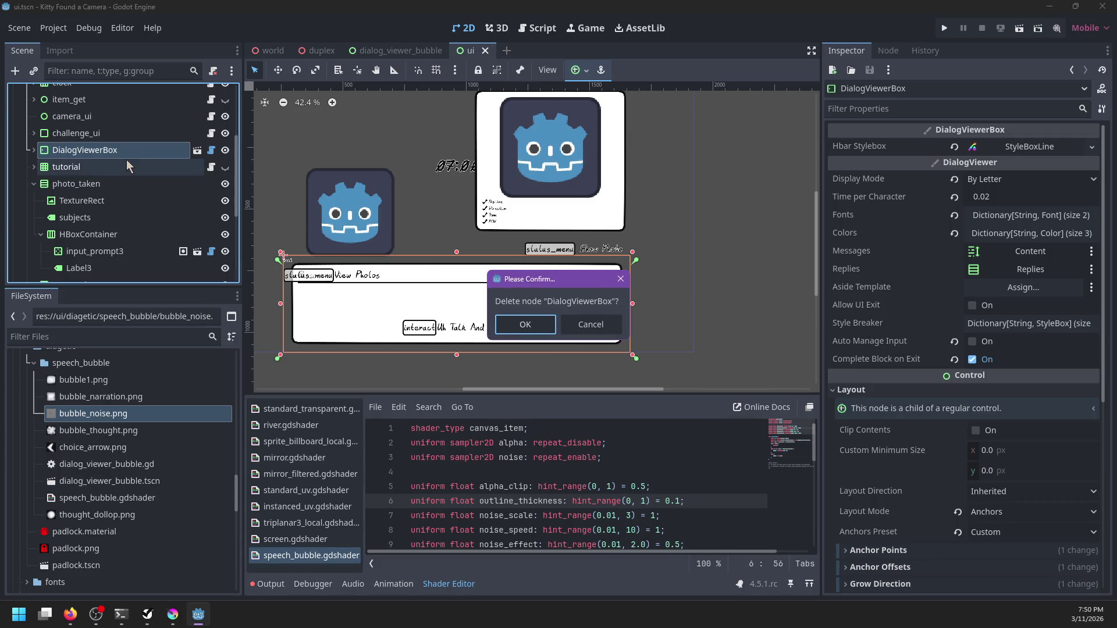
key(Escape)
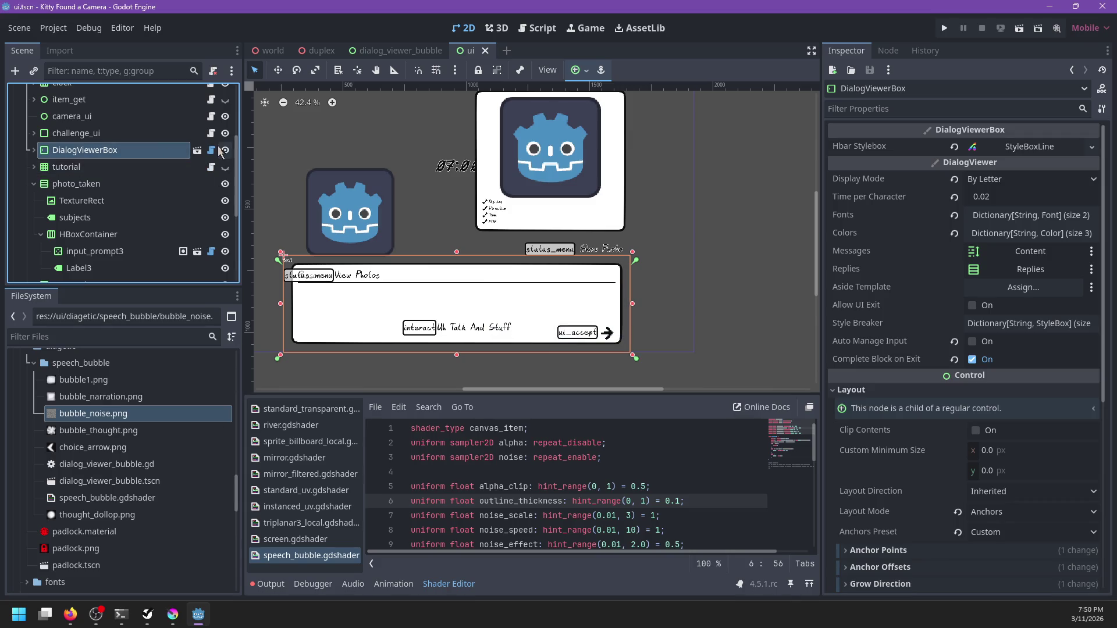
click(211, 150)
Read through dialog_viewer_box.gd, including show_text and the hbar_stylebox and display_tween declarations
scroll(603, 271, down, 1)
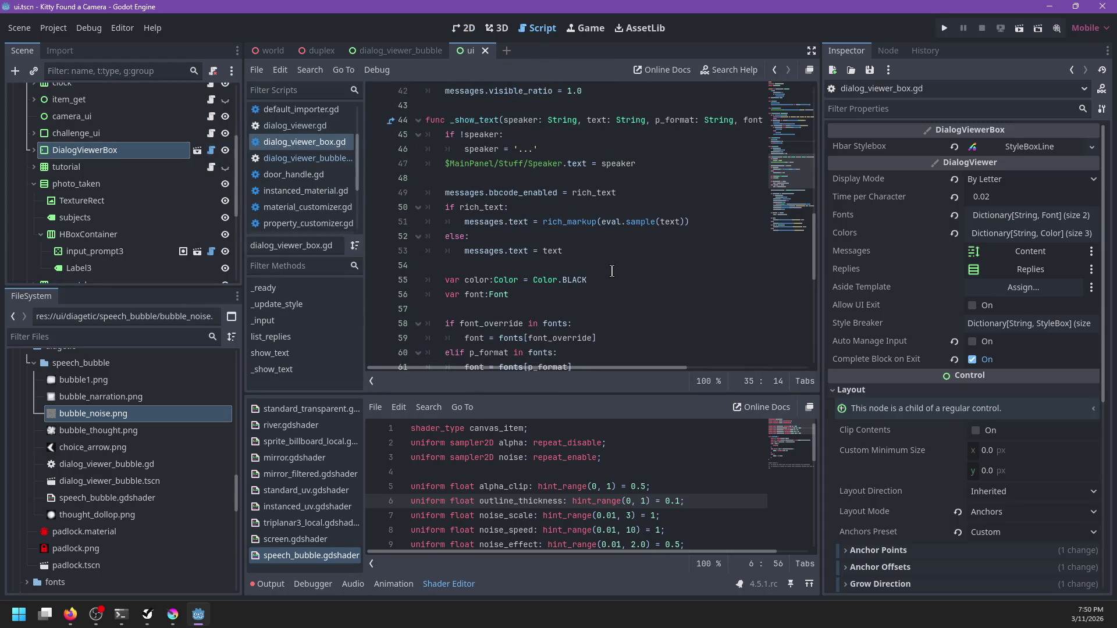
scroll(617, 264, down, 9)
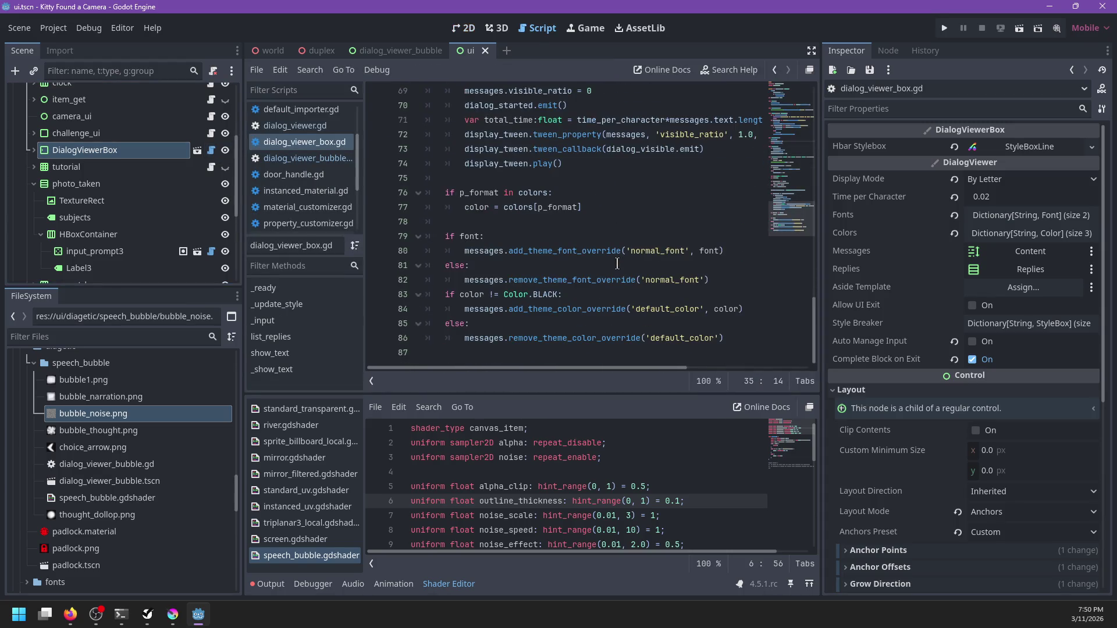
scroll(674, 250, up, 14)
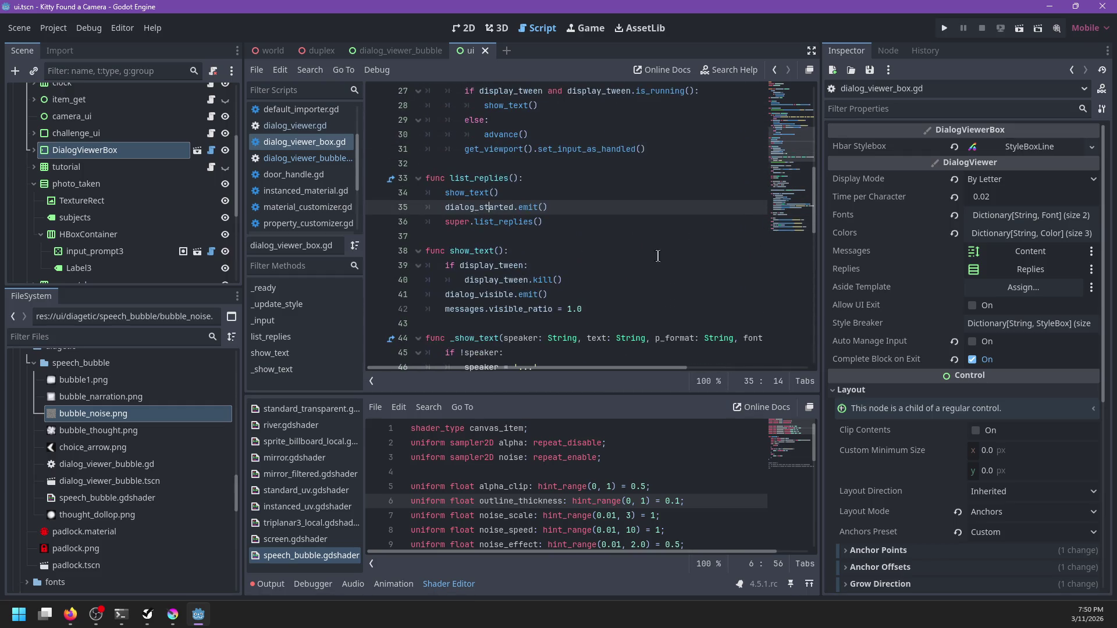
click(621, 297)
scroll(613, 318, up, 5)
drag(613, 319, 557, 256)
scroll(613, 317, down, 3)
scroll(616, 269, up, 7)
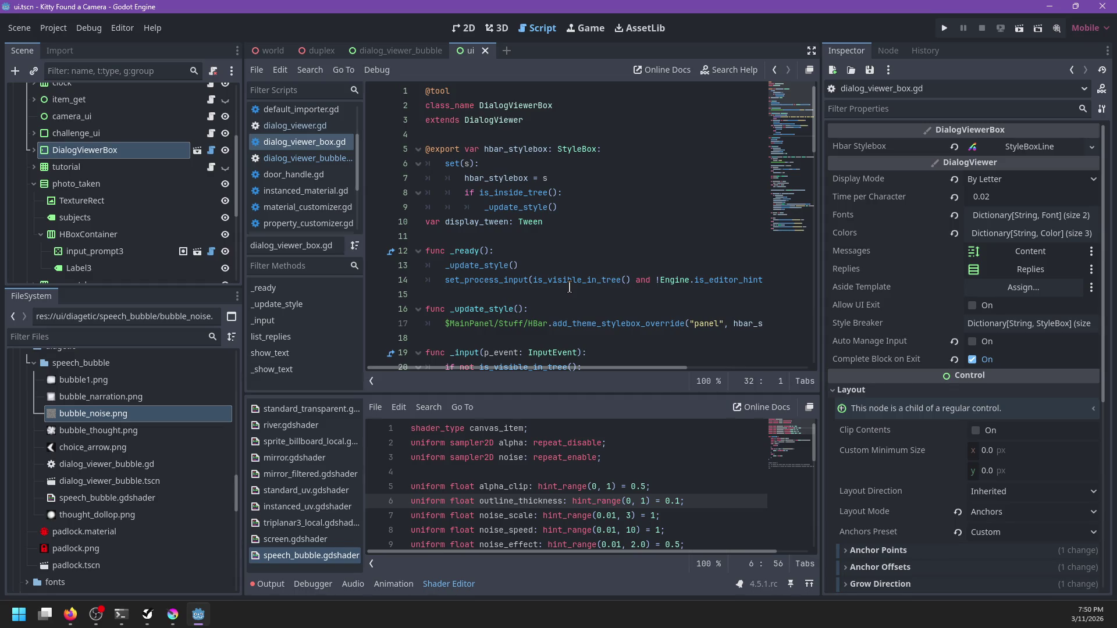
mouse_move(569, 287)
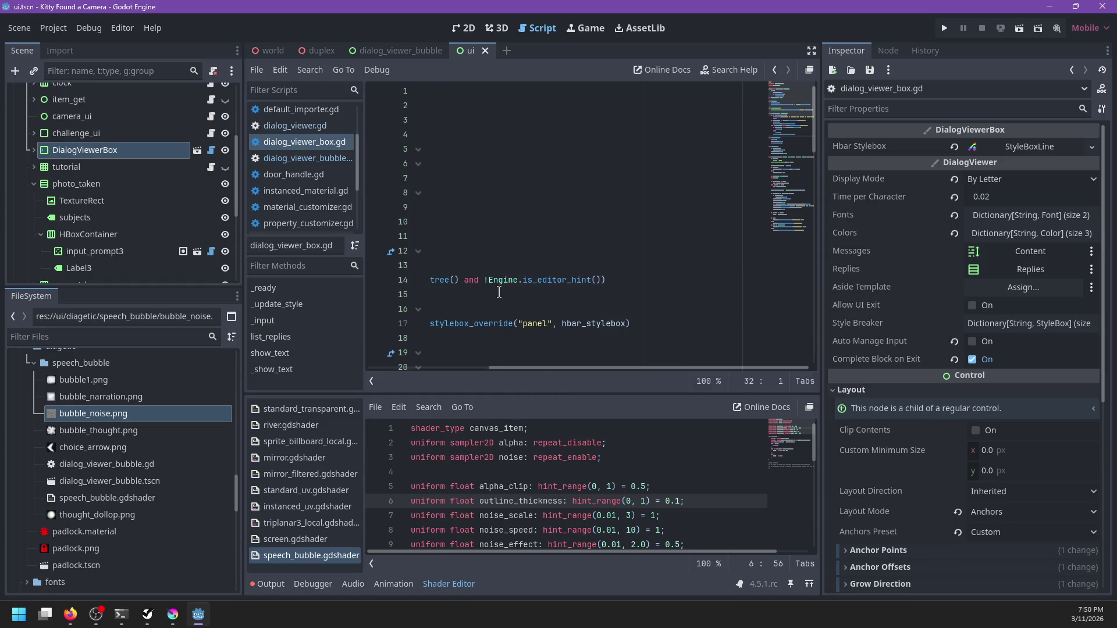
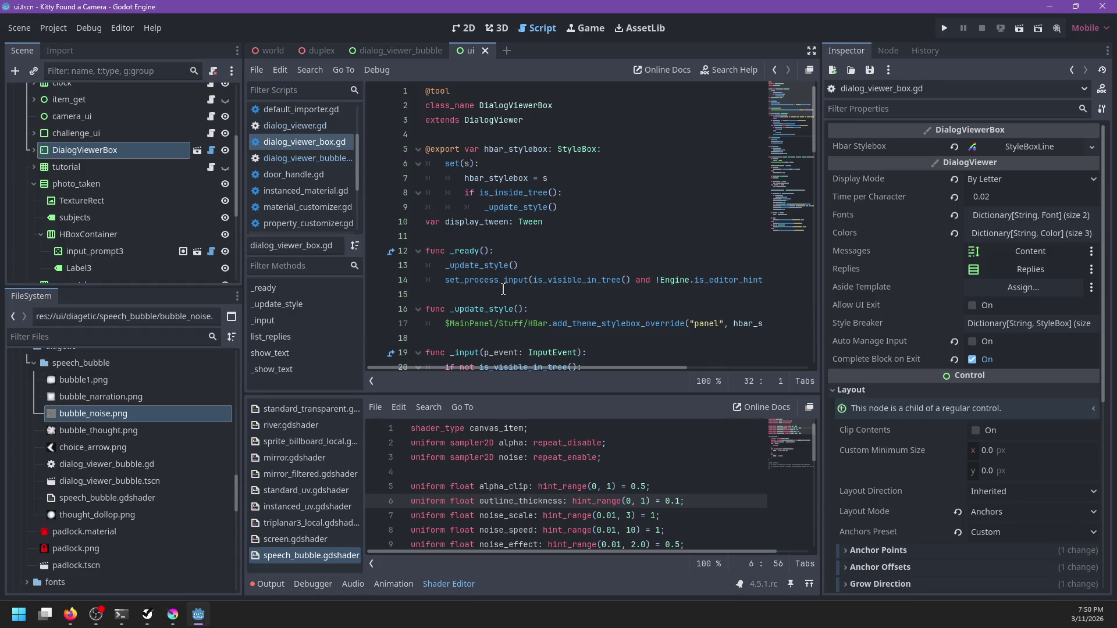
Scroll through dialog_viewer_box.gd to review the box script's code
scroll(503, 289, down, 5)
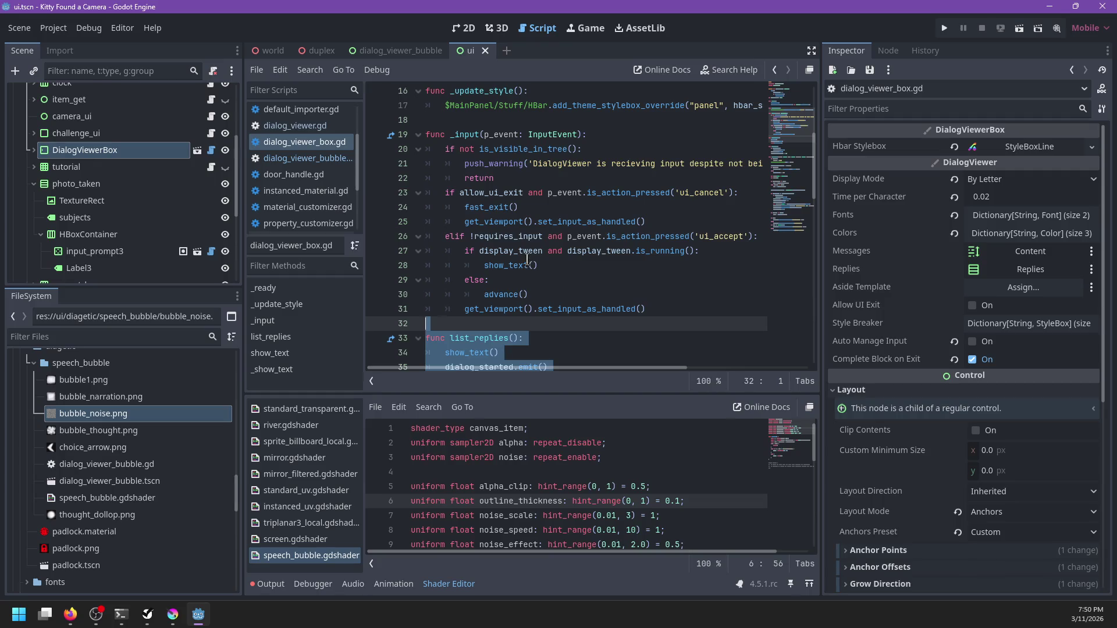
click(504, 123)
scroll(503, 128, down, 5)
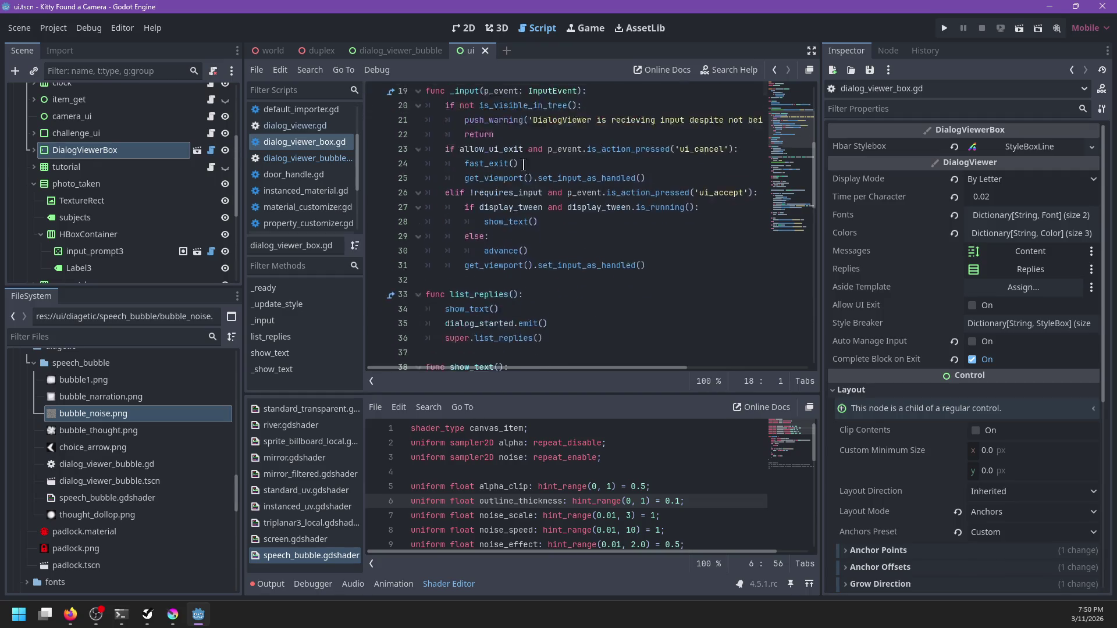
scroll(539, 212, up, 5)
scroll(471, 134, up, 1)
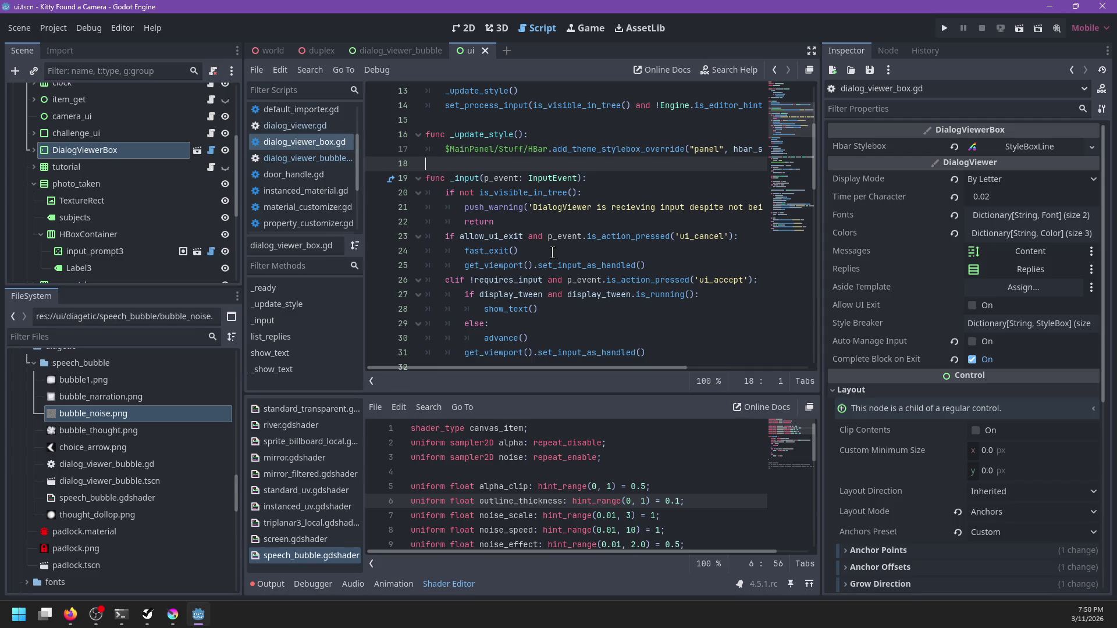
scroll(553, 252, down, 18)
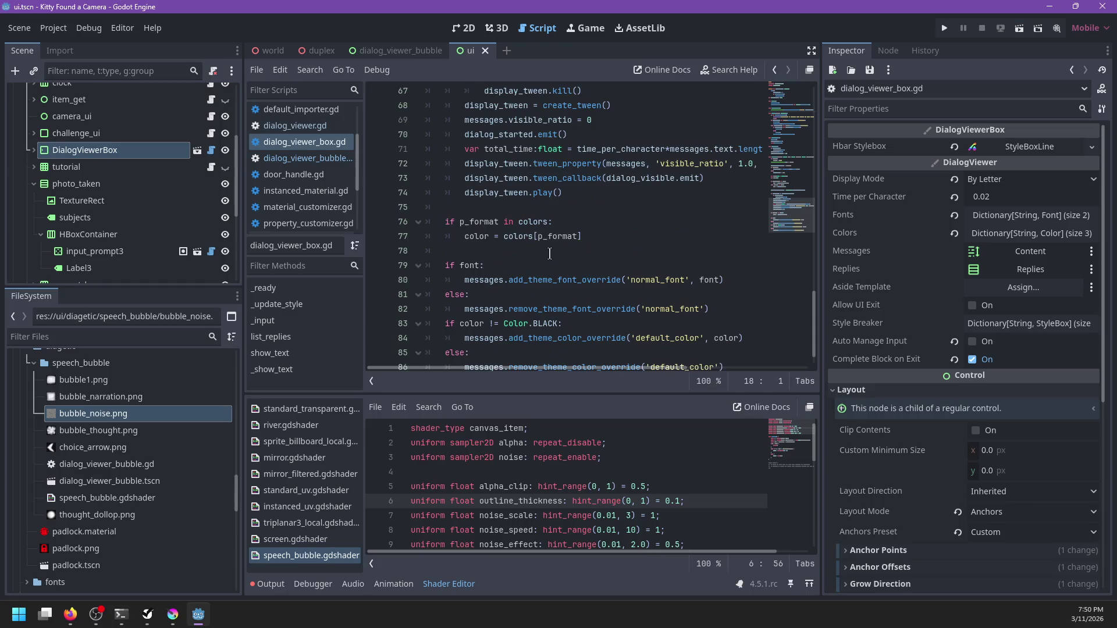
scroll(550, 254, up, 9)
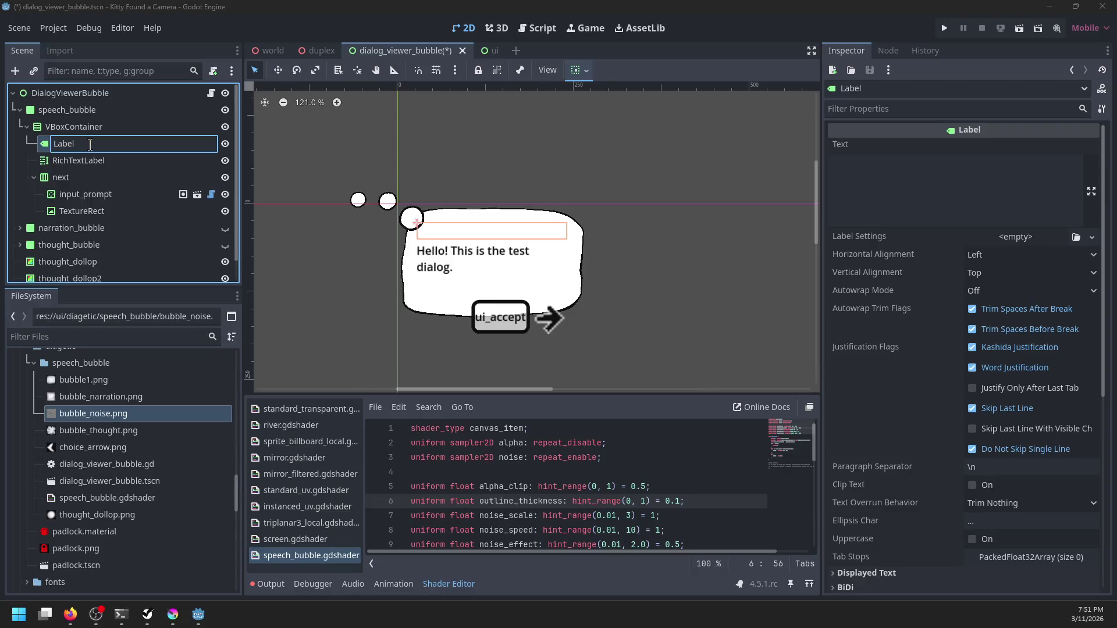
Rename the Label node to Speaker and give it the placeholder text <Speaker>
text(ker)
key(Return)
click(876, 173)
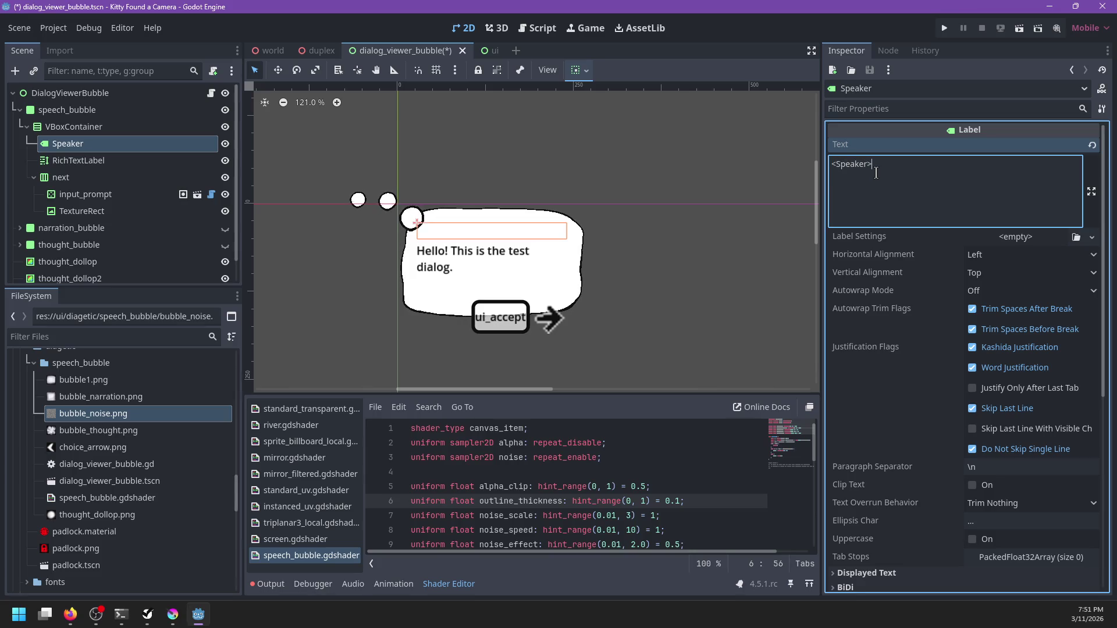
scroll(895, 326, down, 5)
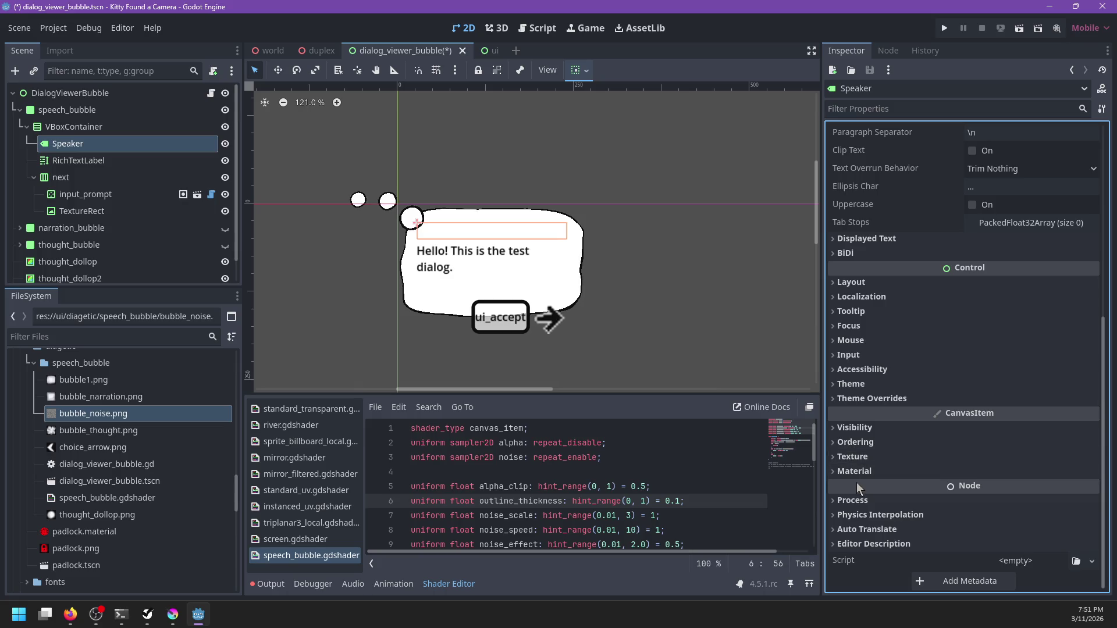
Reset the RichTextLabel's Visibility > Modulate to remove its dark tint
click(855, 428)
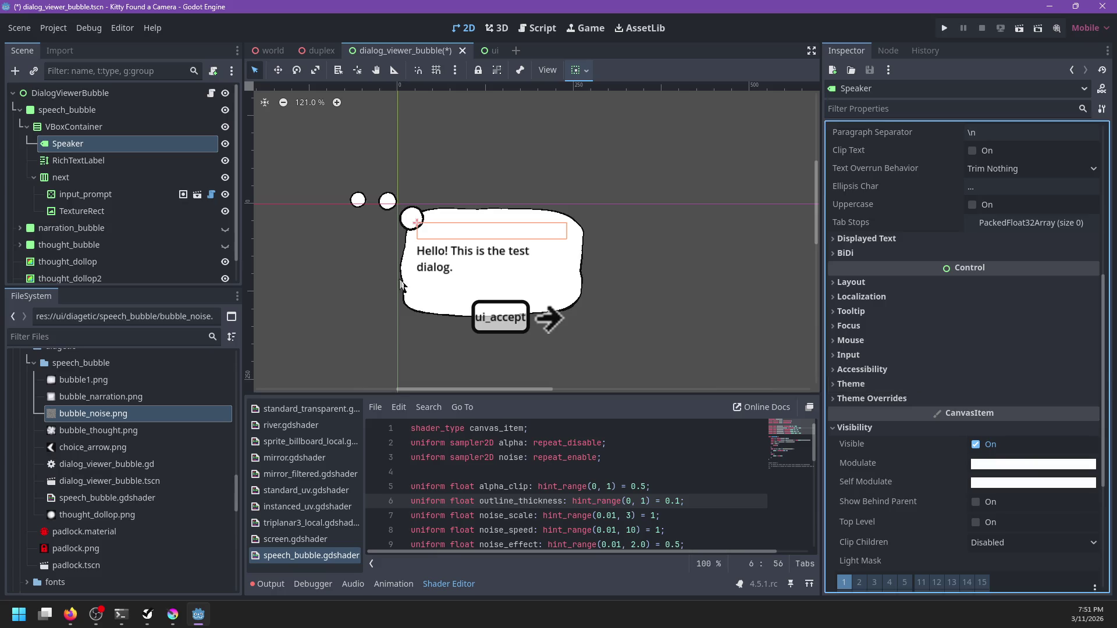
click(104, 158)
scroll(954, 367, down, 20)
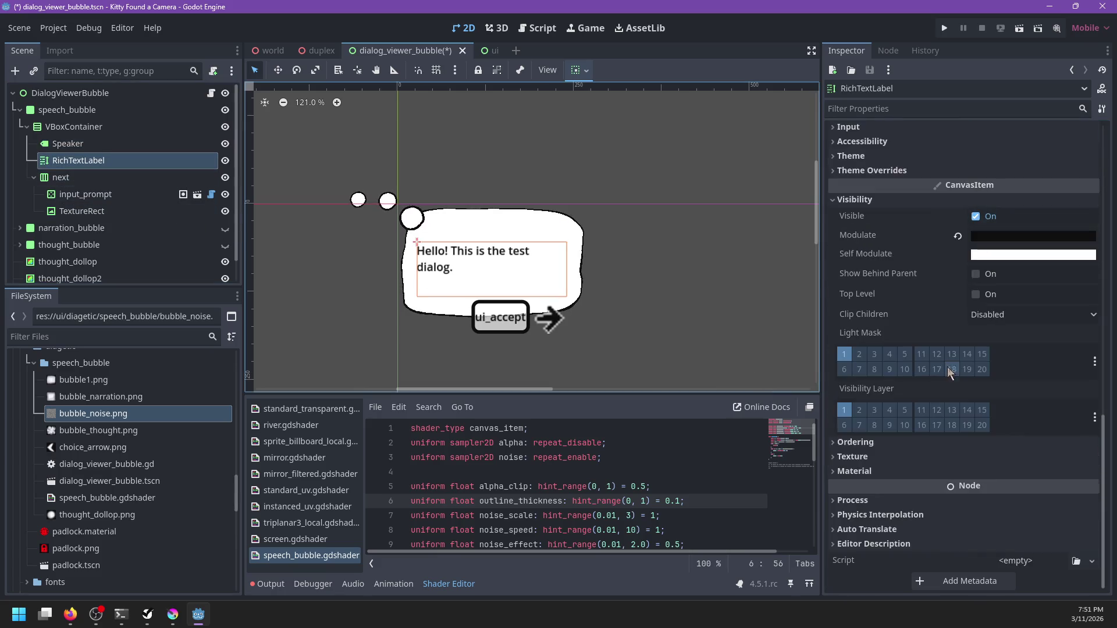
click(958, 235)
scroll(930, 256, up, 10)
scroll(927, 265, up, 5)
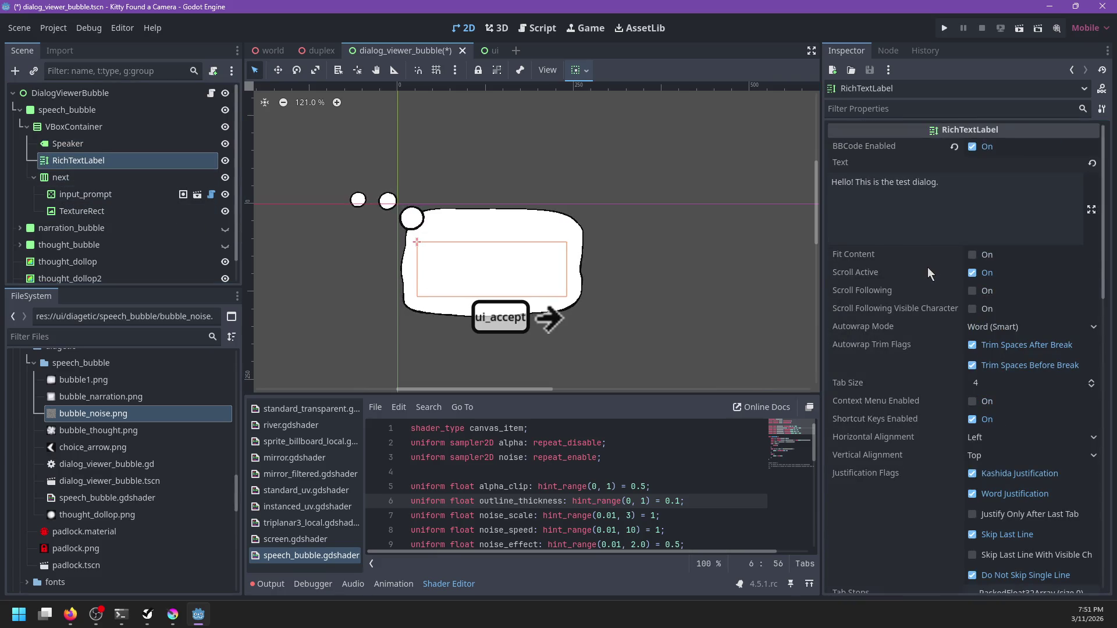
click(76, 93)
click(118, 335)
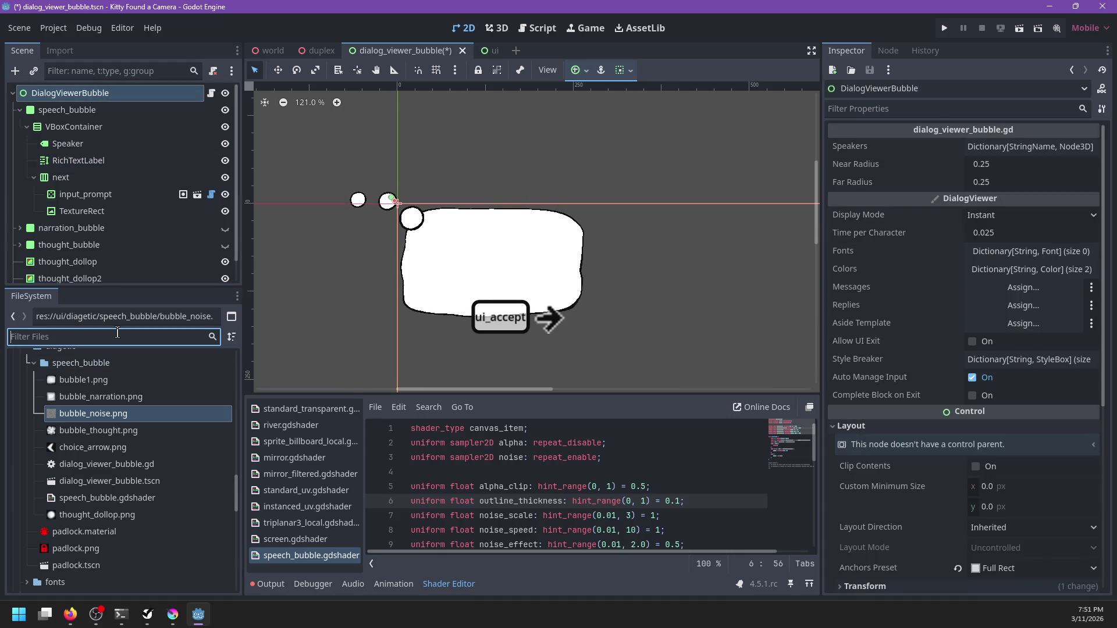
Filter files for 'theme' and assign default_theme.theme to the DialogViewerBubble's Theme property
text(theme)
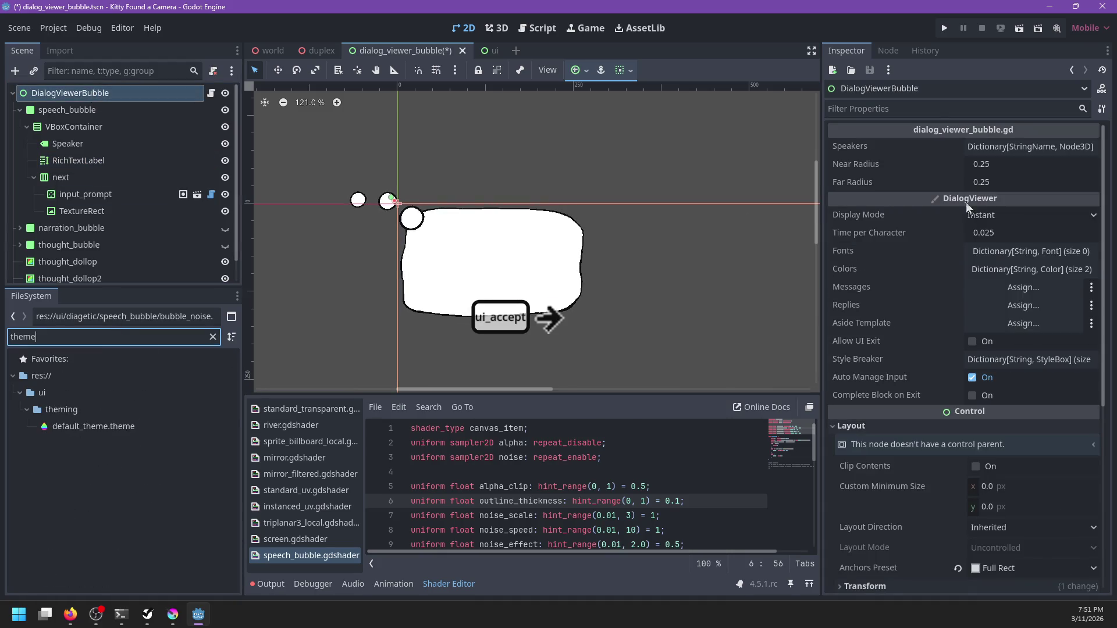
scroll(858, 330, down, 10)
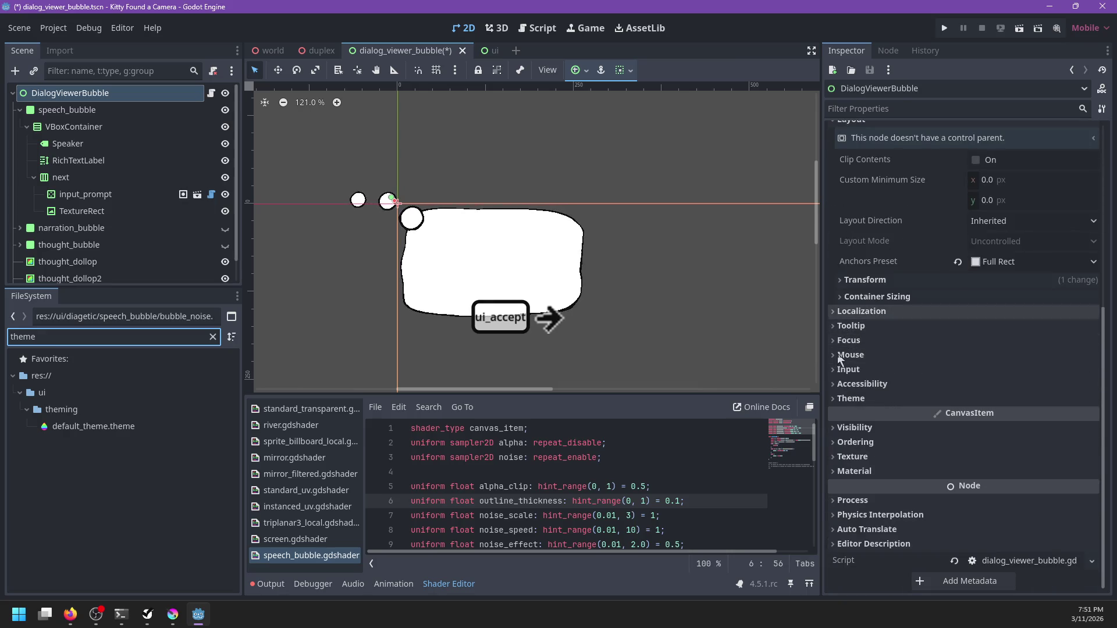
click(834, 401)
drag(93, 427, 1031, 416)
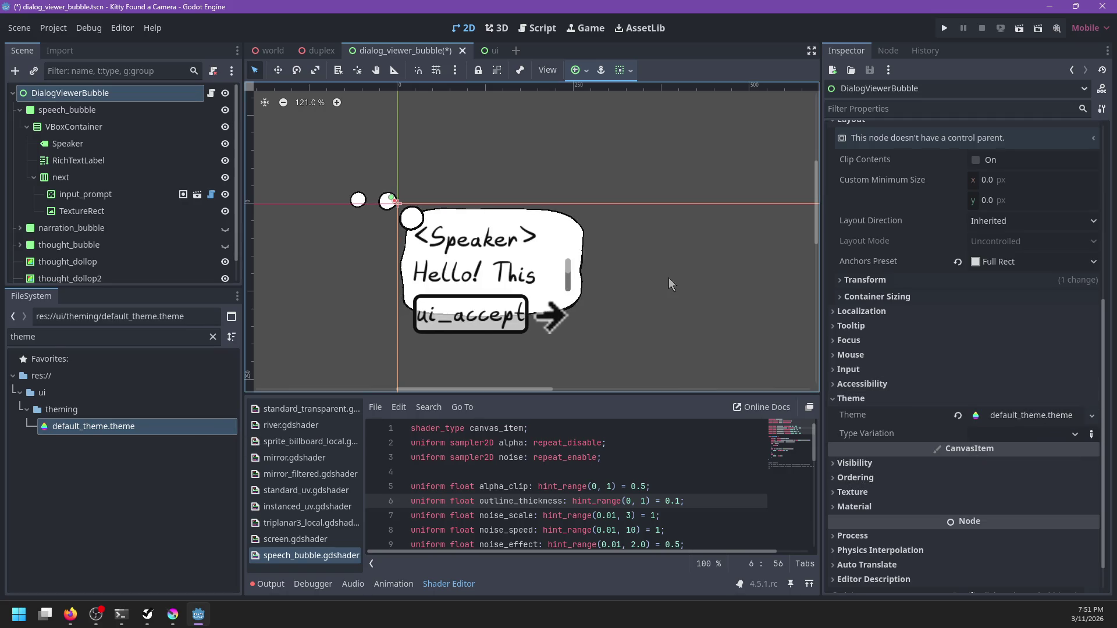
scroll(659, 298, up, 1)
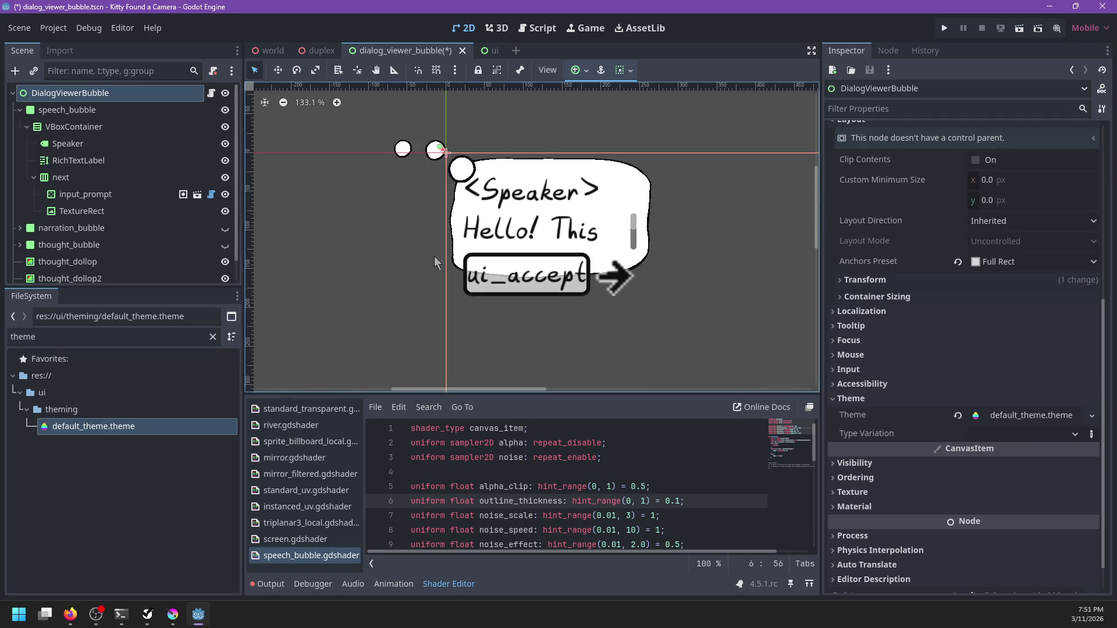
click(66, 109)
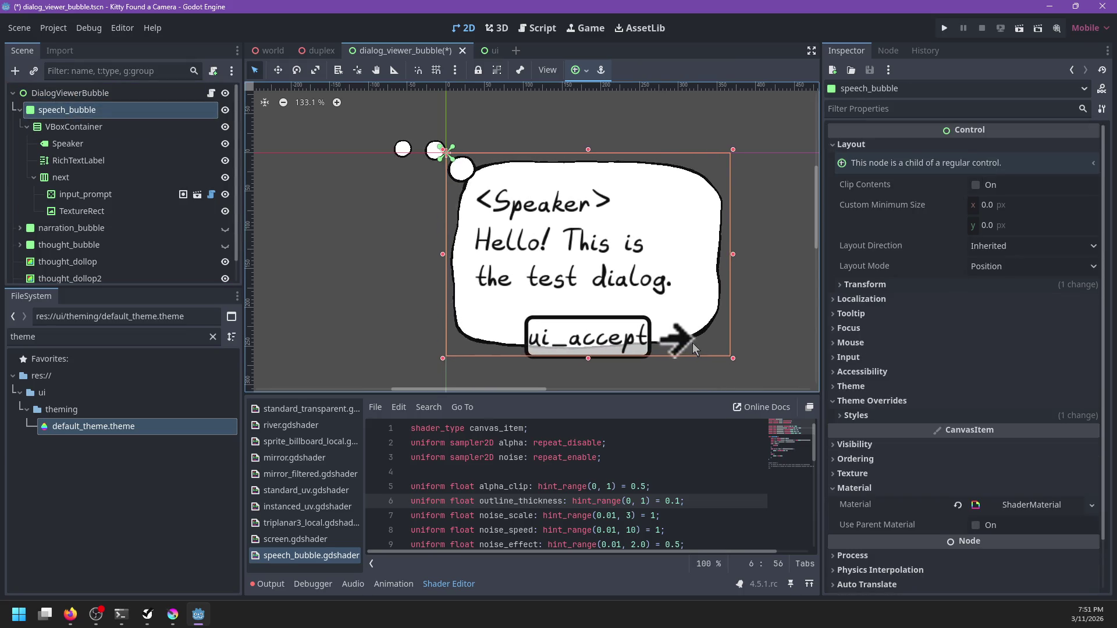
Try Nearest texture filtering on the arrow TextureRect, then revert it to Inherit
click(692, 343)
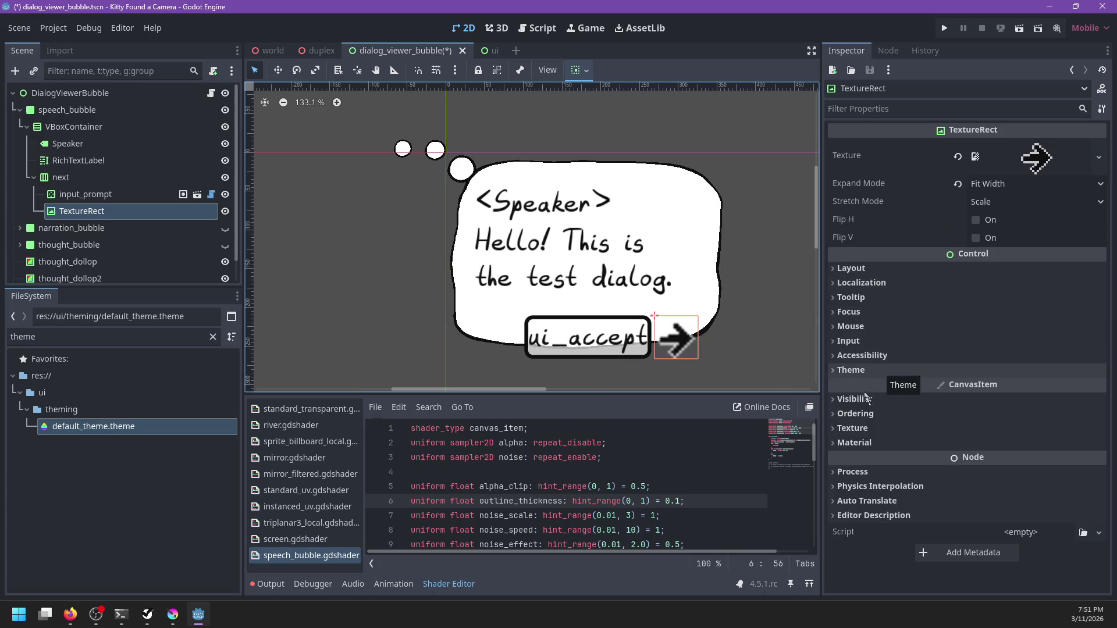
click(842, 371)
click(842, 370)
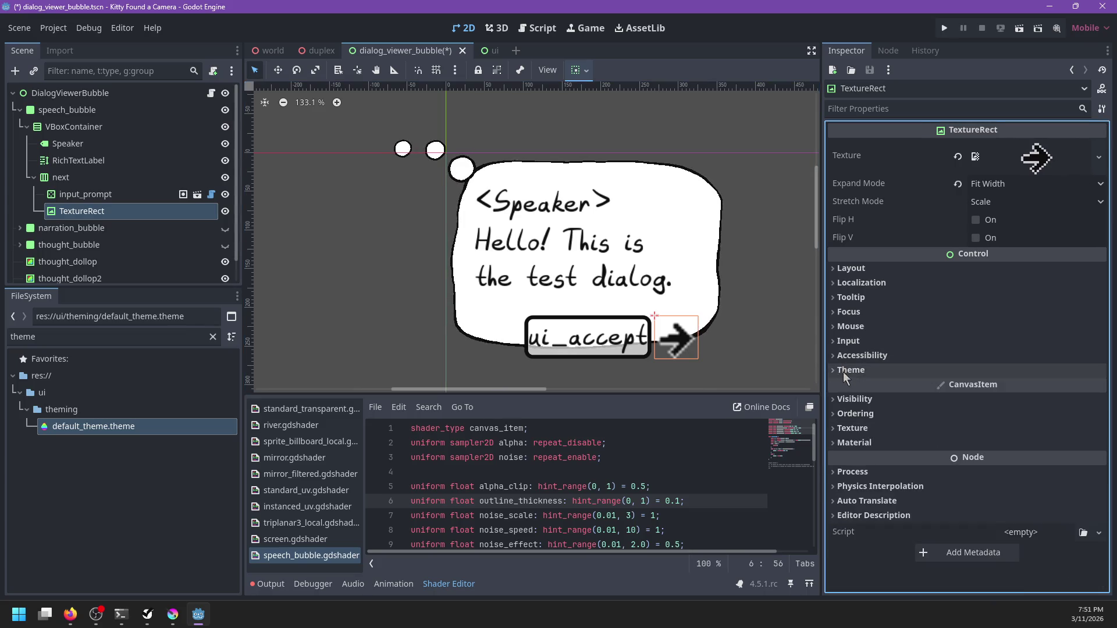
click(857, 430)
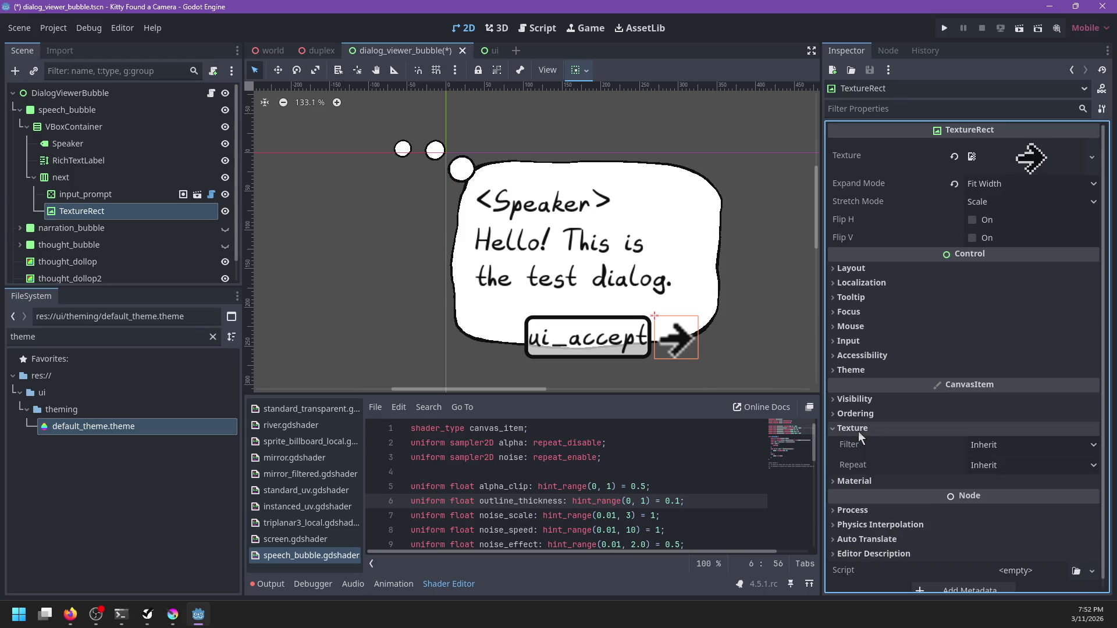
click(990, 446)
click(996, 479)
click(993, 465)
click(959, 445)
click(958, 446)
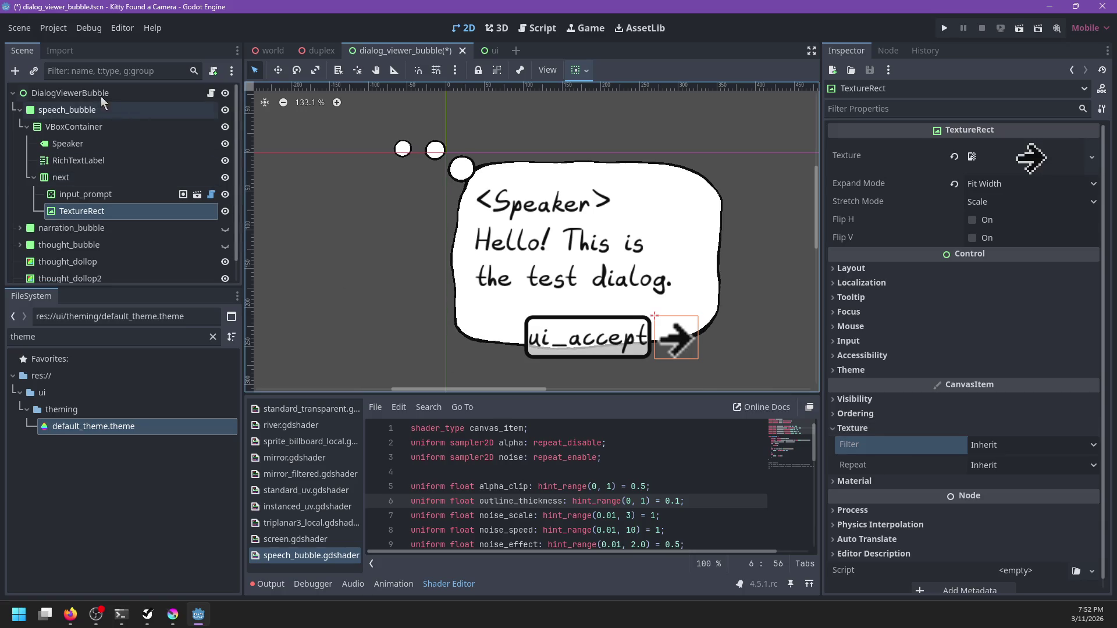
Test Nearest texture filtering on the DialogViewerBubble root, leaving it at Inherit
click(100, 95)
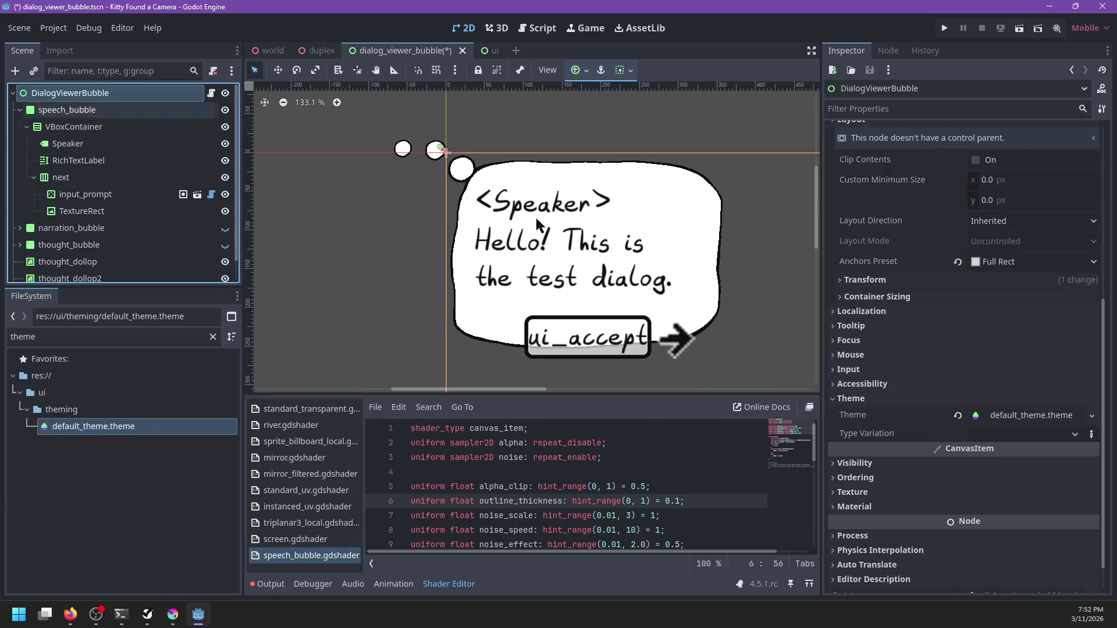
click(861, 400)
click(851, 456)
click(975, 474)
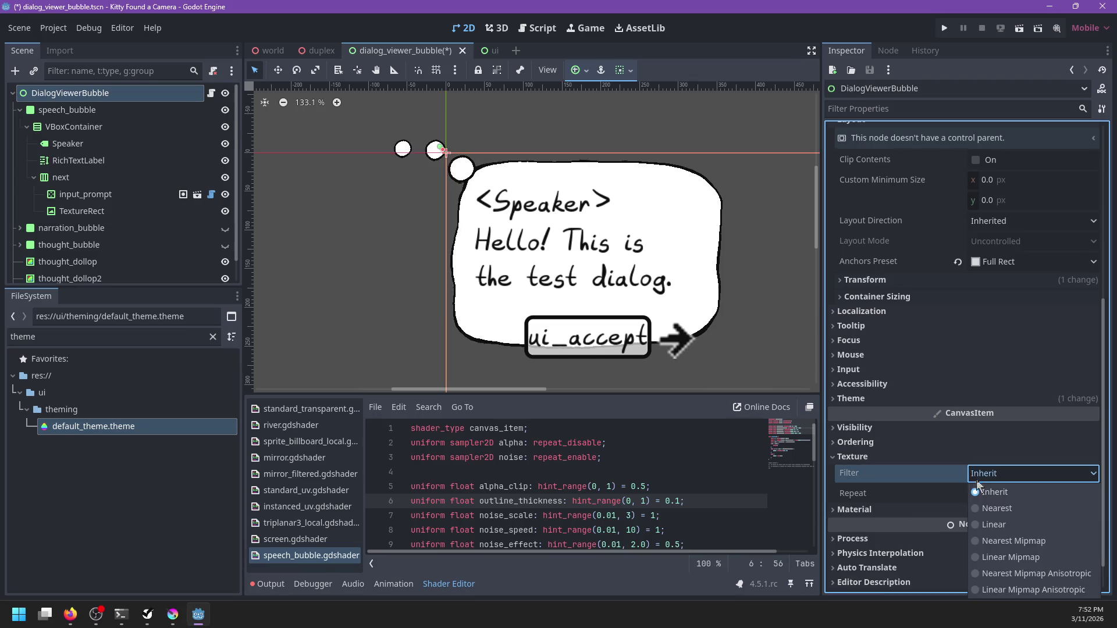
click(984, 507)
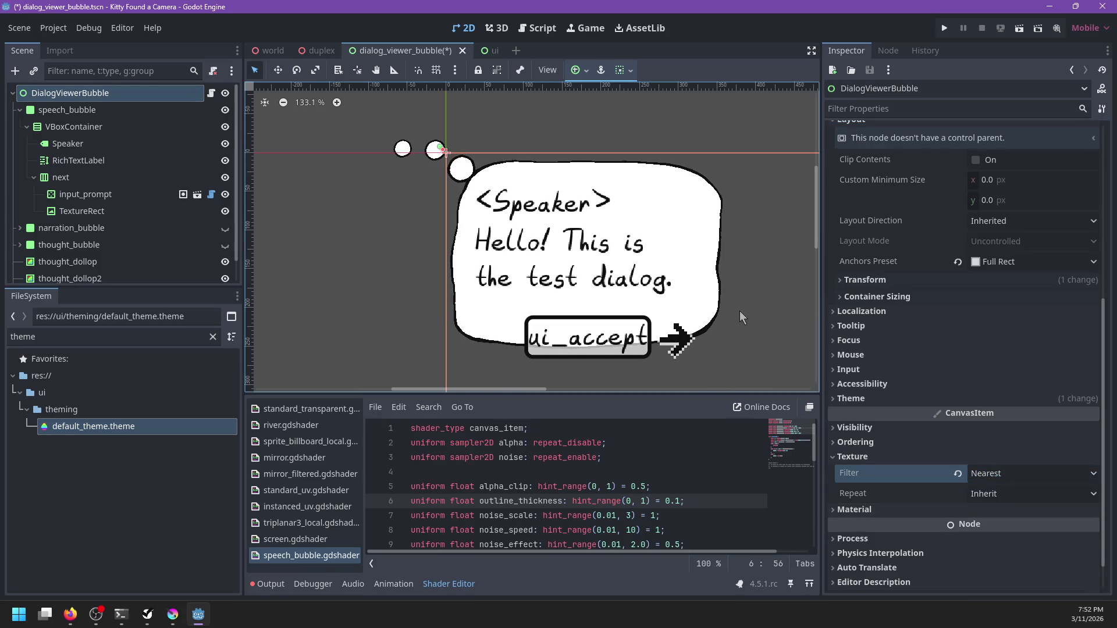
click(962, 474)
click(990, 472)
click(979, 508)
scroll(662, 291, up, 7)
scroll(605, 264, down, 6)
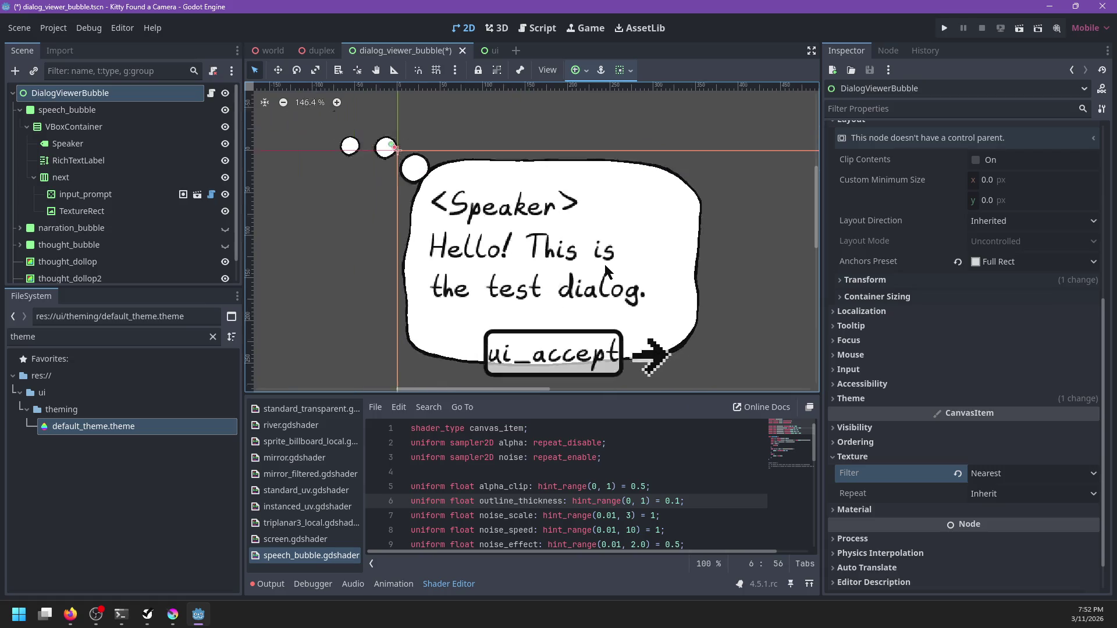
scroll(605, 264, down, 2)
click(957, 473)
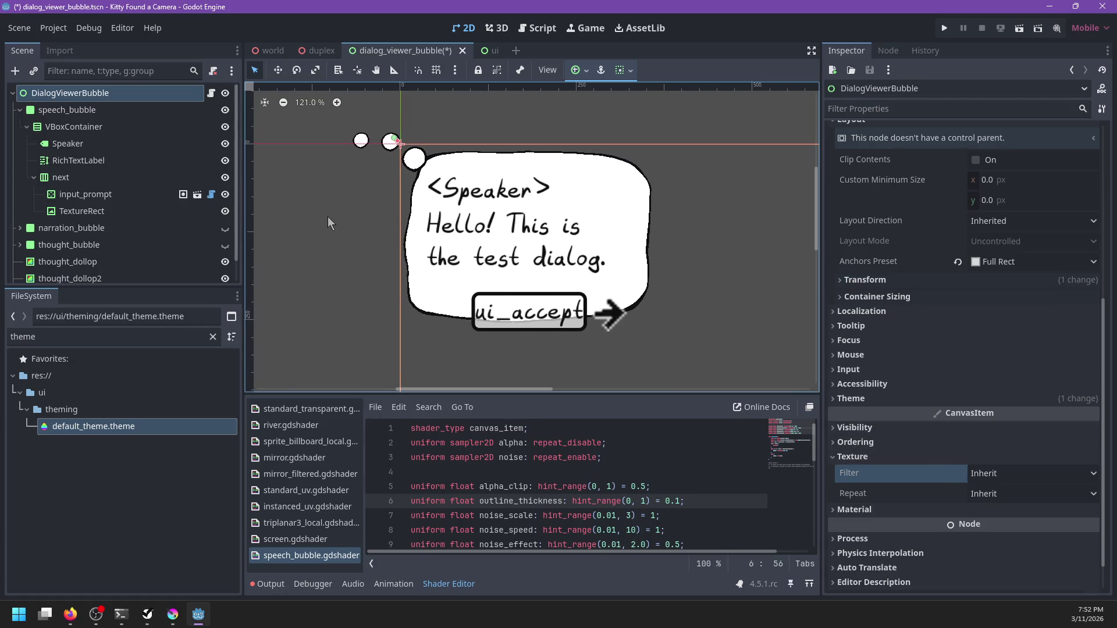
Set the arrow TextureRect's texture filter to Nearest and save the scene
click(61, 178)
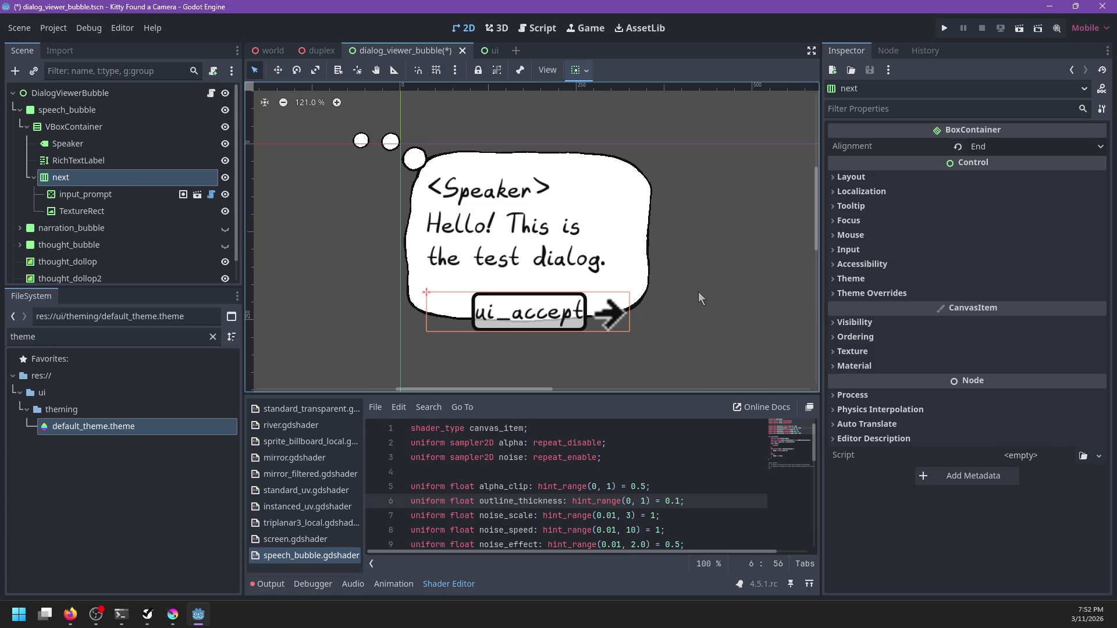
click(102, 208)
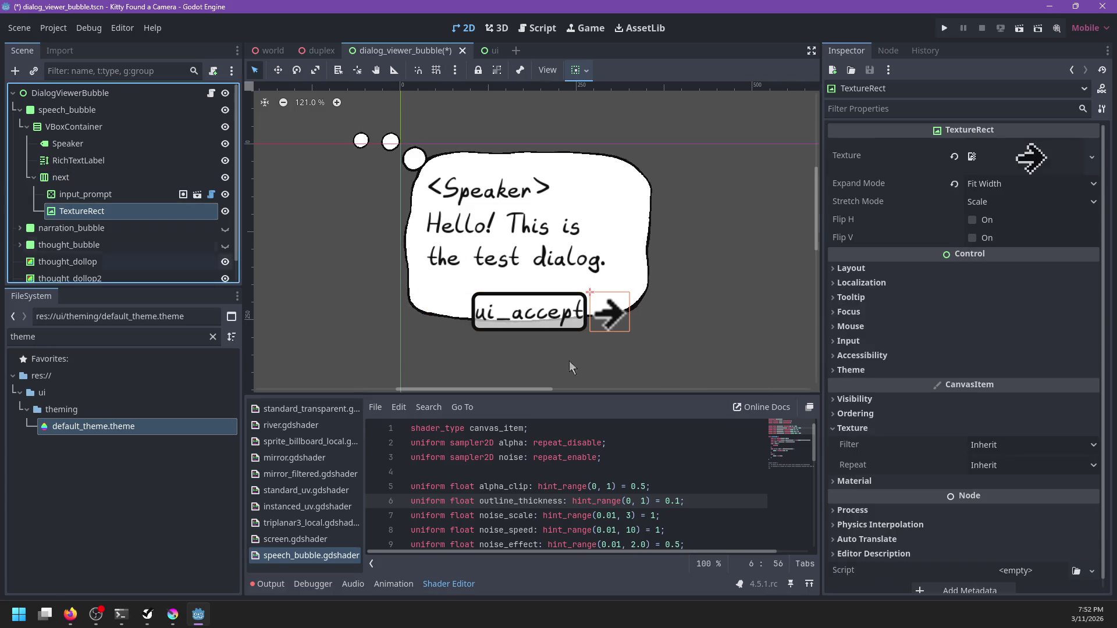
click(1012, 447)
click(997, 483)
key(ctrl+s)
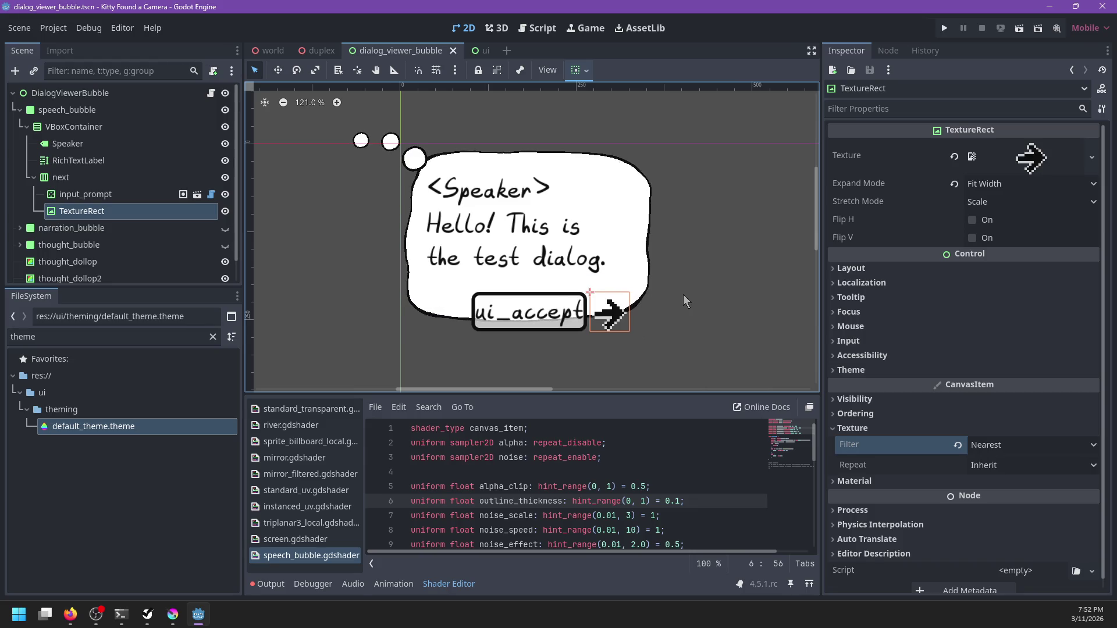
scroll(685, 301, up, 2)
Hide thought_dollop, thought_dollop2 and thought_dollop3, then save the scene
scroll(684, 304, right, 2)
scroll(610, 293, down, 2)
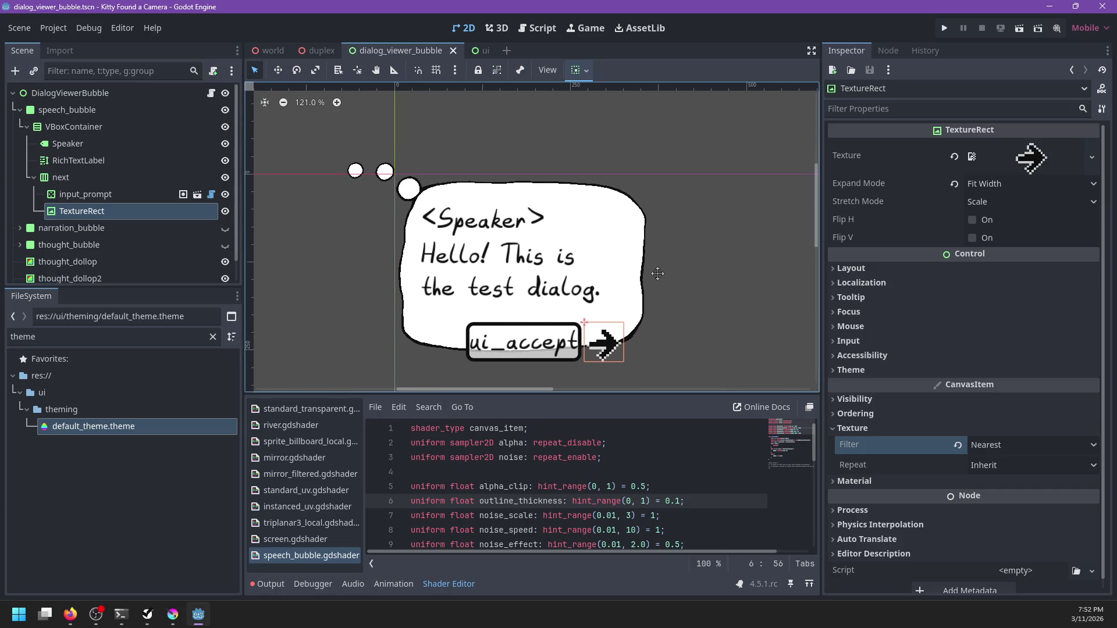
drag(658, 273, 665, 279)
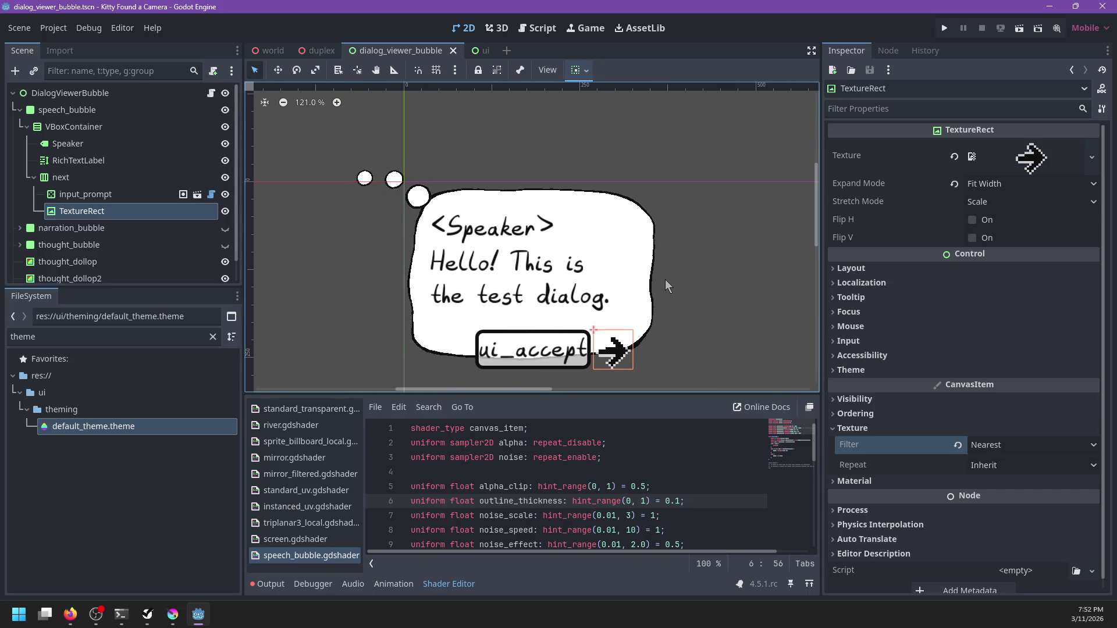
scroll(222, 248, down, 1)
click(225, 239)
click(225, 255)
click(226, 273)
key(ctrl+s)
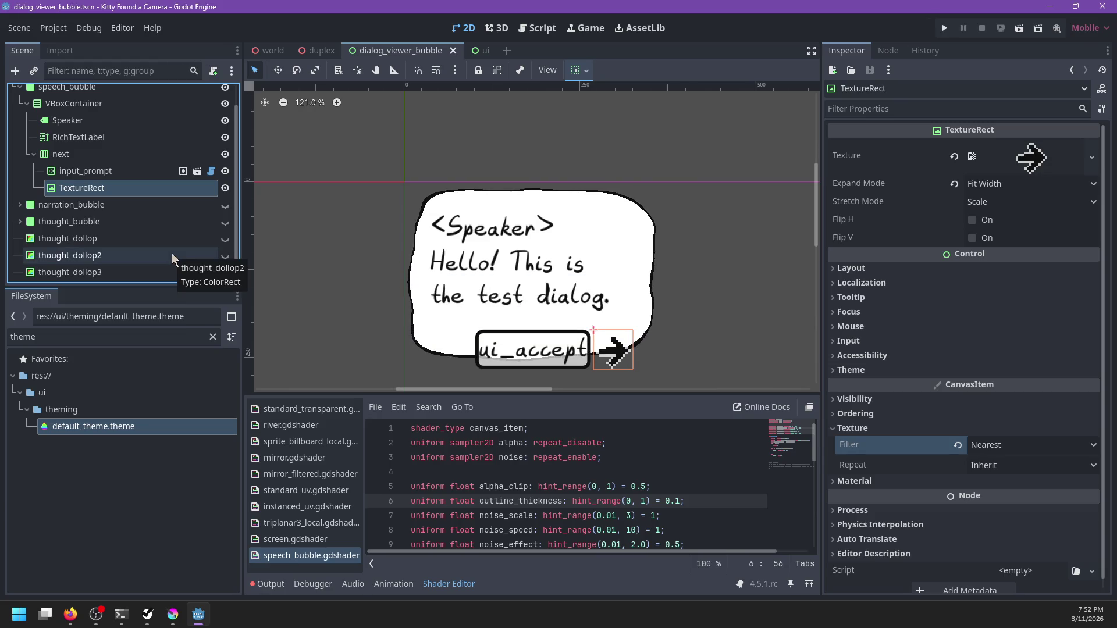
Move the three thought_dollop nodes inside thought_bubble
click(134, 253)
key(Down)
shift+click(88, 244)
drag(88, 243, 90, 223)
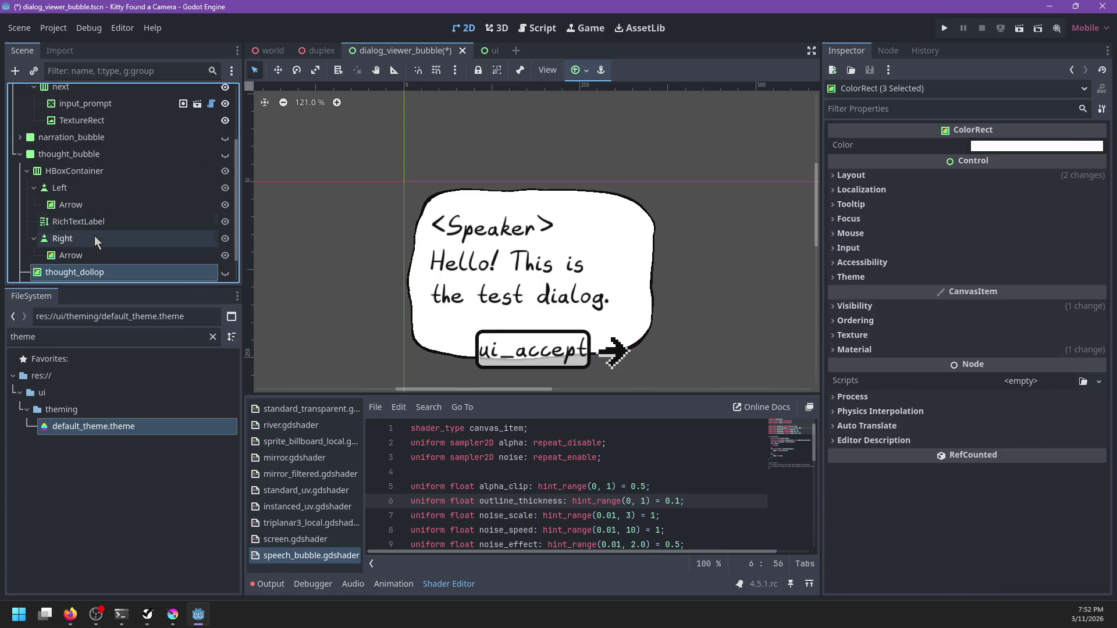
Collapse HBoxContainer and thought_bubble, then hide the speech_bubble node
click(23, 170)
click(23, 208)
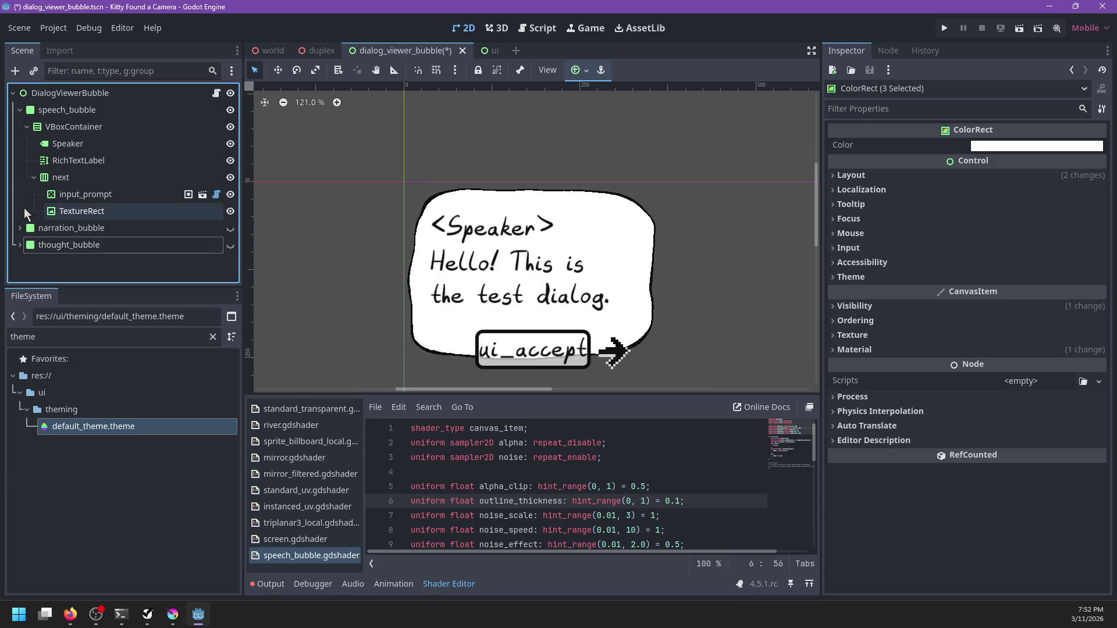
double_click(67, 110)
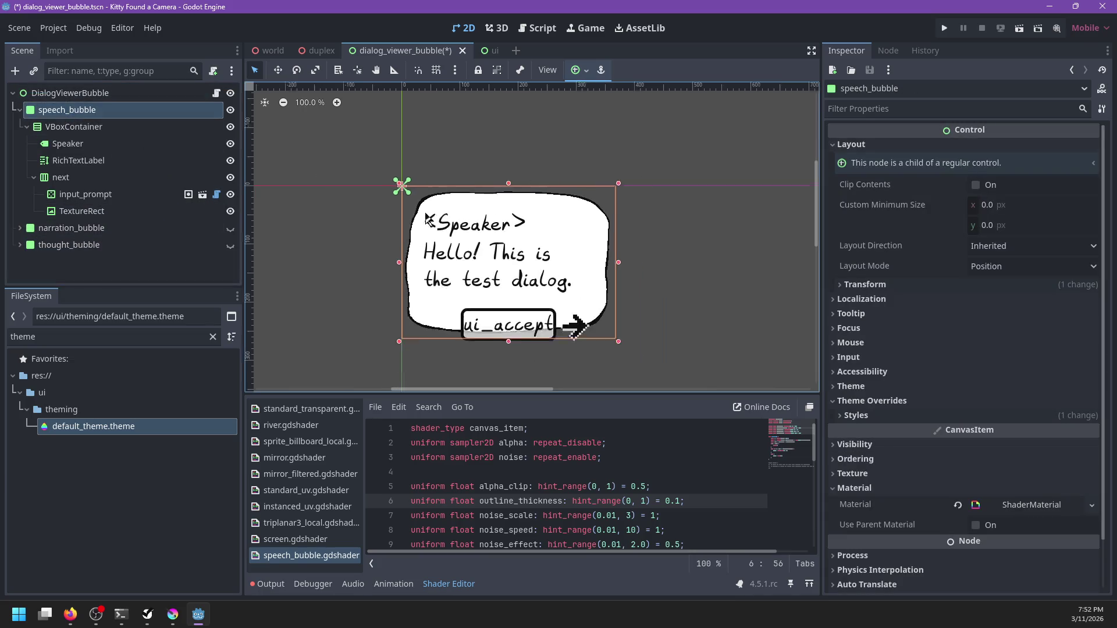
scroll(428, 218, down, 2)
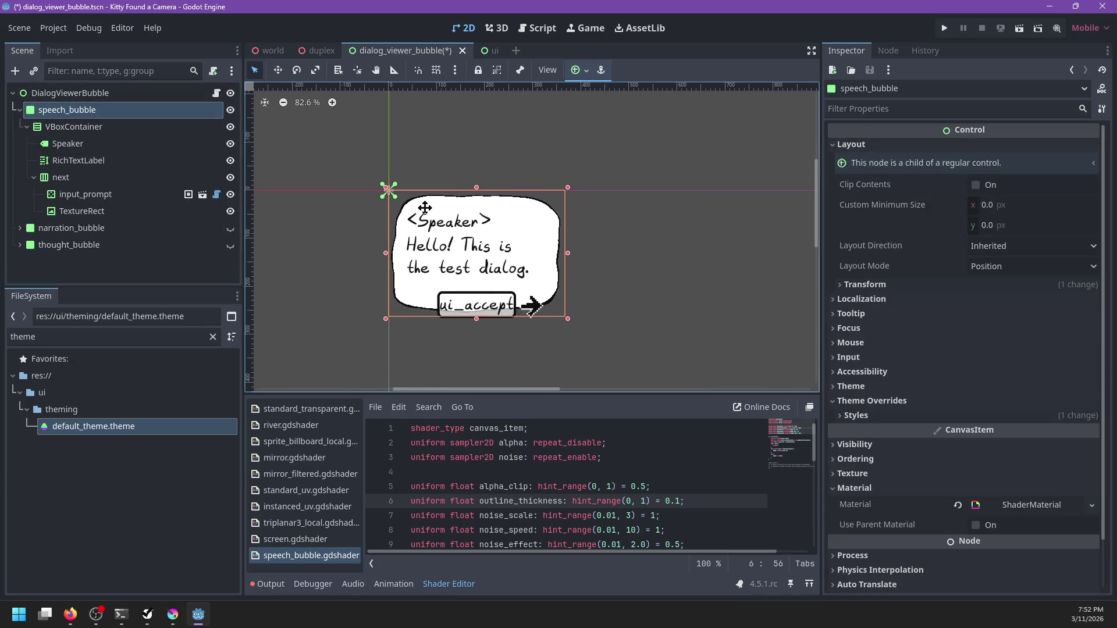
click(105, 94)
click(81, 110)
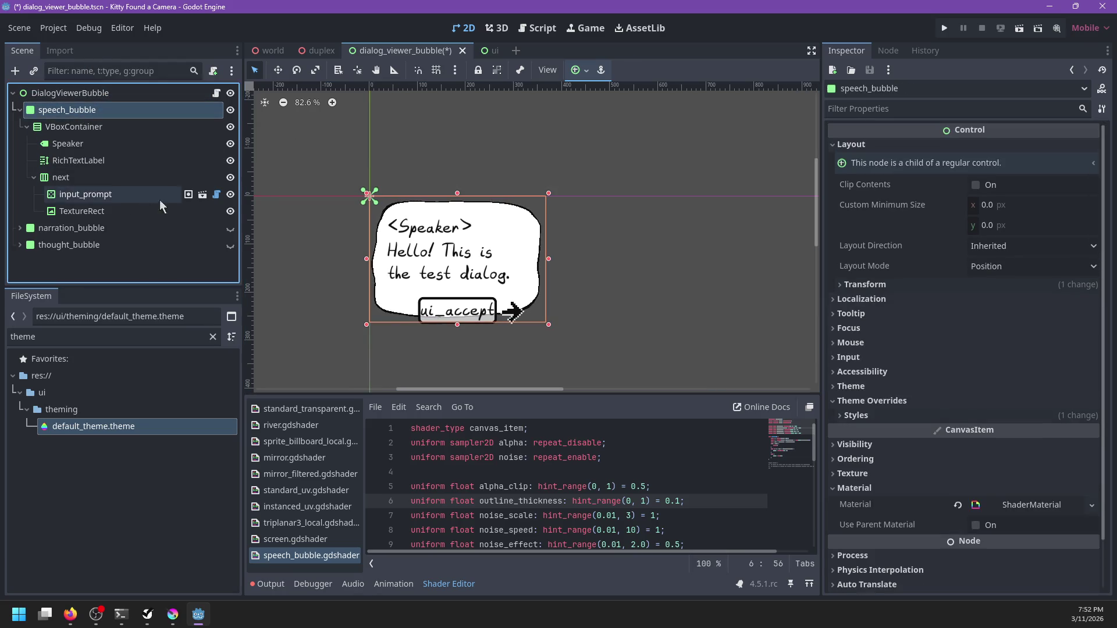
click(230, 110)
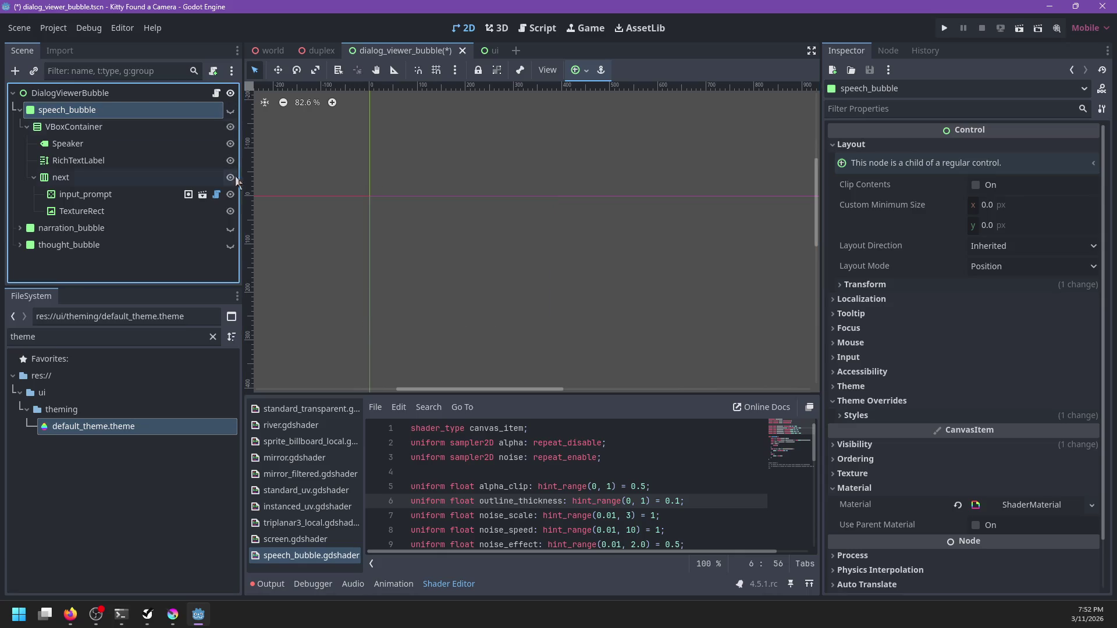
Show narration_bubble and drag its corner larger so the text fits
click(233, 226)
click(474, 243)
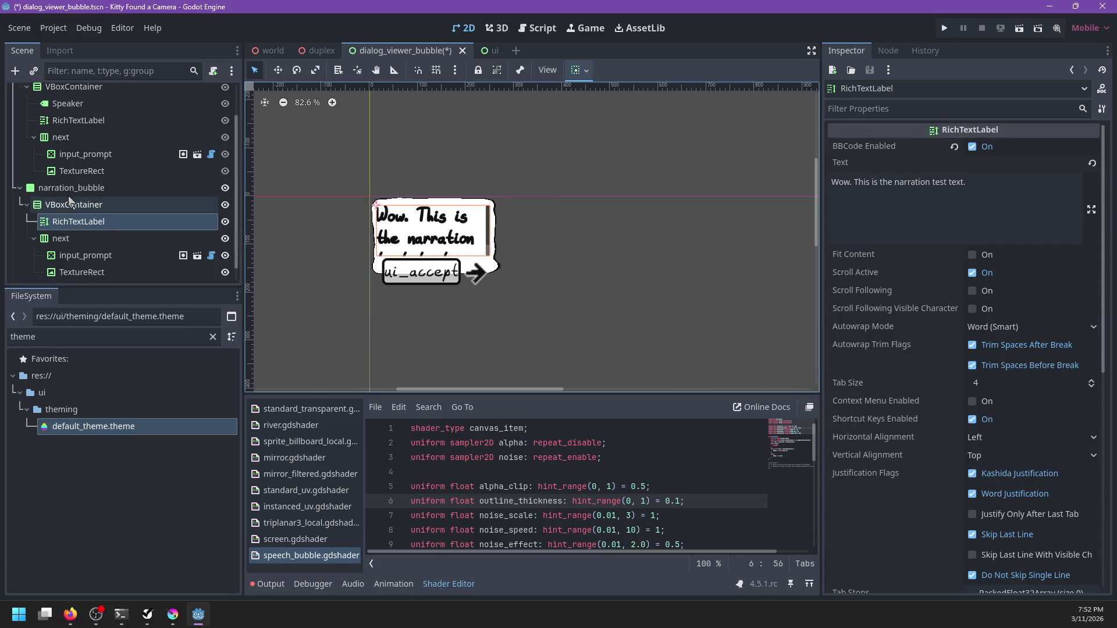
click(68, 190)
drag(503, 277, 565, 327)
scroll(861, 483, down, 2)
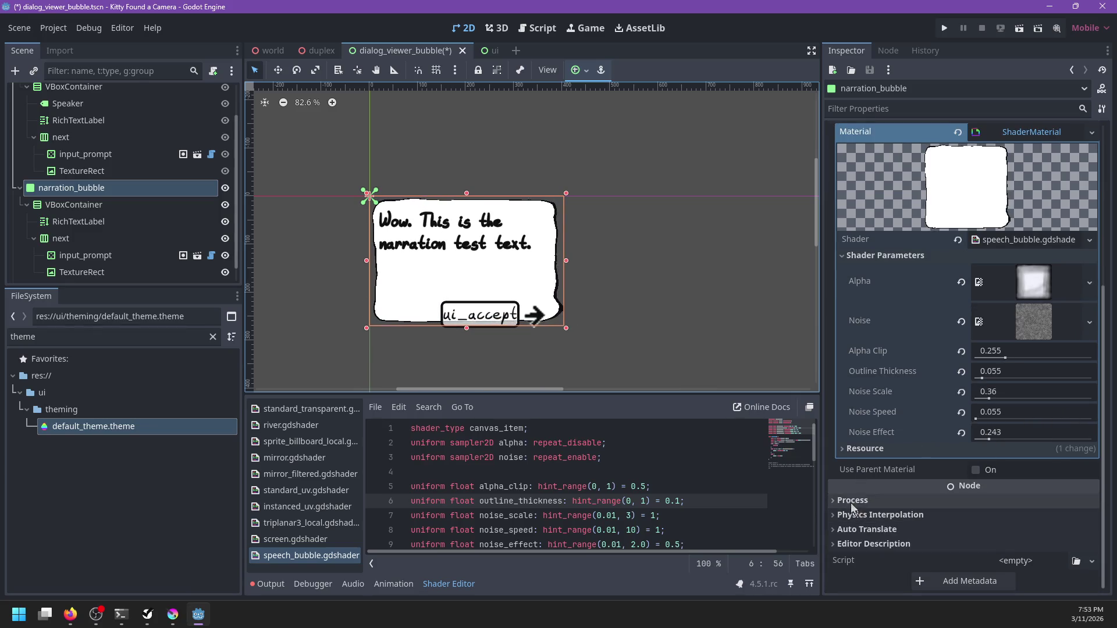
Revert the narration RichTextLabel's Modulate to white and save the scene
click(80, 221)
scroll(931, 420, down, 10)
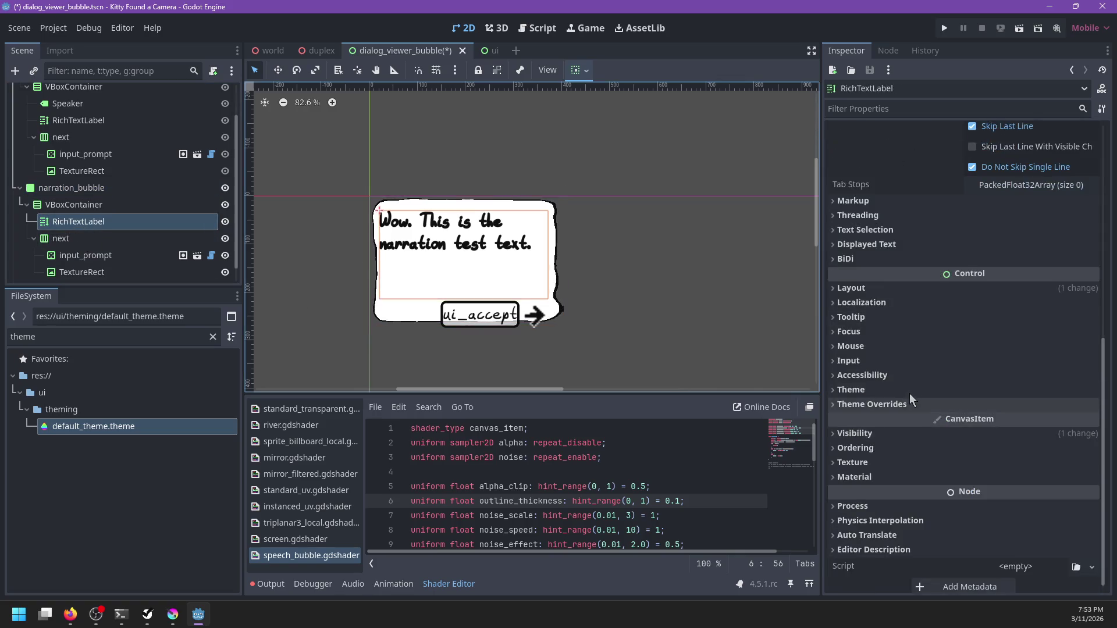
click(872, 433)
click(958, 464)
key(ctrl+s)
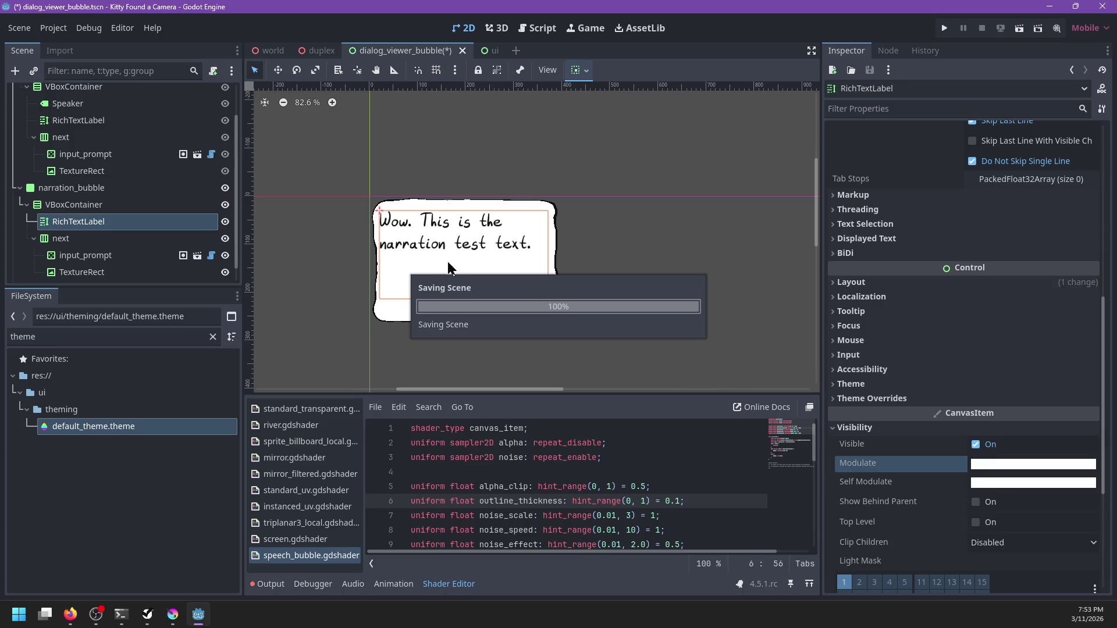
click(61, 239)
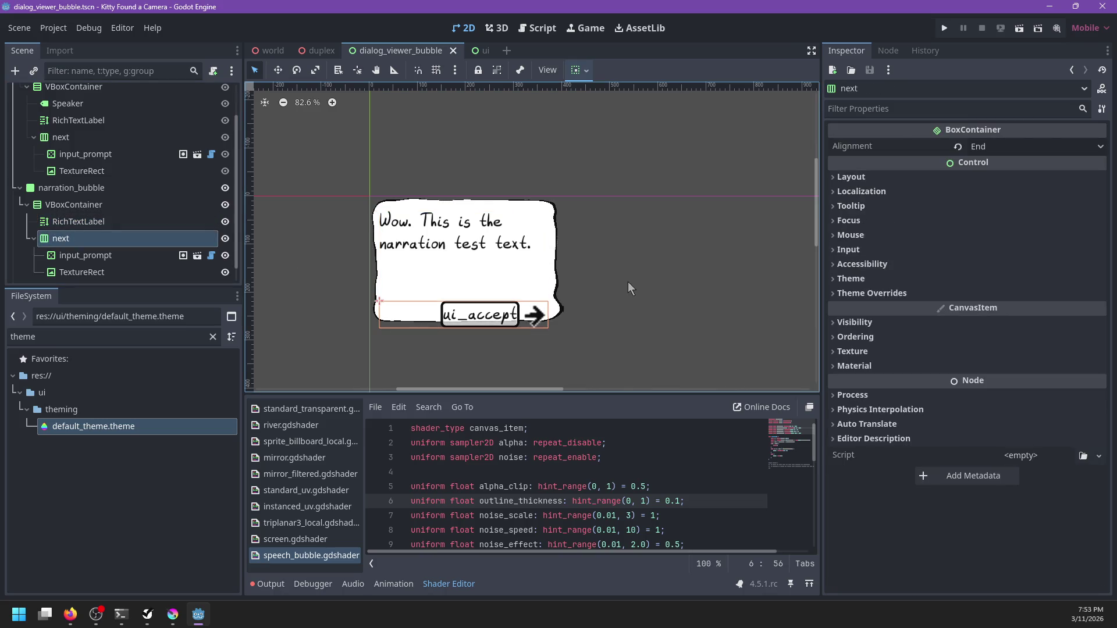
Give the narration bubble's arrow TextureRect Nearest texture filtering and save dialog_viewer_bubble.tscn
scroll(774, 265, down, 8)
scroll(591, 142, down, 2)
mouse_move(608, 110)
mouse_down()
mouse_move(632, 267)
mouse_move(618, 285)
mouse_up()
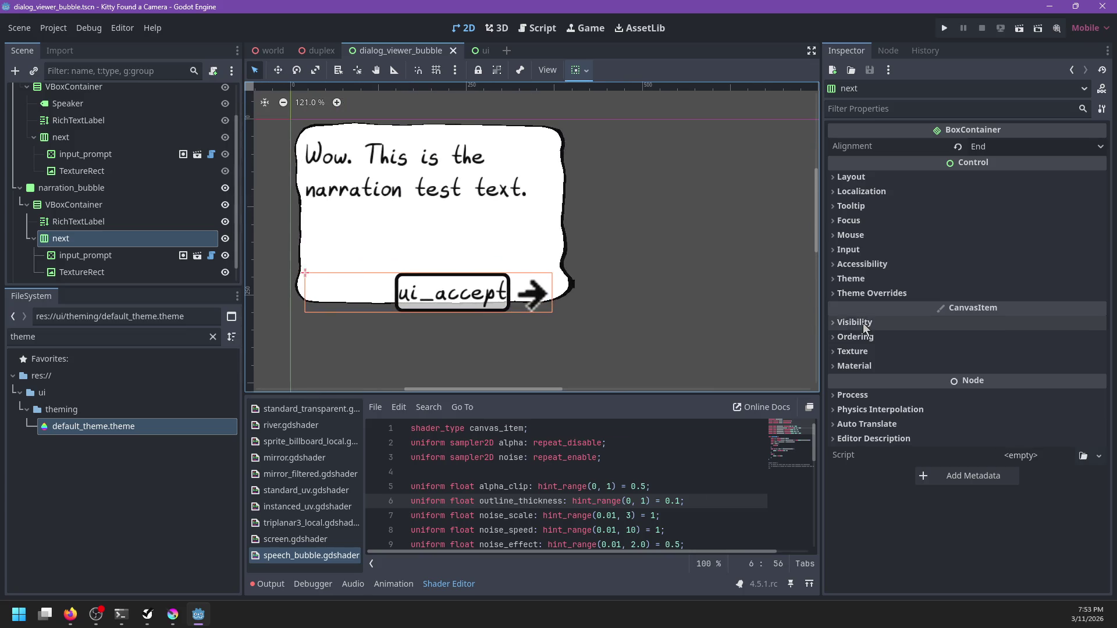
click(133, 273)
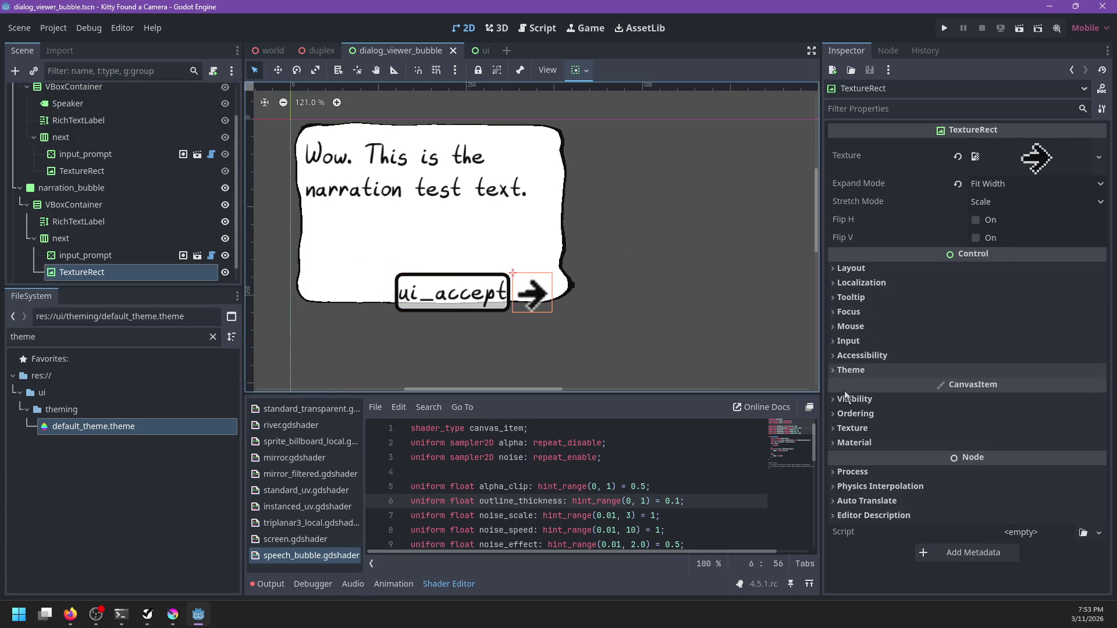
click(847, 428)
click(989, 446)
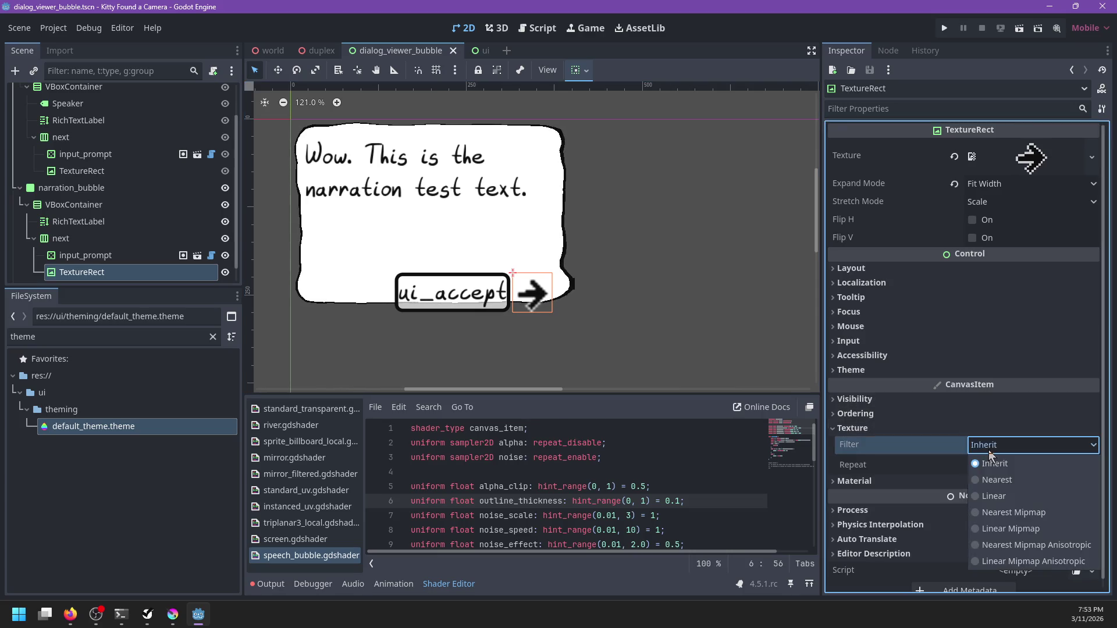
click(996, 480)
key(ctrl+s)
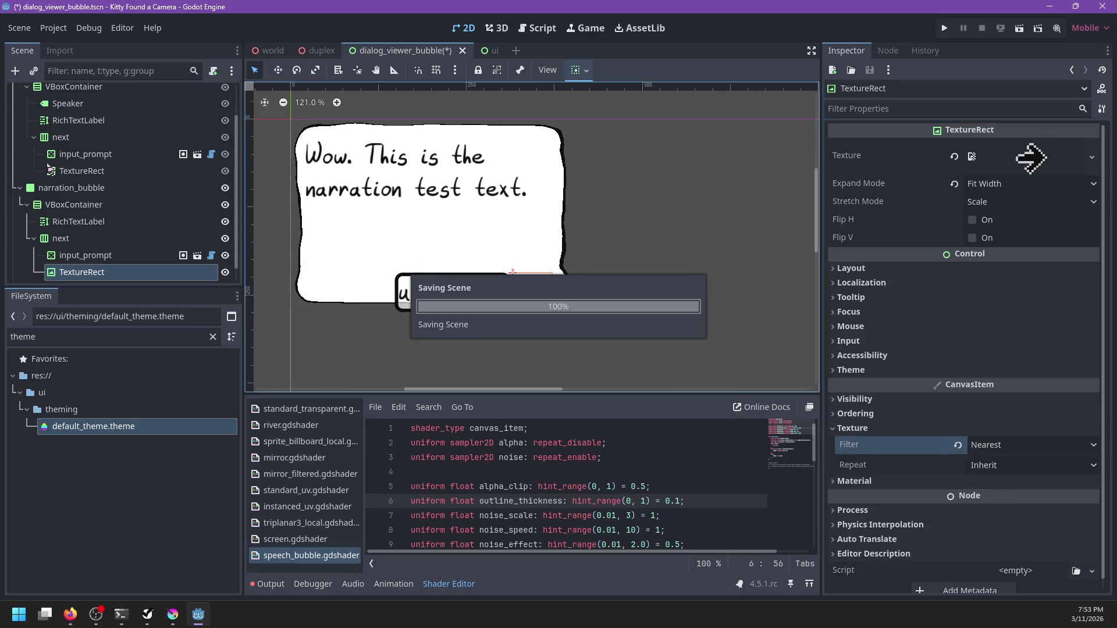
click(20, 187)
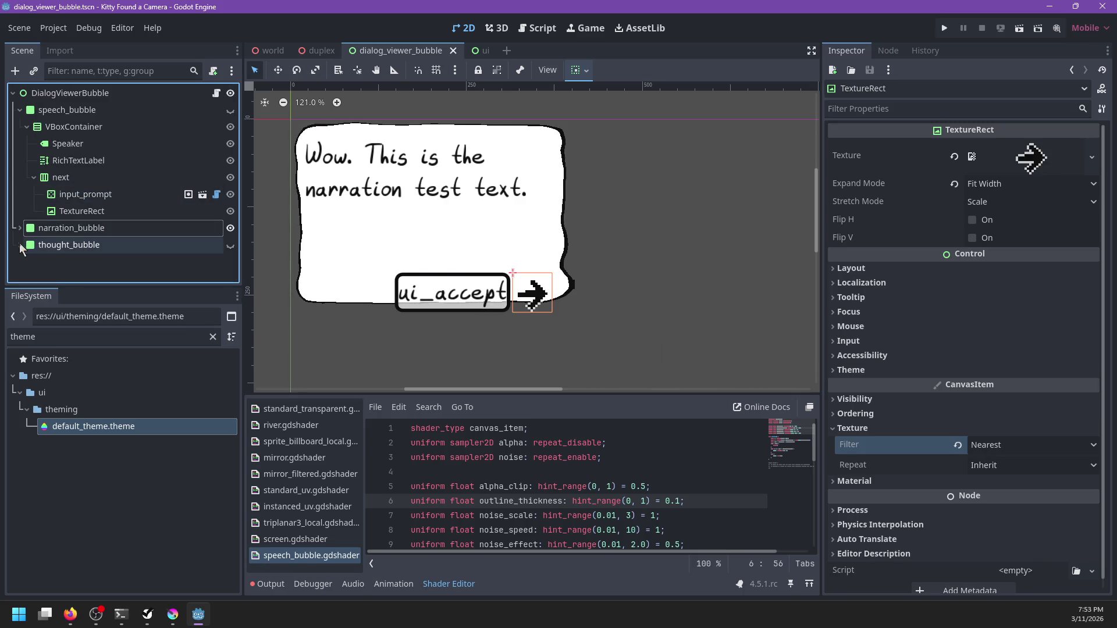
Make thought_bubble visible and hide narration_bubble
click(19, 245)
click(225, 204)
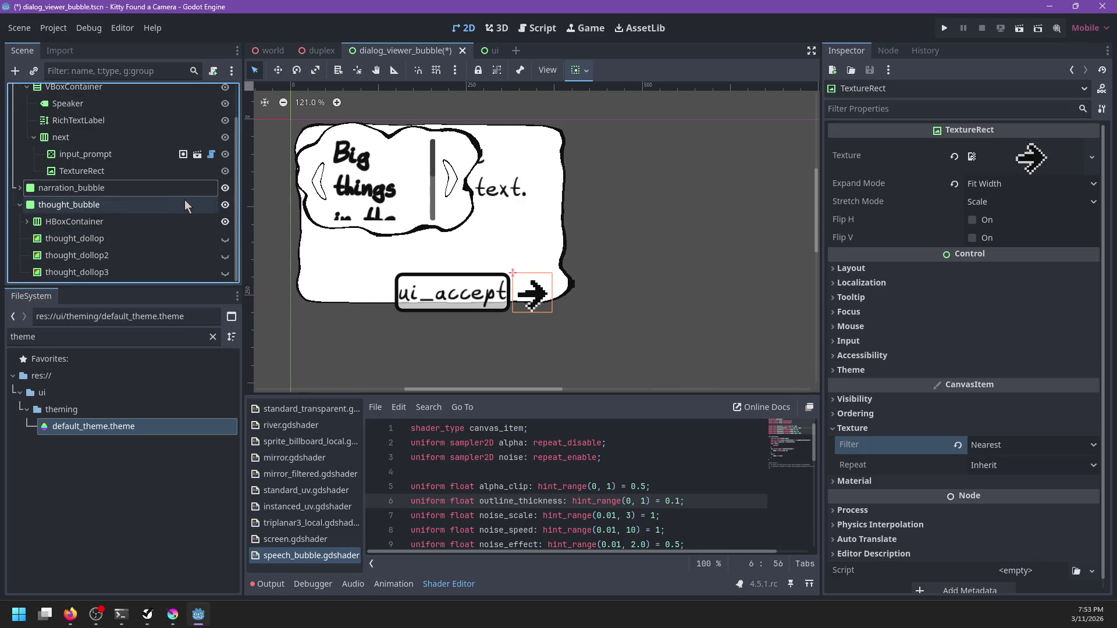
scroll(179, 200, up, 2)
click(225, 228)
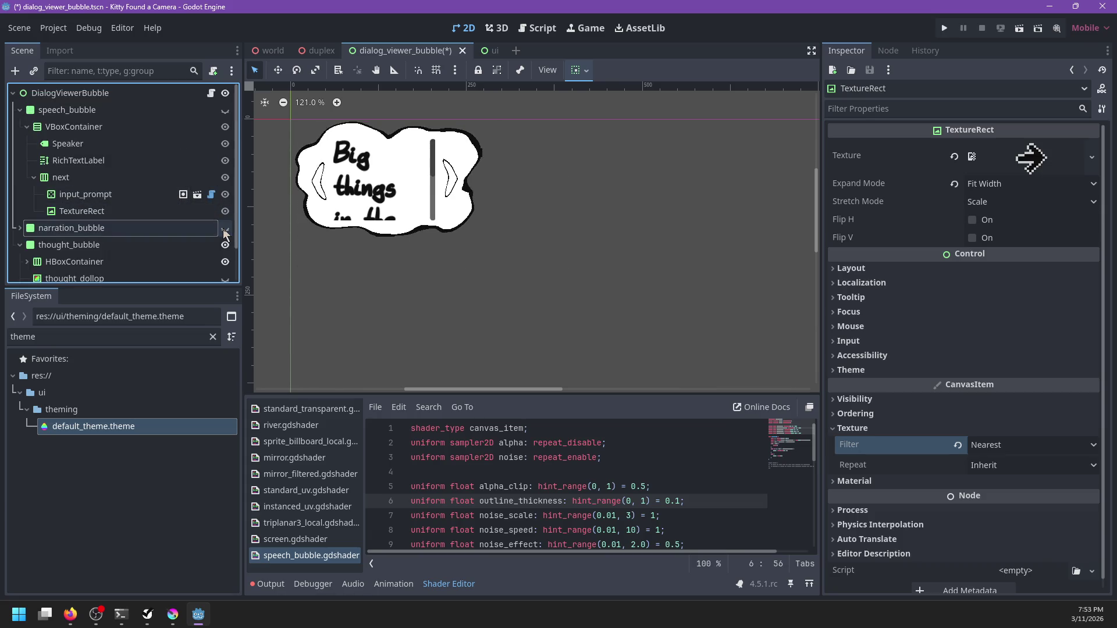
click(225, 93)
click(225, 93)
scroll(171, 260, down, 2)
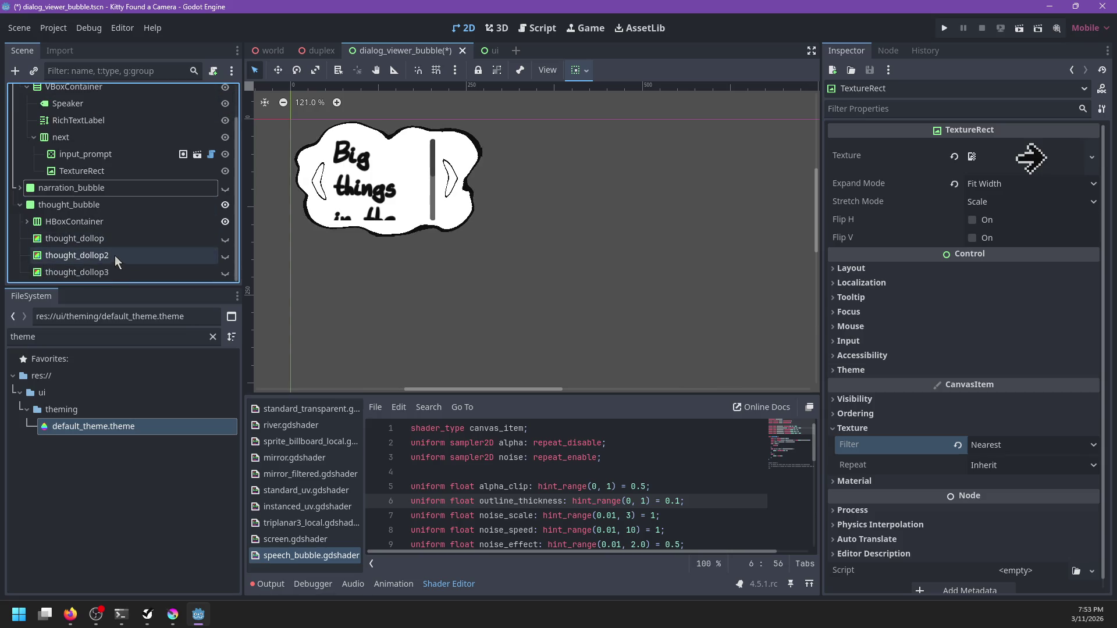
click(26, 222)
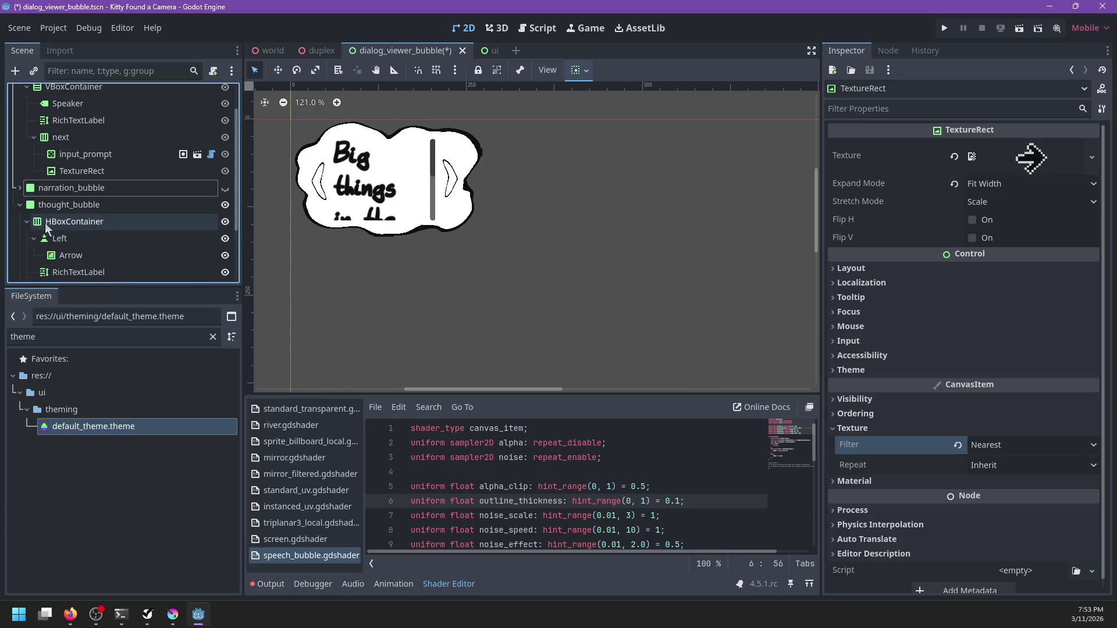
Drag thought_bubble's handles wider so its text wraps onto three lines
click(87, 272)
click(127, 205)
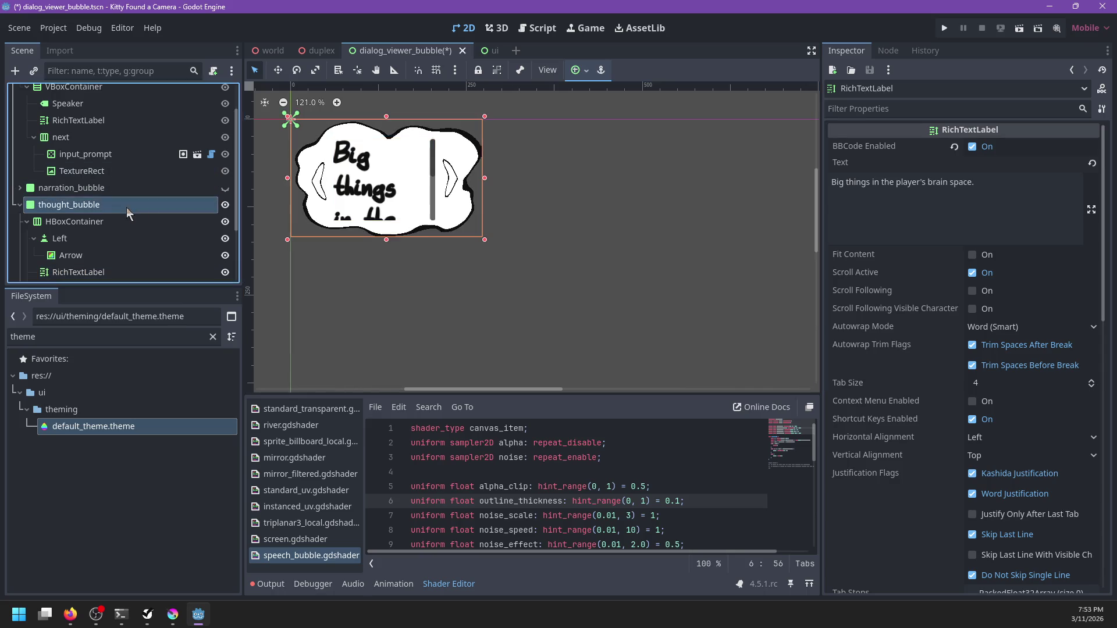
mouse_move(486, 239)
mouse_down()
mouse_move(593, 327)
mouse_move(579, 309)
mouse_move(535, 315)
mouse_move(582, 299)
mouse_move(579, 289)
mouse_up()
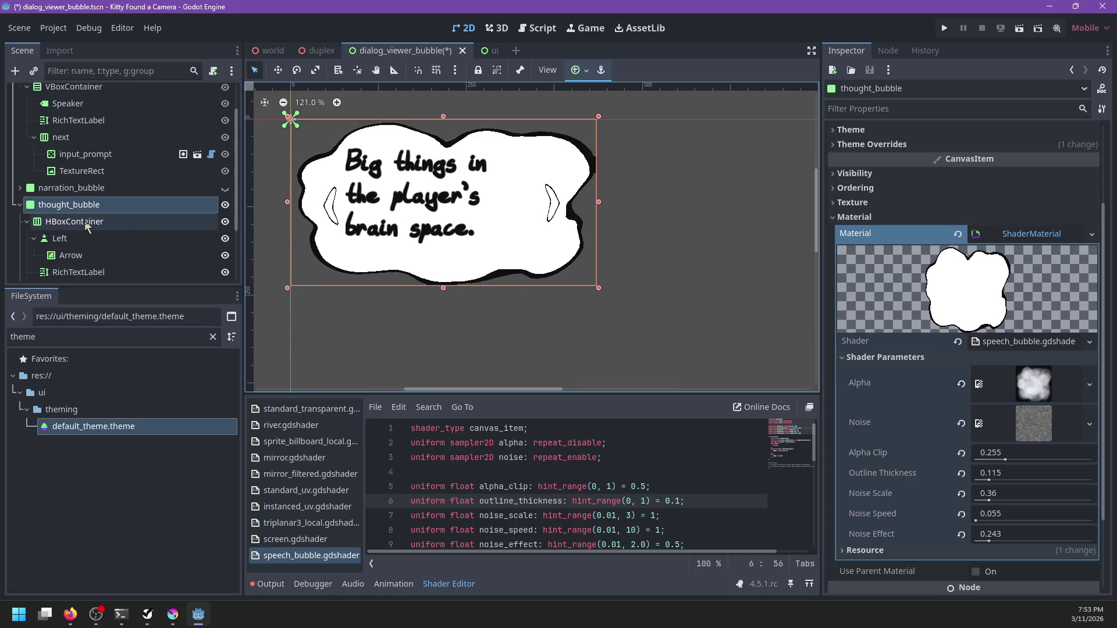
click(86, 223)
scroll(83, 242, down, 1)
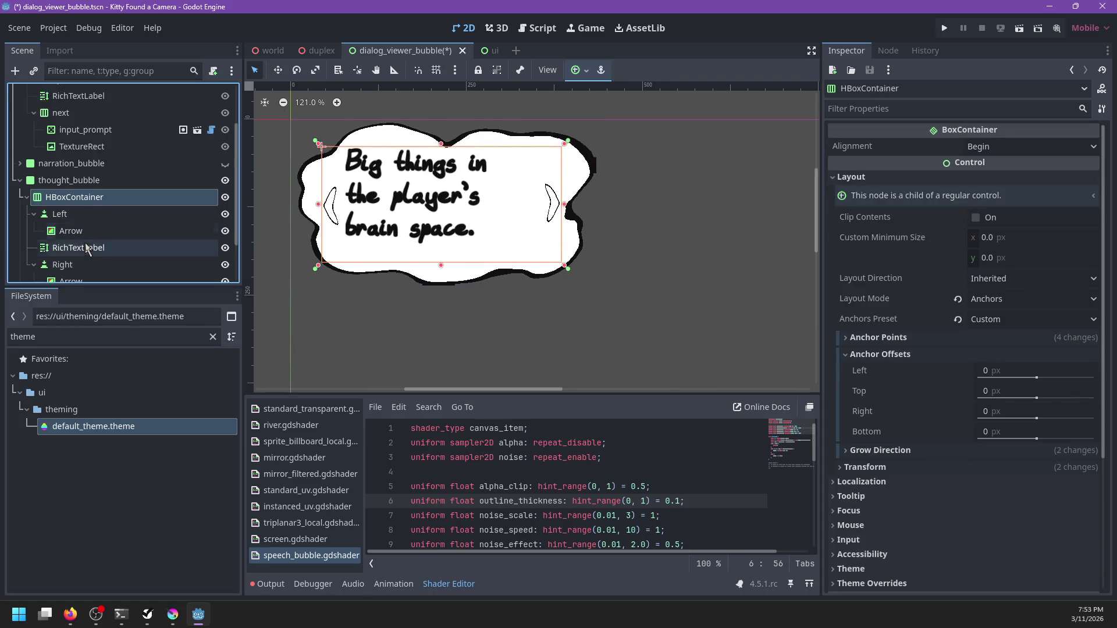
click(90, 247)
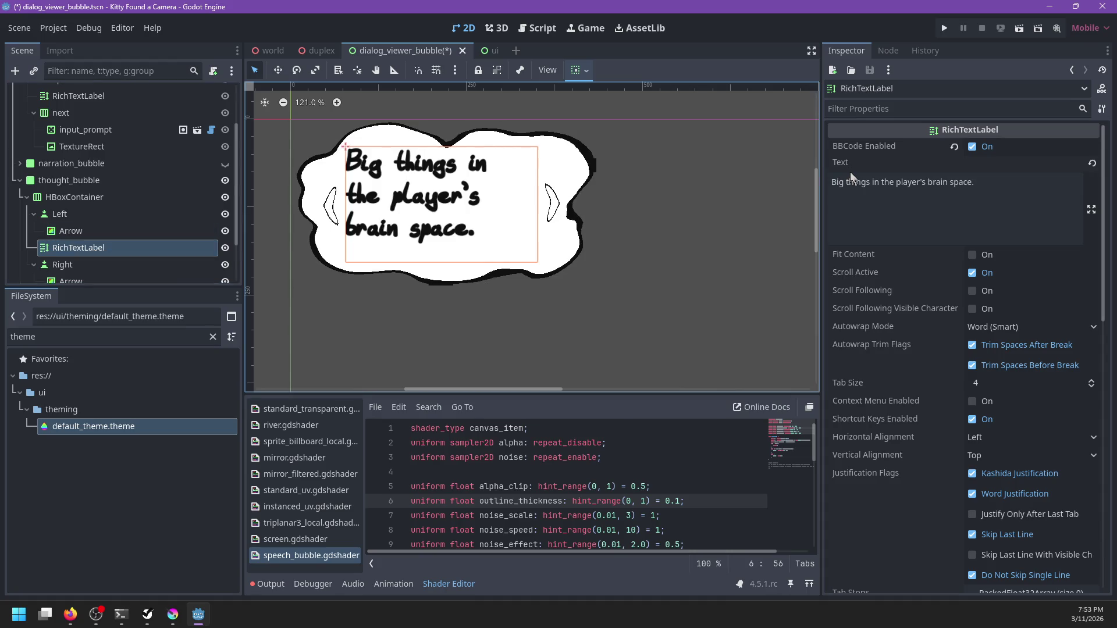
click(75, 197)
mouse_move(565, 207)
mouse_down()
mouse_move(619, 204)
mouse_move(525, 203)
mouse_up()
click(111, 181)
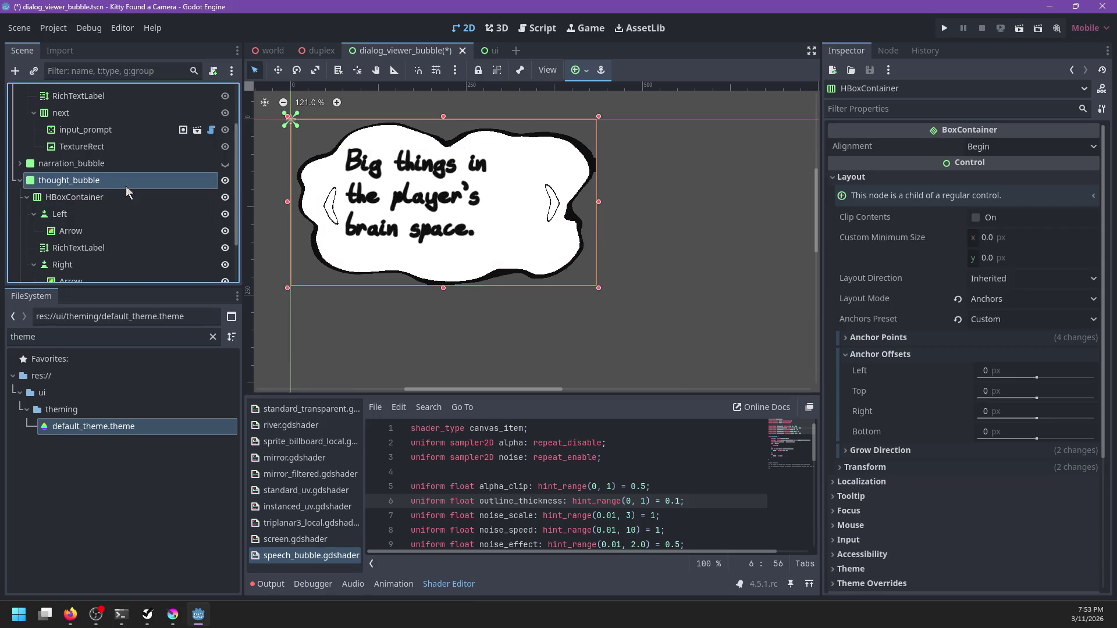
mouse_move(599, 202)
mouse_down()
mouse_move(721, 195)
mouse_move(465, 207)
mouse_move(569, 214)
mouse_move(462, 209)
mouse_move(618, 214)
mouse_move(599, 221)
mouse_up()
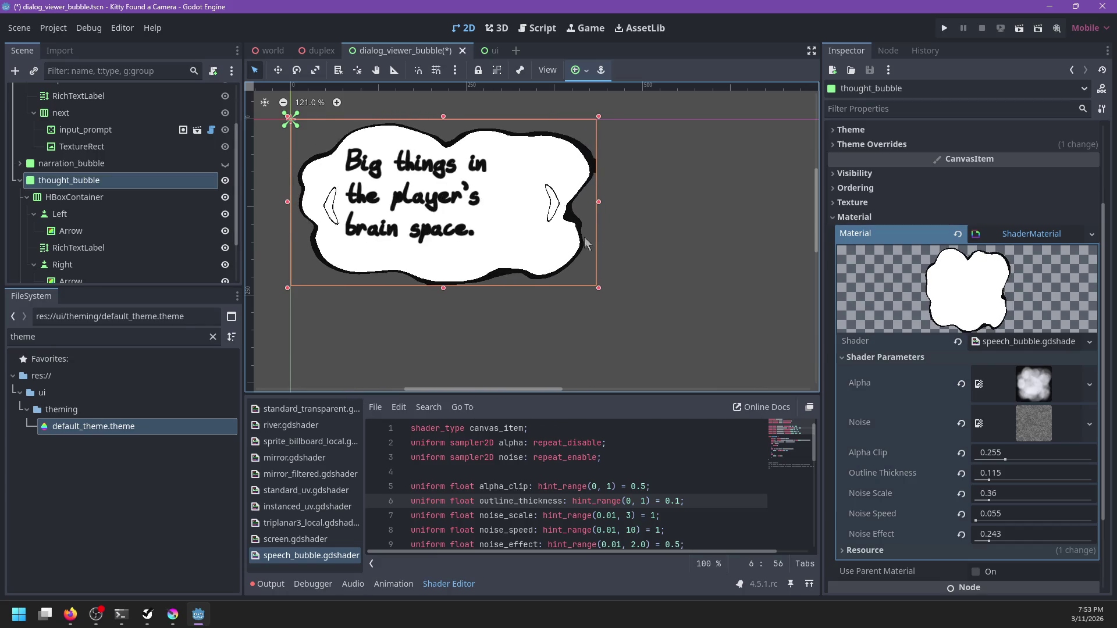
scroll(124, 199, down, 2)
click(117, 189)
Revert the thought bubble RichTextLabel's Modulate to white and save dialog_viewer_bubble.tscn
scroll(954, 348, down, 3)
scroll(949, 355, down, 5)
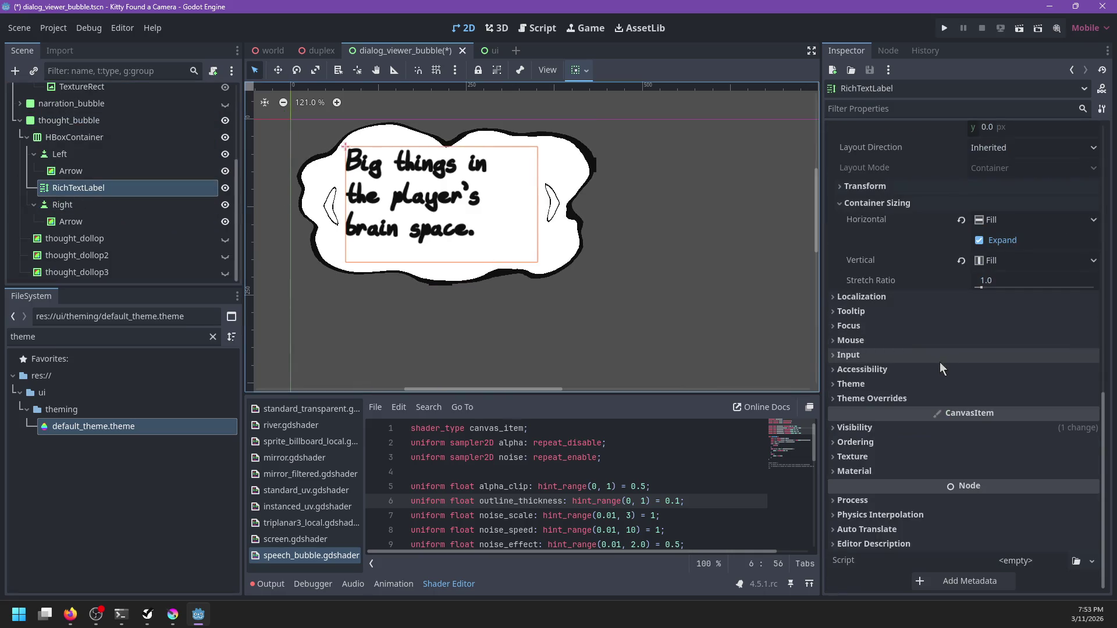
click(870, 429)
click(958, 463)
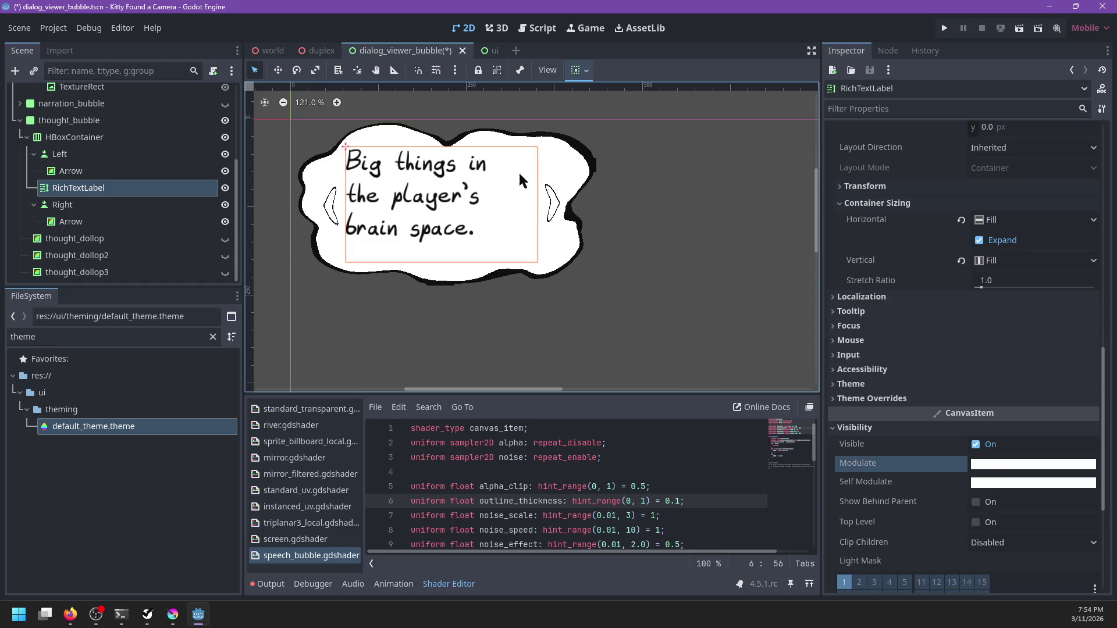
scroll(599, 192, up, 2)
key(ctrl+s)
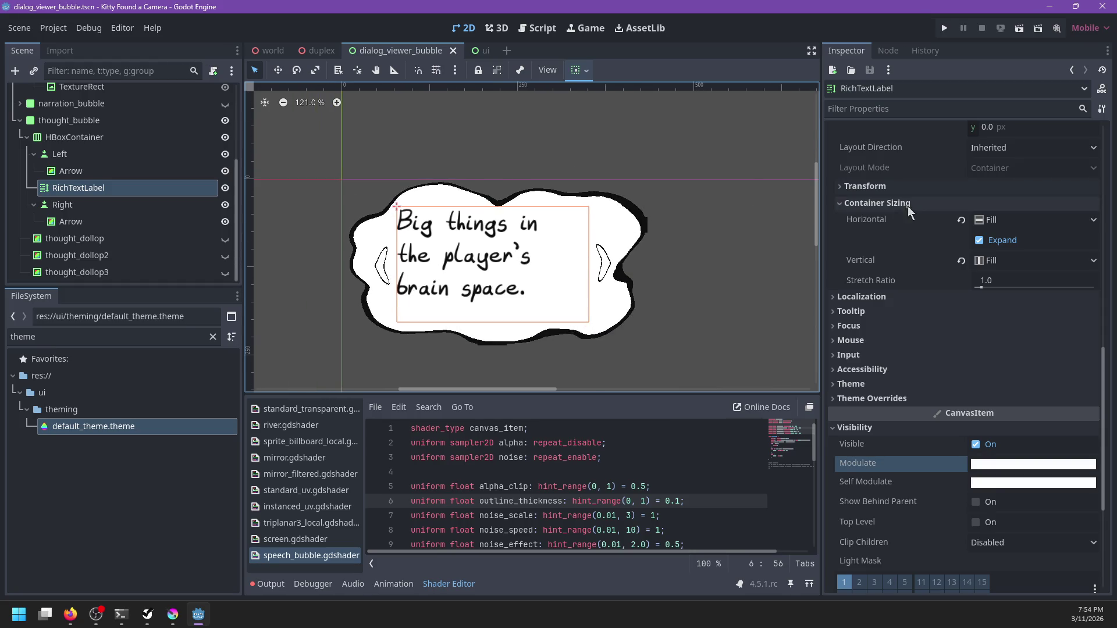
scroll(930, 224, up, 10)
click(121, 121)
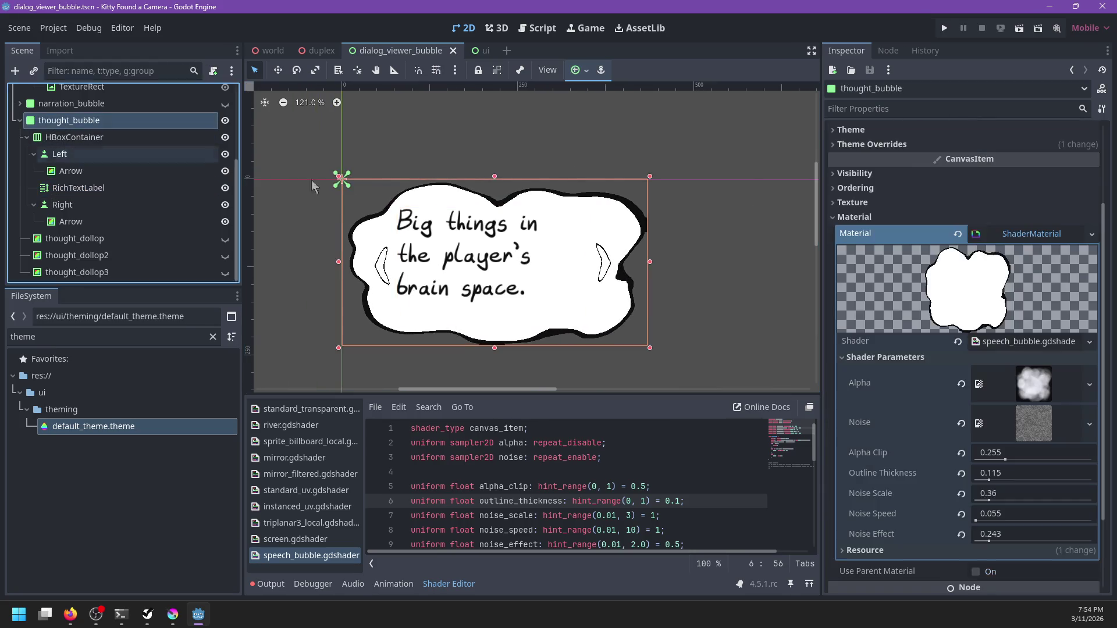
scroll(576, 238, down, 3)
scroll(549, 250, up, 3)
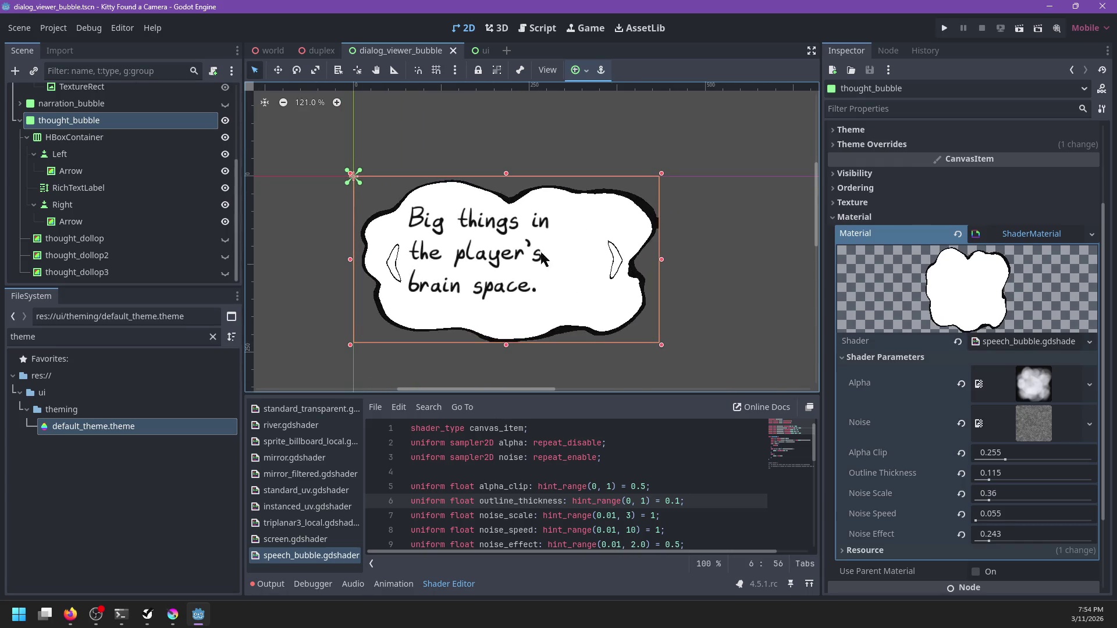
click(72, 171)
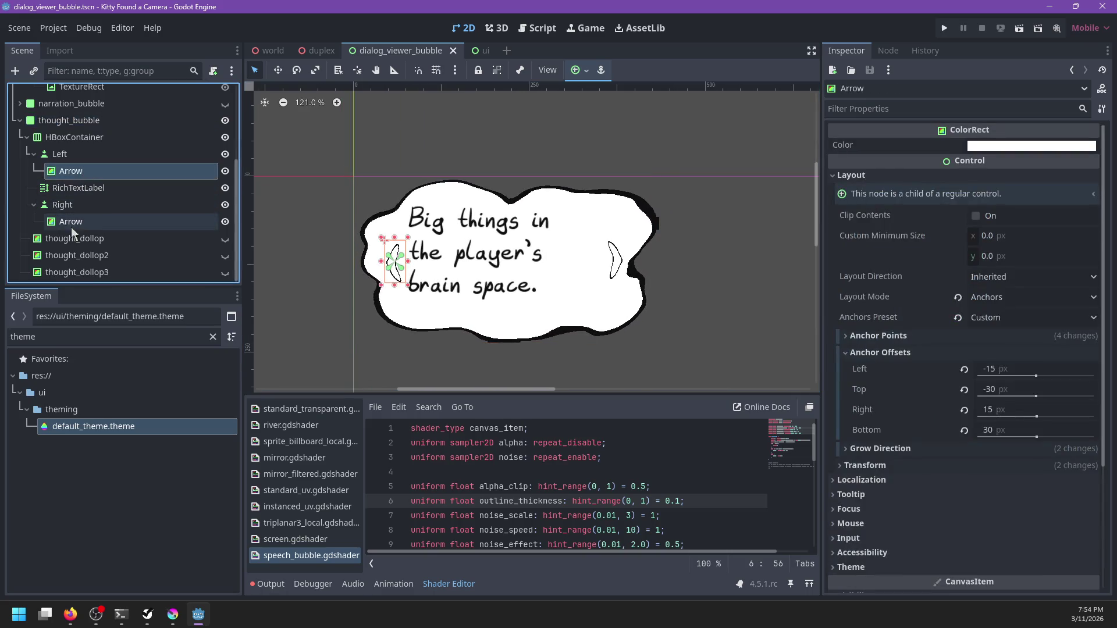
Set Custom Minimum Size x to 48 on both the Left and Right buttons
ctrl+click(71, 223)
click(71, 160)
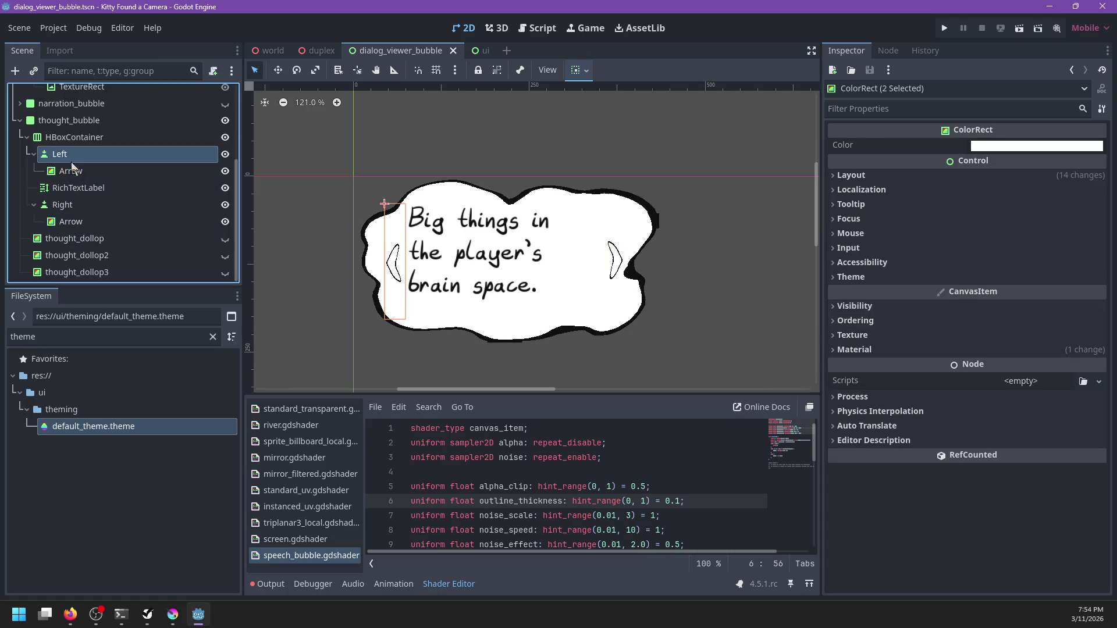
ctrl+click(74, 205)
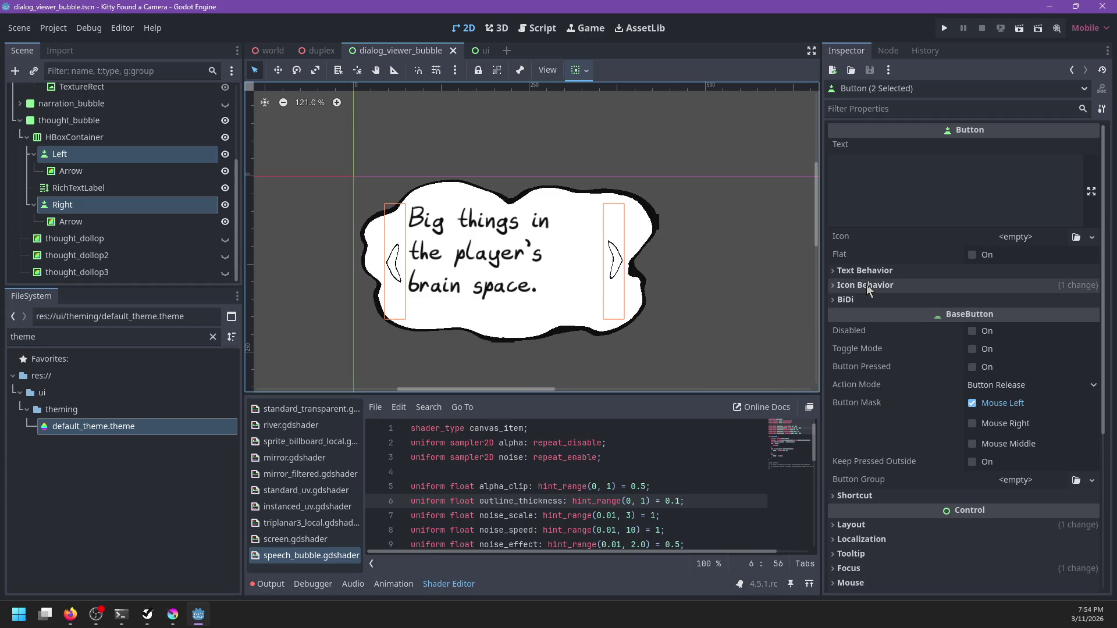
scroll(867, 284, down, 3)
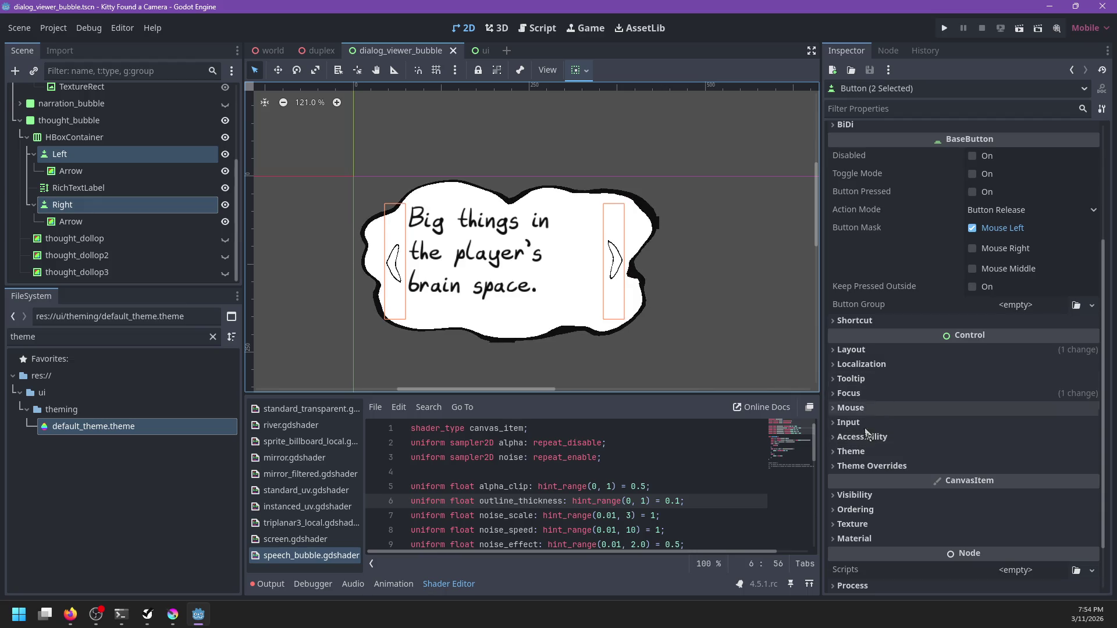
click(853, 392)
click(853, 392)
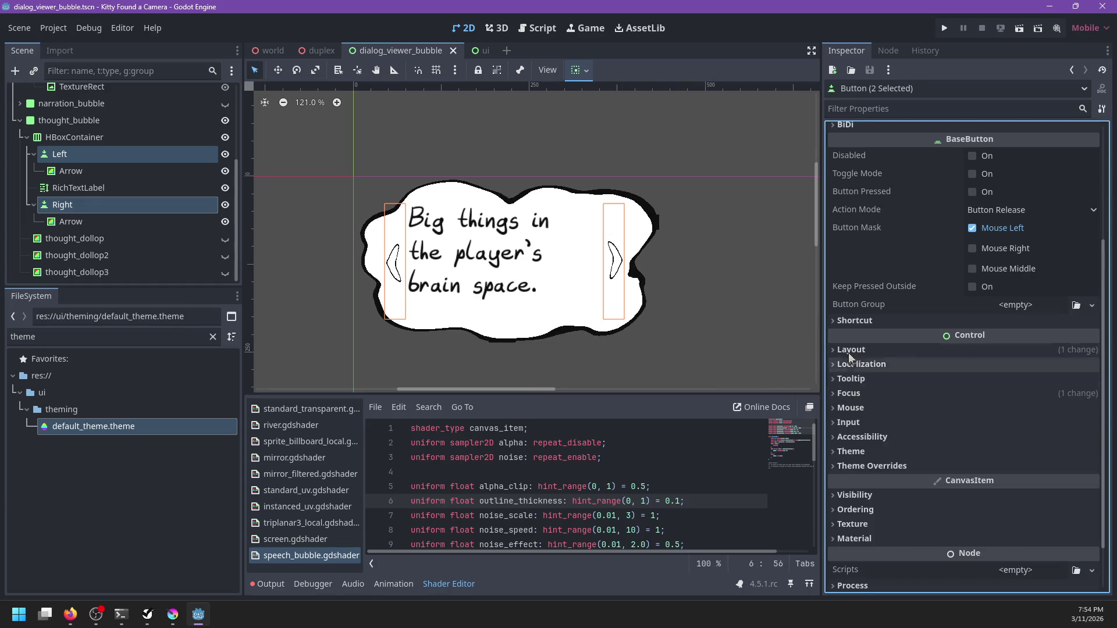
click(849, 350)
click(999, 387)
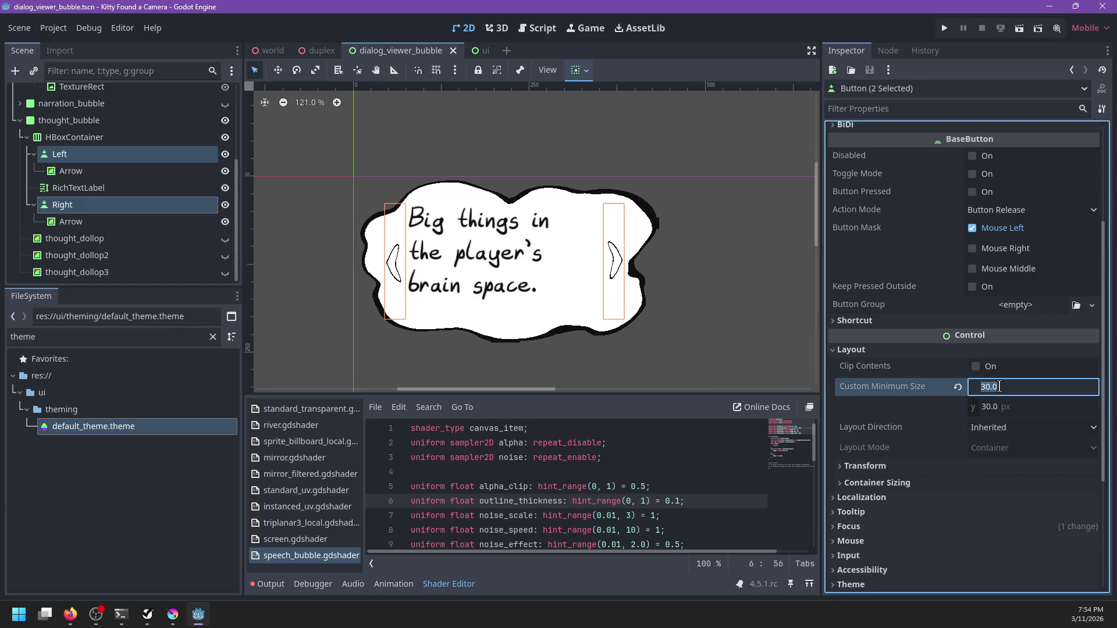
key(Return)
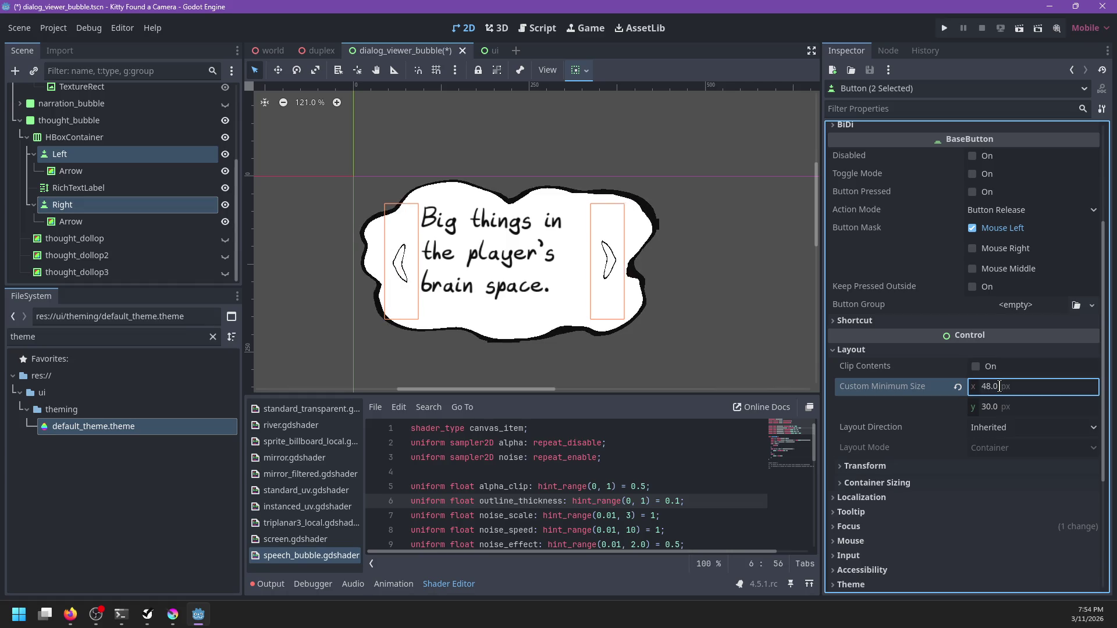
click(113, 171)
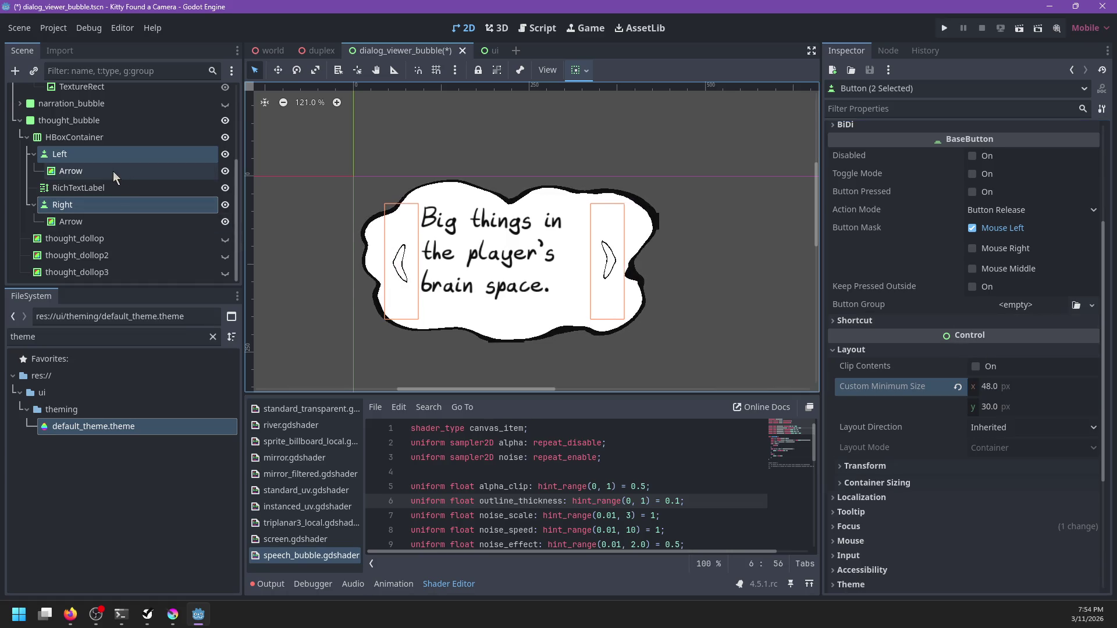
ctrl+click(85, 222)
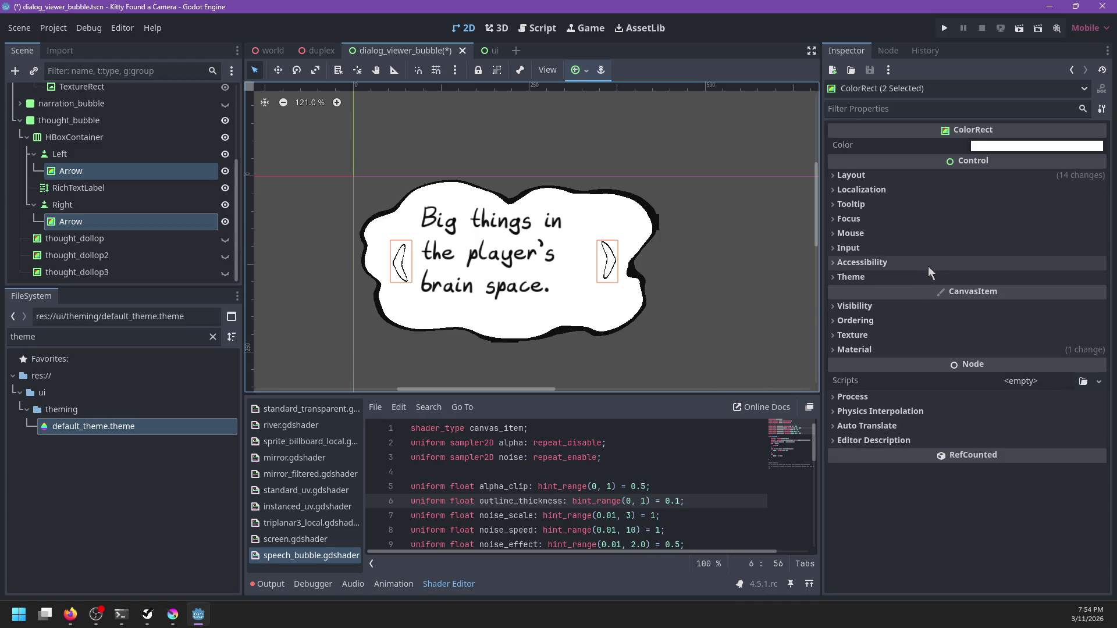
Set both Arrow nodes' anchor offsets to -24, -48, 24, 48, making them 48×96 px
click(872, 177)
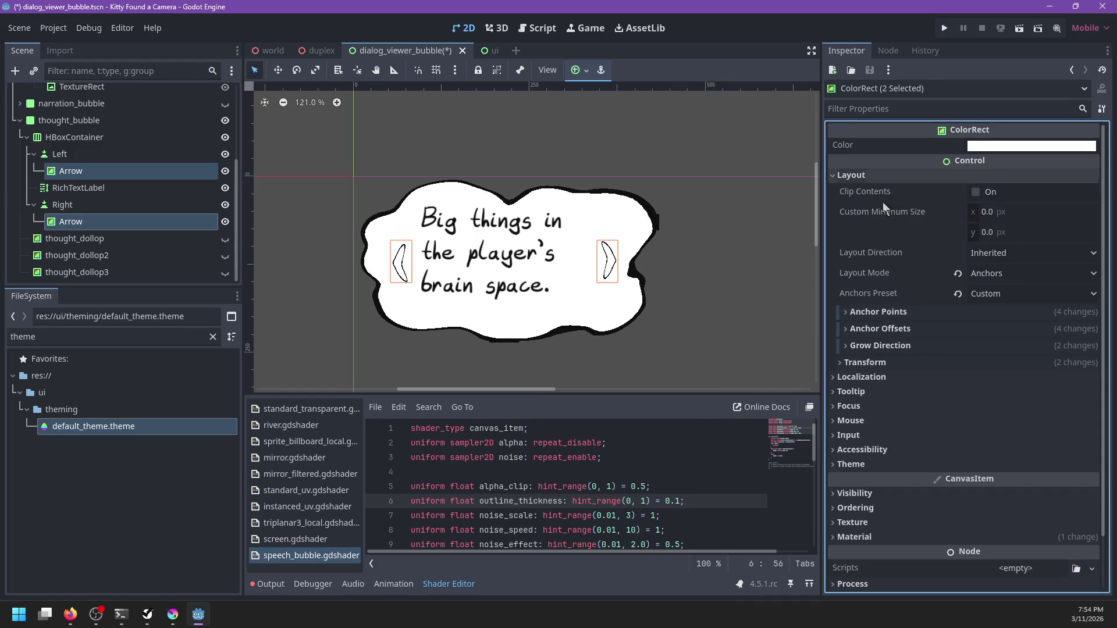
click(882, 311)
click(904, 408)
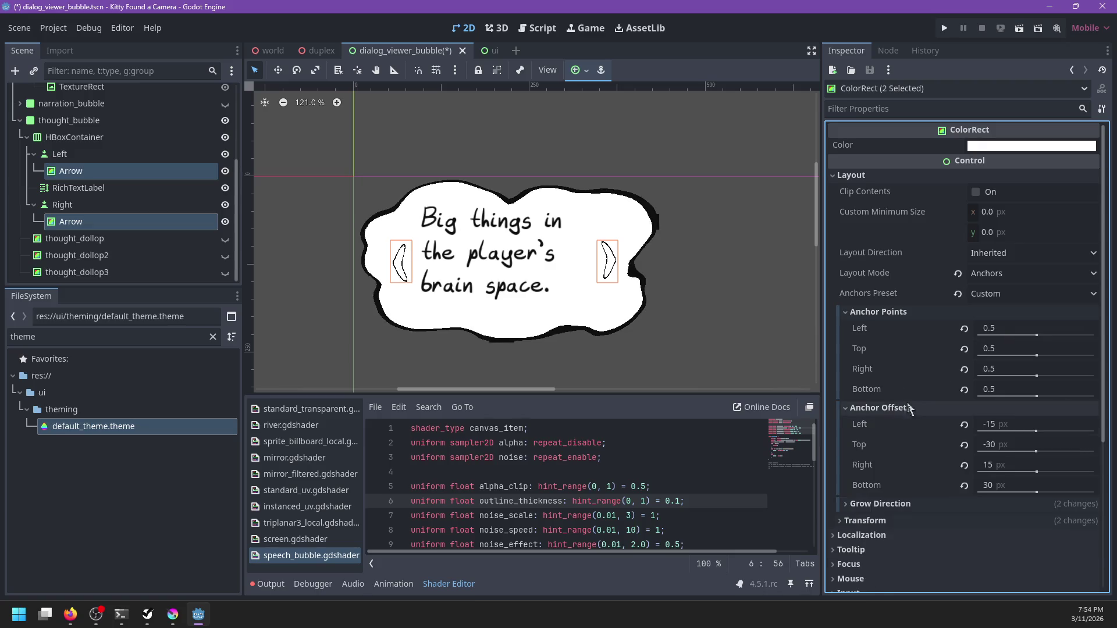
click(1007, 424)
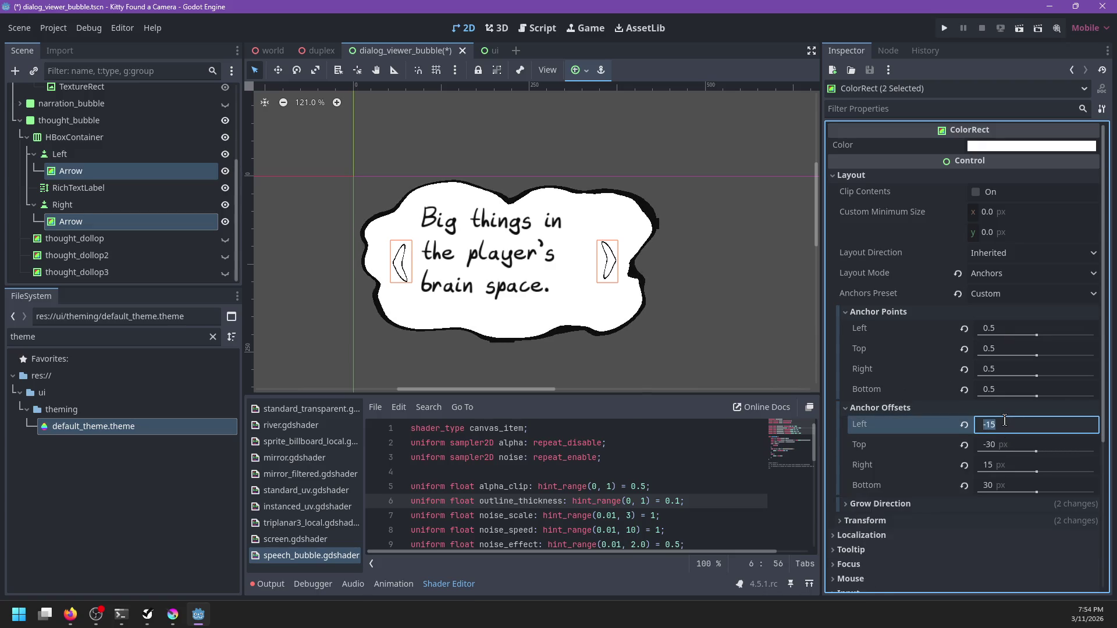
key(Tab)
key(Tab)
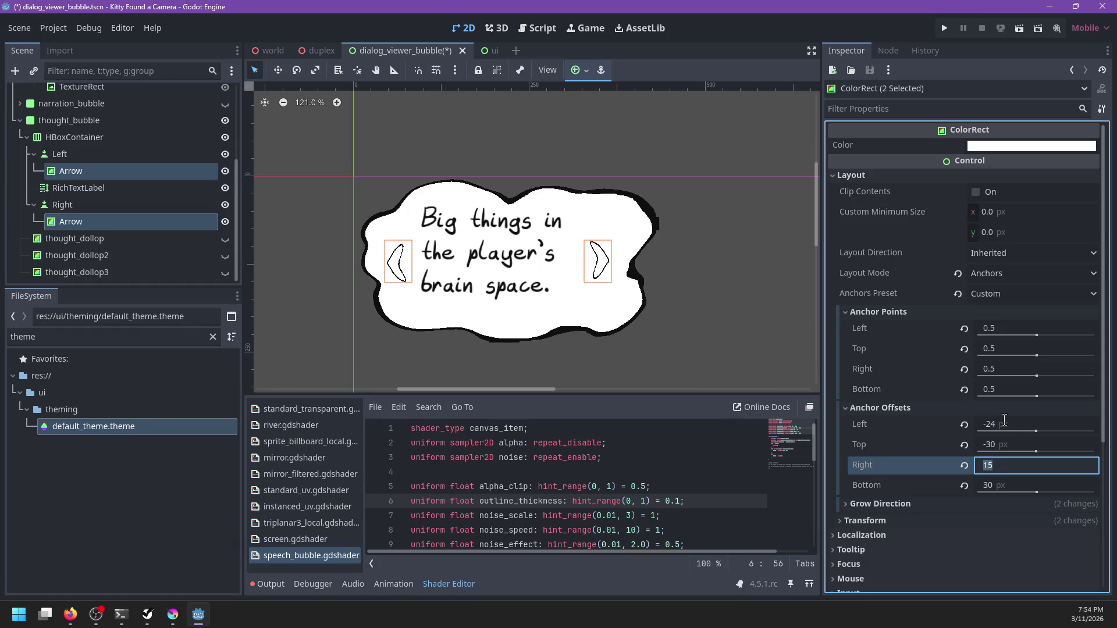
key(Return)
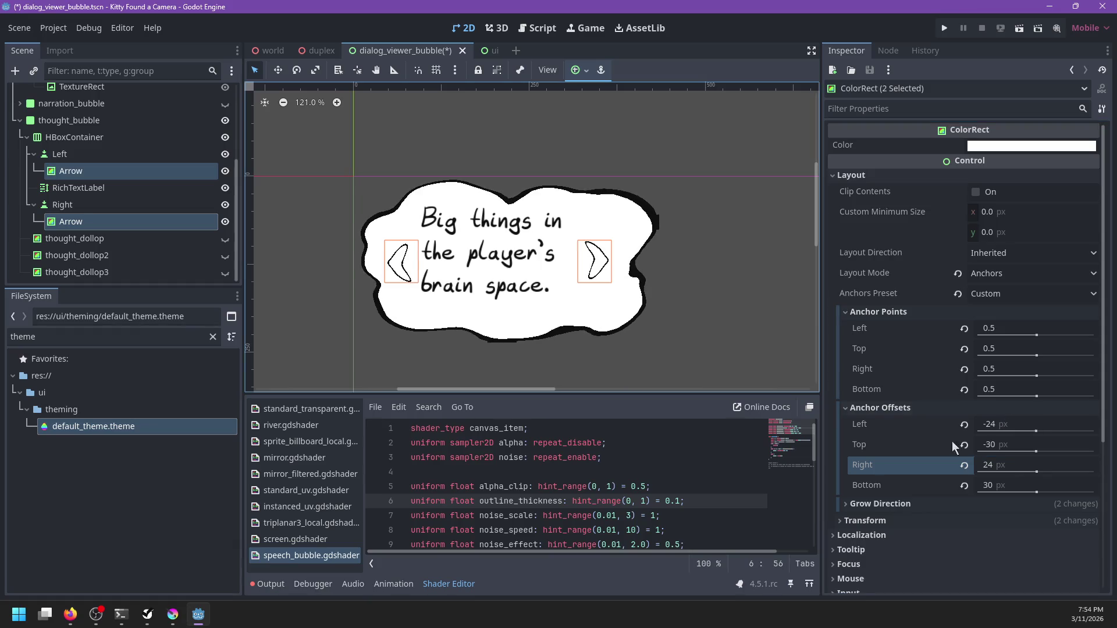
click(1015, 446)
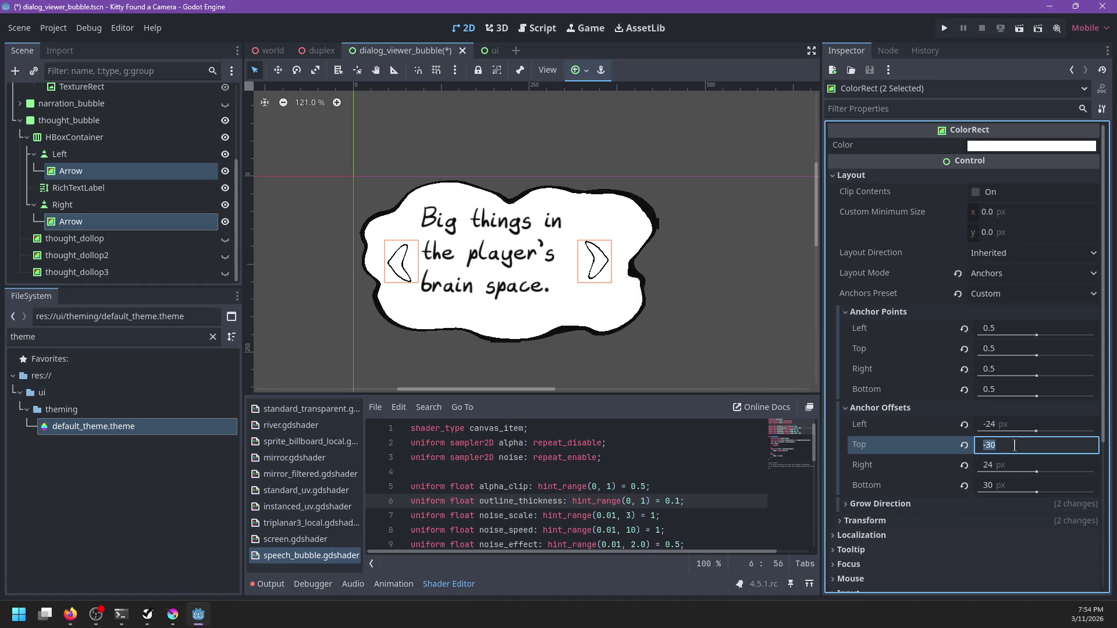
text(8)
key(Tab)
key(Tab)
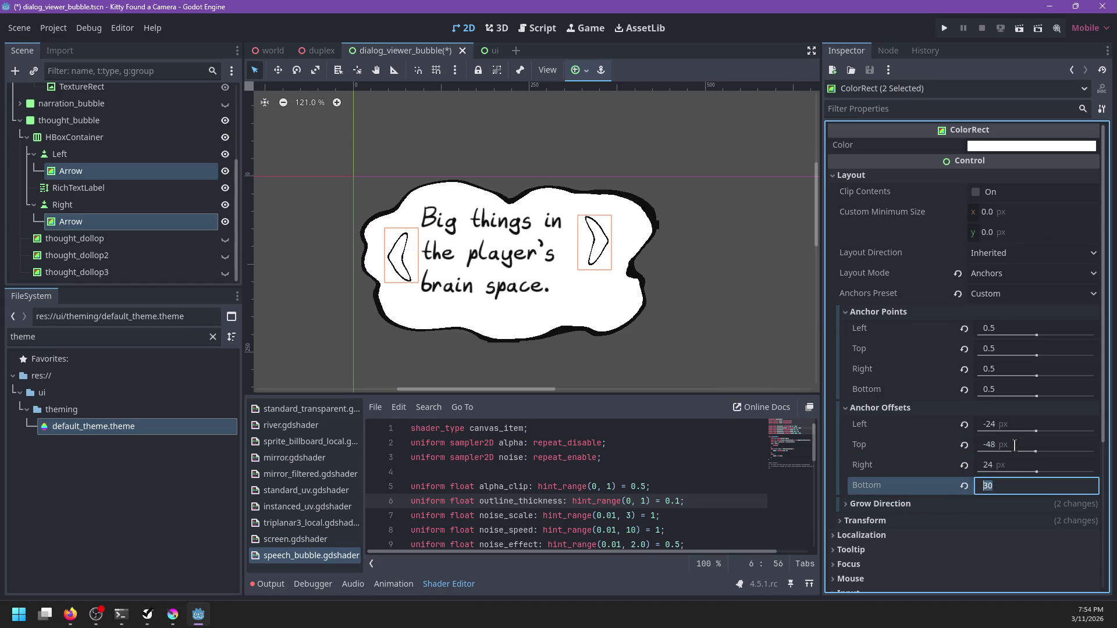
key(Return)
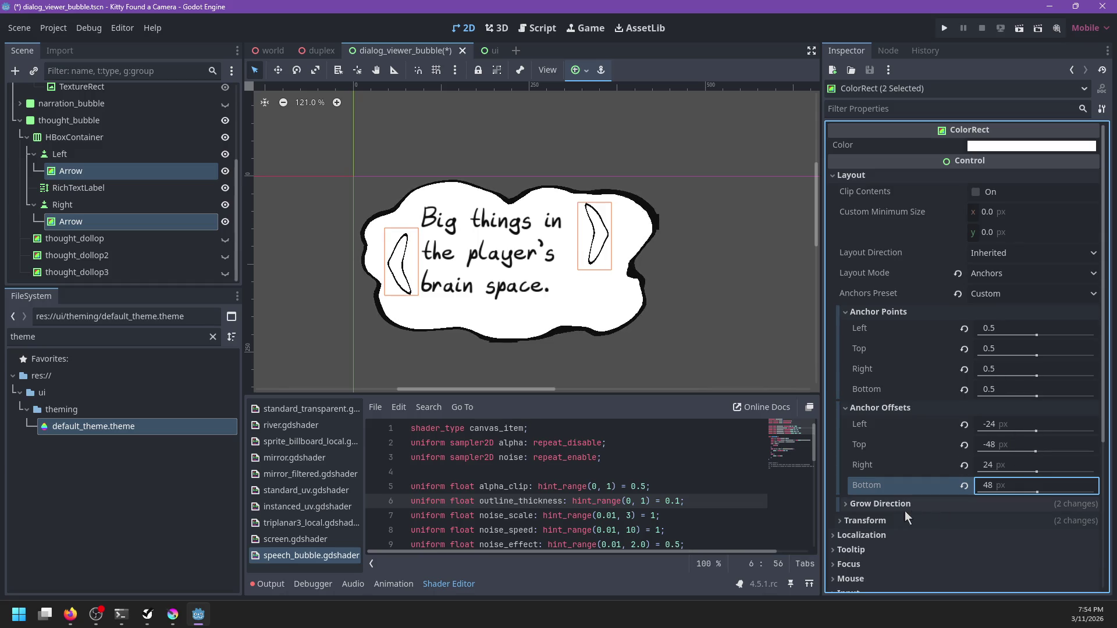
scroll(894, 502, down, 2)
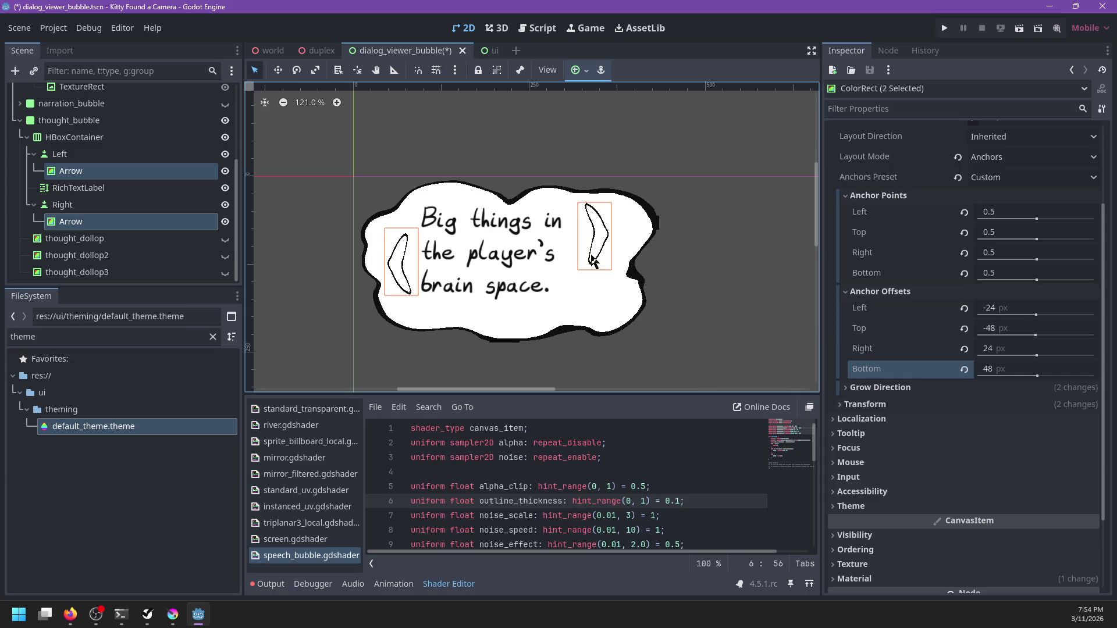
Centre the right Arrow's pivot offset at 24, 48 and save the scene
click(142, 220)
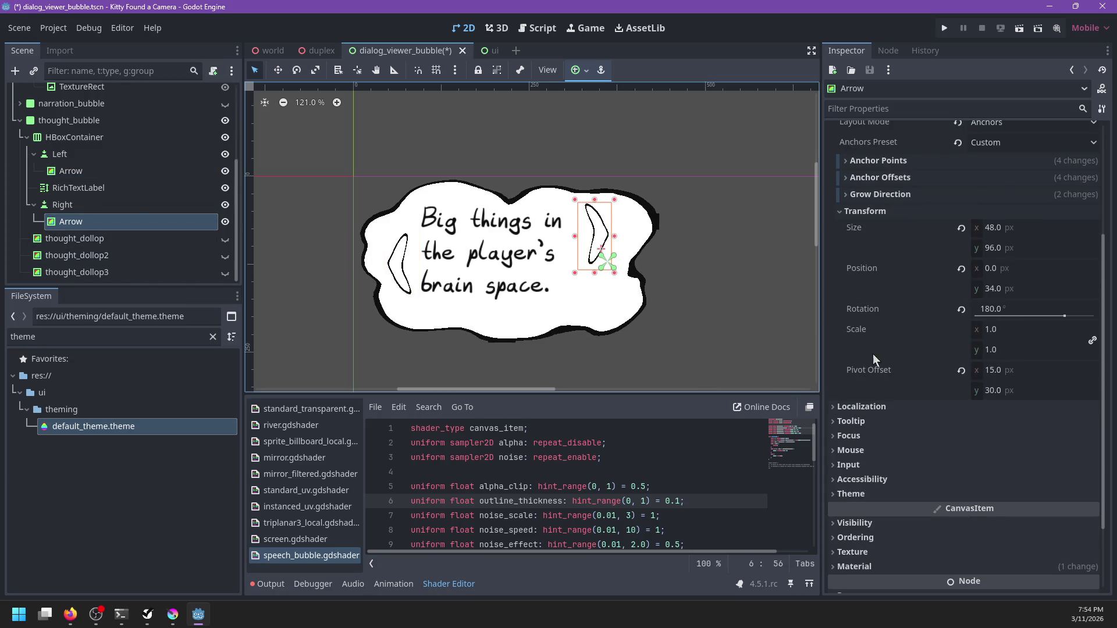
click(1016, 370)
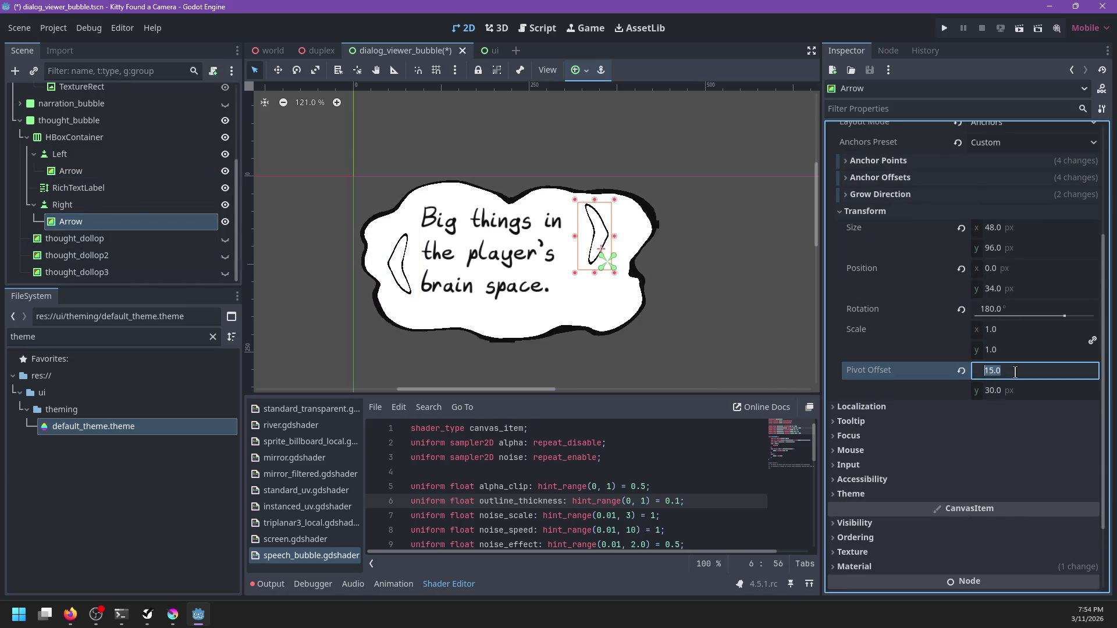
key(Tab)
text(8)
key(Return)
key(ctrl+s)
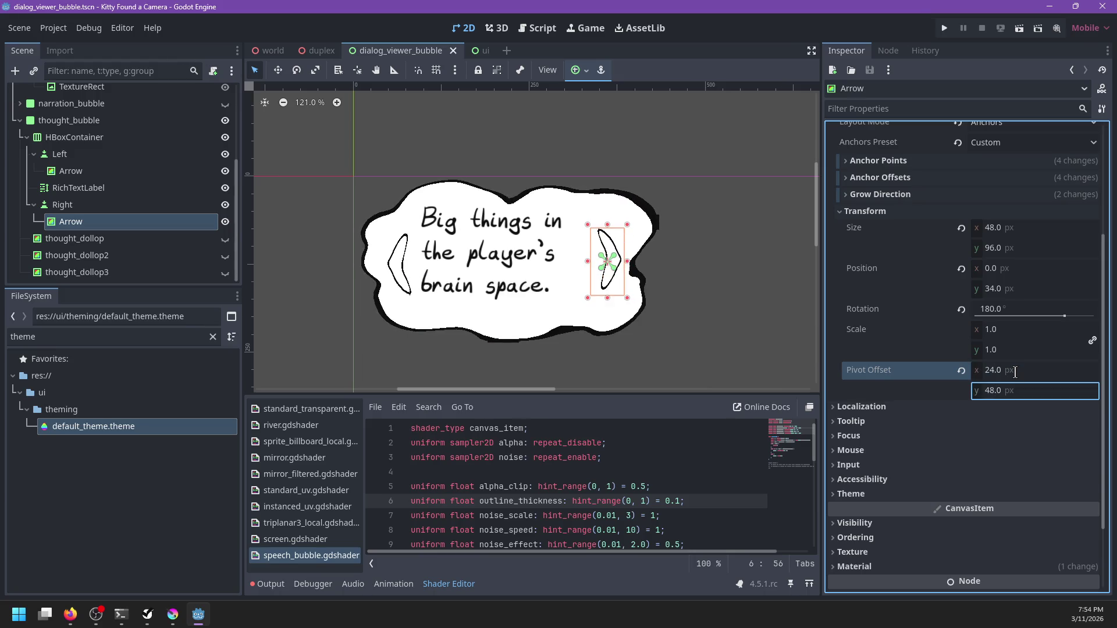
Select the RichTextLabel node, then the thought_bubble node
click(119, 188)
scroll(697, 270, down, 5)
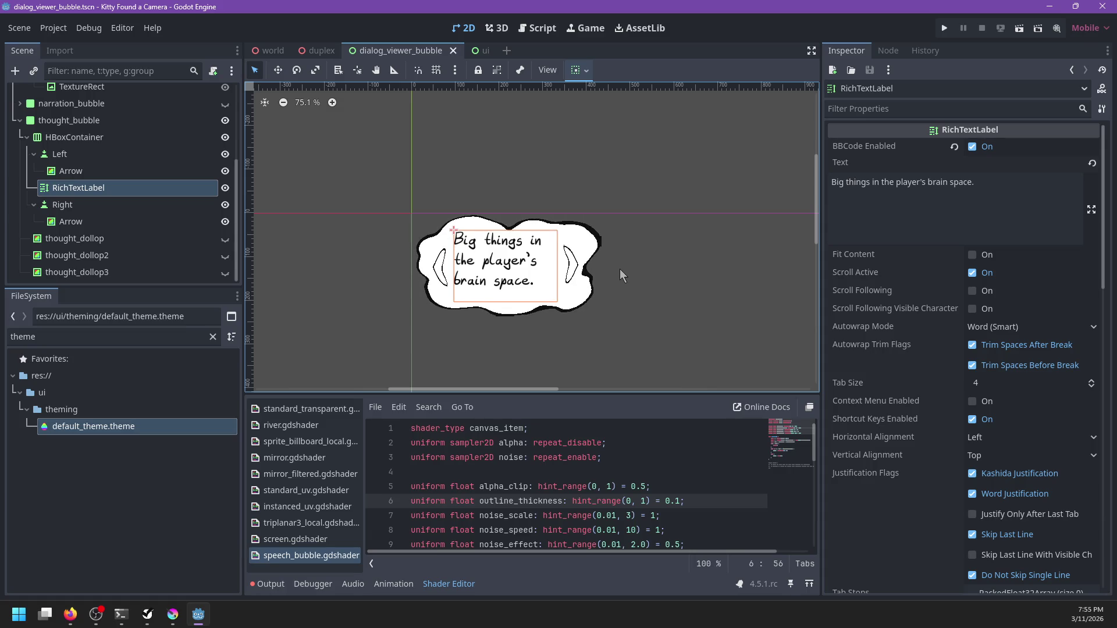
scroll(595, 261, up, 3)
click(596, 266)
scroll(596, 267, up, 2)
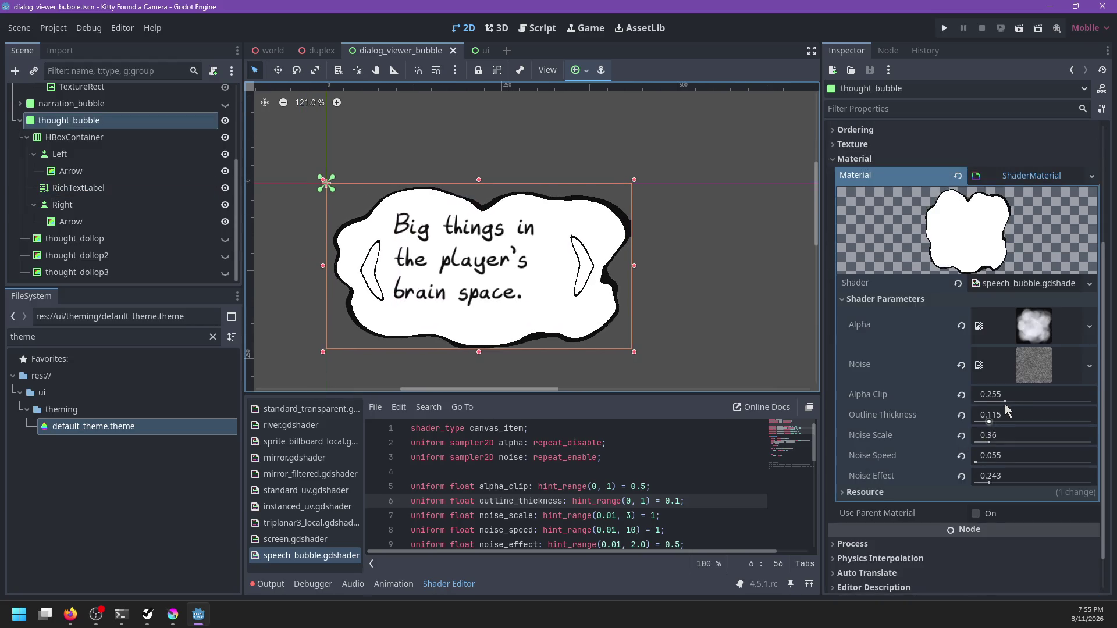
Set thought_bubble's shader Alpha Clip to 0.285 and Noise Effect to 0.253
drag(1005, 401, 1011, 406)
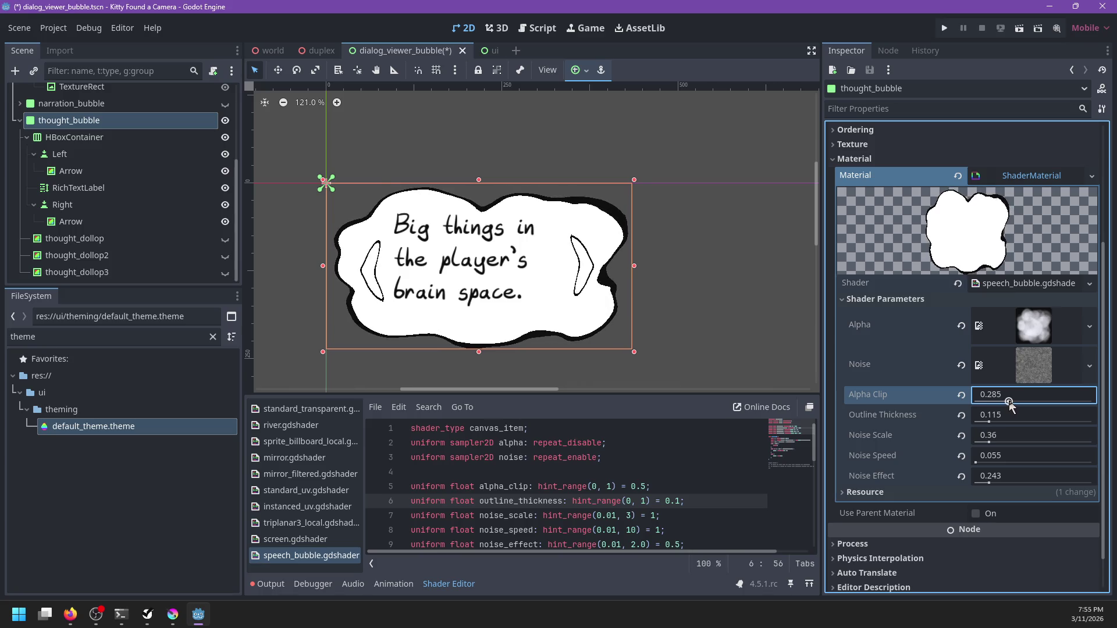
key(ctrl+s)
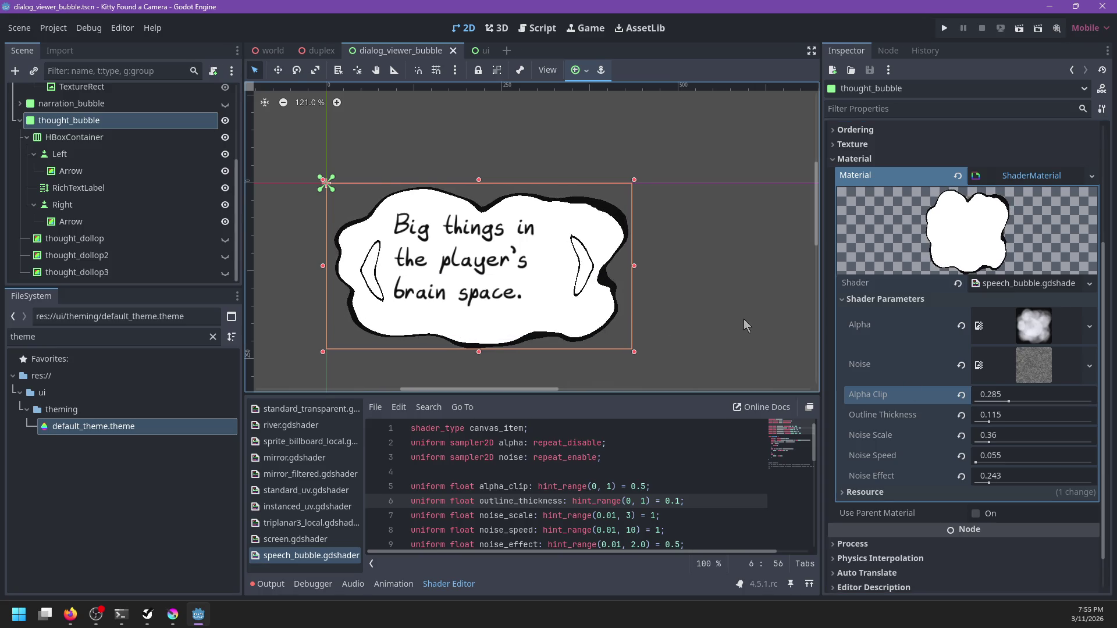
drag(990, 480, 993, 482)
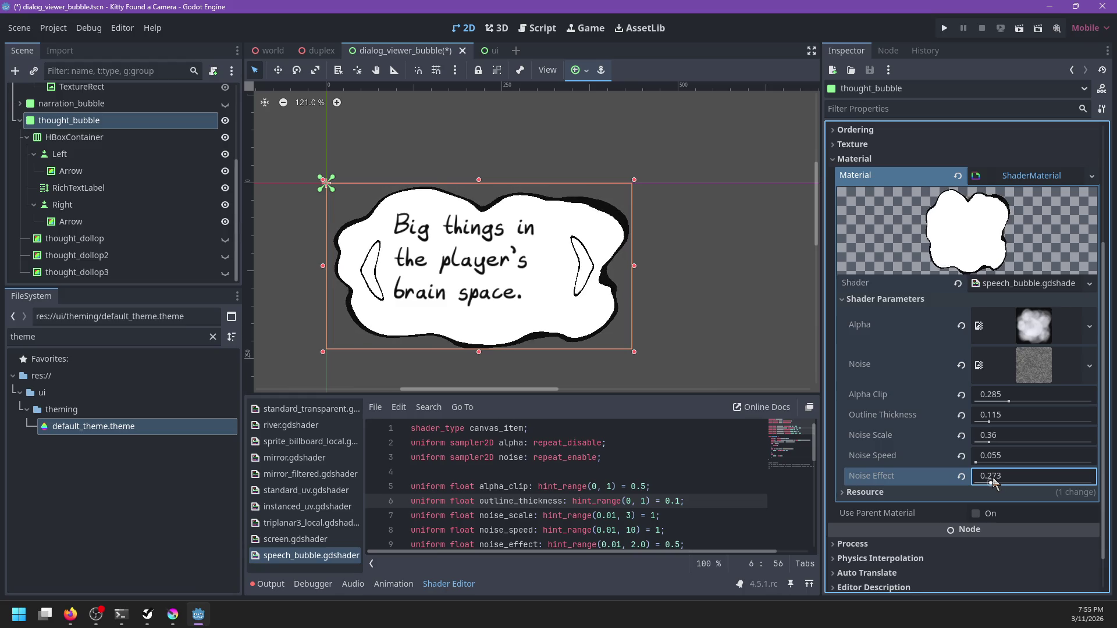
drag(993, 482, 989, 482)
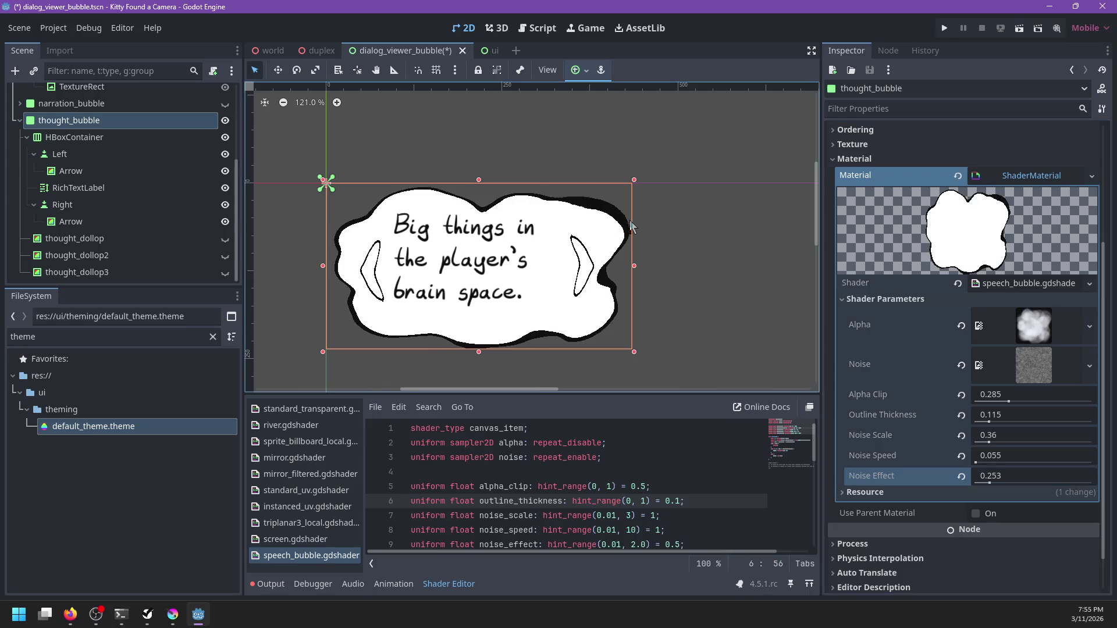
click(173, 614)
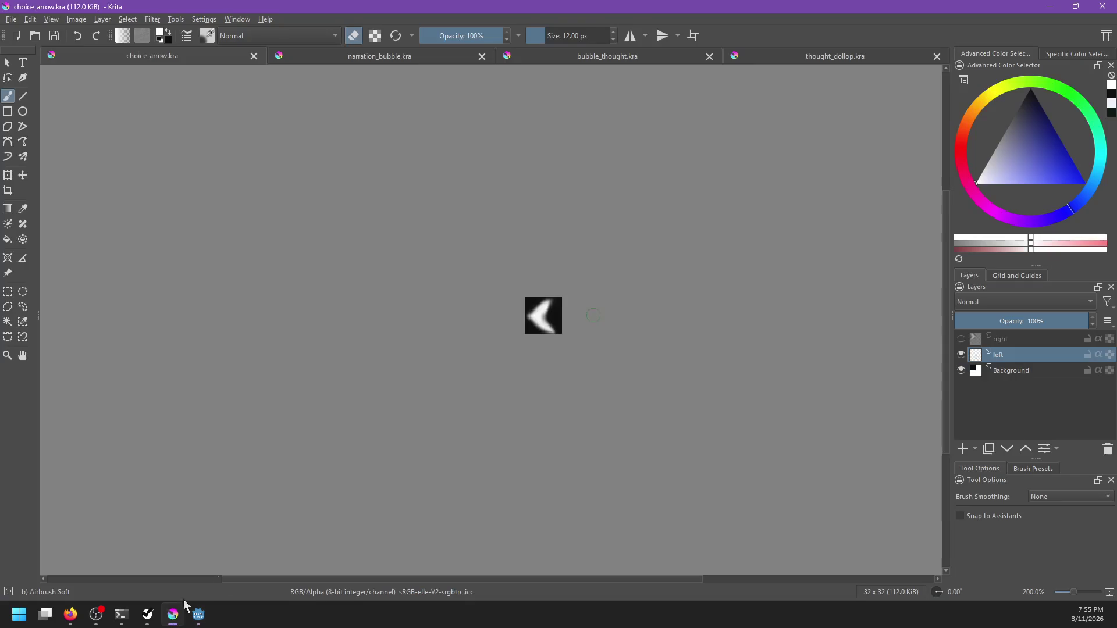
In bubble_thought.kra, switch the brush to erasing and save the file
click(560, 52)
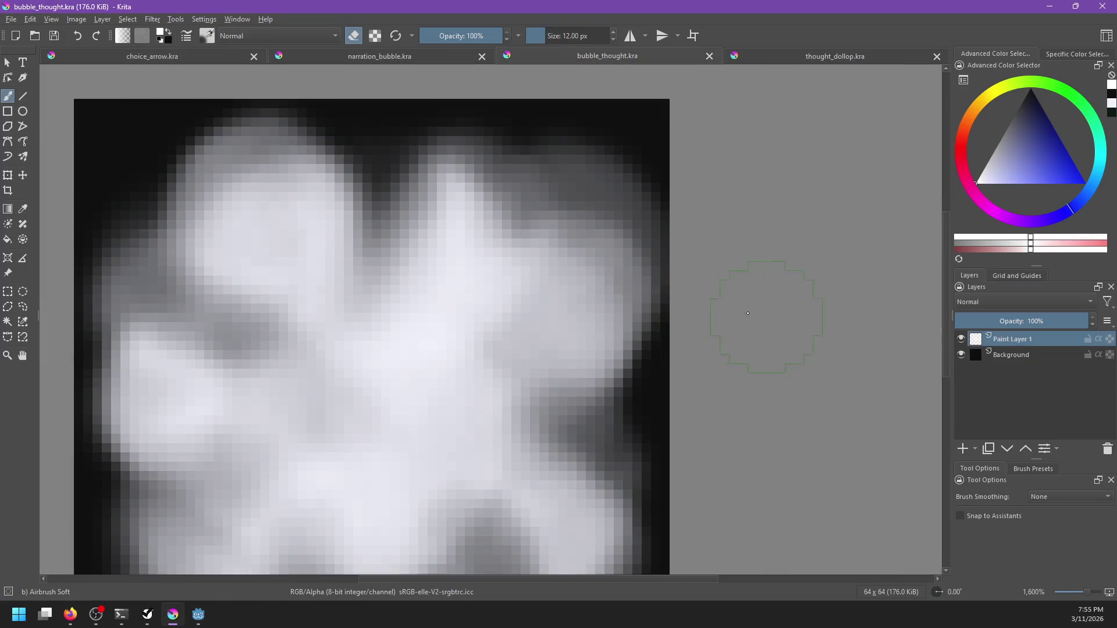
right_click(691, 301)
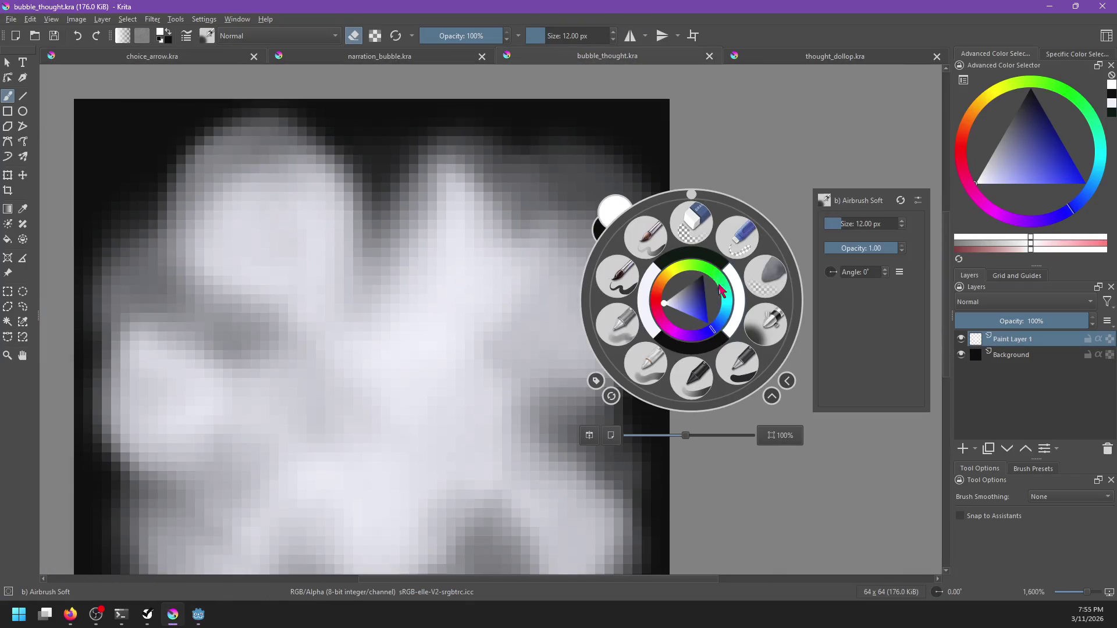
click(715, 485)
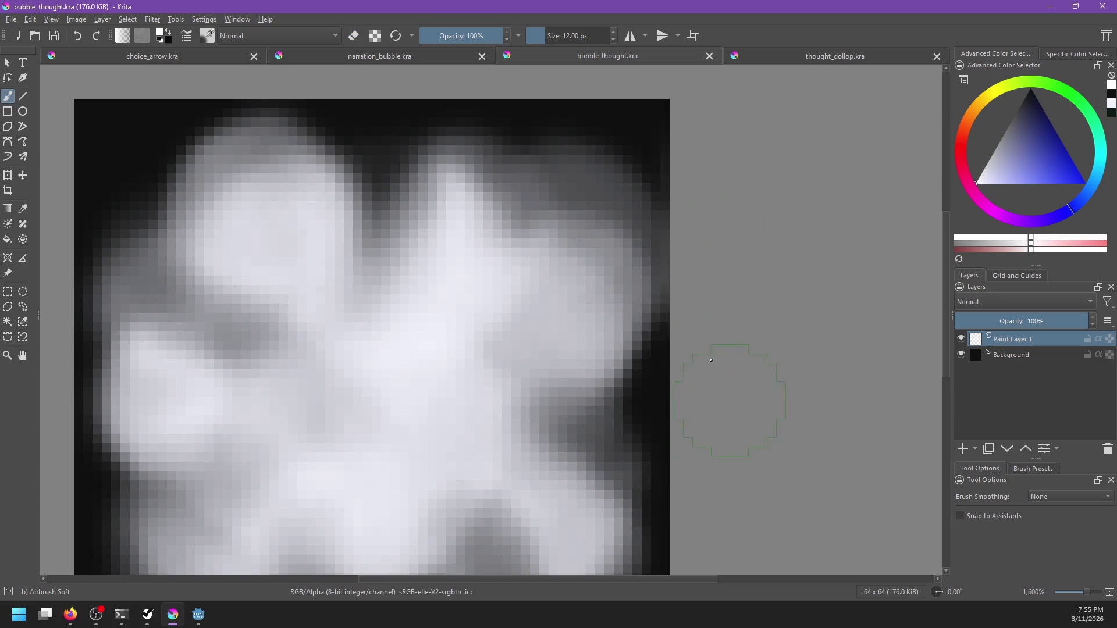
key(e)
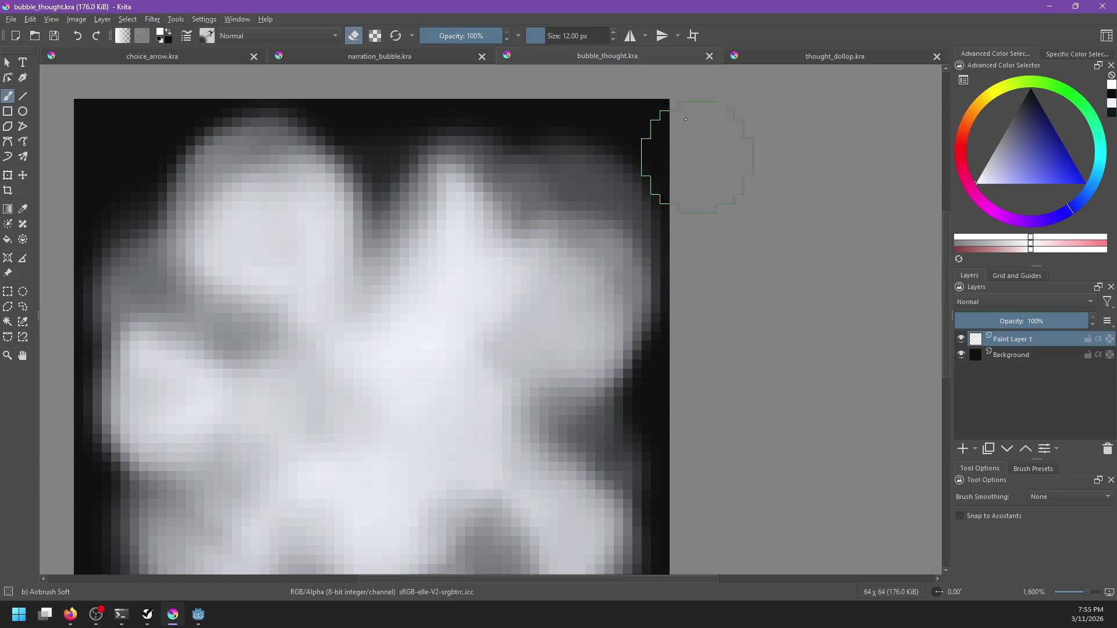
key(ctrl+s)
scroll(778, 264, down, 6)
scroll(579, 324, up, 5)
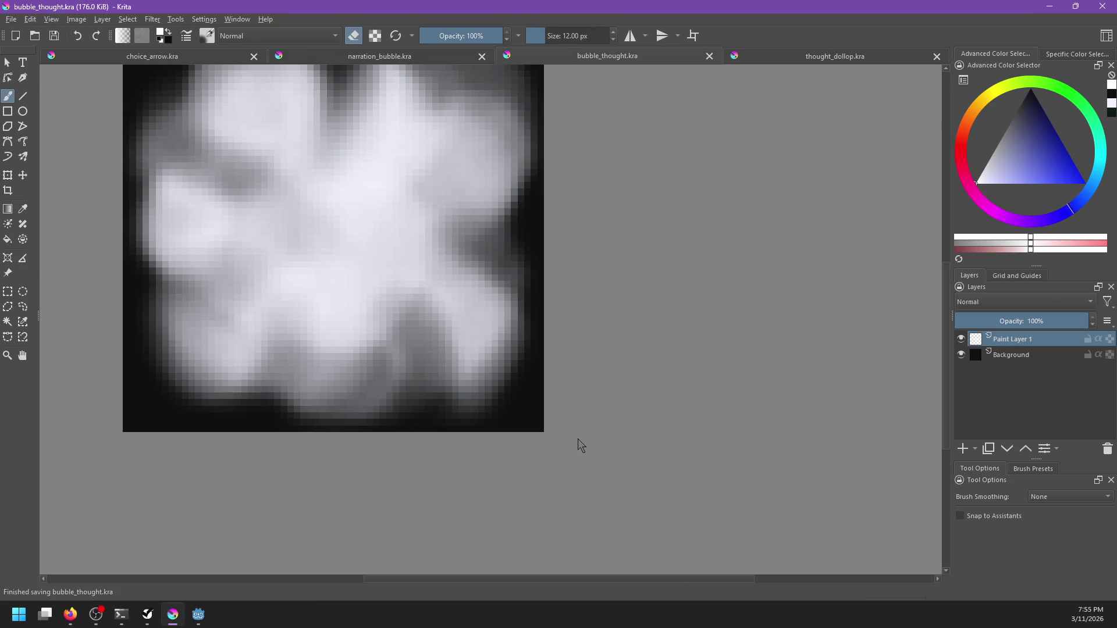
Export bubble_thought.png with the default PNG settings, overwriting the existing file
key(ctrl+shift+e)
key(Return)
key(Return)
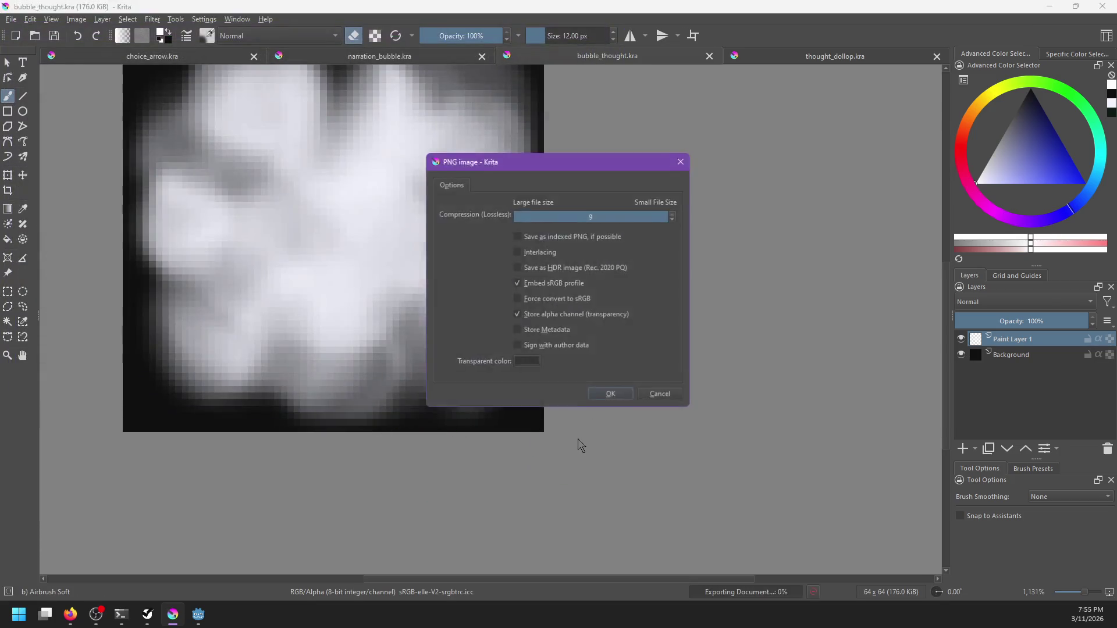
key(Return)
key(alt+Tab)
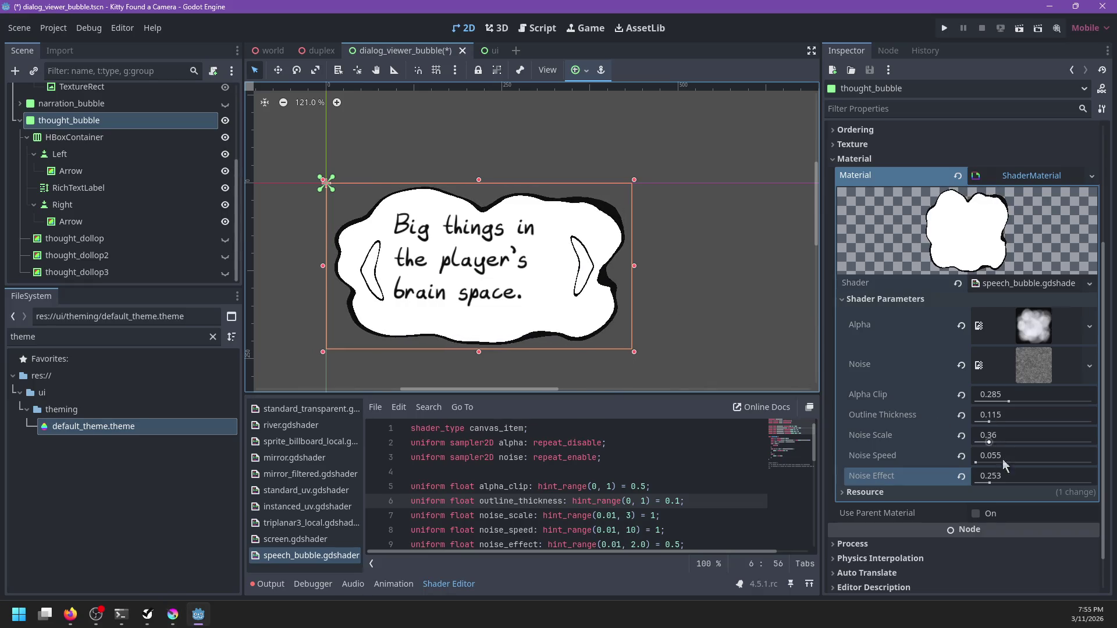
Raise the thought bubble's Noise Effect to 0.431 and save dialog_viewer_bubble.tscn
drag(989, 484, 1000, 483)
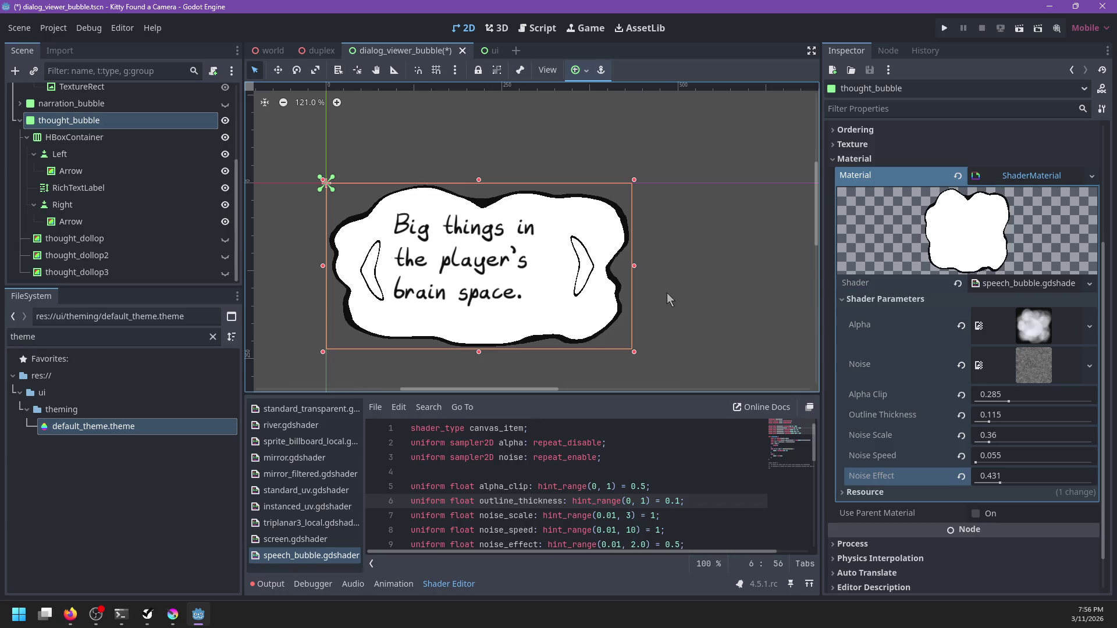
key(ctrl+s)
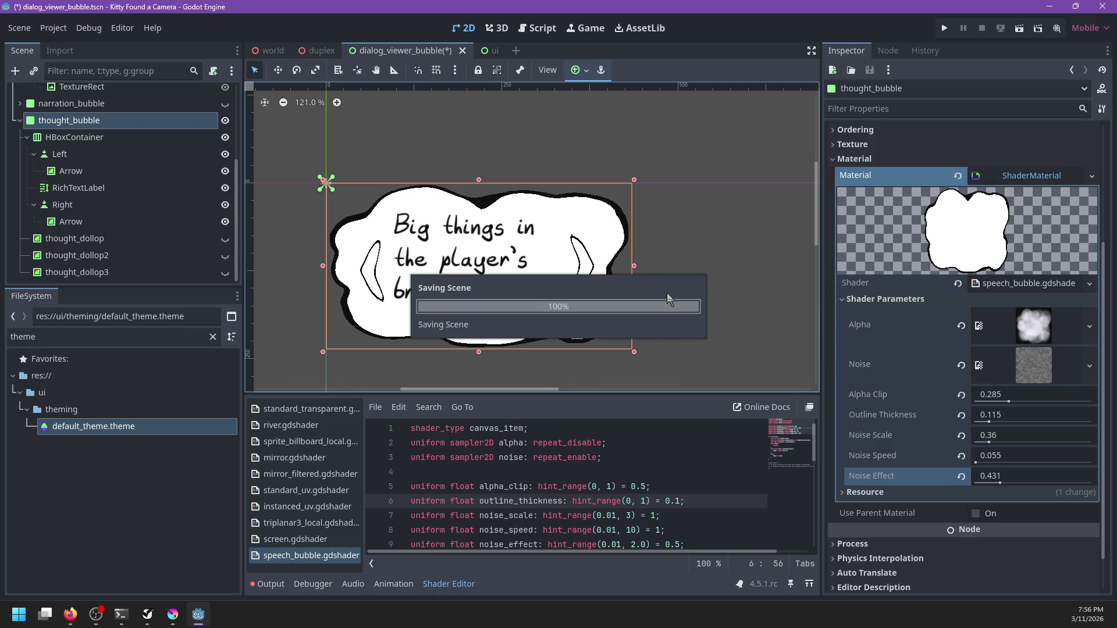
scroll(663, 295, down, 4)
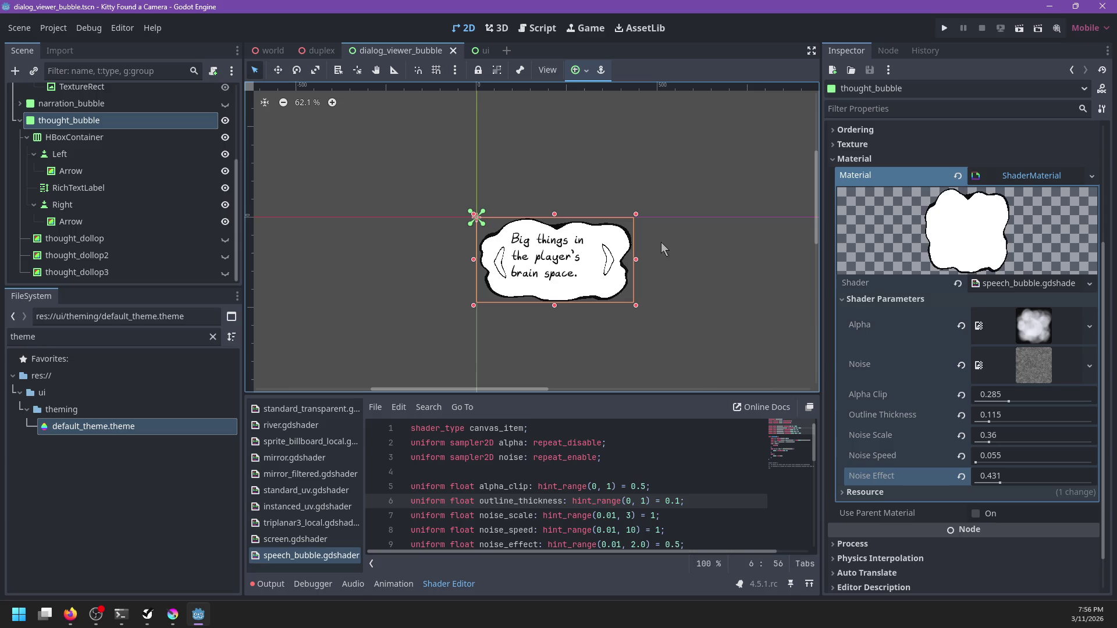
scroll(668, 247, up, 3)
Recentre the thought bubble on the canvas, collapse its branch, and select DialogViewerBubble
mouse_move(668, 249)
mouse_down()
mouse_move(743, 245)
mouse_move(697, 256)
mouse_up()
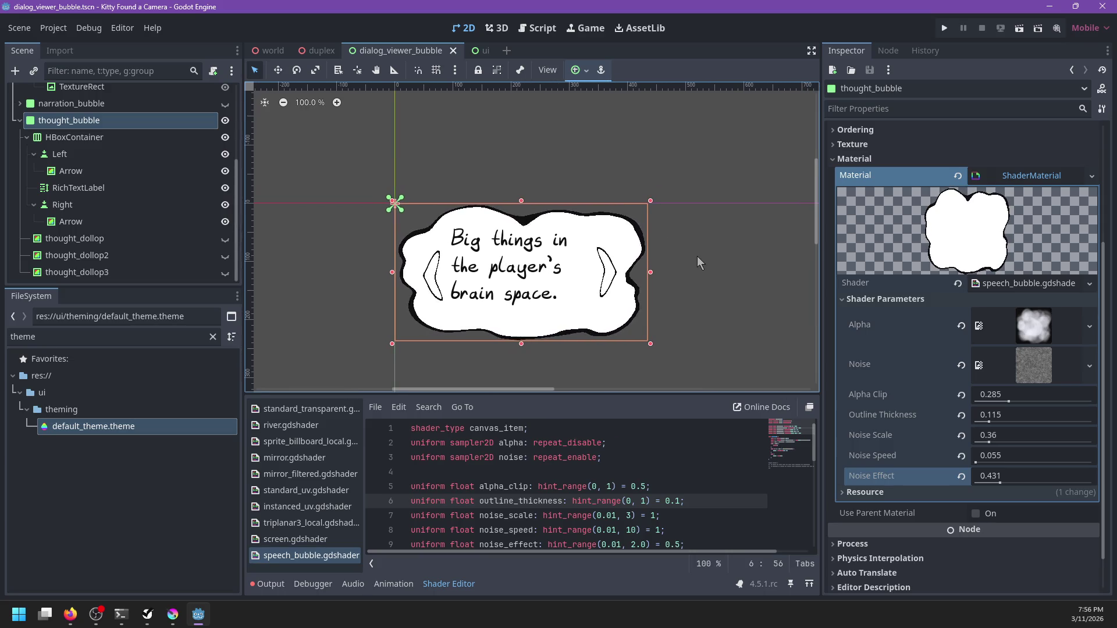
scroll(124, 217, up, 3)
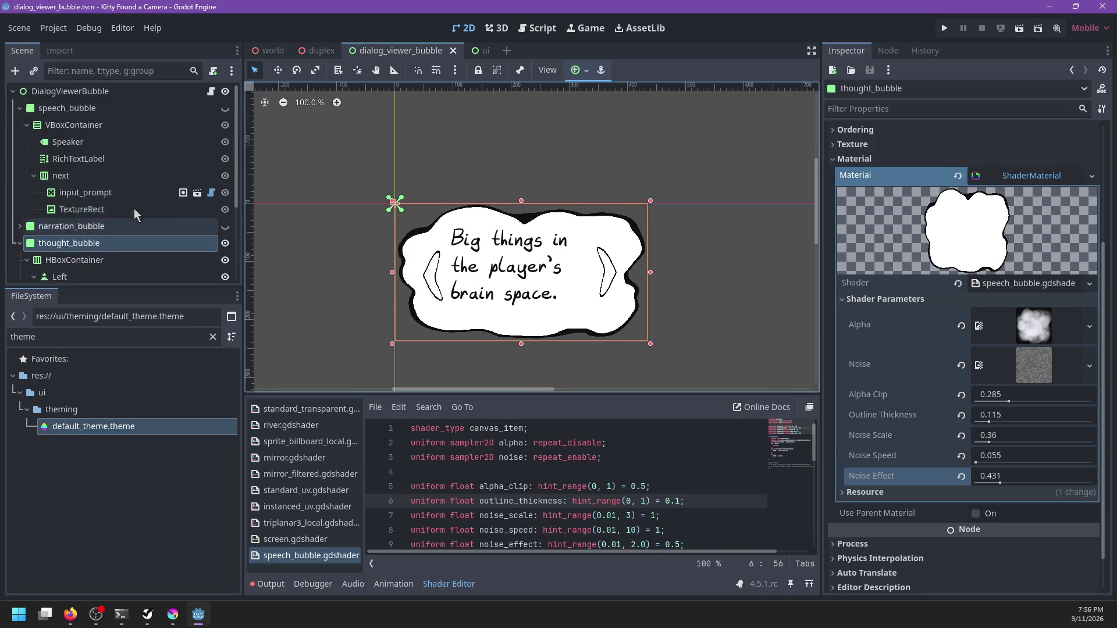
click(20, 245)
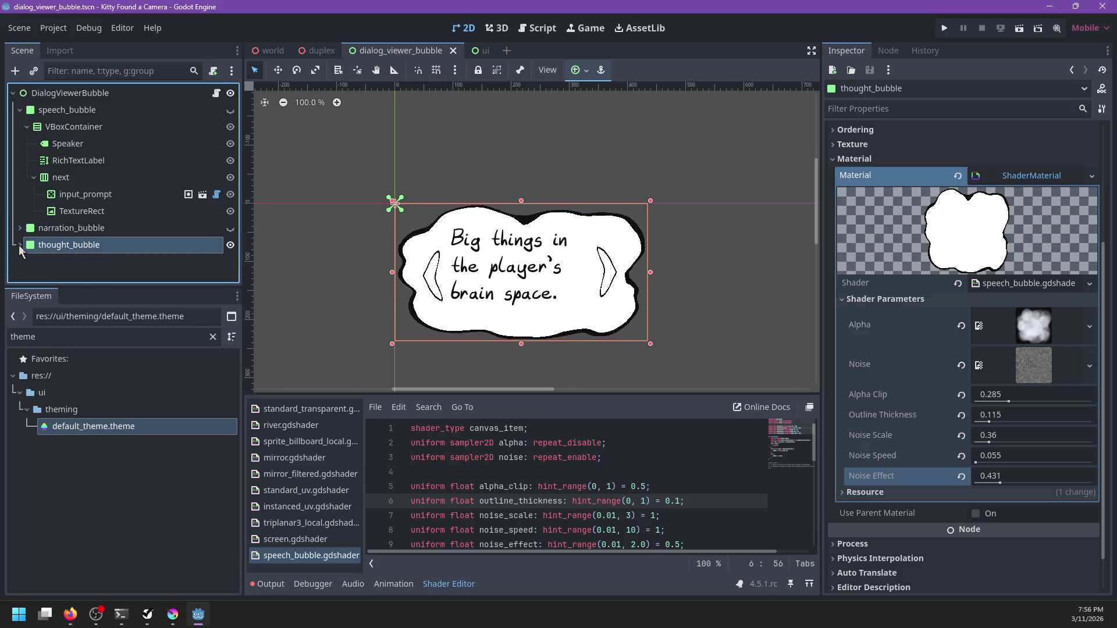
click(59, 95)
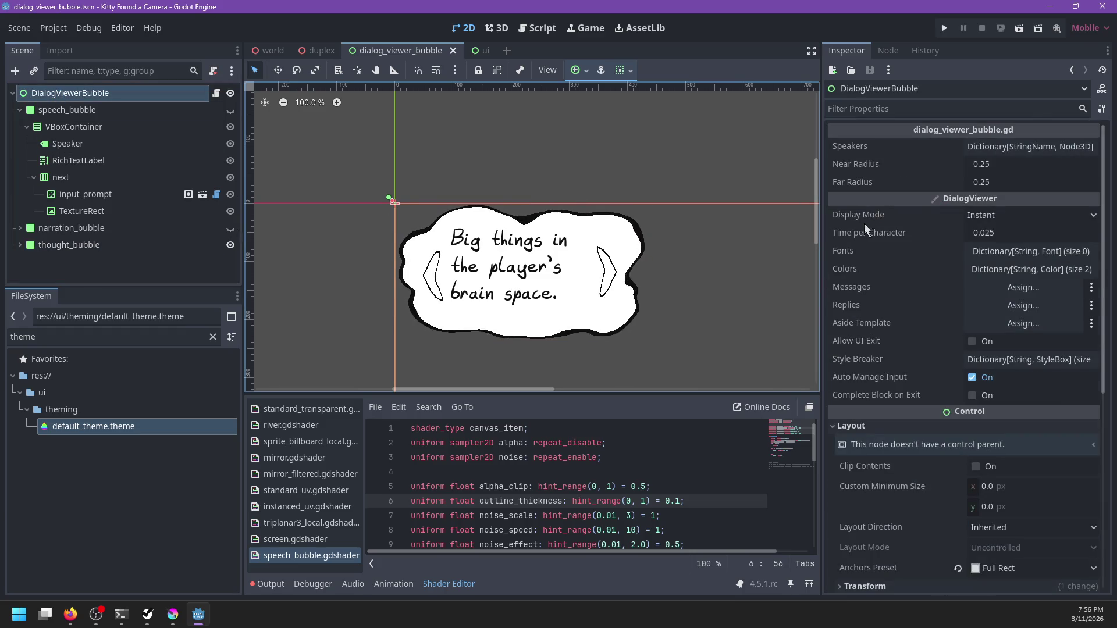
Change far_radius to 0.5 in dialog_viewer_bubble.gd and save
click(1015, 146)
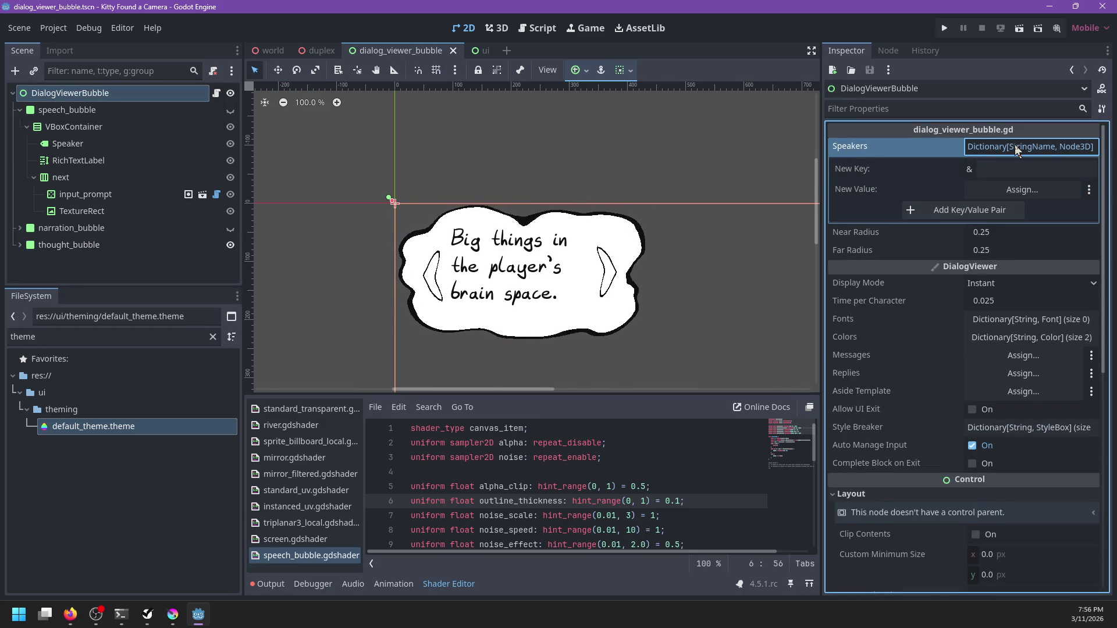
click(1017, 147)
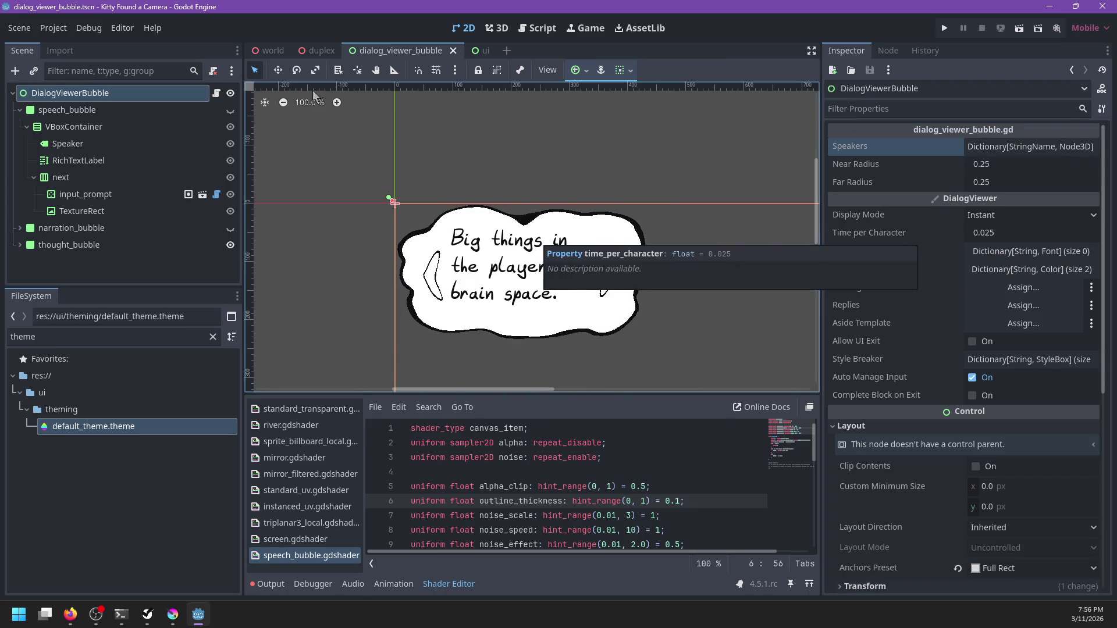
click(216, 93)
click(591, 191)
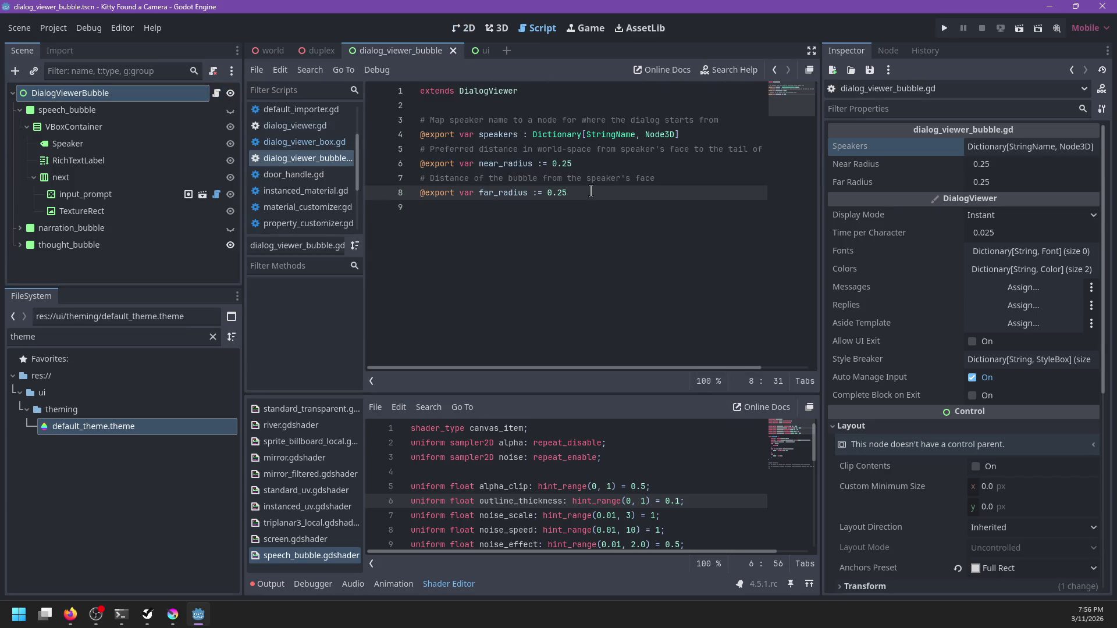
key(ctrl+s)
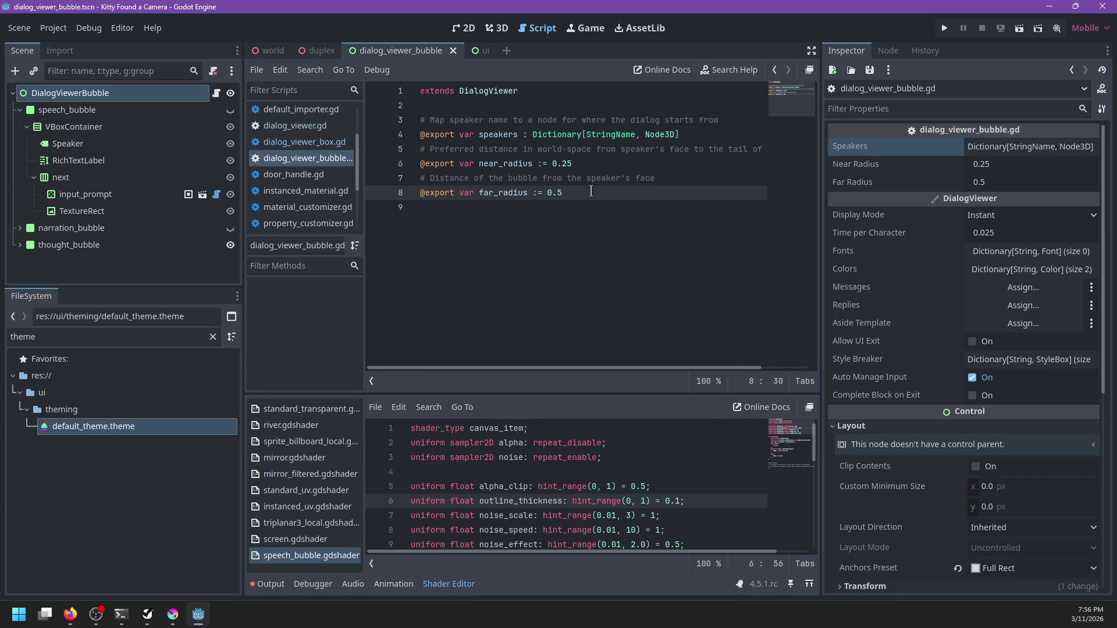
key(Down)
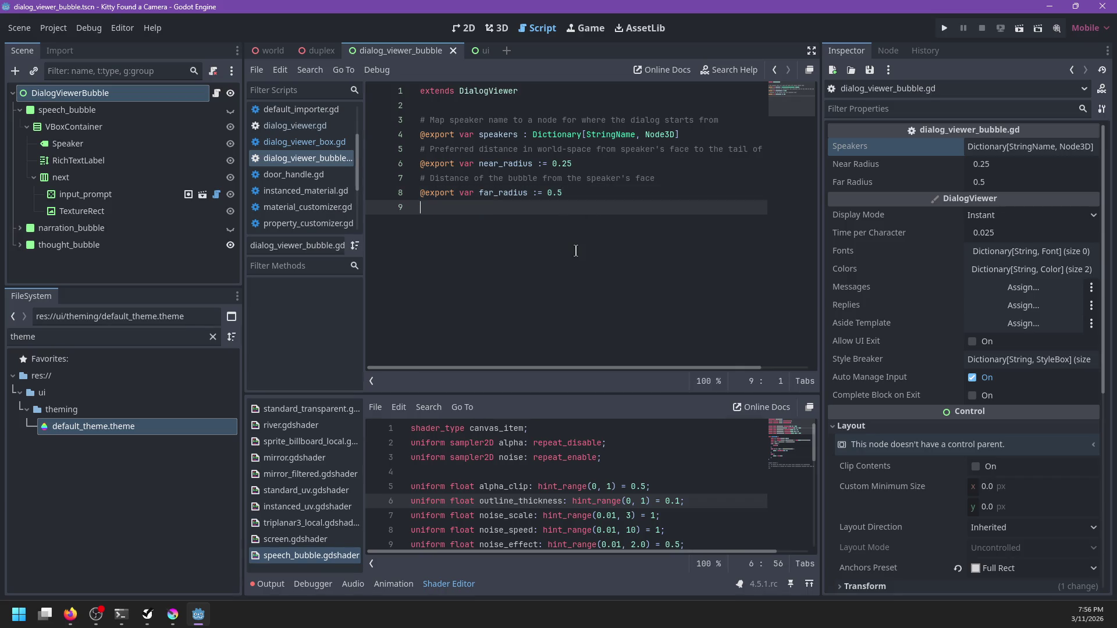
Open dialog_viewer_box.gd for reference and look through it
click(335, 143)
scroll(625, 227, down, 5)
scroll(625, 227, up, 5)
scroll(625, 227, up, 1)
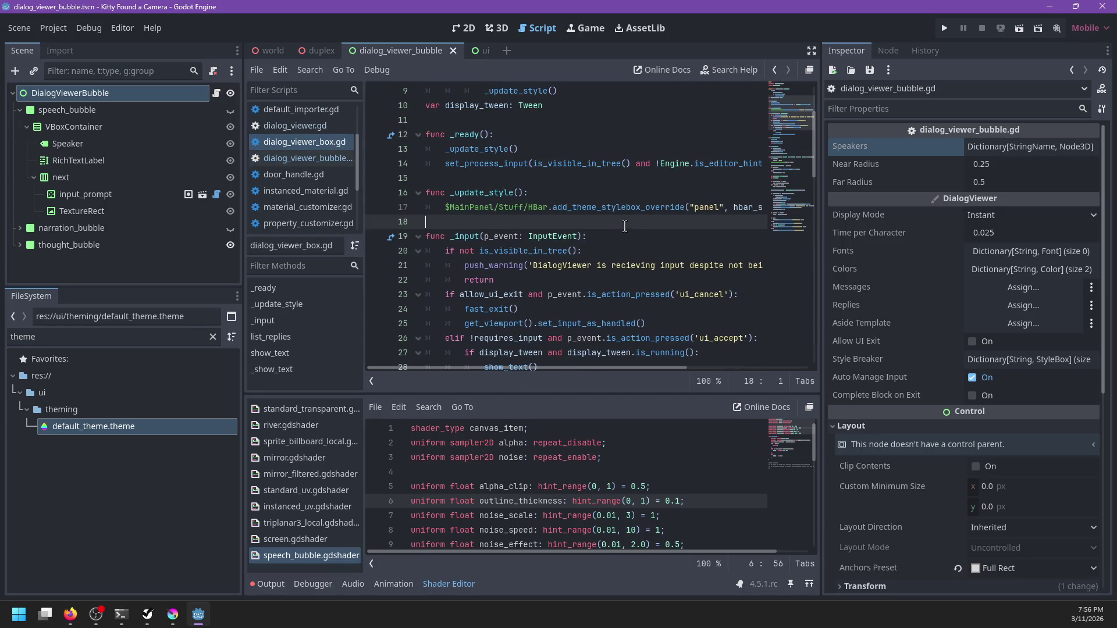
Review dialog_viewer_box.gd and select its _show_text signature line
scroll(624, 227, up, 3)
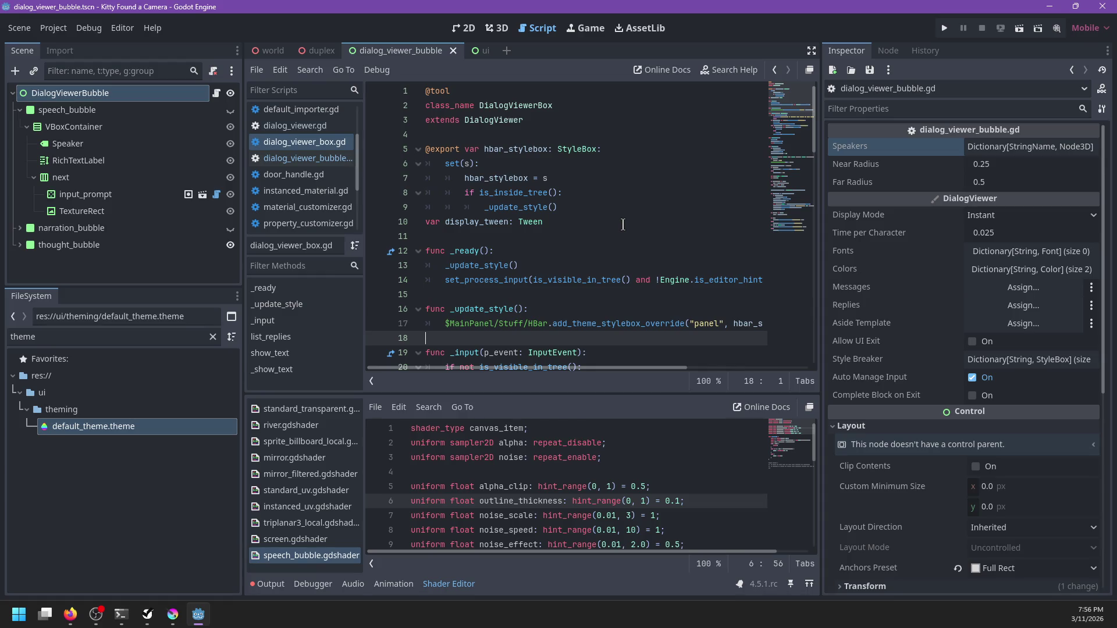
scroll(611, 201, down, 5)
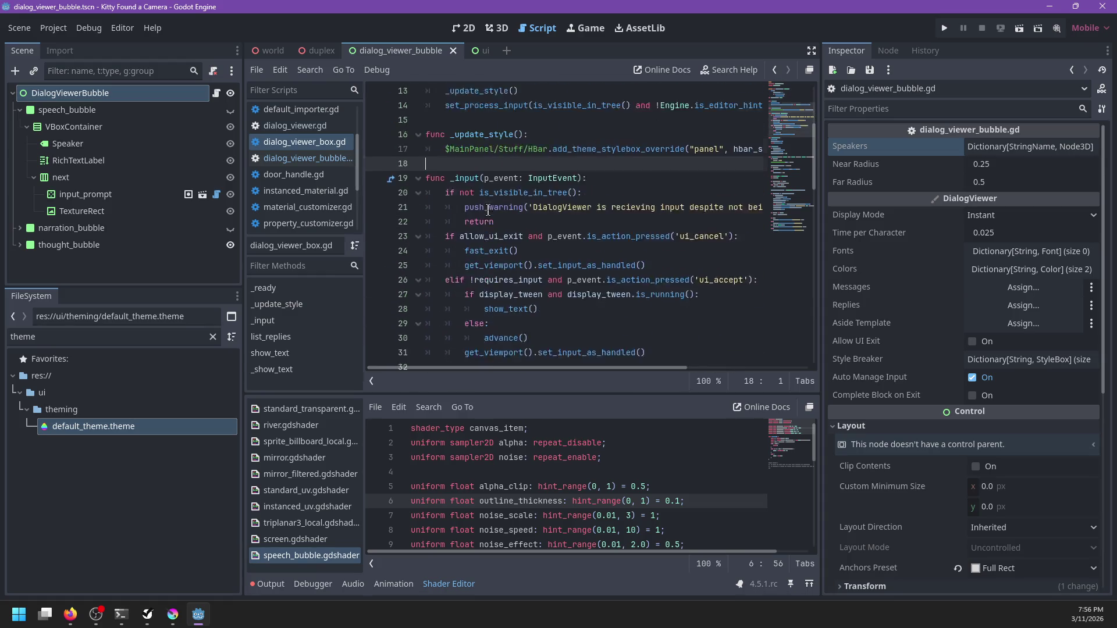
scroll(569, 238, down, 1)
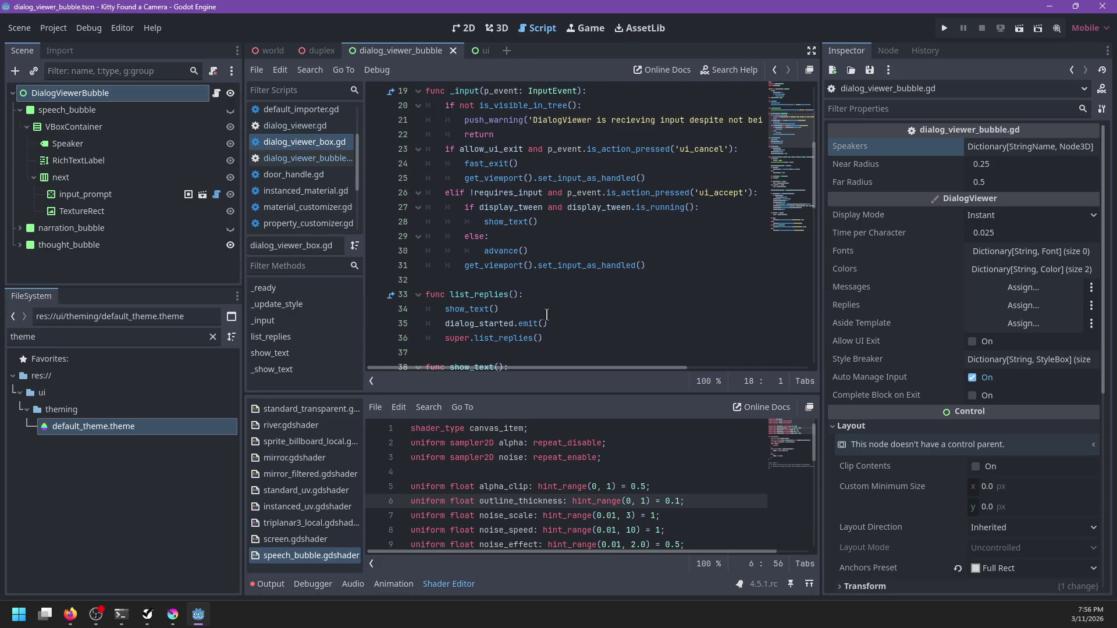
scroll(540, 304, down, 4)
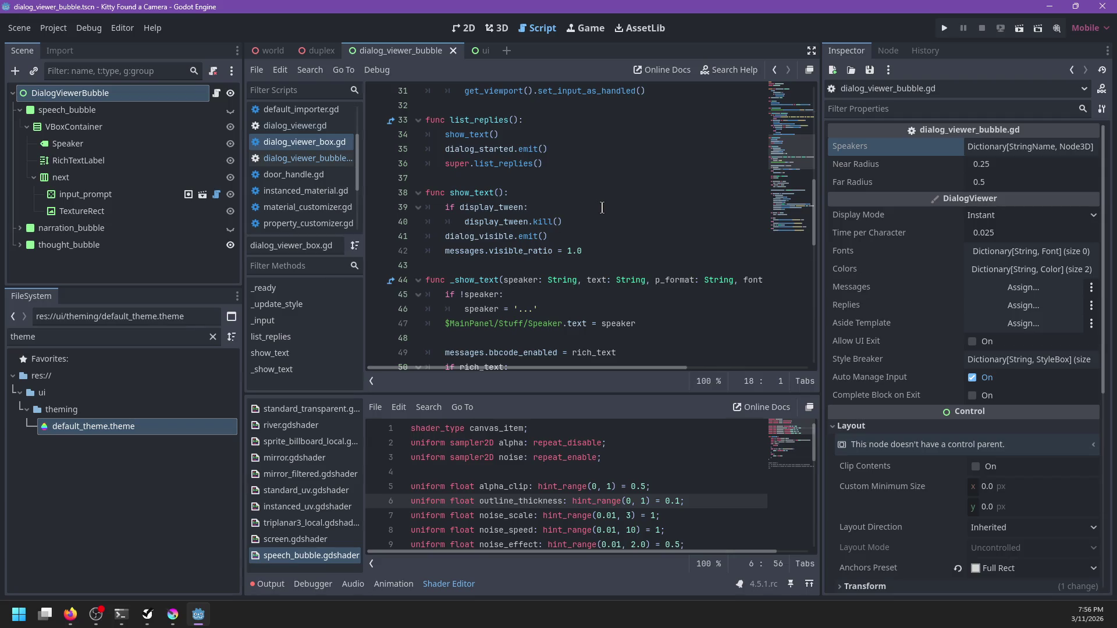
scroll(536, 243, down, 2)
scroll(475, 184, down, 11)
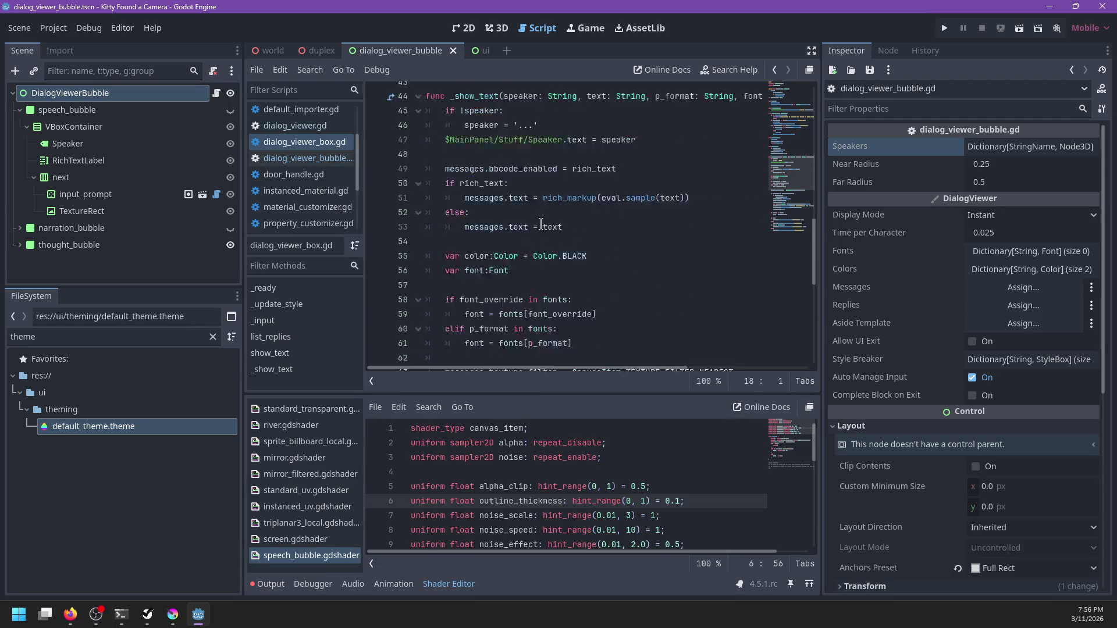
scroll(542, 224, up, 13)
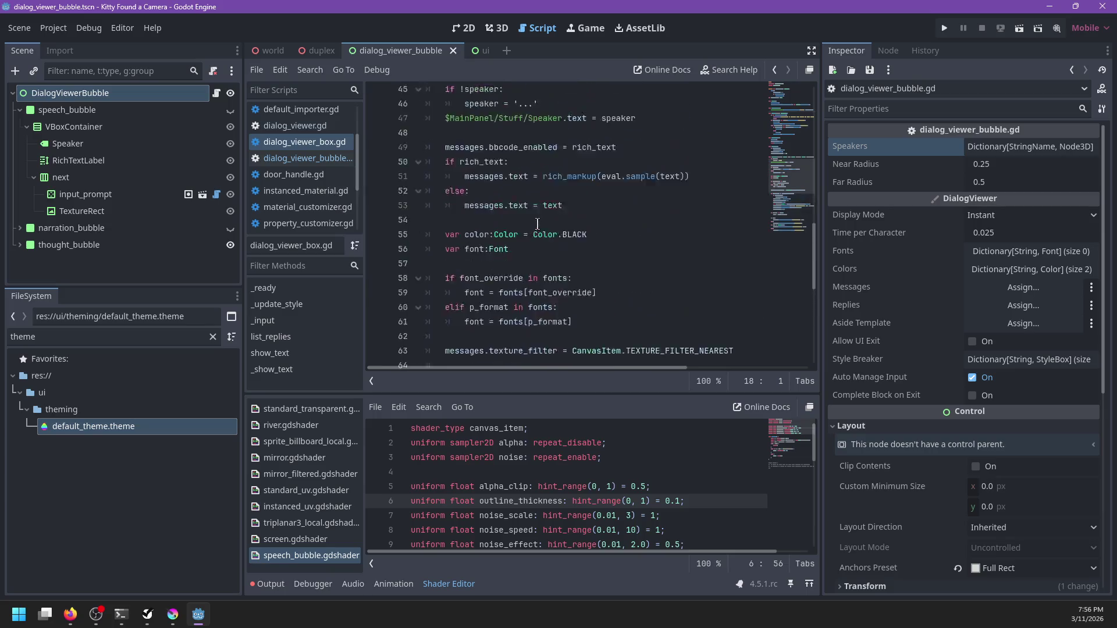
scroll(536, 224, right, 3)
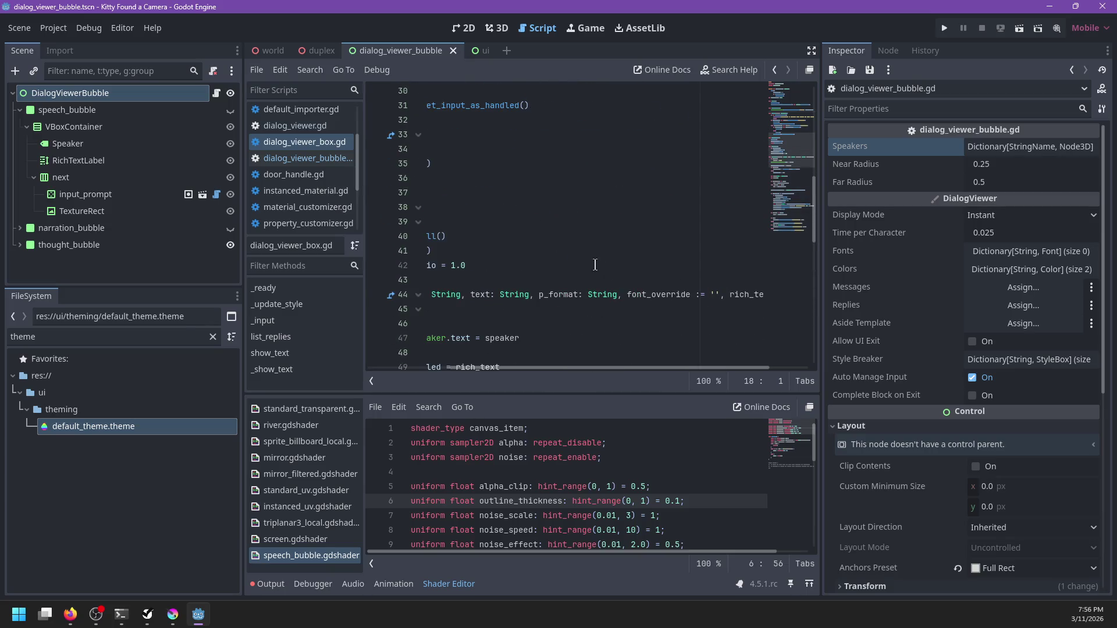
scroll(756, 291, right, 3)
click(766, 295)
key(shift+Home)
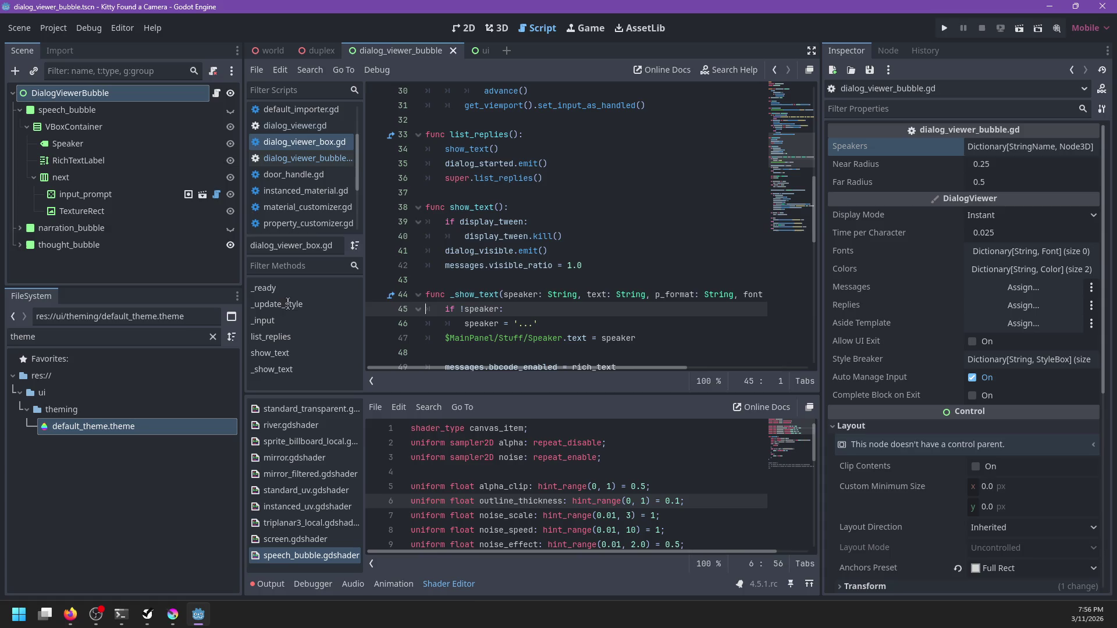
Add a _show_text override below far_radius in dialog_viewer_bubble.gd
click(217, 95)
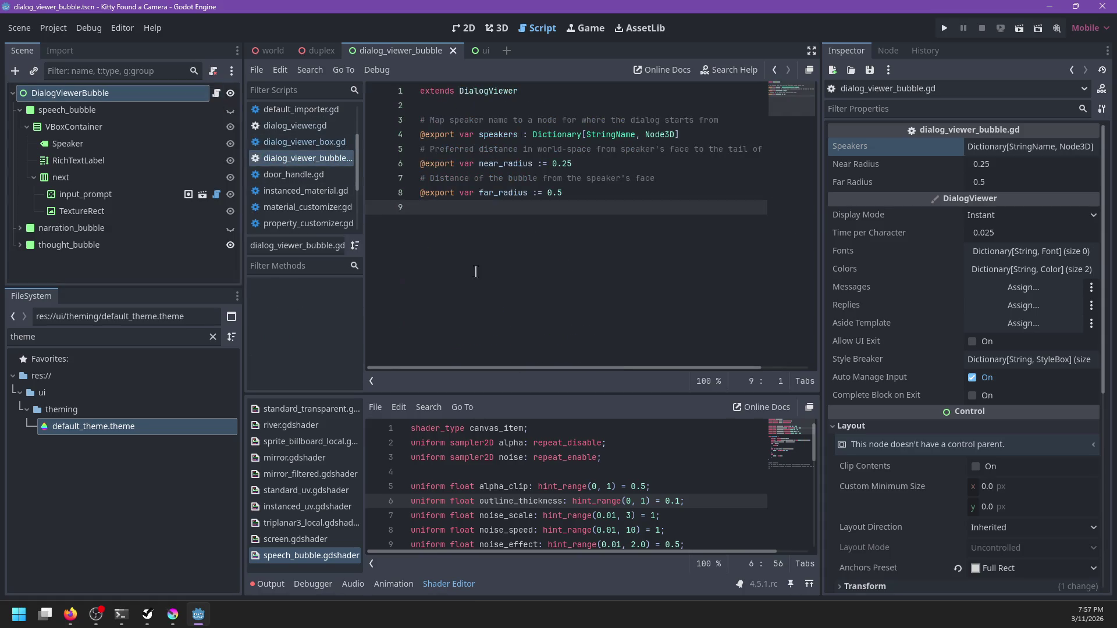
key(Return)
key(Return)
text(func _)
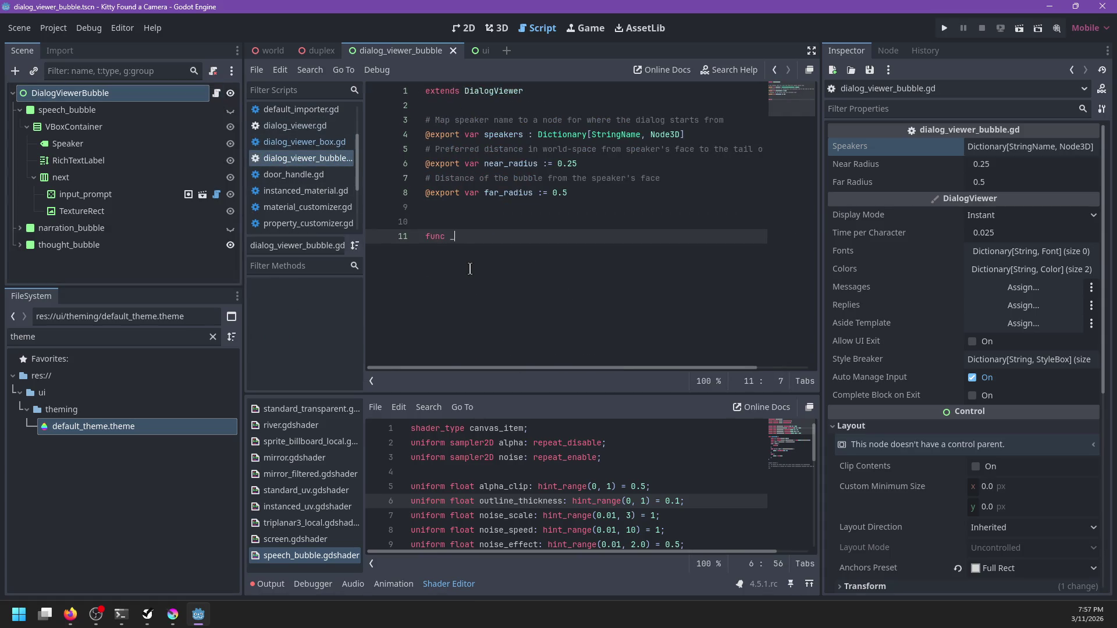
text(show_tex)
key(Return)
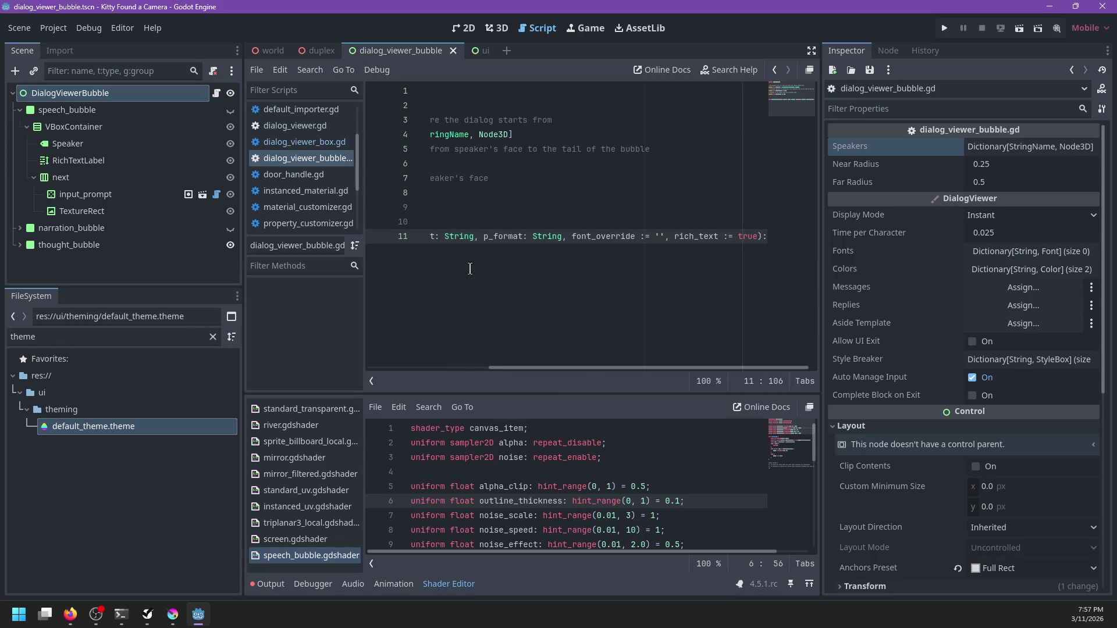
key(Return)
Make _show_text call $narration_bubble.hide(), checking dialog_viewer_box.gd for reference
click(334, 143)
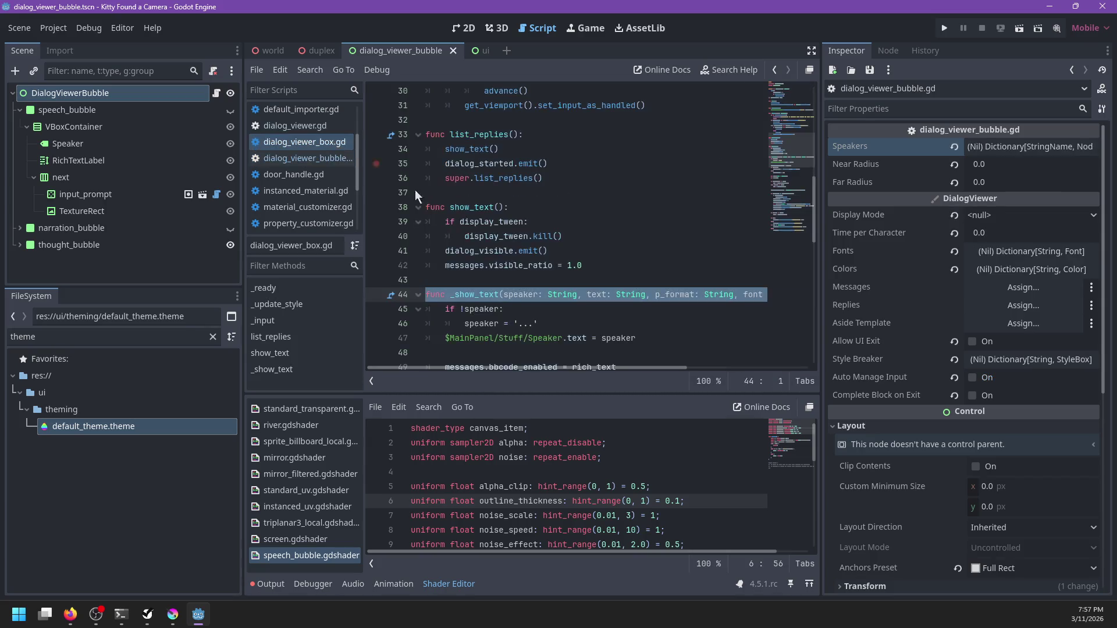
click(643, 257)
scroll(640, 250, up, 3)
scroll(610, 233, down, 7)
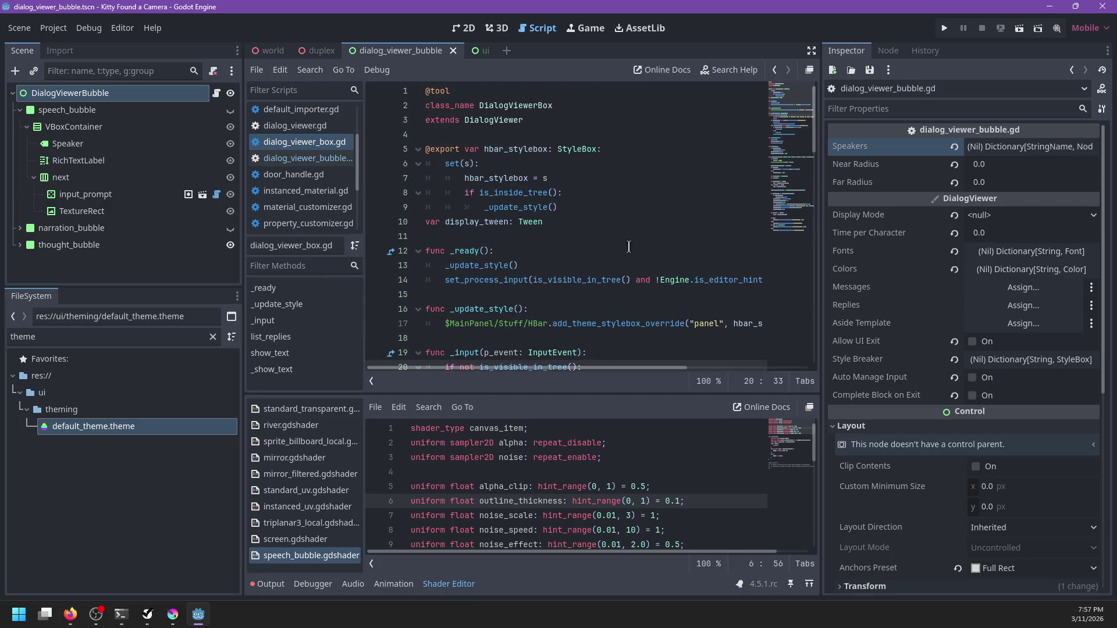
scroll(598, 218, down, 5)
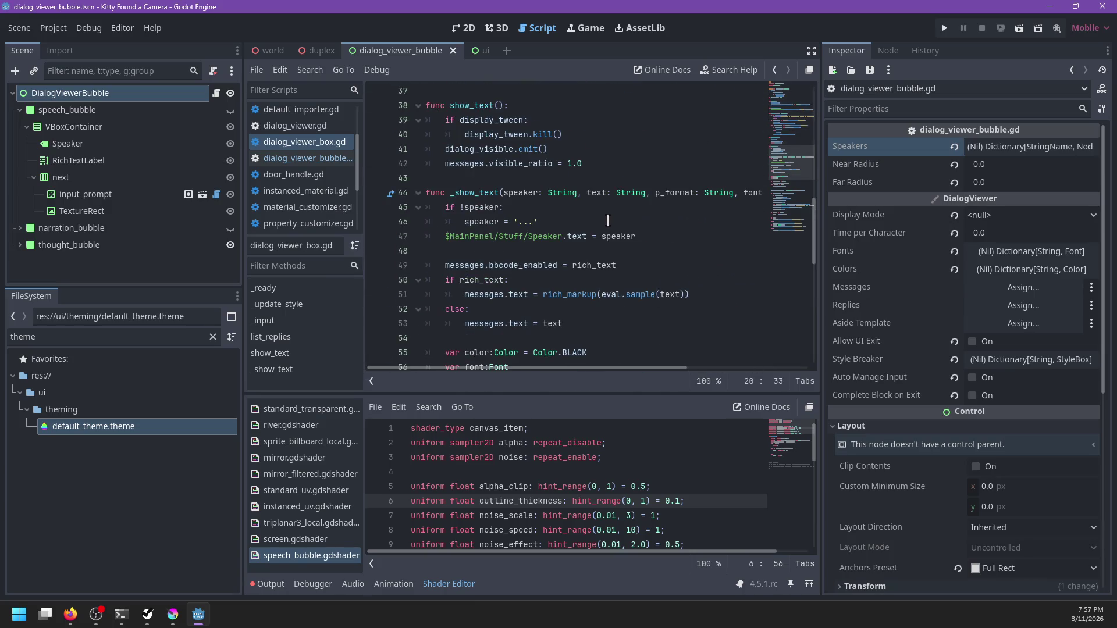
scroll(607, 220, down, 11)
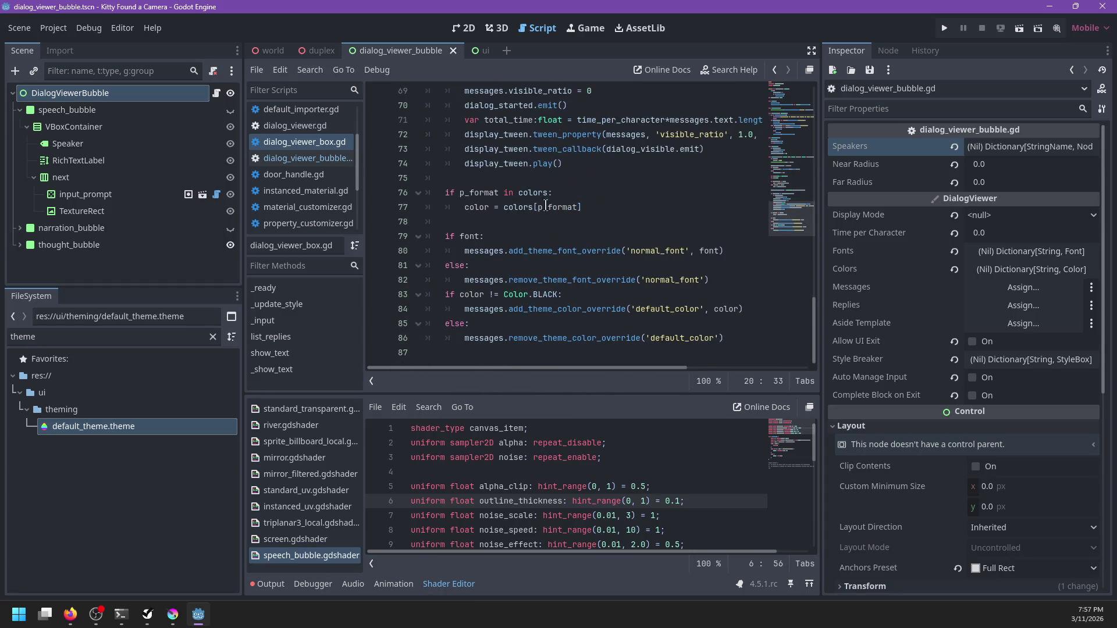
click(216, 93)
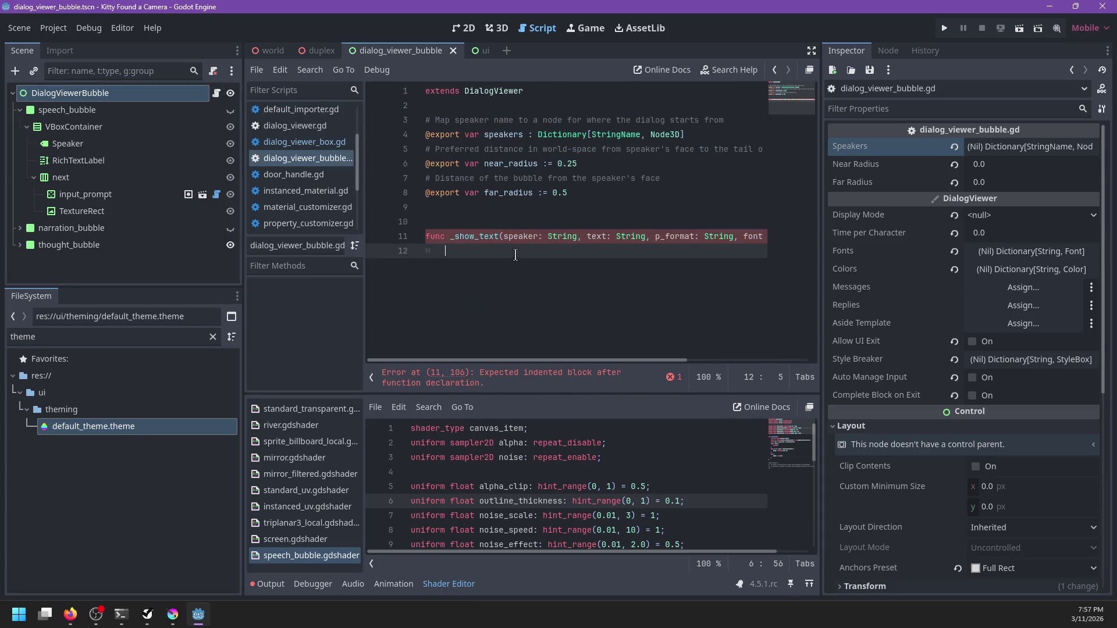
text($narration_bubble.)
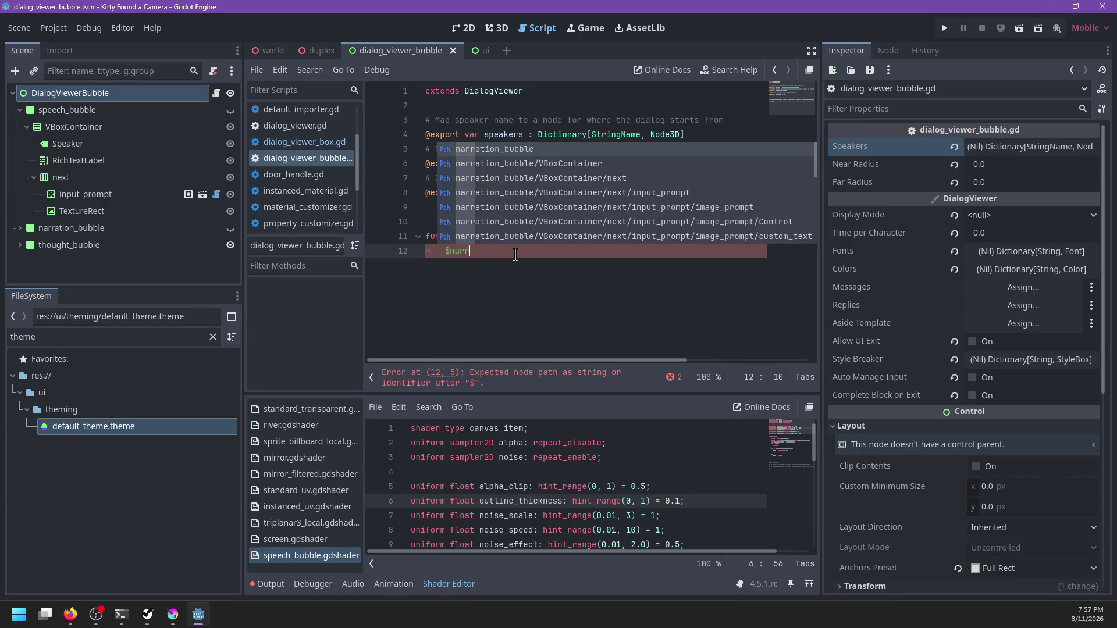
text(hide)
key(Return)
key(Return)
key(Return)
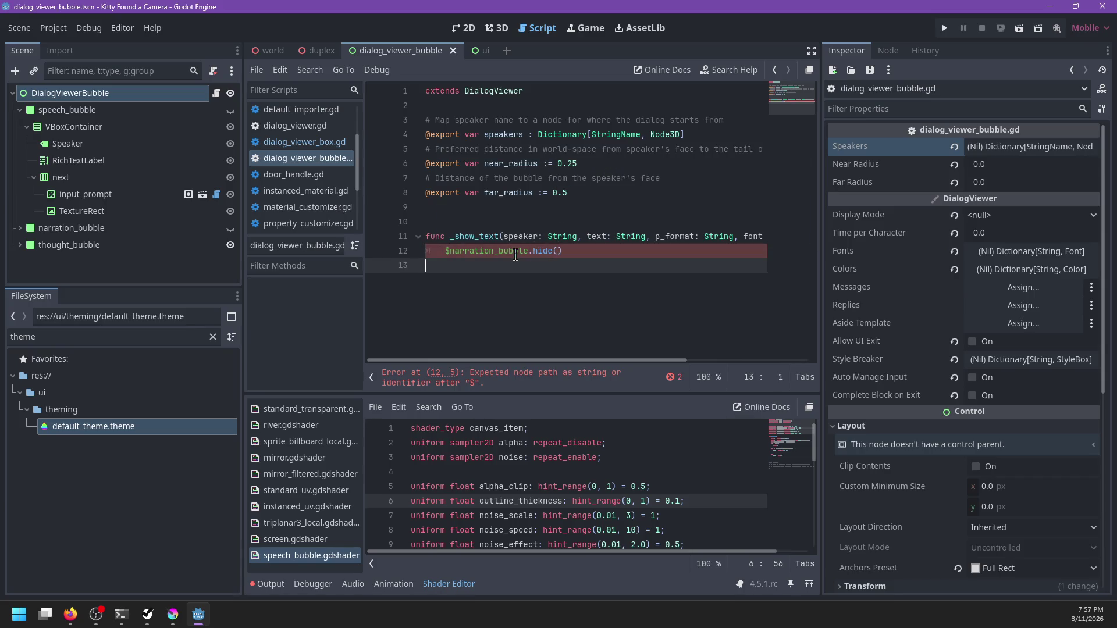
Add func list_replies(): whose body calls $narration_bubble.hide()
text(list_replies():)
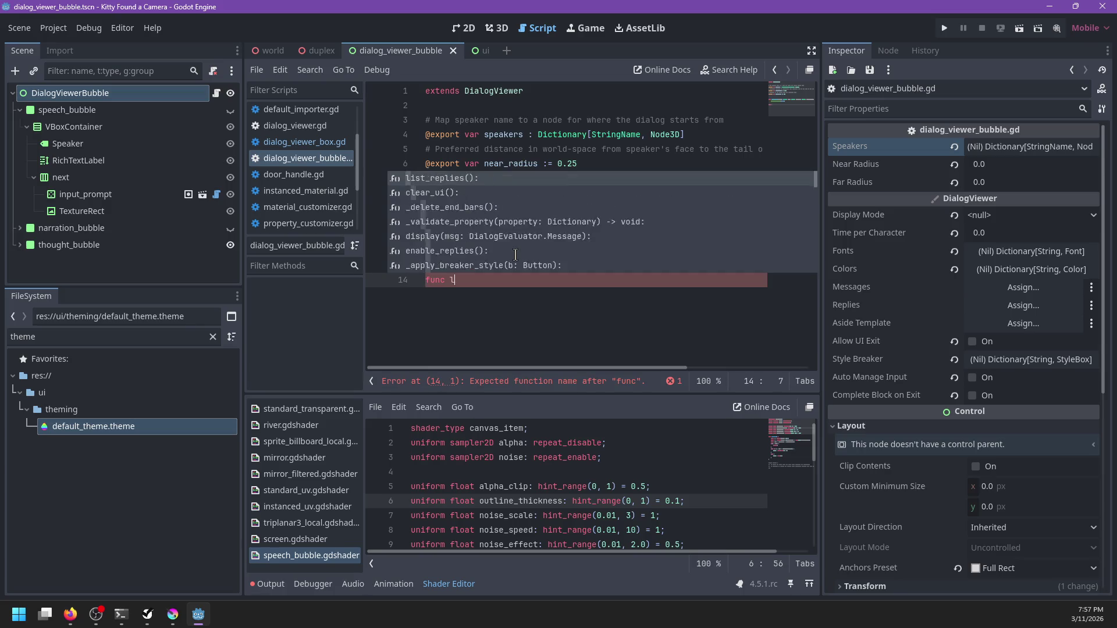
key(Return)
text($na)
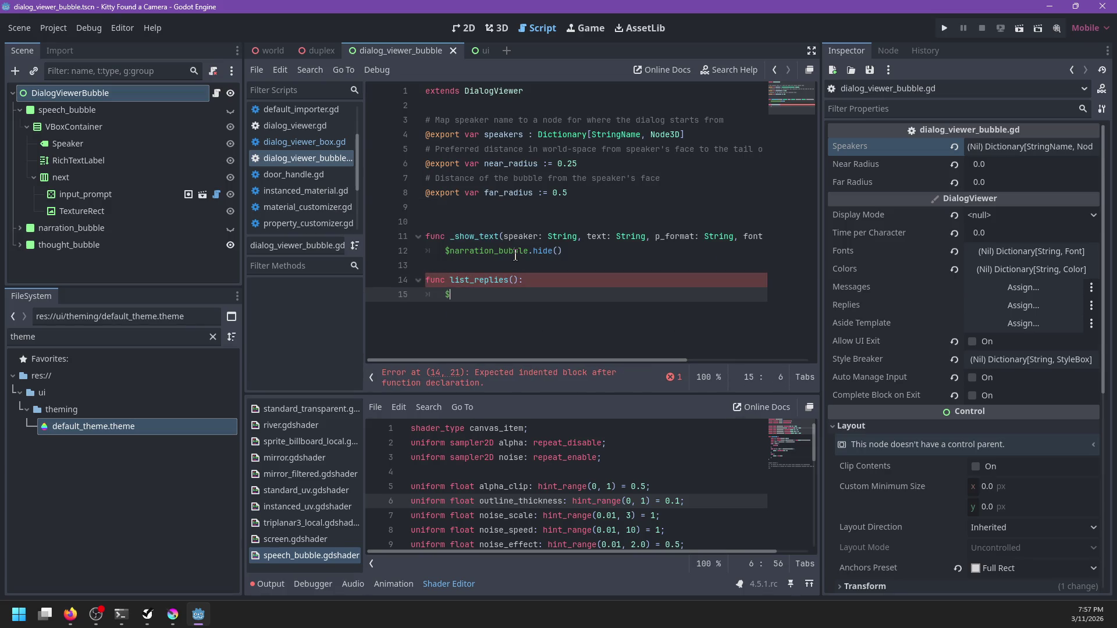
key(Return)
text(.hi)
key(Return)
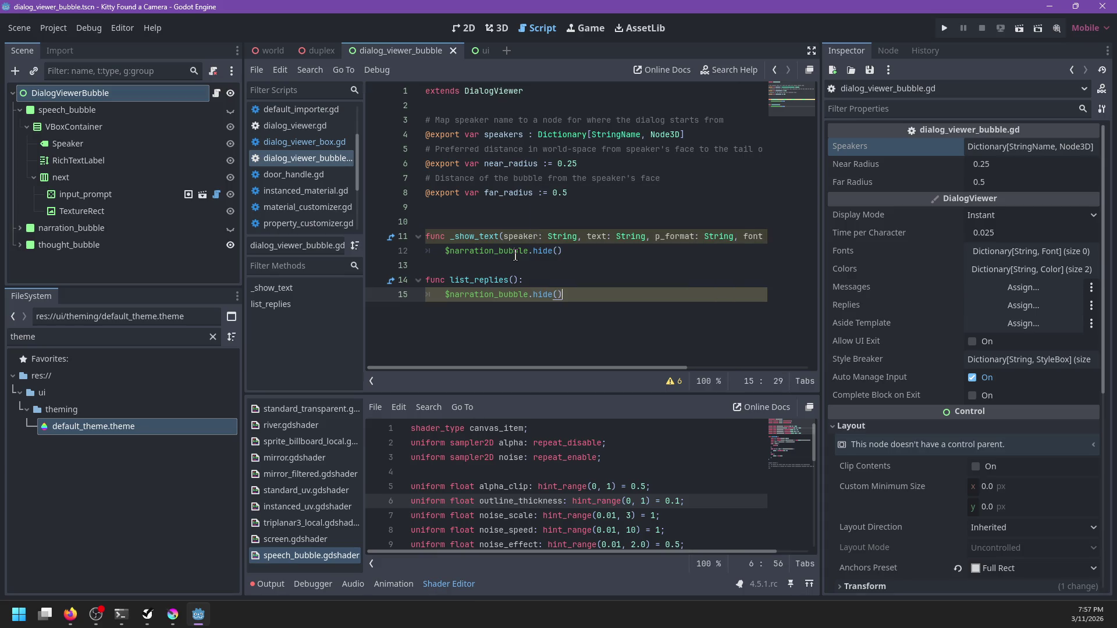
Start a speaker check inside _show_text, then delete the unfinished line
key(Up)
key(Up)
key(Up)
scroll(525, 258, right, 5)
scroll(524, 257, left, 5)
key(Return)
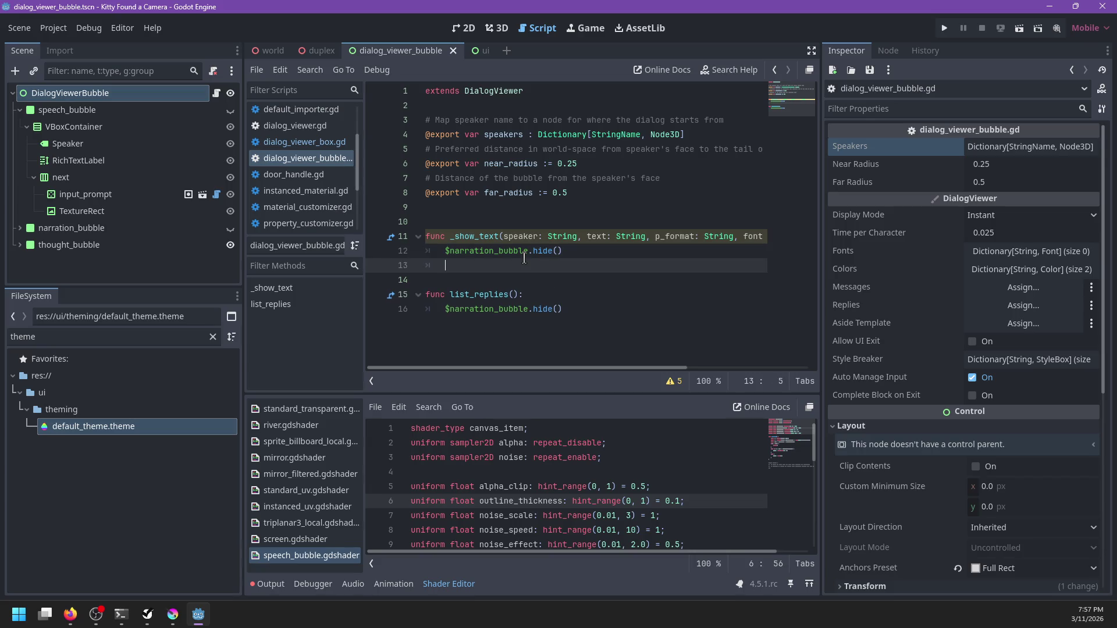
text(peaker)
key(Escape)
key(ctrl+BackSpace)
key(ctrl+BackSpace)
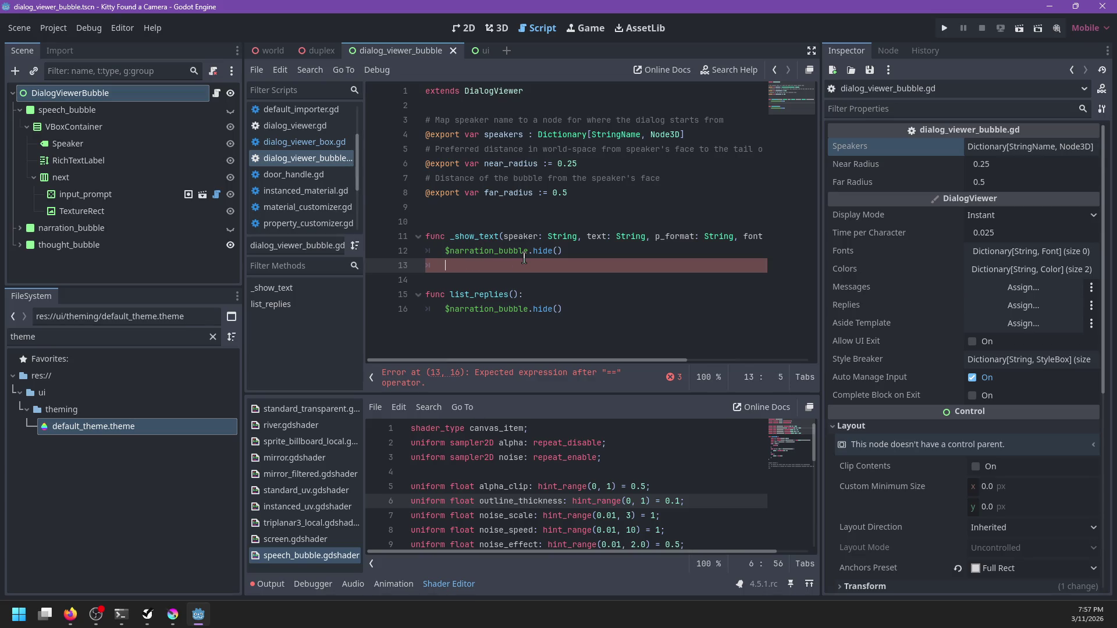
scroll(541, 268, right, 3)
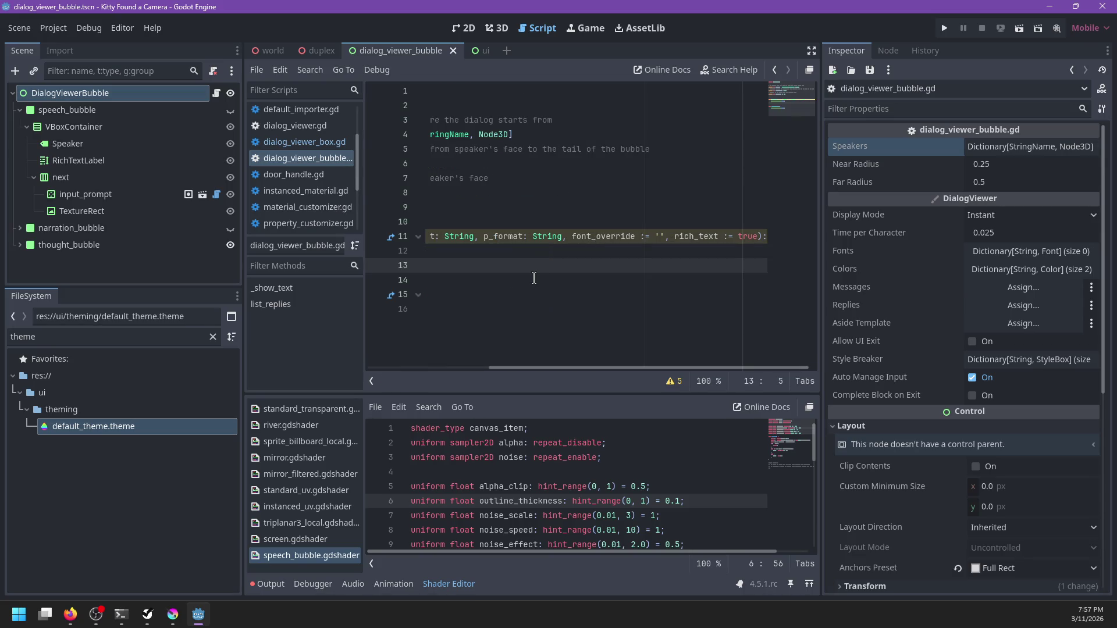
scroll(534, 278, left, 3)
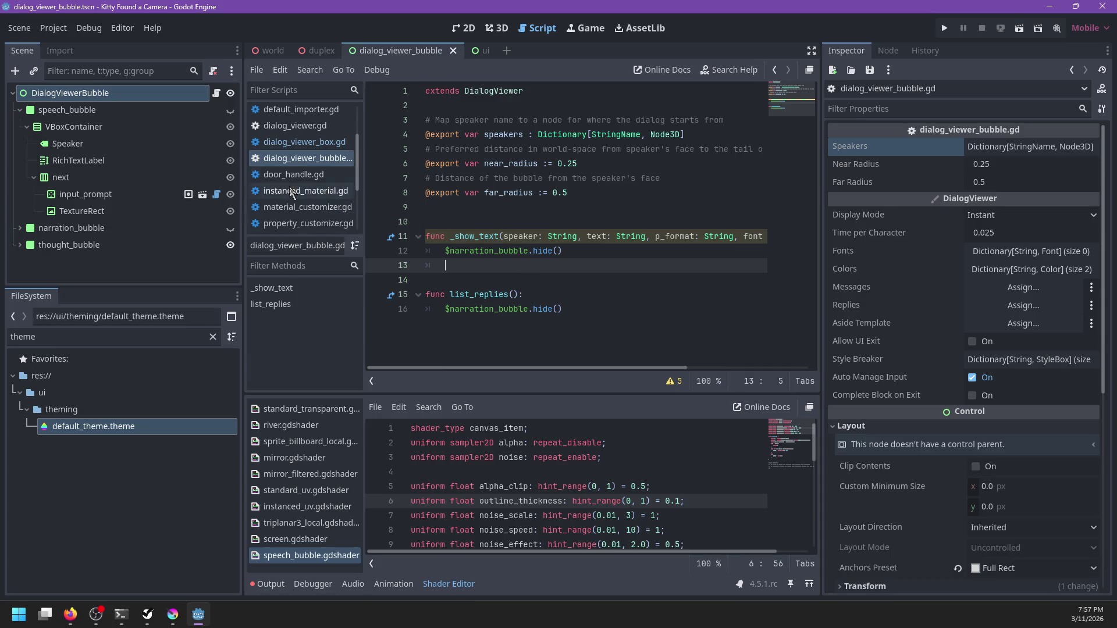
click(301, 150)
ctrl+click(486, 251)
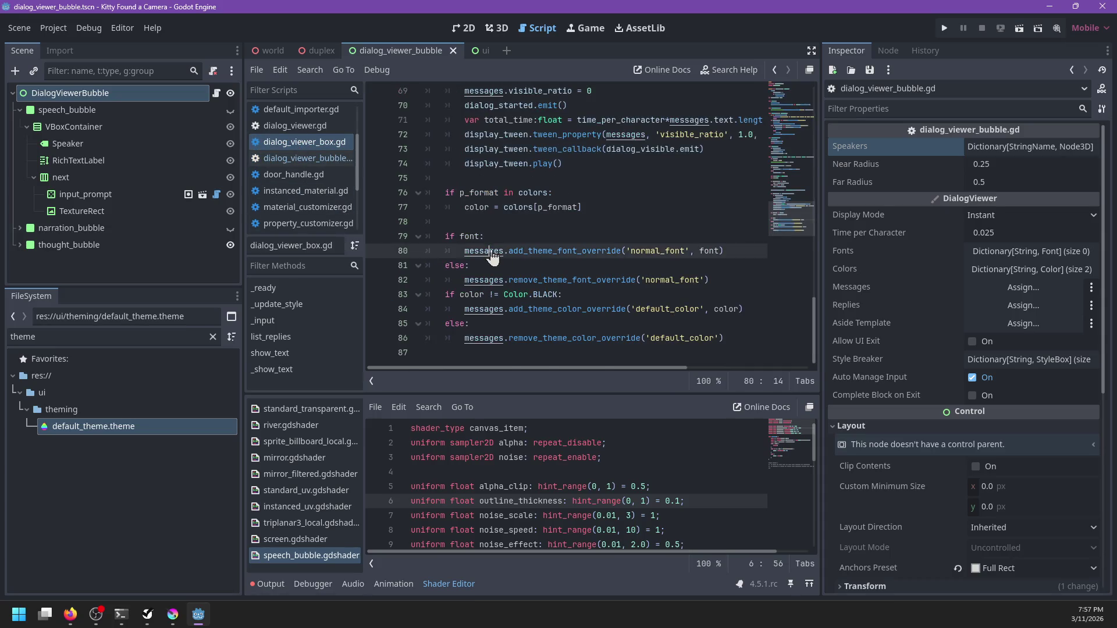
scroll(319, 136, up, 2)
scroll(318, 150, down, 3)
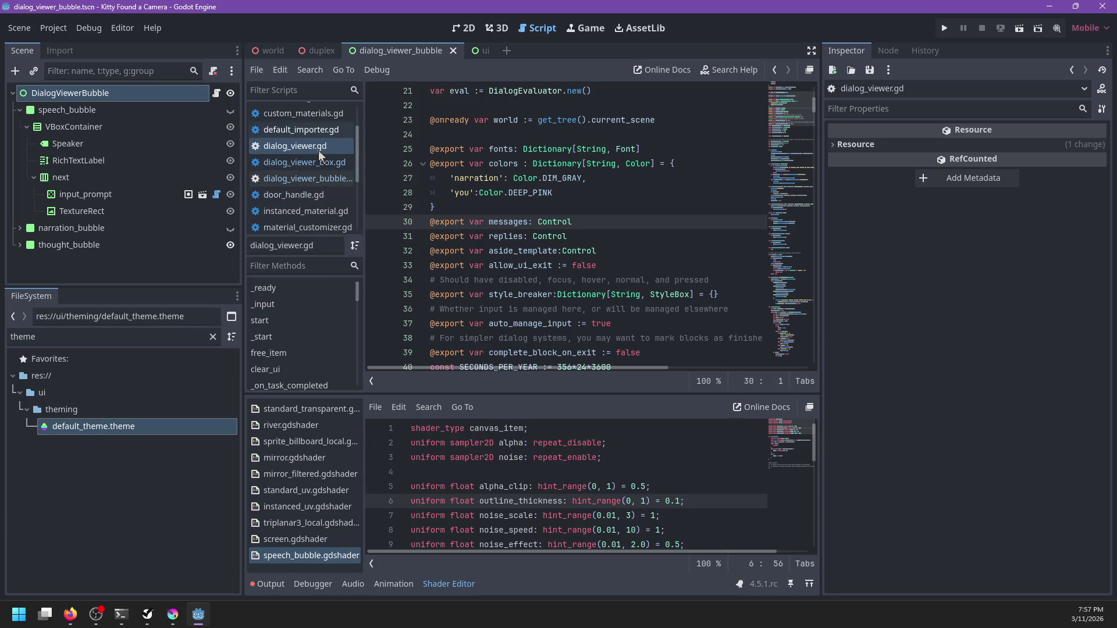
scroll(527, 164, down, 1)
scroll(320, 170, up, 2)
click(579, 192)
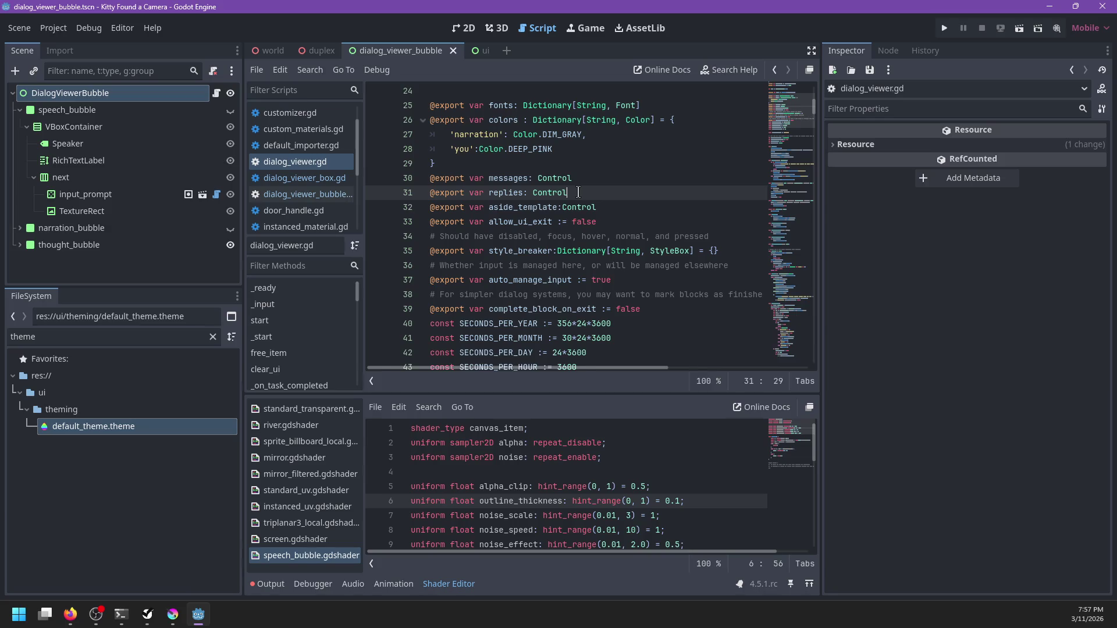
key(ctrl+f)
text(show_text)
key(Escape)
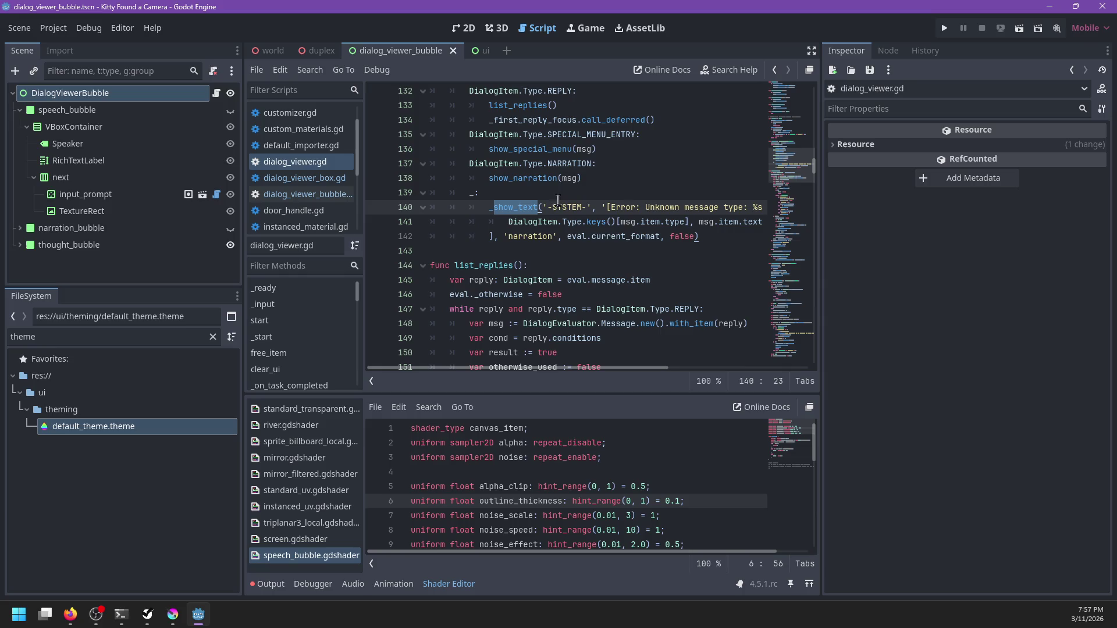
click(527, 180)
ctrl+click(528, 179)
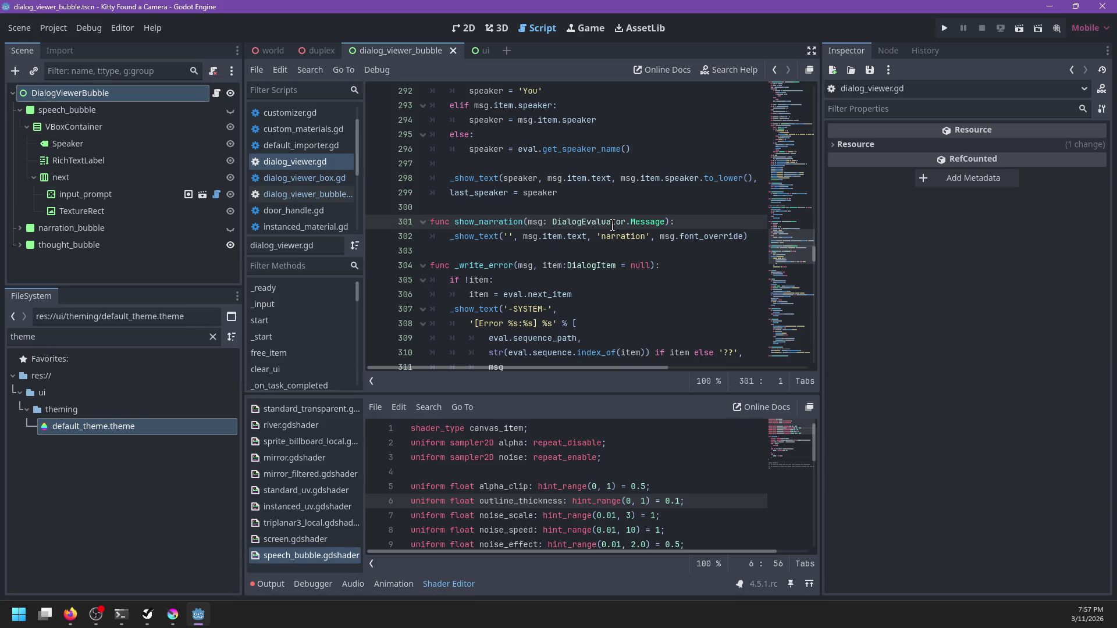
click(216, 94)
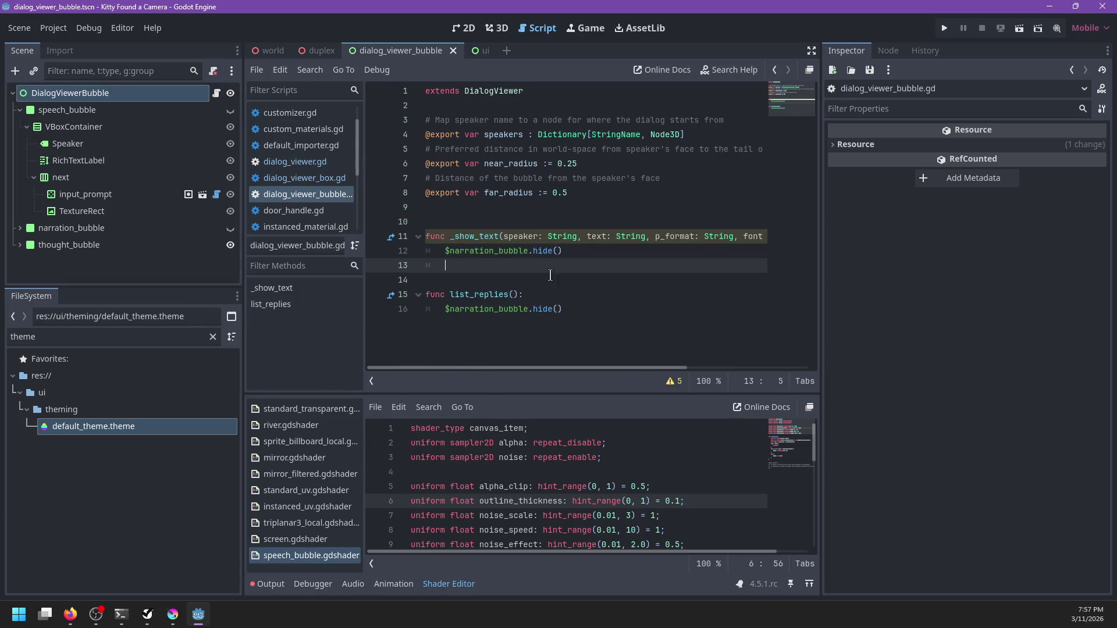
Add $thought_bubble.hide() to _show_text below the narration bubble line
click(594, 253)
key(shift+Home)
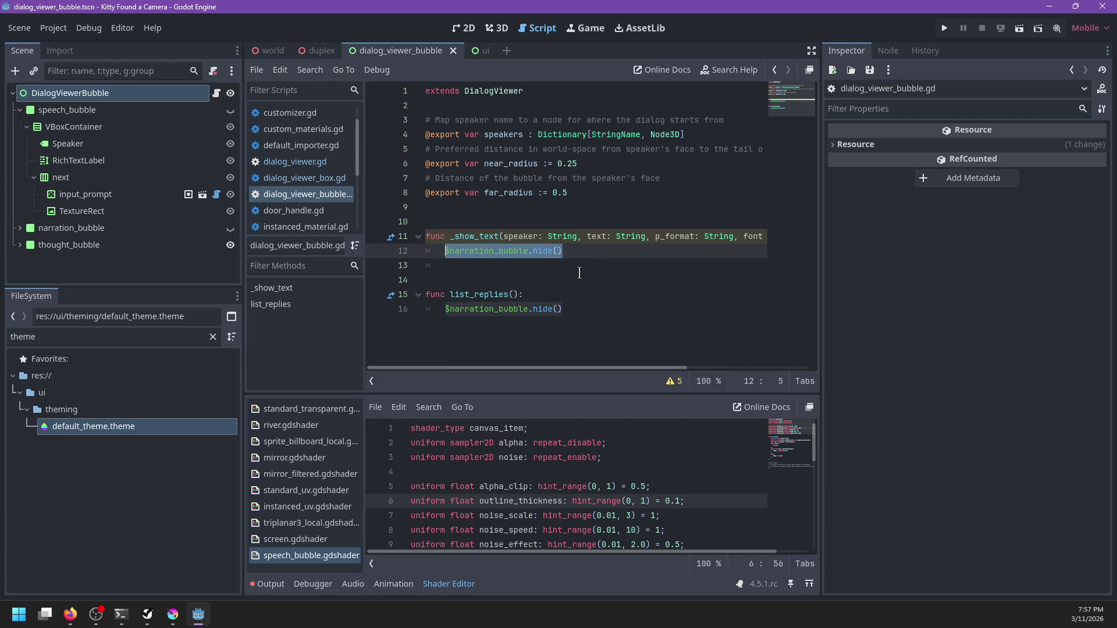
click(580, 273)
text($thought_bubble)
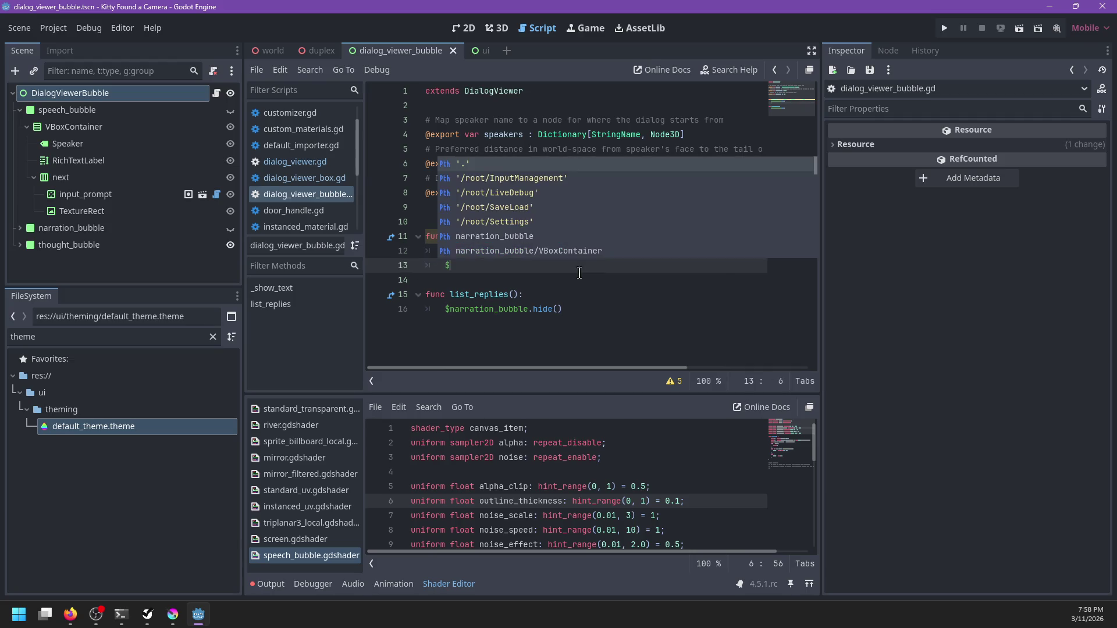
text(.hide())
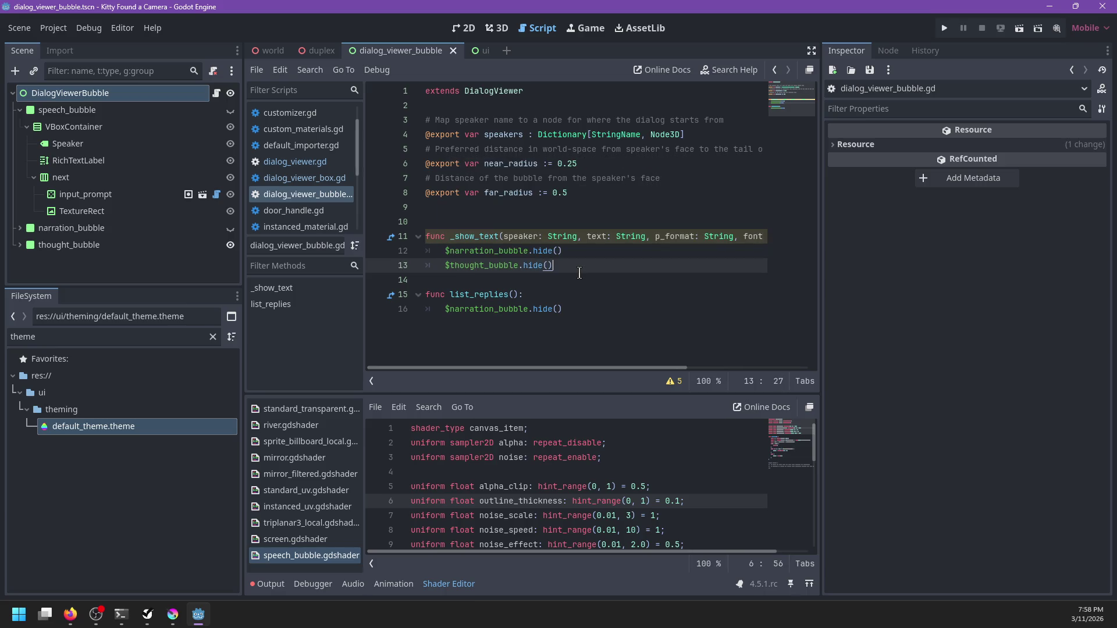
key(Return)
key(Return)
Declare func show_narration(msg: DialogEvaluator.Message)
text(func show_)
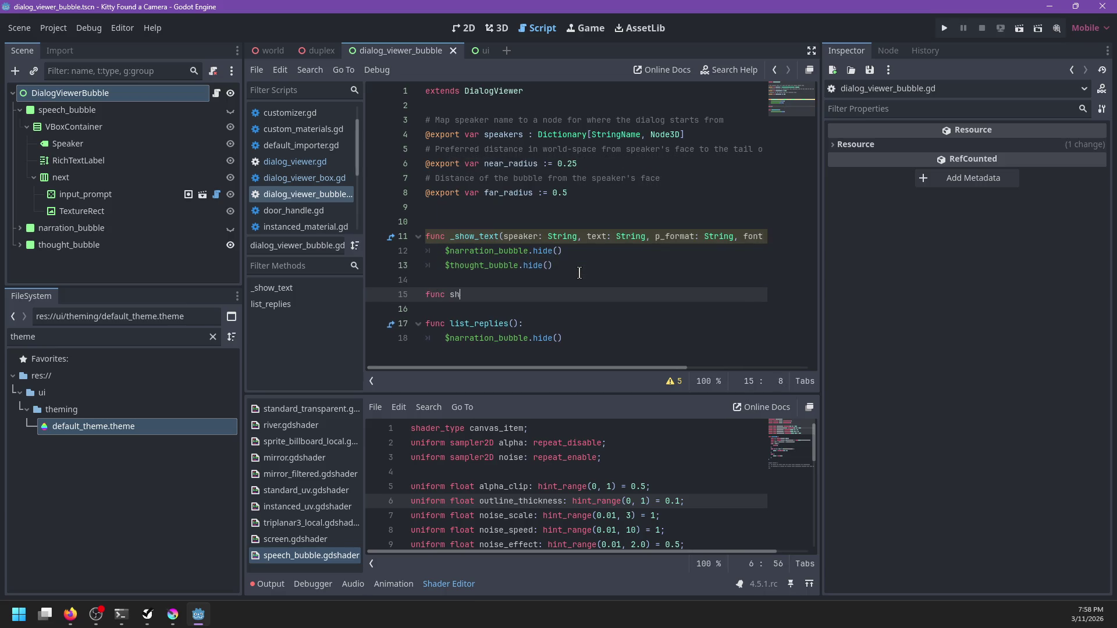
text(narration()
text(msg)
key(BackSpace)
key(BackSpace)
key(BackSpace)
text(Dialog)
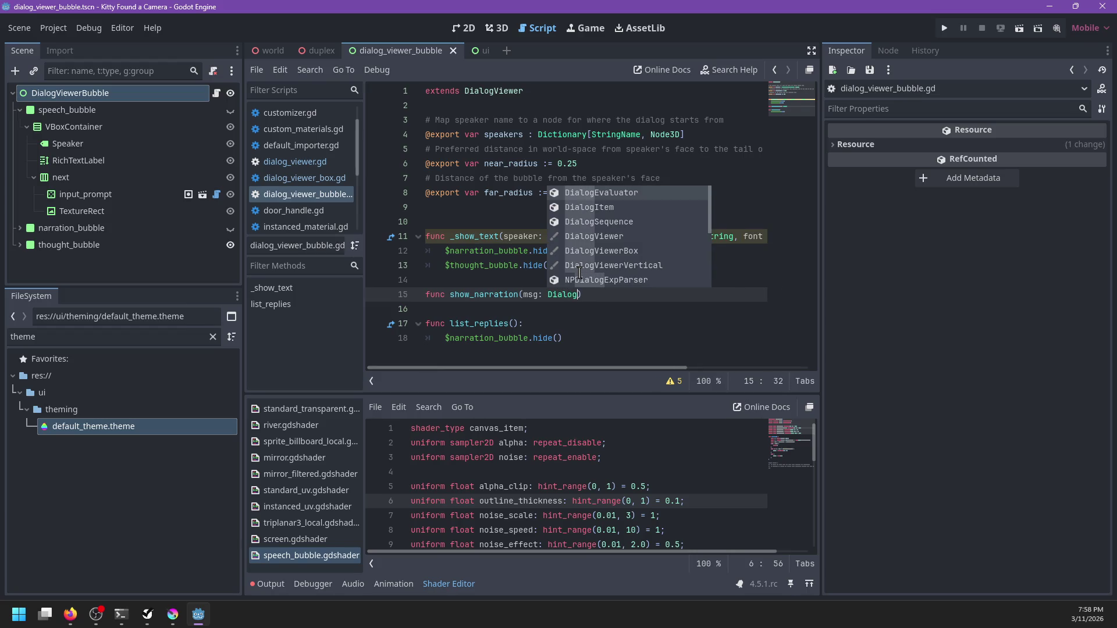
key(Return)
text(.)
key(Return)
text(`)
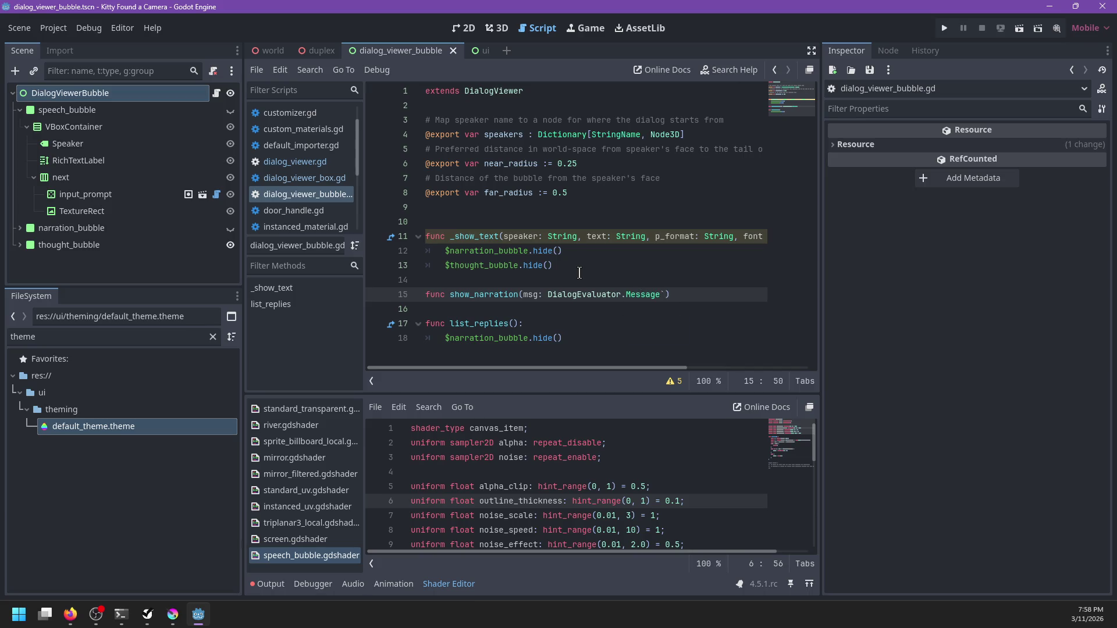
key(Return)
text(pass)
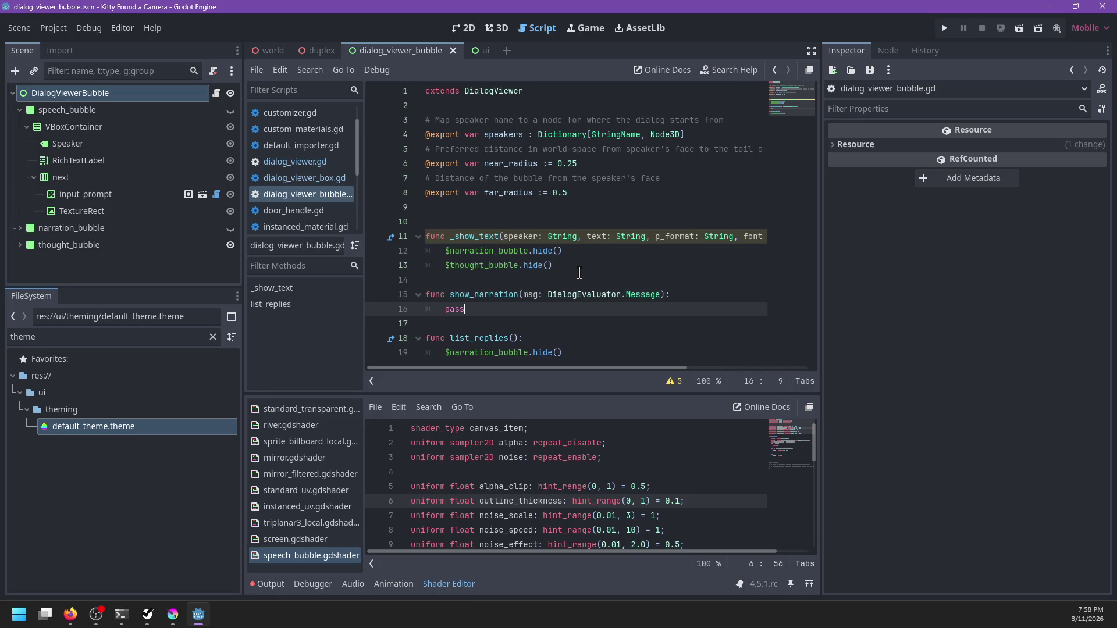
key(BackSpace)
key(BackSpace)
key(BackSpace)
Make show_narration hide the thought and speech bubbles and show narration_bubble
text($thought_bubble.hide()
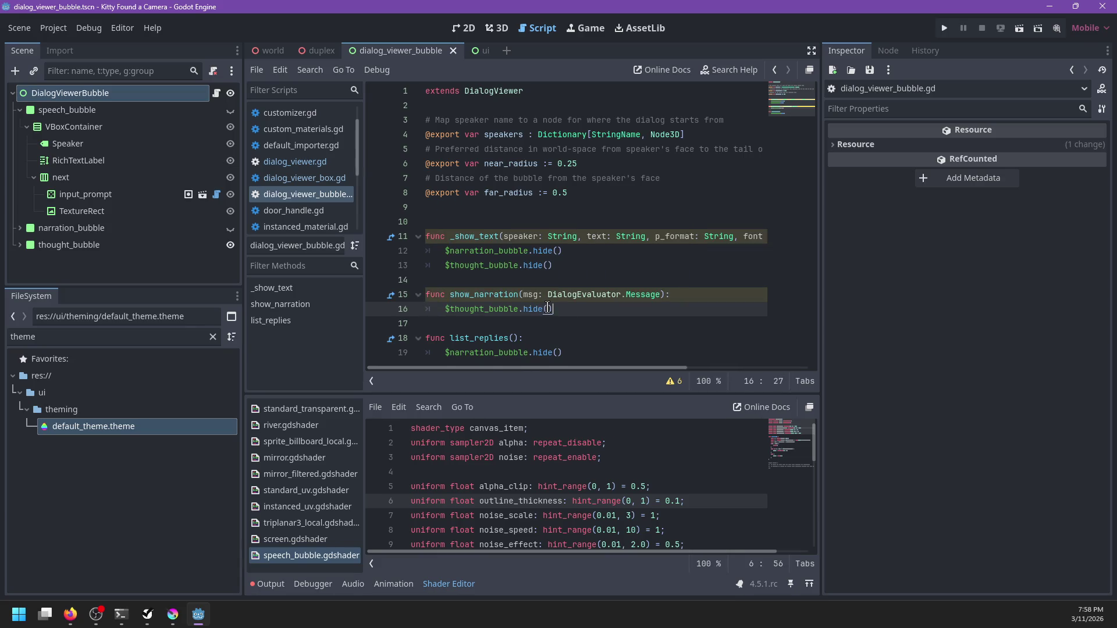
key(Return)
text($speech_bubble.hide())
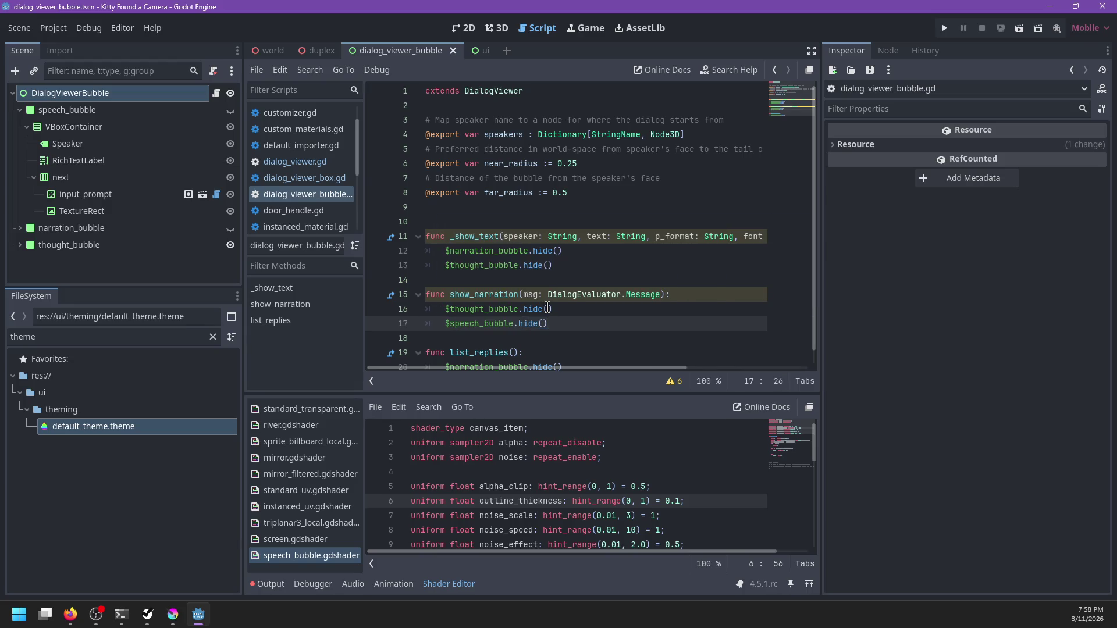
key(Return)
text(narration_bubble.show())
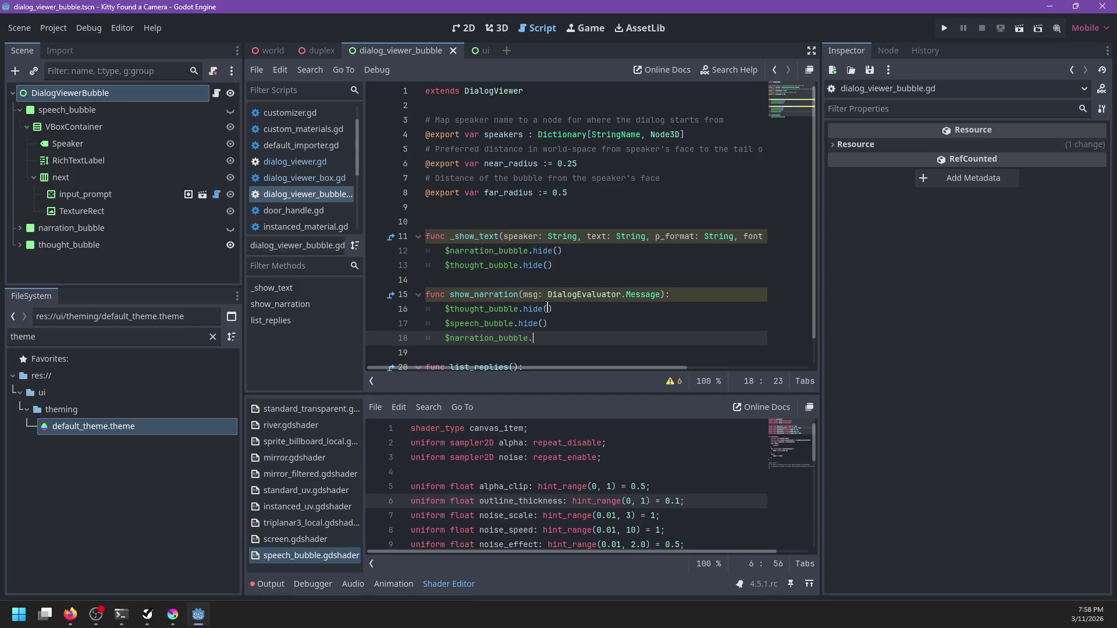
Add $speech_bubble.show() at the end of _show_text
key(Up)
key(Up)
key(Up)
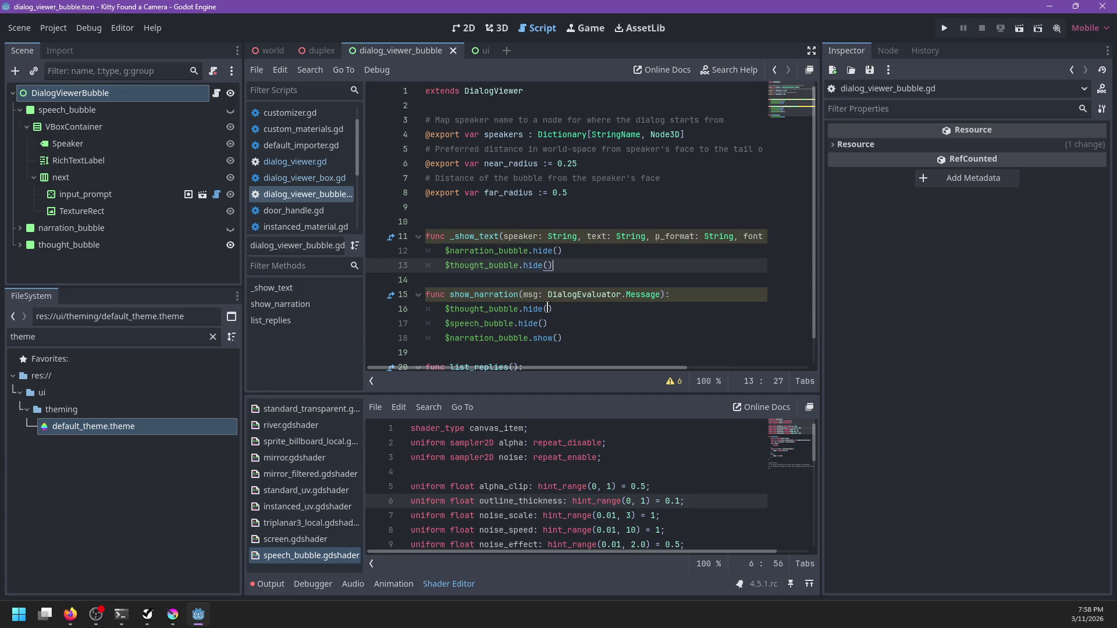
key(Return)
text($)
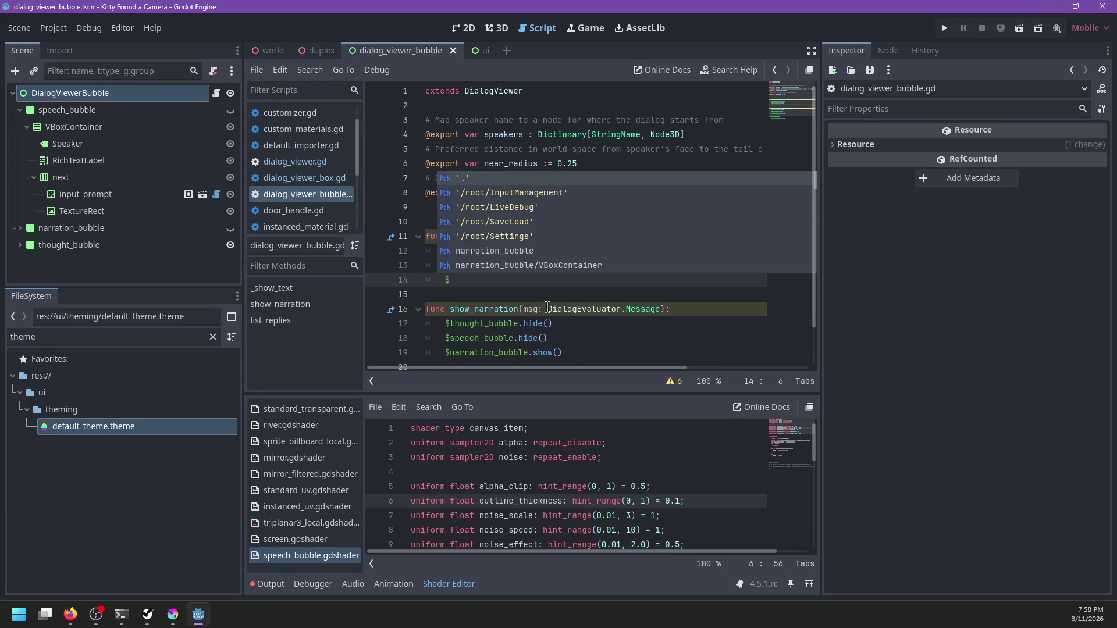
text(speech_bubble.show())
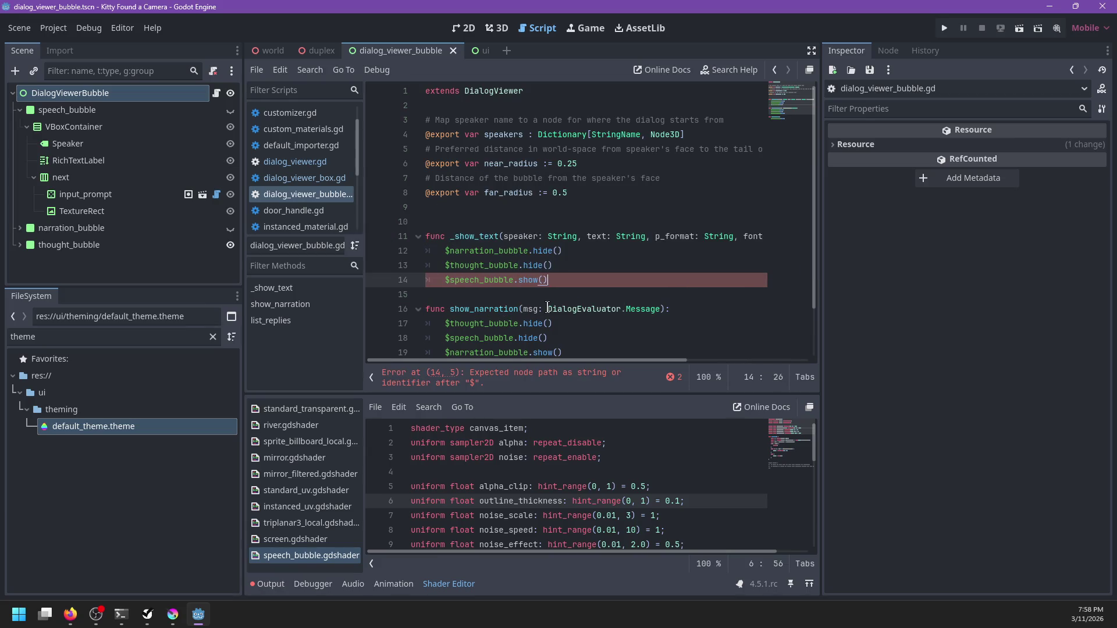
key(Return)
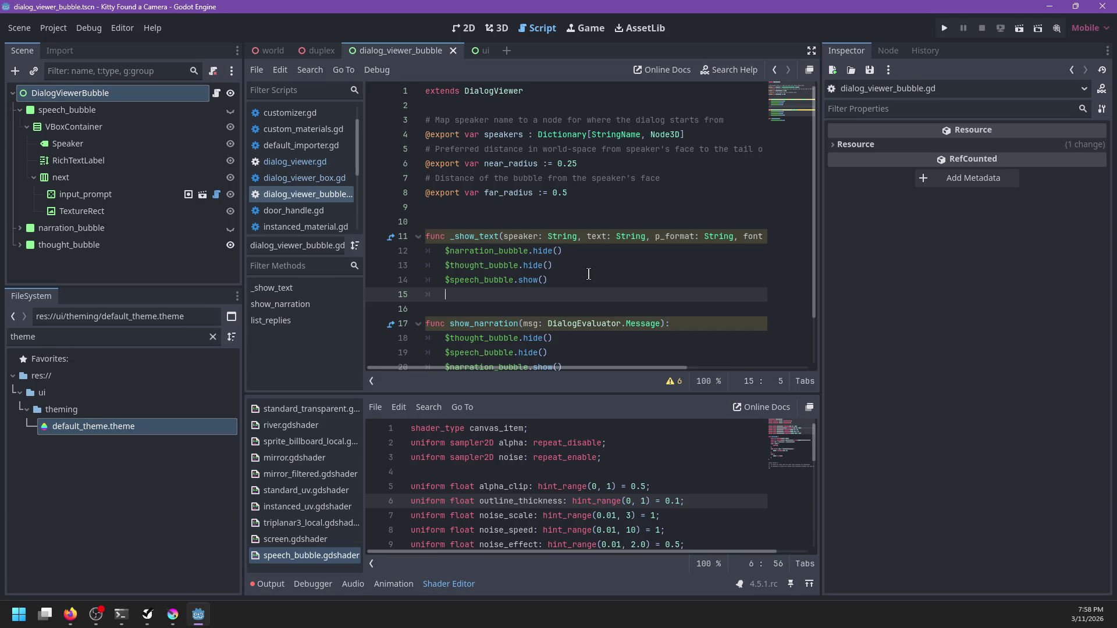
key(BackSpace)
click(14, 111)
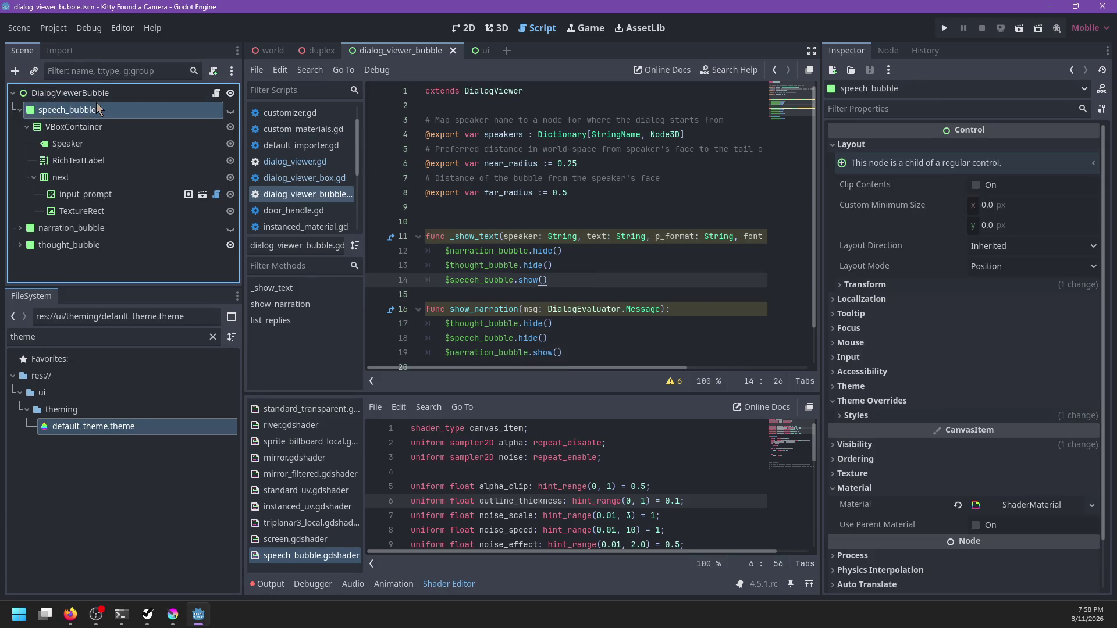
Create a new script extending Panel for the speech_bubble node
click(20, 110)
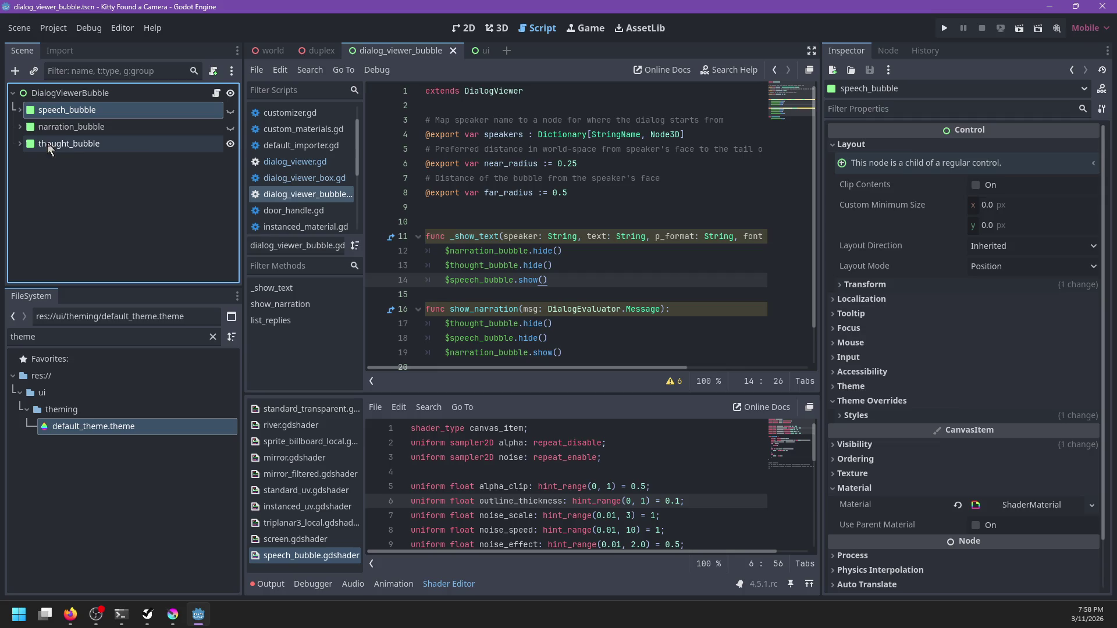
click(496, 28)
click(467, 29)
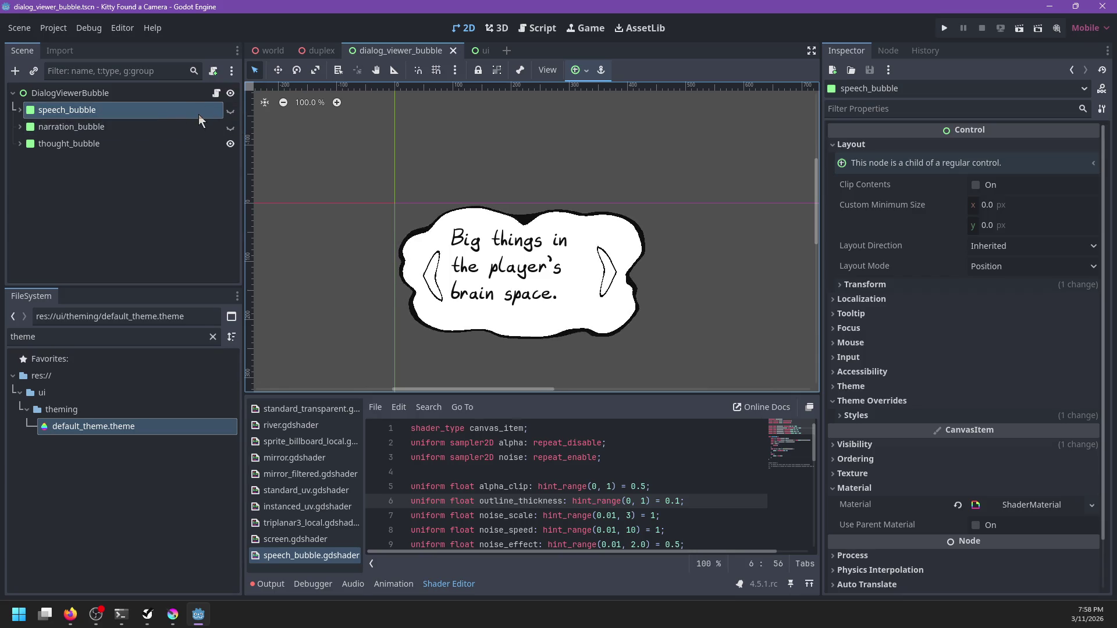
click(213, 71)
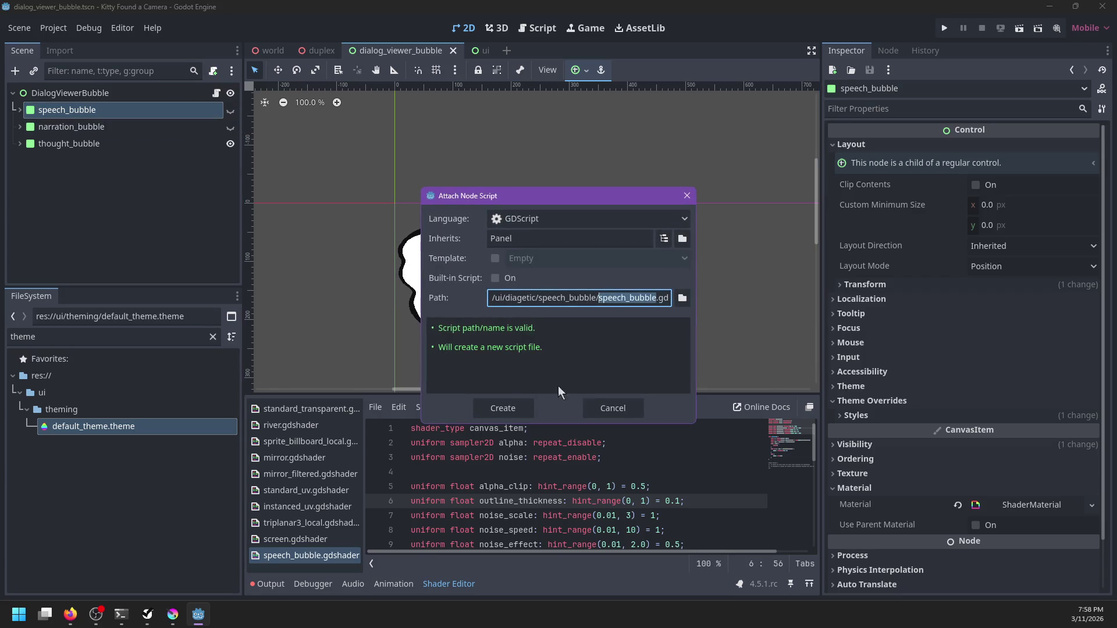
click(515, 409)
key(Return)
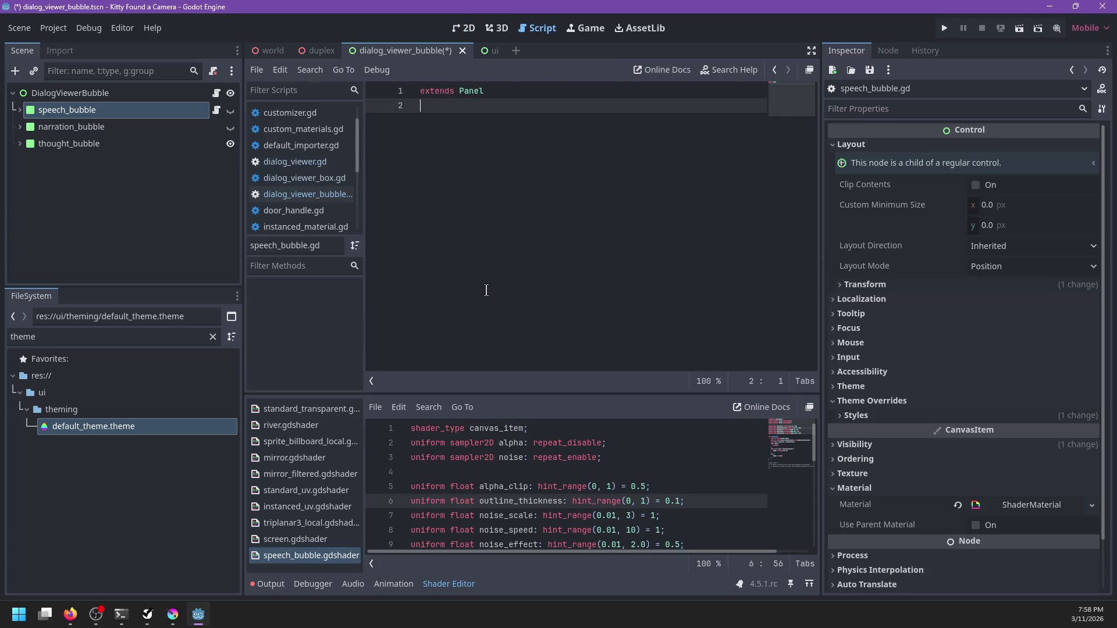
Start a show_text function, abandon it, and detach the script from speech_bubble
key(Return)
text(func show_text(t:)
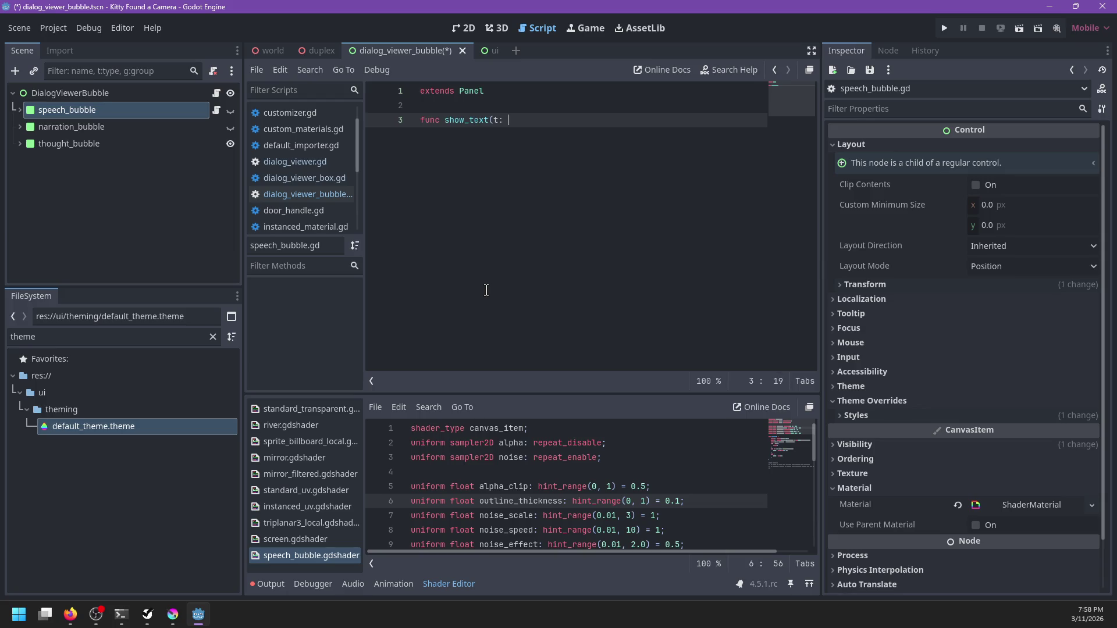
key(BackSpace)
key(BackSpace)
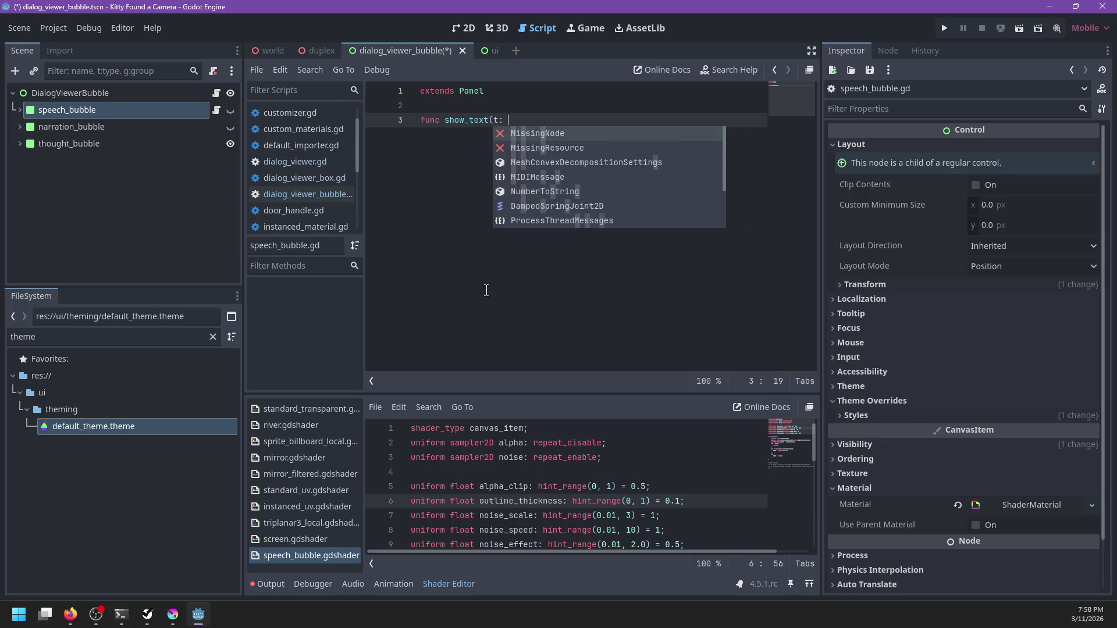
key(BackSpace)
key(BackSpace)
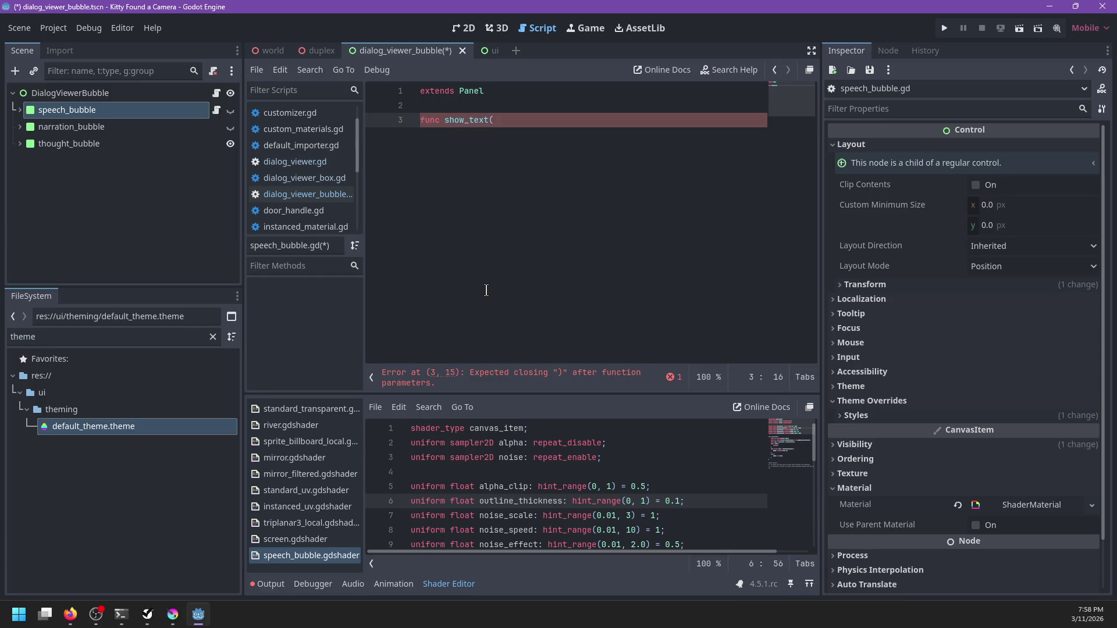
key(ctrl+shift+Left)
key(ctrl+shift+Left)
key(Left)
click(216, 73)
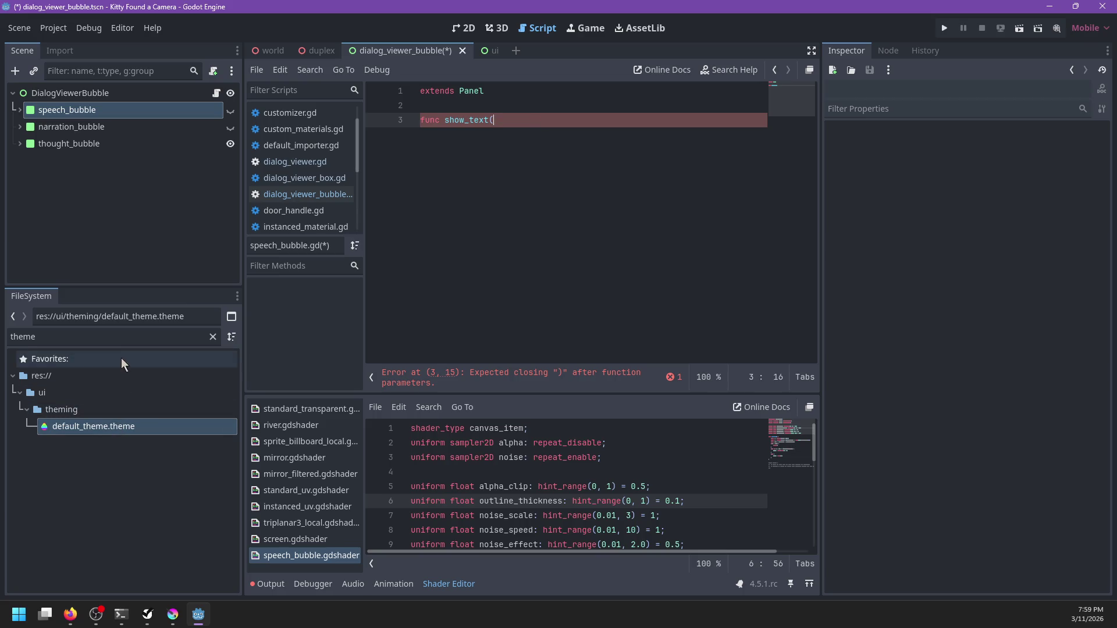
click(121, 337)
text(speec)
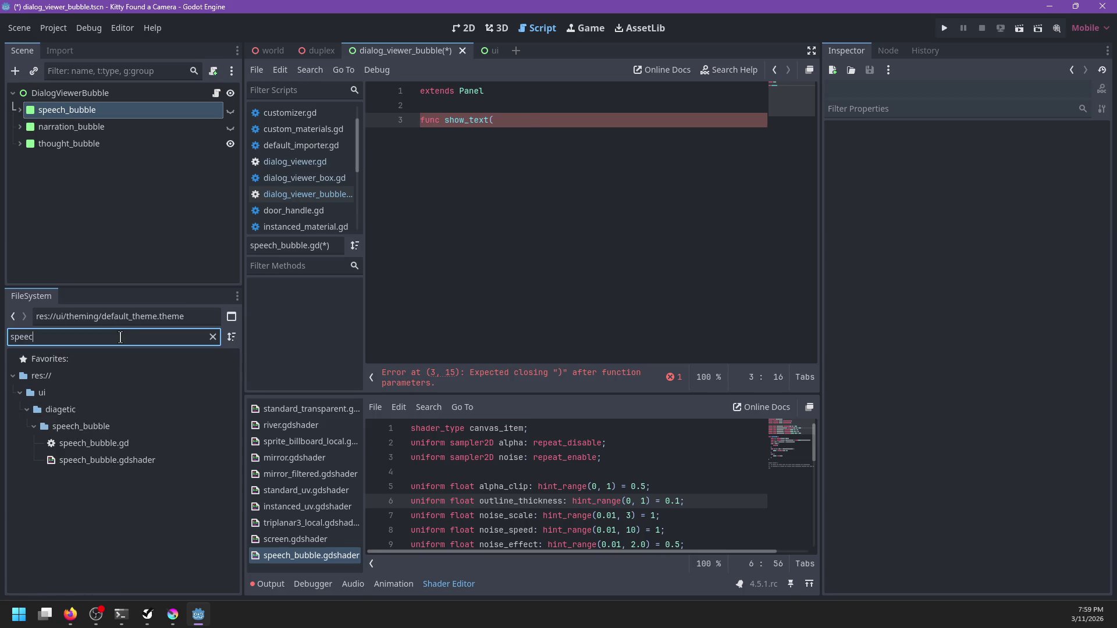
mouse_move(103, 445)
mouse_down()
mouse_move(198, 109)
mouse_move(178, 121)
mouse_move(131, 434)
mouse_move(164, 200)
mouse_move(105, 133)
mouse_move(116, 445)
mouse_move(129, 143)
mouse_up()
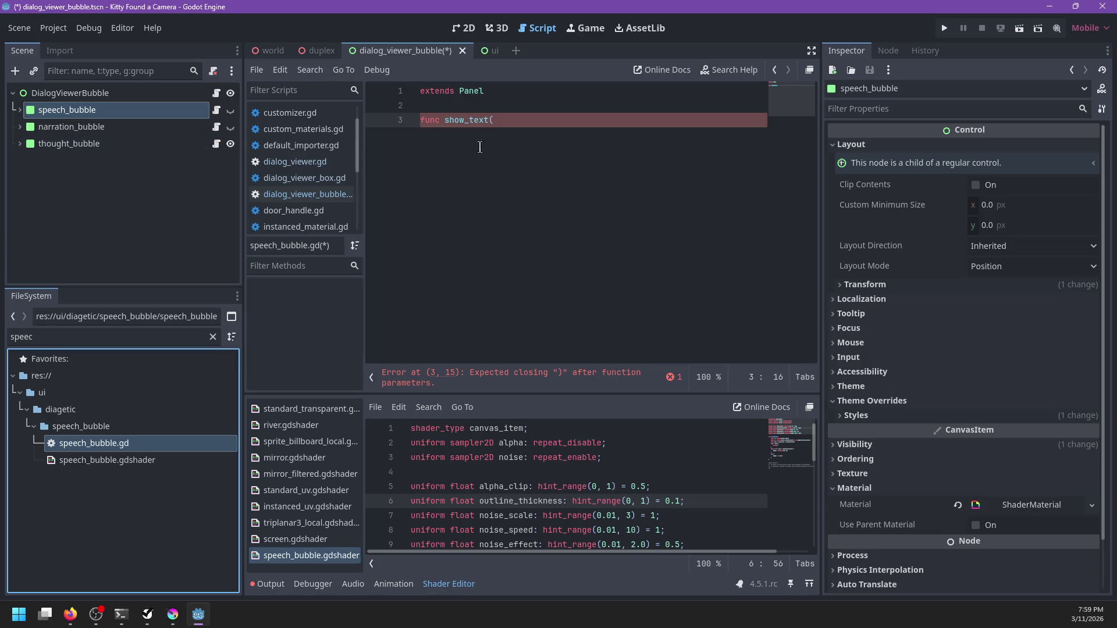
drag(480, 148, 369, 118)
key(BackSpace)
text(@expo)
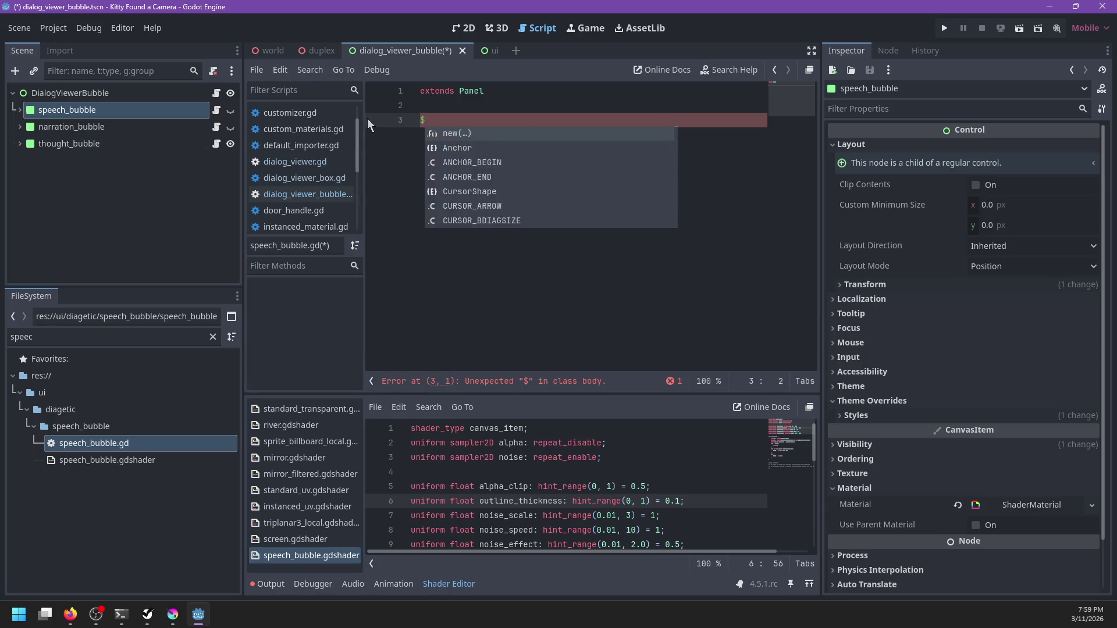
text(rt var rich_te)
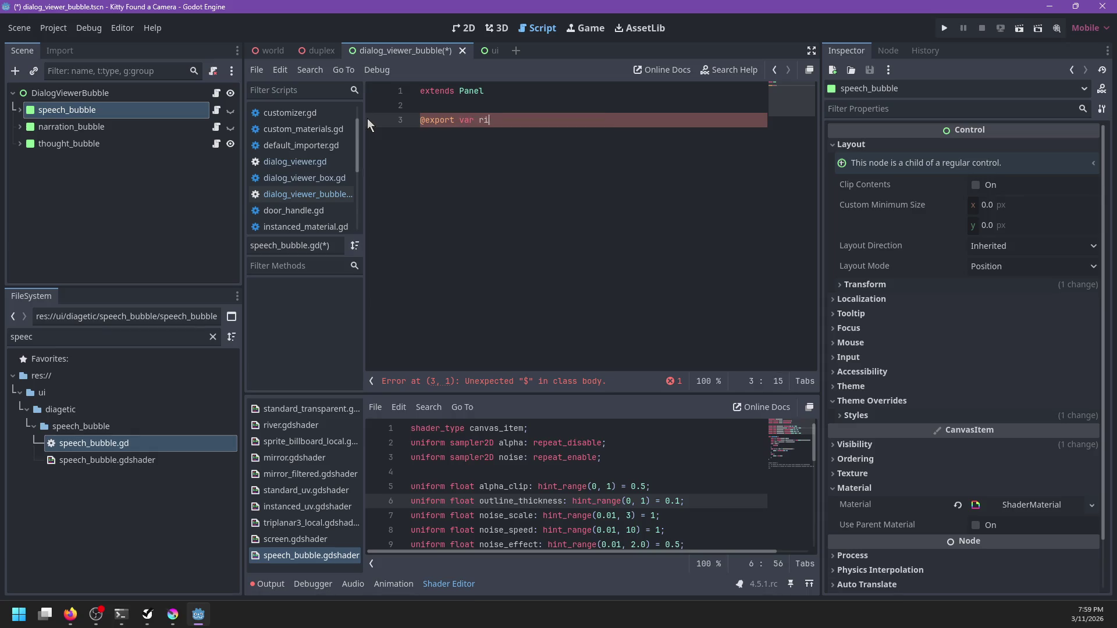
text(xt: RichTe)
key(Down)
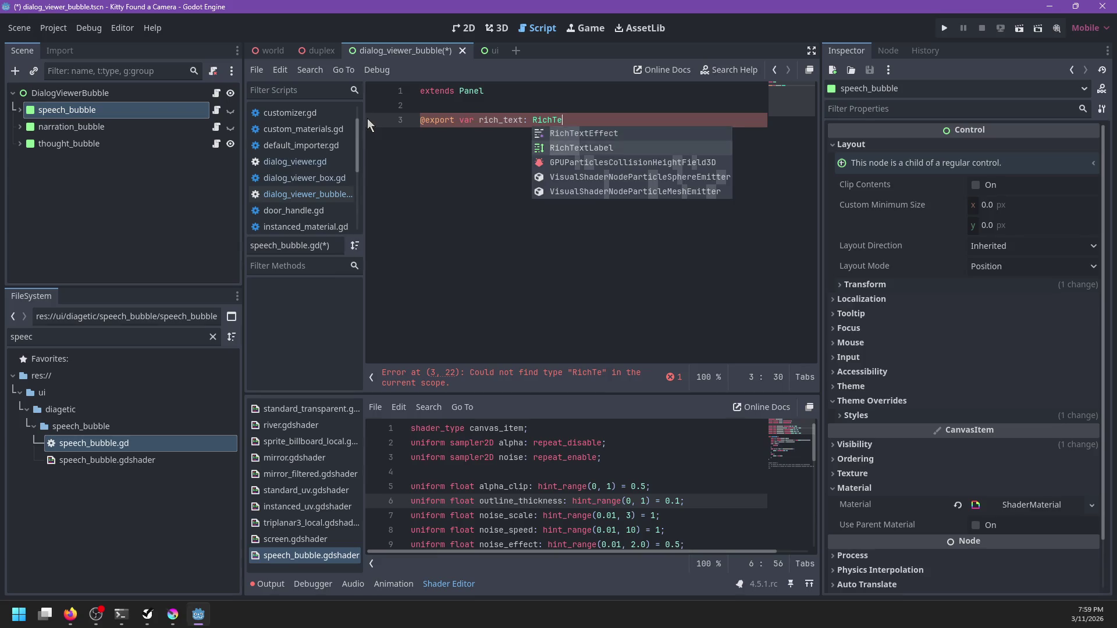
key(Return)
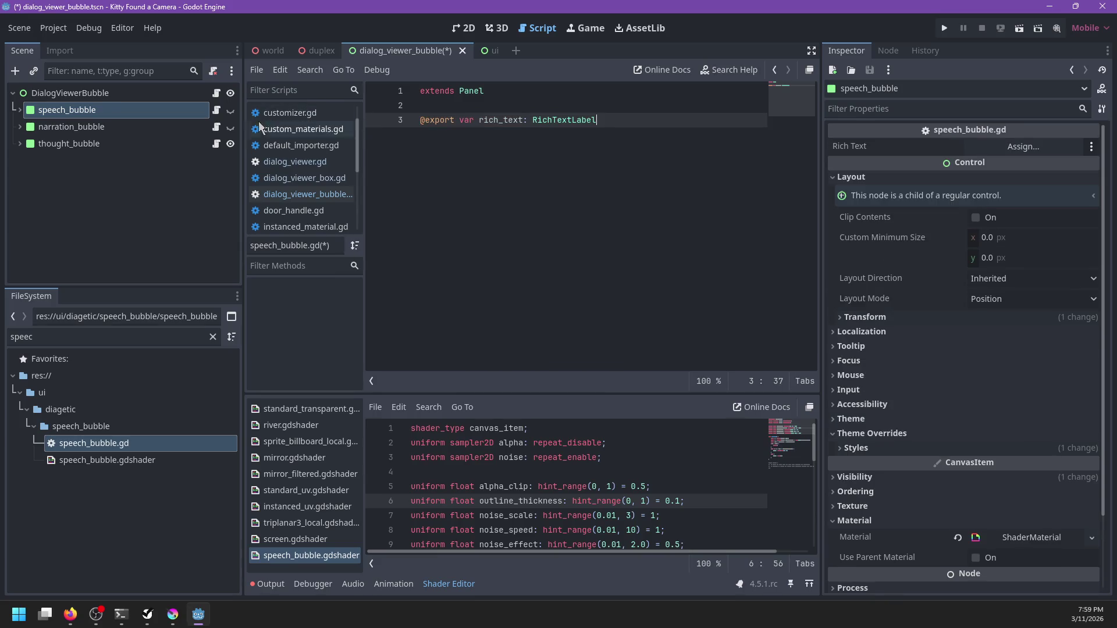
click(20, 143)
click(20, 126)
click(20, 110)
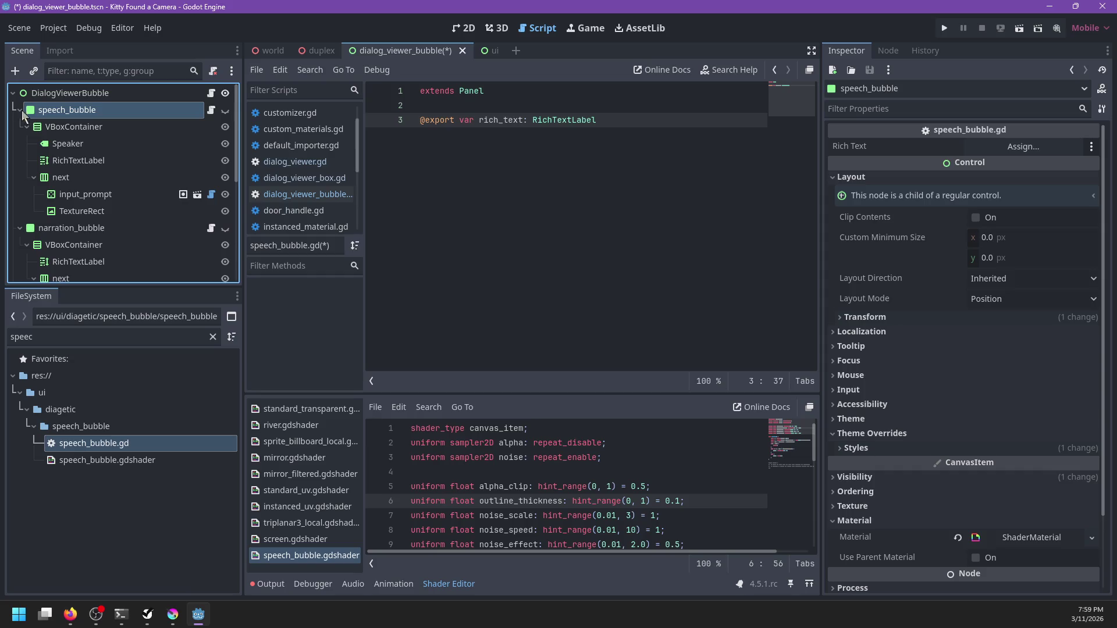
click(67, 143)
click(79, 108)
click(488, 149)
key(Home)
key(Return)
key(Up)
text(@export vart spe)
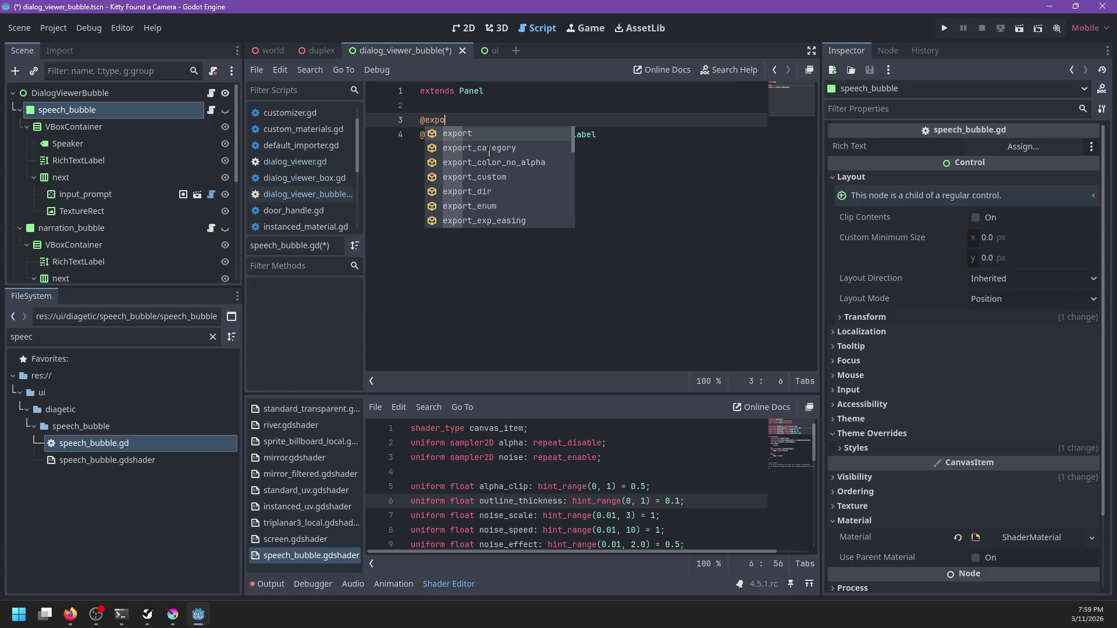
text( speaker_lebal)
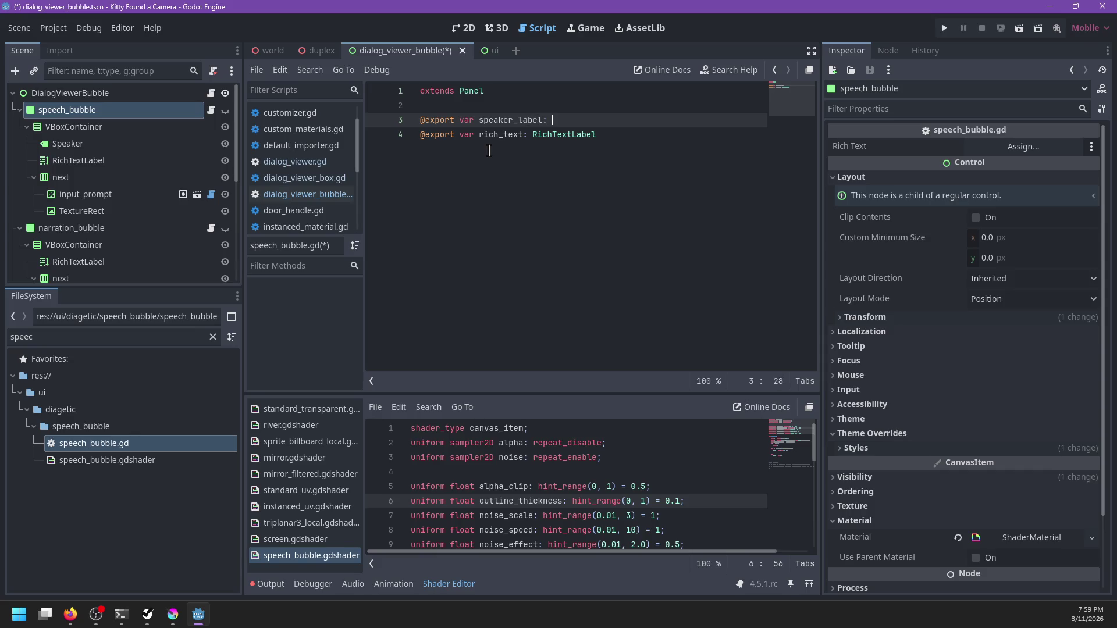
key(BackSpace)
text(bel)
key(Return)
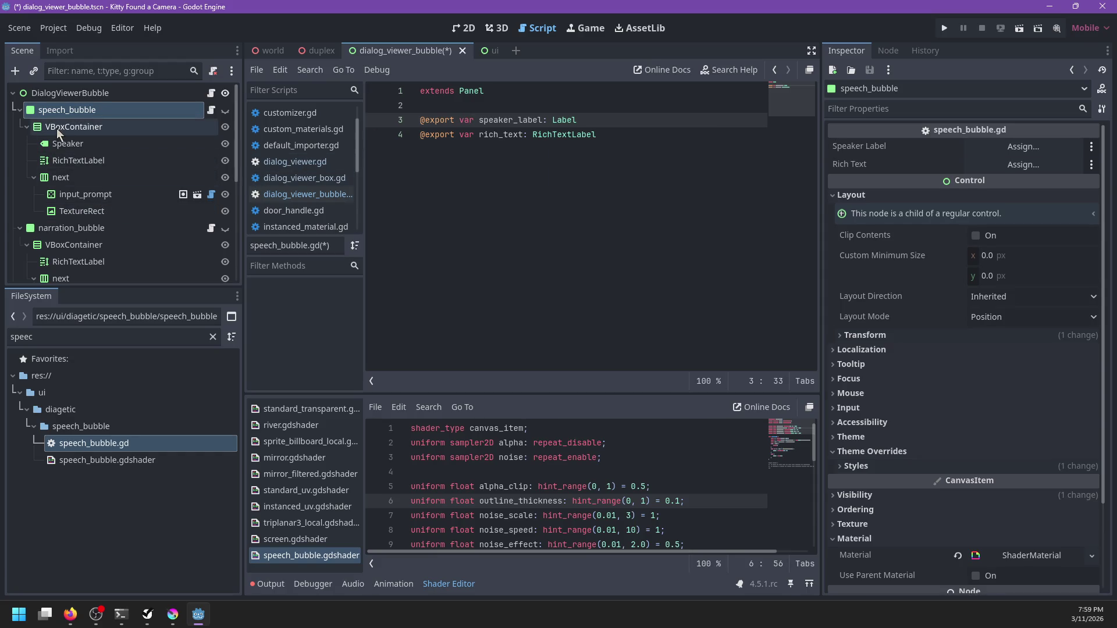
Assign speech_bubble's Speaker and RichTextLabel children to Speaker Label and Rich Text
drag(75, 145, 968, 150)
mouse_move(110, 162)
mouse_down()
mouse_move(996, 185)
mouse_move(948, 170)
mouse_up()
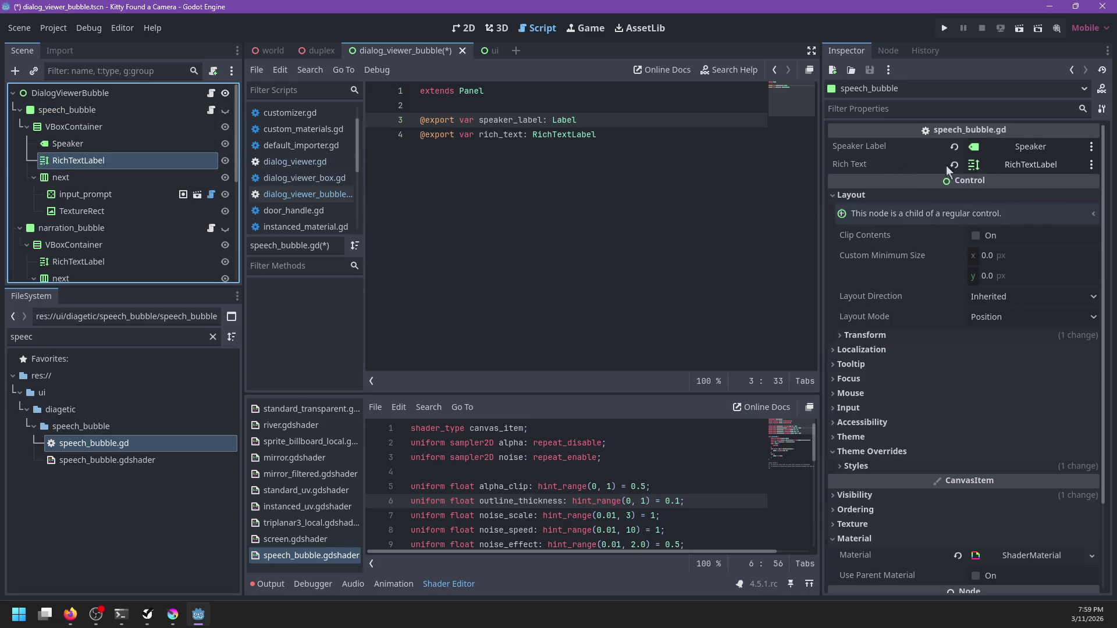
scroll(100, 200, down, 3)
Point narration_bubble's and thought_bubble's Rich Text at their RichTextLabels, then save the scene
click(68, 130)
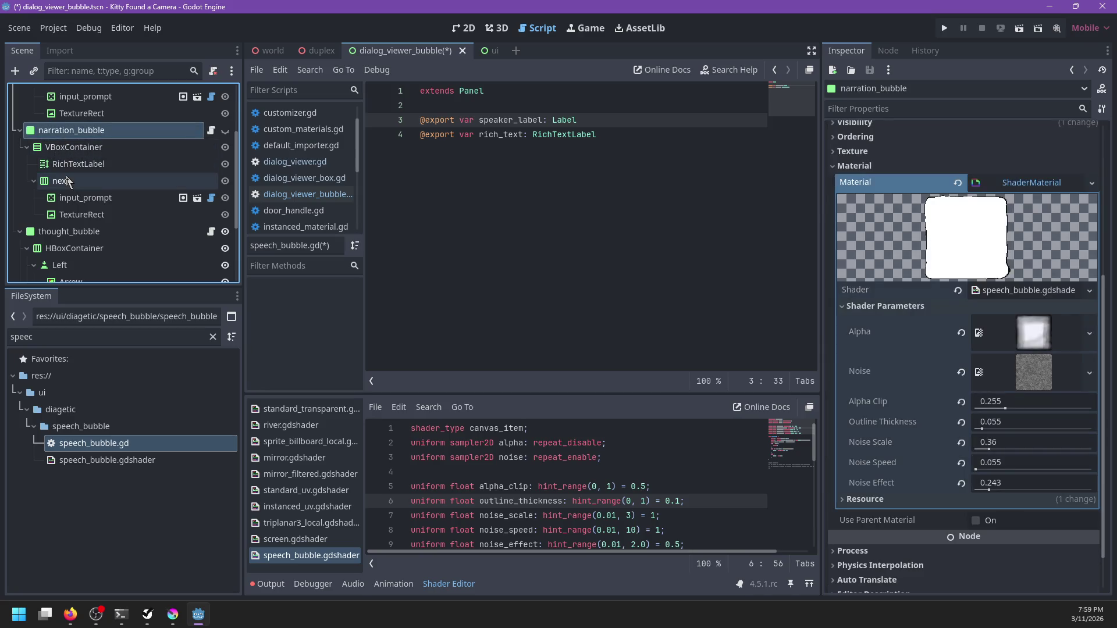
mouse_move(66, 169)
mouse_down()
mouse_move(952, 170)
mouse_move(439, 164)
mouse_up()
drag(87, 162, 1021, 166)
scroll(127, 196, down, 3)
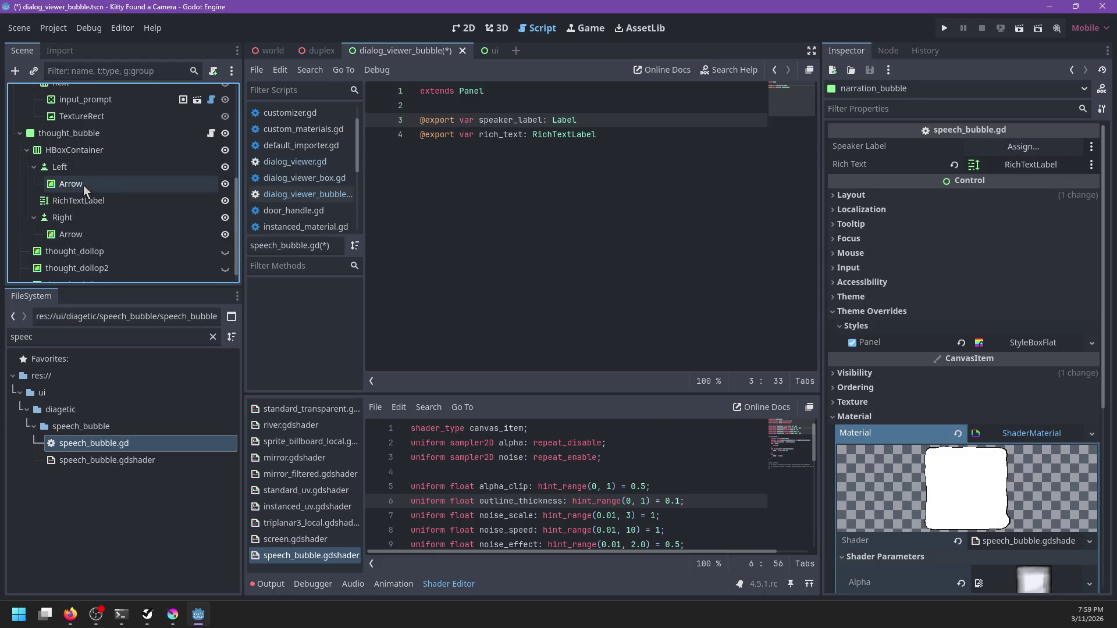
click(58, 134)
mouse_move(73, 201)
mouse_down()
mouse_move(571, 169)
mouse_move(1023, 165)
mouse_up()
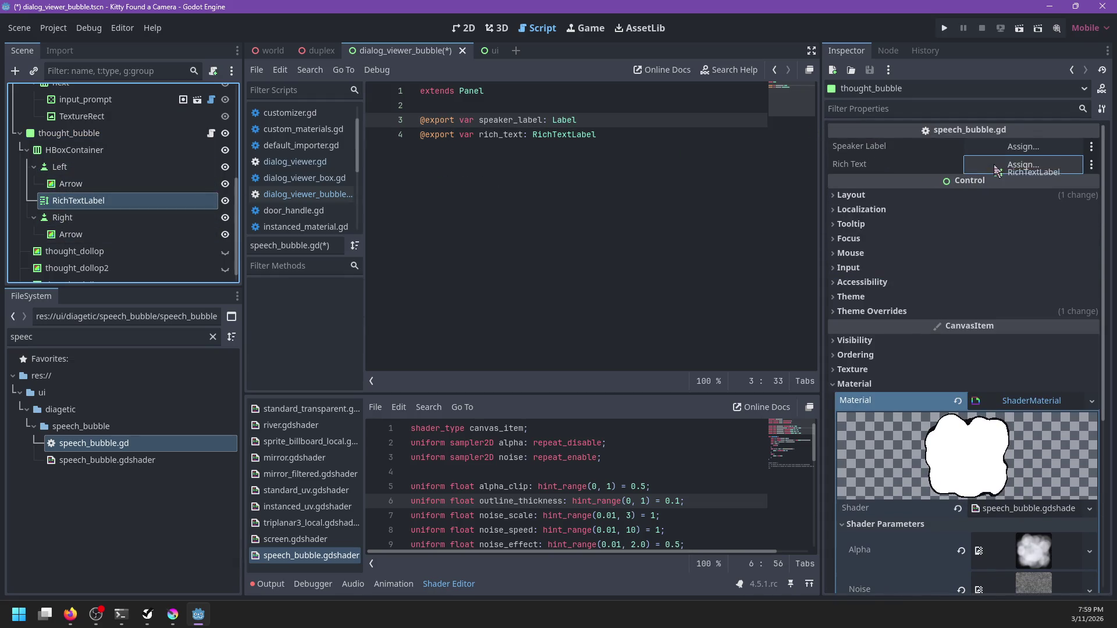
key(ctrl+s)
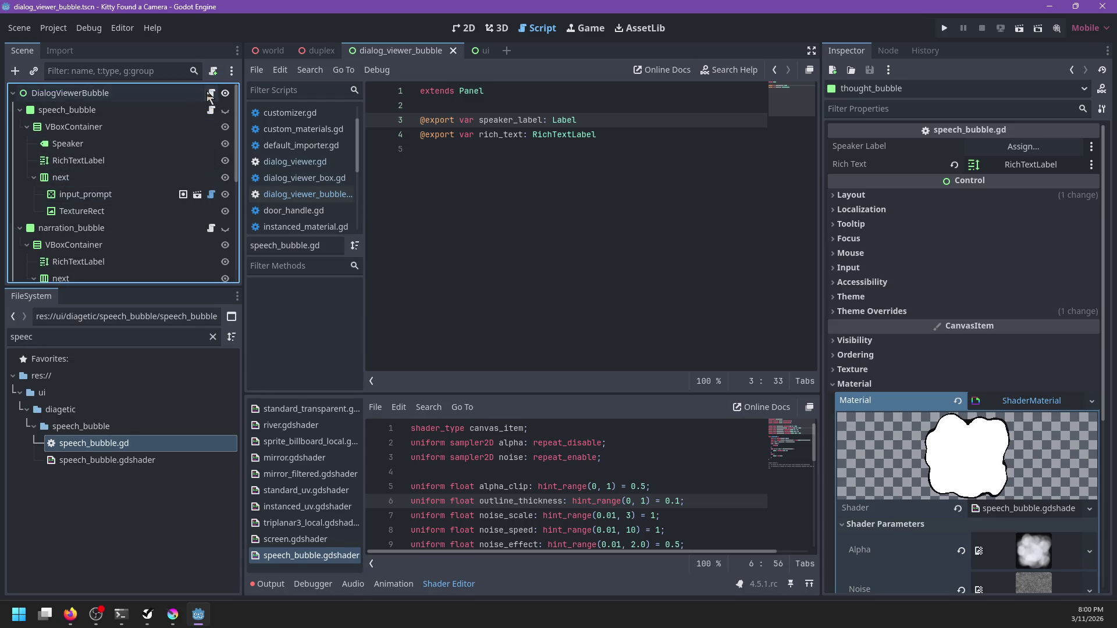
Begin a narration variable line after the exports in the dialog viewer script
click(210, 94)
click(562, 207)
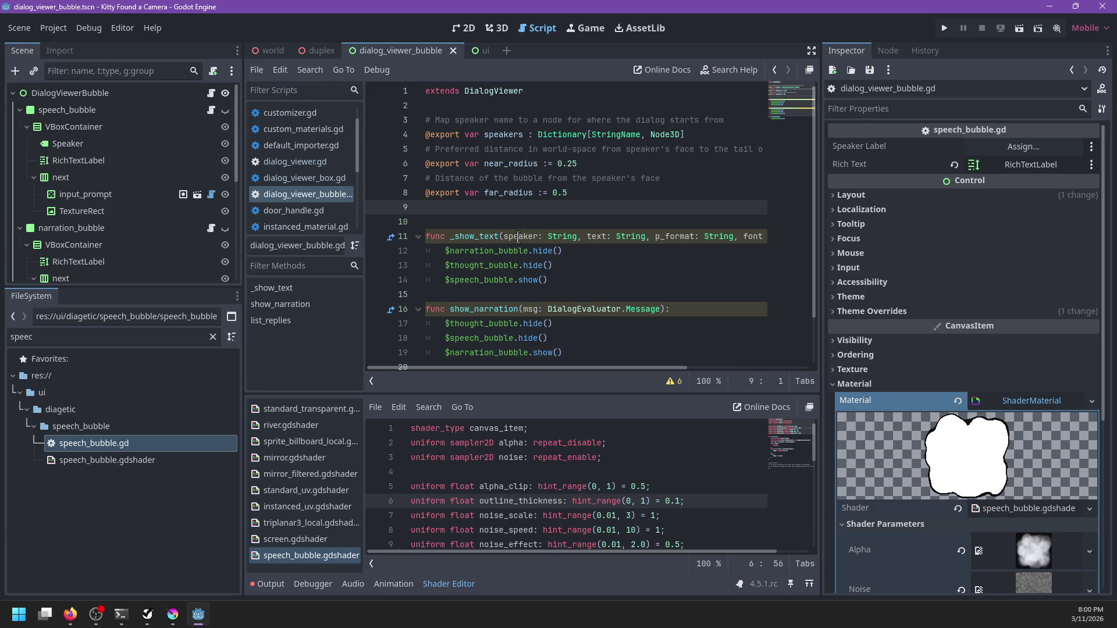
key(Return)
text(nready var b)
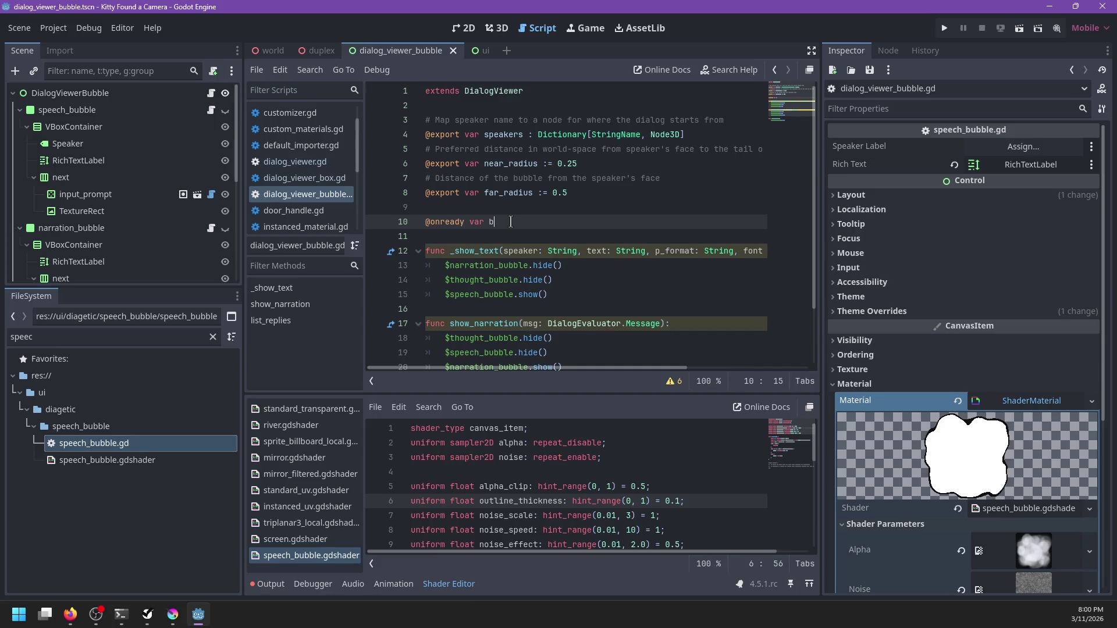
text(tion )
text(= $)
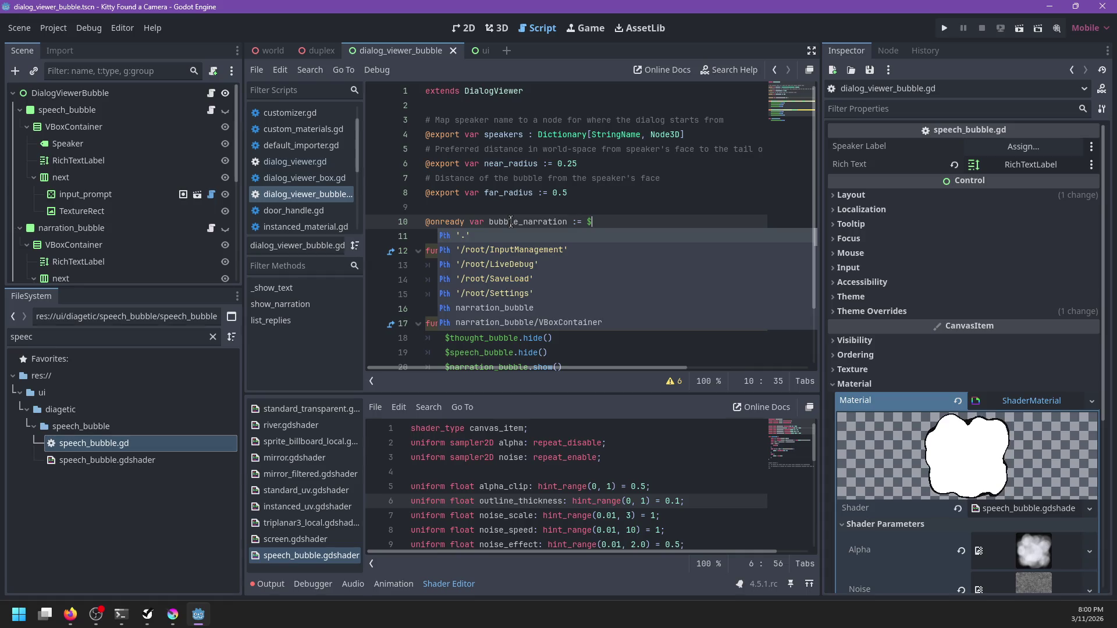
key(BackSpace)
key(BackSpace)
key(BackSpace)
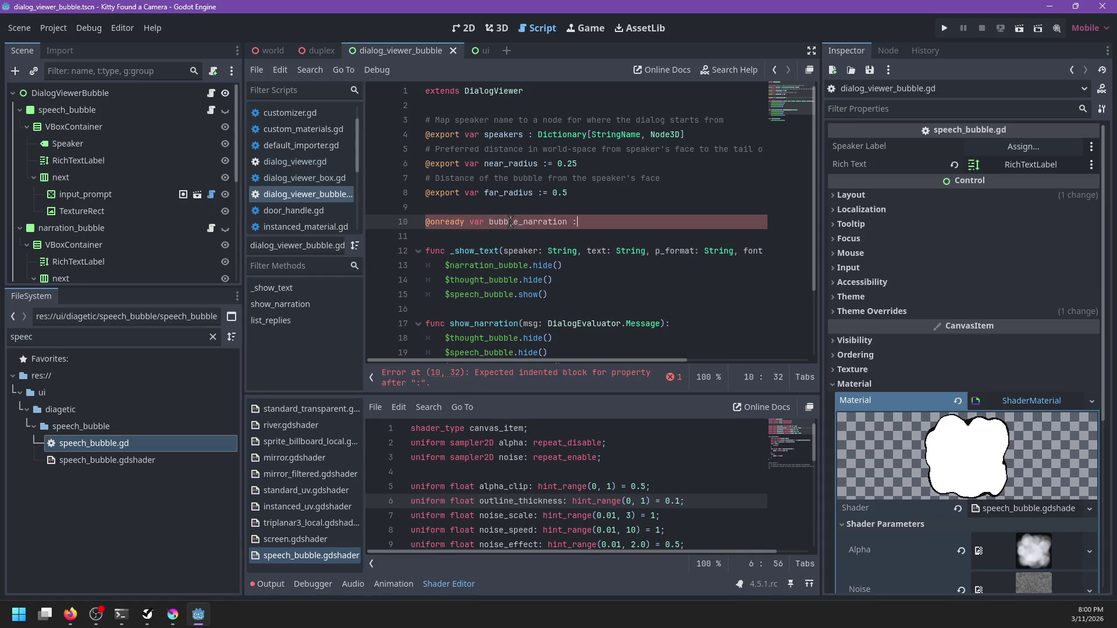
Add class_name SpeechBubble below extends Panel in speech_bubble.gd and save
click(211, 110)
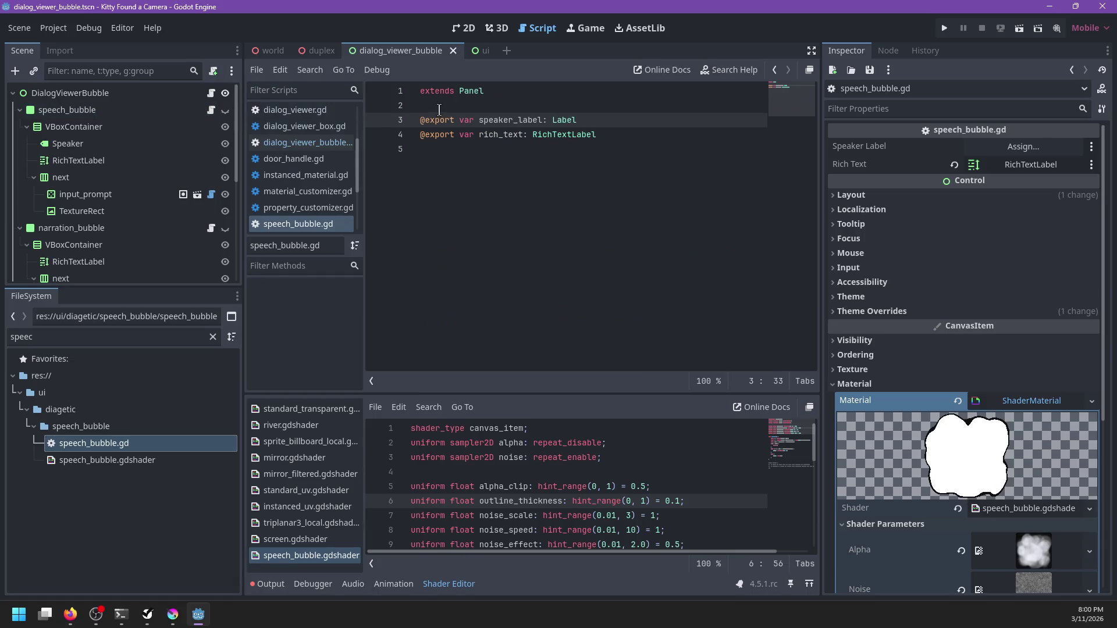
click(485, 92)
key(Return)
text(class_name SpeechBubble)
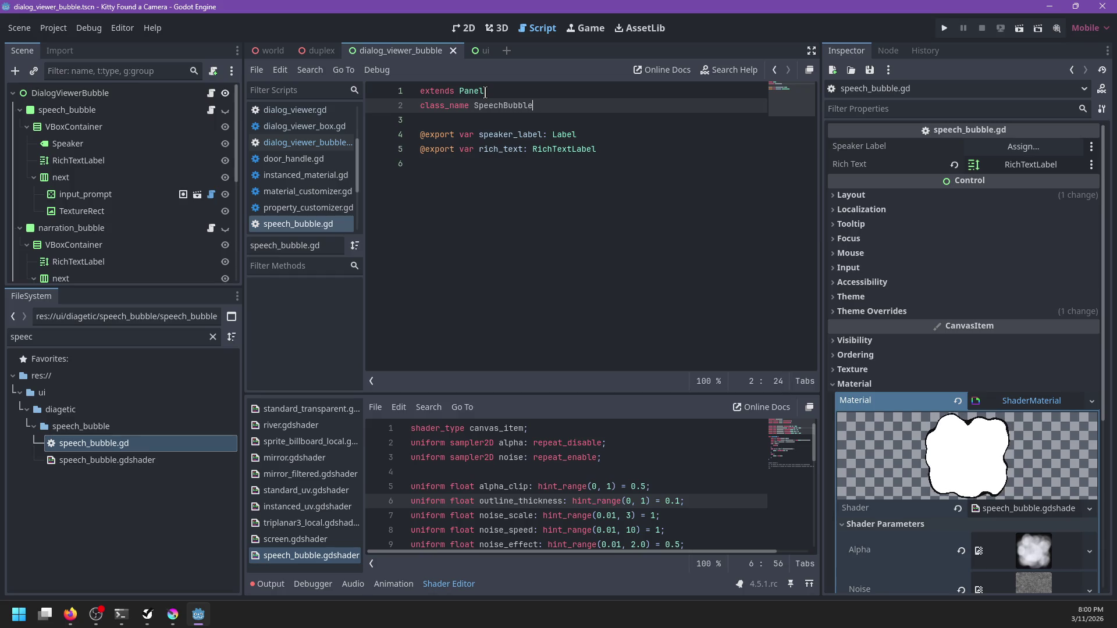
key(ctrl+s)
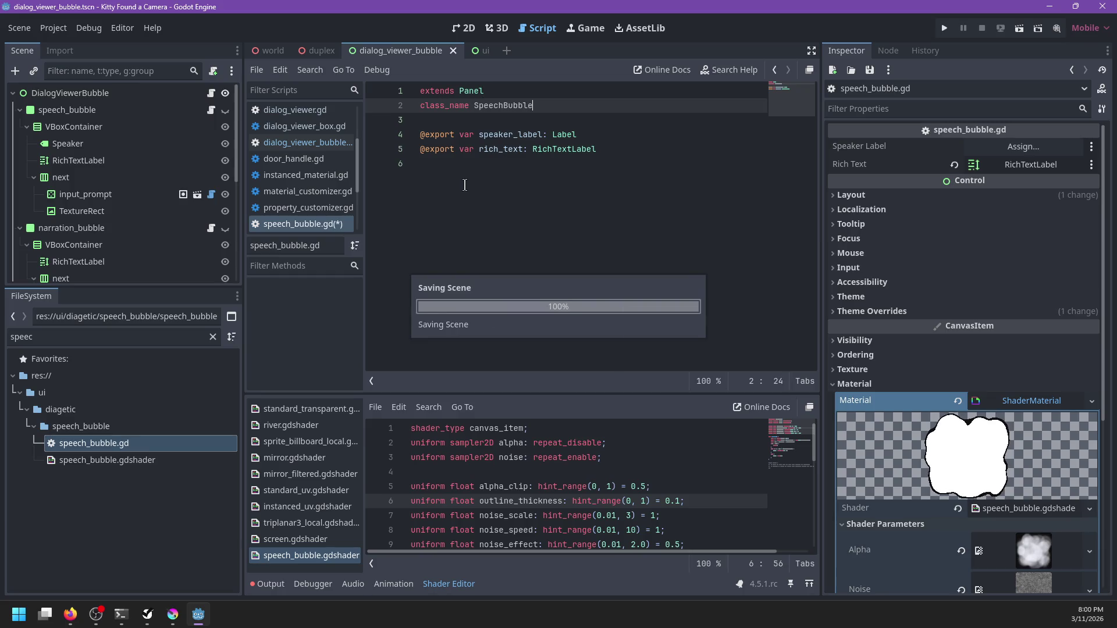
Check the DialogViewerBubble root, speech_bubble node and its script resource
click(167, 92)
click(191, 109)
click(211, 110)
click(183, 92)
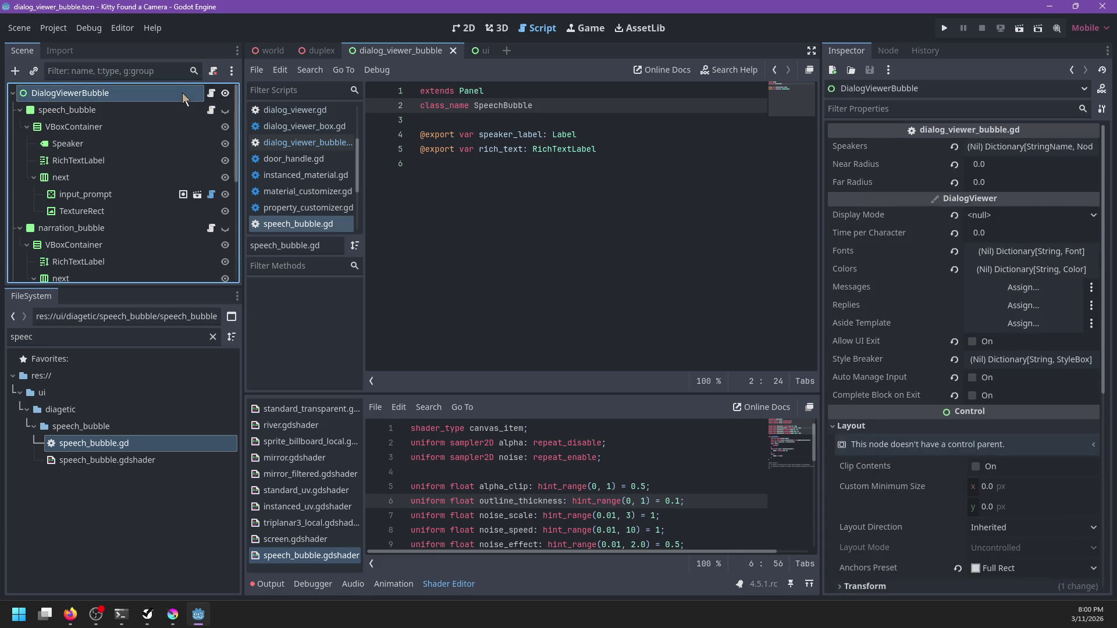
Bind bubble_narration to $narration_bubble and duplicate it as bubble_speech and bubble_thought
click(213, 92)
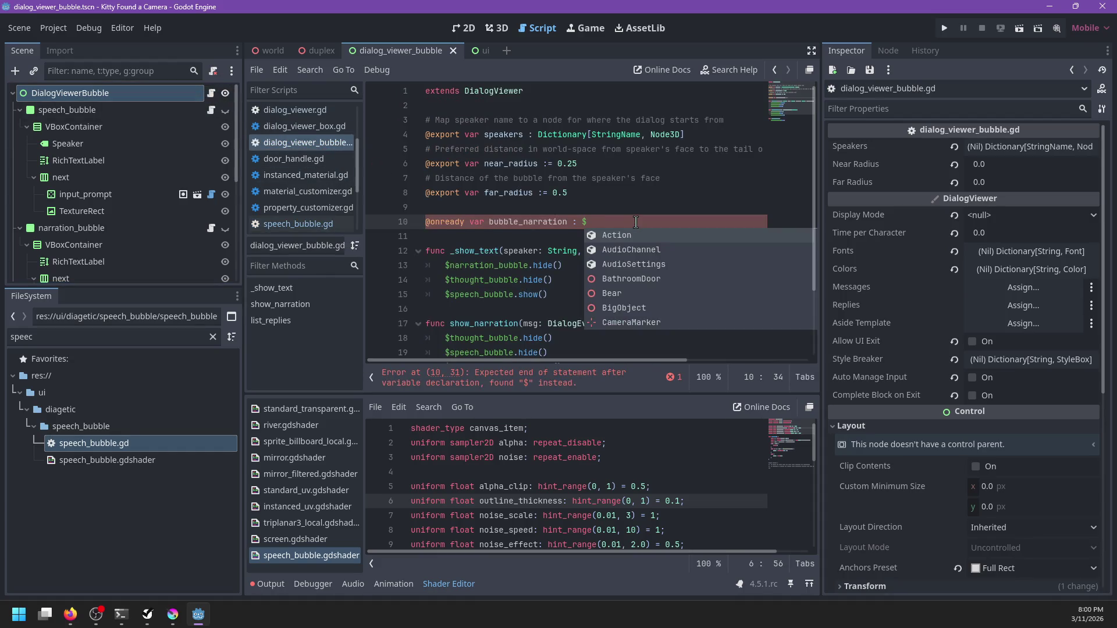
text(narration_)
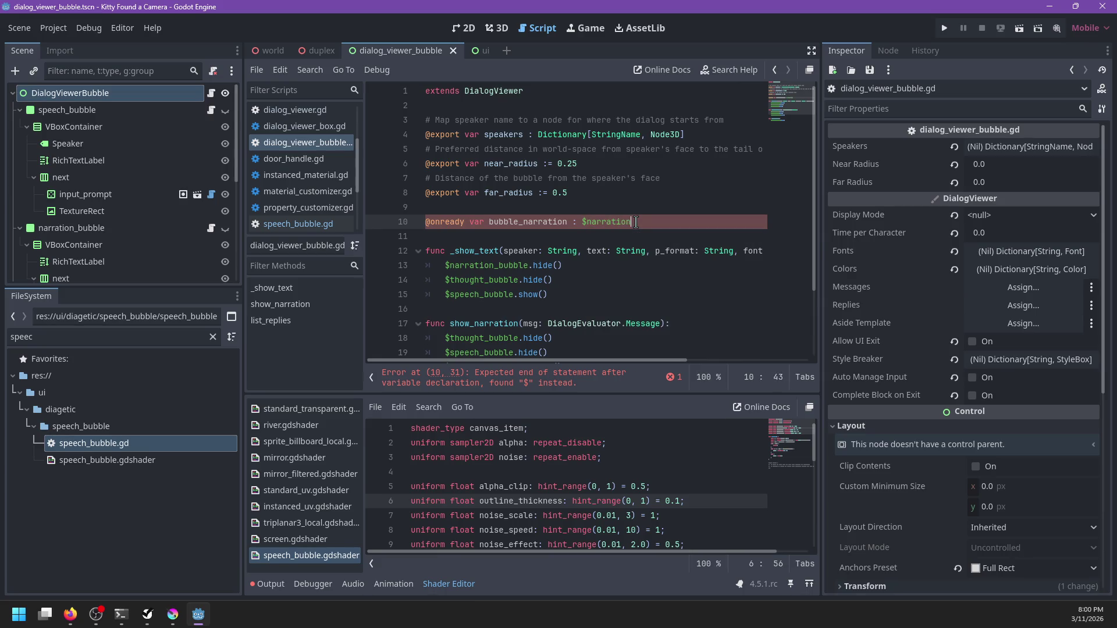
text(bubble)
key(ctrl+shift+d)
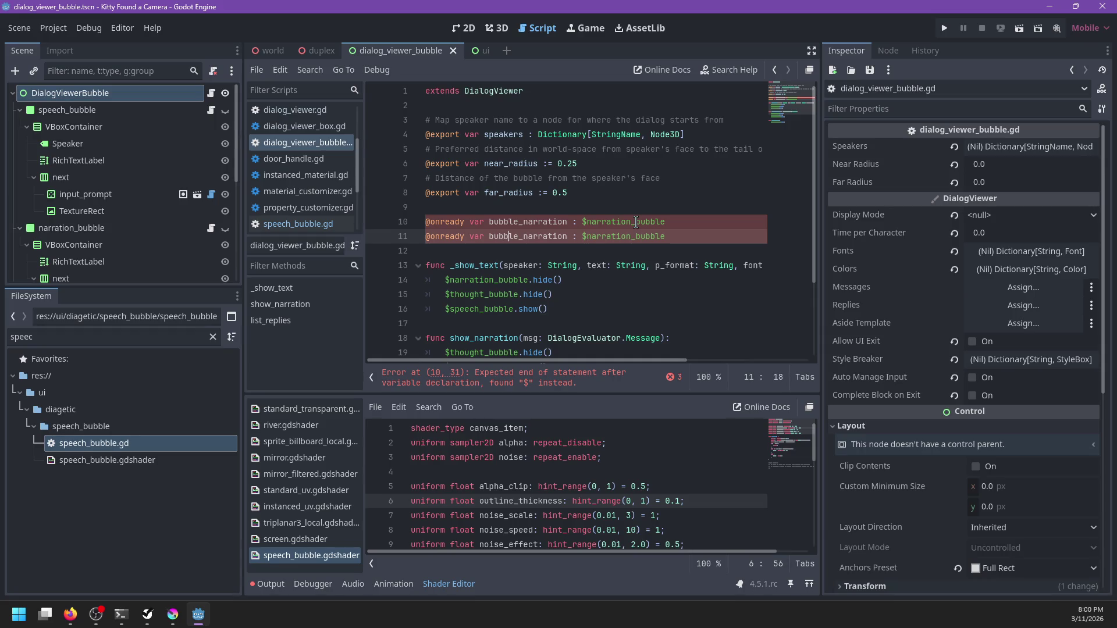
key(ctrl+shift+Right)
key(ctrl+d)
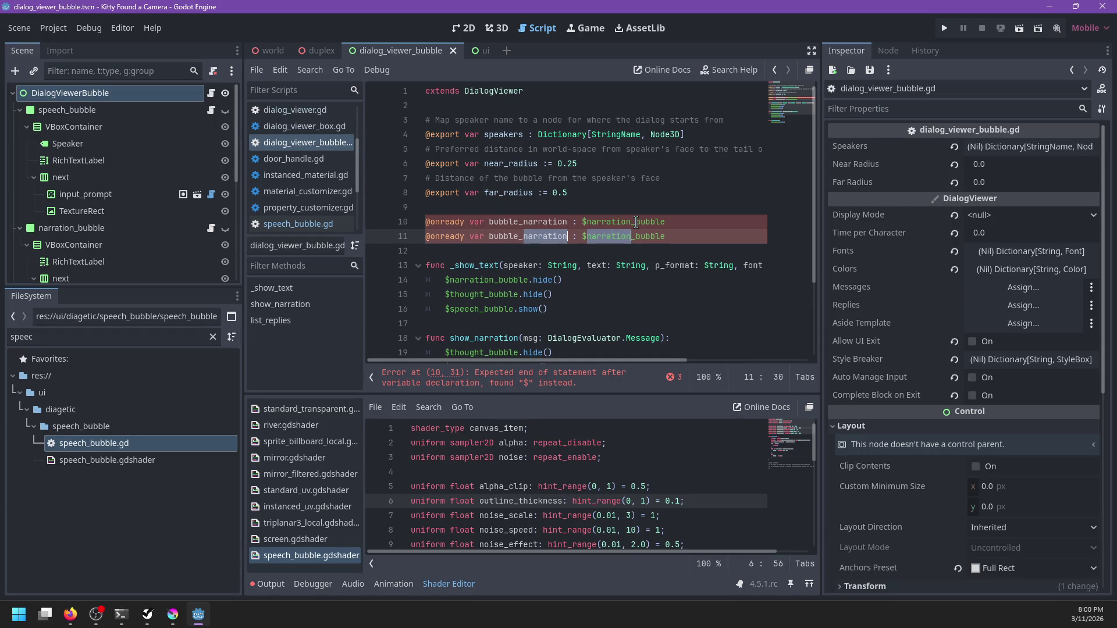
text(speech)
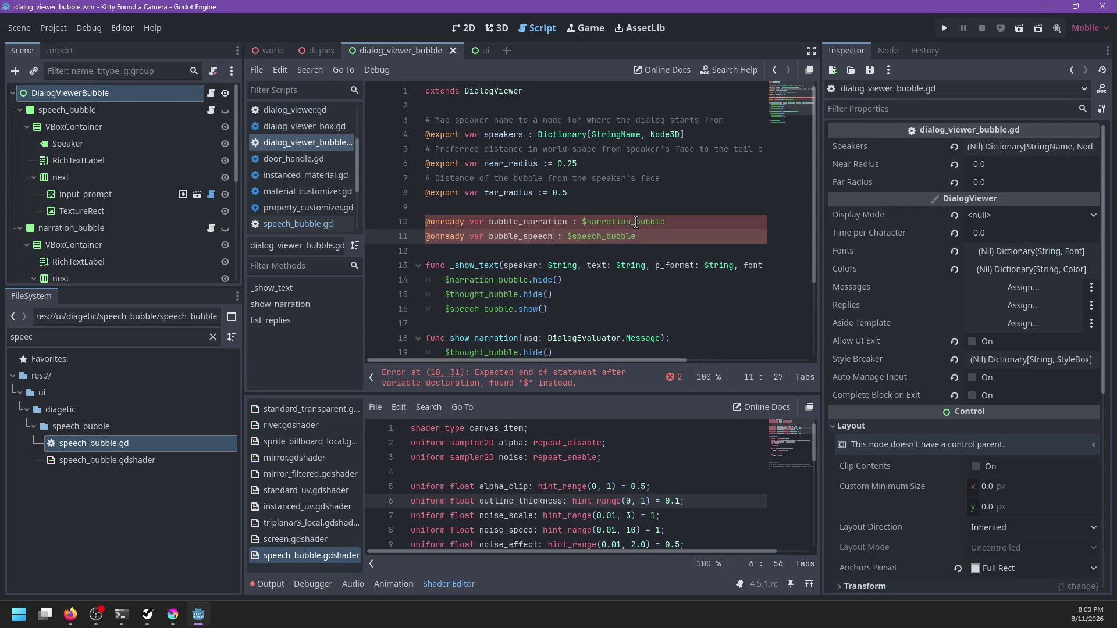
click(681, 234)
key(ctrl+shift+d)
drag(523, 252, 553, 251)
key(ctrl+d)
text(thought : $thought_bubble)
Type all three bubble variables as SpeechBubble and tidy spacing around the colons
scroll(117, 173, down, 3)
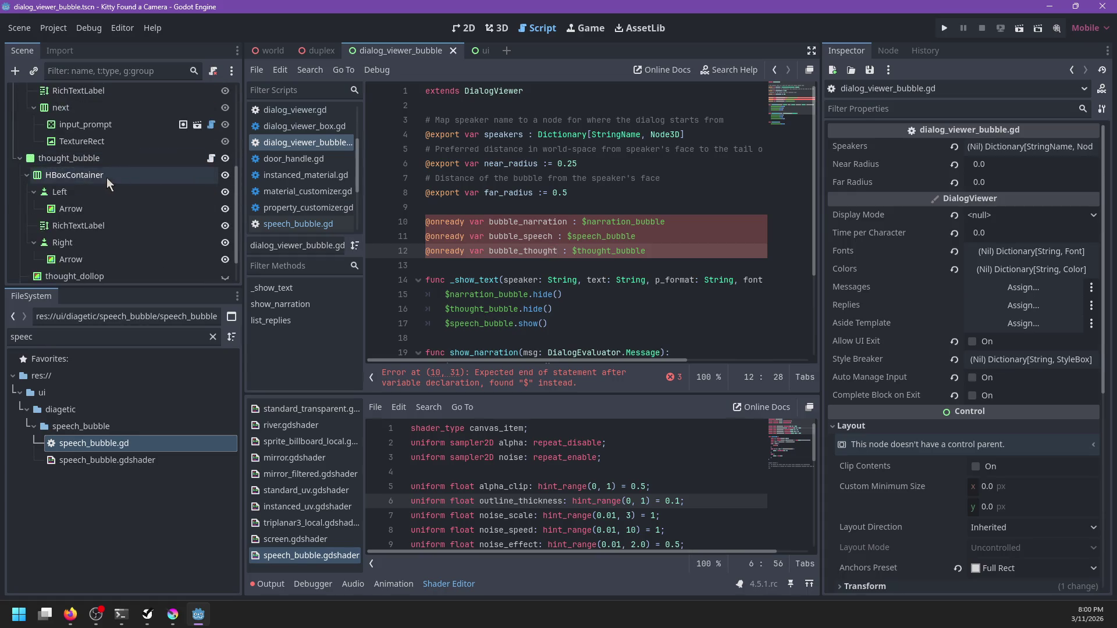
click(576, 226)
text(=)
click(559, 237)
text(=)
click(562, 252)
text(=)
click(582, 222)
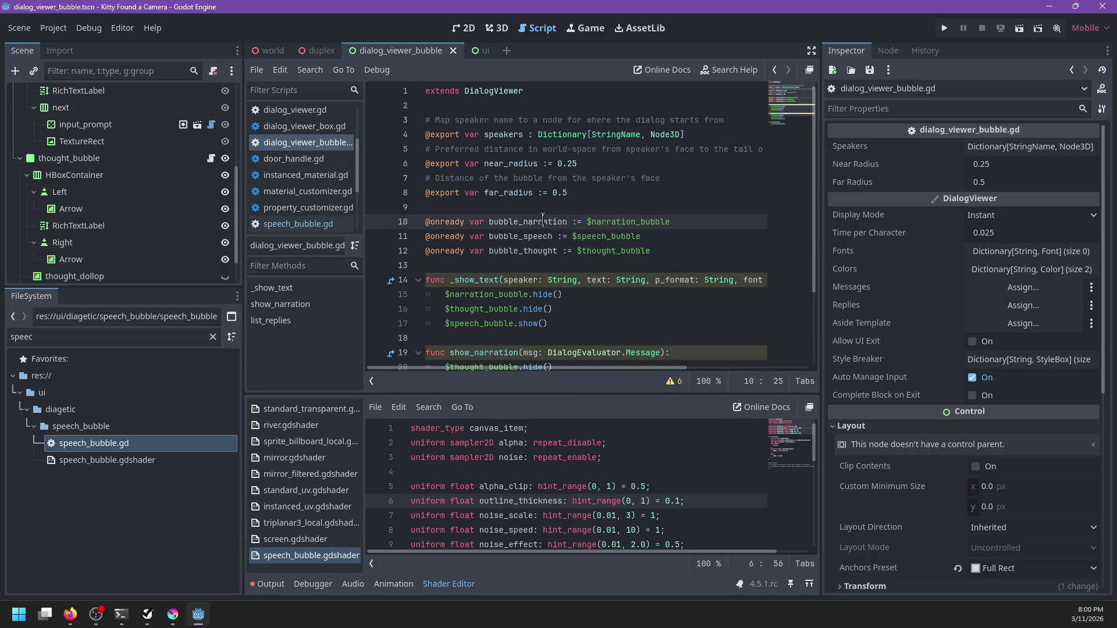
key(ctrl+d)
key(ctrl+d)
key(Left)
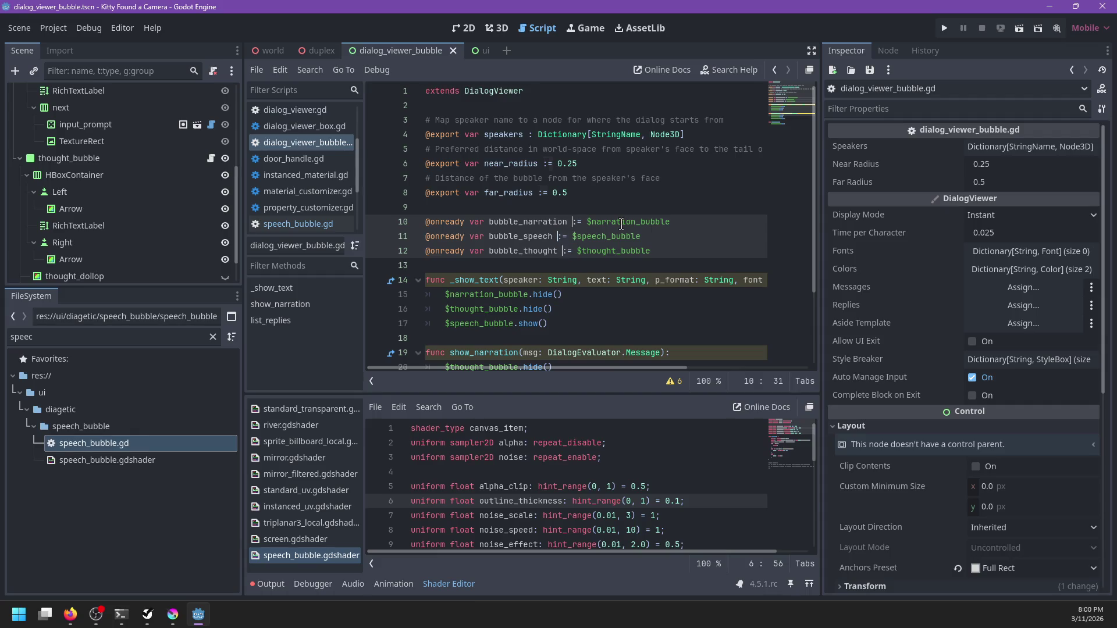
text(SpeechBu)
text(bble =)
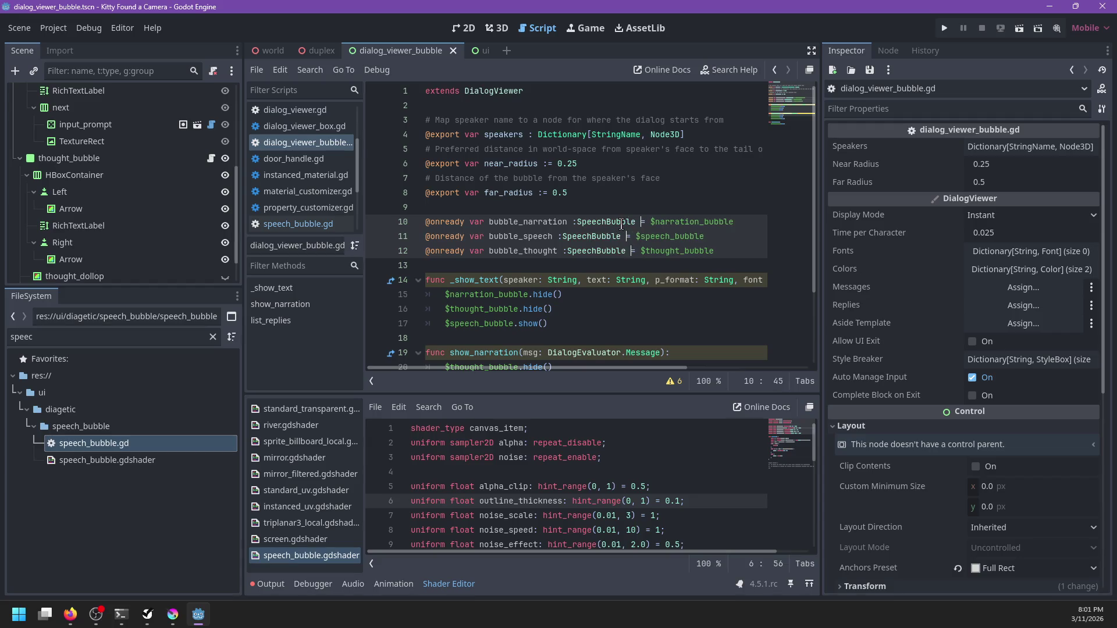
key(ctrl+Left)
key(ctrl+Left)
key(Left)
key(BackSpace)
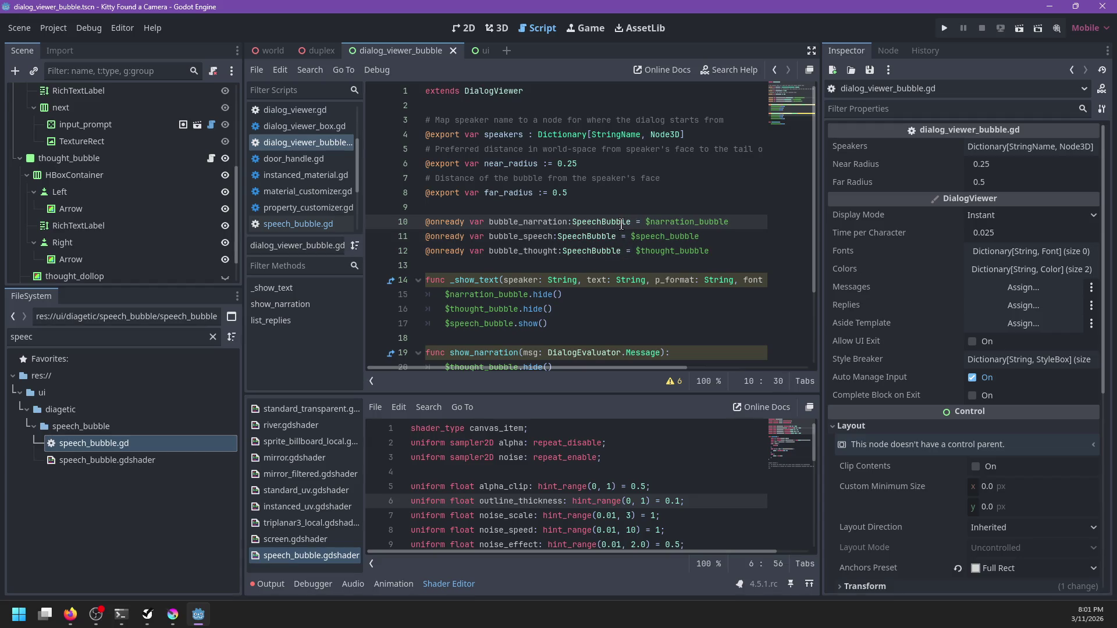
scroll(537, 197, down, 2)
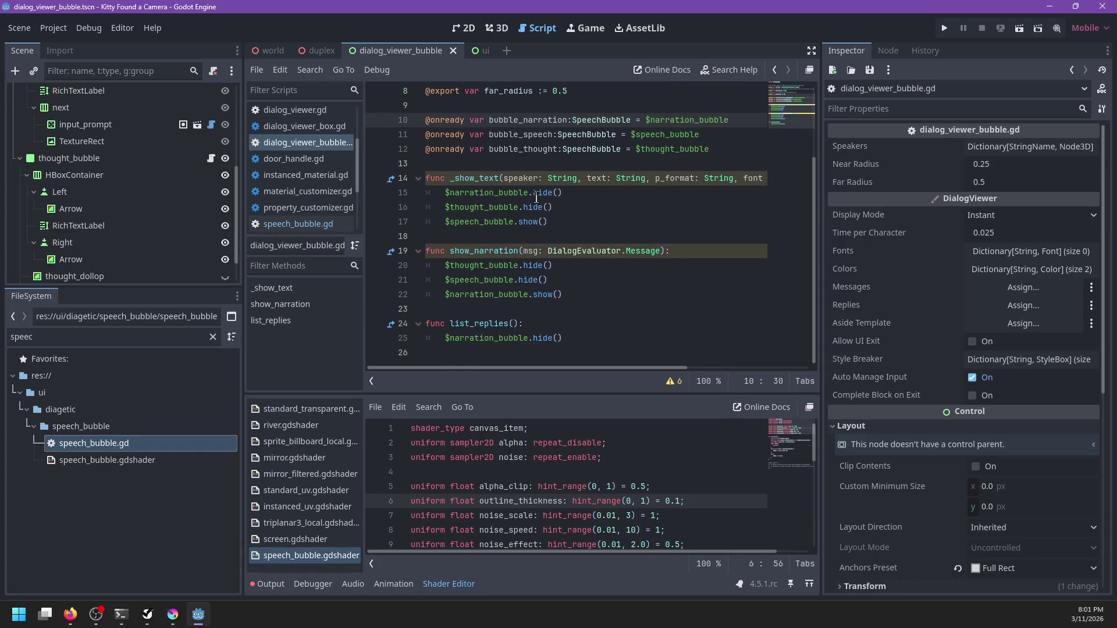
Replace $…_bubble calls with the variables and shorten them to narration, speech and thought
double_click(527, 191)
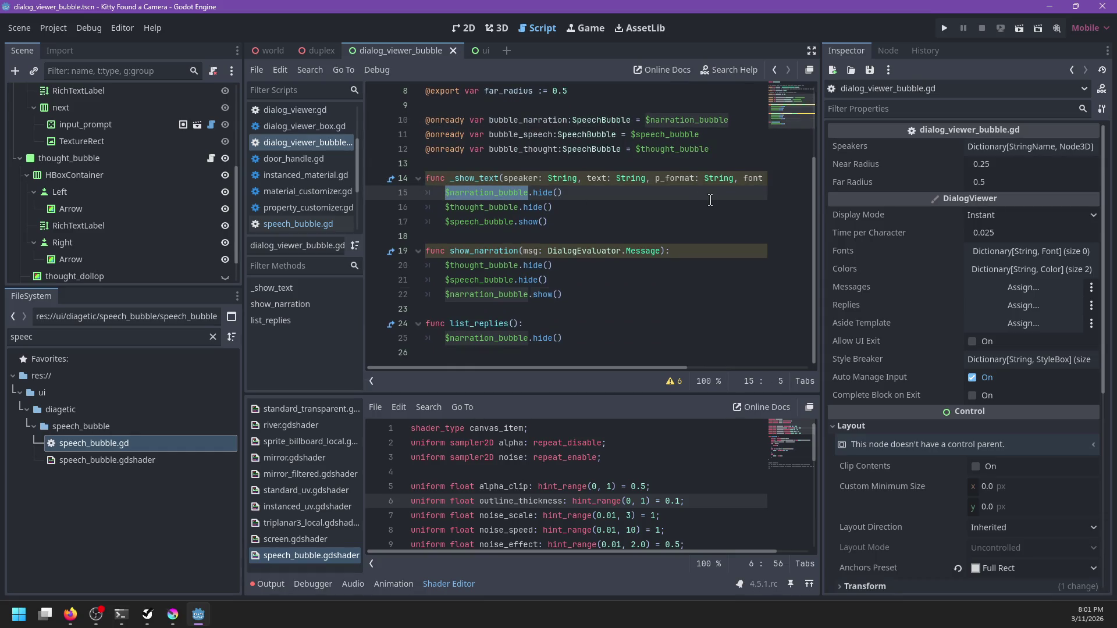
text(bubble_narratyio)
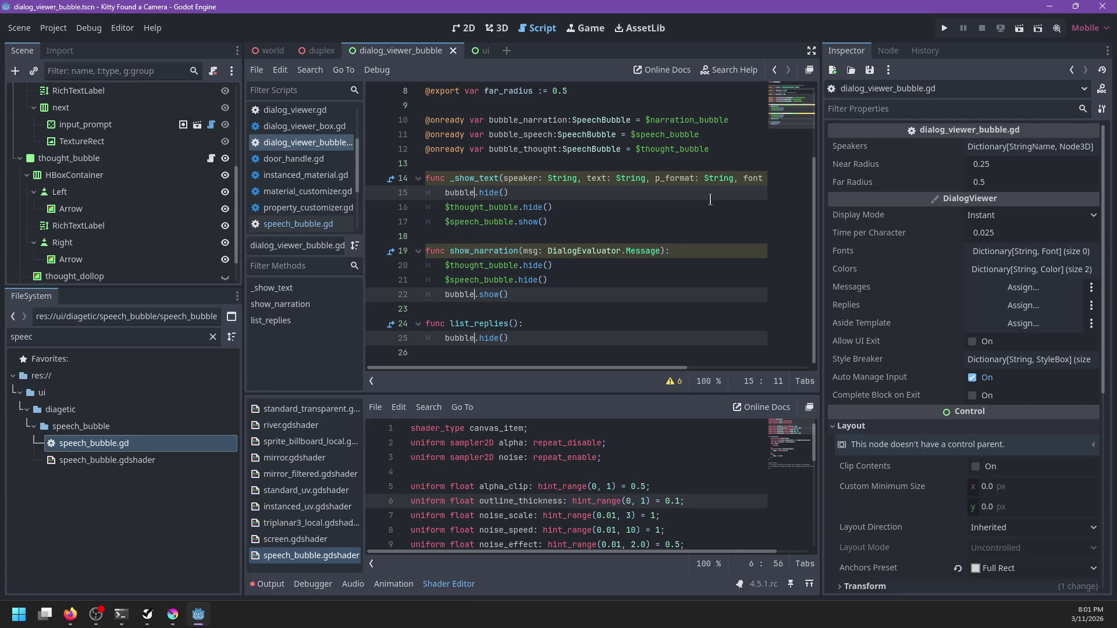
key(BackSpace)
key(BackSpace)
key(BackSpace)
text(ion)
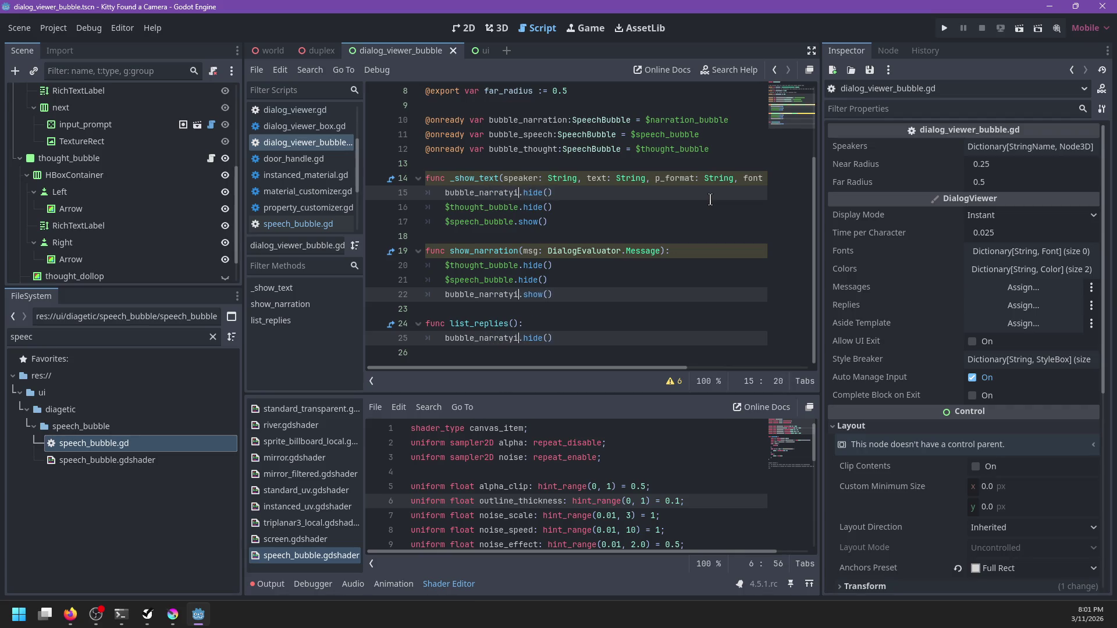
drag(526, 121, 489, 120)
key(ctrl+d)
key(ctrl+d)
key(ctrl+d)
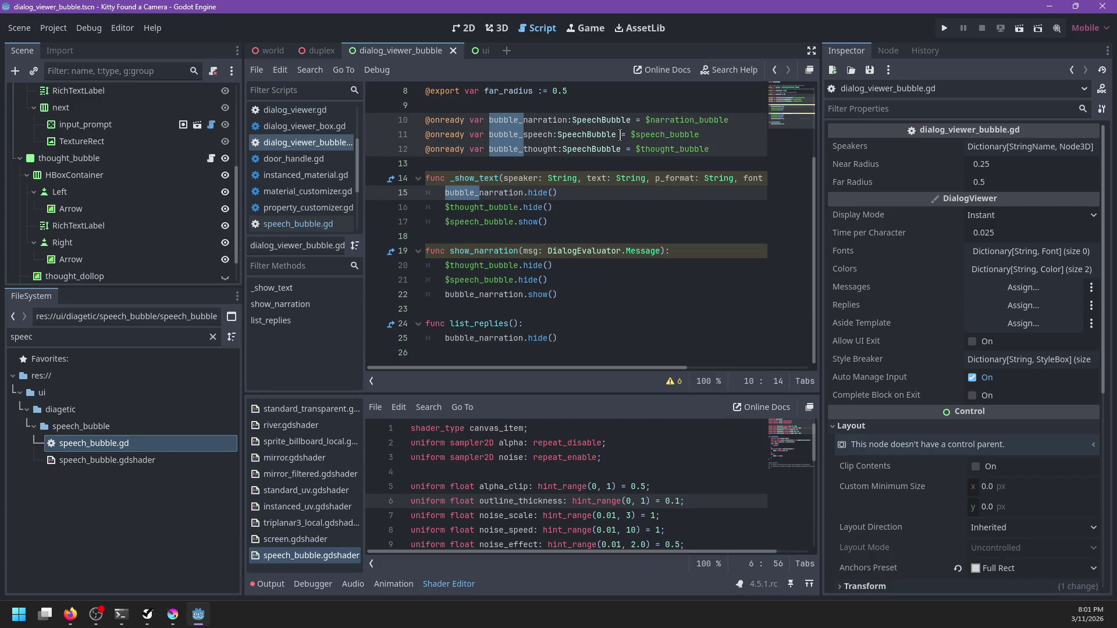
key(ctrl+d)
key(ctrl+d)
key(BackSpace)
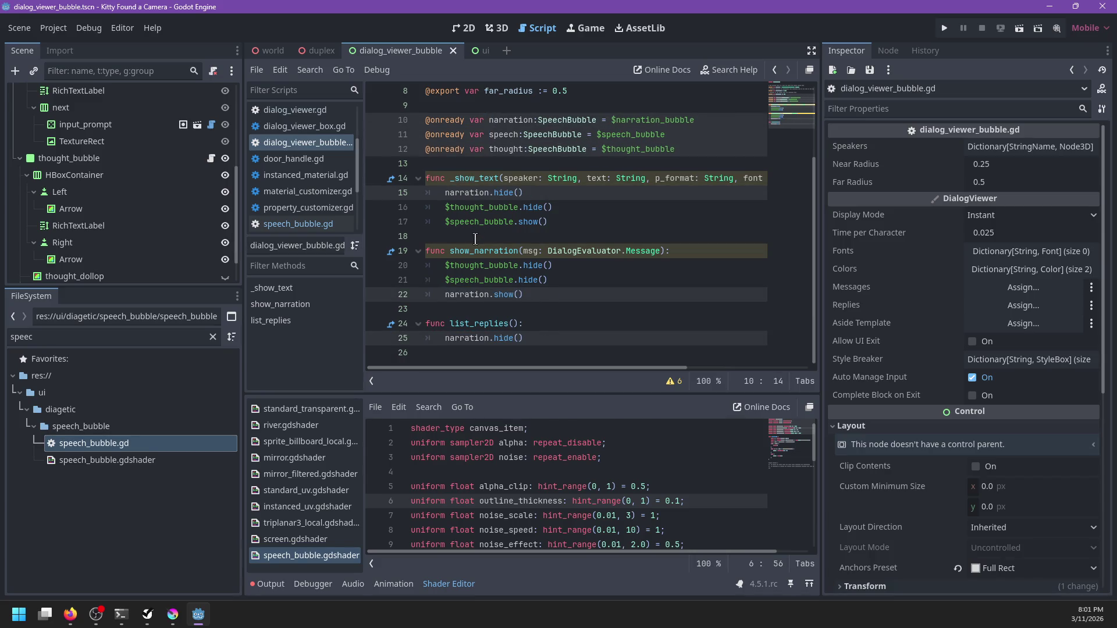
drag(446, 207, 450, 207)
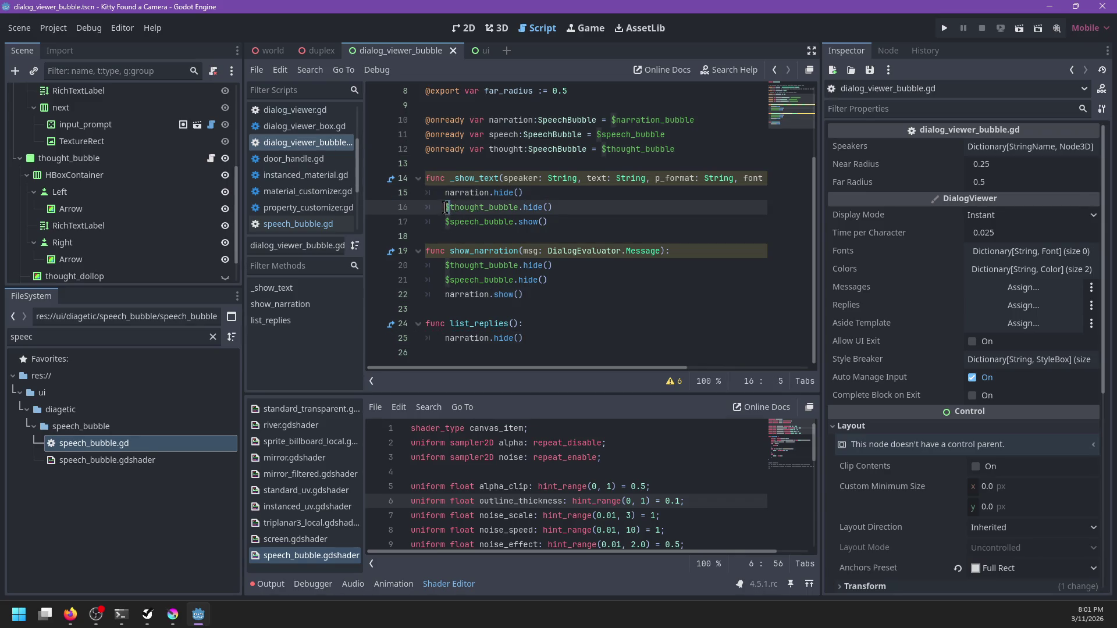
key(ctrl+d)
key(ctrl+d)
key(ctrl+d)
key(BackSpace)
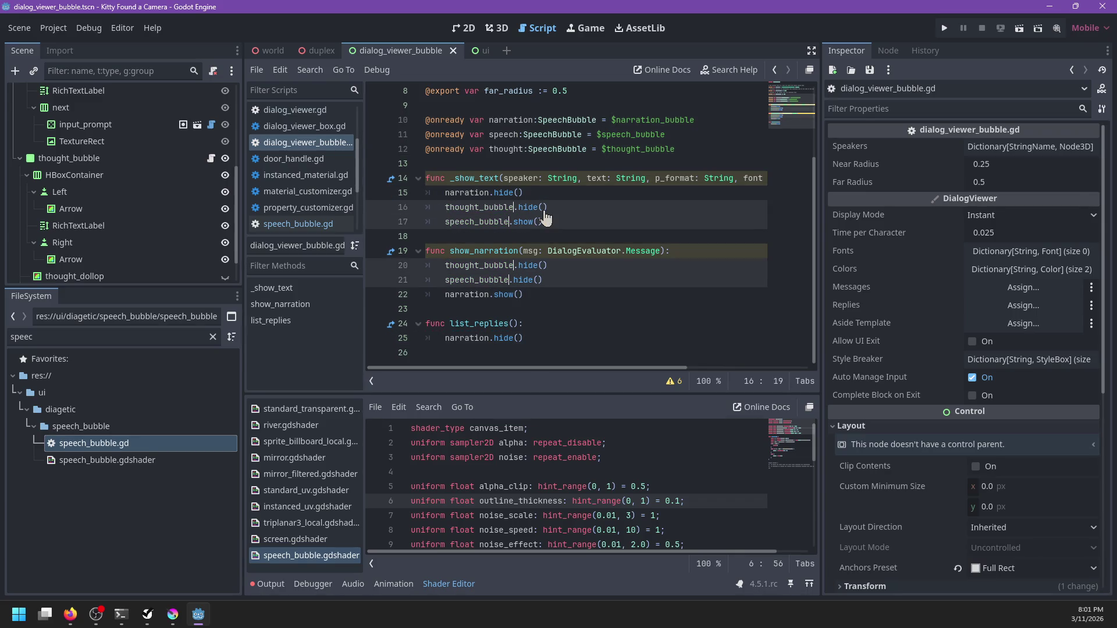
key(BackSpace)
key(BackSpace)
key(BackSpace)
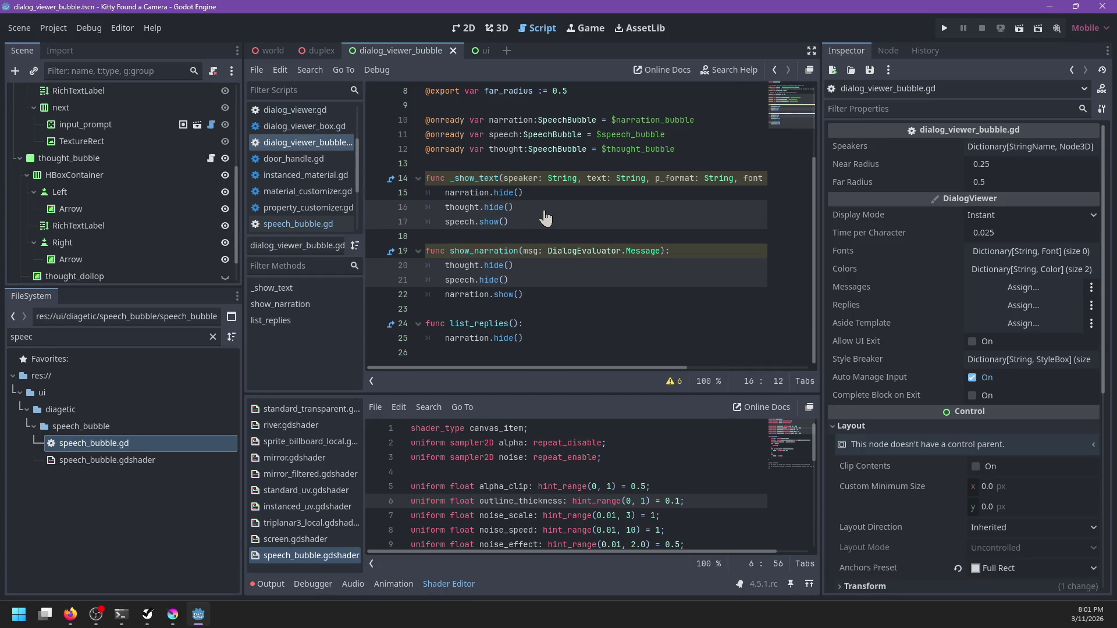
click(545, 213)
After speech.show(), add a line setting speech.rich_text.text to the text
click(529, 222)
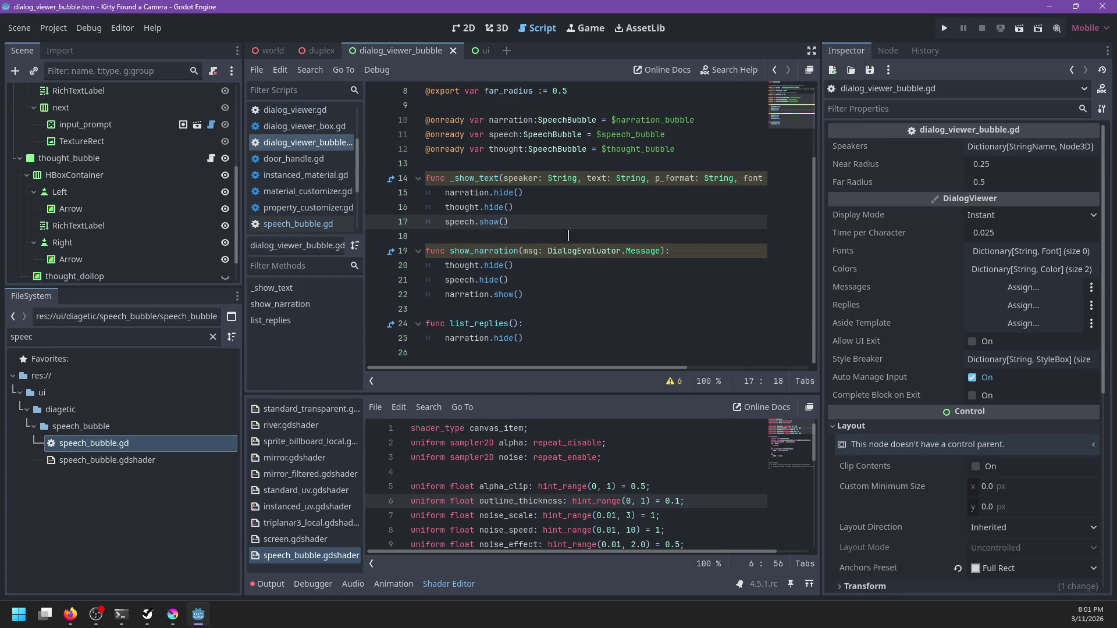
scroll(568, 236, right, 5)
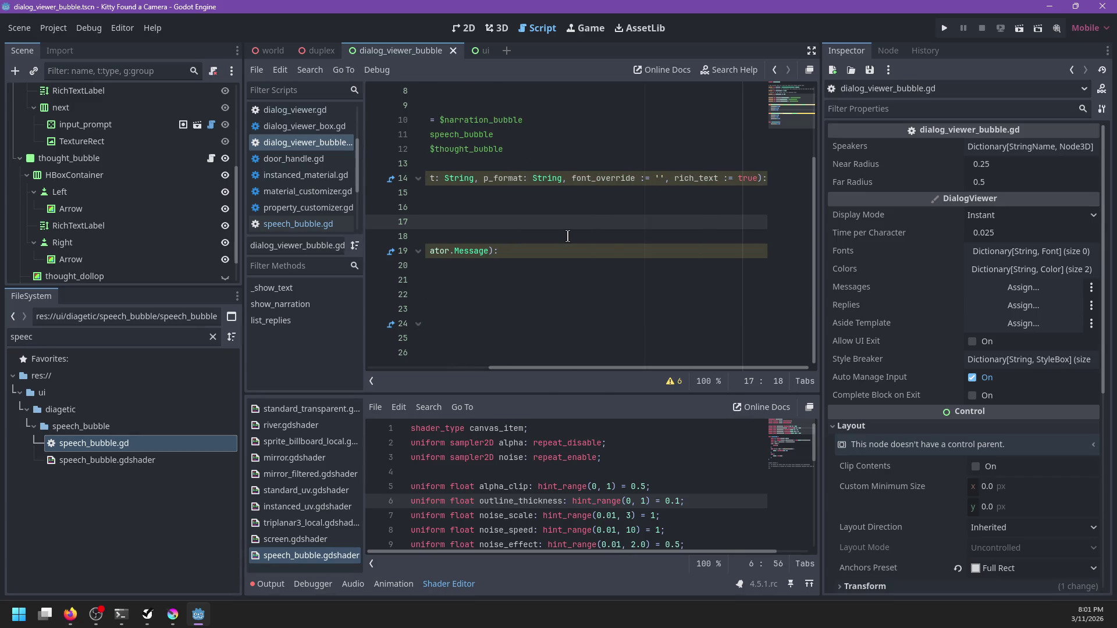
scroll(568, 236, left, 5)
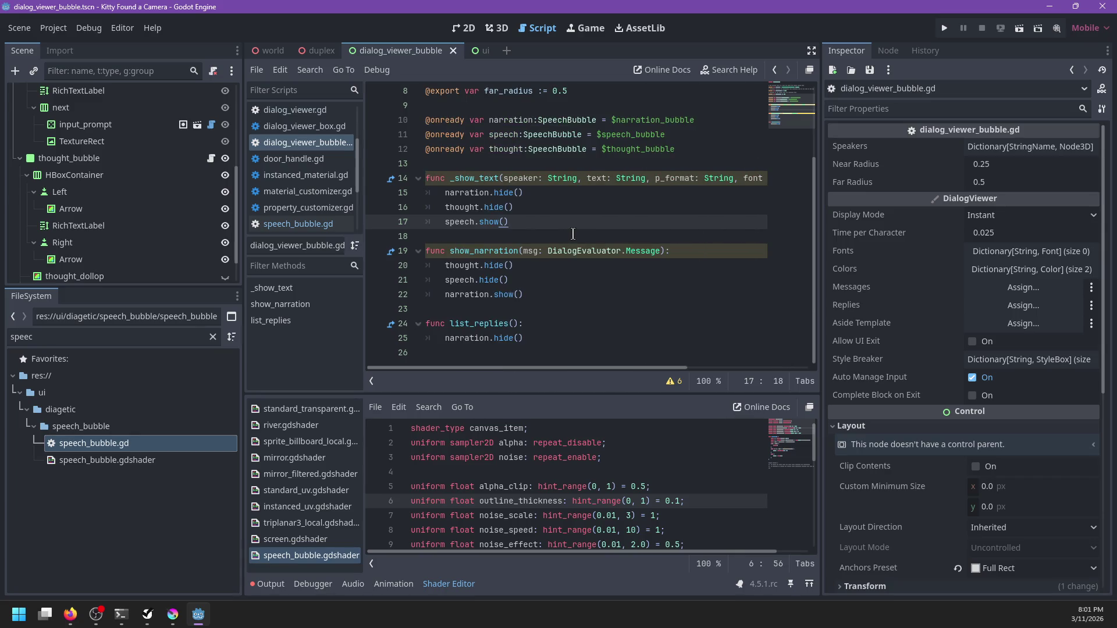
key(Return)
text(s)
text(ri)
key(Return)
text(text)
key(ctrl+shift+Return)
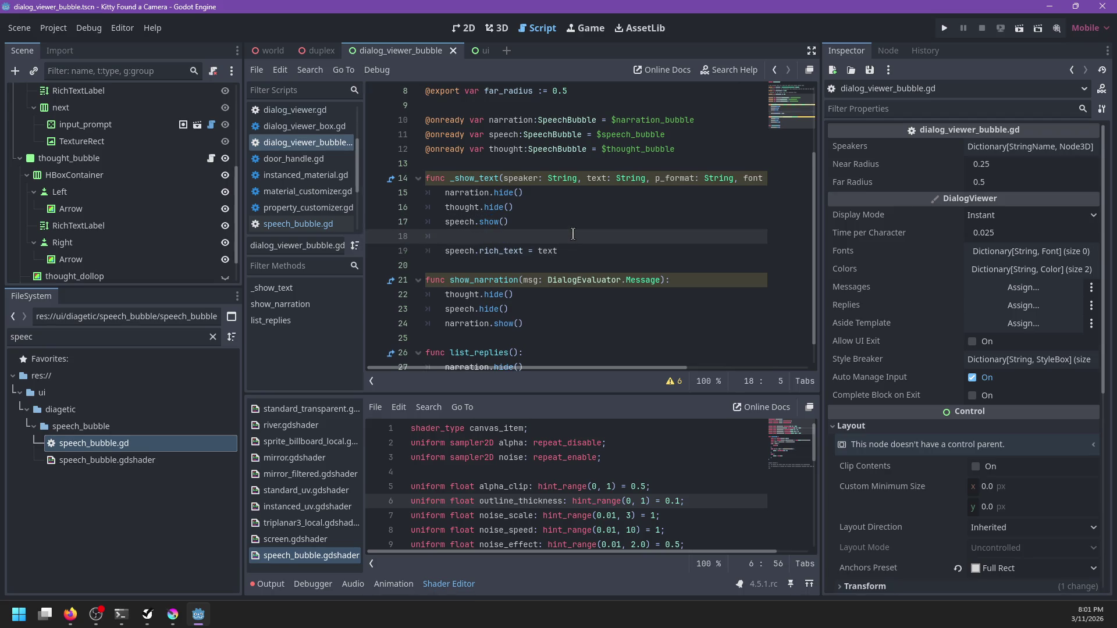
key(Down)
key(ctrl+Right)
key(ctrl+Right)
text(.tex)
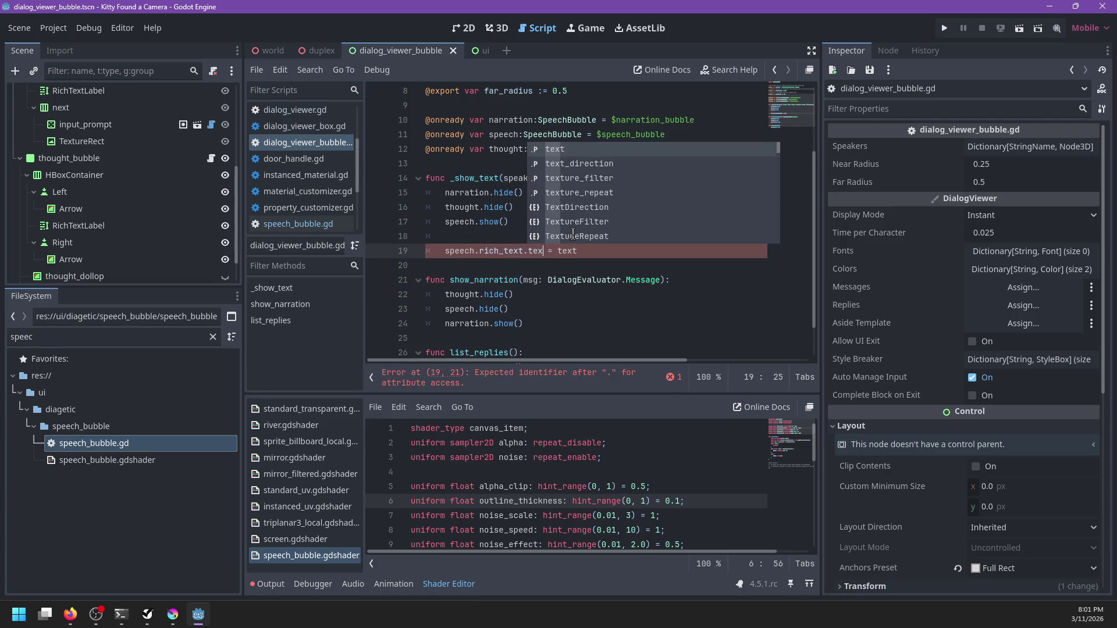
key(Return)
Add speech.speaker_label = speaker on the empty line above it
key(Up)
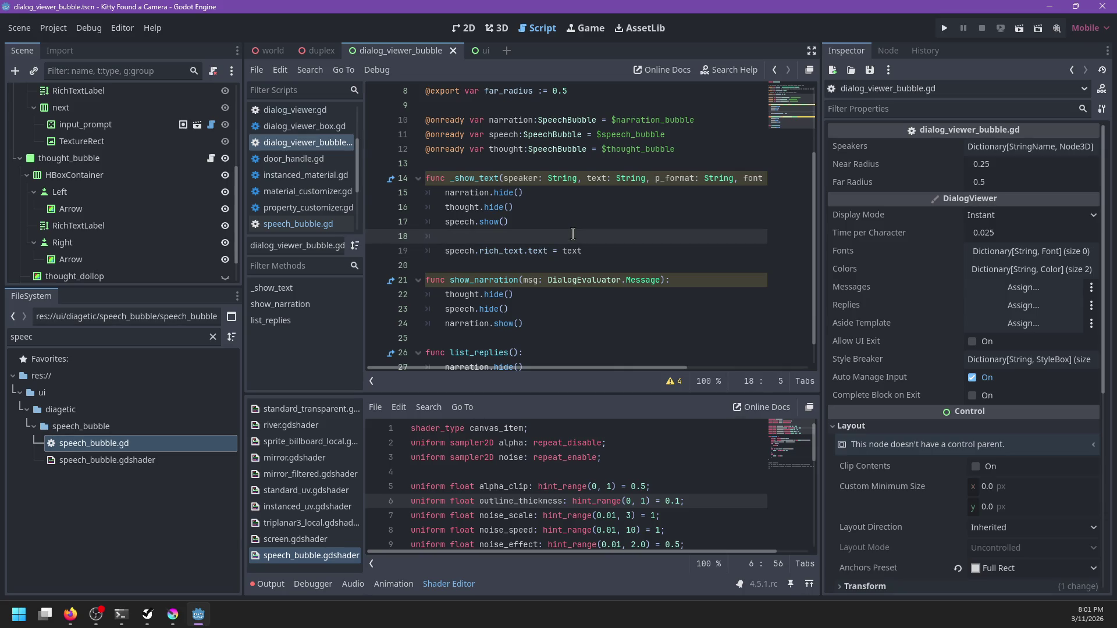
key(Tab)
text(peak)
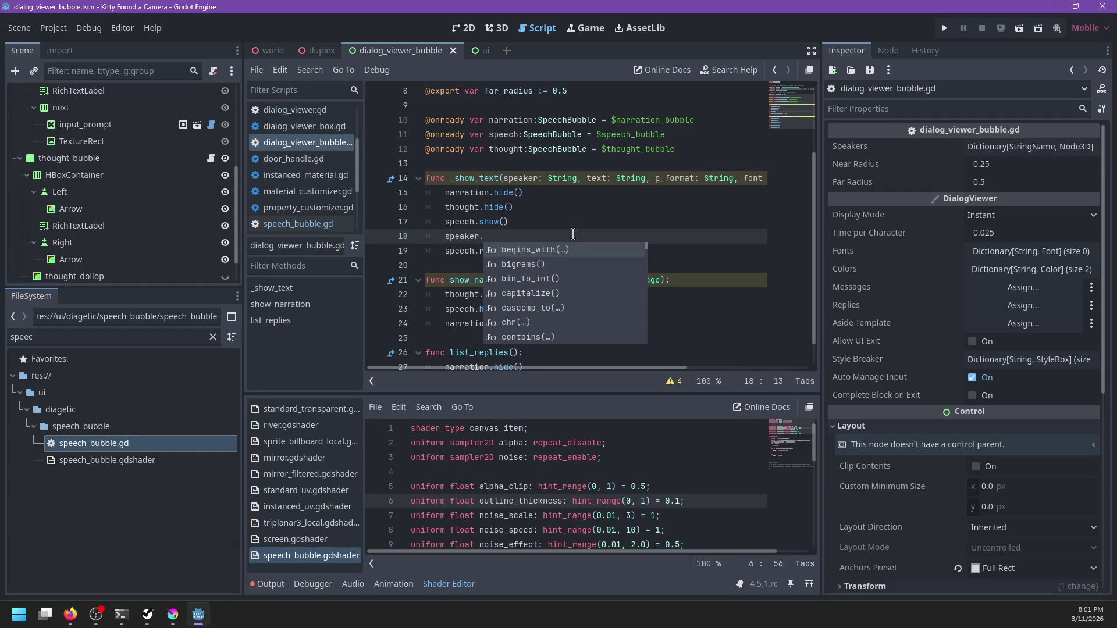
key(Escape)
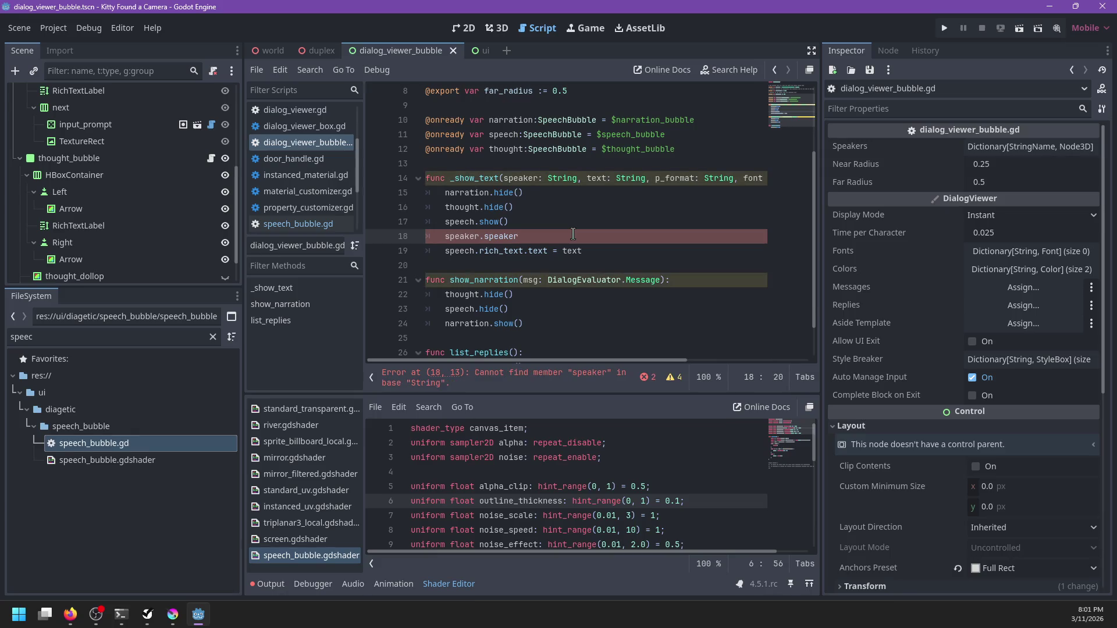
key(ctrl+BackSpace)
key(ctrl+BackSpace)
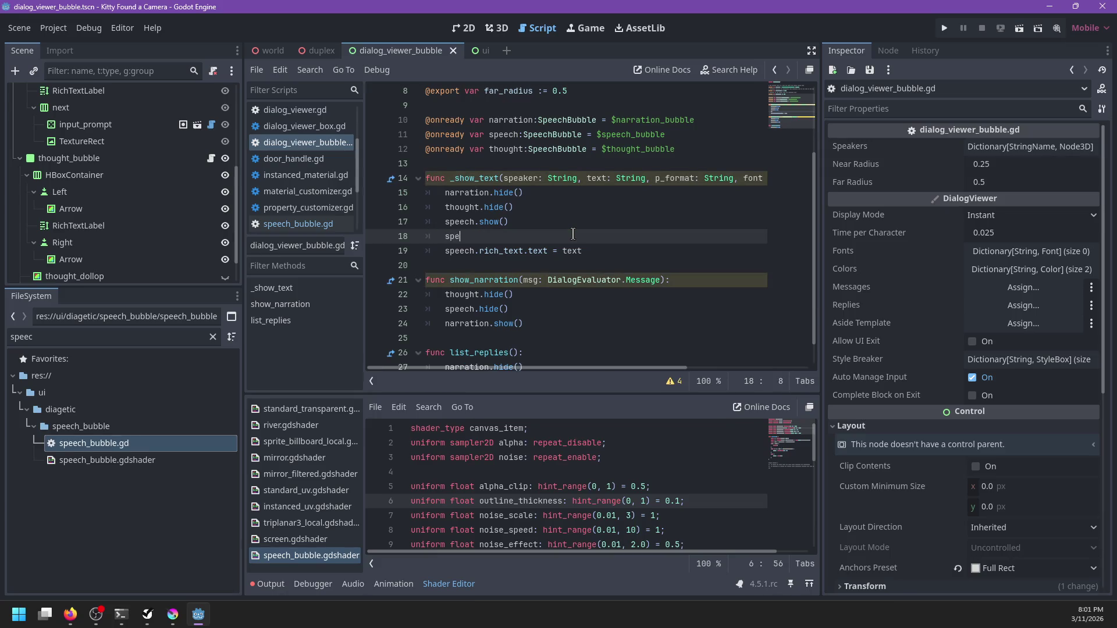
text(.speaker_label = )
text(speaker)
scroll(556, 240, right, 2)
scroll(556, 240, right, 2)
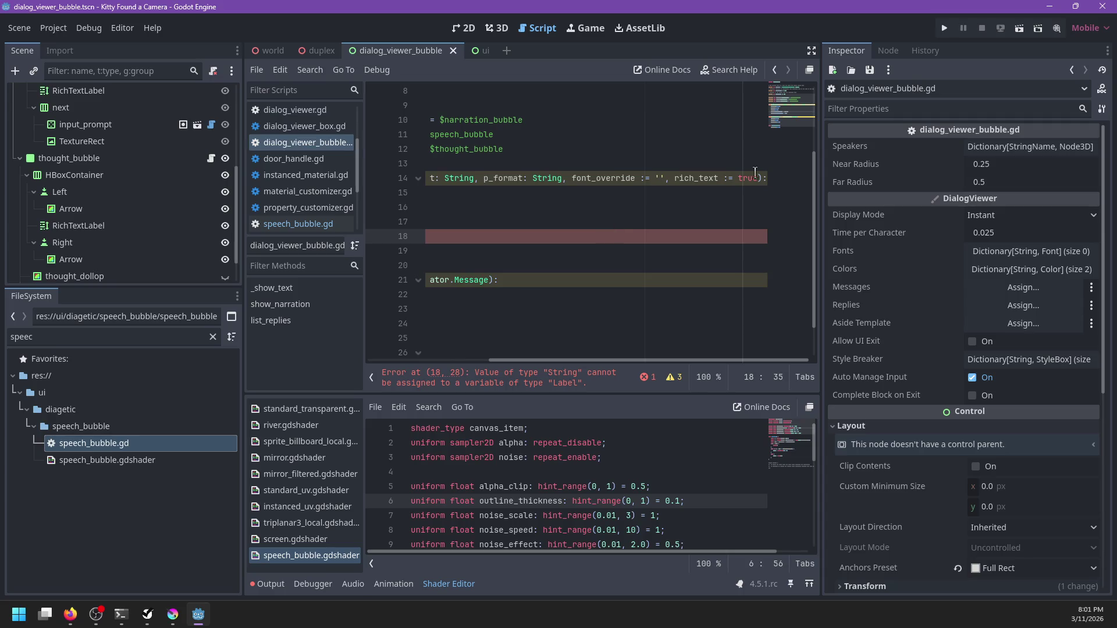
scroll(596, 202, left, 4)
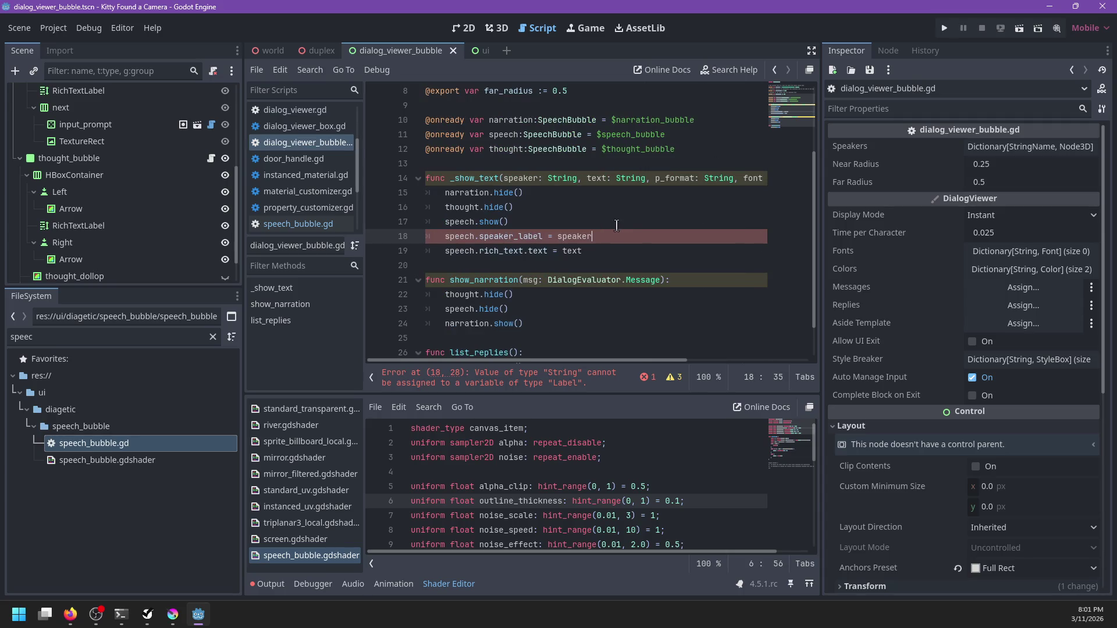
Open speech_bubble.gd and then dialog_viewer_box.gd, scrolling through its code
click(317, 225)
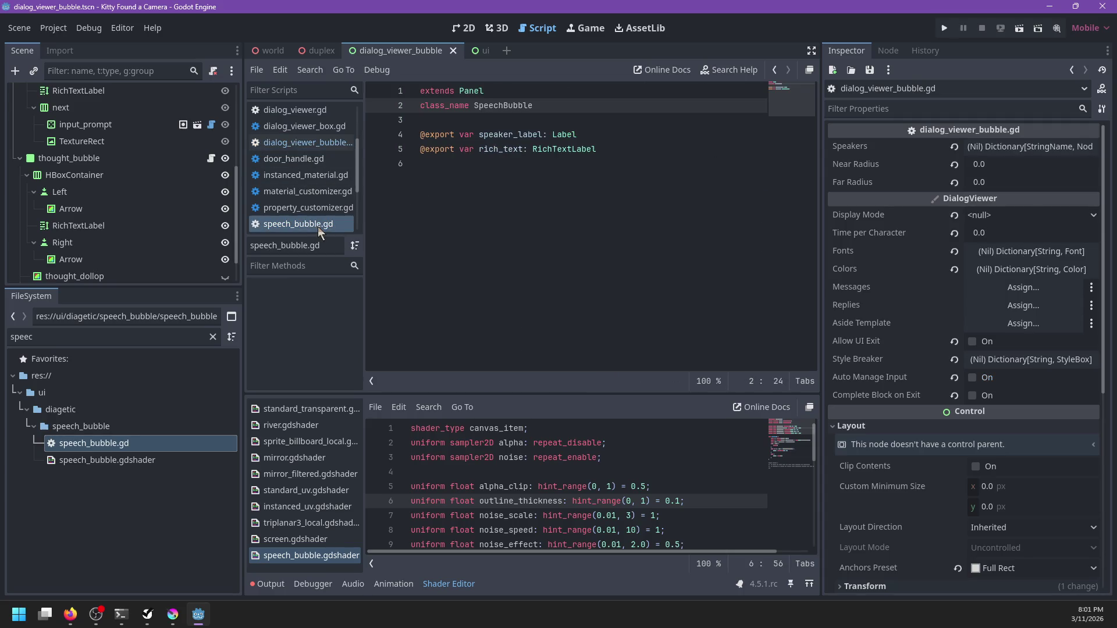
click(306, 127)
scroll(560, 216, up, 3)
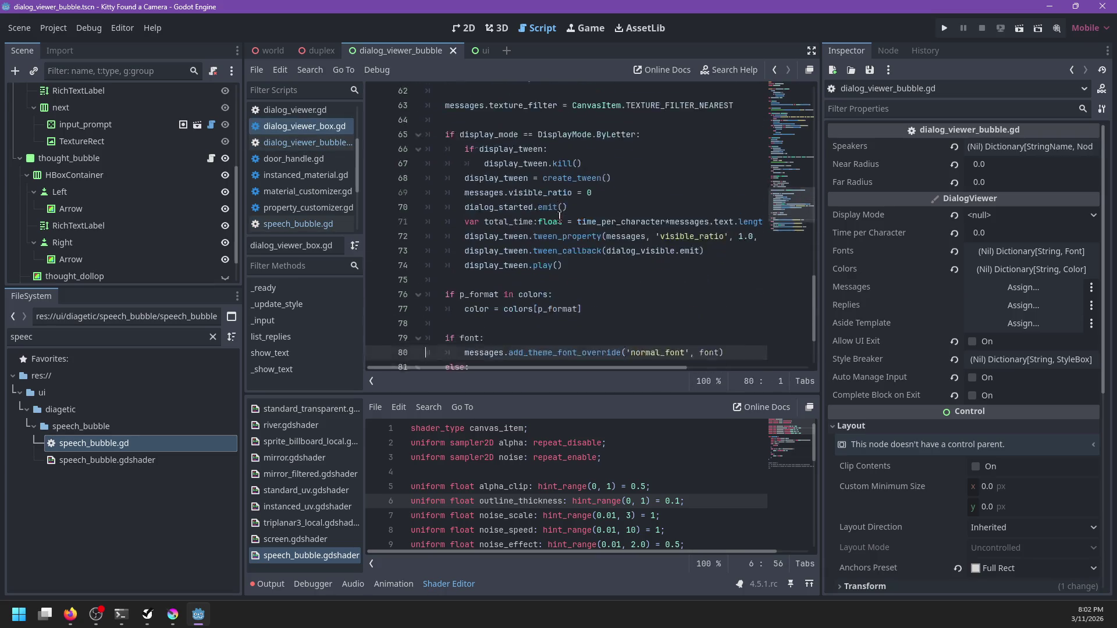
scroll(559, 216, down, 3)
mouse_move(727, 339)
mouse_down()
mouse_move(698, 309)
mouse_move(668, 179)
mouse_up()
scroll(668, 195, up, 3)
scroll(668, 196, up, 12)
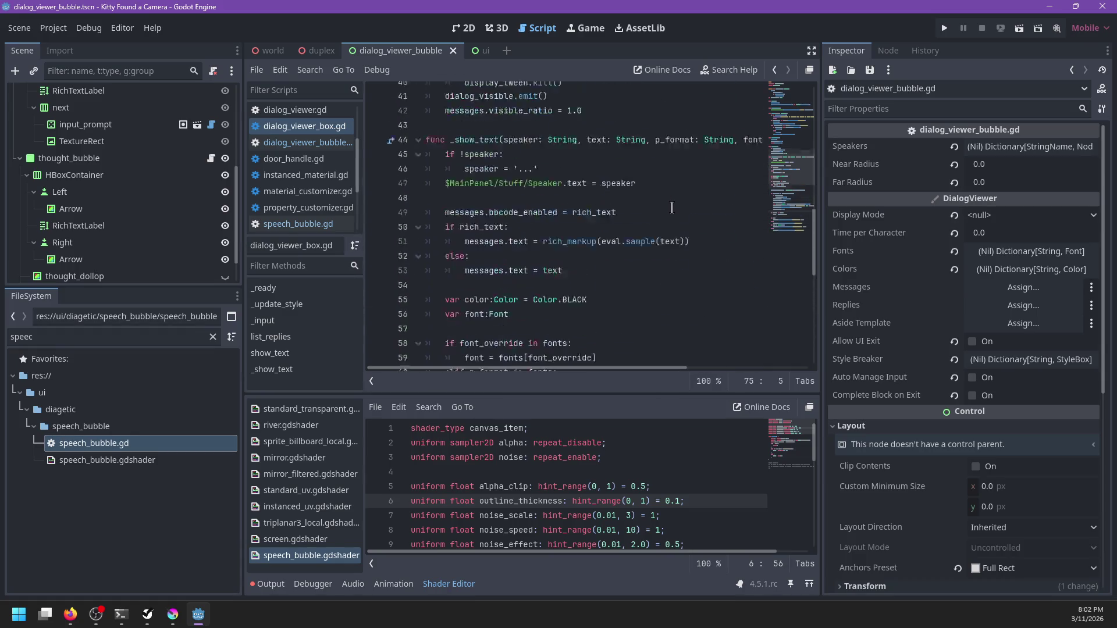
scroll(675, 215, down, 10)
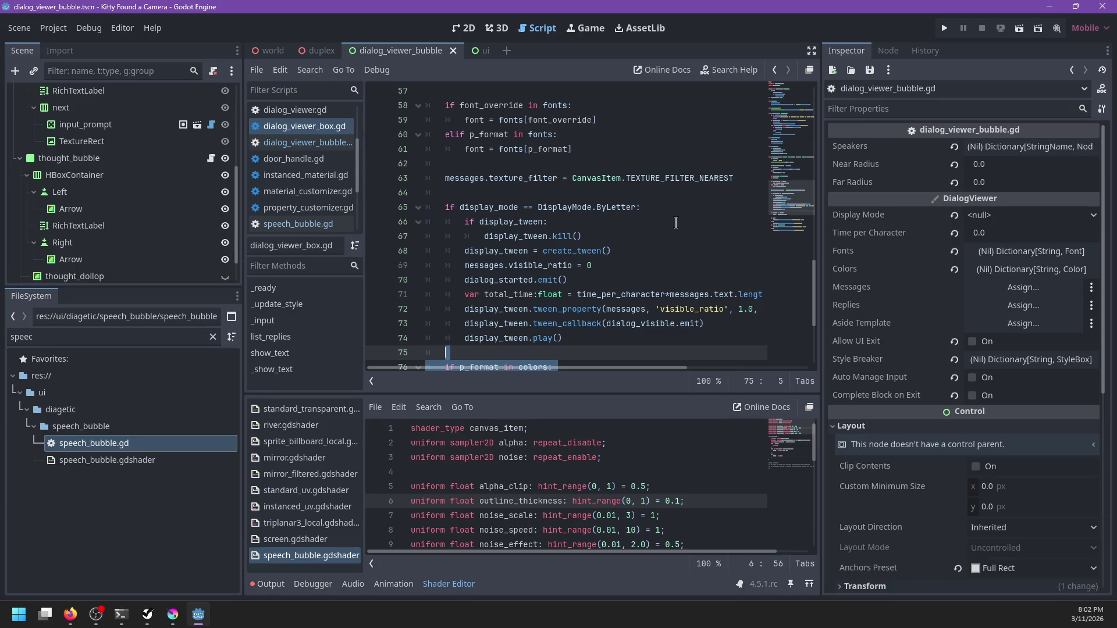
scroll(676, 223, up, 3)
Search dialog_viewer.gd for 'func _show_text' to find its declaration
click(310, 115)
scroll(562, 233, up, 20)
scroll(562, 233, up, 16)
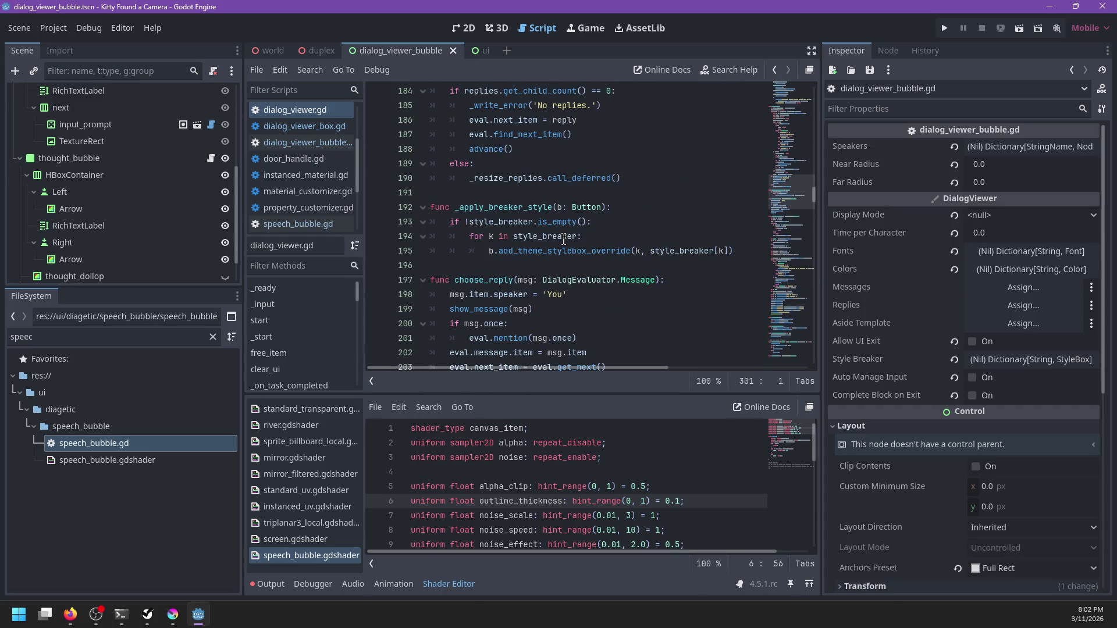
key(ctrl+f)
text(func _show_text)
key(Escape)
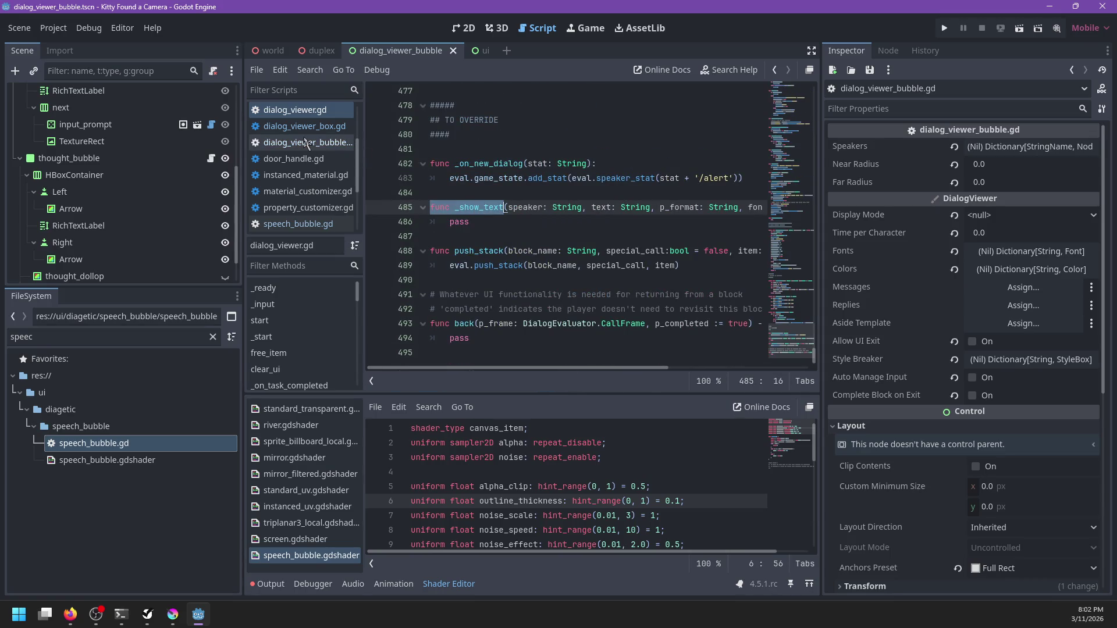
Go back to dialog_viewer_box.gd and scroll through its _show_text speaker and message code
click(306, 142)
scroll(588, 231, down, 1)
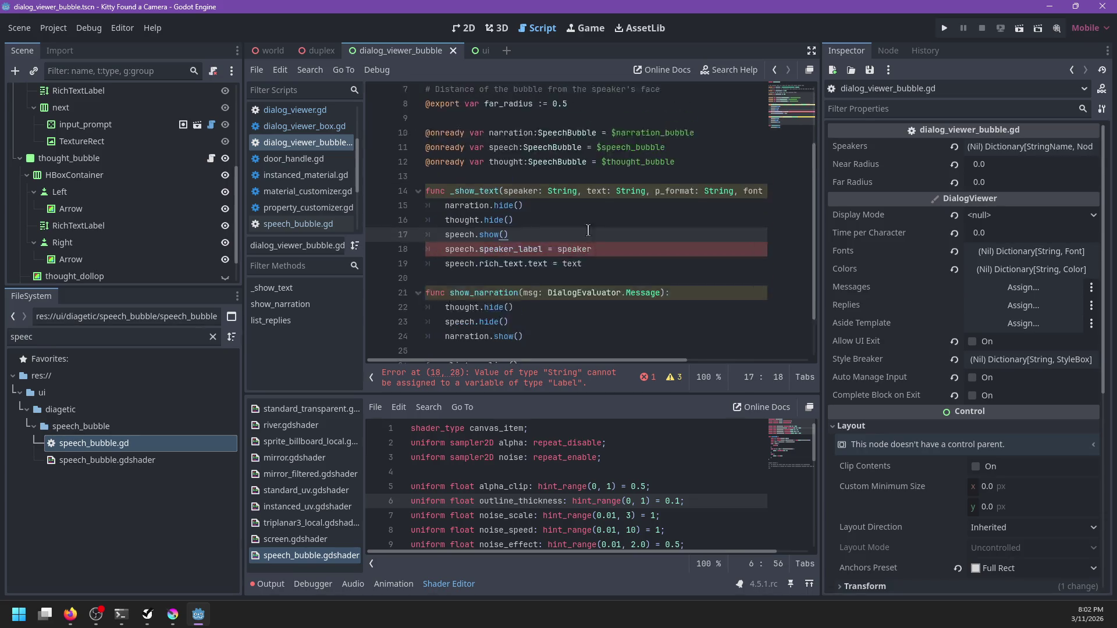
click(322, 128)
scroll(560, 224, down, 10)
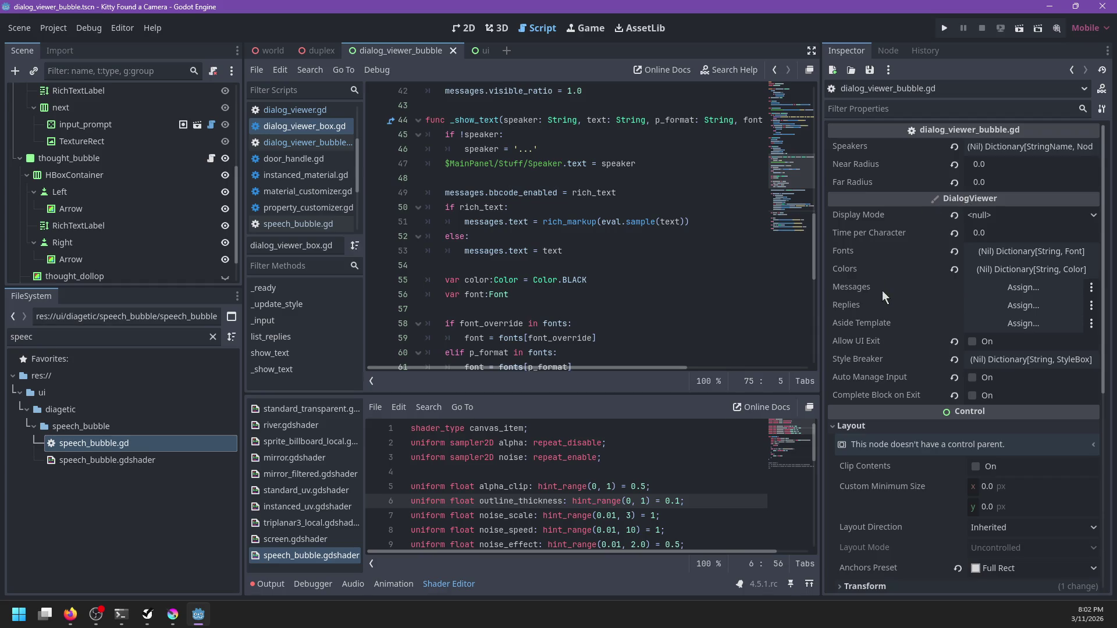
scroll(584, 263, up, 10)
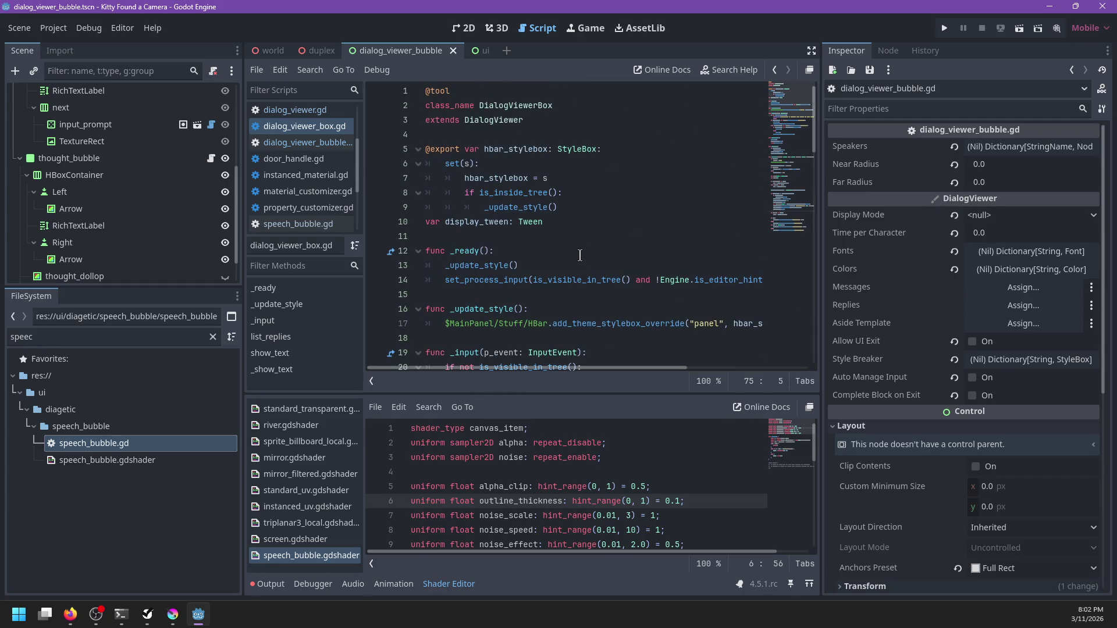
scroll(524, 186, down, 7)
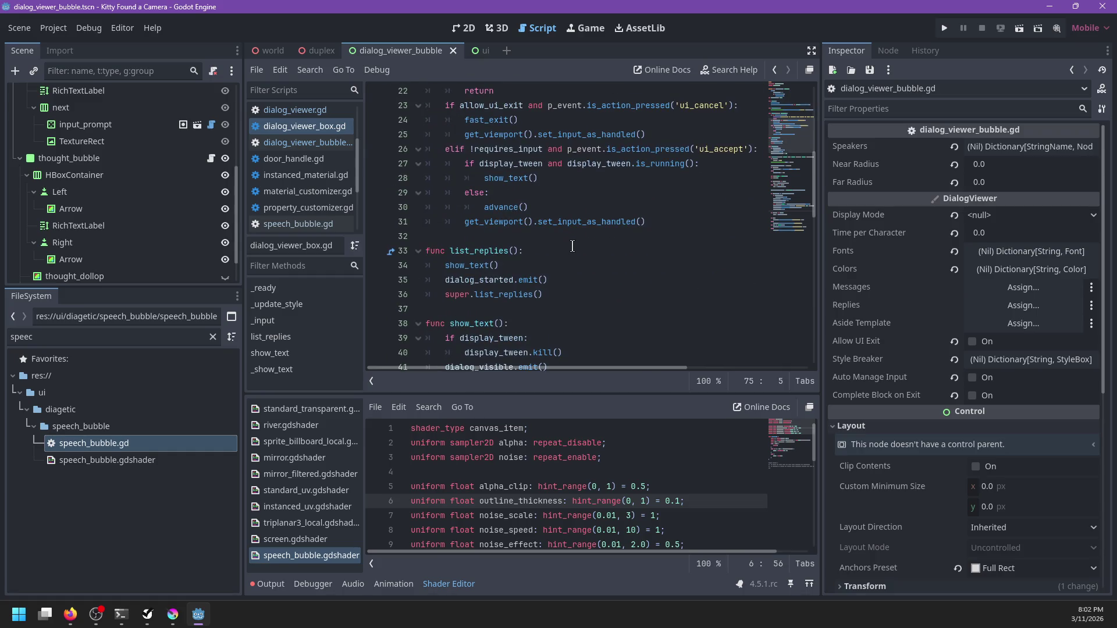
scroll(573, 246, down, 4)
scroll(572, 246, down, 4)
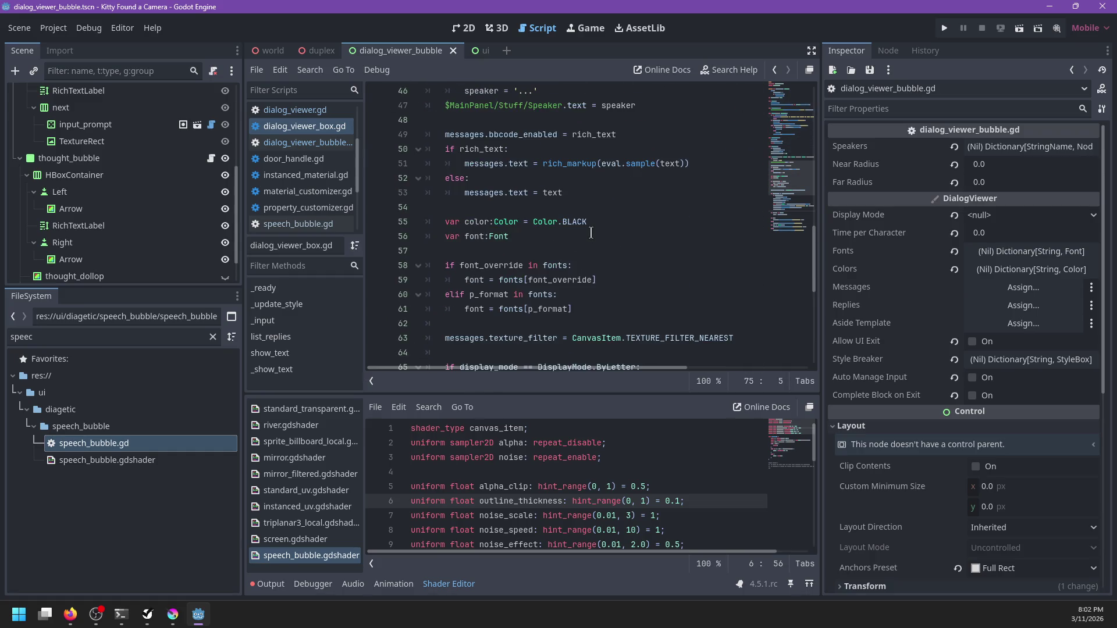
scroll(591, 233, up, 3)
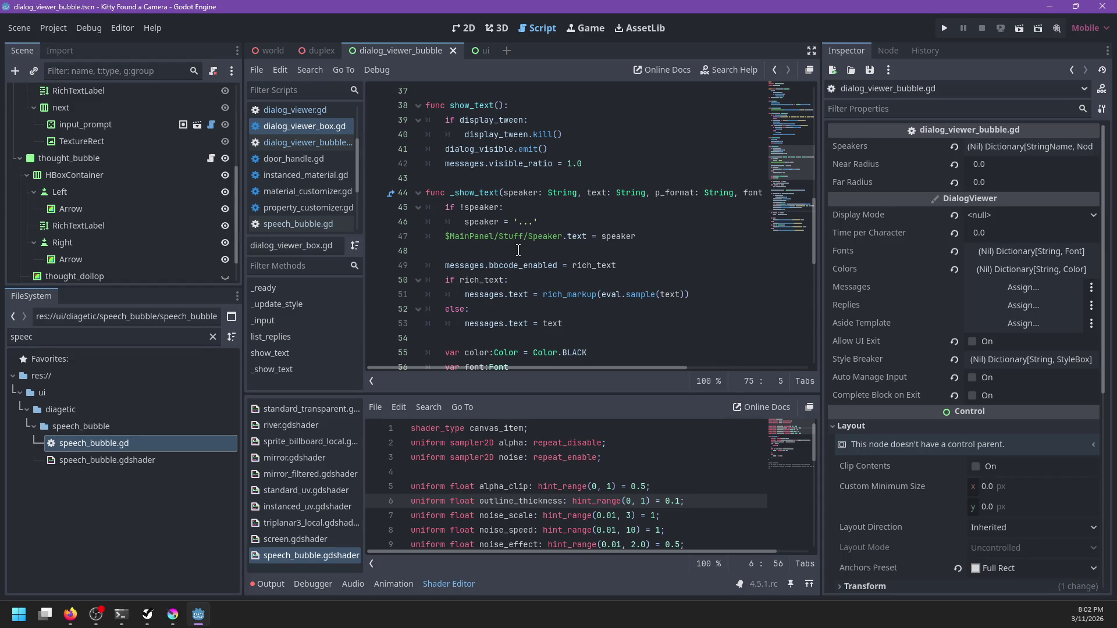
Select the bbcode and rich_markup message-text lines in dialog_viewer_box.gd's _show_text
scroll(518, 250, down, 1)
double_click(580, 251)
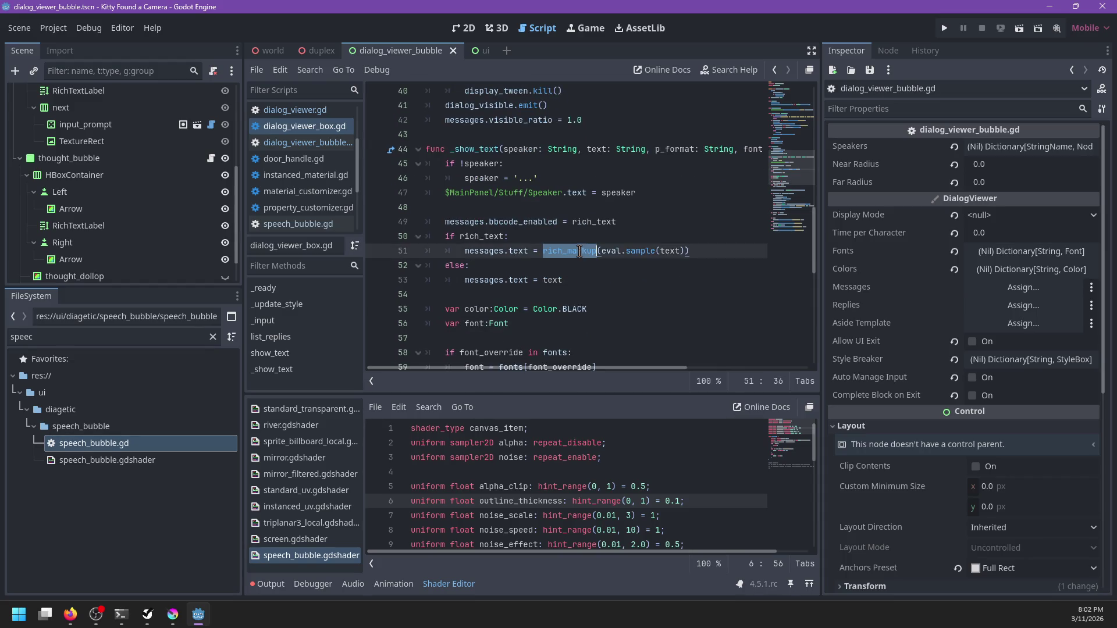
mouse_move(617, 288)
mouse_down()
mouse_move(644, 203)
mouse_move(644, 220)
mouse_up()
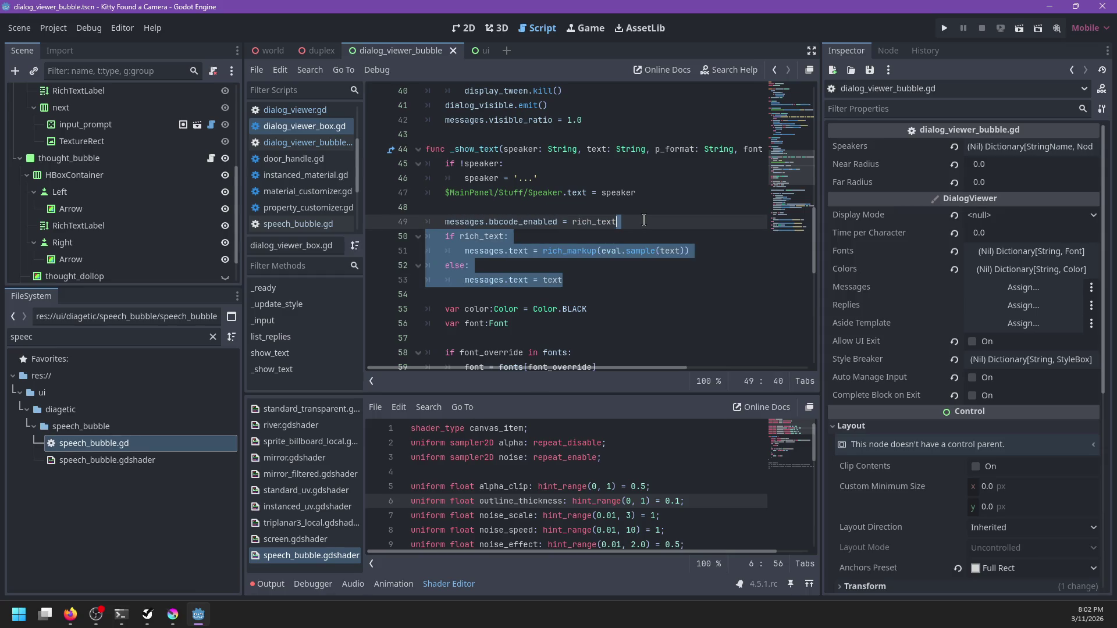
click(594, 292)
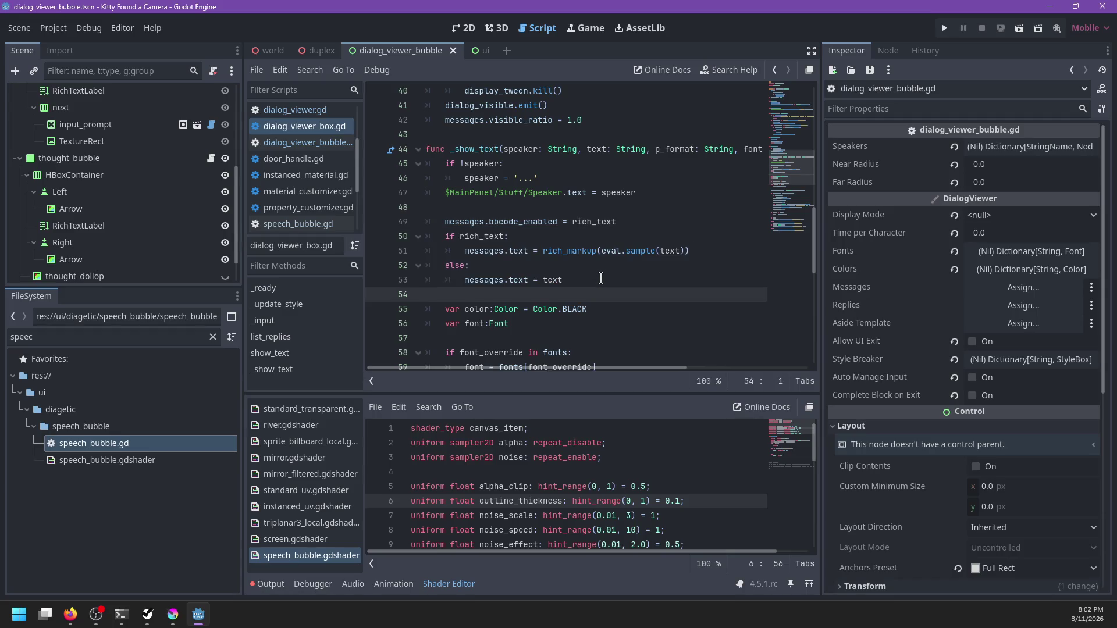
mouse_move(599, 280)
mouse_down()
mouse_move(617, 230)
mouse_move(637, 212)
mouse_up()
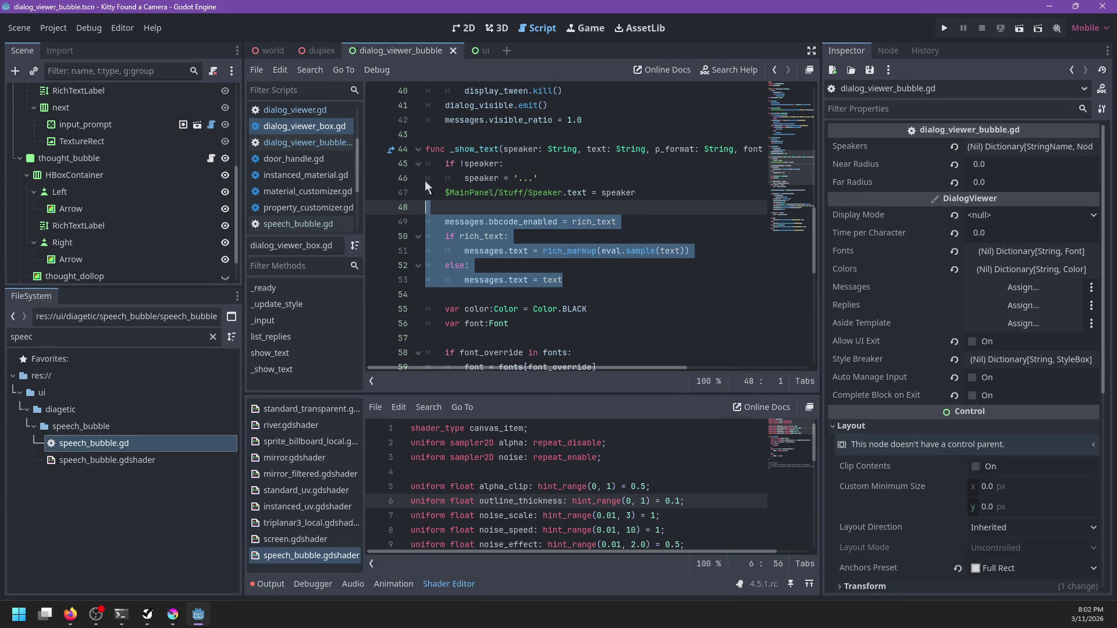
Jump to the base _show_text definition in dialog_viewer.gd, a stub containing only pass
click(298, 144)
key(alt+Left)
scroll(326, 175, up, 2)
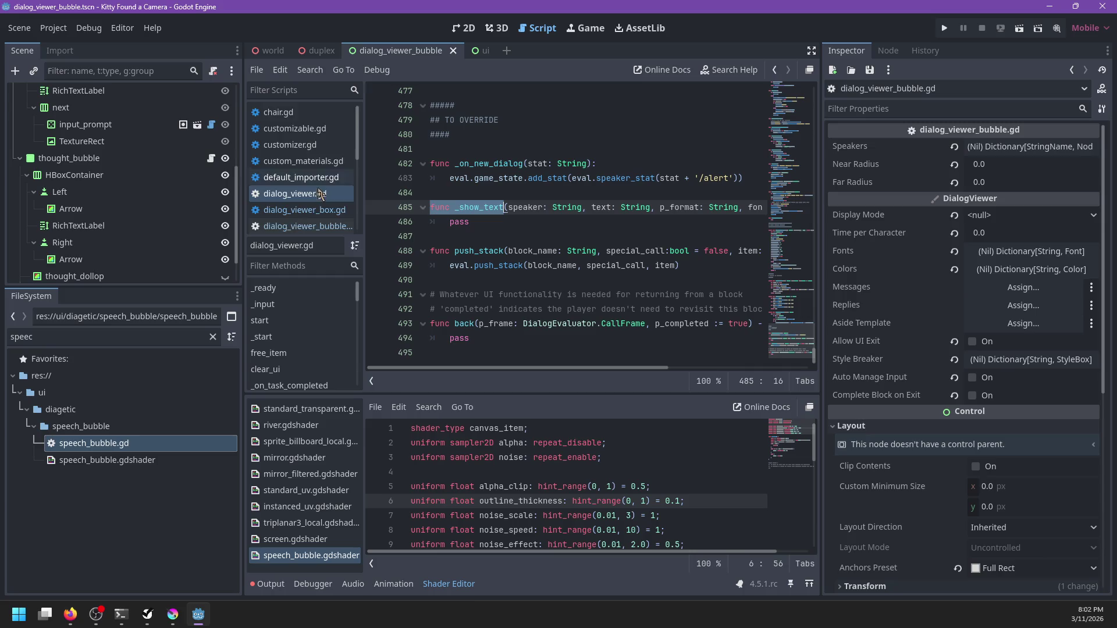
Paste the rich-text block after speech.show() in dialog_viewer_bubble.gd and replace every 'messages' with speech.rich_text
click(317, 179)
scroll(548, 261, up, 10)
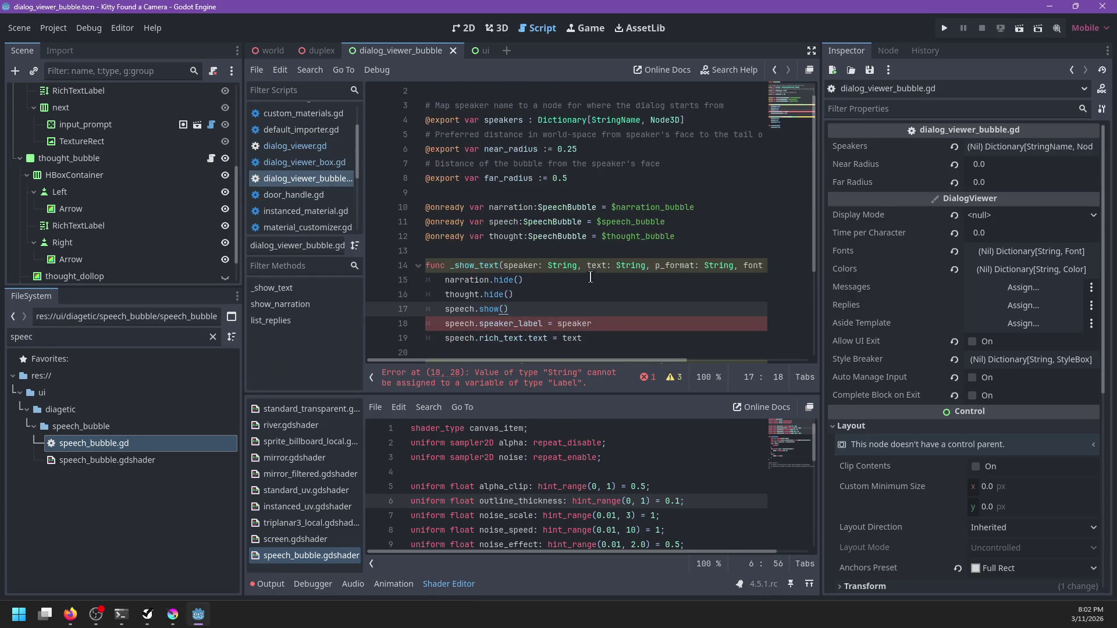
click(548, 261)
key(ctrl+v)
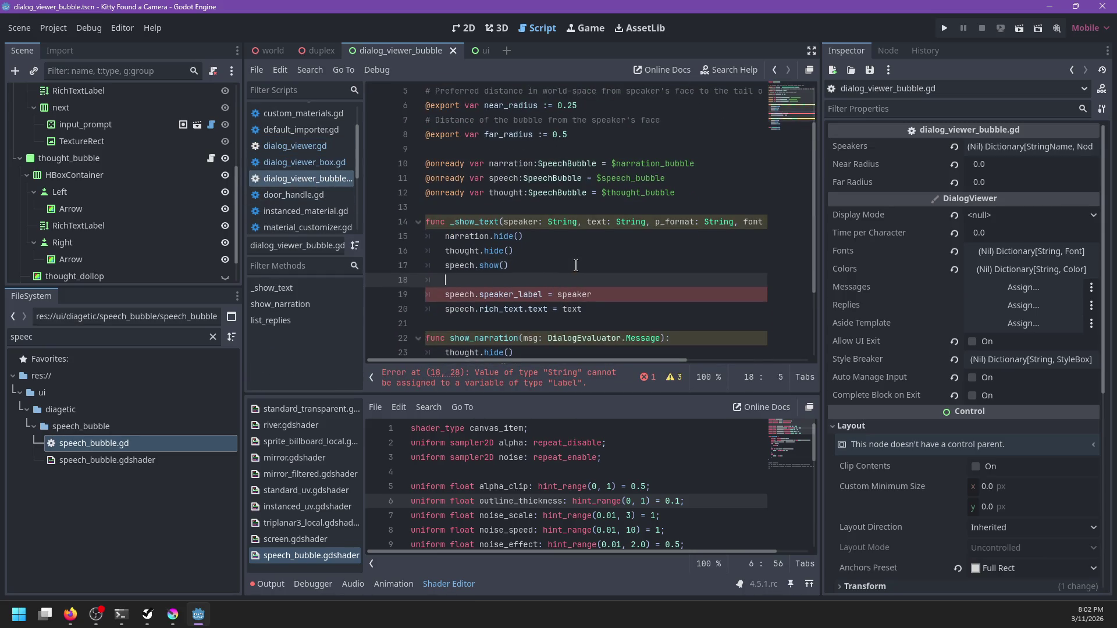
scroll(575, 266, down, 1)
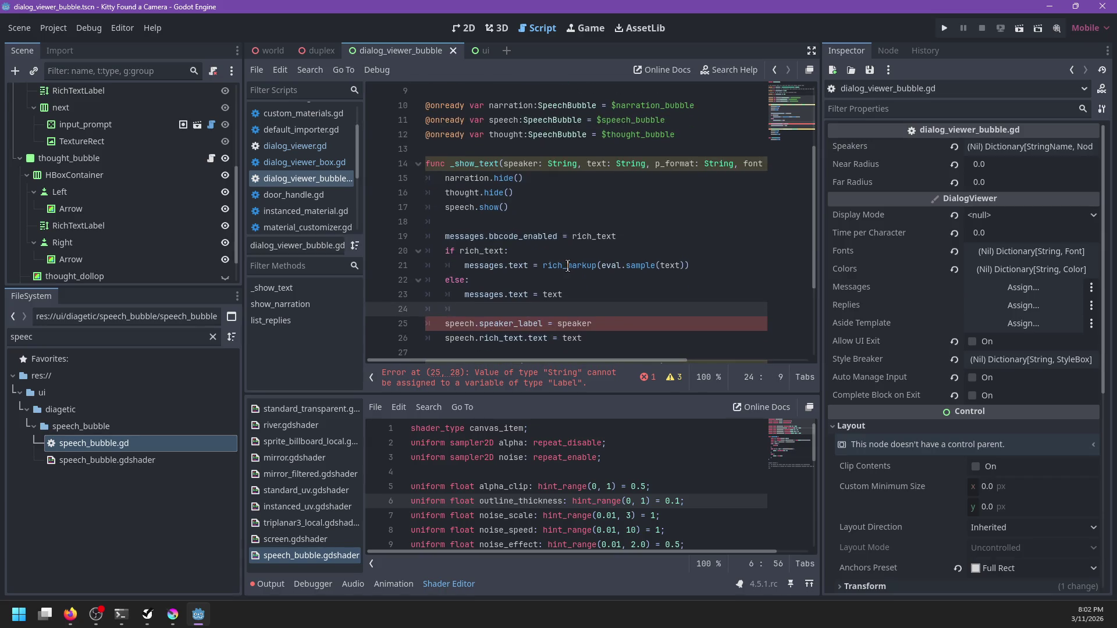
double_click(466, 236)
key(ctrl+d)
key(ctrl+d)
text(speech.)
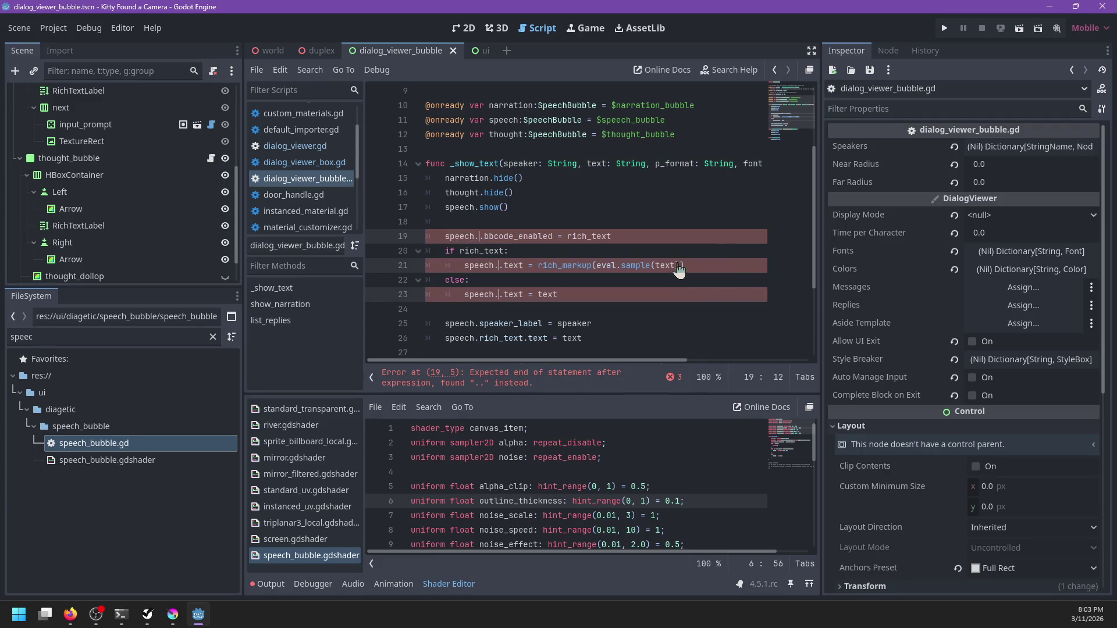
text(rich_text)
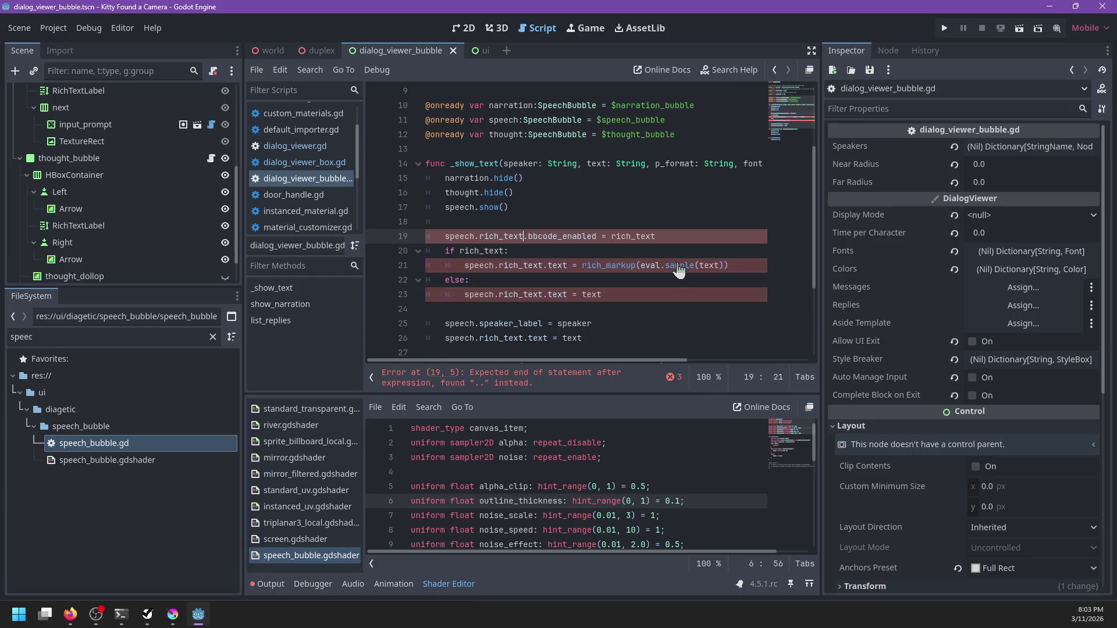
Delete the redundant rich_text line, move the speaker line up, and make it set speaker_label.text
drag(607, 330, 617, 326)
key(BackSpace)
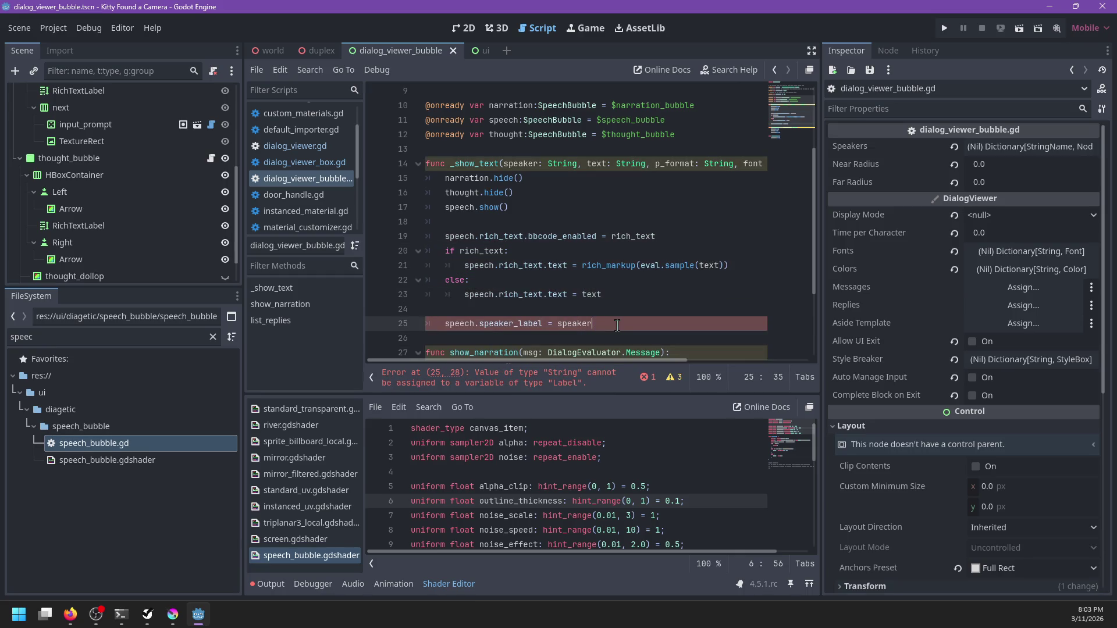
key(alt+Up)
key(alt+Up)
key(alt+Up)
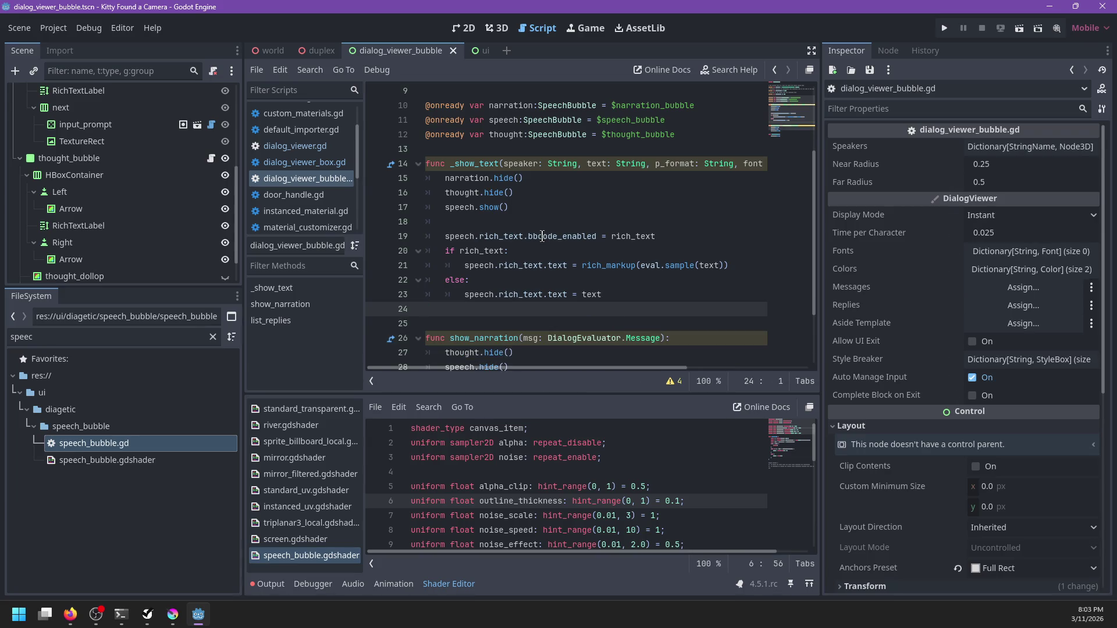
click(546, 237)
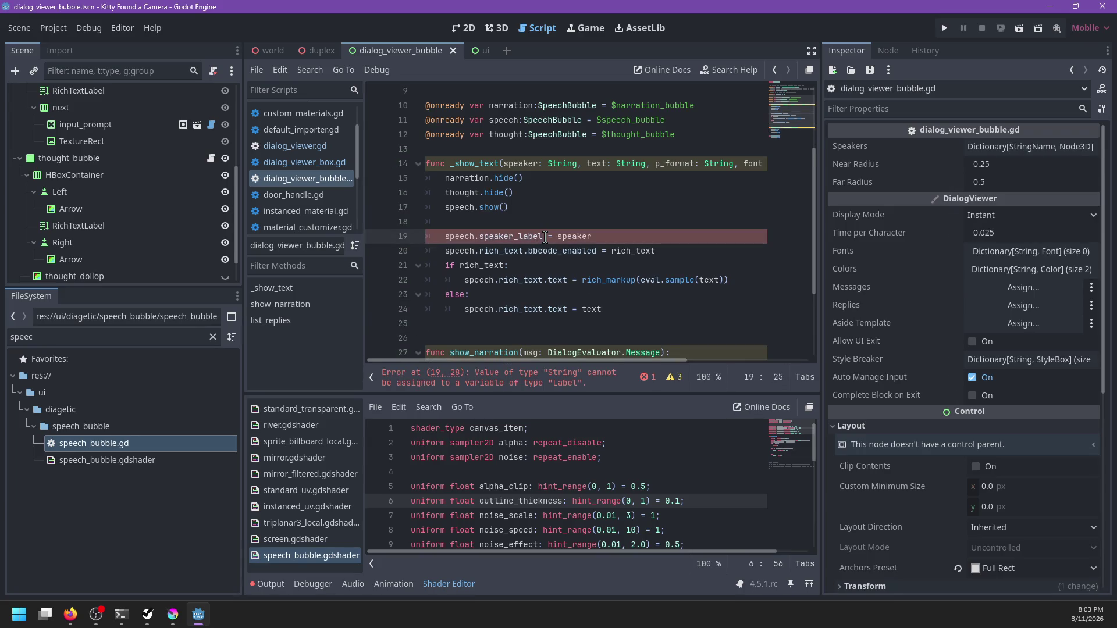
text(.text)
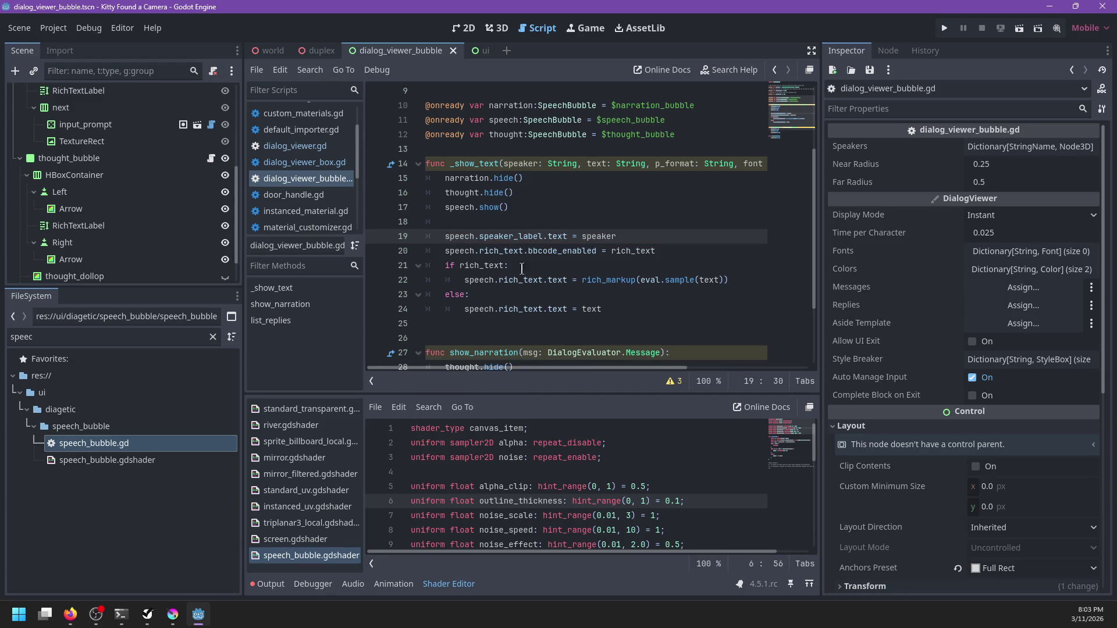
click(489, 321)
scroll(578, 273, down, 3)
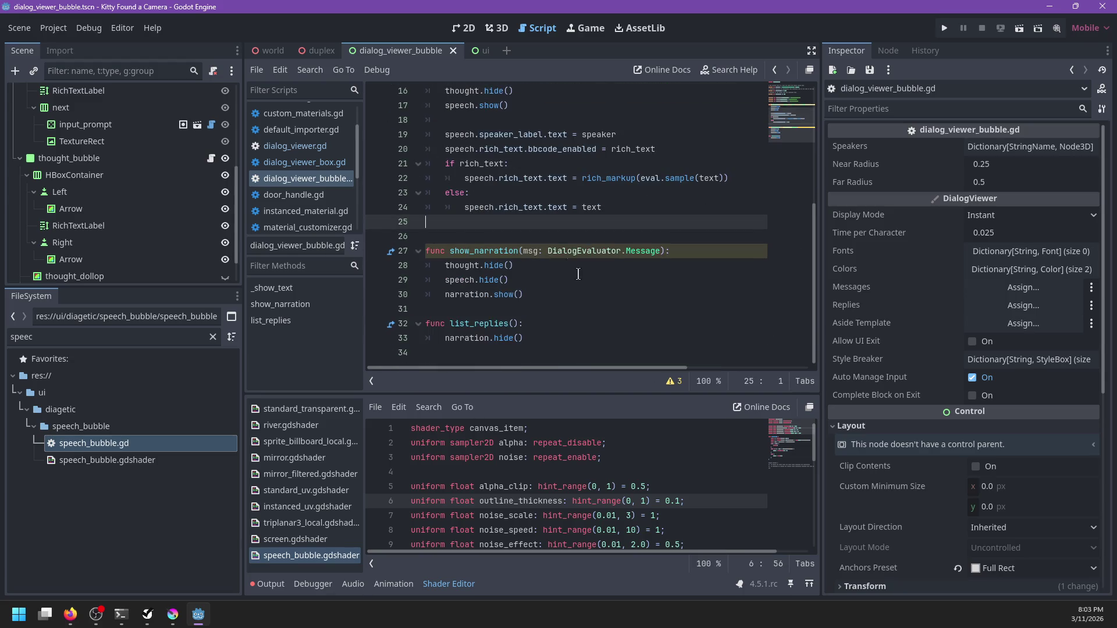
Add a new line after narration.show() assigning narration.rich_text.text from the message
click(549, 292)
key(Return)
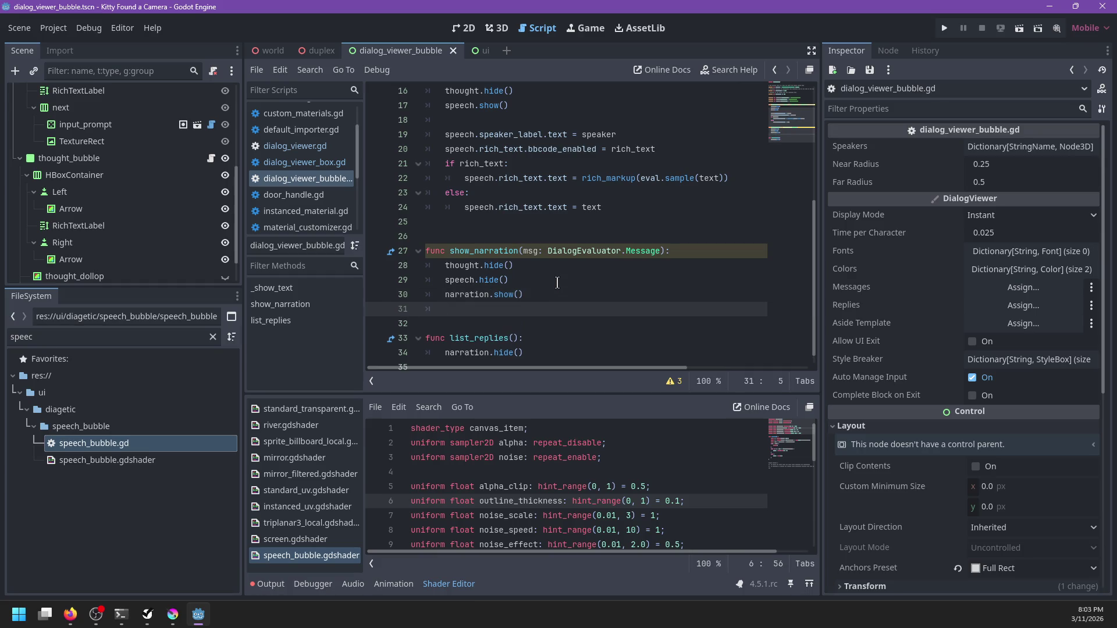
scroll(605, 280, up, 4)
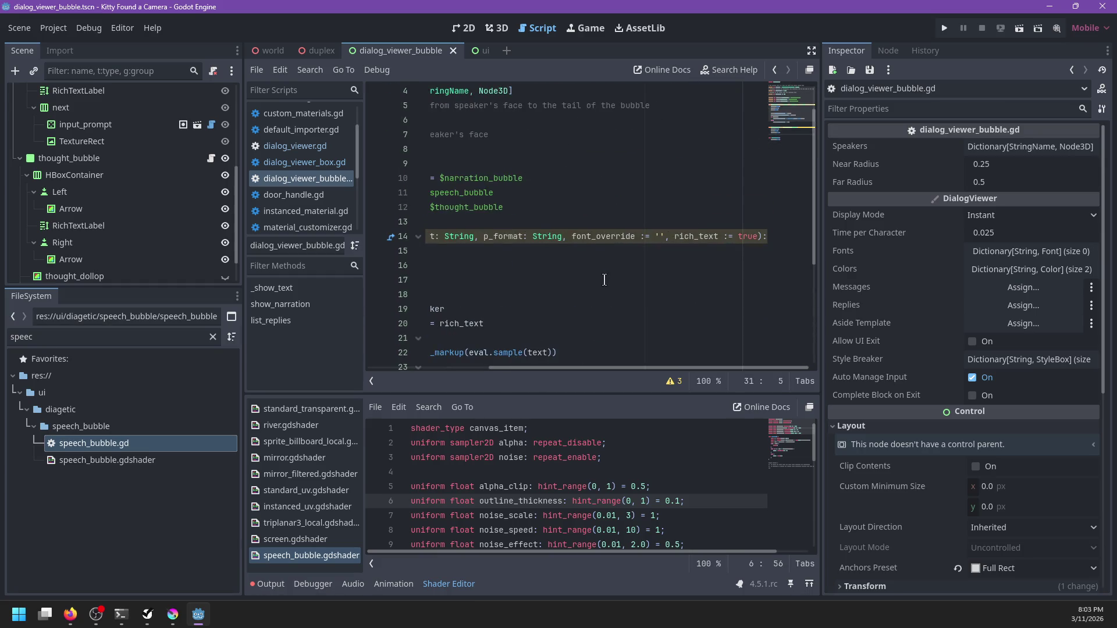
scroll(605, 280, down, 4)
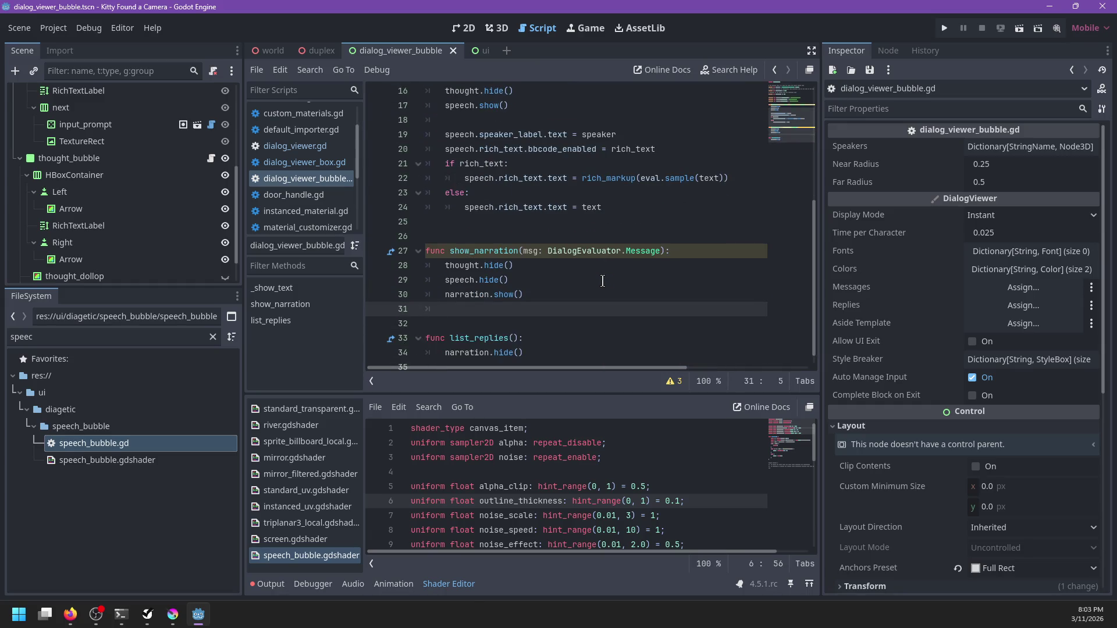
text(rration.)
text(rich)
key(Return)
Wrap line 31's msg.item.text as rich_markup(eval.sample(msg.item.text)) and save the scene
text(msh)
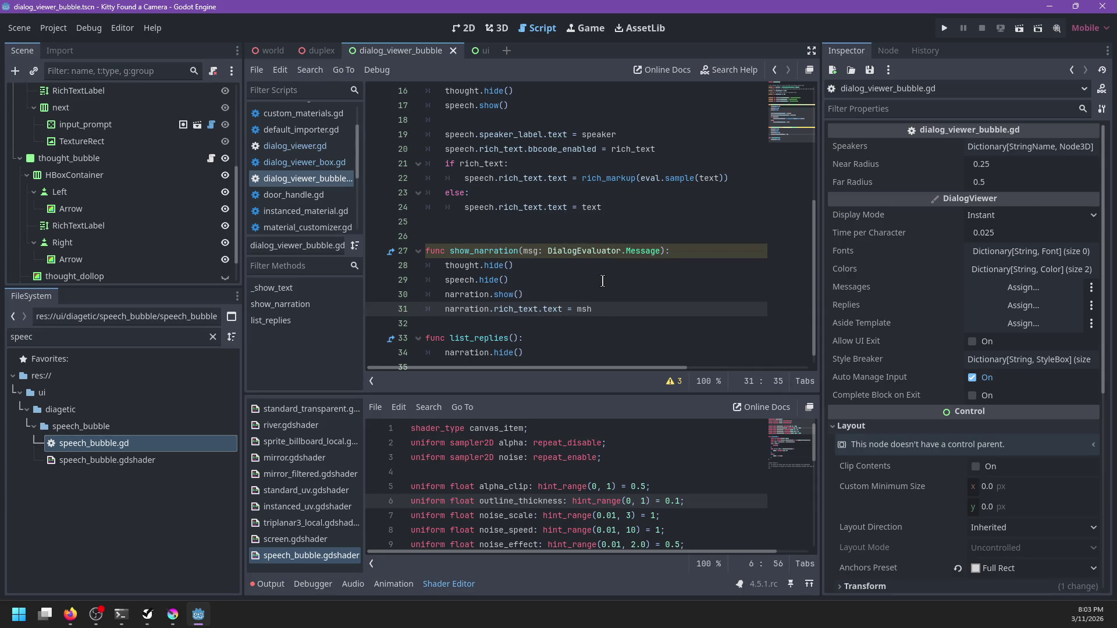
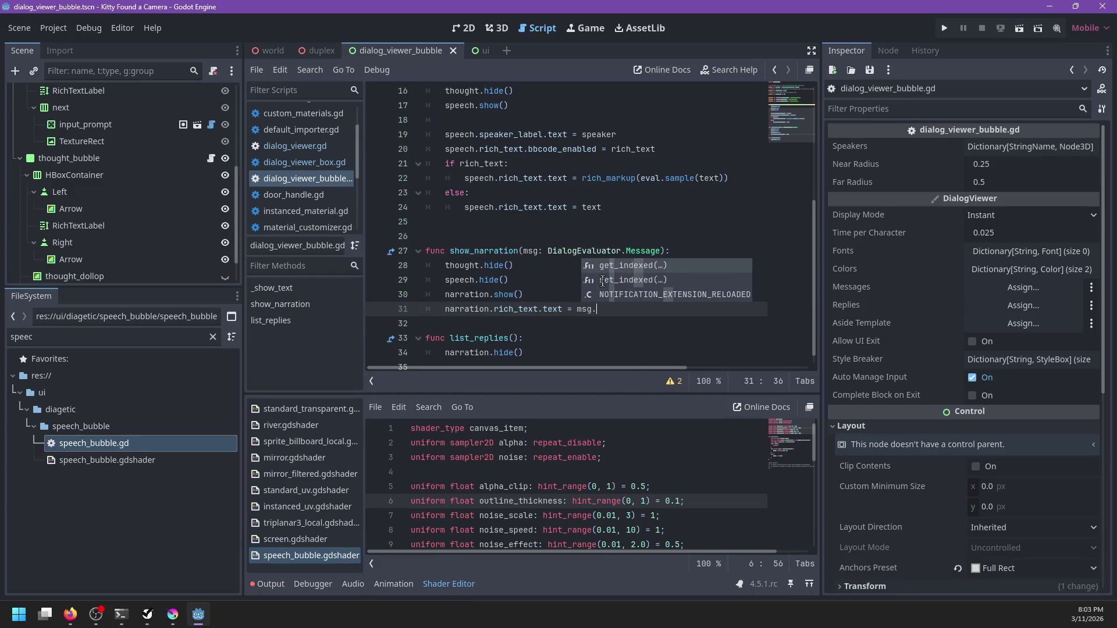
Add a new line after narration.show() assigning narration.rich_text.text from the message
Wrap line 31's msg.item.text as rich_markup(eval.sample(msg.item.text)) and save the scene
text(item.text)
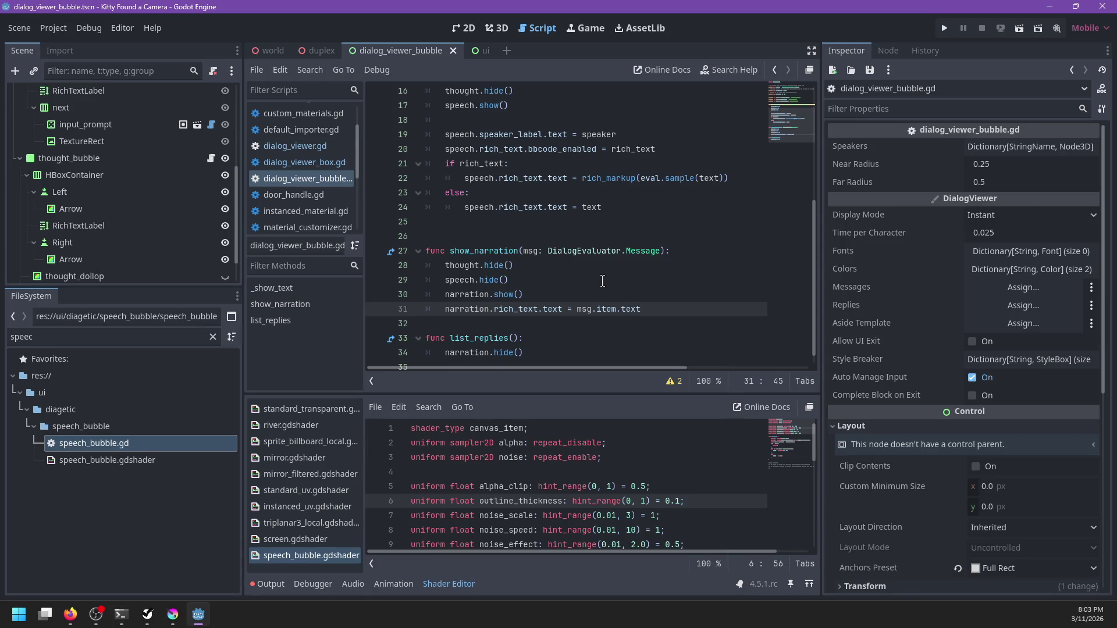
click(580, 311)
text(rich_markup(e)
text(val.sample()
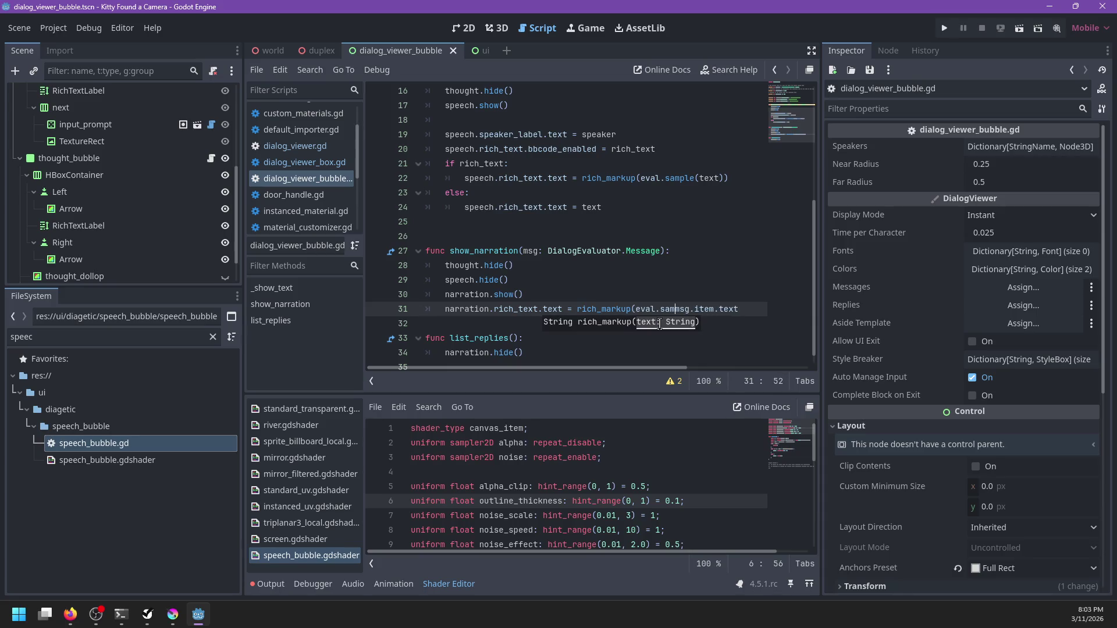
key(ctrl+Right)
key(ctrl+Right)
key(End)
text()))
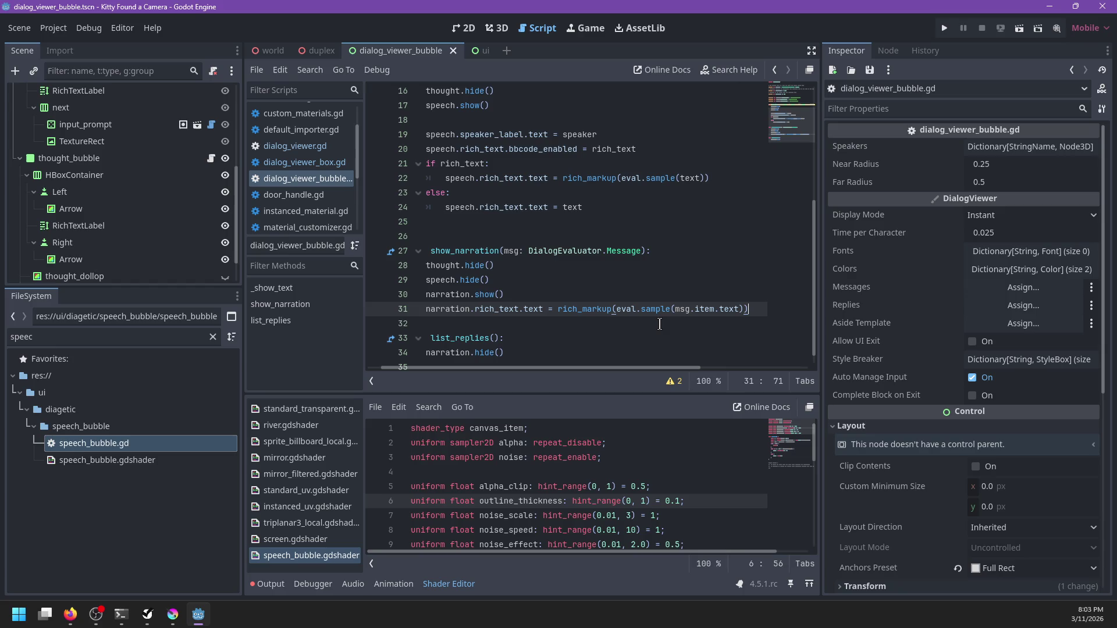
key(ctrl+s)
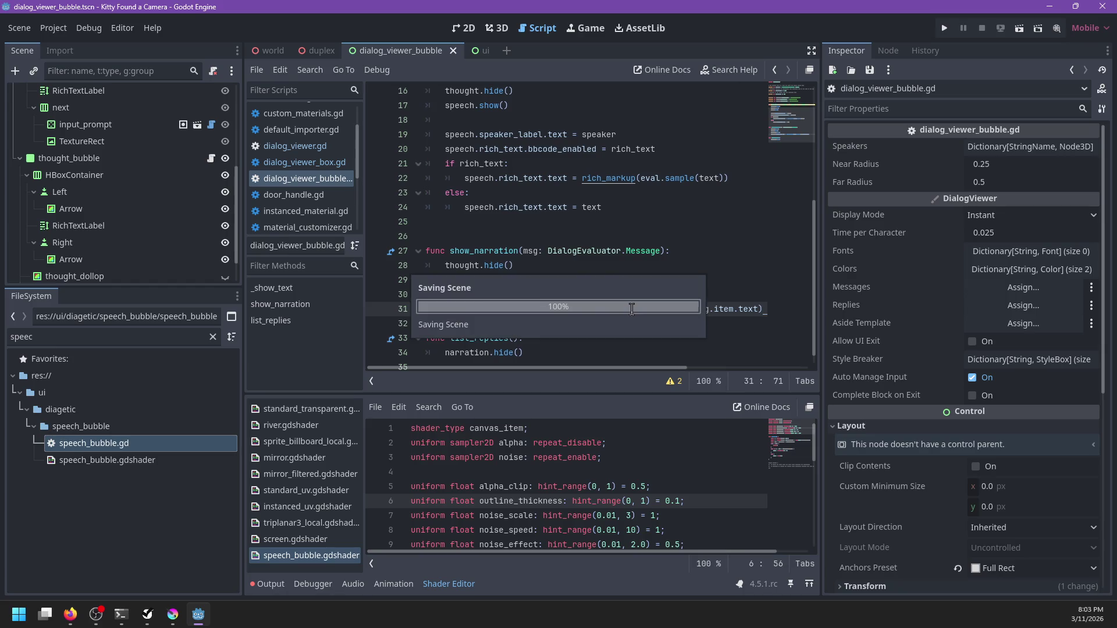
Copy the color and font lookup block from dialog_viewer_box.gd into the bubble script after line 20
click(669, 282)
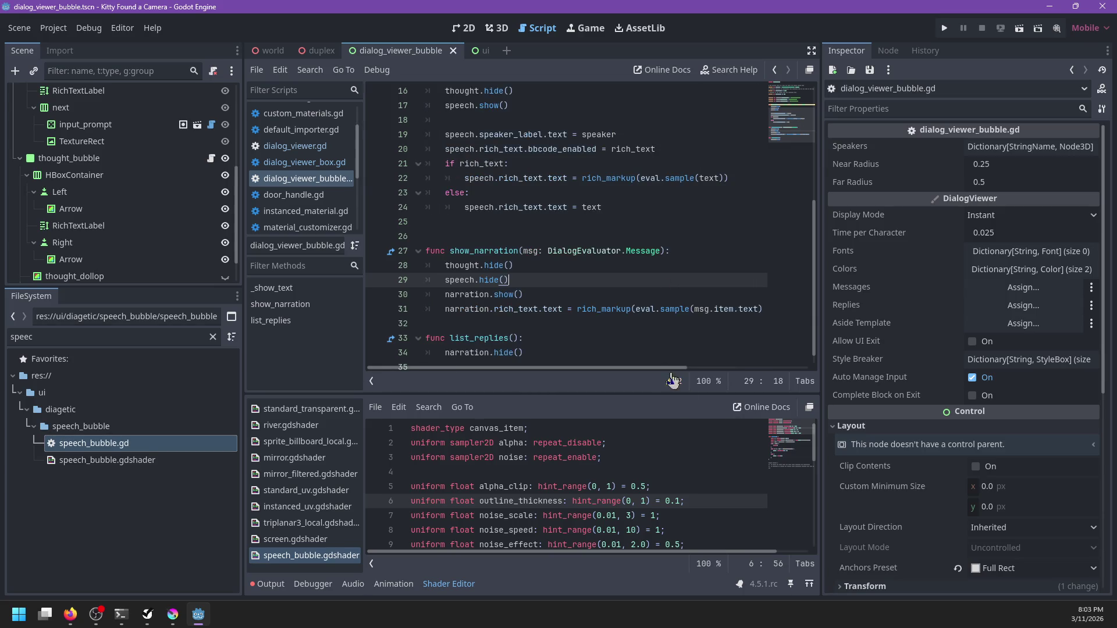
scroll(663, 291, up, 4)
scroll(658, 290, right, 4)
scroll(657, 290, left, 4)
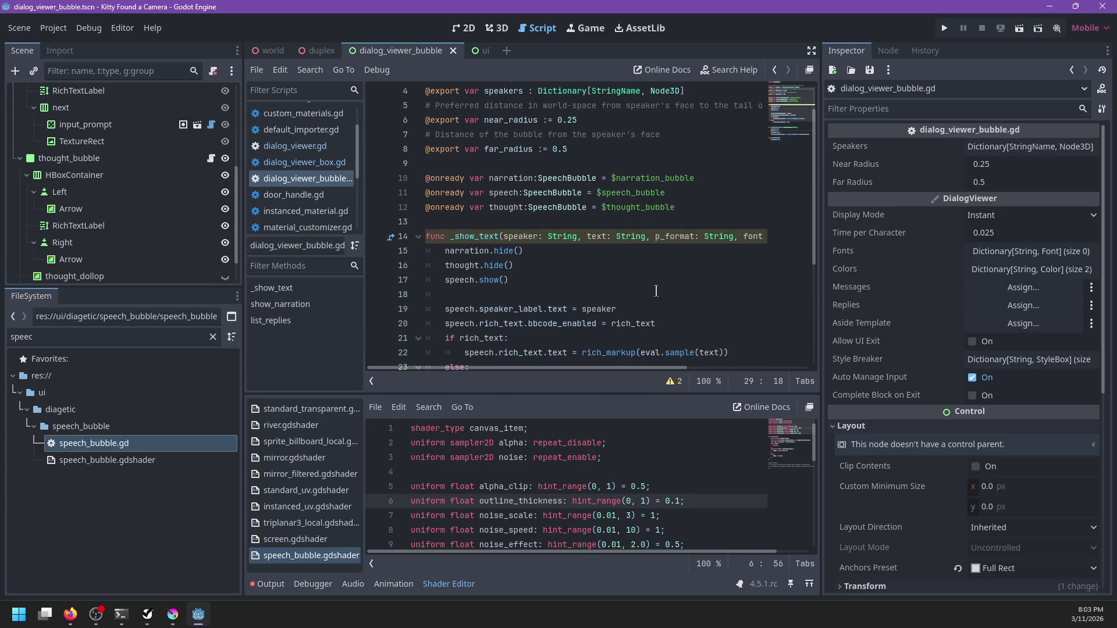
scroll(657, 290, down, 4)
click(634, 208)
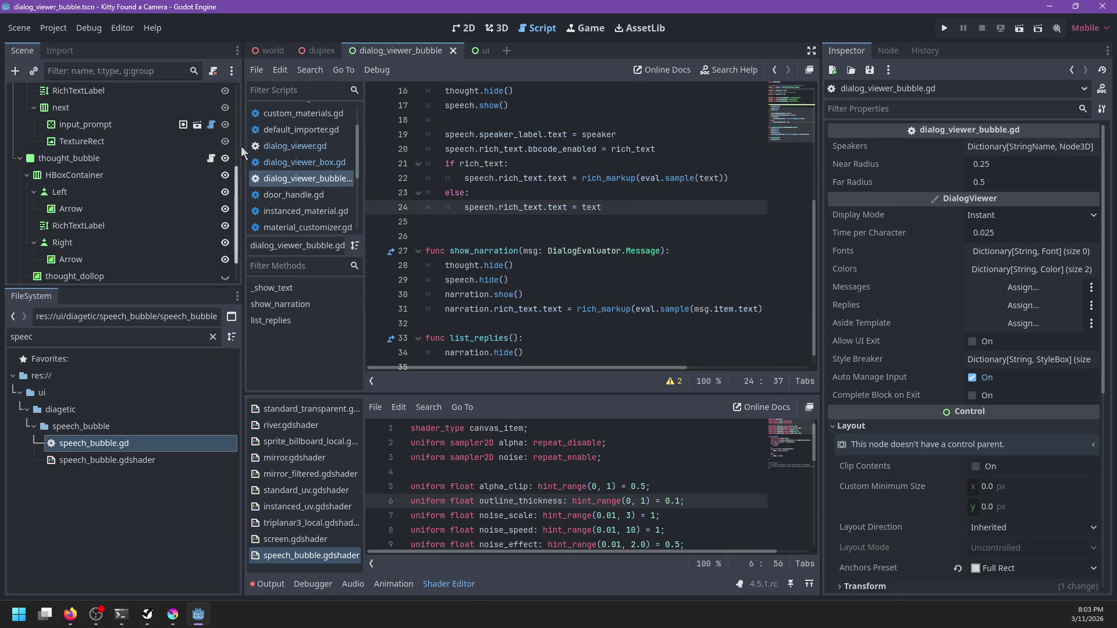
click(285, 163)
scroll(555, 268, down, 4)
mouse_move(553, 164)
mouse_down()
mouse_move(594, 253)
mouse_move(626, 265)
mouse_up()
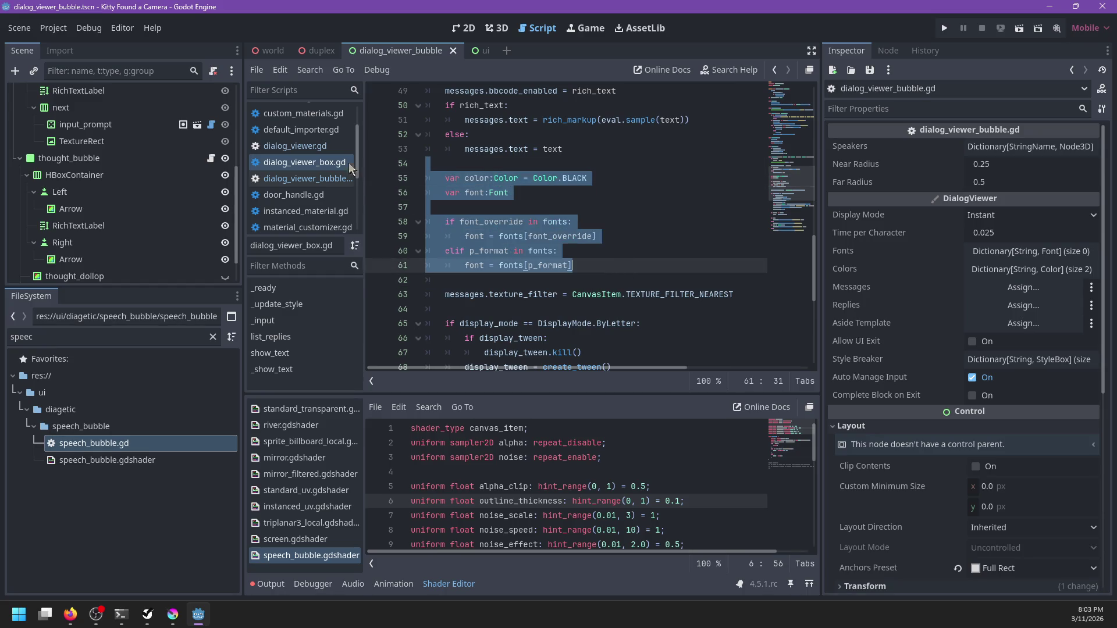
click(314, 146)
click(317, 178)
scroll(582, 216, up, 2)
click(681, 240)
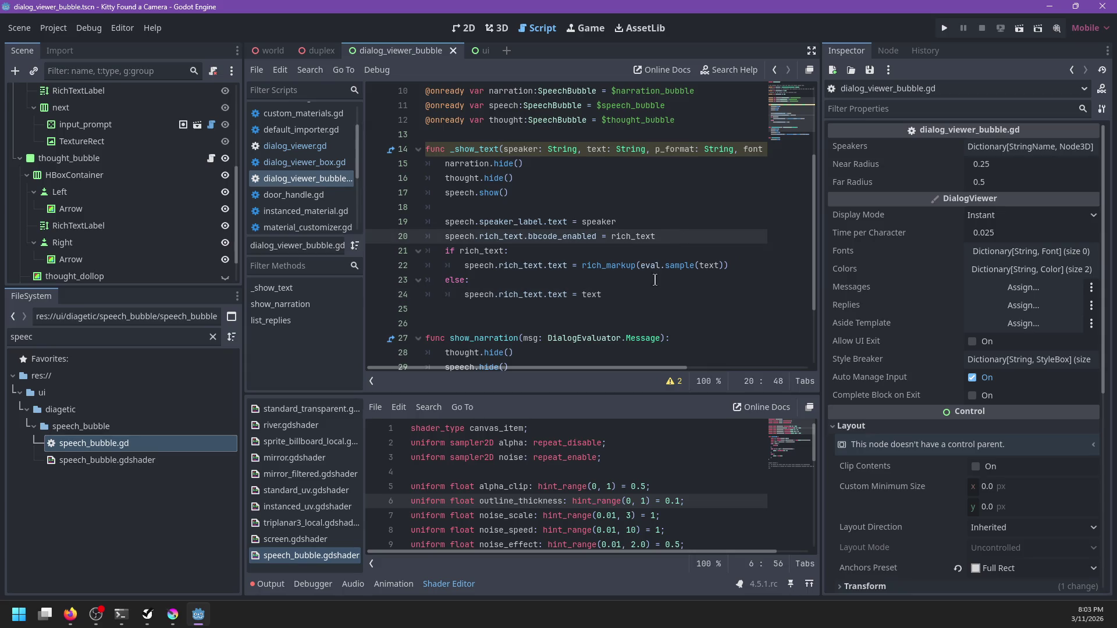
key(ctrl+v)
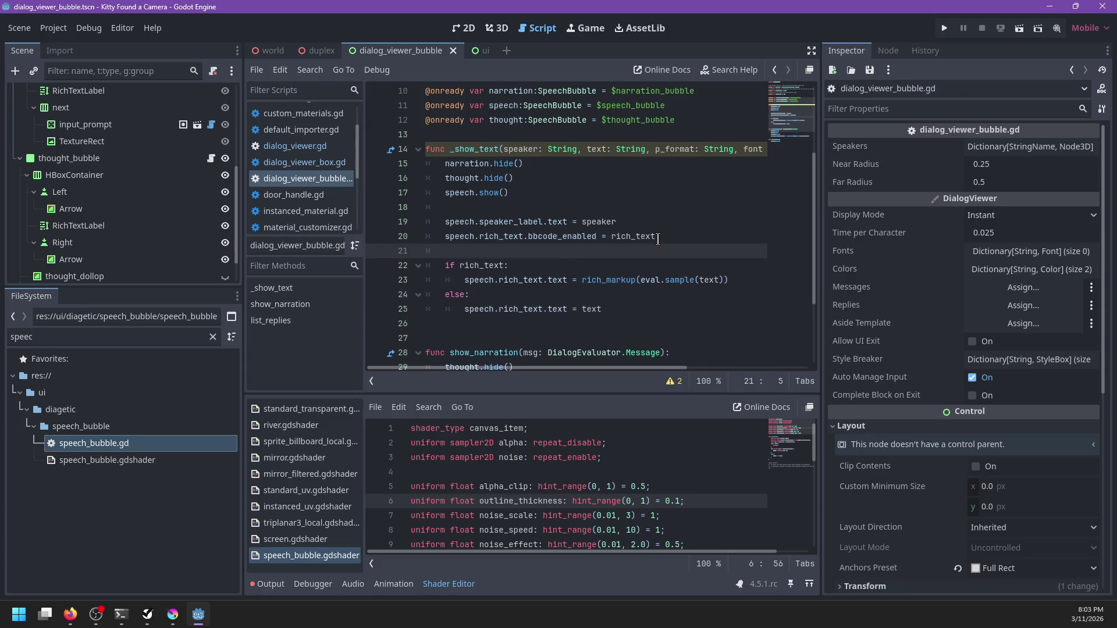
scroll(658, 239, down, 2)
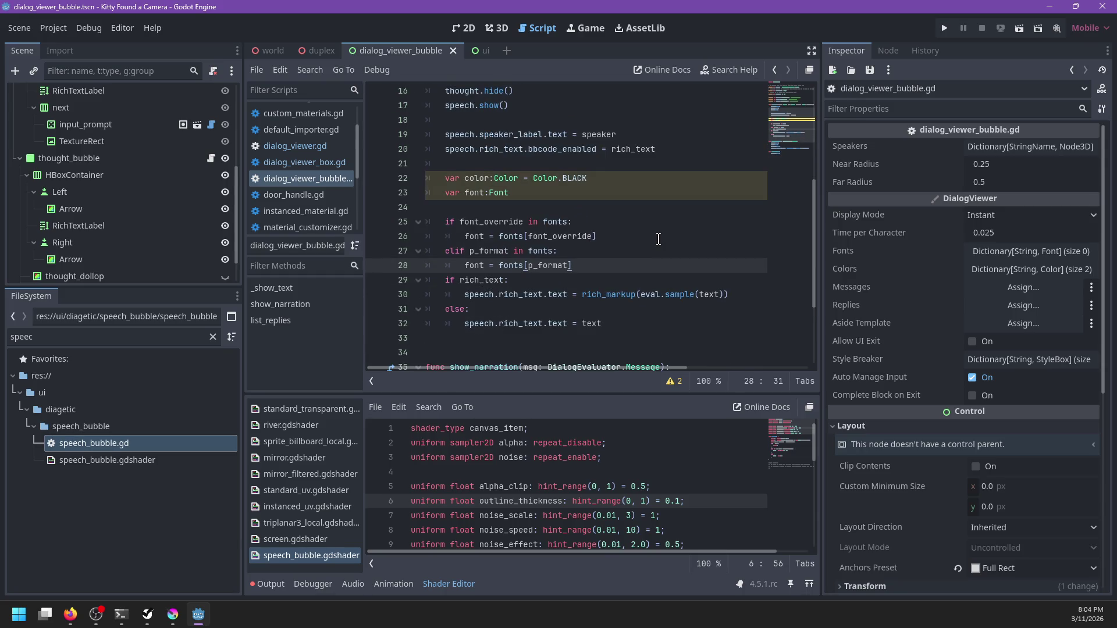
key(Return)
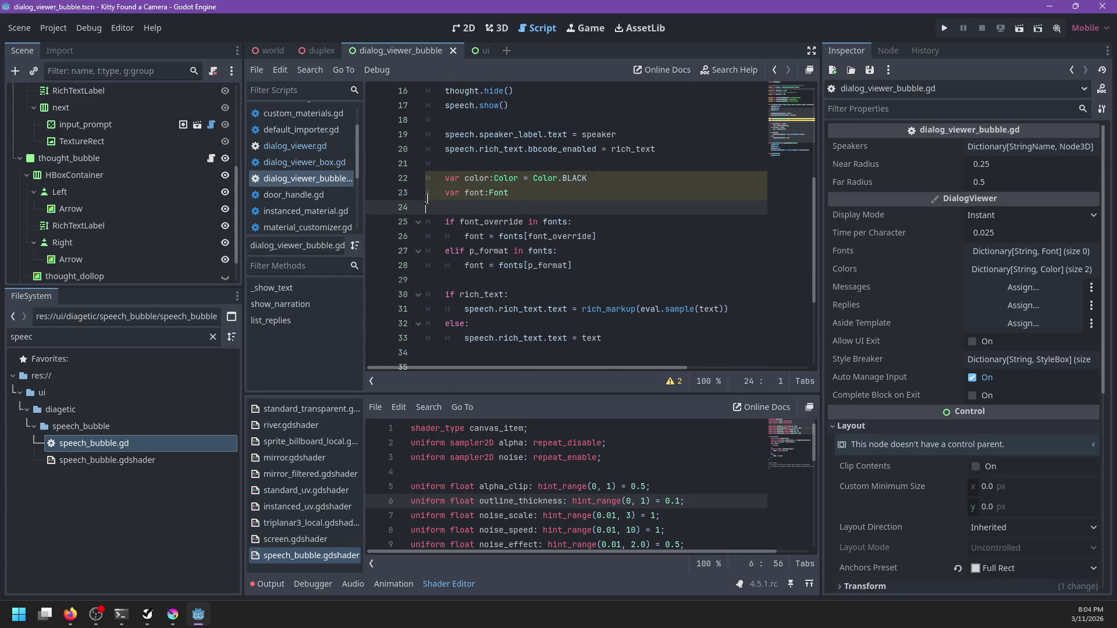
Copy the colour lookup and theme override code from the box script and paste it after var font:Font
click(304, 162)
click(491, 182)
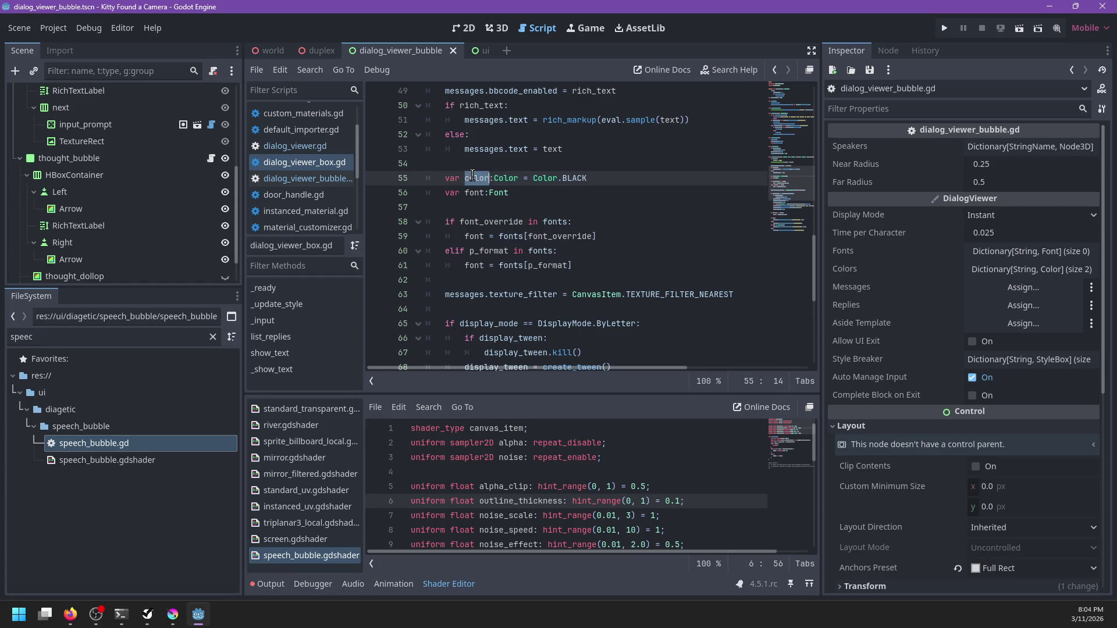
scroll(587, 203, down, 7)
mouse_move(603, 210)
mouse_down()
mouse_move(454, 200)
mouse_move(447, 178)
mouse_up()
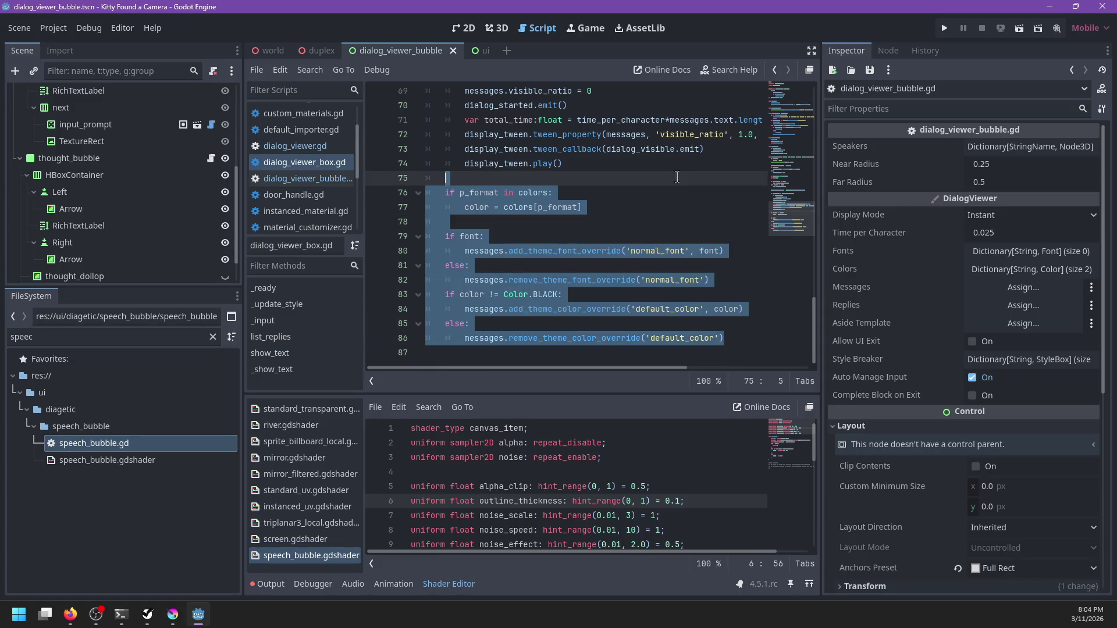
click(283, 150)
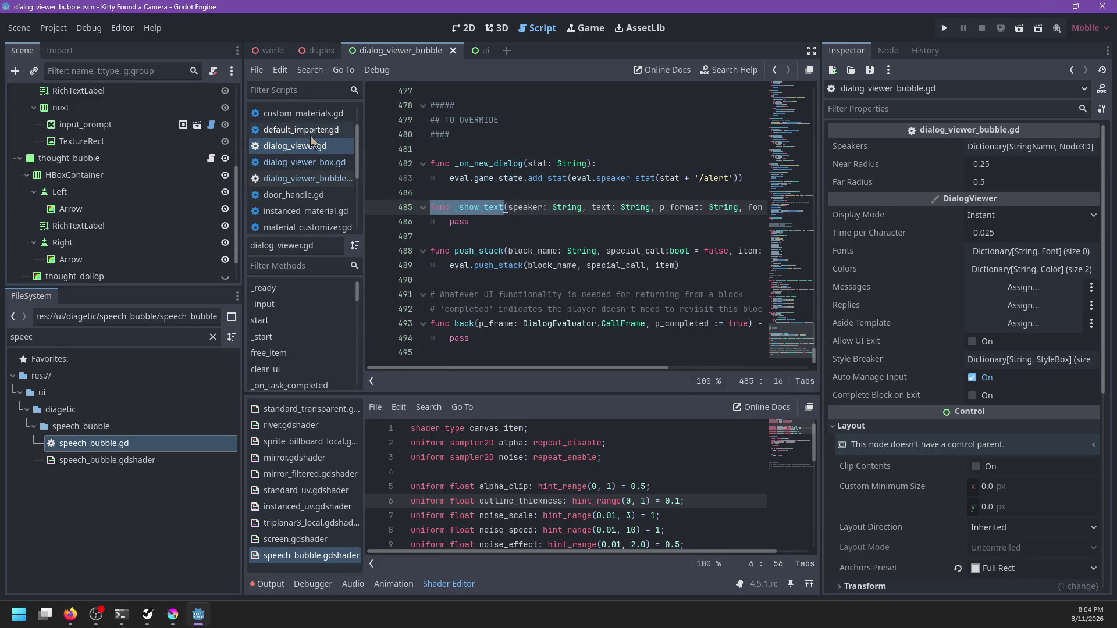
click(305, 178)
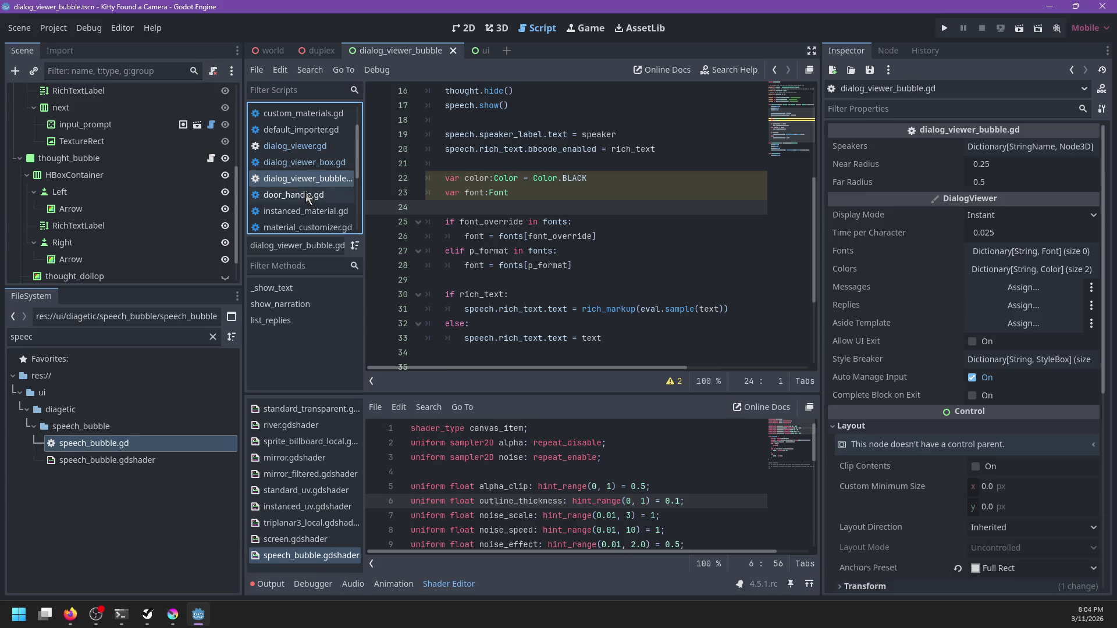
click(547, 192)
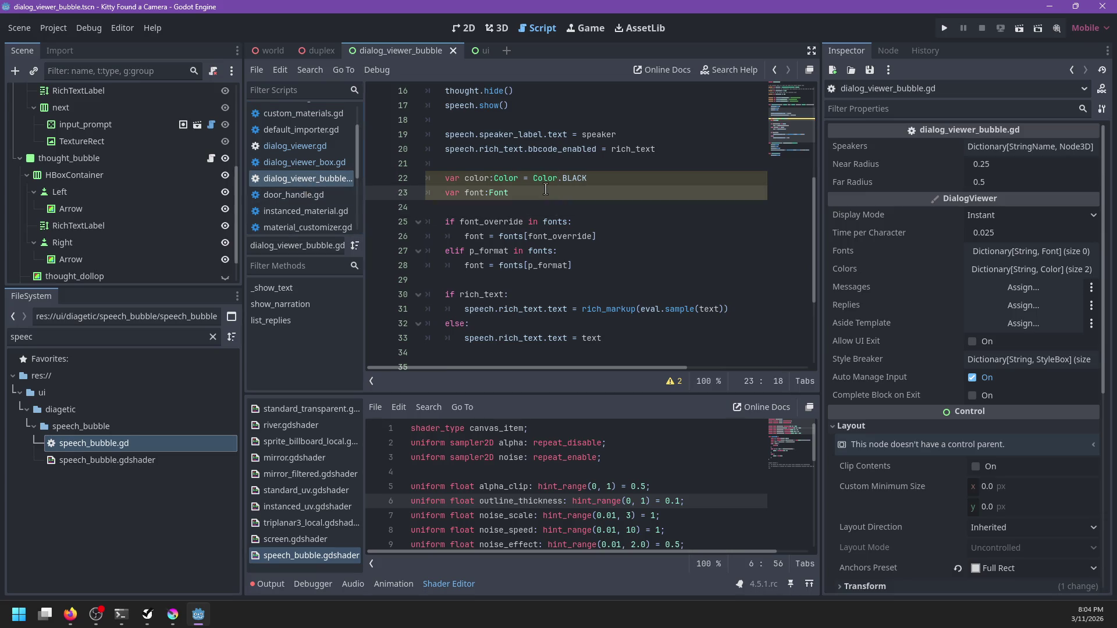
key(Return)
text(if p_format in colors: 		color = colors[p_format]  	if font: 		messages.add_theme_font_override('normal_font', font) 	else: 		messages.remove_theme_font_override('normal_font') 	if color != Color.BLACK: 		messages.add_theme_color_override('default_color', color) 	else: 		messages.remove_theme_color_override('default_color'))
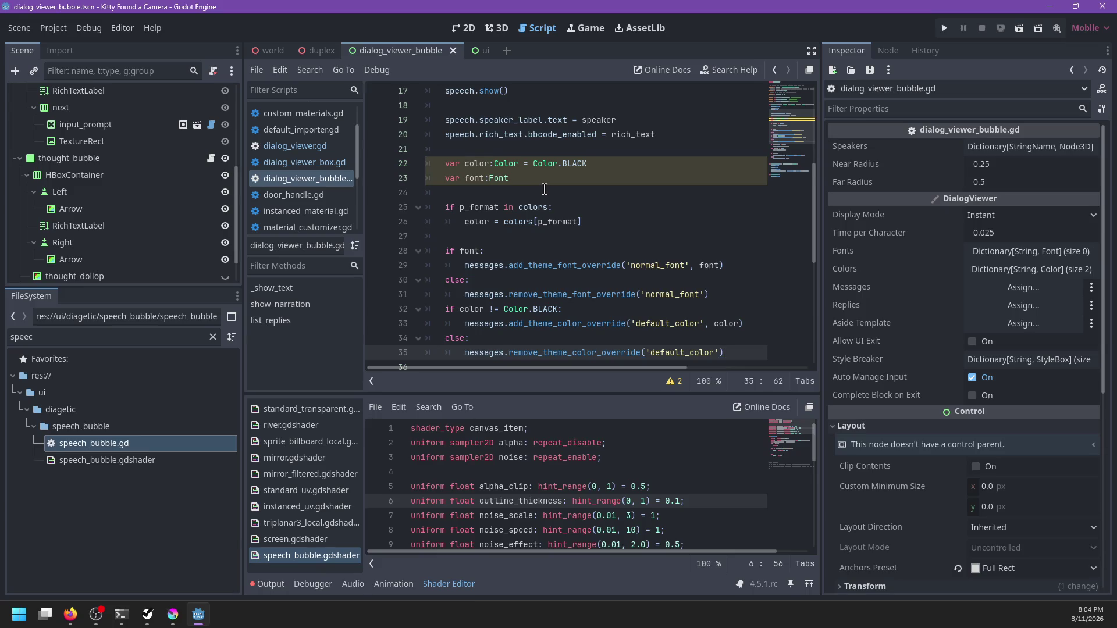
scroll(544, 189, down, 1)
Move the font lookup lines so they sit right after the colour lookup in _show_text
click(545, 147)
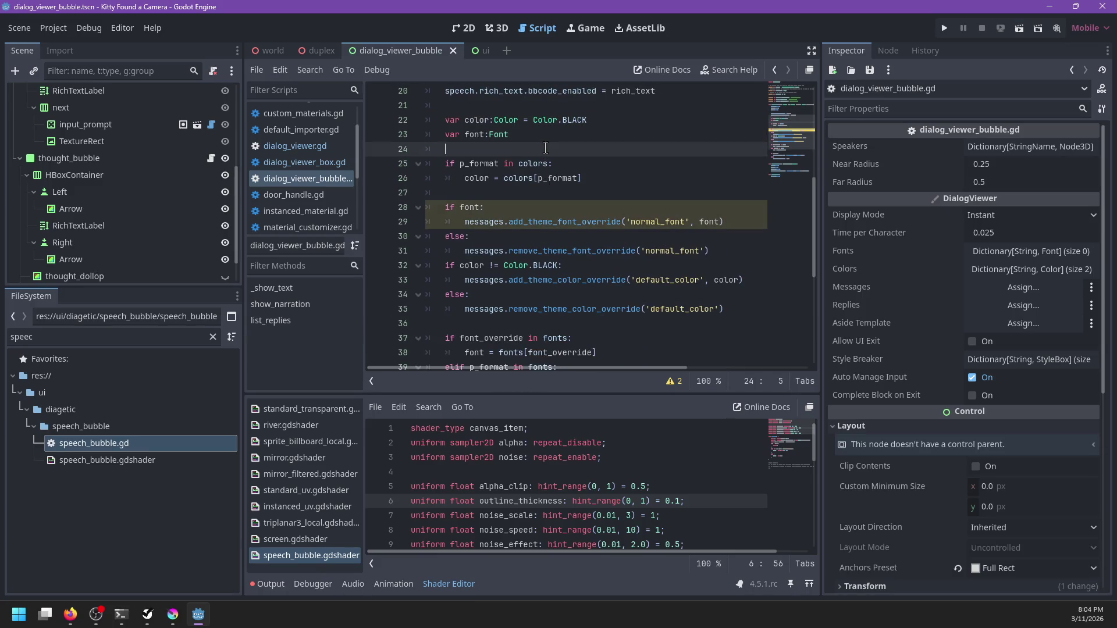
scroll(566, 192, down, 1)
drag(594, 337, 612, 266)
key(ctrl+x)
key(ctrl+z)
click(631, 324)
drag(602, 340, 426, 280)
key(BackSpace)
click(587, 138)
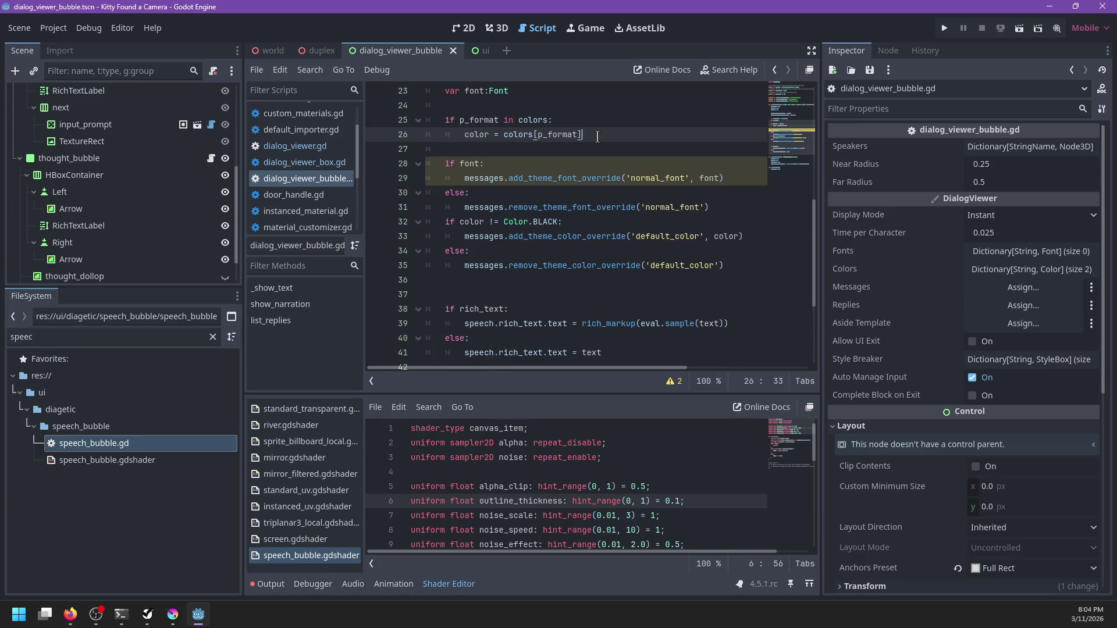
key(ctrl+v)
click(493, 240)
scroll(611, 238, up, 8)
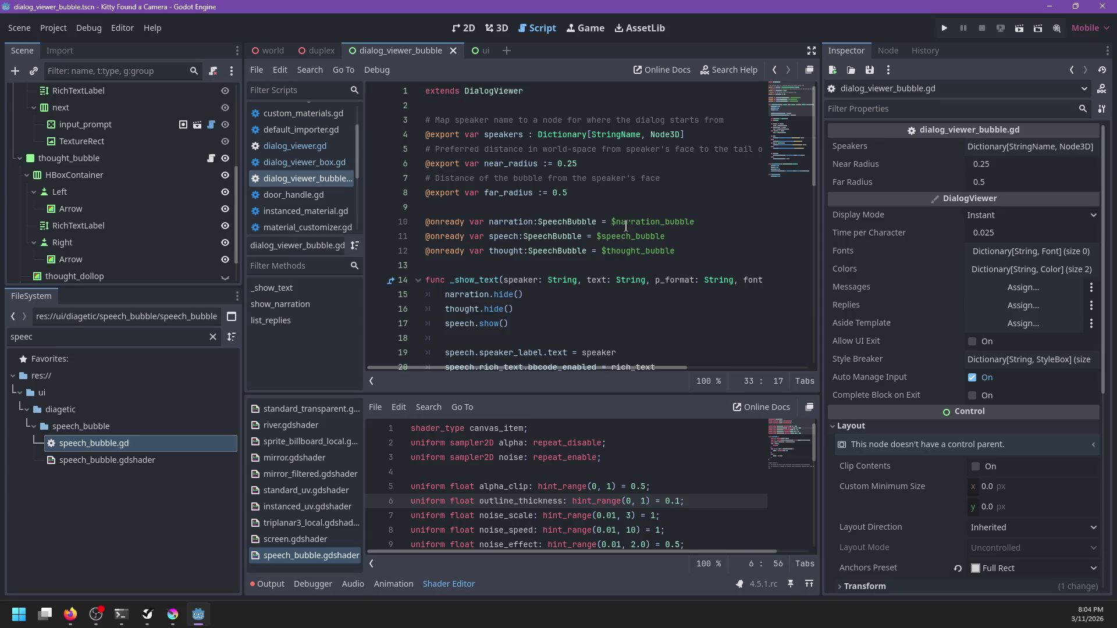
Replace the four 'messages' references on lines 33–39 with speech.rich_text and save the scene
scroll(606, 201, down, 9)
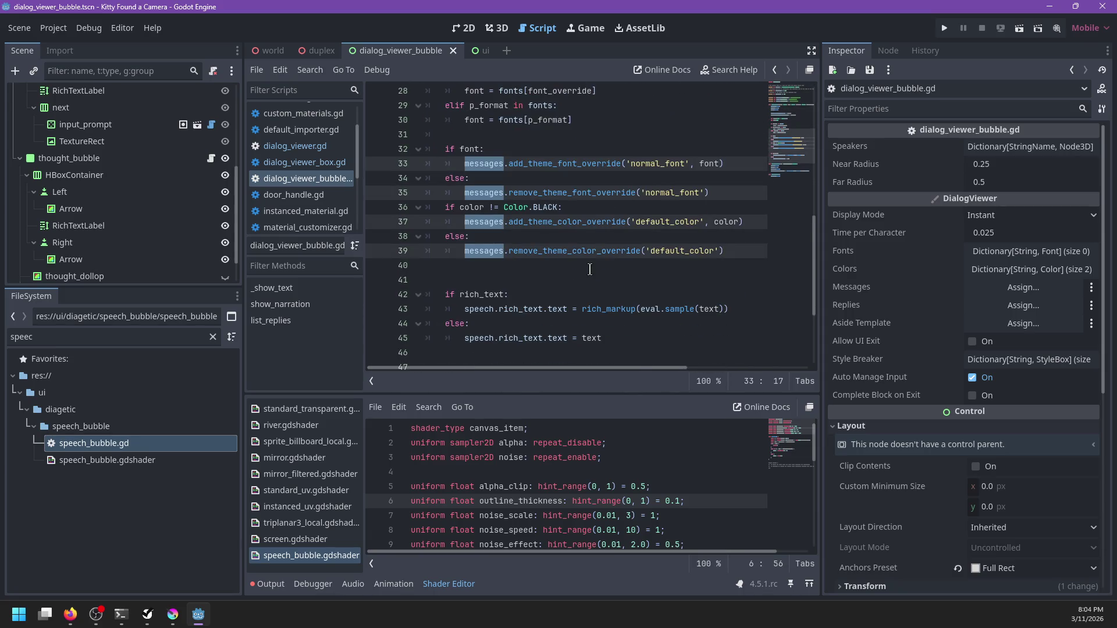
text(speech.rich)
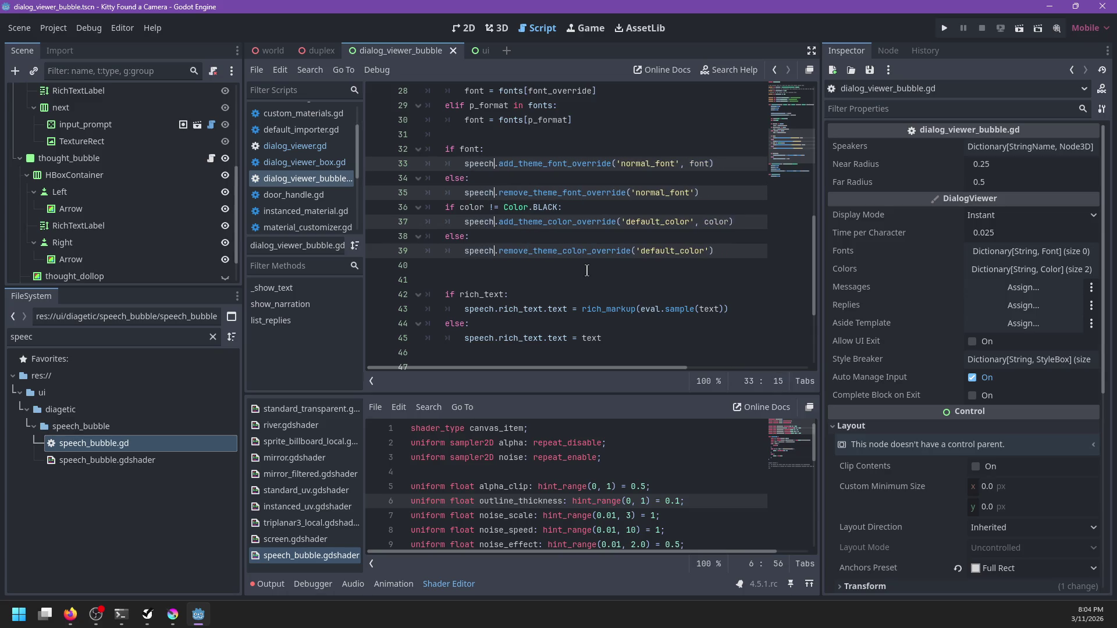
text(_text)
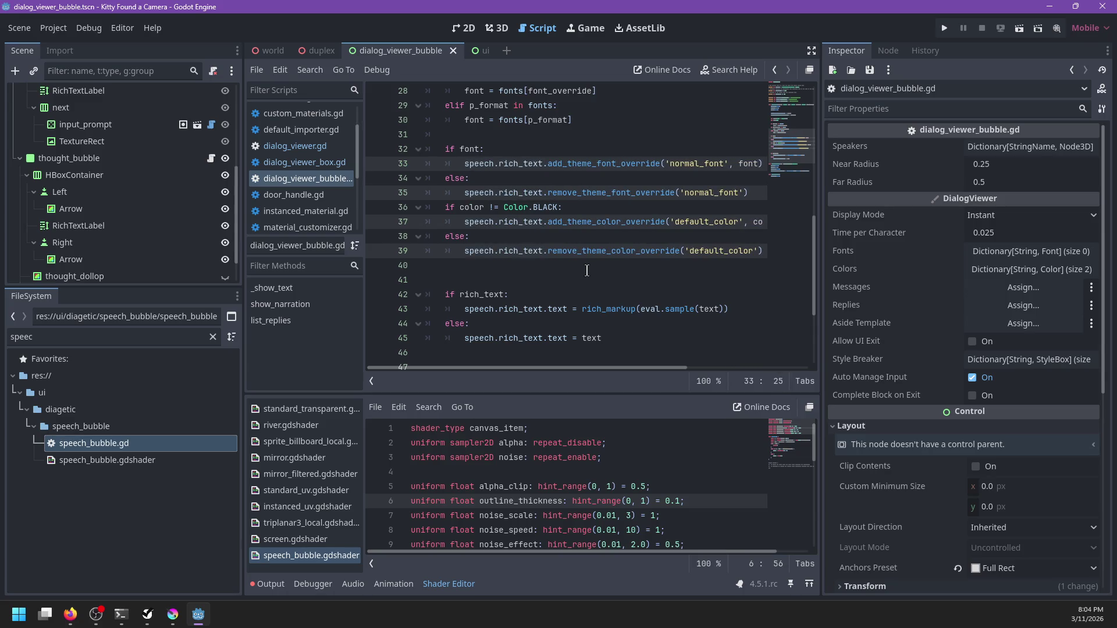
click(623, 223)
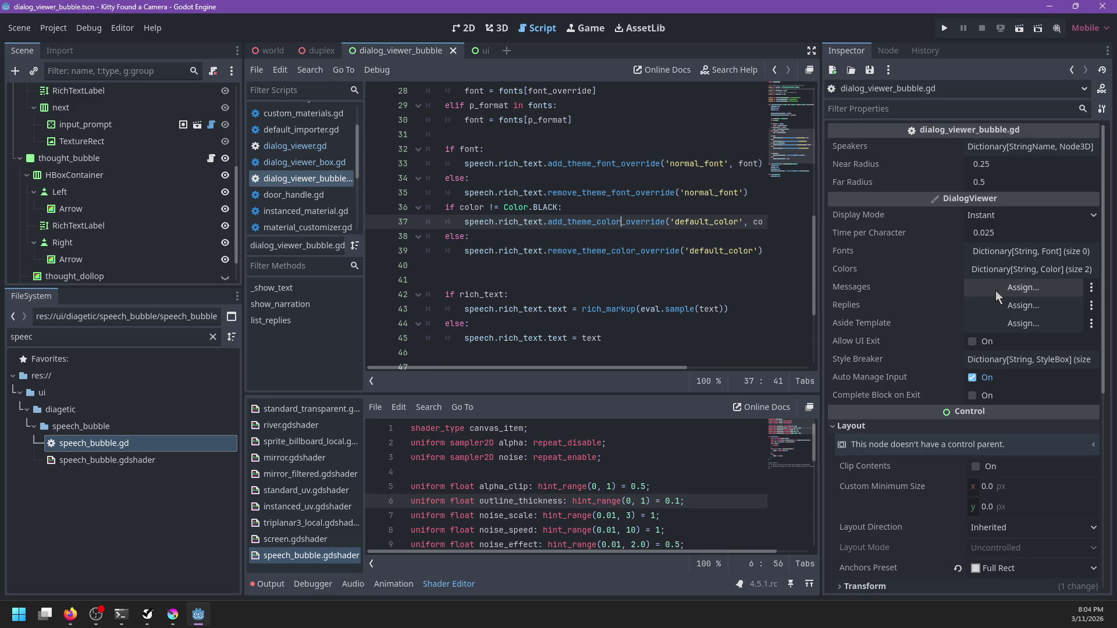
key(ctrl+s)
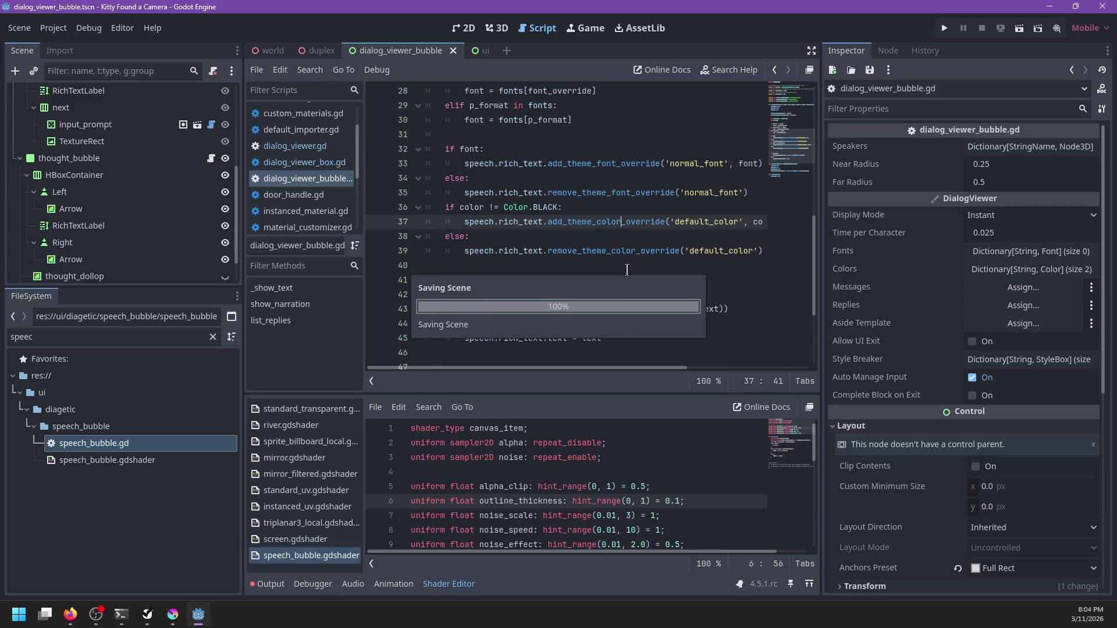
click(1012, 287)
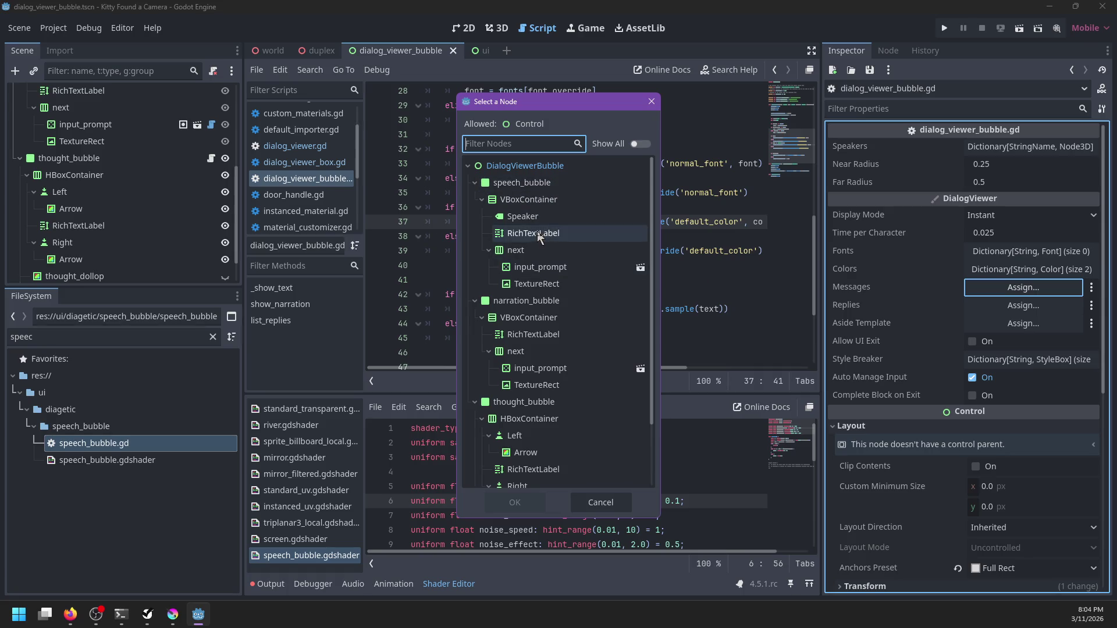
key(Escape)
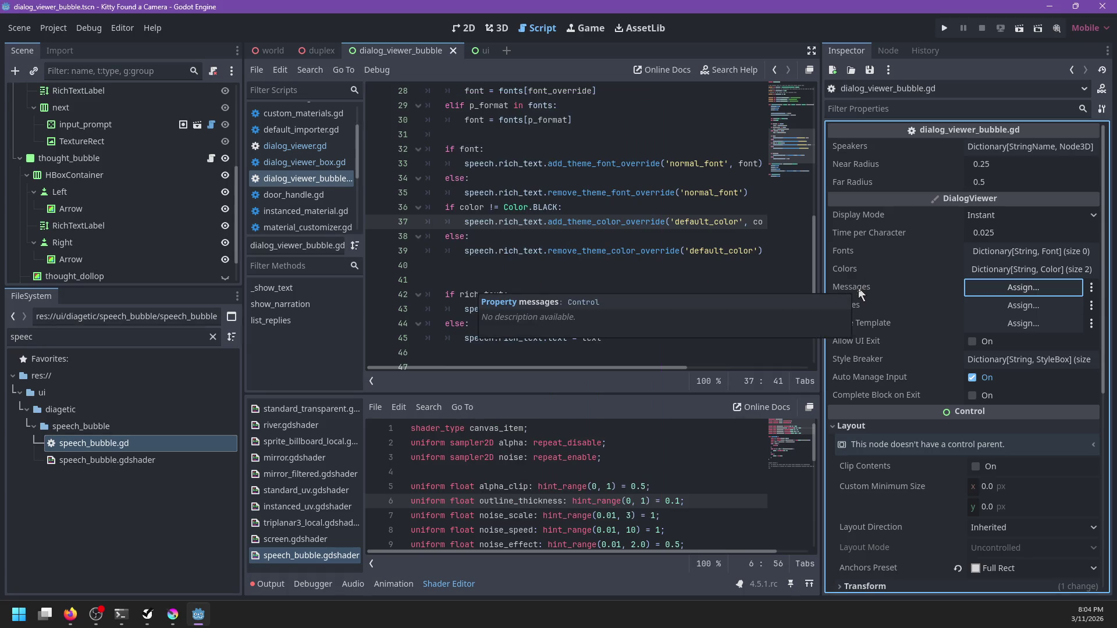
click(506, 262)
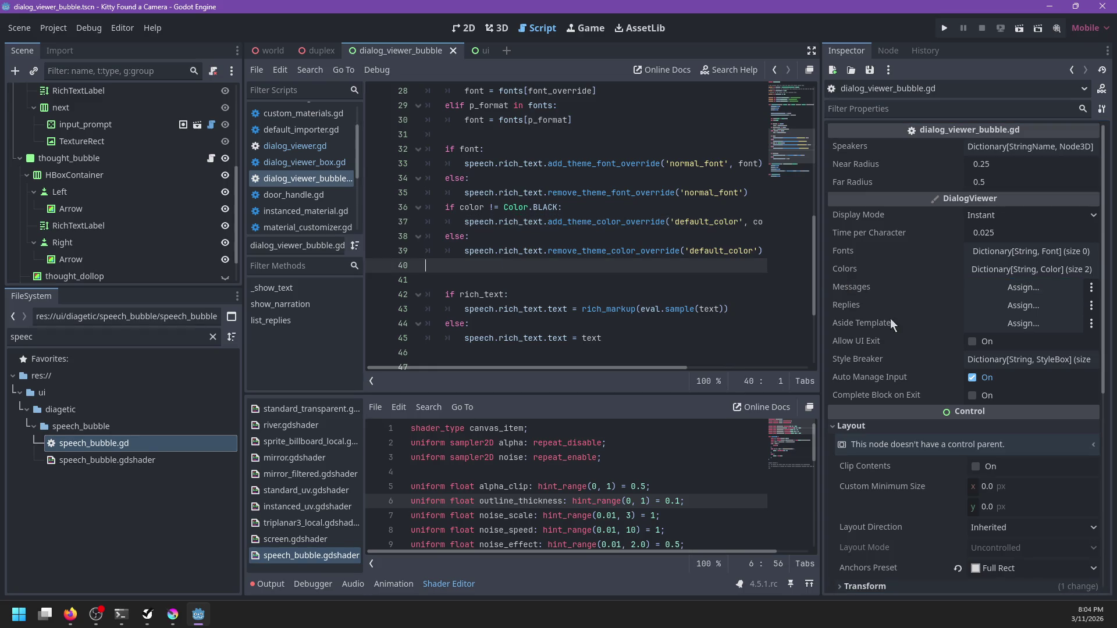
click(302, 146)
key(ctrl+f)
text(messages)
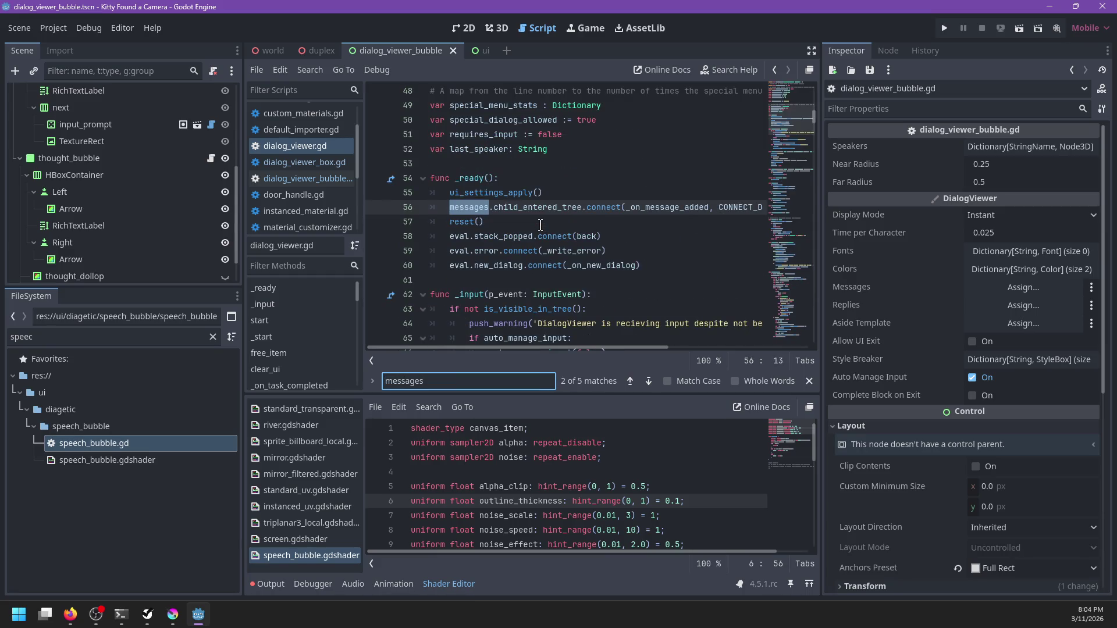
key(Return)
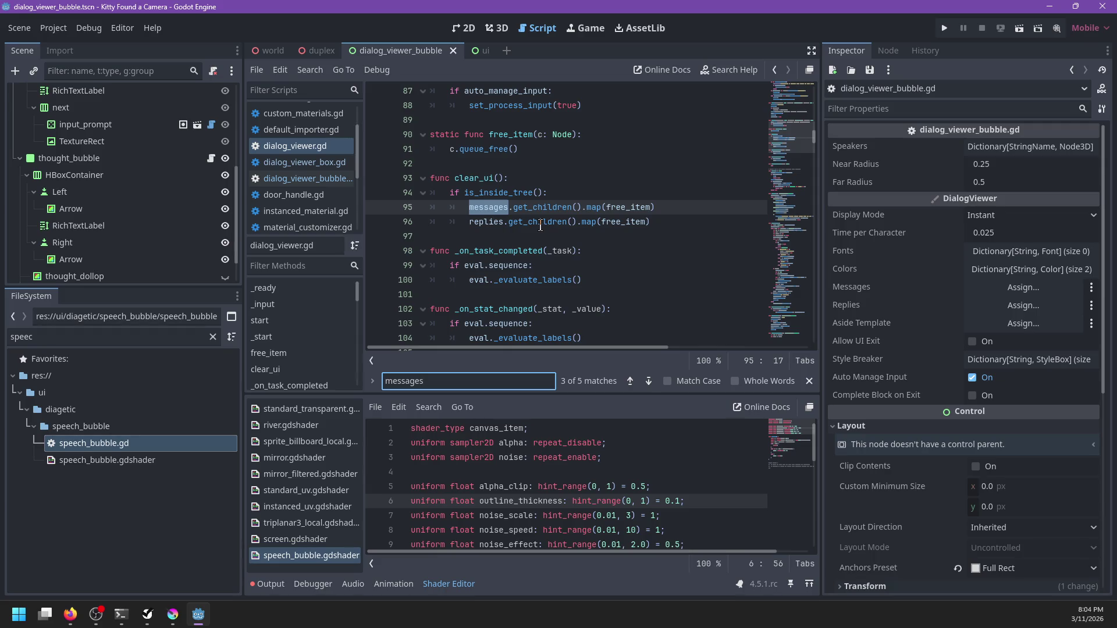
key(Return)
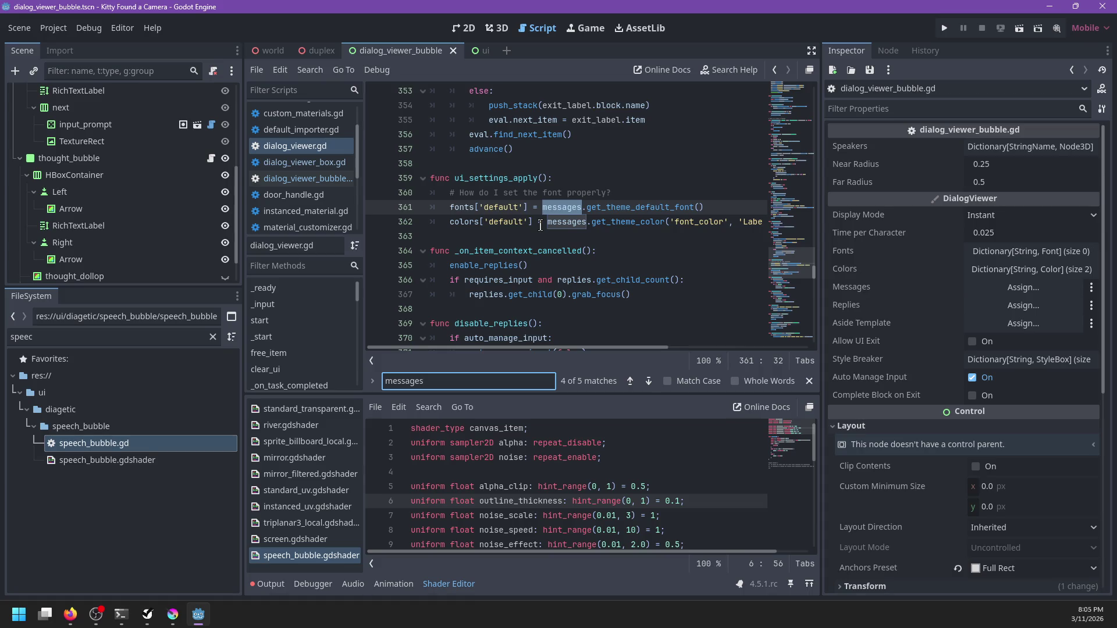
key(Return)
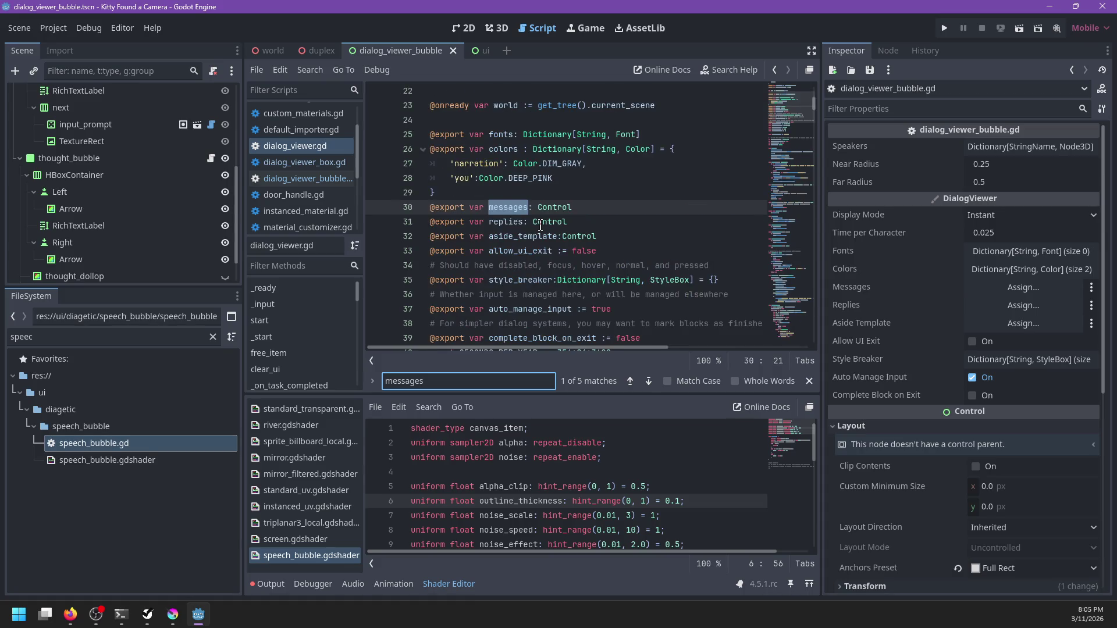
key(Return)
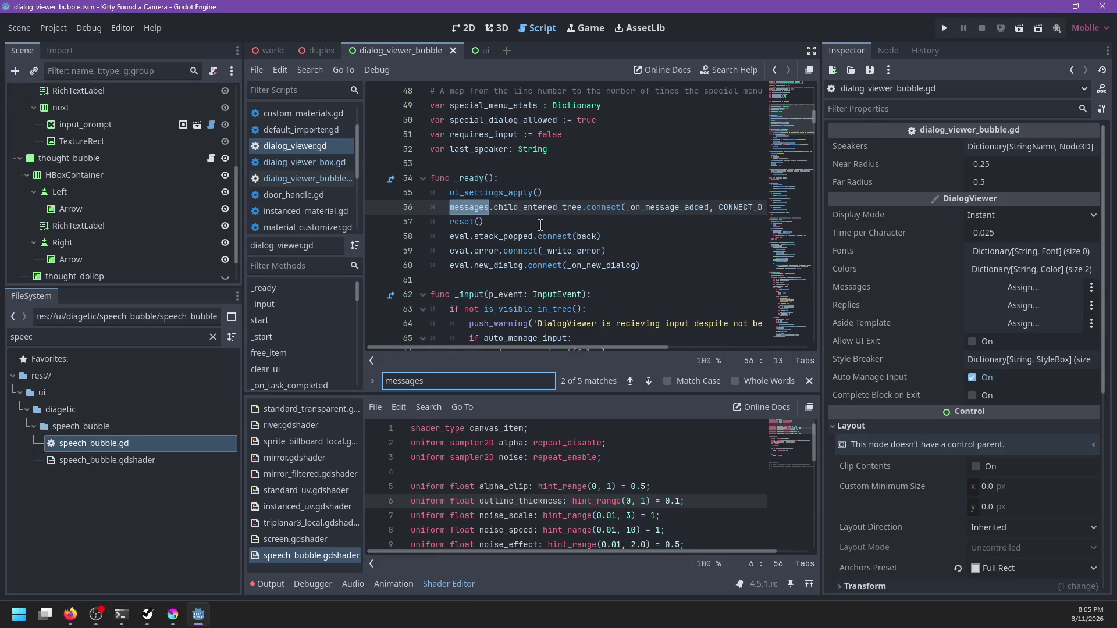
key(Return)
key(Escape)
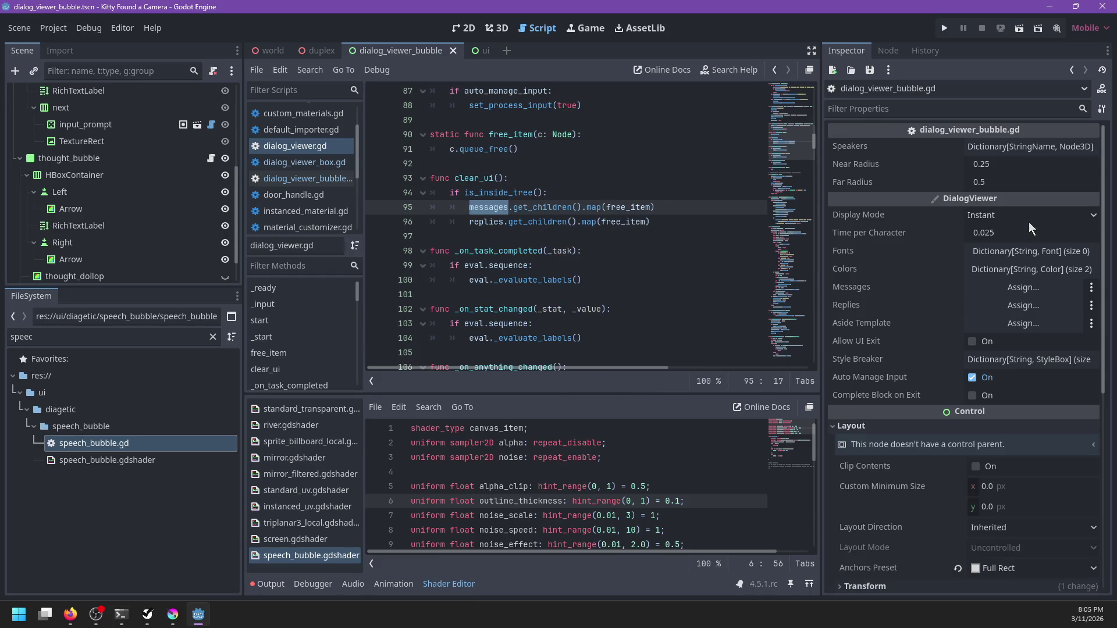
click(1024, 288)
Assign the RichTextLabel to Messages and the thought_bubble RichTextLabel to Replies in the Inspector
double_click(539, 233)
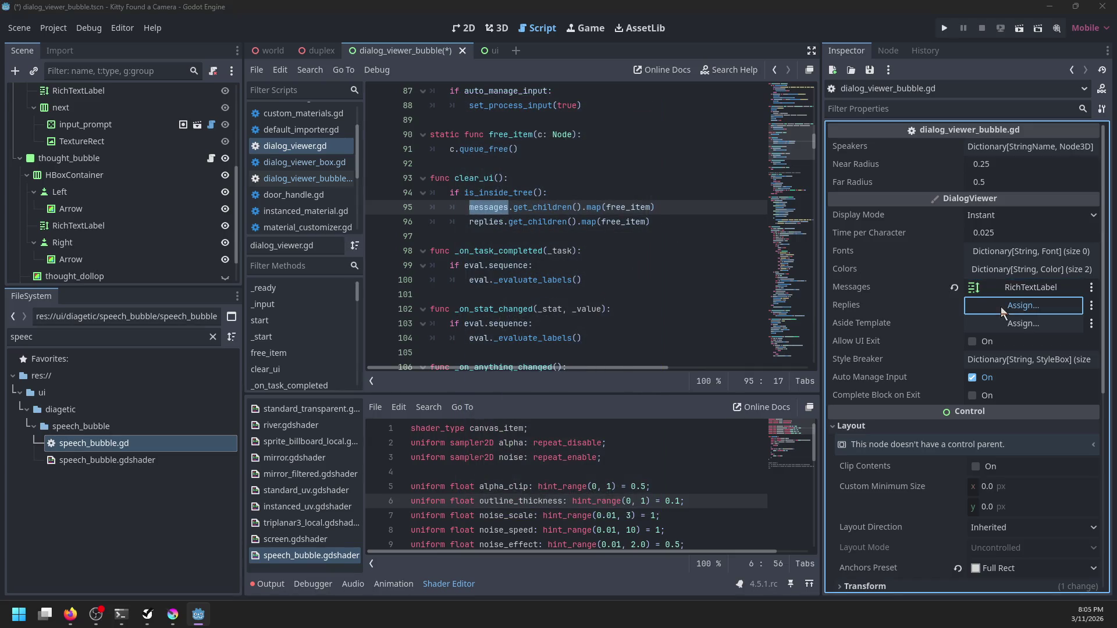
click(1001, 306)
scroll(543, 281, down, 3)
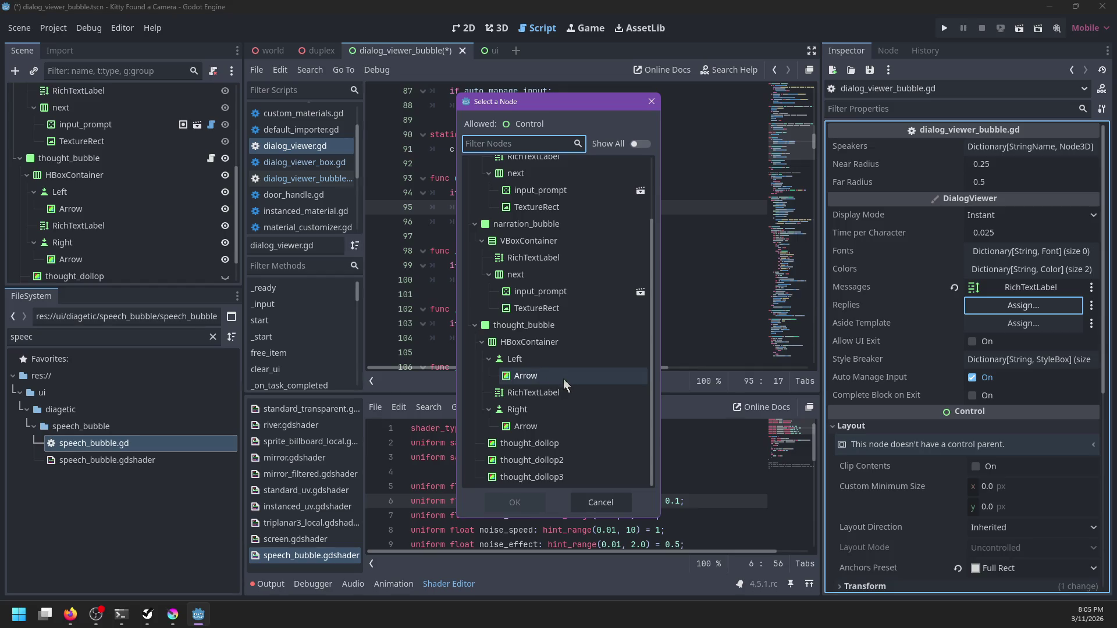
double_click(546, 393)
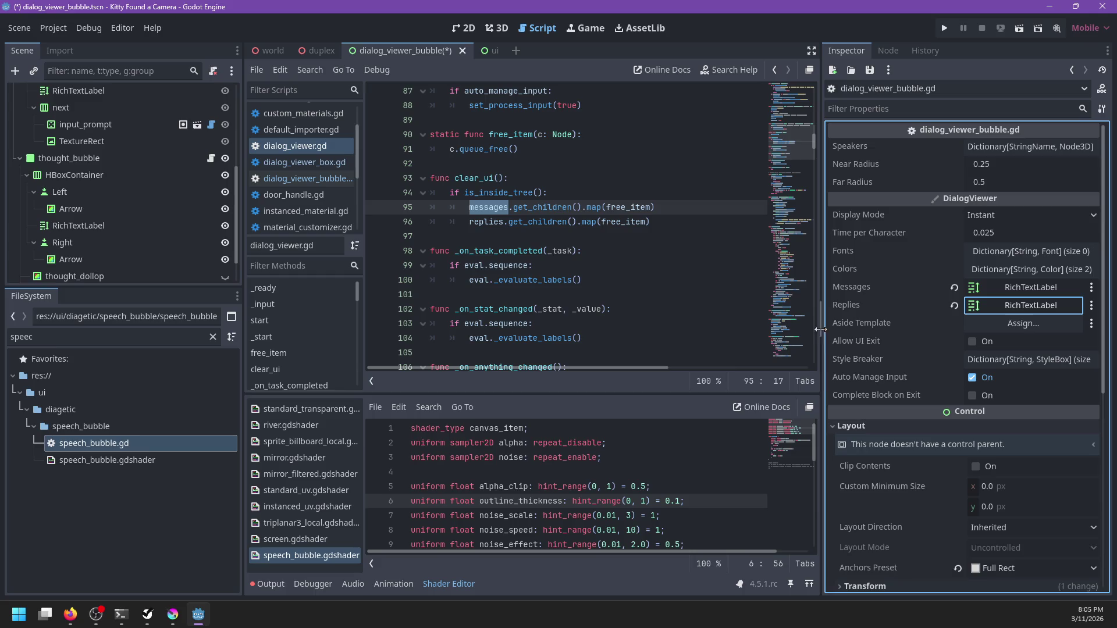
Search the script for occurrences of 'replies'
click(624, 280)
key(ctrl+f)
text(replu)
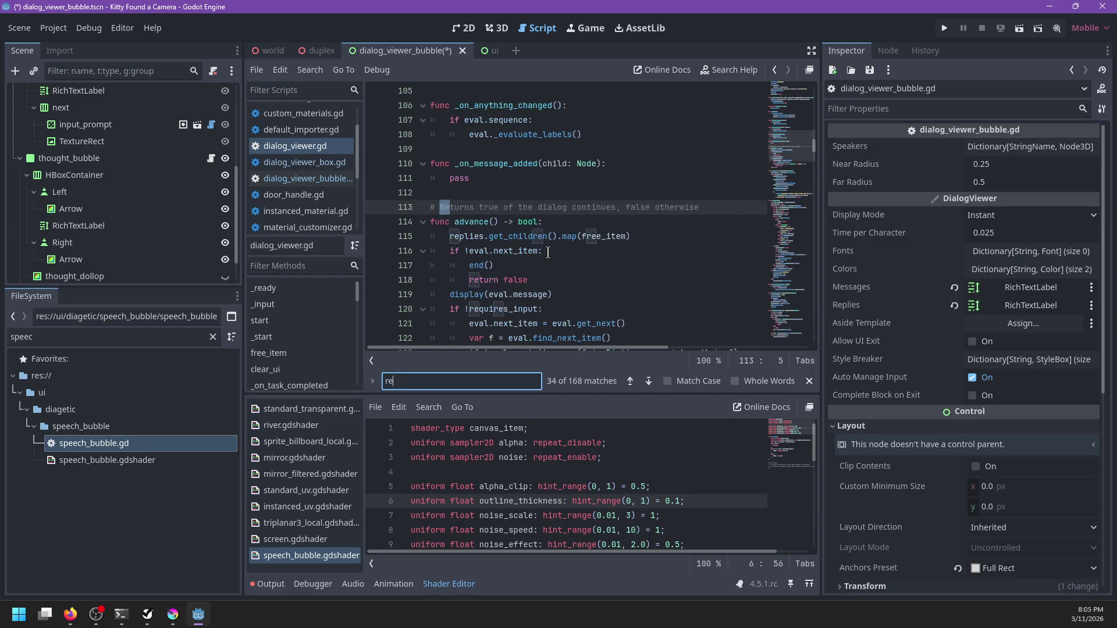
key(BackSpace)
text(ies)
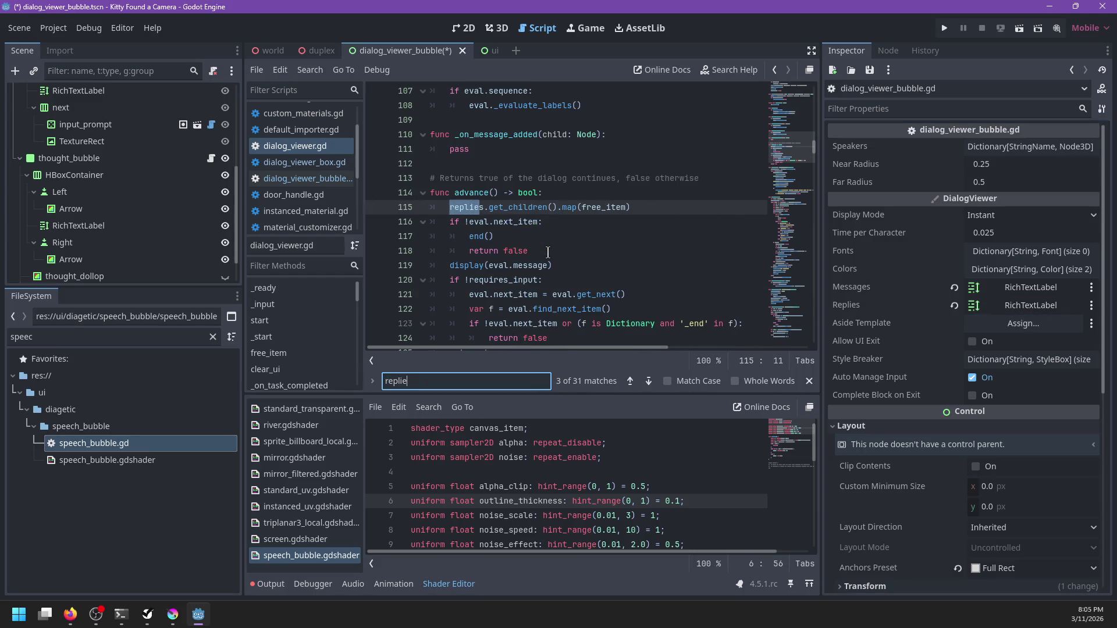
key(Return)
key(Return)
key(Return)
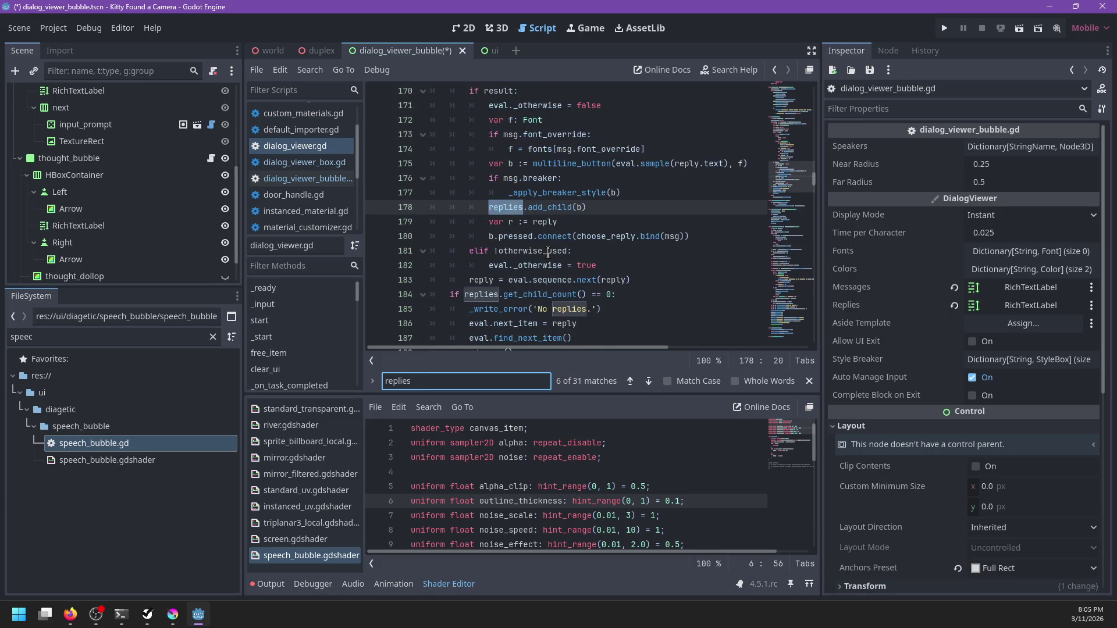
key(Escape)
scroll(553, 247, up, 10)
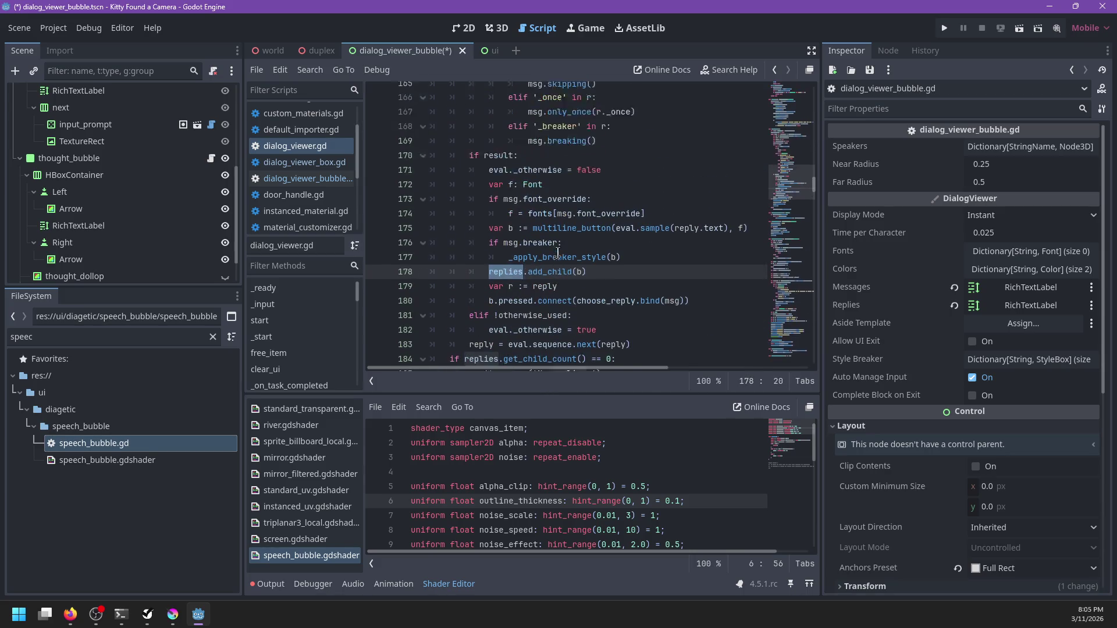
scroll(458, 236, down, 12)
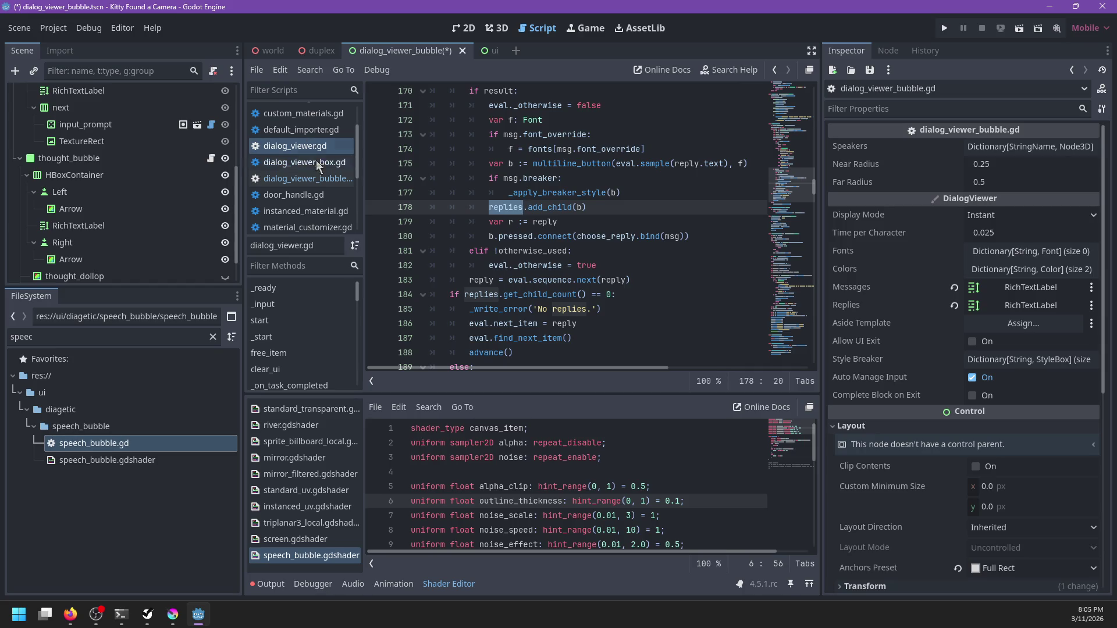
Delete the extra blank line after _show_text in dialog_viewer_bubble.gd, then view dialog_viewer_box.gd
click(307, 178)
scroll(502, 192, up, 7)
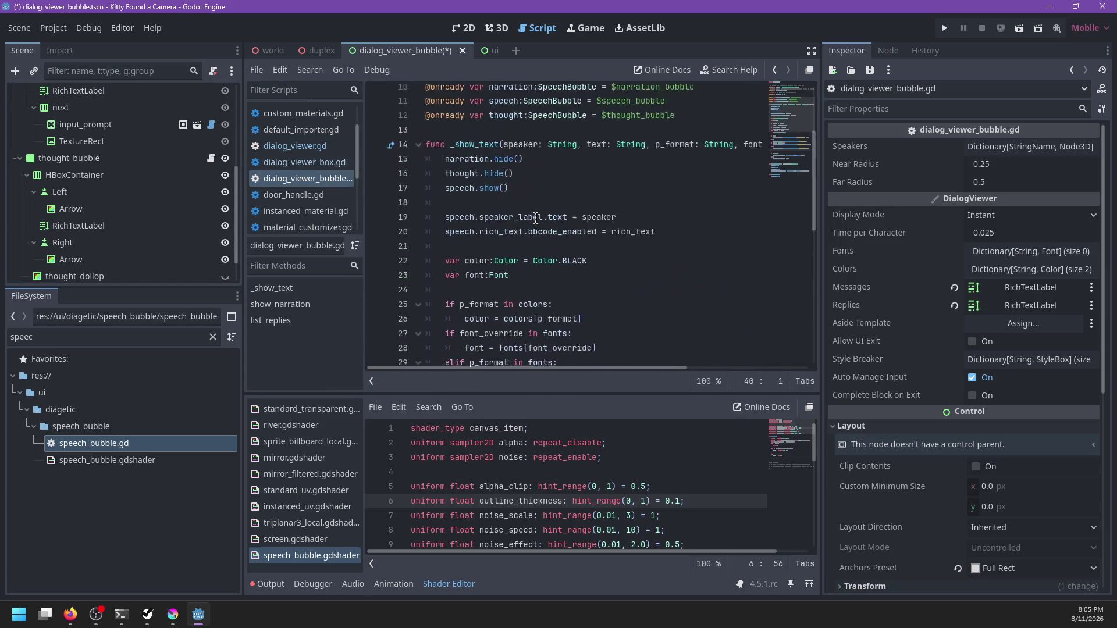
scroll(540, 226, down, 10)
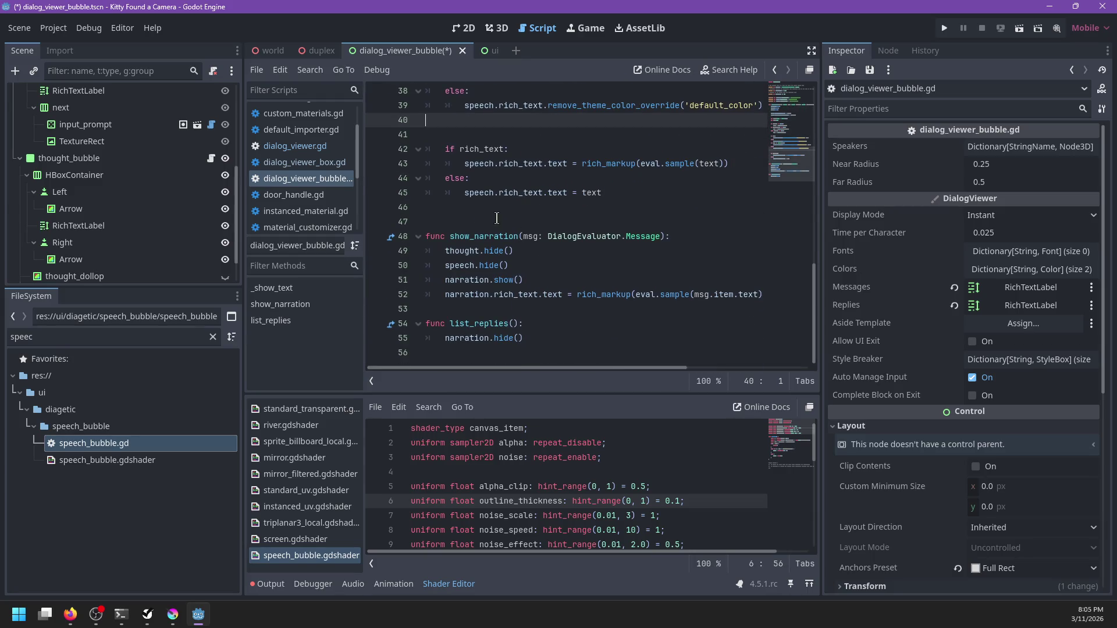
click(496, 218)
key(BackSpace)
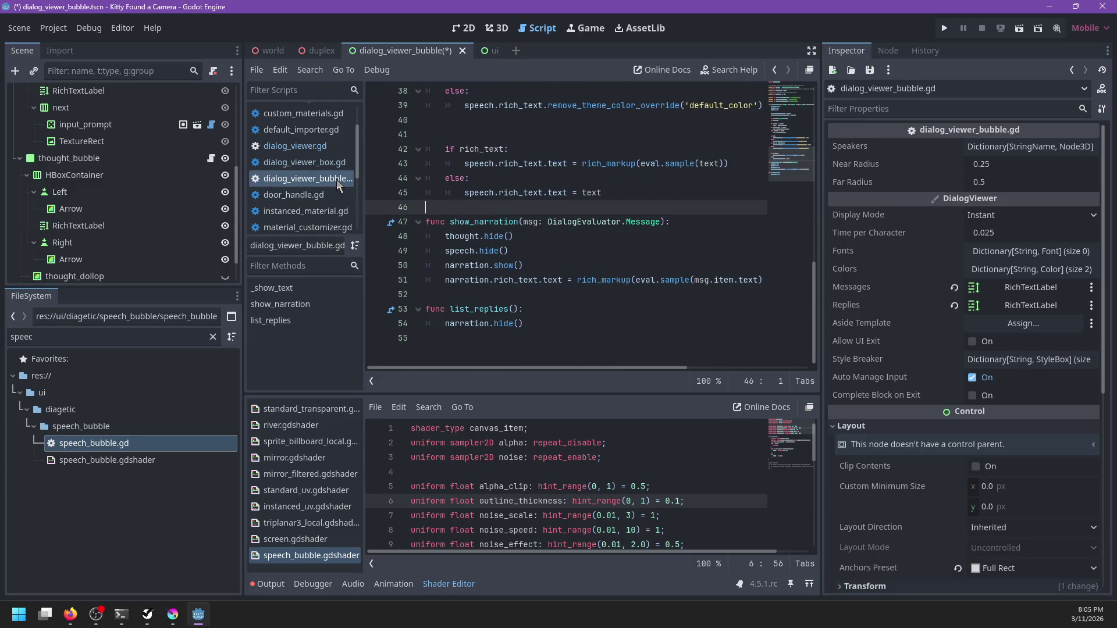
click(325, 162)
scroll(597, 240, up, 8)
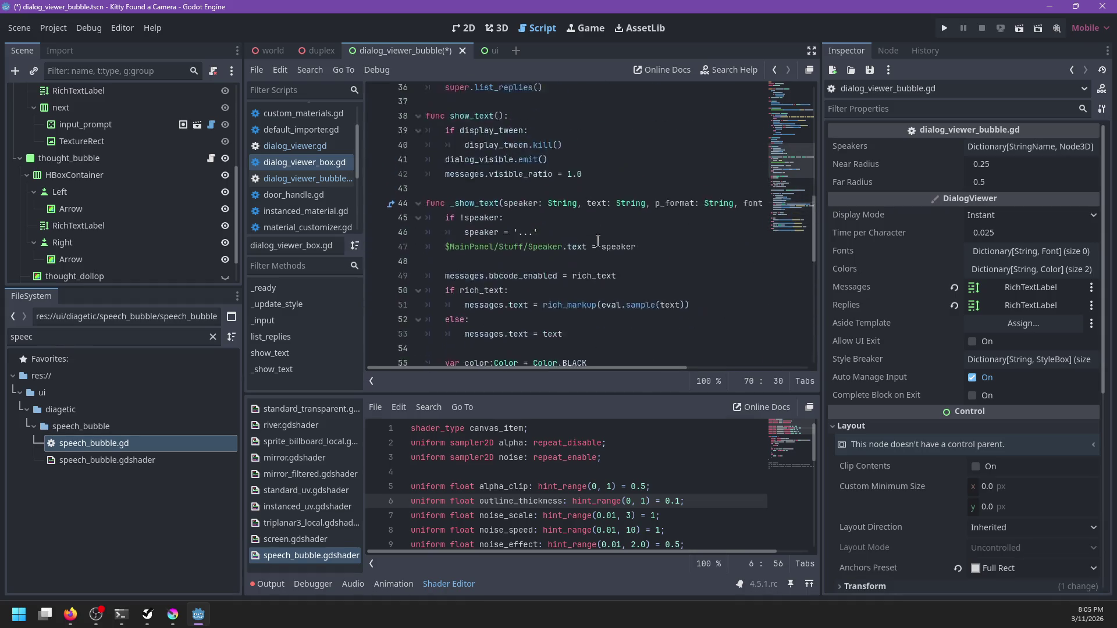
scroll(597, 241, up, 4)
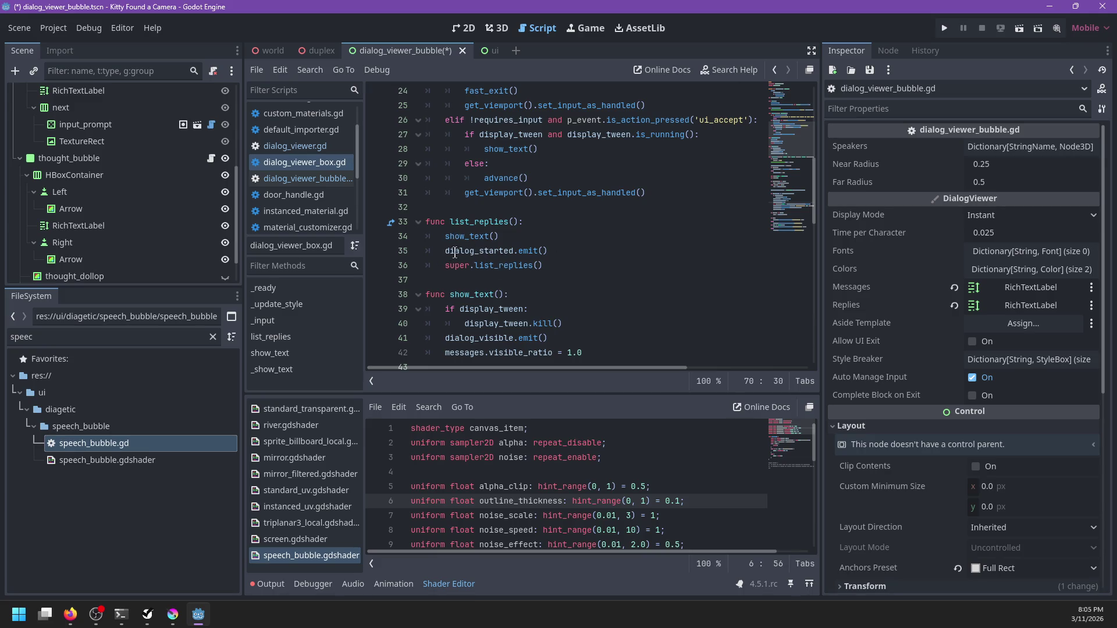
Change the thought bubble's RichTextLabel node type to TabContainer
click(175, 229)
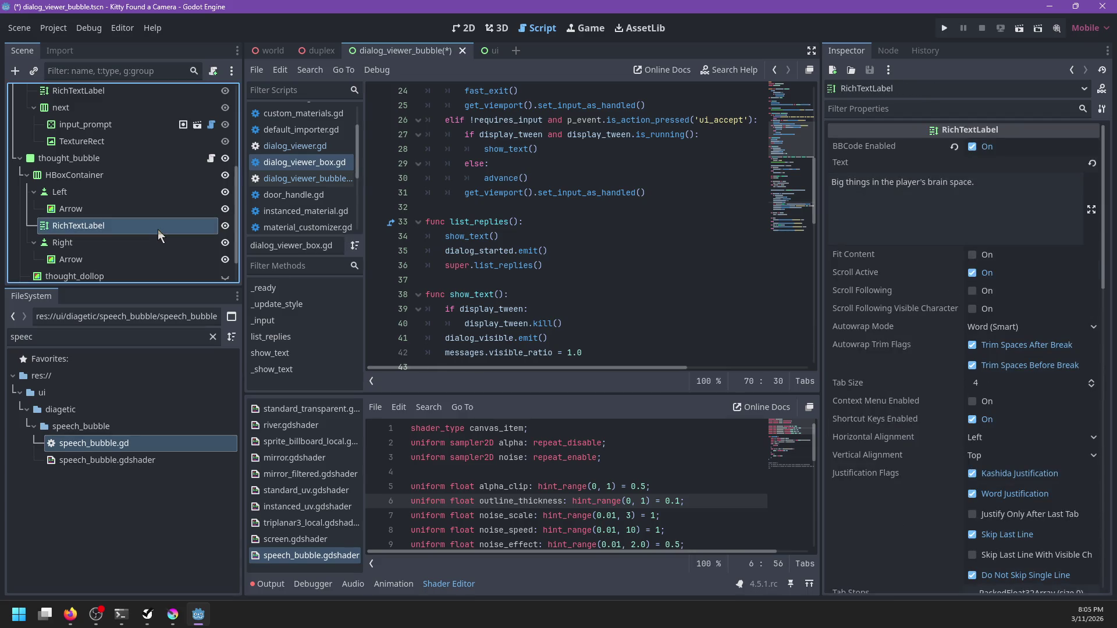
click(494, 29)
click(465, 28)
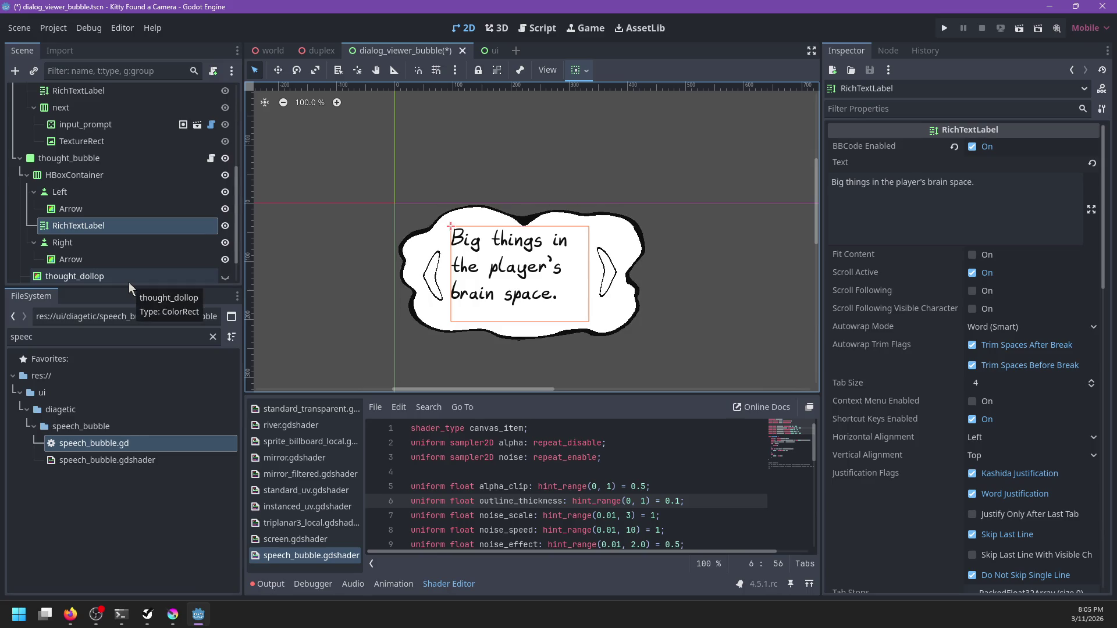
right_click(74, 224)
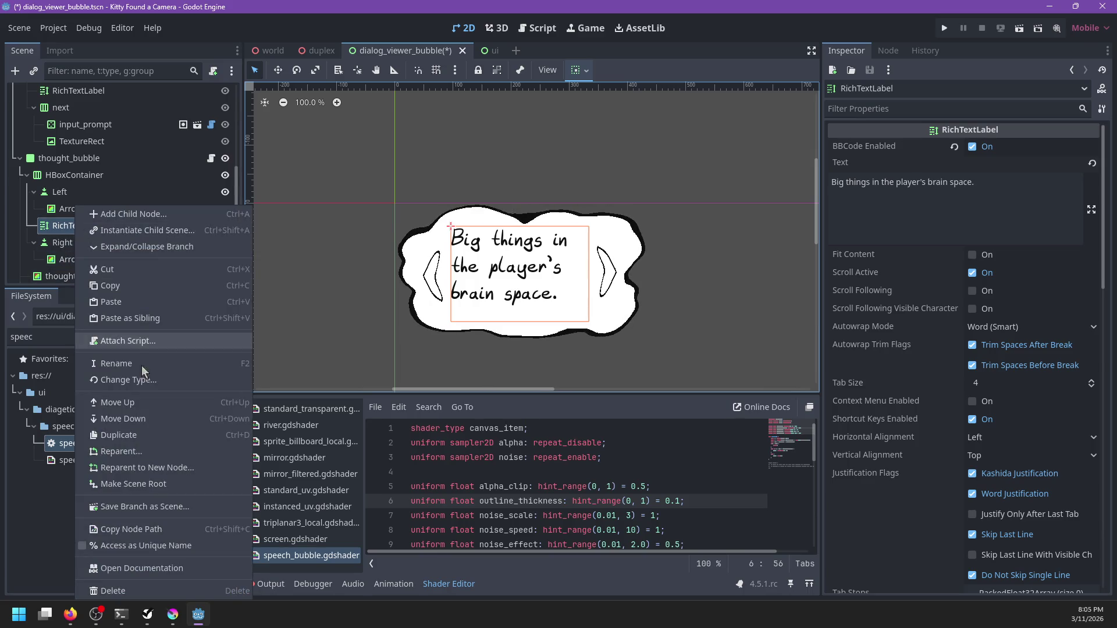
key(Escape)
key(ctrl+shift+t)
text(TabCont)
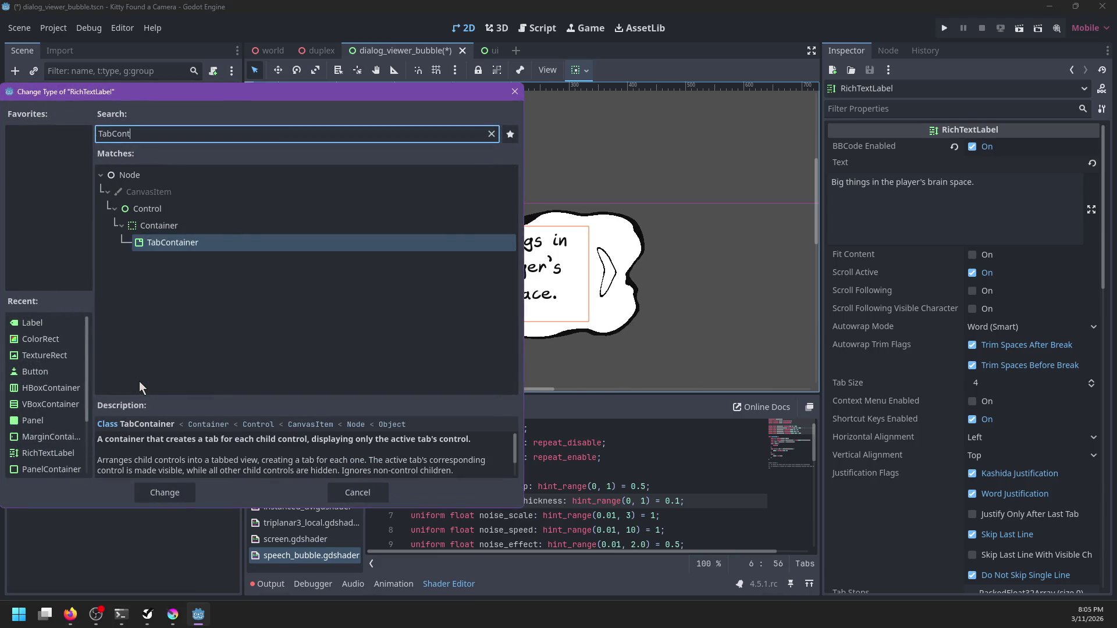
key(Return)
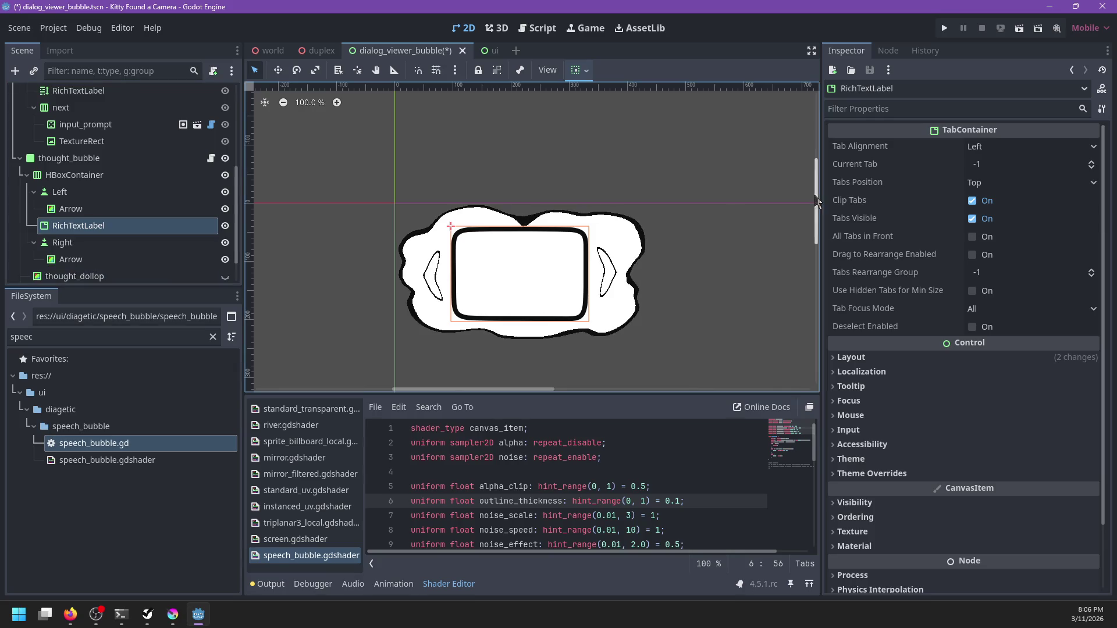
Give the TabContainer an empty Panel stylebox, turn off Tabs Visible, and save
scroll(872, 357, down, 3)
click(874, 399)
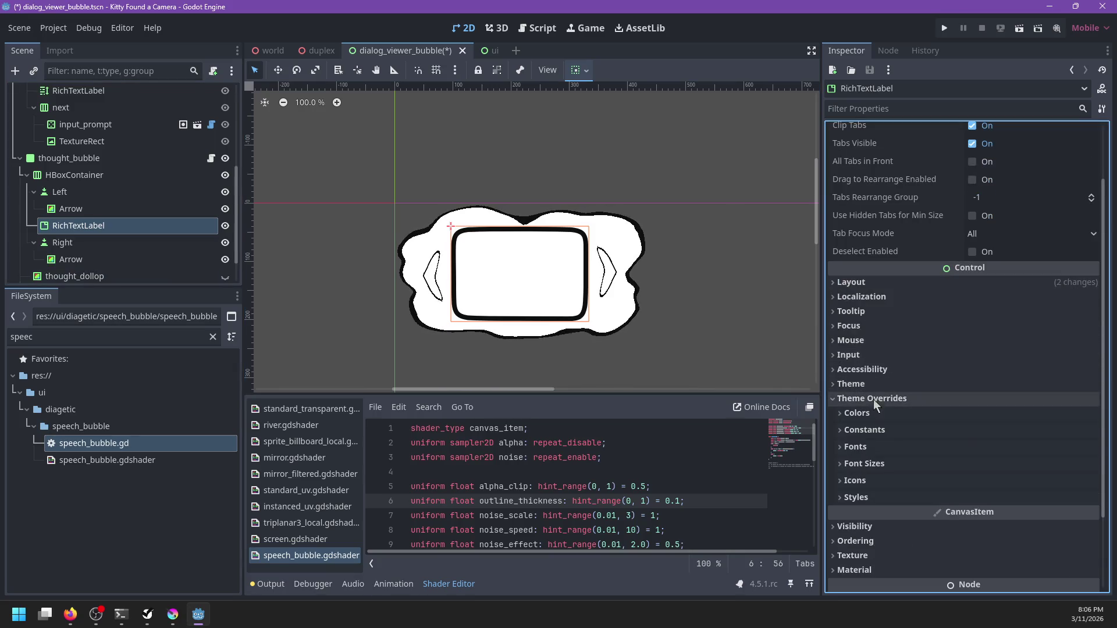
click(847, 496)
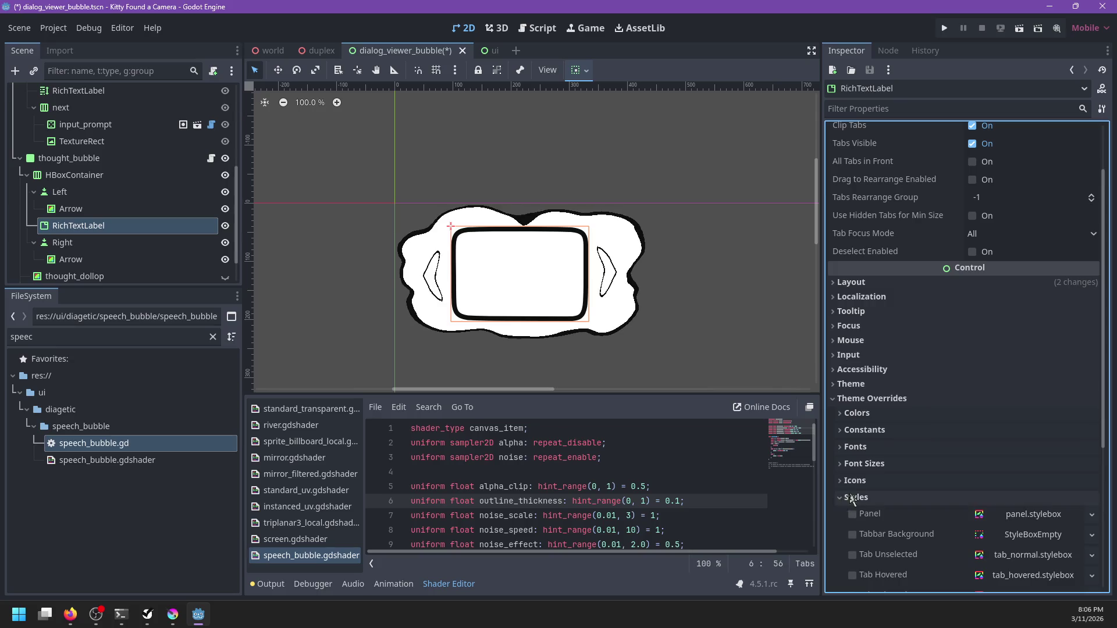
scroll(902, 442, down, 5)
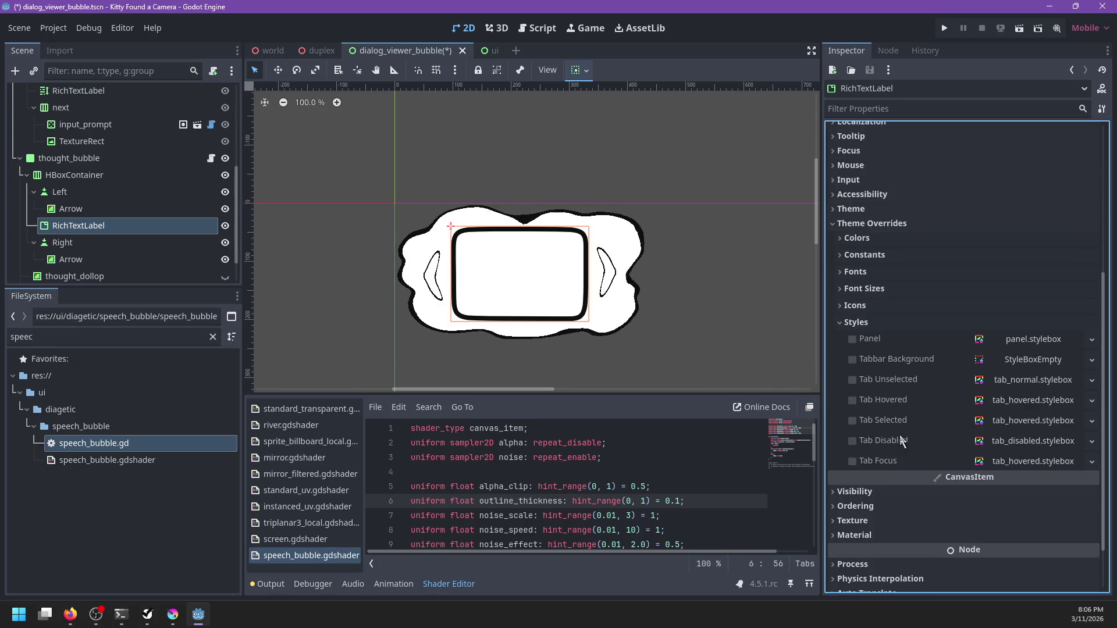
click(1093, 340)
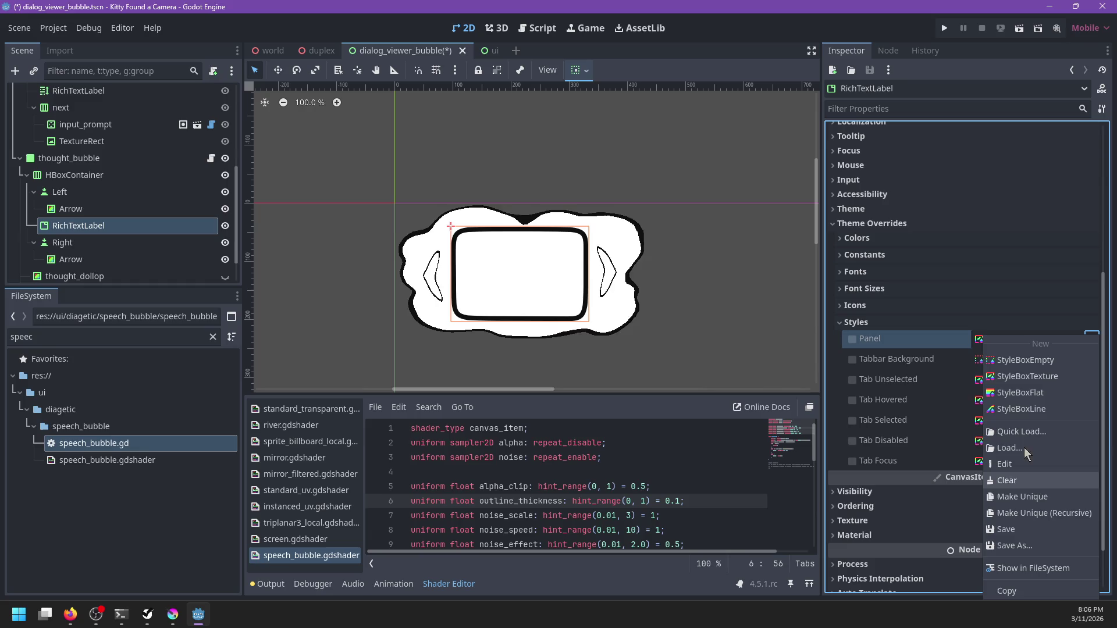
click(1024, 361)
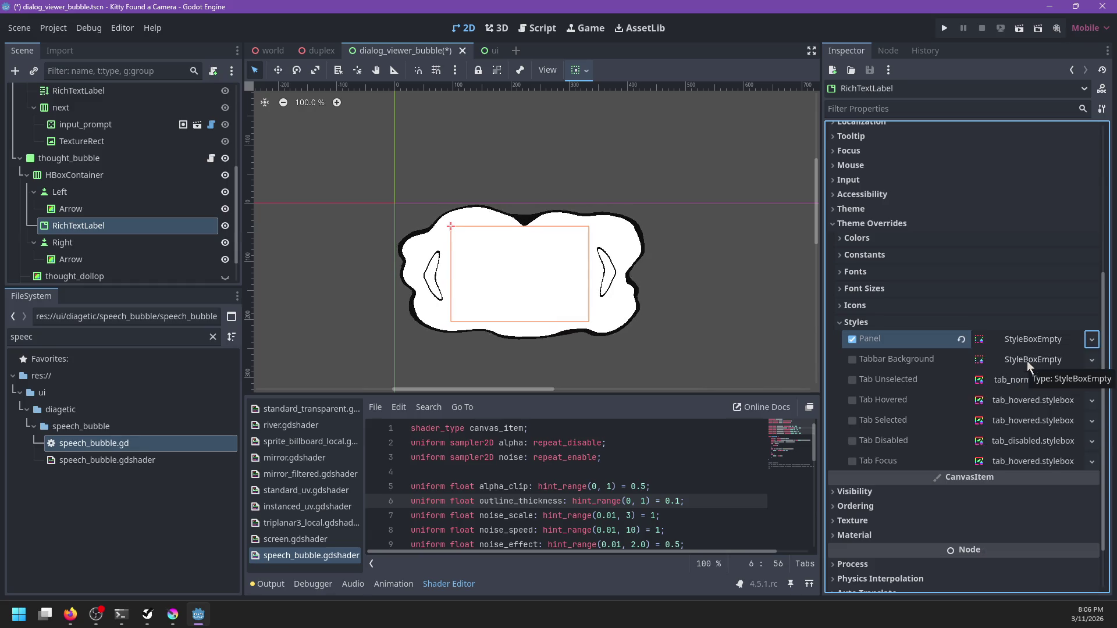
scroll(912, 404, up, 5)
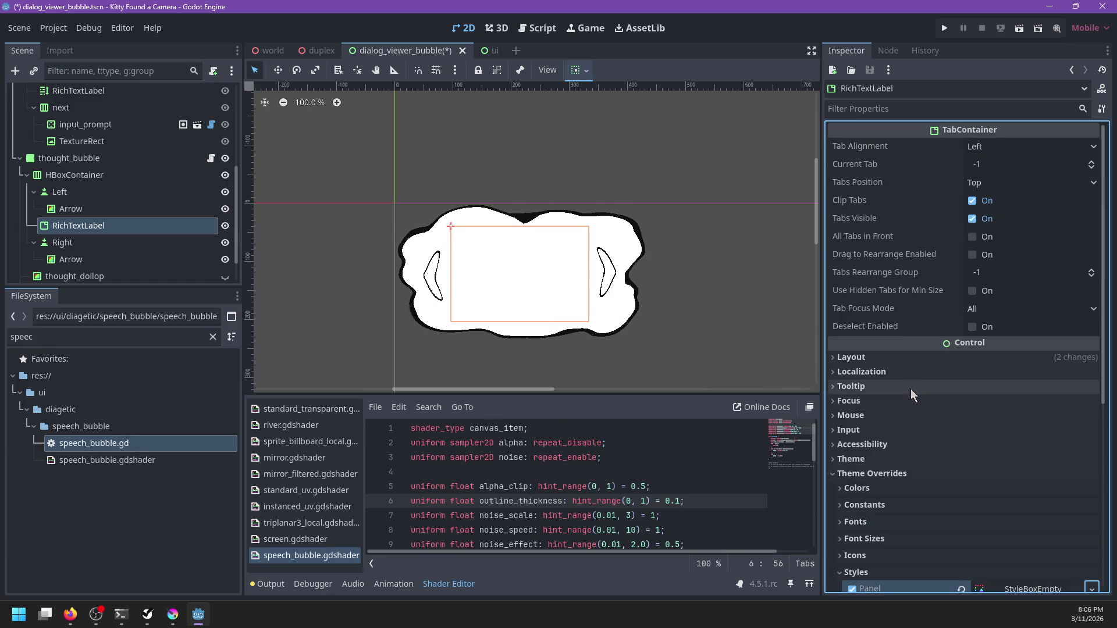
click(972, 218)
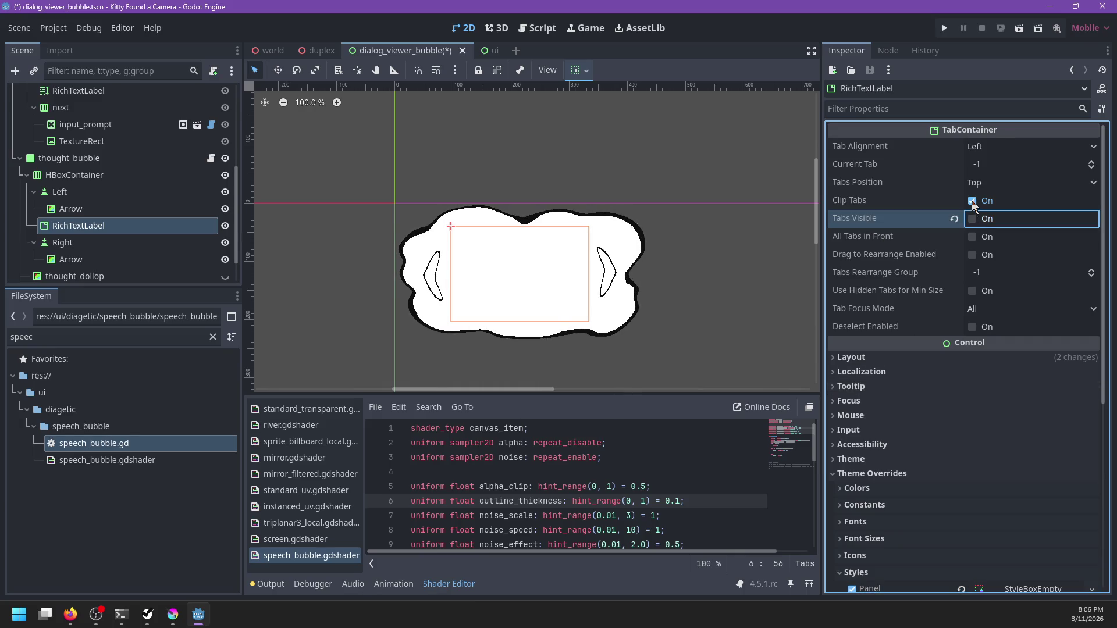
key(ctrl+s)
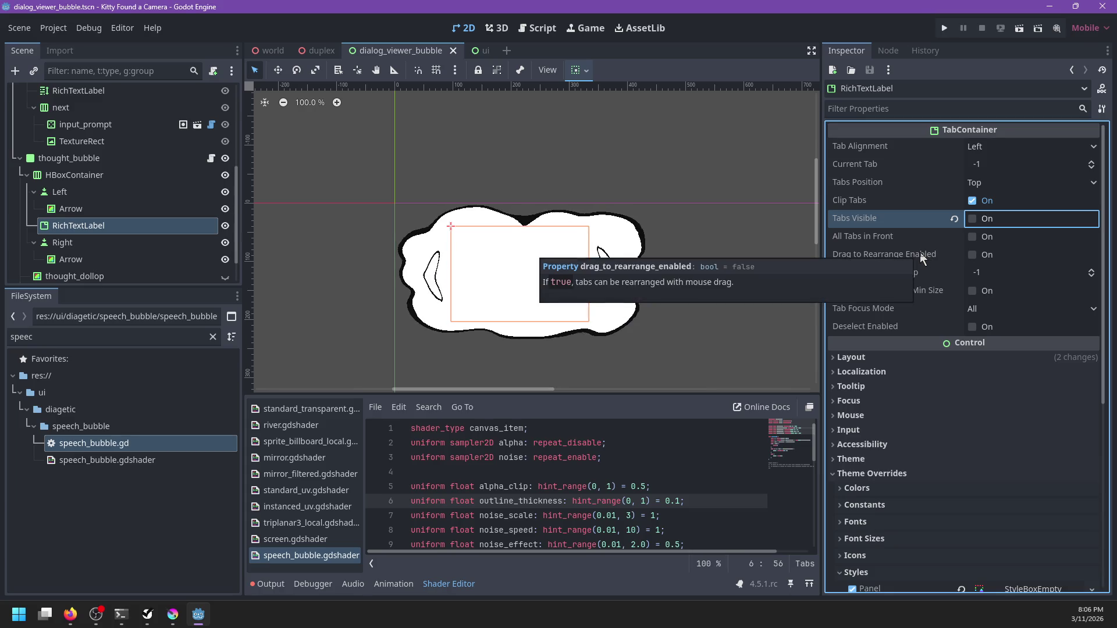
Set the TabContainer's Tab Focus Mode to None and save the scene
scroll(916, 291, down, 2)
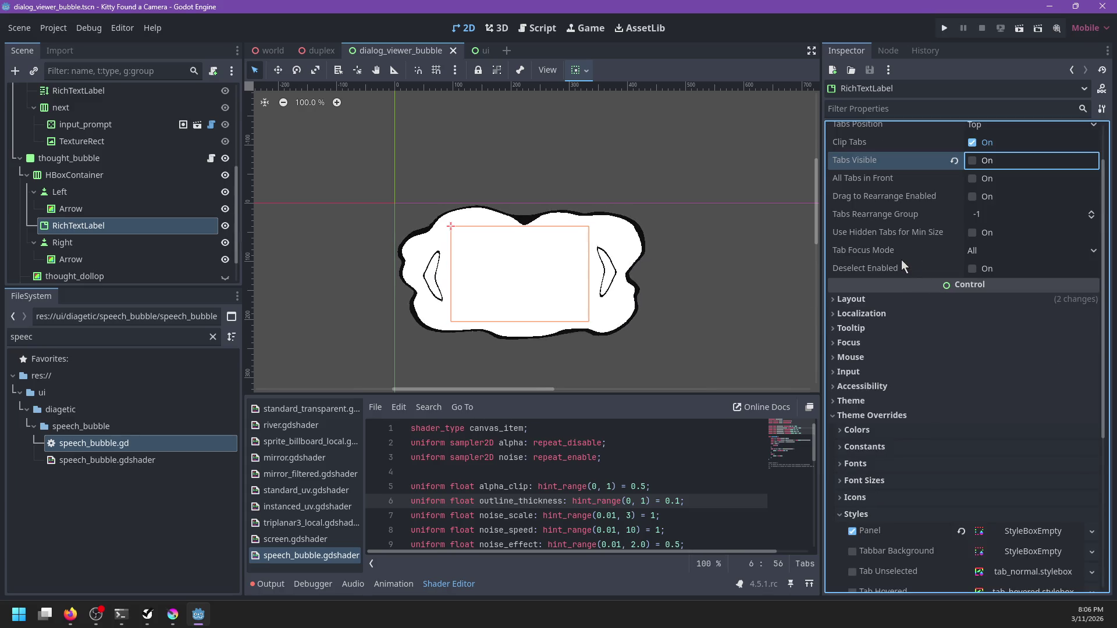
mouse_move(902, 259)
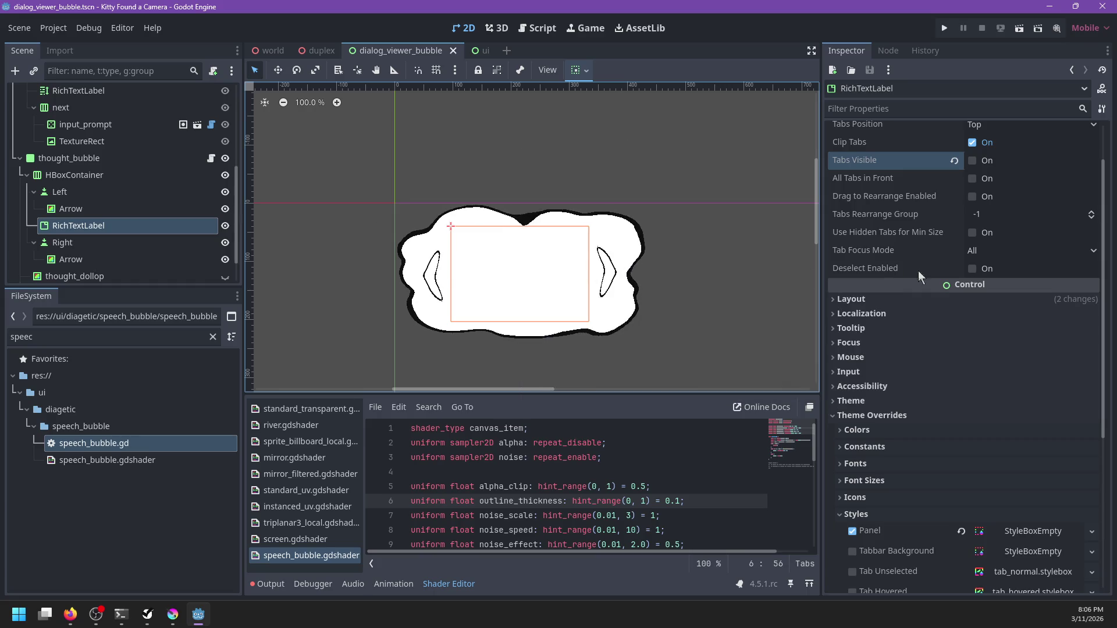
click(979, 250)
click(1021, 269)
scroll(899, 262, up, 2)
key(ctrl+s)
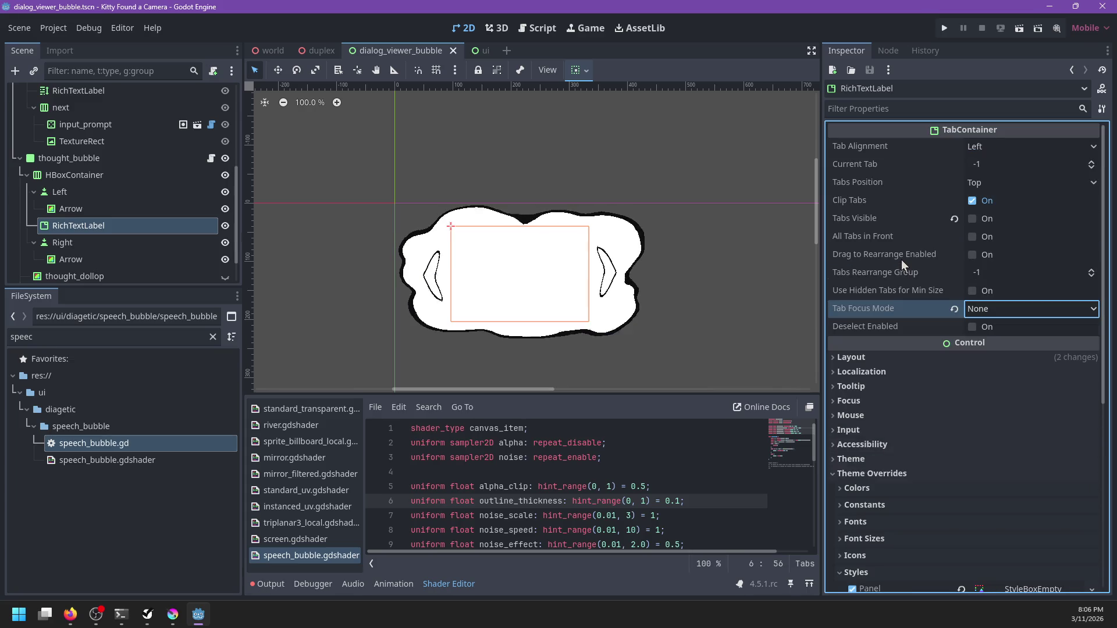
Rename the TabContainer node to Replies
double_click(163, 225)
text(Replies)
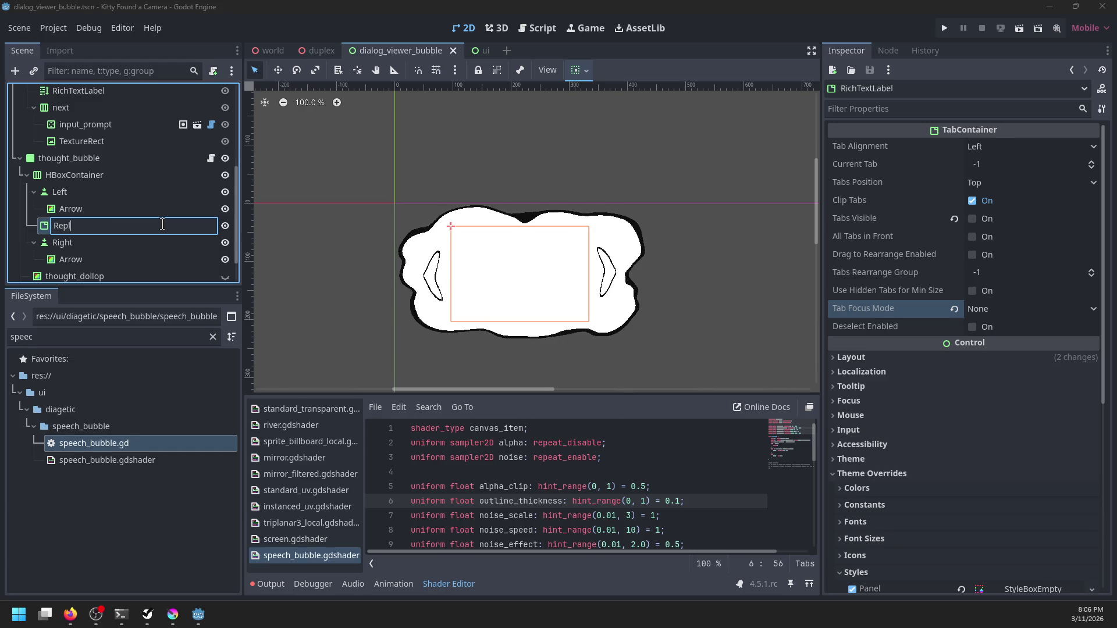
key(Return)
scroll(231, 246, up, 3)
scroll(158, 212, down, 5)
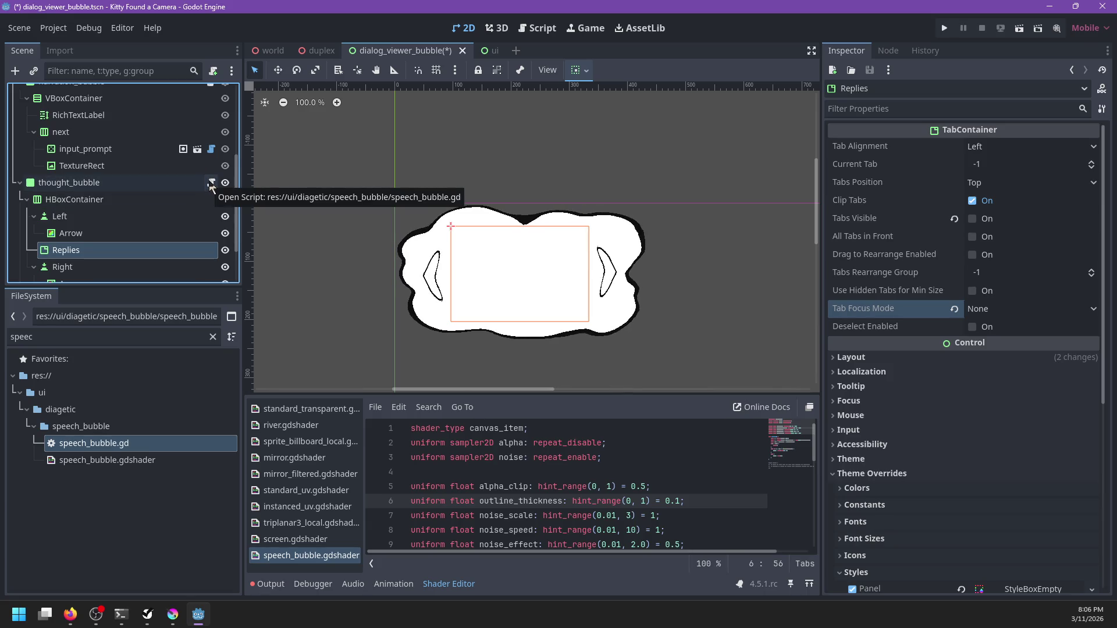
scroll(211, 185, up, 5)
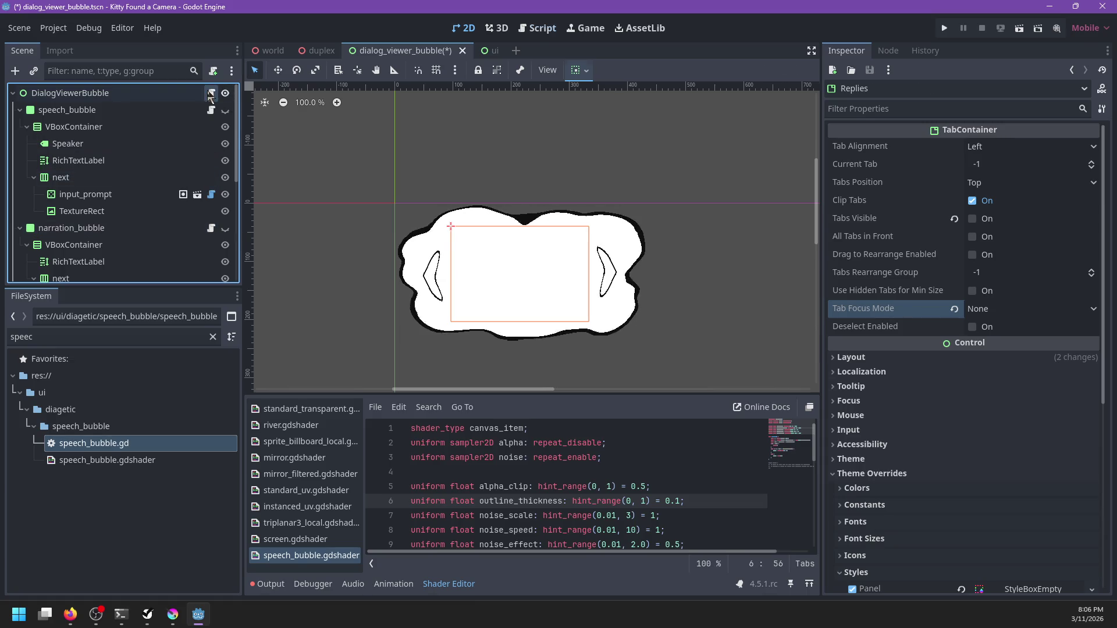
Drag the Replies node onto DialogViewerBubble's Replies property and save the scene
click(212, 93)
click(96, 95)
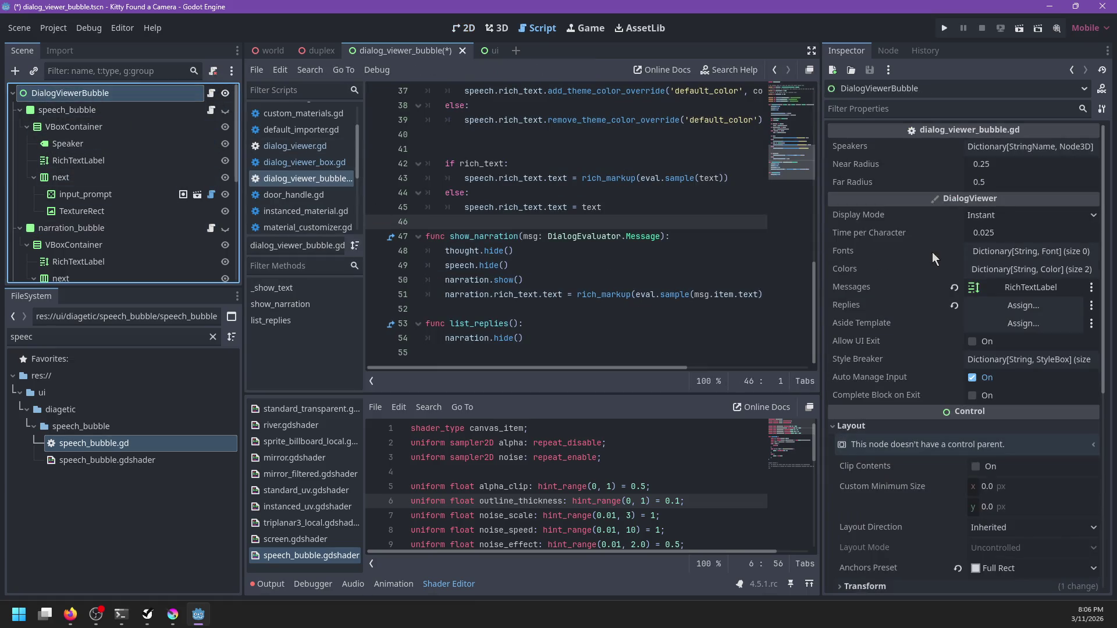
scroll(134, 249, down, 4)
scroll(134, 247, down, 3)
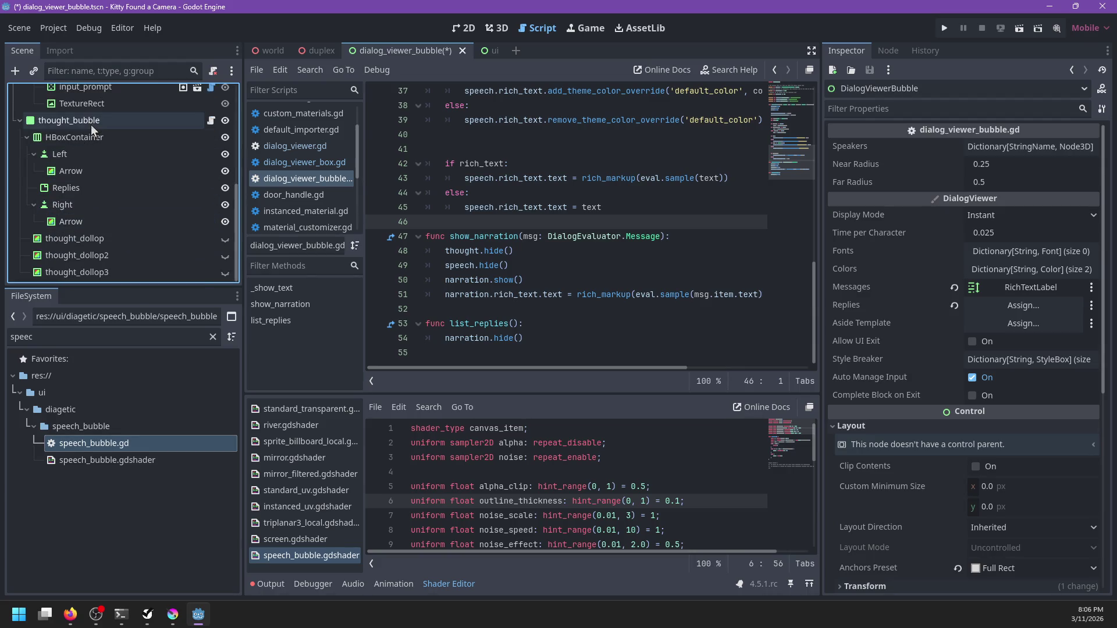
mouse_move(80, 196)
mouse_down()
mouse_move(302, 197)
mouse_move(1024, 320)
mouse_move(1040, 311)
mouse_up()
key(ctrl+s)
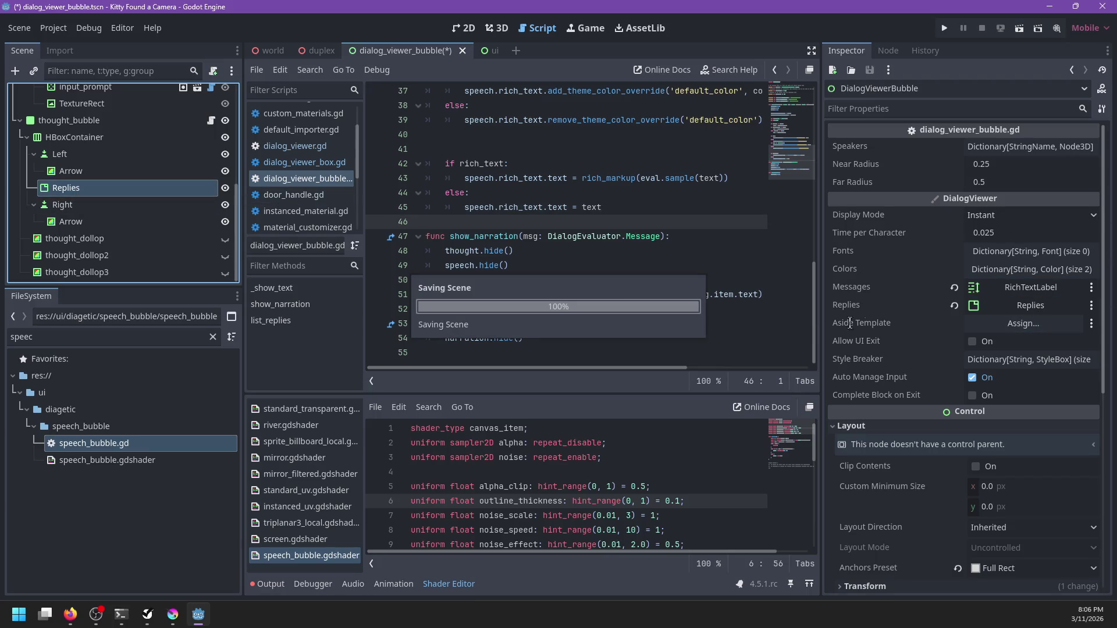
click(306, 162)
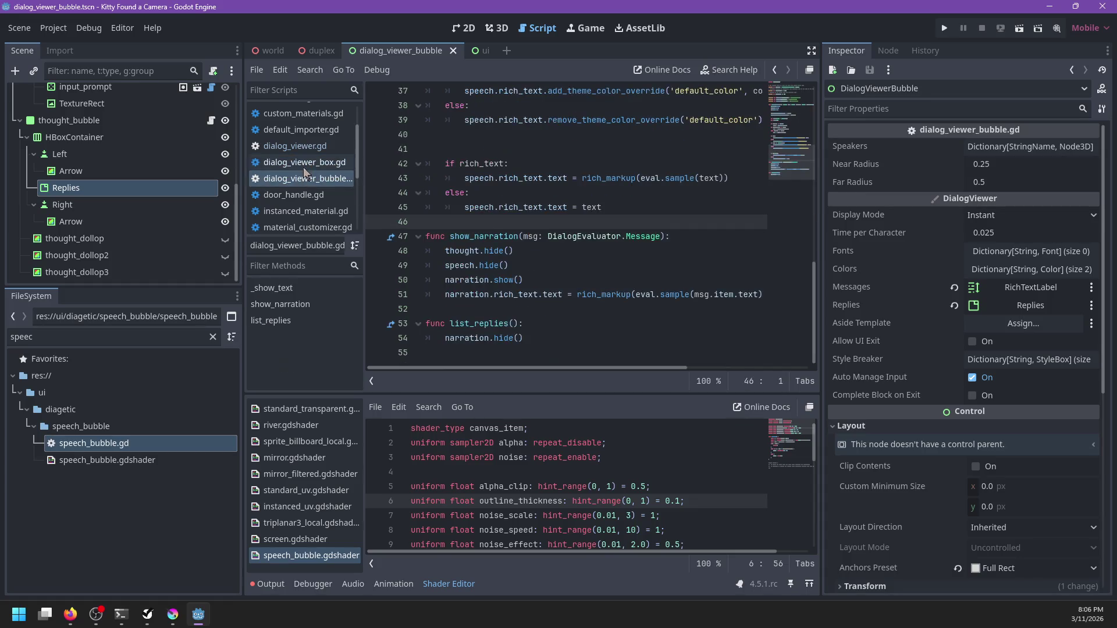
Search for 'aside' in dialog_viewer_box.gd, then find aside_template's declaration on line 32 of dialog_viewer.gd
click(470, 215)
key(ctrl+f)
text(asid)
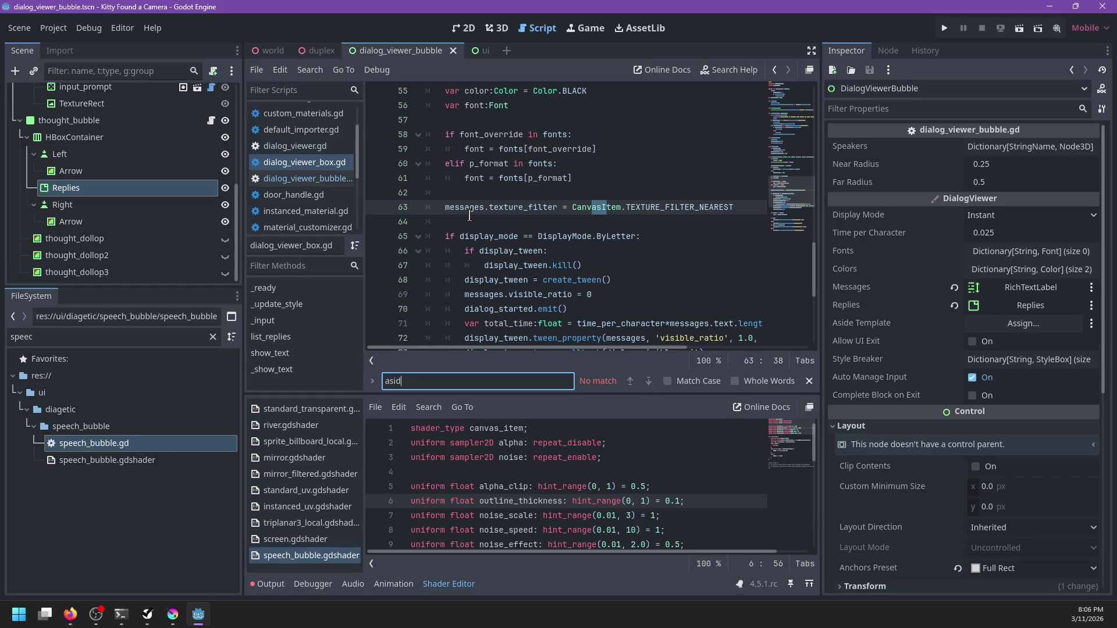
key(BackSpace)
key(BackSpace)
key(BackSpace)
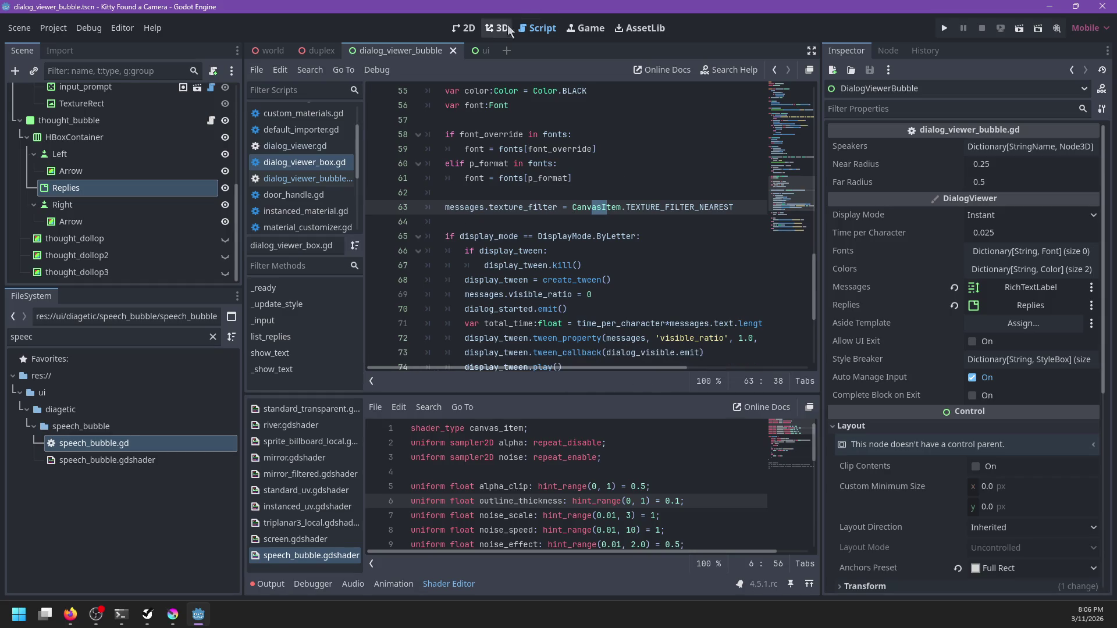
click(332, 145)
text(side_template)
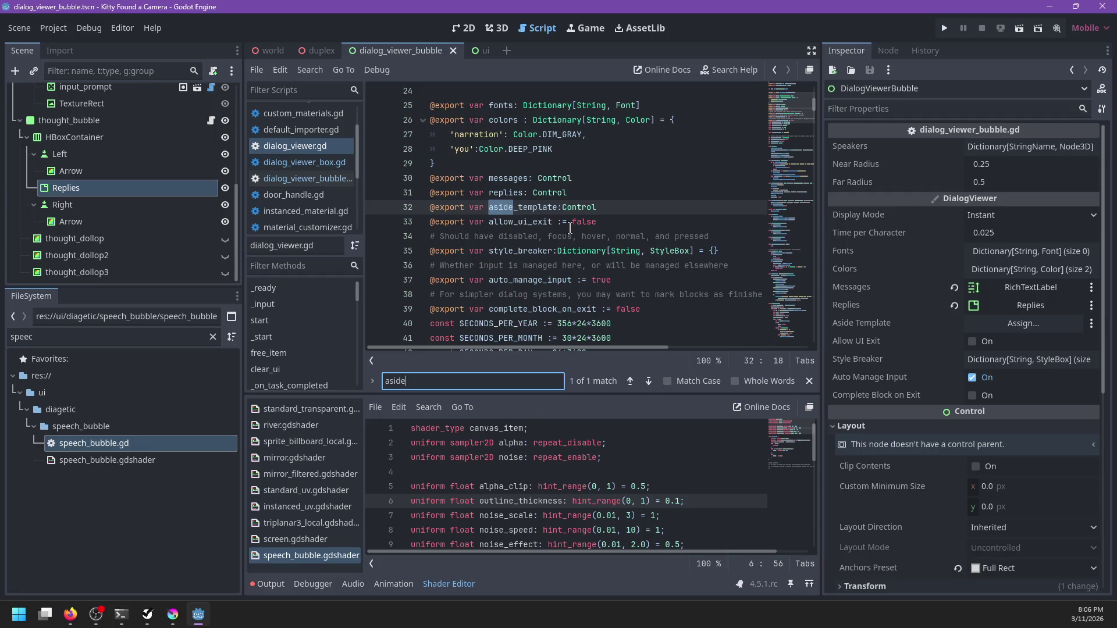
key(Escape)
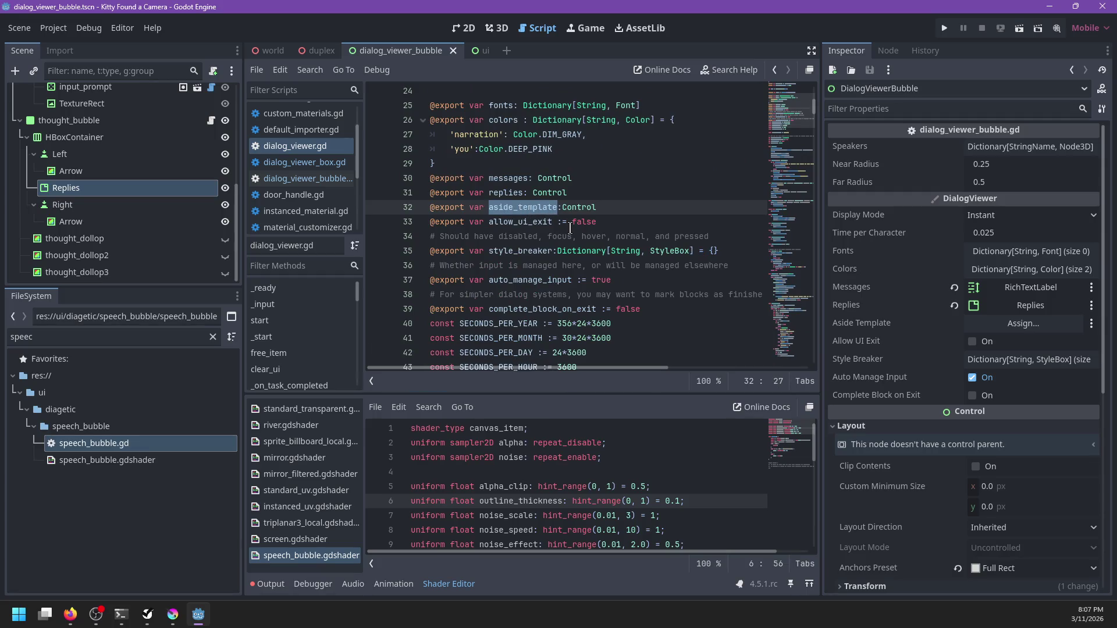
click(620, 202)
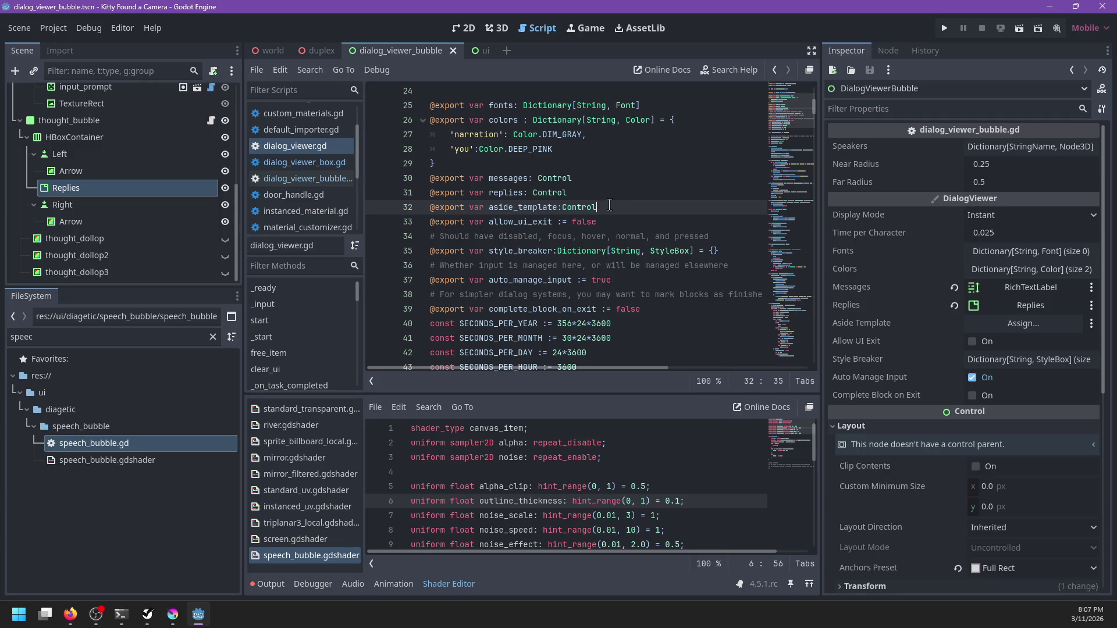
Inspect the thought_bubble and Replies nodes in the 2D view, then return to dialog_viewer.gd
click(68, 120)
click(496, 28)
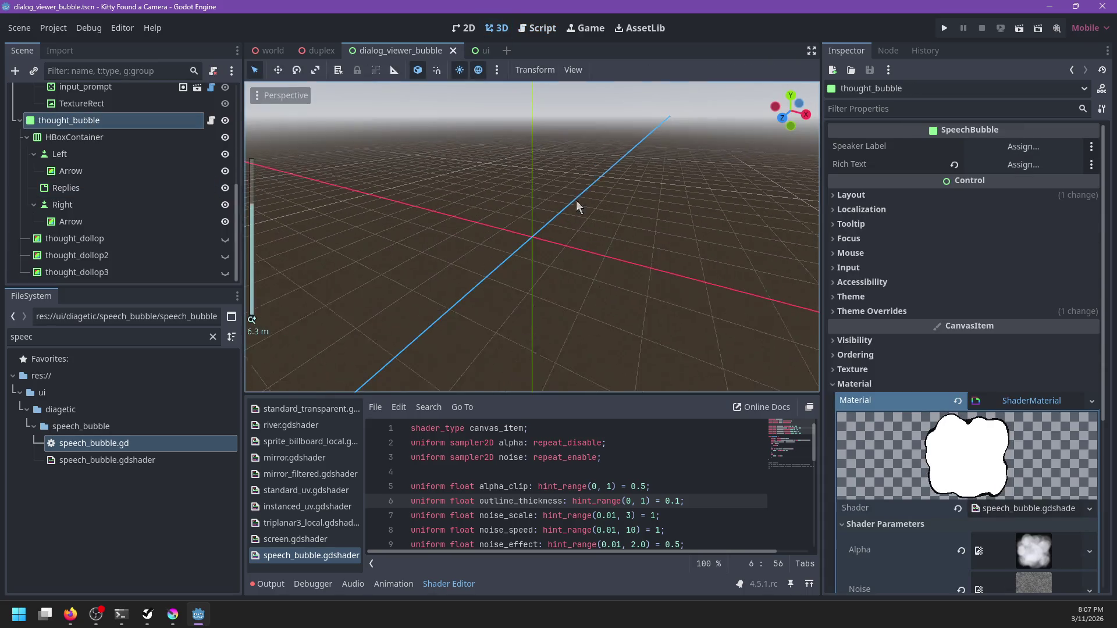
click(461, 29)
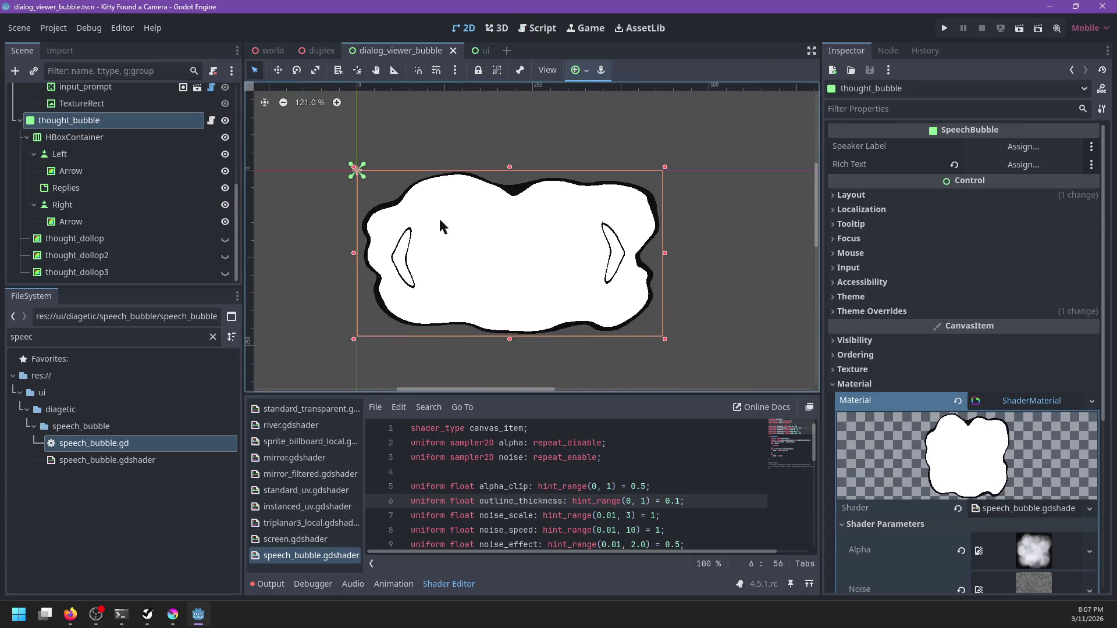
click(87, 189)
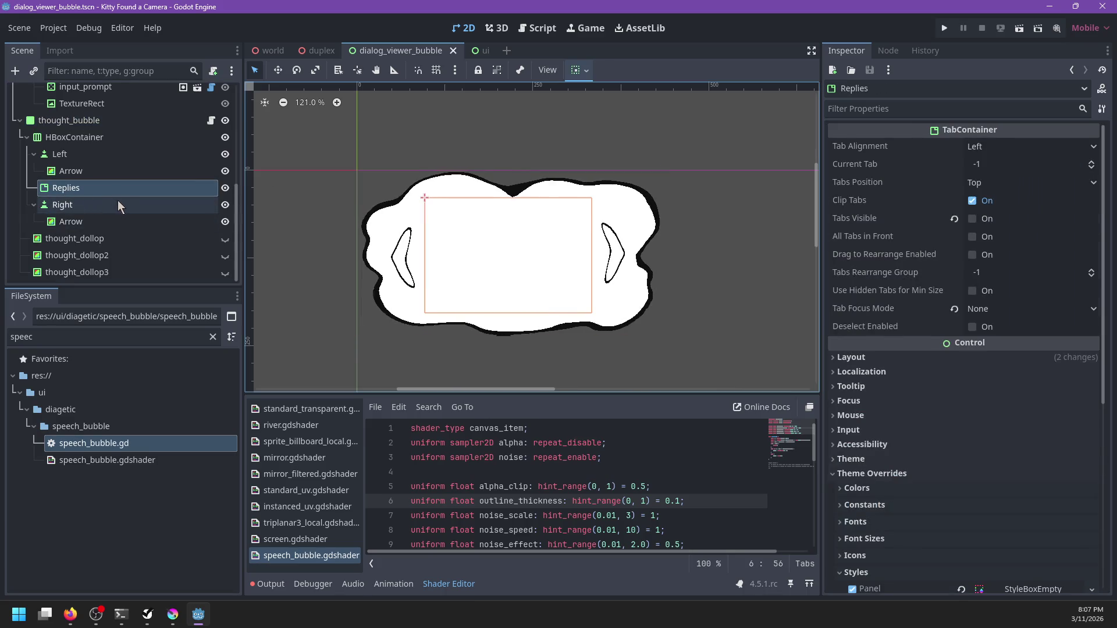
scroll(175, 150, up, 3)
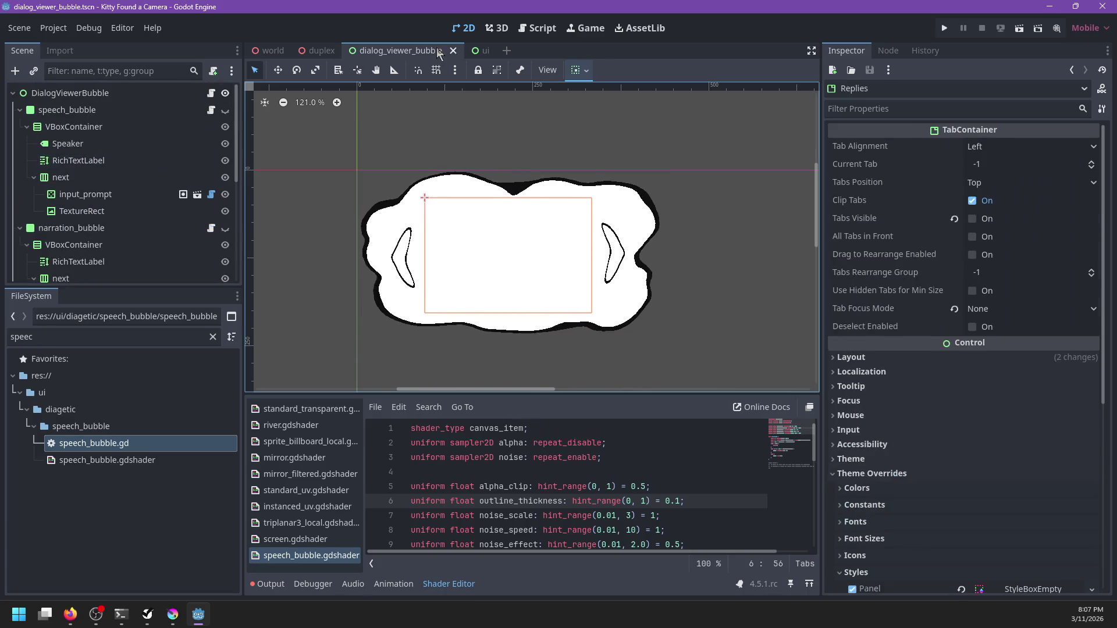
click(497, 28)
click(537, 28)
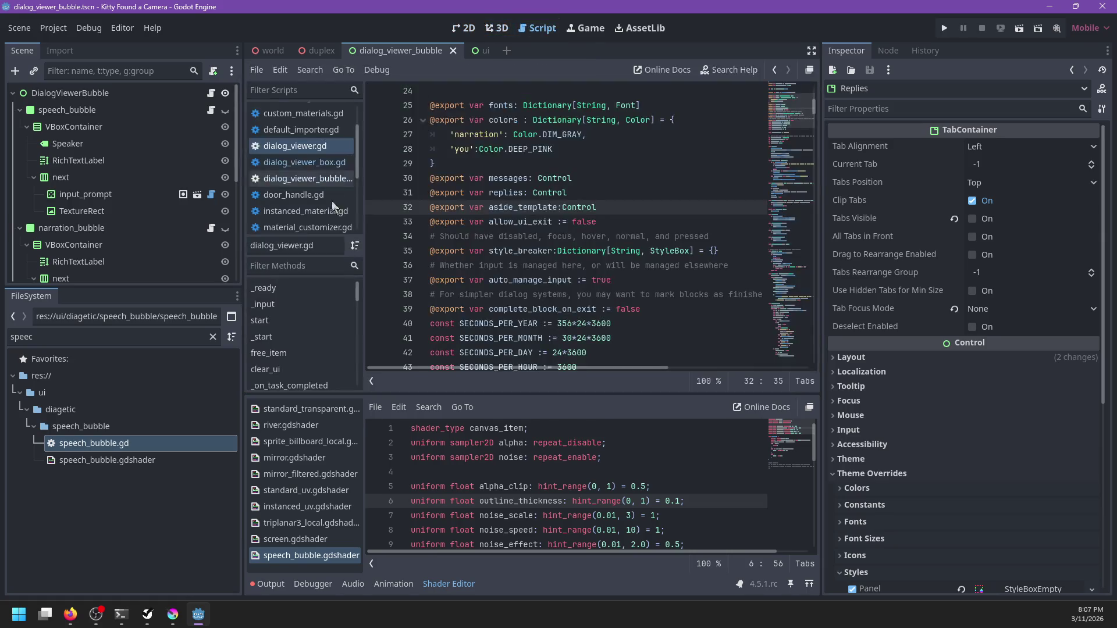
In list_replies, add thought.show() and a super.list_replies() call after narration.hide()
click(211, 92)
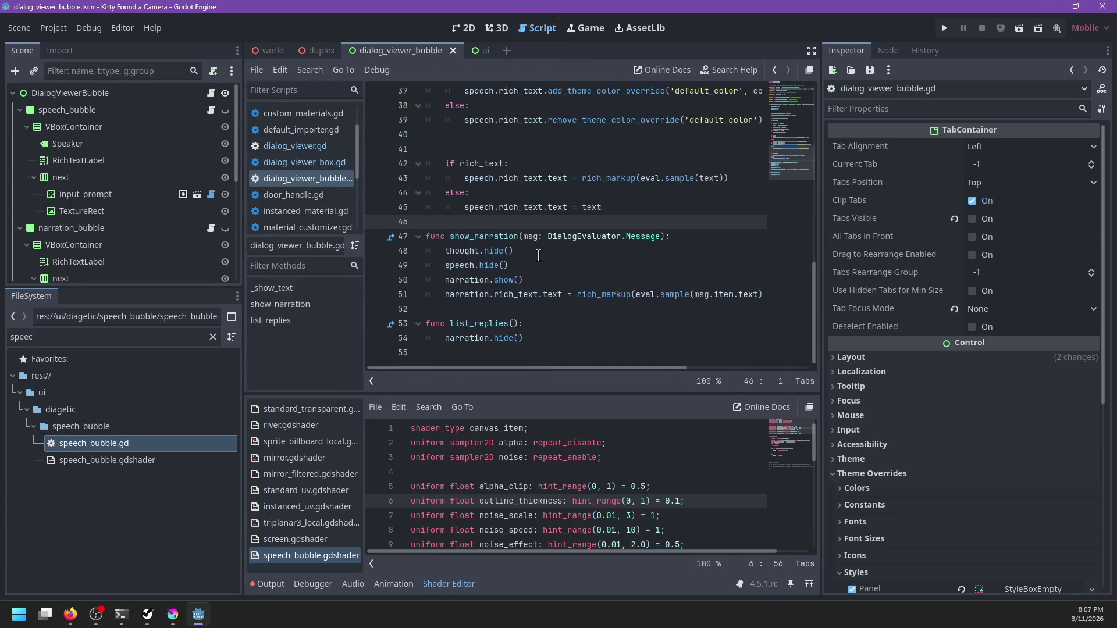
click(547, 334)
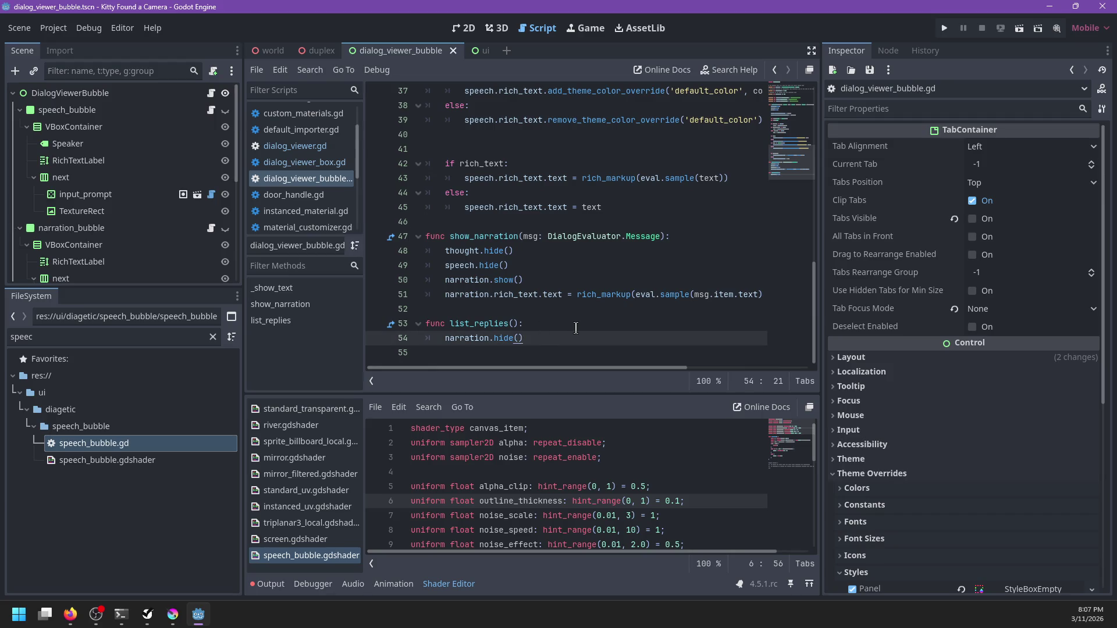
key(Return)
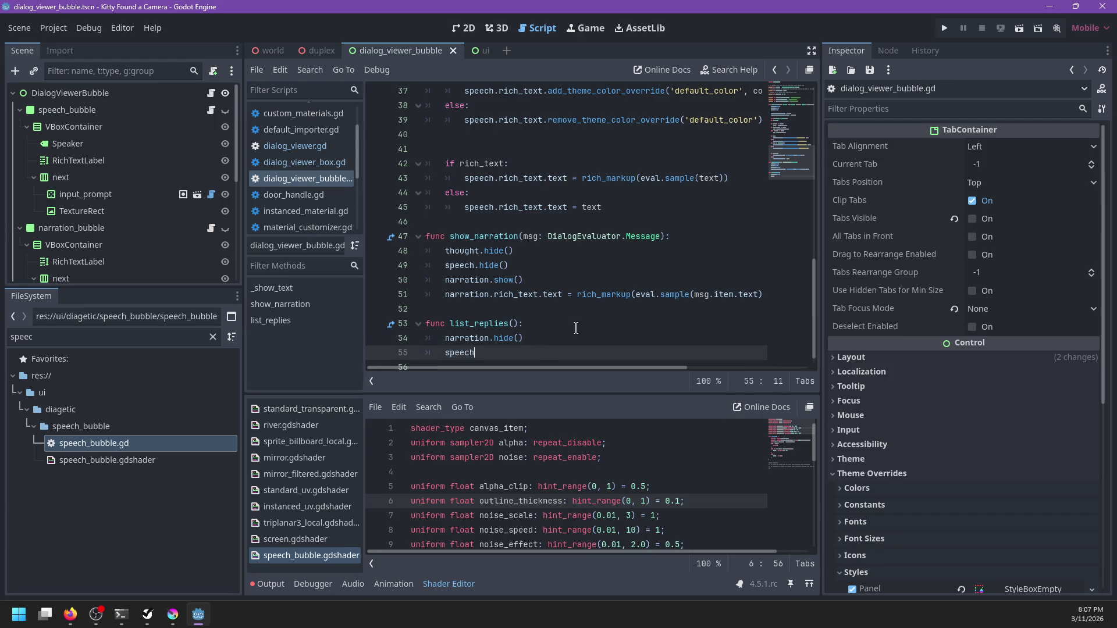
key(ctrl+BackSpace)
text(thought.show()
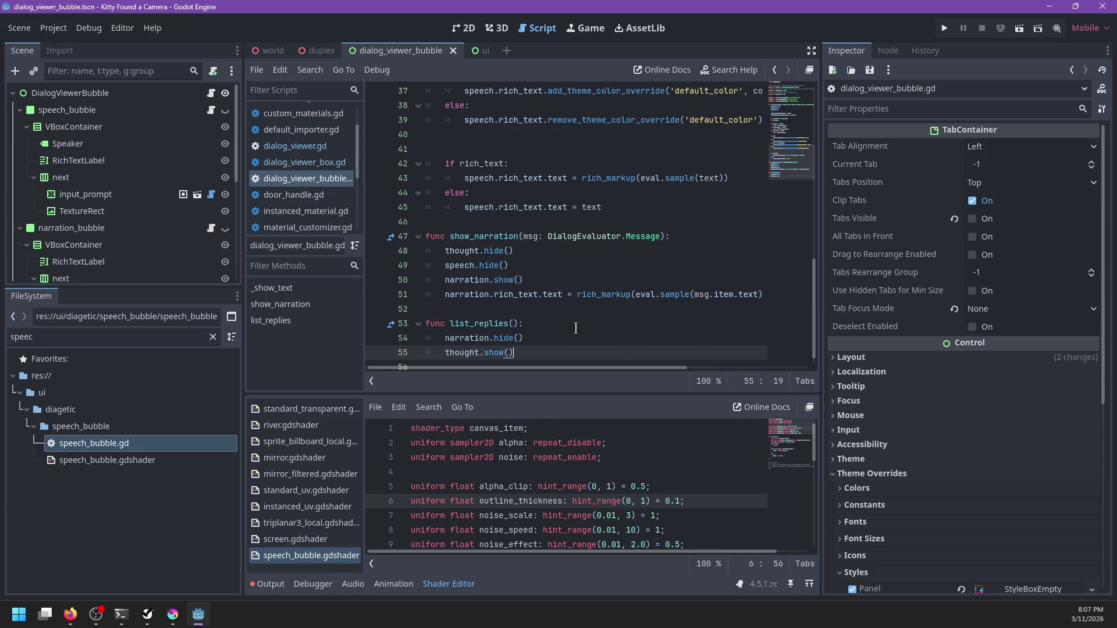
key(Return)
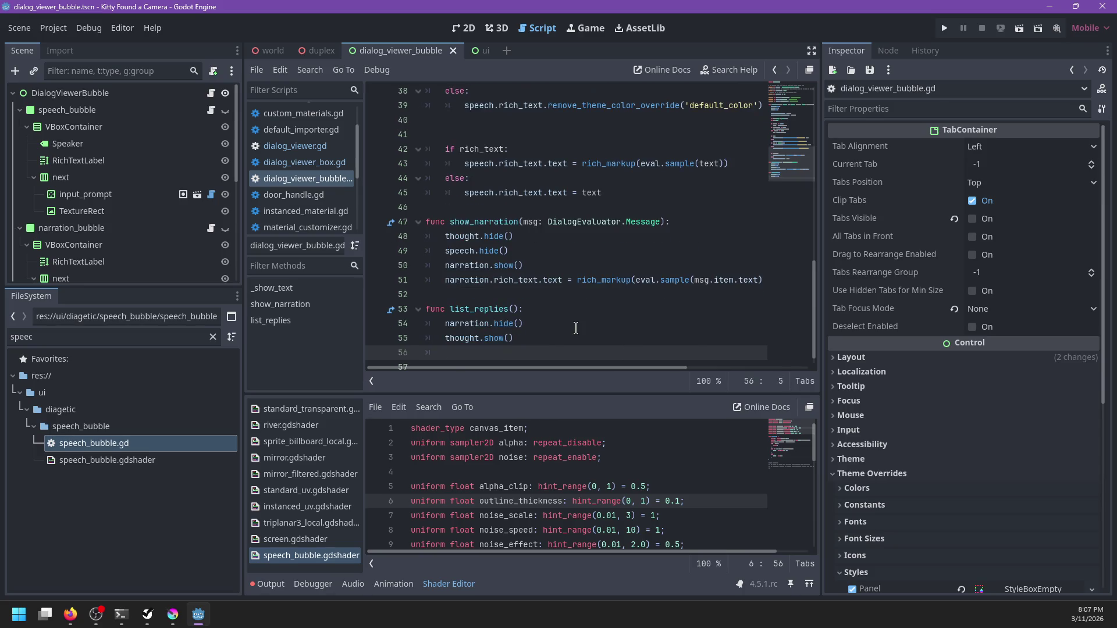
text(li)
key(Return)
scroll(556, 273, up, 12)
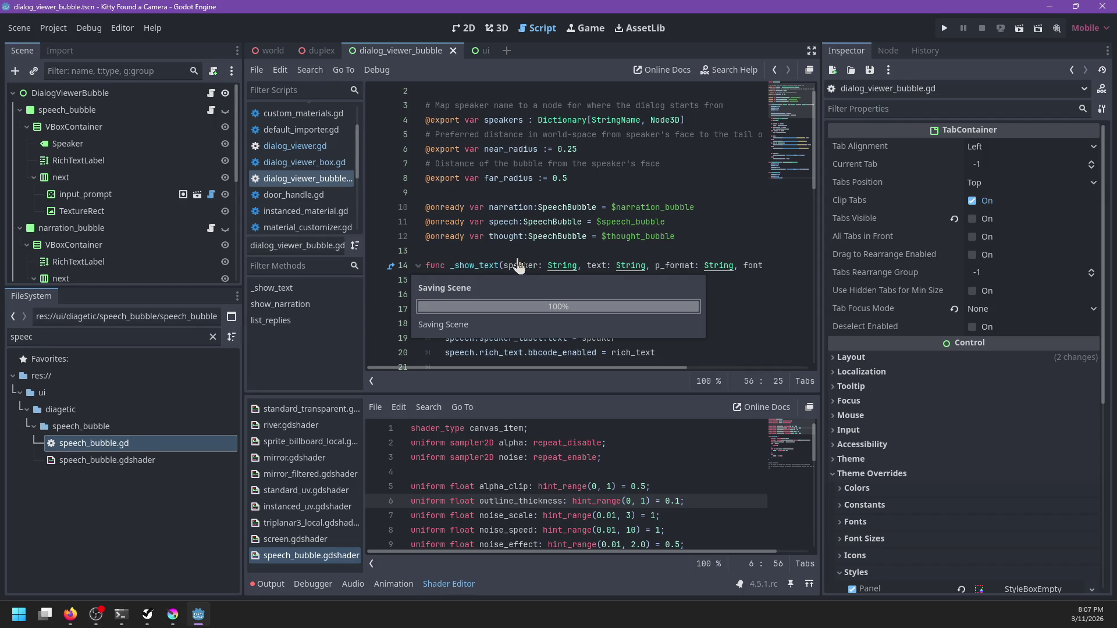
scroll(519, 223, down, 6)
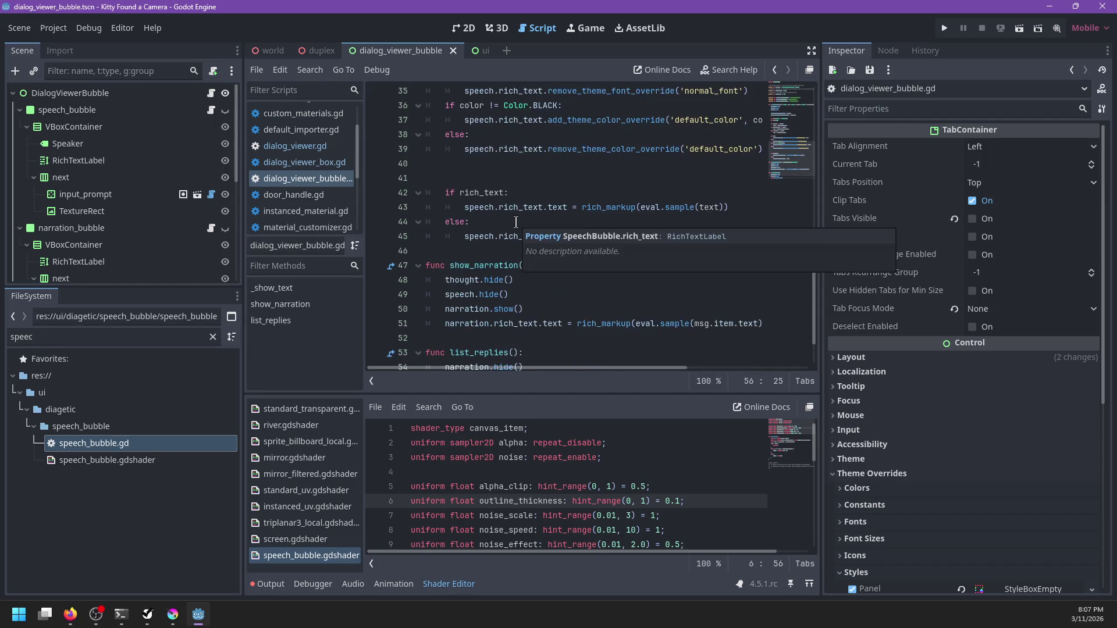
scroll(516, 223, up, 5)
scroll(515, 223, down, 6)
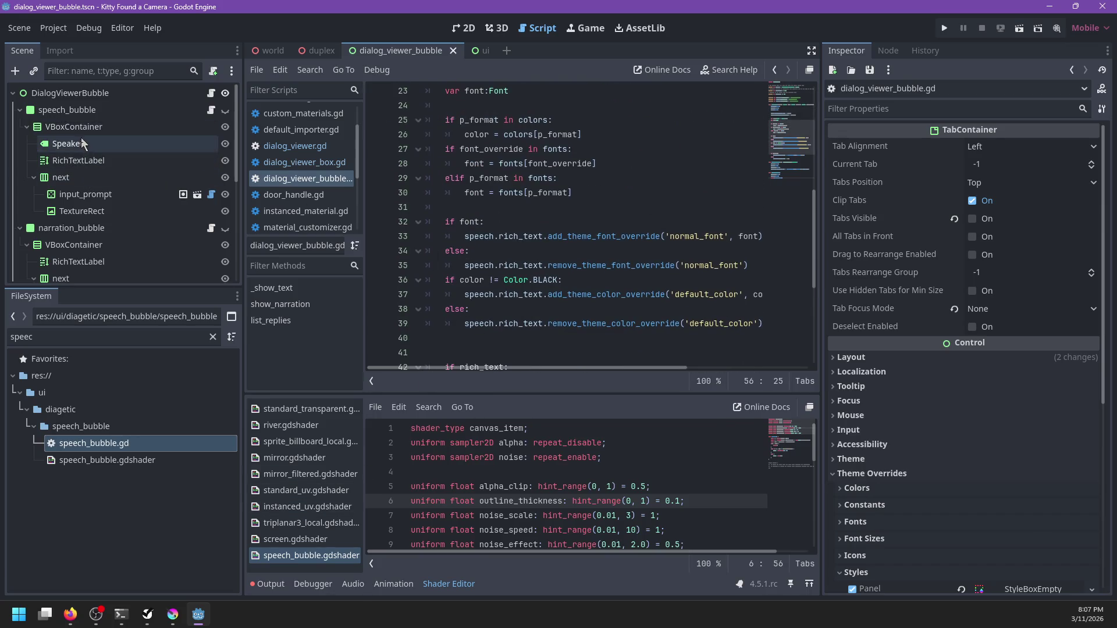
click(77, 232)
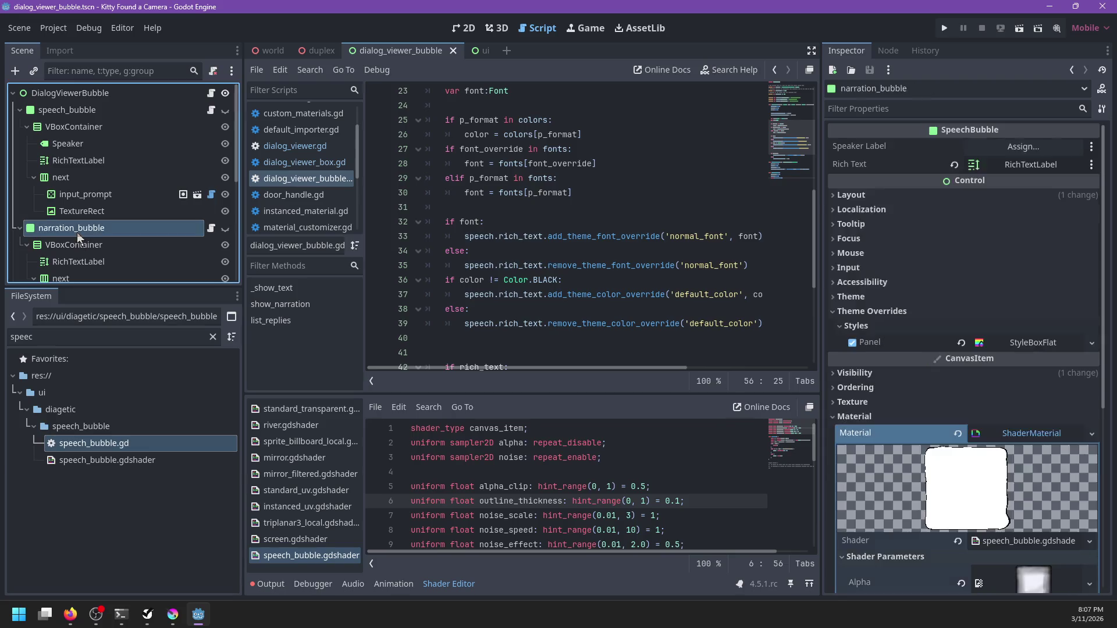
Make the narration bubble's RichTextLabel translucent (modulate alpha about 194, ffffffc5) and save
scroll(47, 236, down, 3)
click(73, 140)
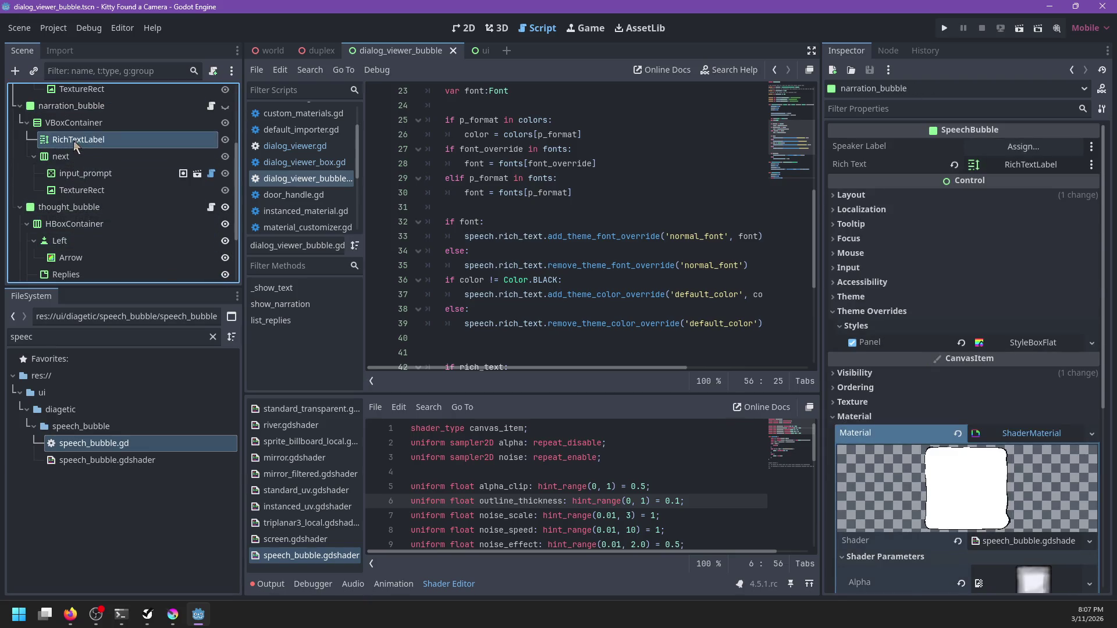
scroll(934, 335, down, 5)
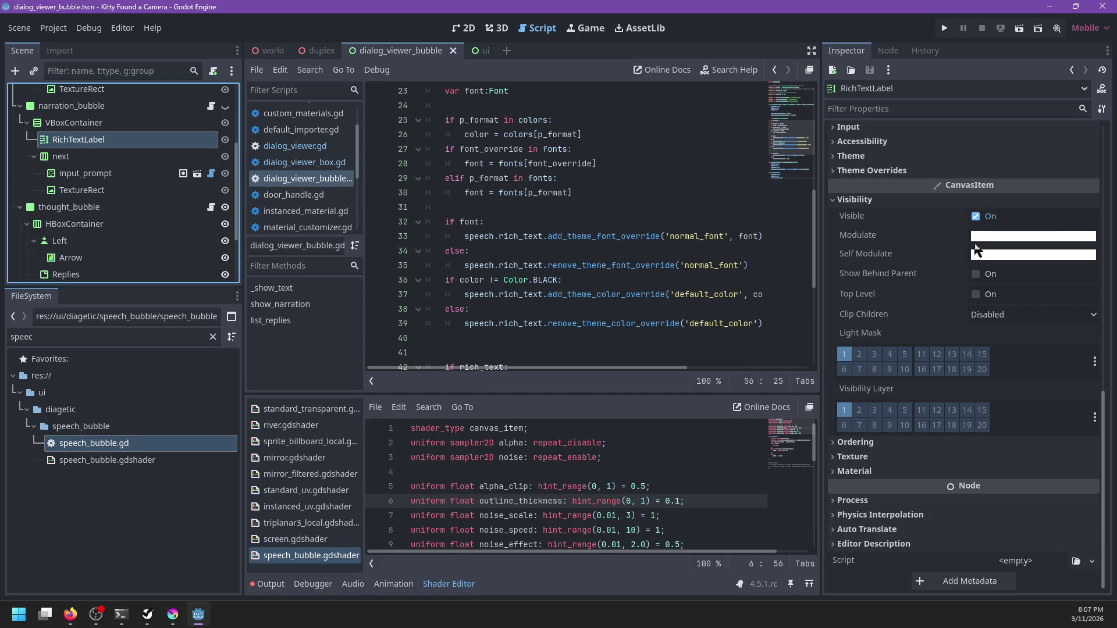
click(975, 237)
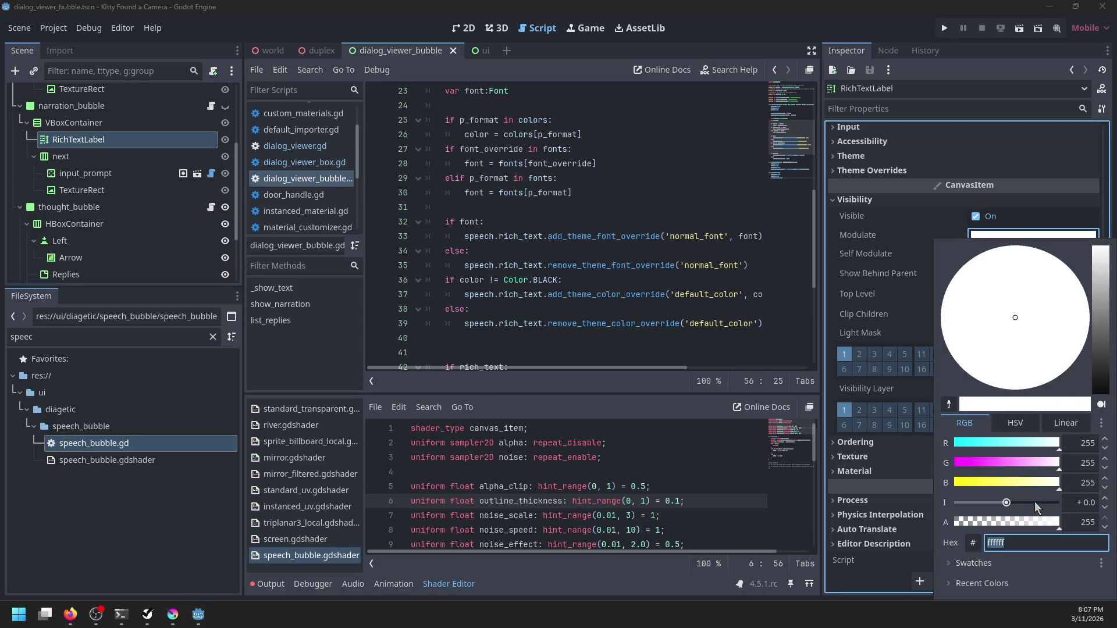
drag(1056, 523, 1035, 526)
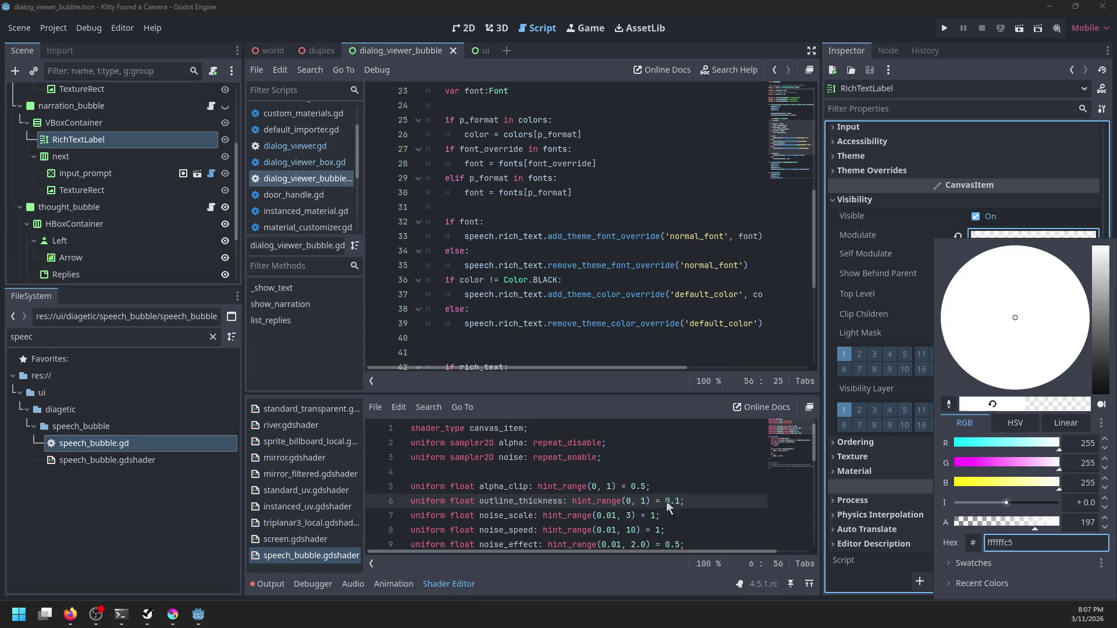
click(567, 561)
key(ctrl+s)
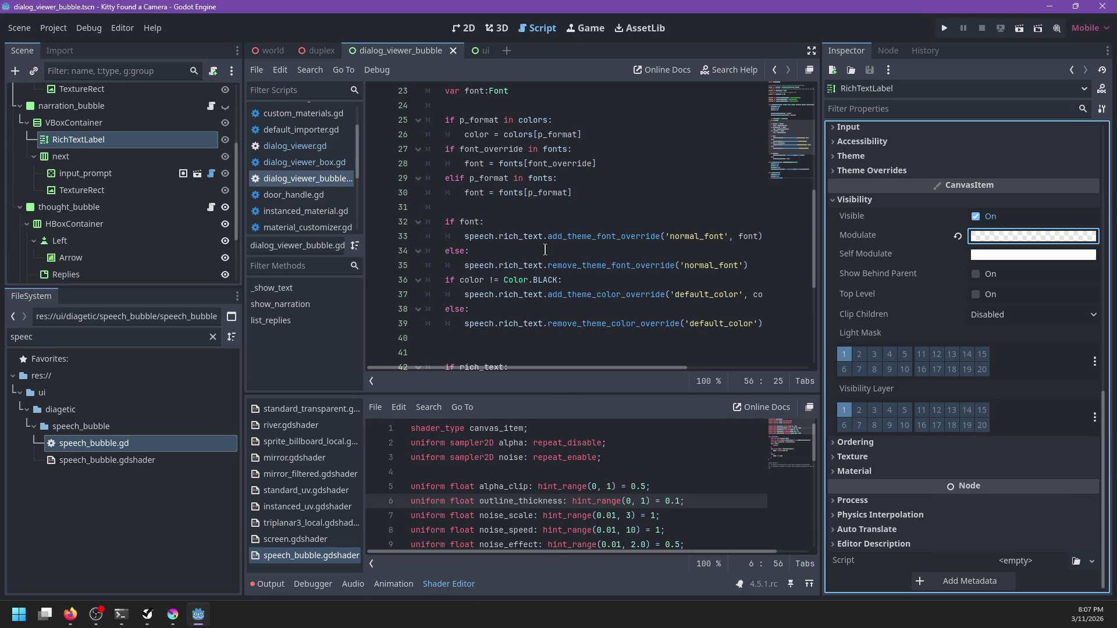
Select the DialogViewerBubble root node so the bubble shows in the 2D view
click(498, 28)
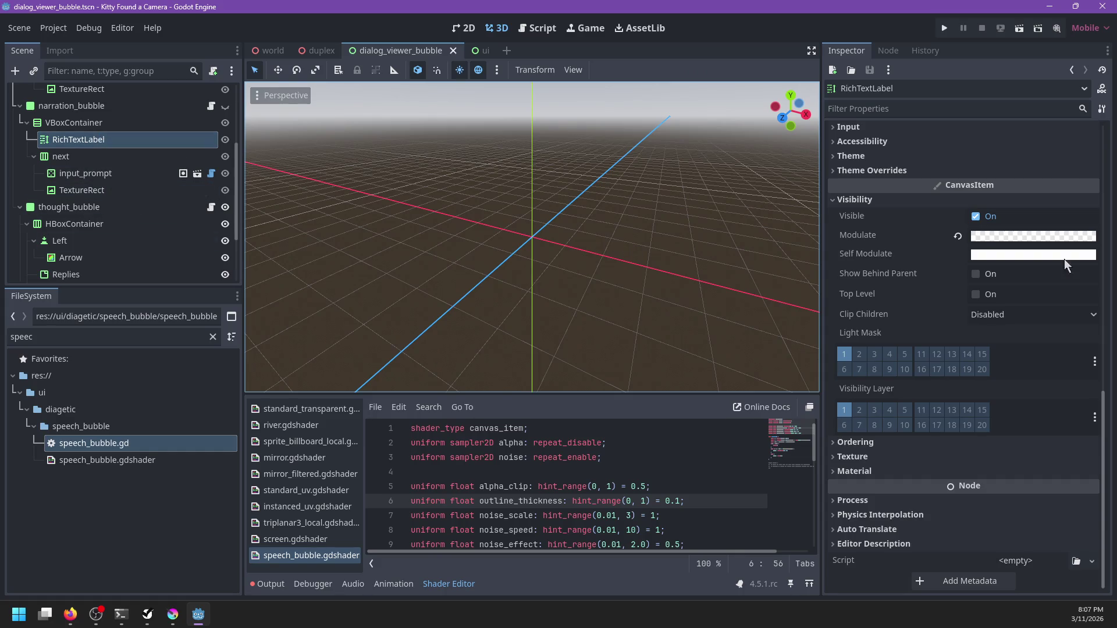
scroll(964, 302, up, 10)
scroll(936, 291, down, 3)
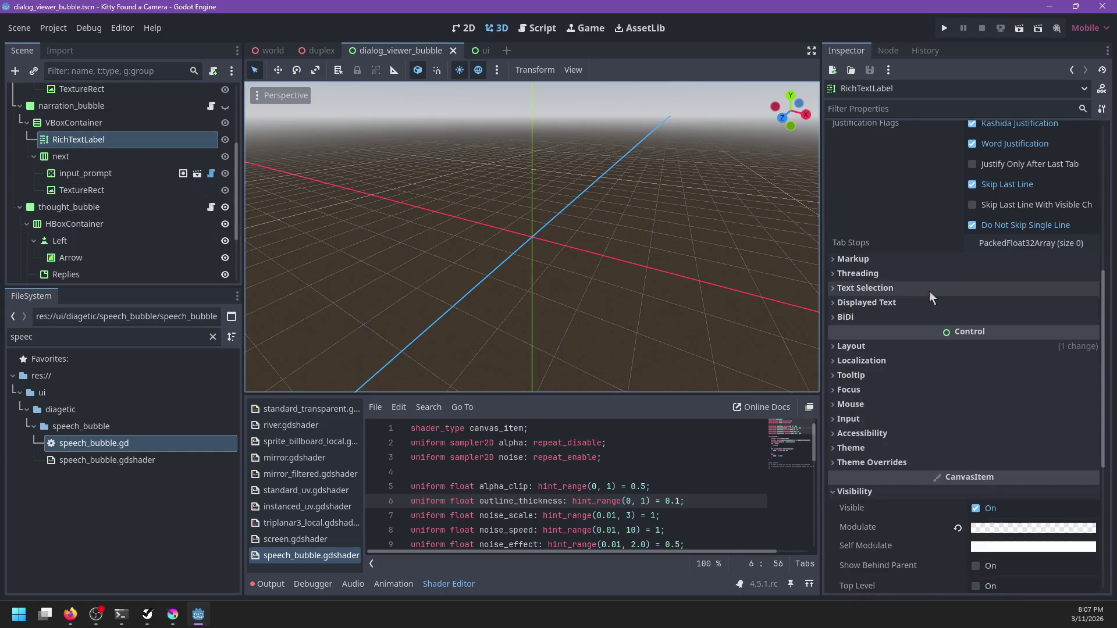
scroll(930, 291, up, 6)
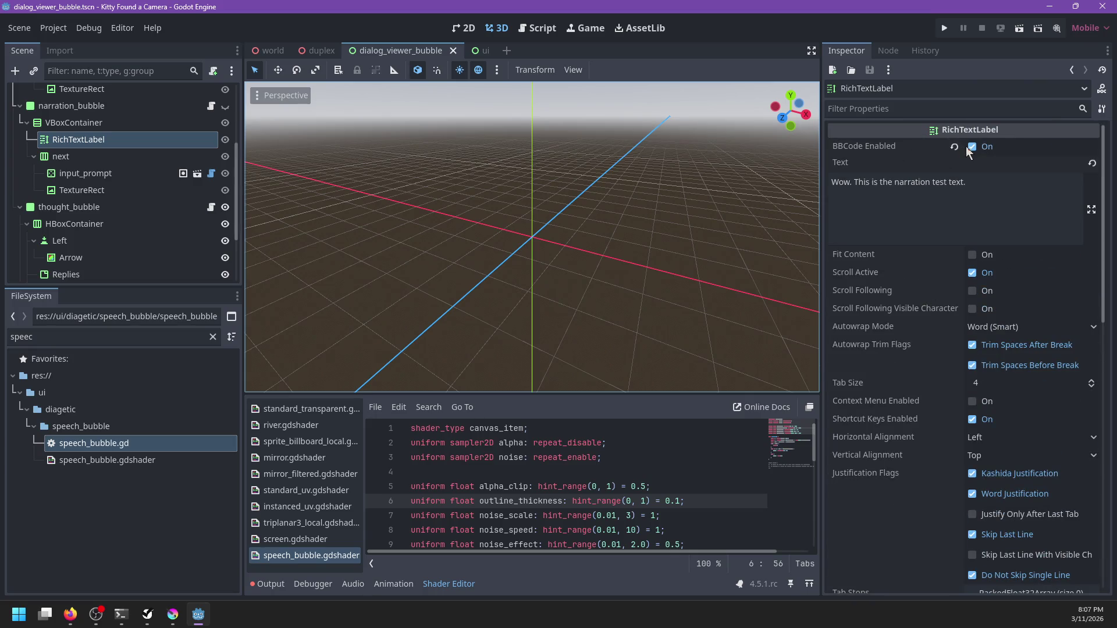
mouse_move(965, 145)
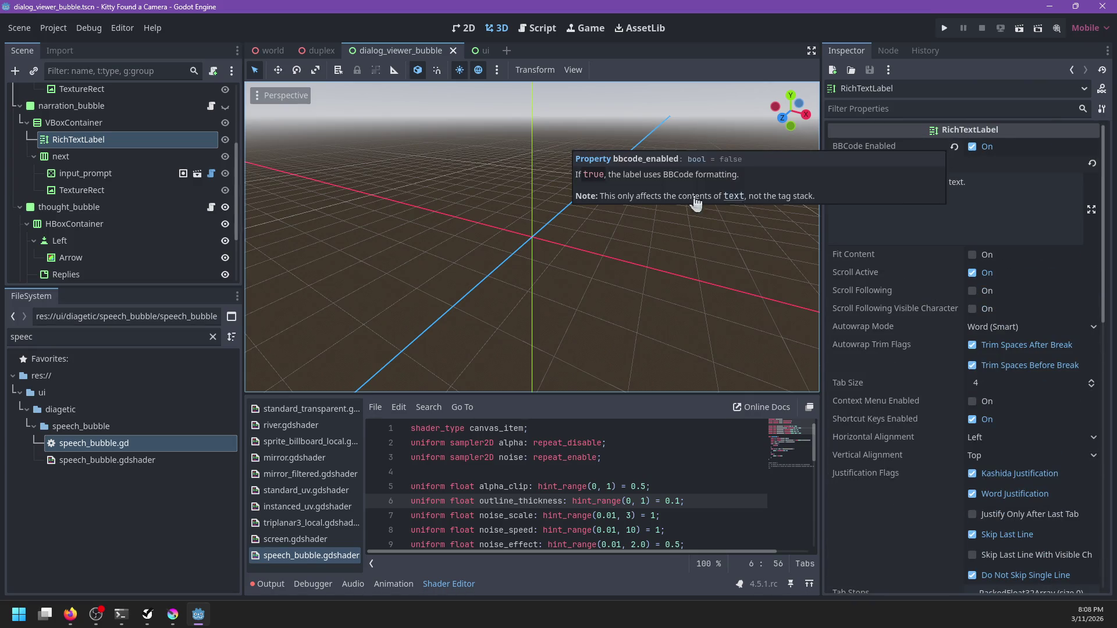
scroll(181, 124, up, 5)
click(140, 93)
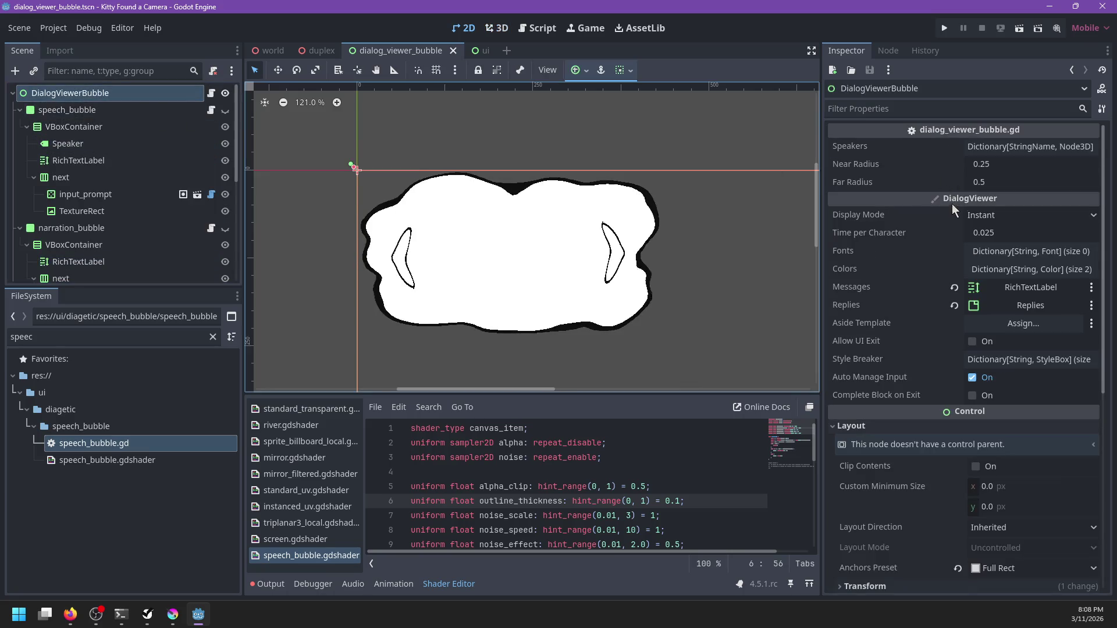
Copy the old DialogViewerBox's Fonts value from the ui scene into the bubble's Fonts
click(1010, 265)
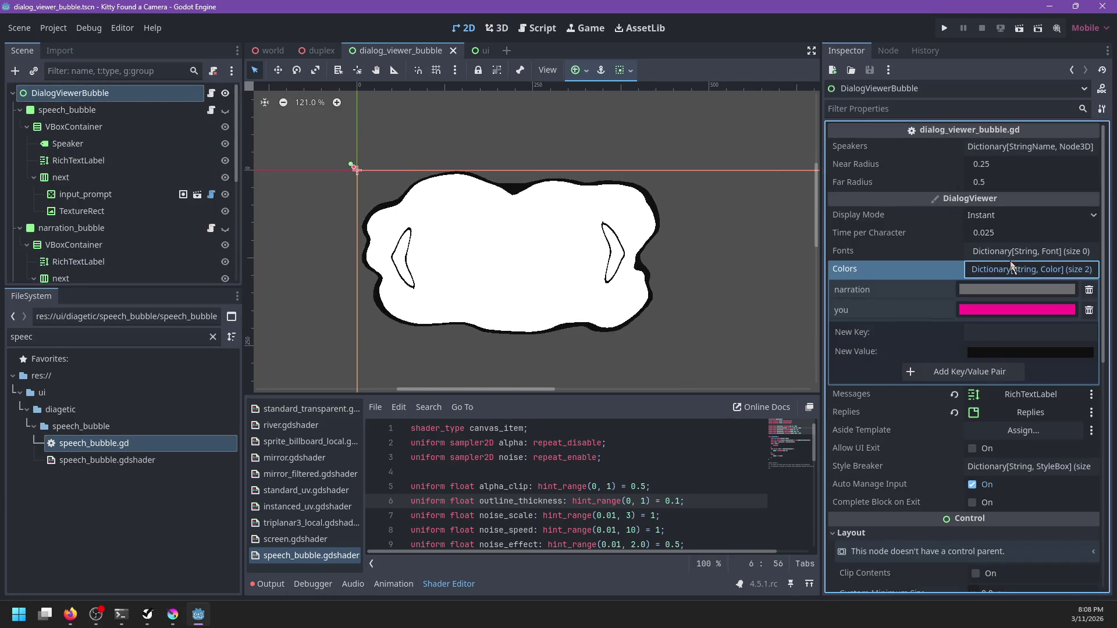
click(1011, 255)
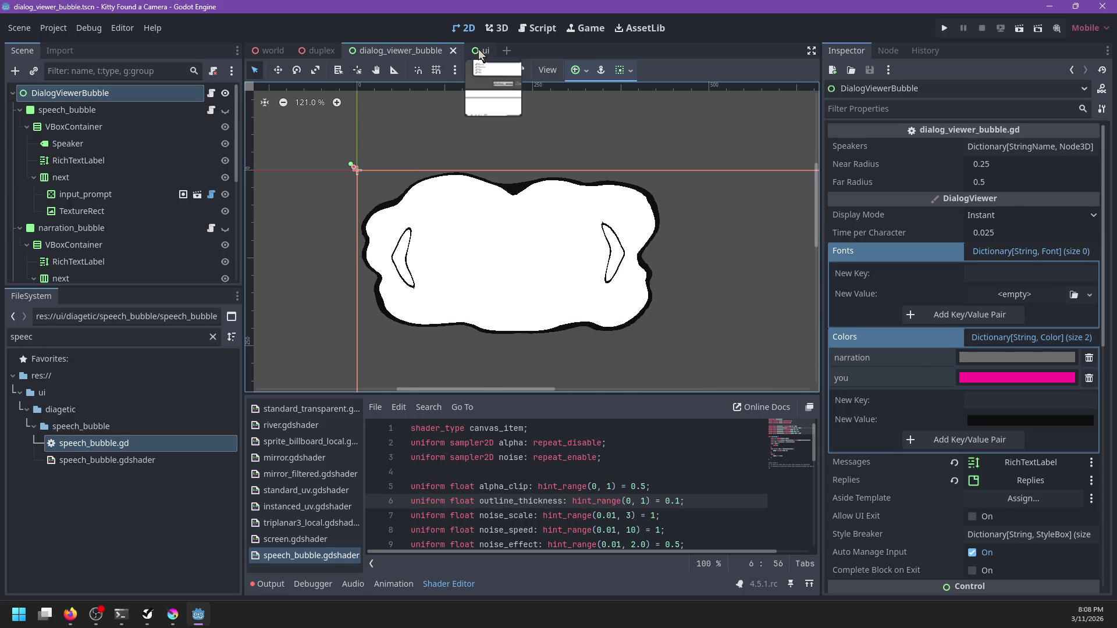
click(479, 52)
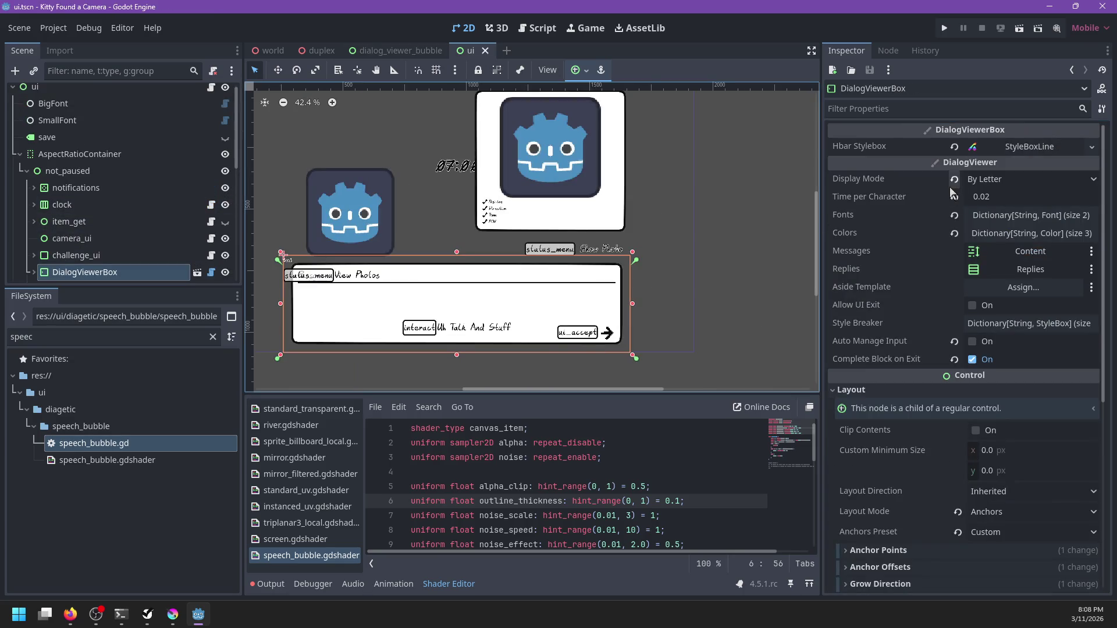
right_click(868, 219)
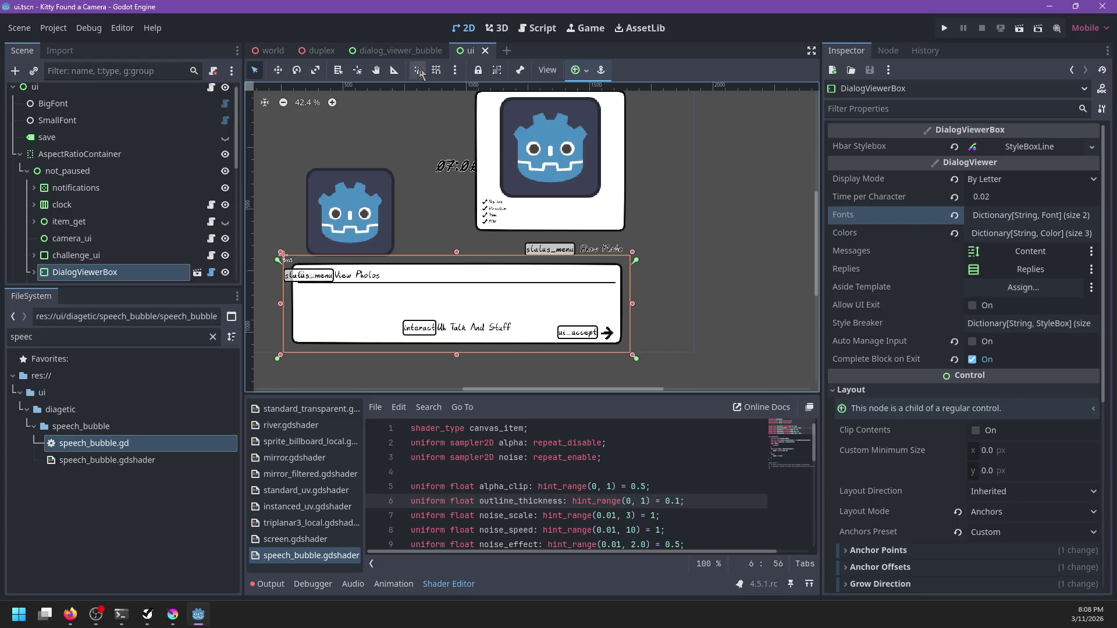
click(396, 51)
right_click(925, 317)
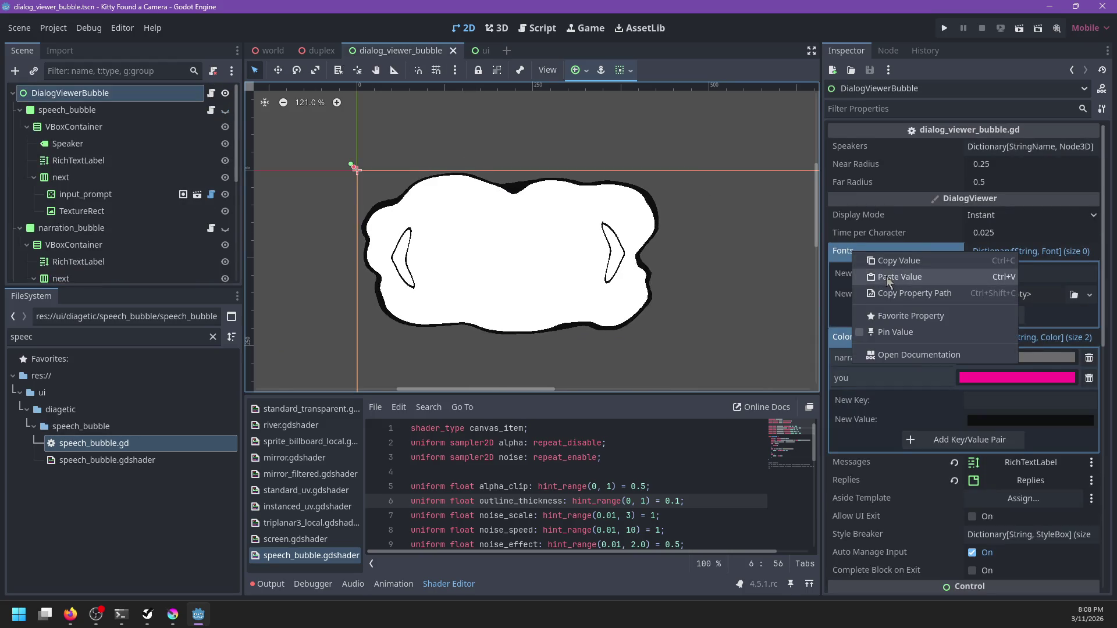
click(954, 343)
Copy the DialogViewerBox's Colors value from the ui scene
click(480, 51)
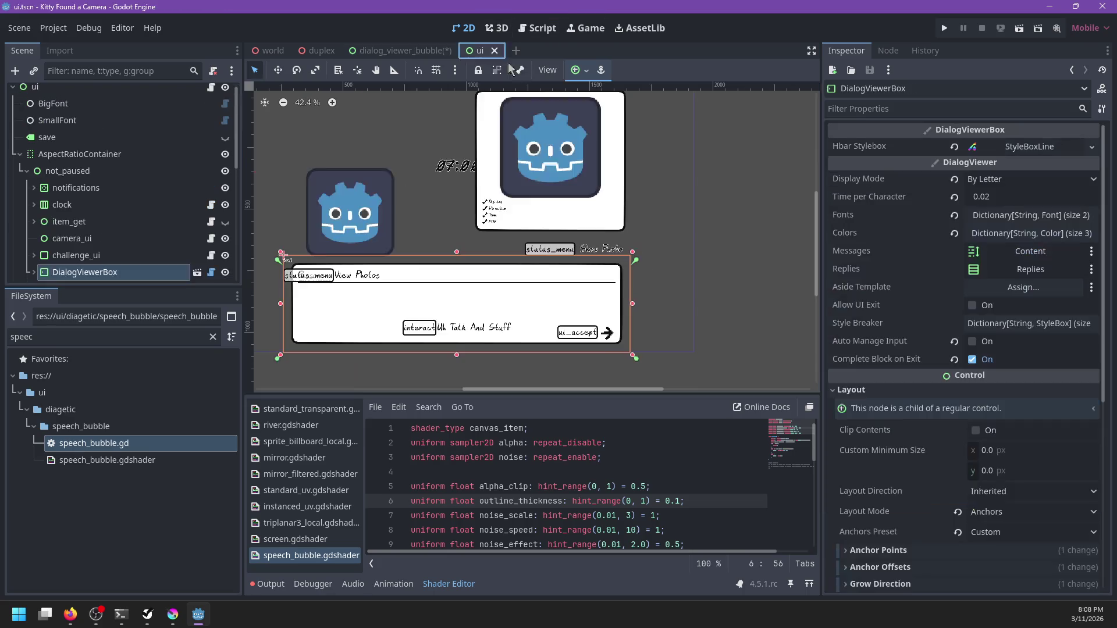
right_click(863, 235)
click(881, 243)
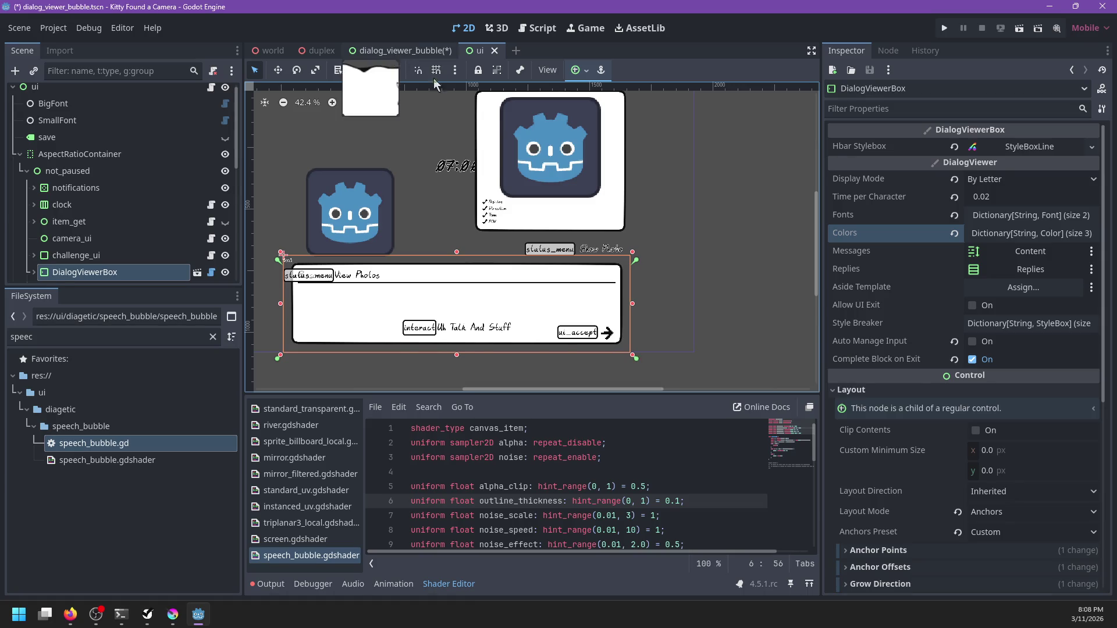
Turn on Complete Block on Exit and turn off Auto Manage Input for the bubble
click(408, 52)
scroll(942, 413, down, 5)
click(973, 456)
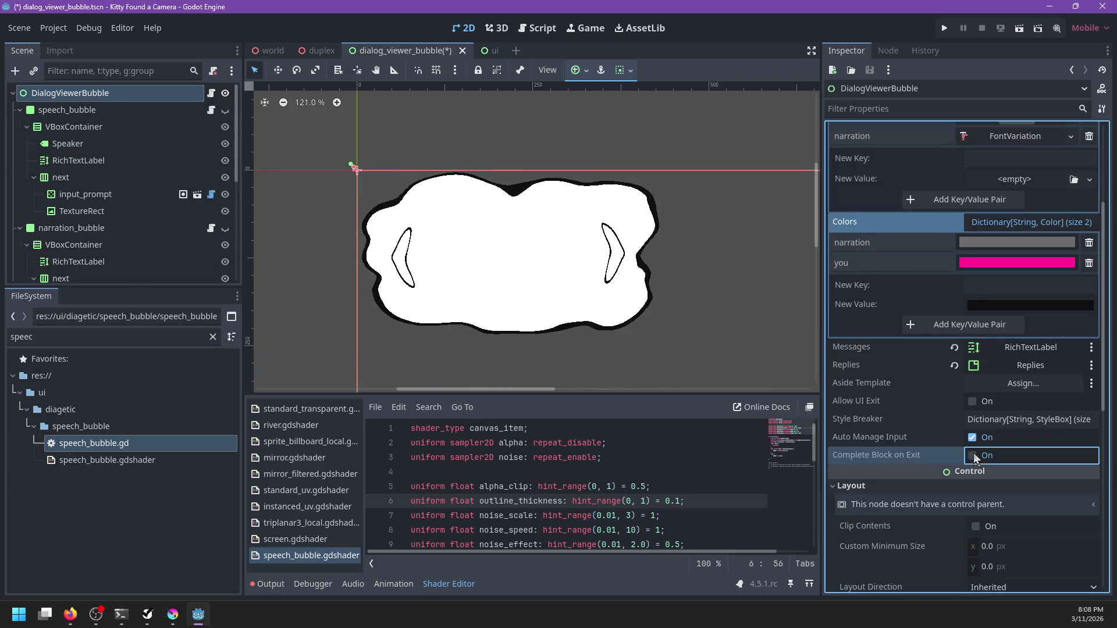
click(973, 455)
click(985, 222)
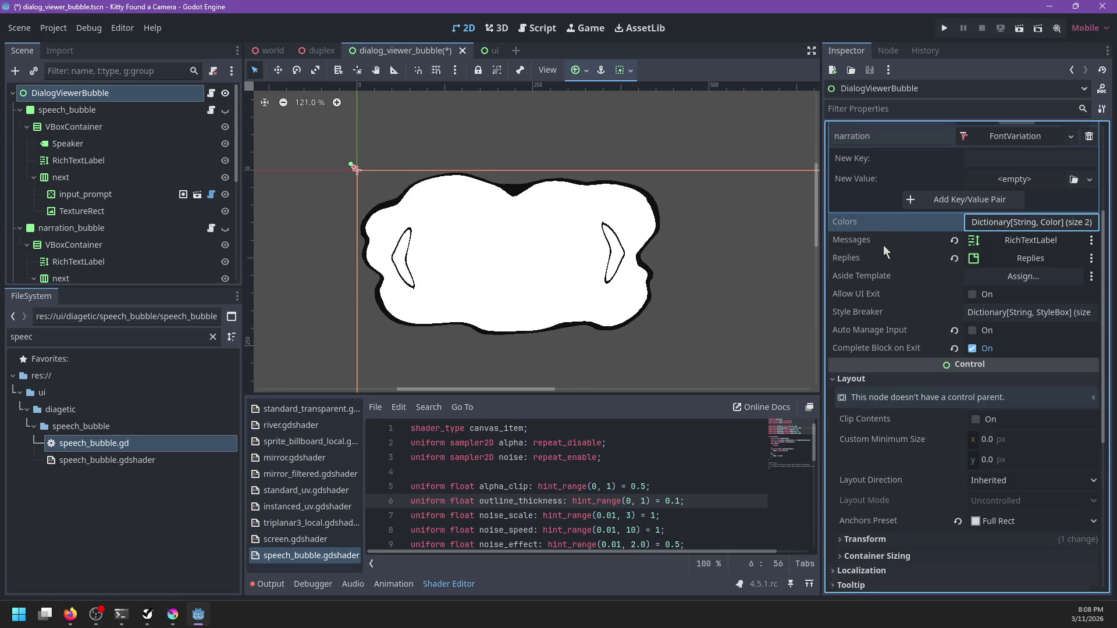
scroll(883, 246, up, 1)
click(996, 133)
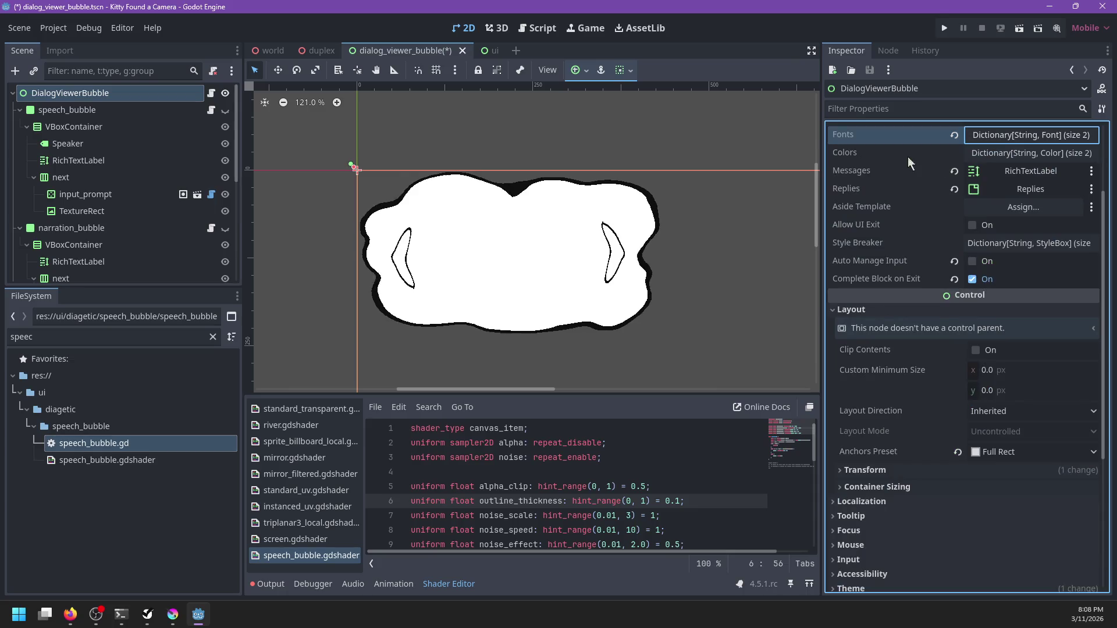
Paste the copied colours into the bubble's Colors dictionary and save
right_click(889, 151)
click(927, 175)
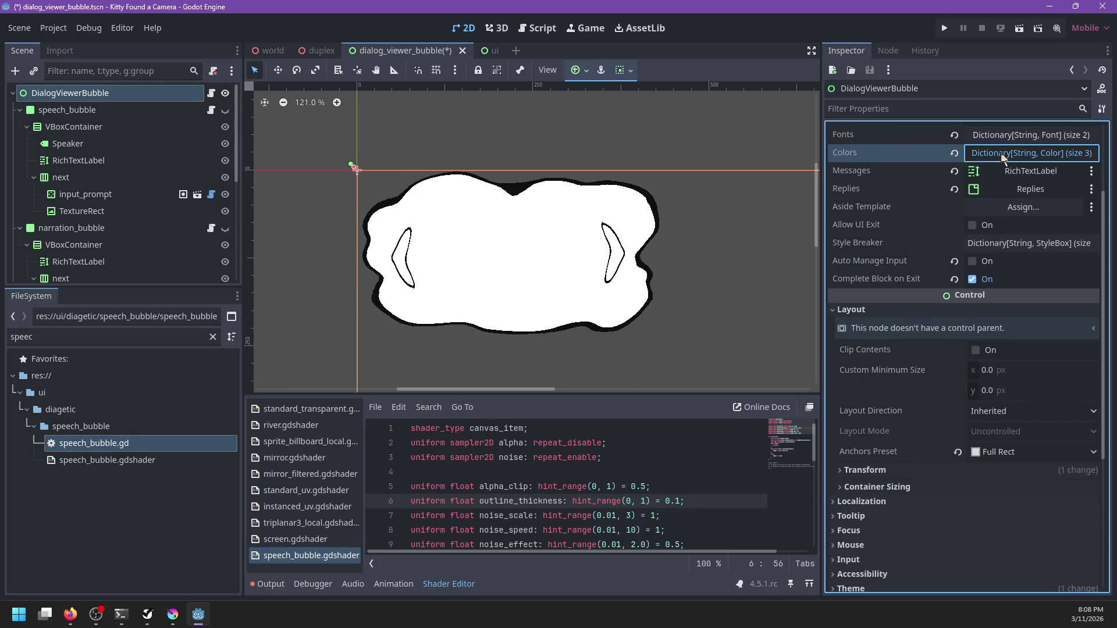
click(1000, 153)
key(ctrl+s)
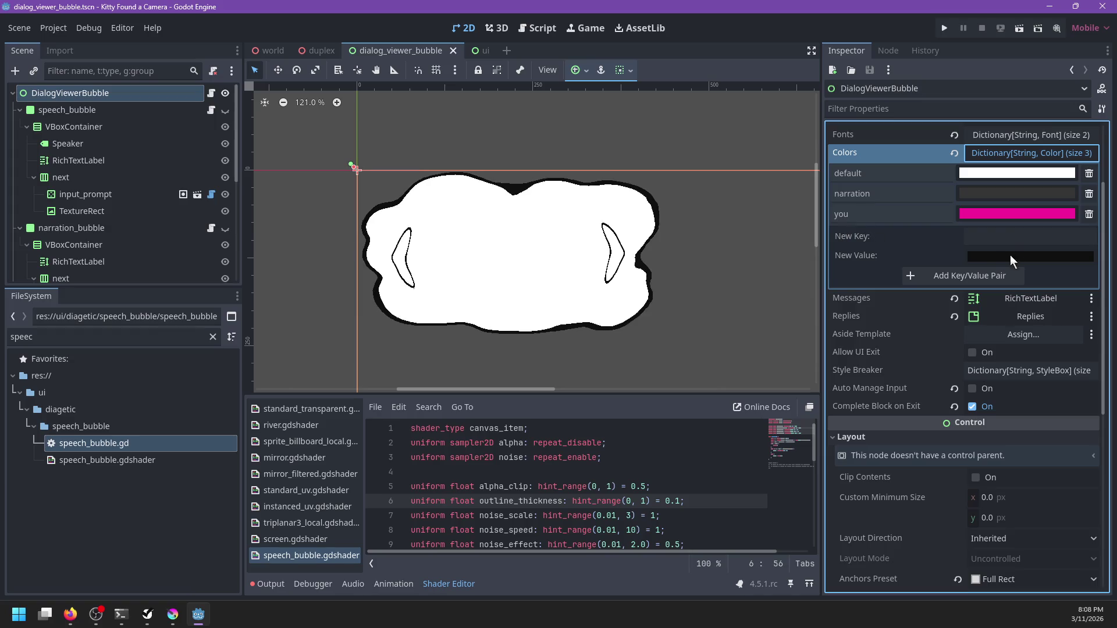
Lighten the bubble's 'you' colour to a softer pink and save
click(993, 214)
mouse_move(1095, 297)
mouse_down()
mouse_move(1097, 314)
mouse_move(1099, 275)
mouse_up()
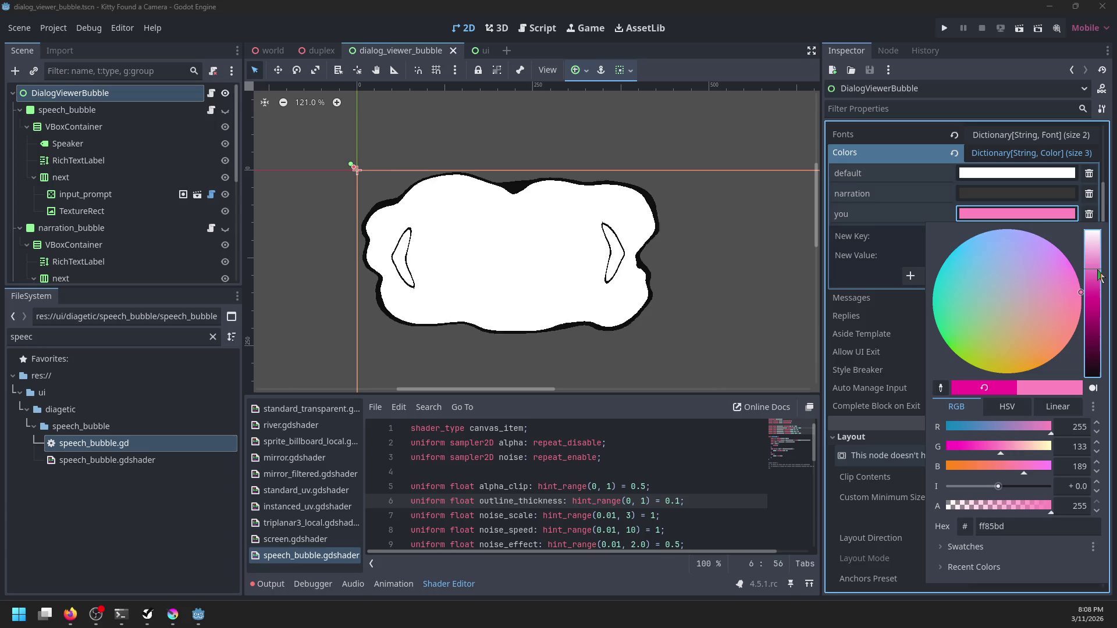
click(888, 309)
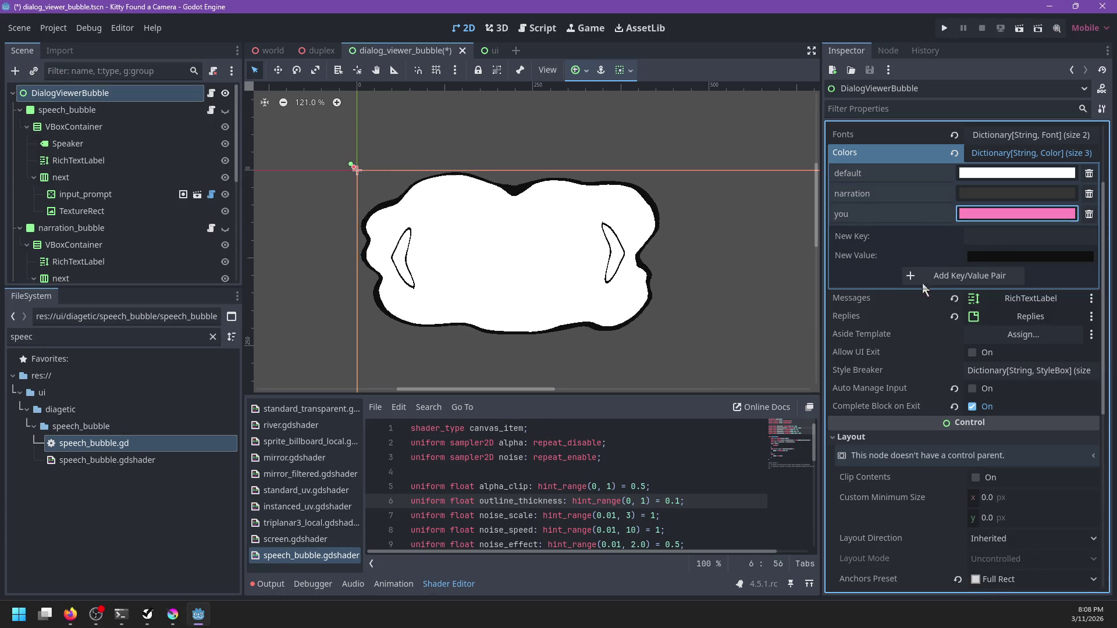
key(ctrl+s)
Set the default and narration colours to black, then delete the narration entry
click(975, 175)
drag(1091, 250, 1091, 343)
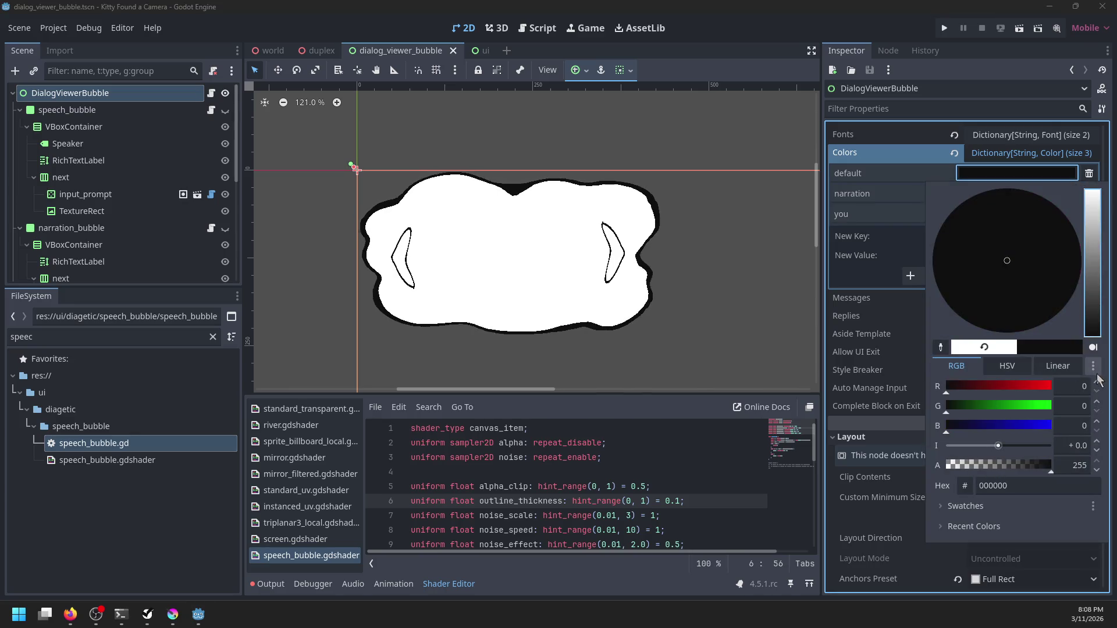
click(874, 301)
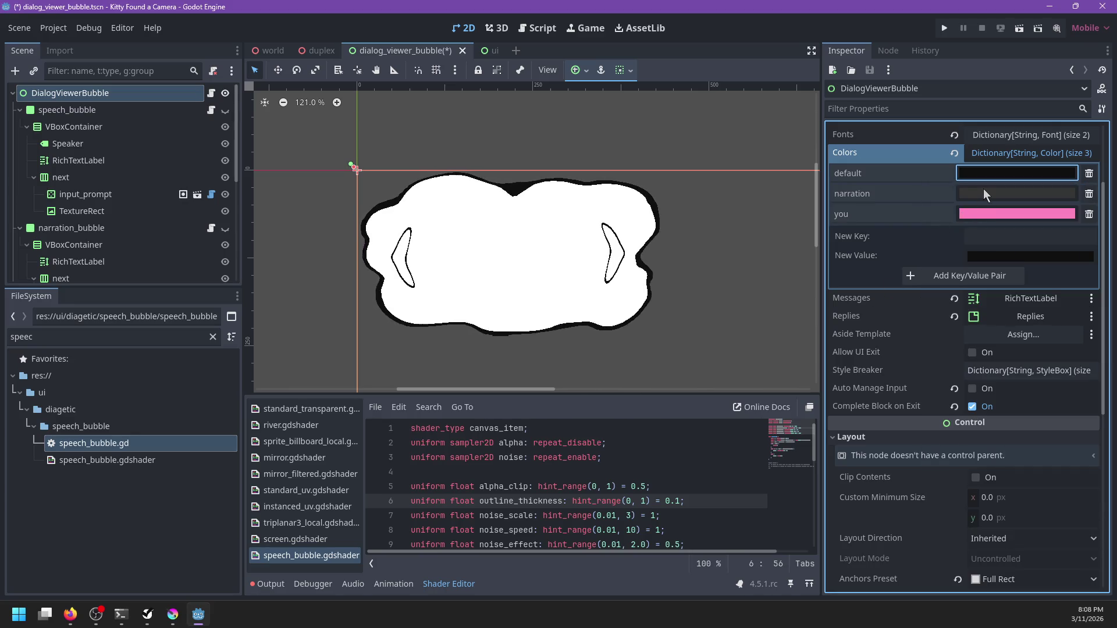
click(983, 194)
drag(1093, 291, 1096, 386)
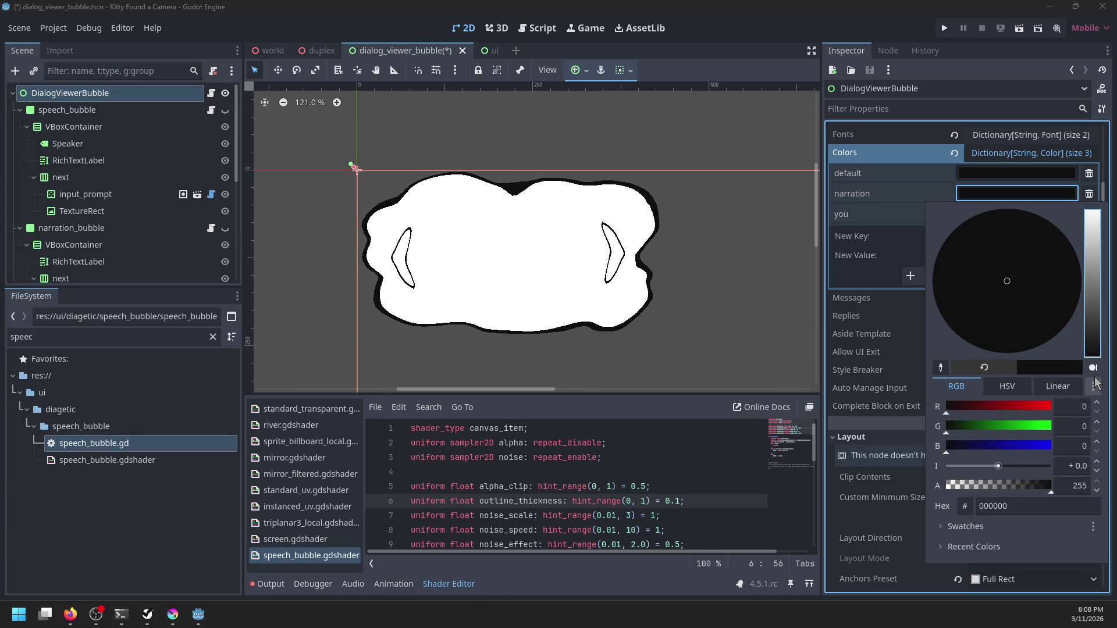
click(896, 271)
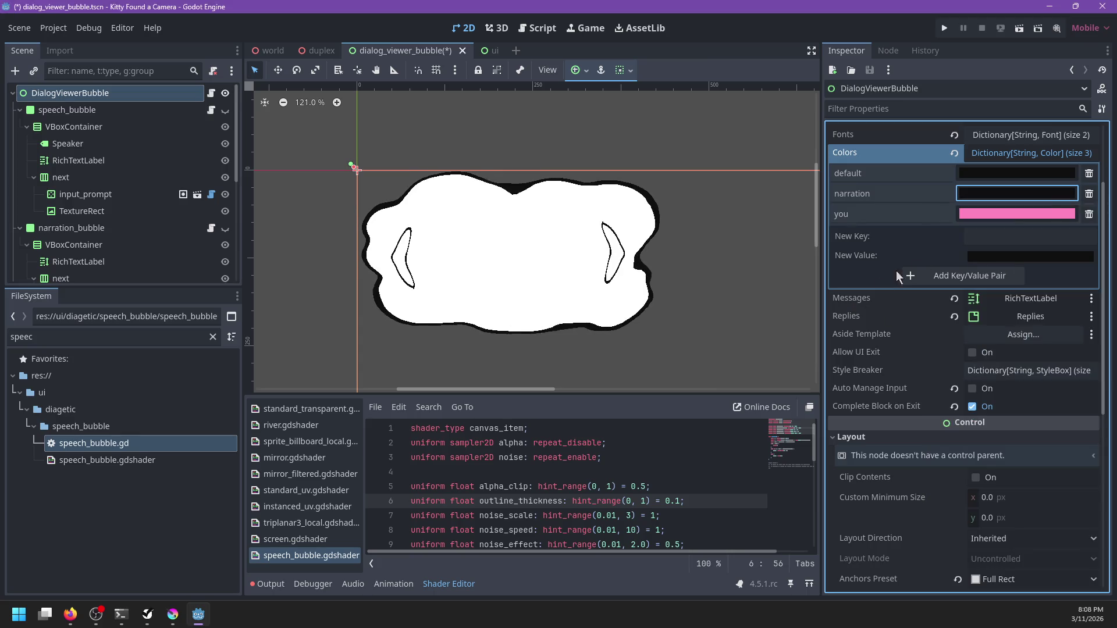
click(1089, 194)
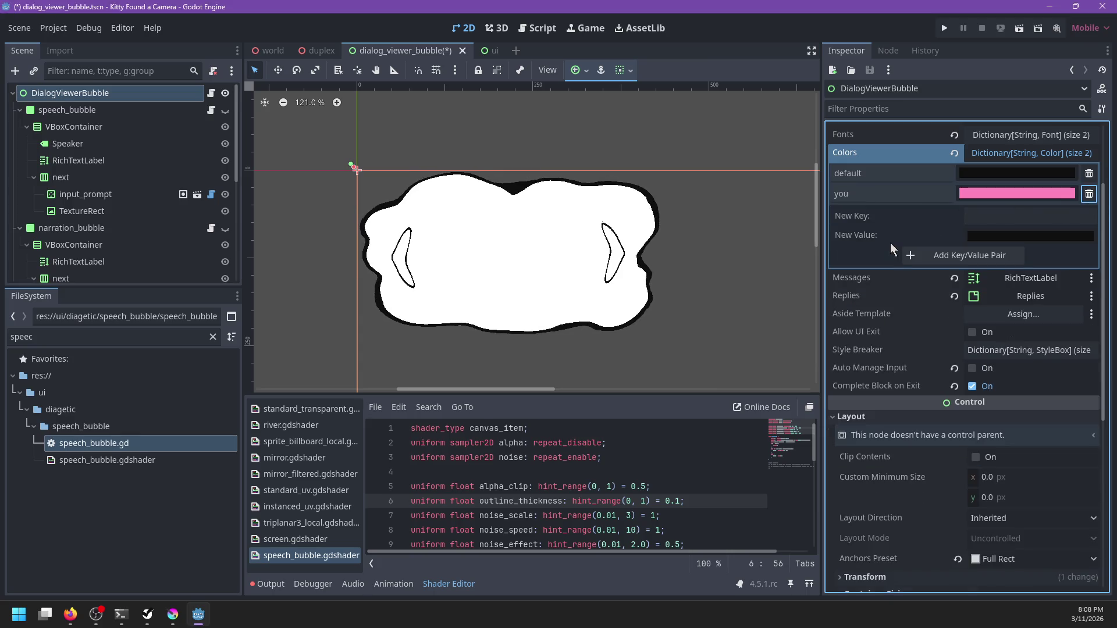
Darken the 'you' colour to 6a1a46, save the bubble scene, and return to the ui scene
click(1062, 194)
mouse_move(1095, 268)
mouse_down()
mouse_move(1094, 314)
mouse_move(1094, 296)
mouse_up()
click(1093, 319)
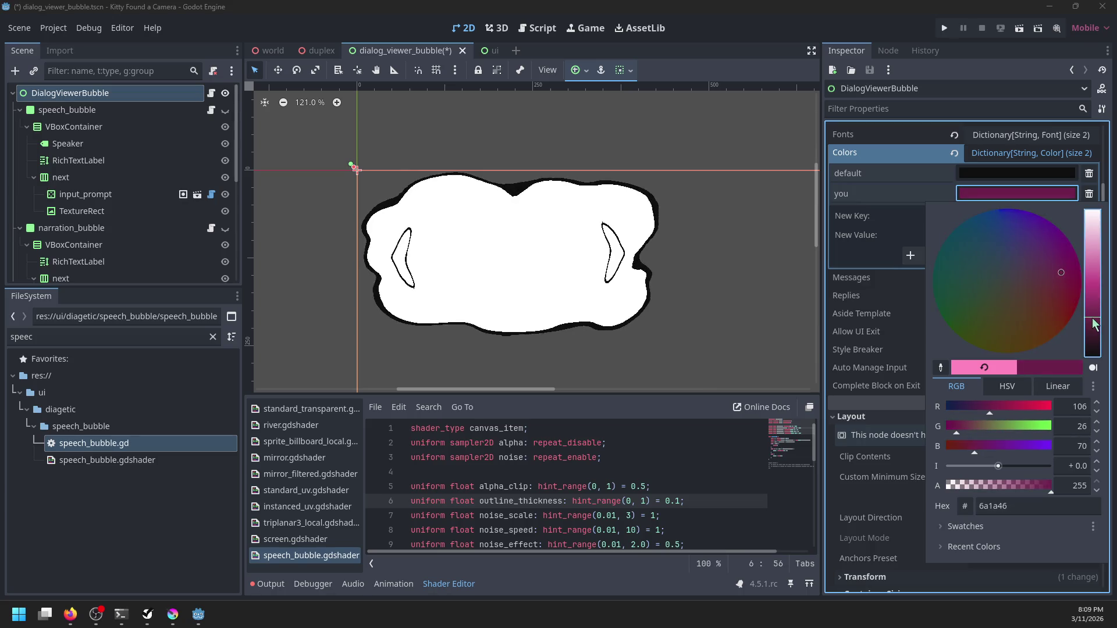
click(878, 278)
key(ctrl+s)
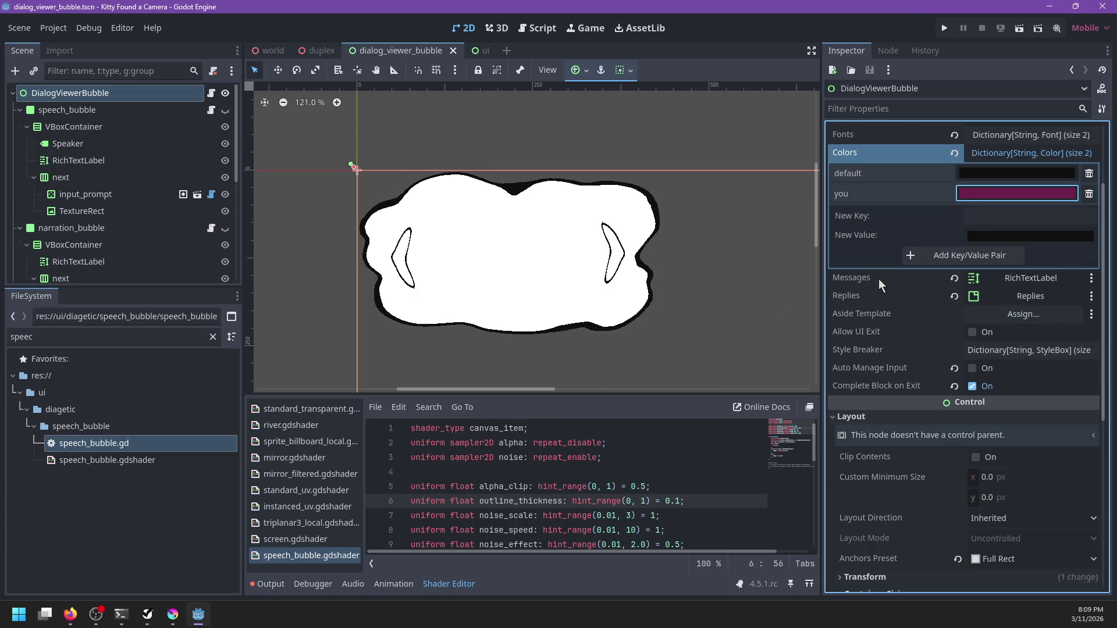
click(993, 152)
key(ctrl+s)
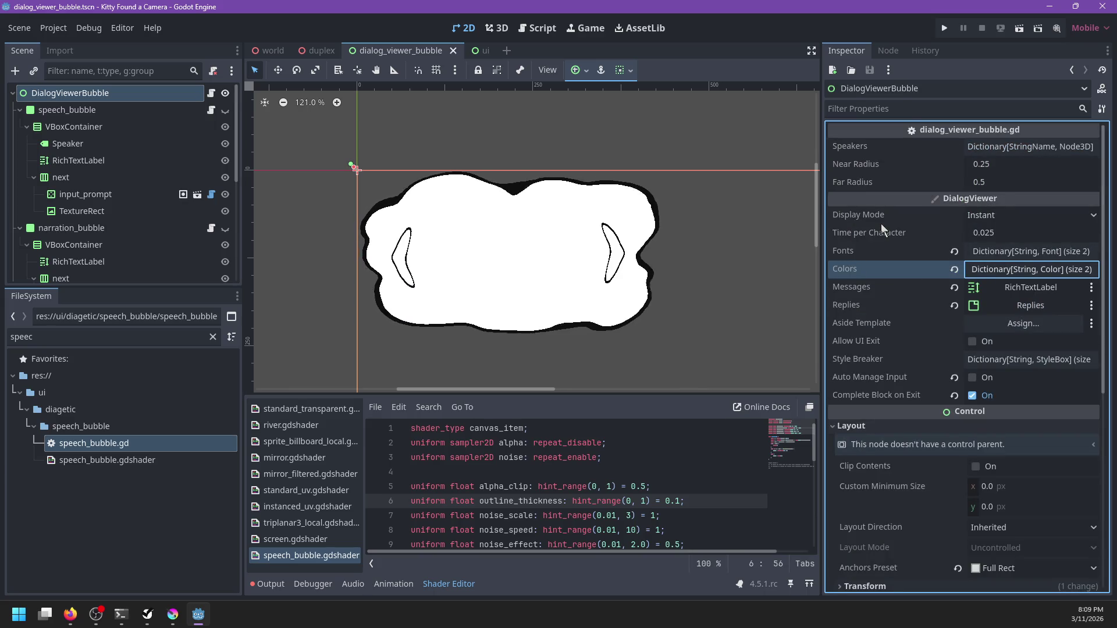
click(482, 51)
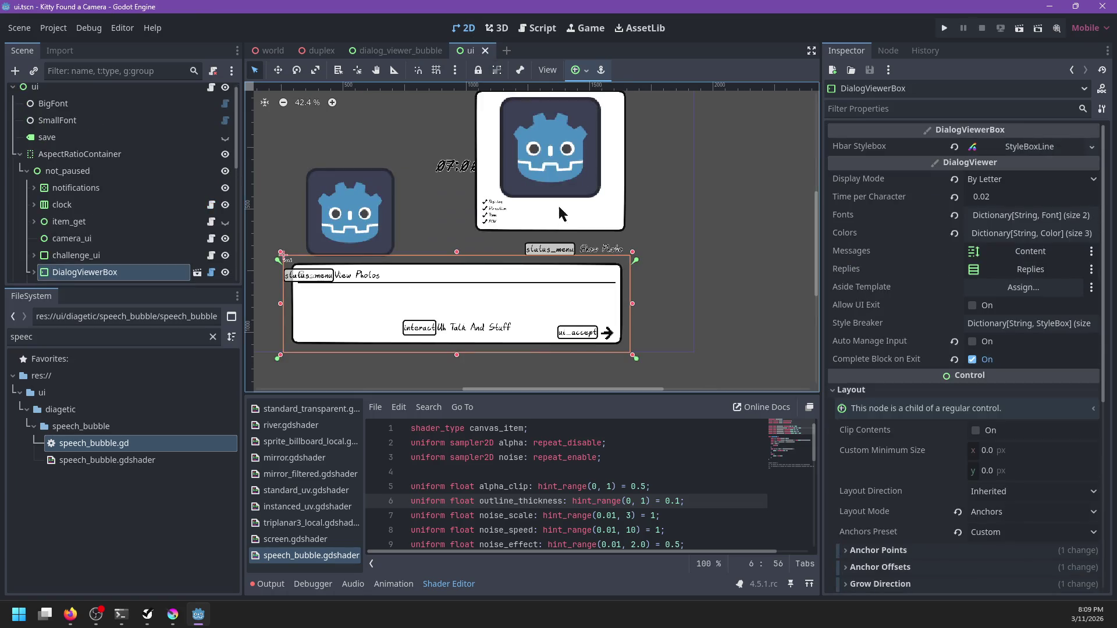
click(121, 614)
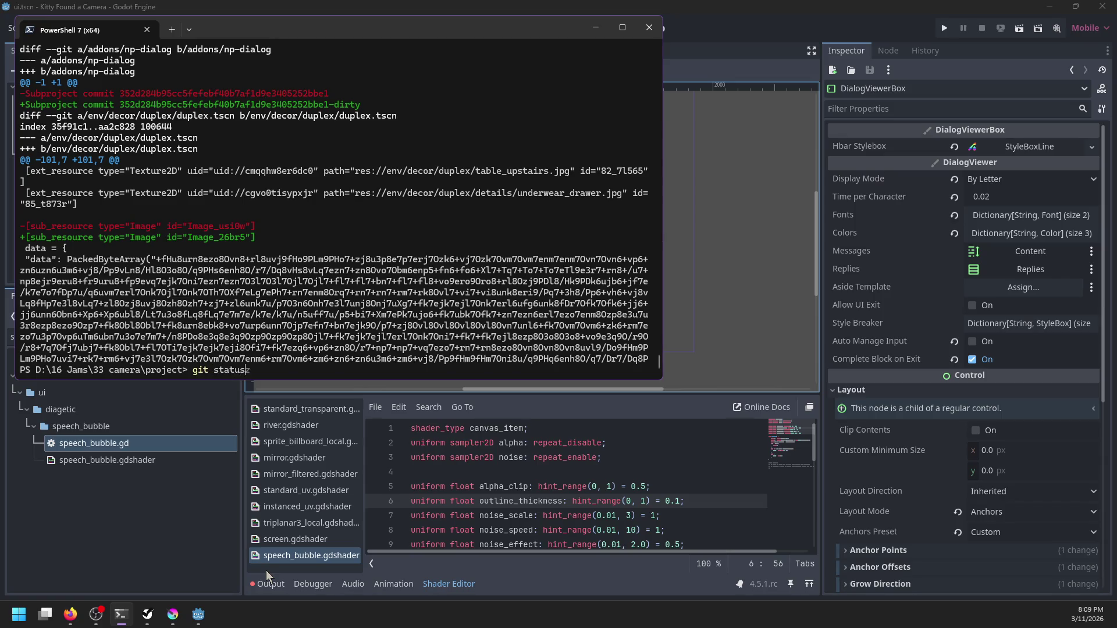
Check the project's git status and stage all changes with git add
key(Return)
text(git add )
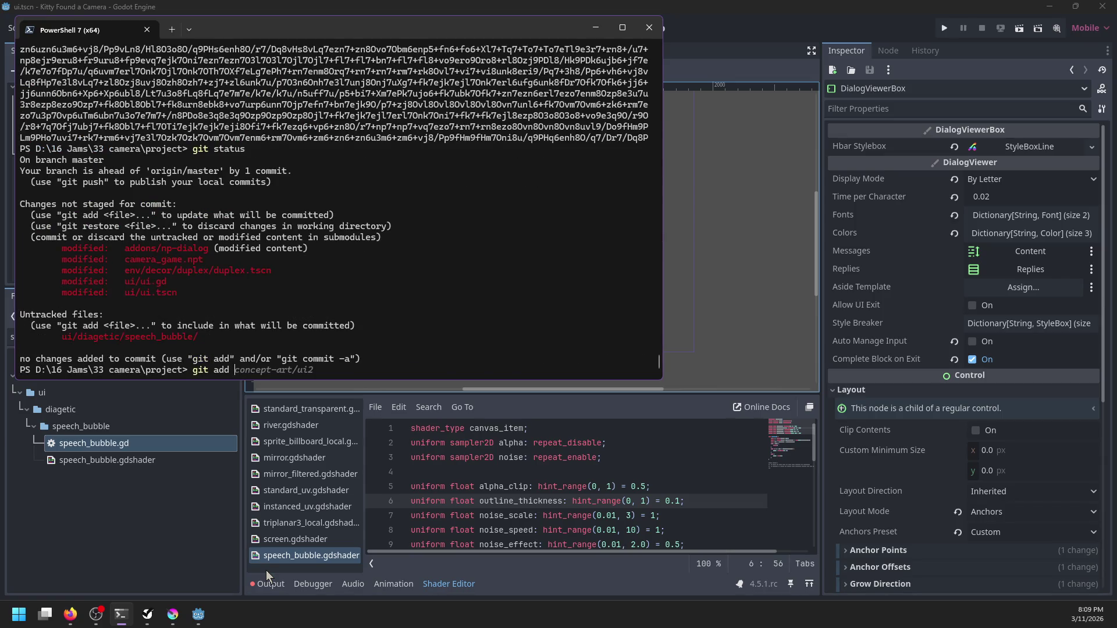
text(.)
key(Return)
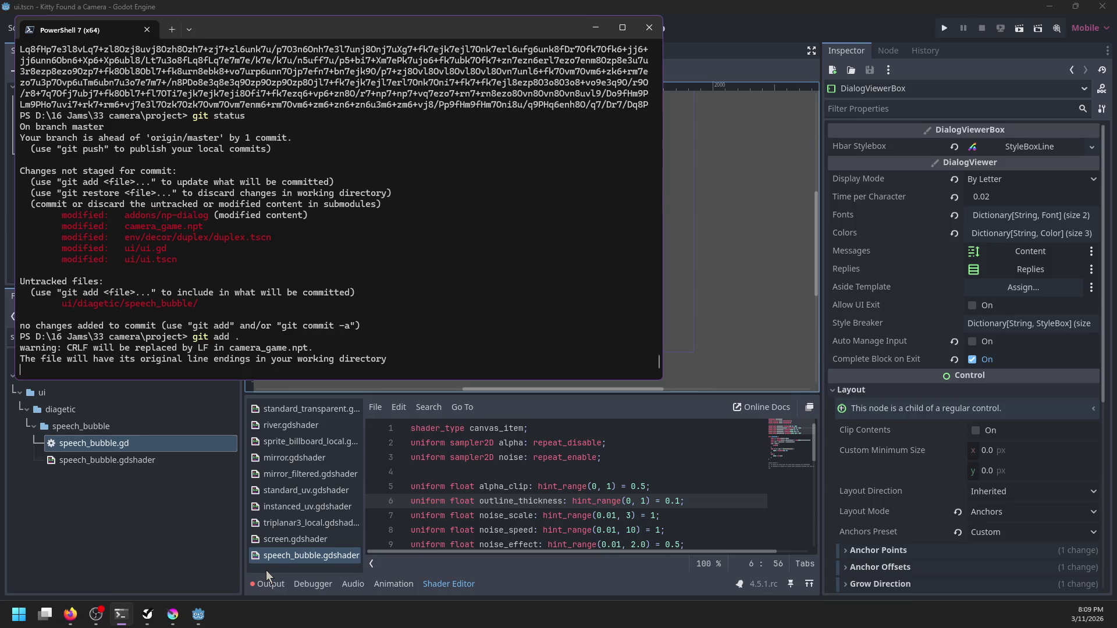
In addons/np-dialog, review the diff and commit with message 'Pull common elements out'
text(cd addons/np-dialog)
key(Return)
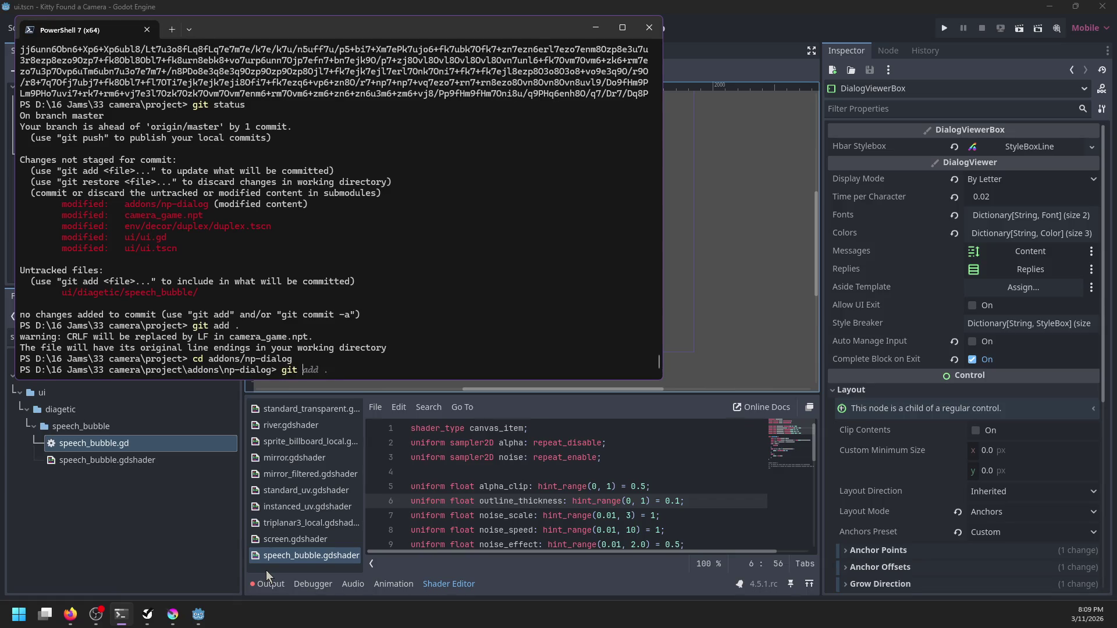
key(Return)
text(git)
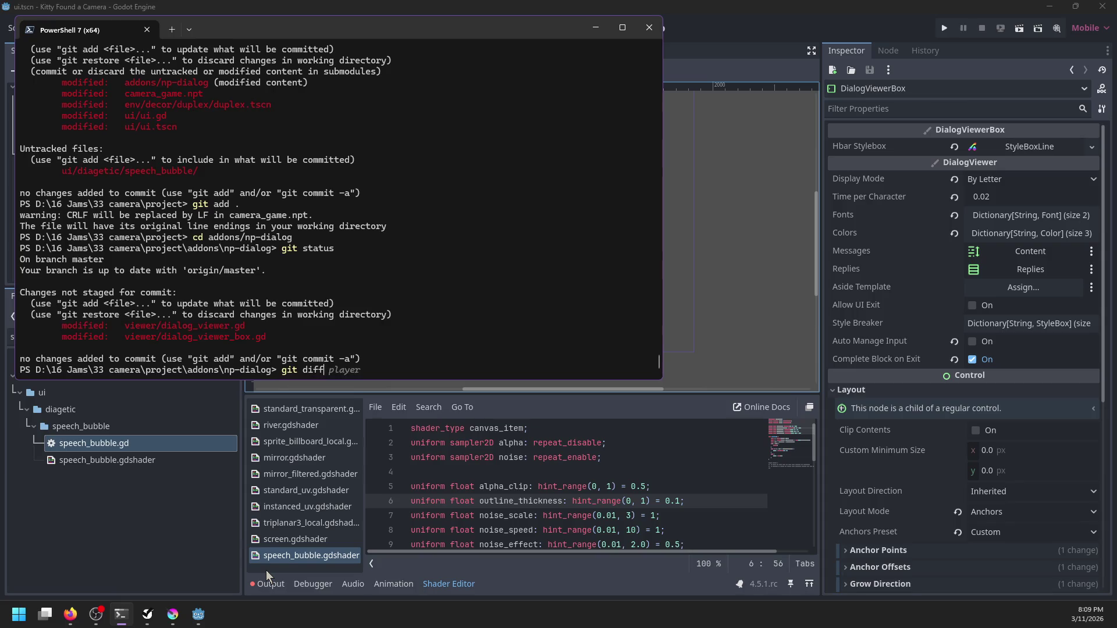
key(Return)
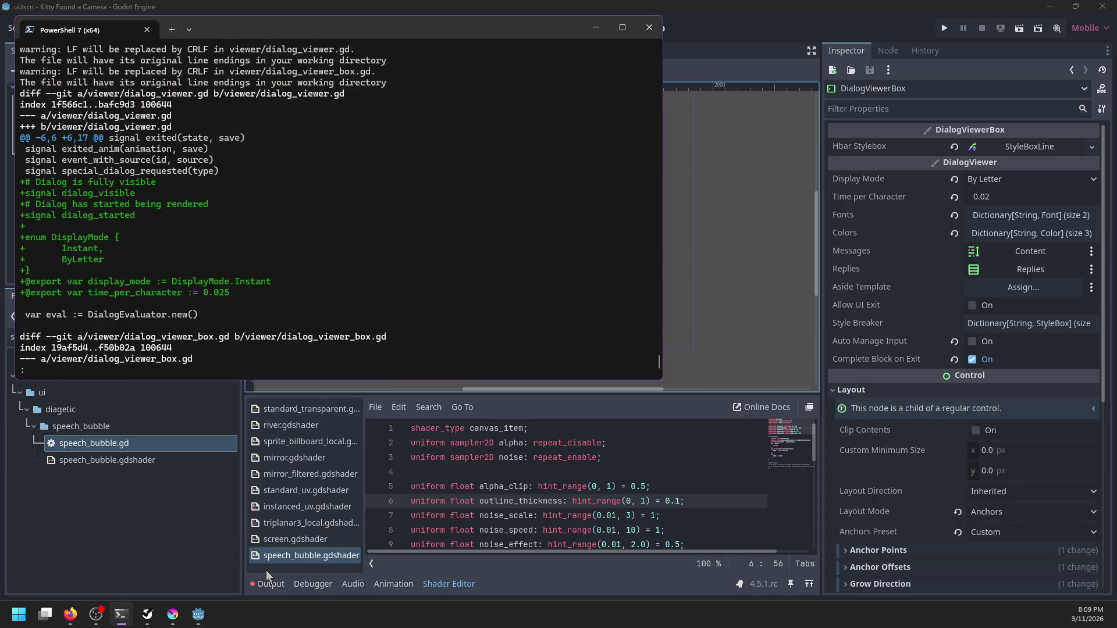
key(space)
text(q)
text(git commit -m)
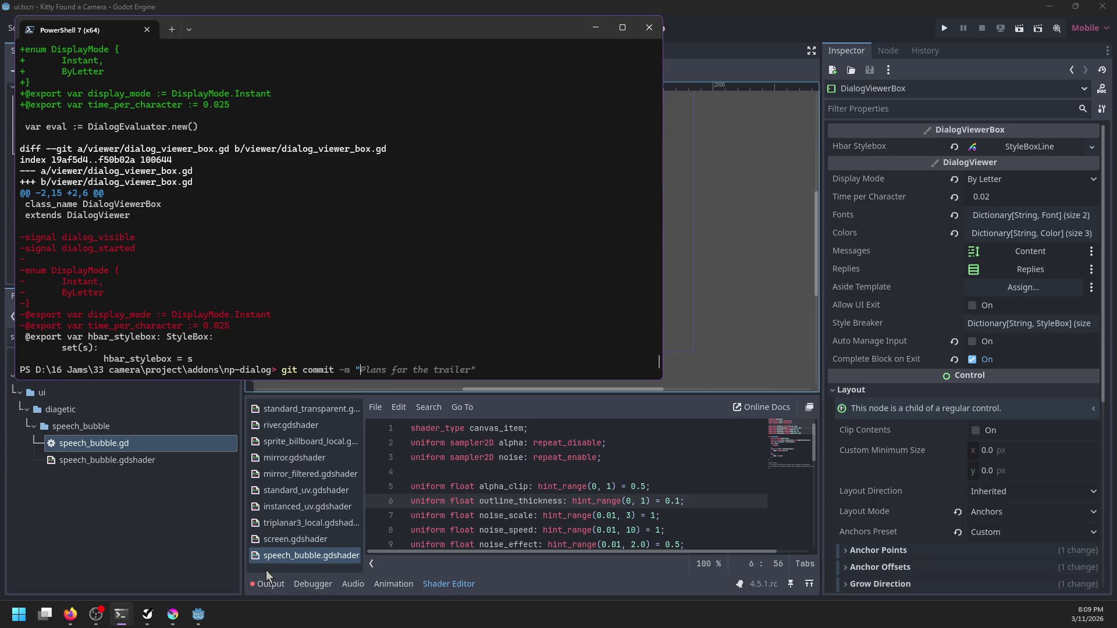
text(Pull common elements out)
text(")
key(Return)
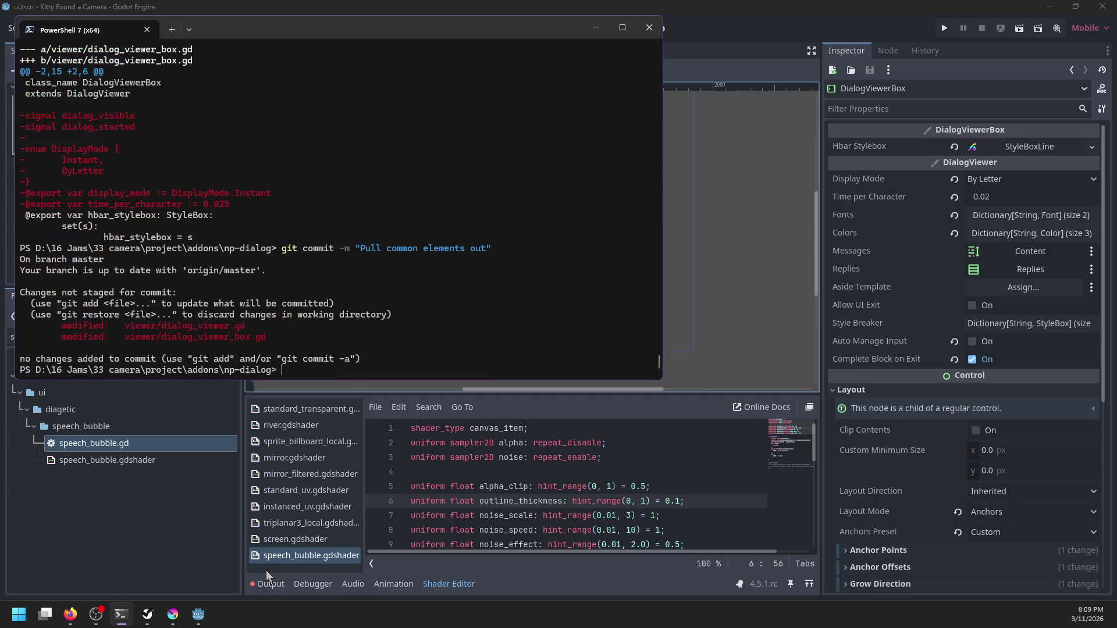
Rerun the addon commit with the -a flag and push it to the remote
key(Up)
key(ctrl+Left)
key(ctrl+Left)
key(Left)
key(Left)
key(Left)
text(a)
key(Return)
text(git push)
key(Return)
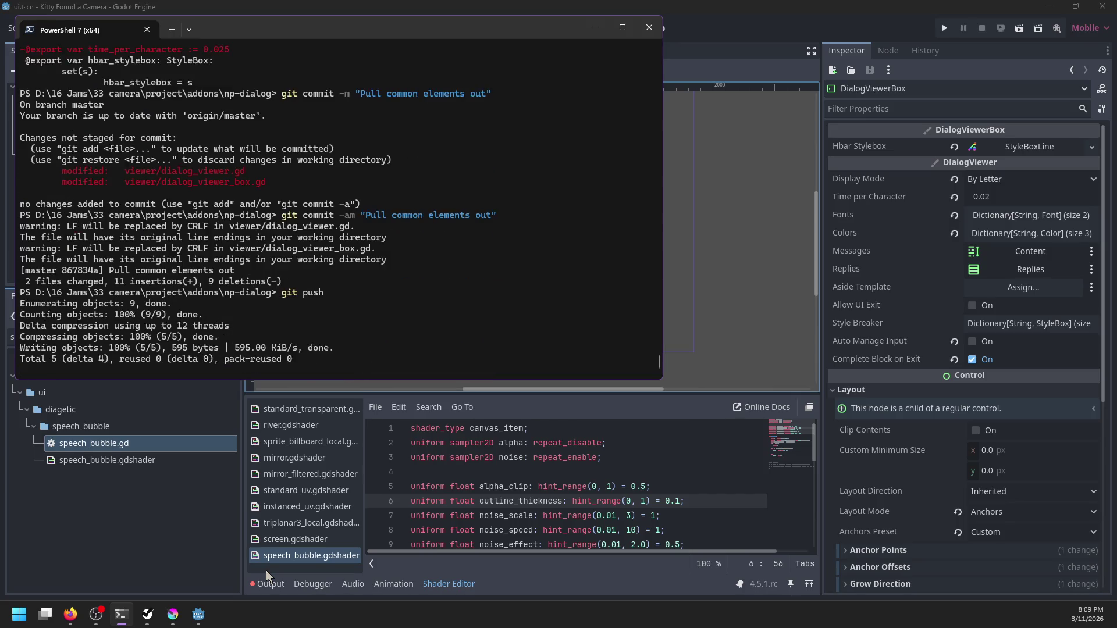
Return to the Godot editor and select a node in the ui scene tree
text(c)
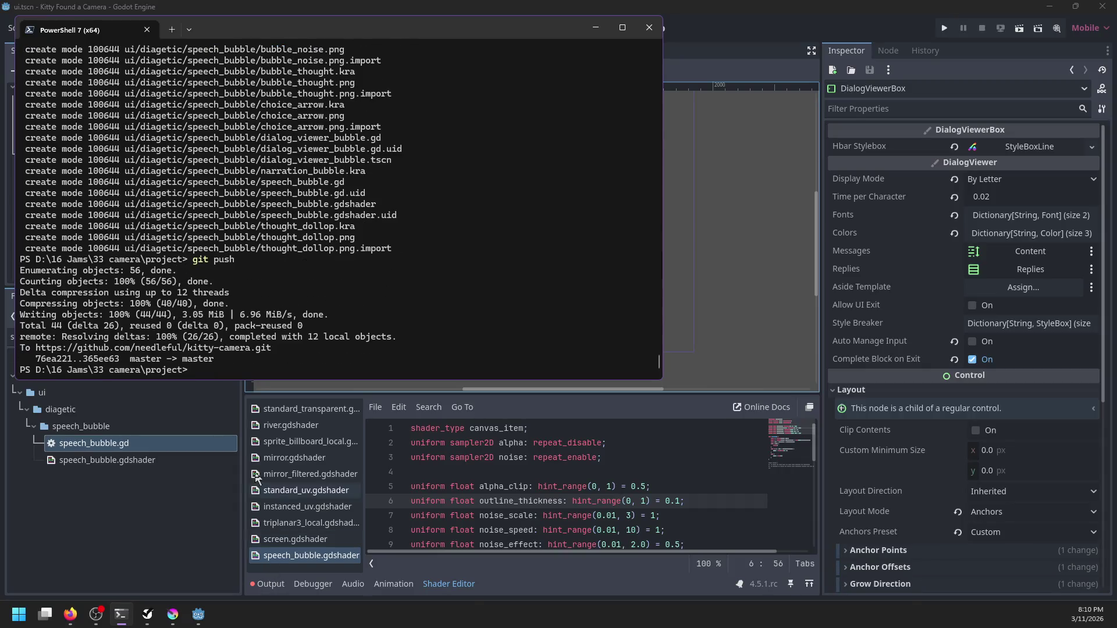
click(157, 519)
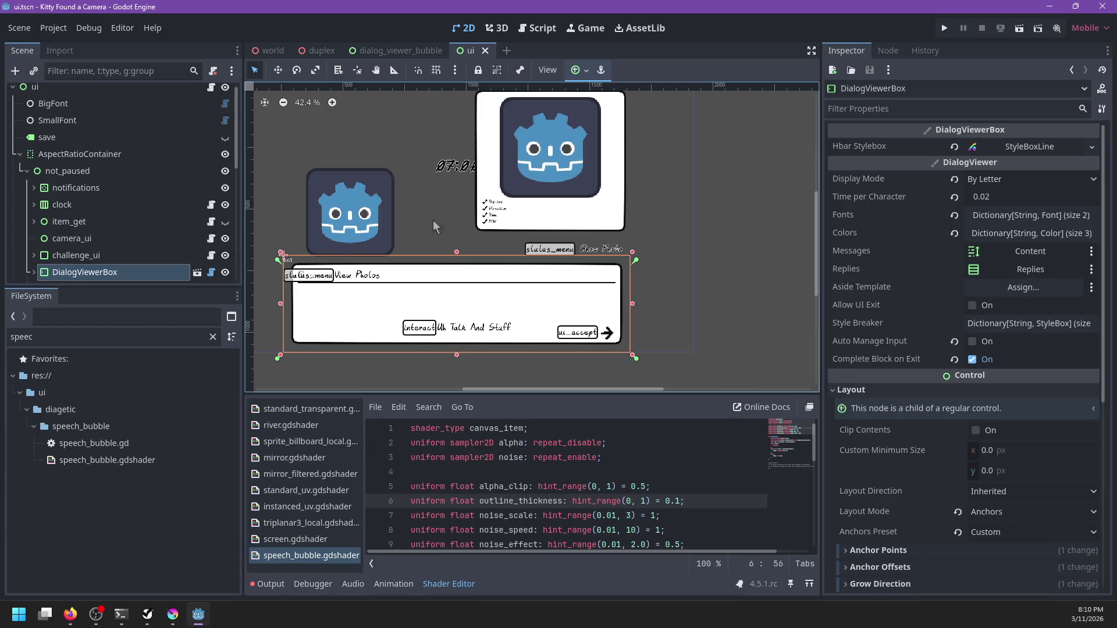
scroll(84, 268, down, 3)
click(88, 207)
Delete the DialogViewerBox node from the ui scene
click(90, 222)
key(Delete)
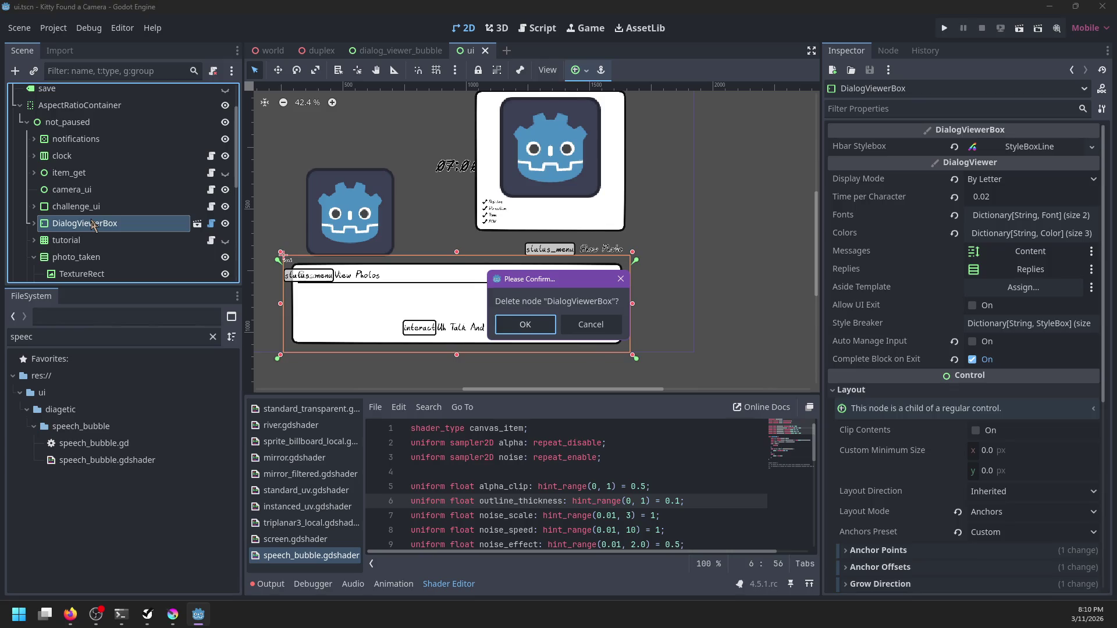
key(Return)
Filter FileSystem for 'dialog_viewer' and instance dialog_viewer_bubble.tscn under not_paused
click(58, 124)
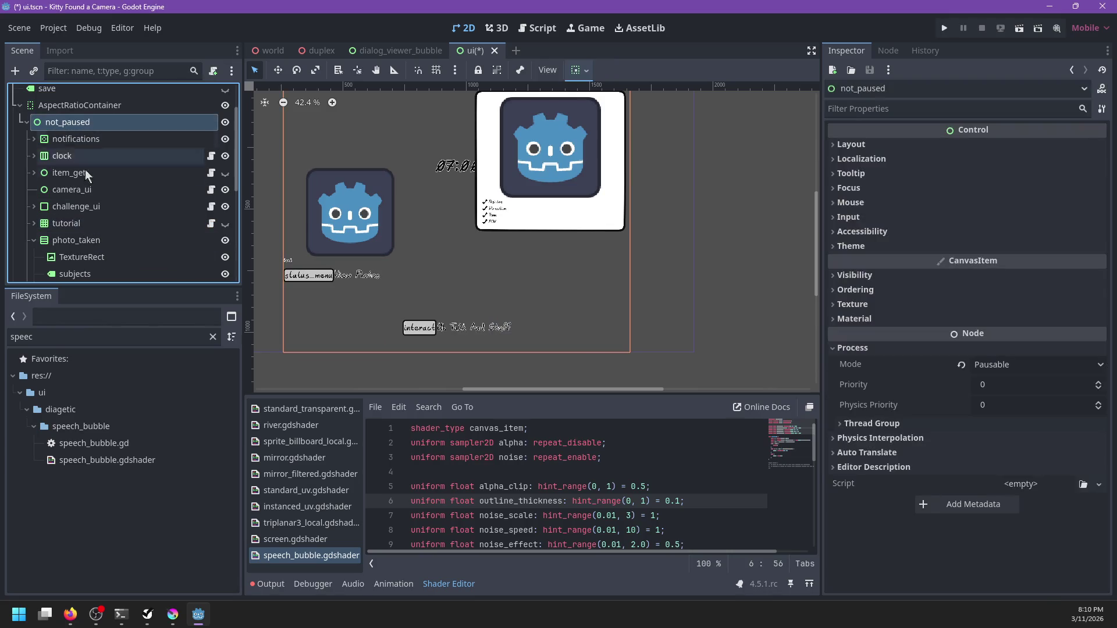
double_click(106, 341)
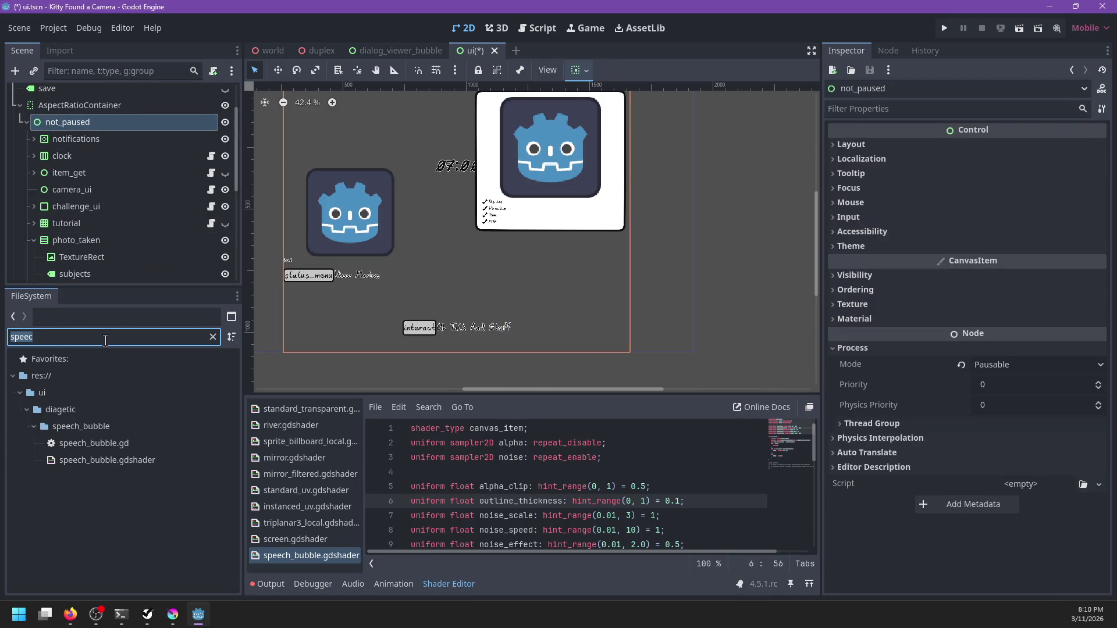
text(dialog_viewe)
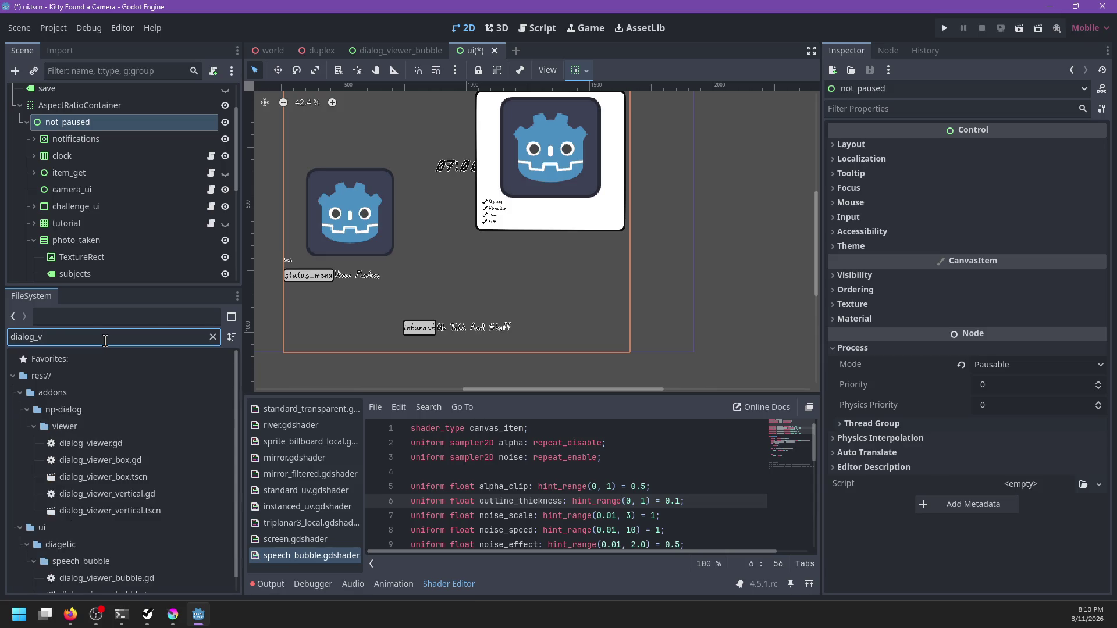
text(r)
scroll(111, 576, down, 1)
mouse_move(110, 584)
mouse_down()
mouse_move(143, 239)
mouse_move(94, 231)
mouse_up()
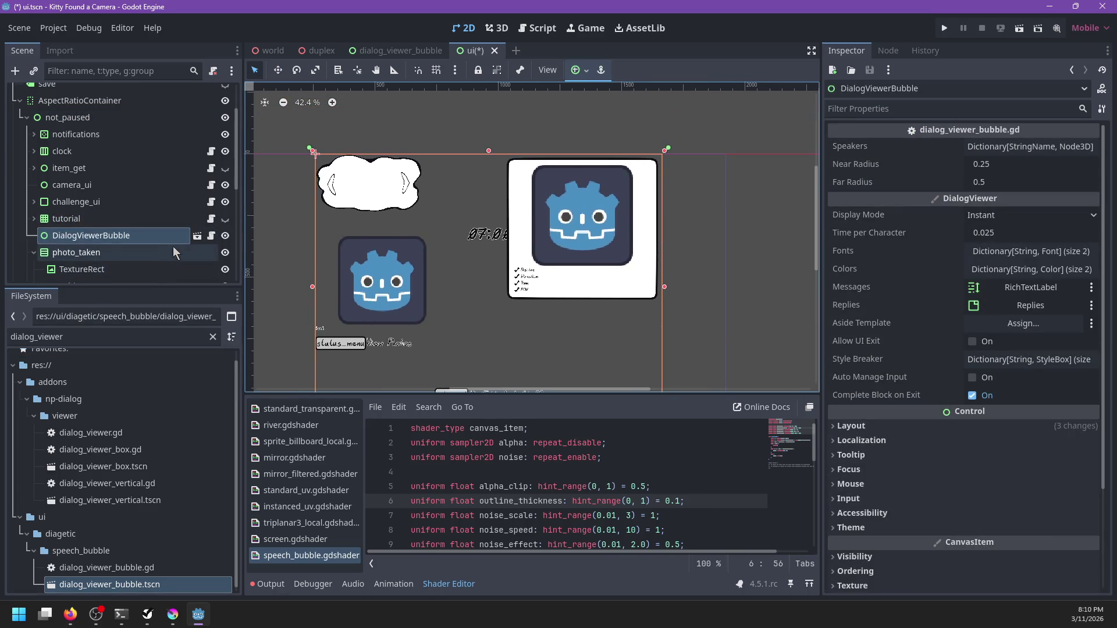
In the DialogViewerBubble script, add a func _ready(): header above _show_text
click(199, 236)
scroll(476, 210, up, 7)
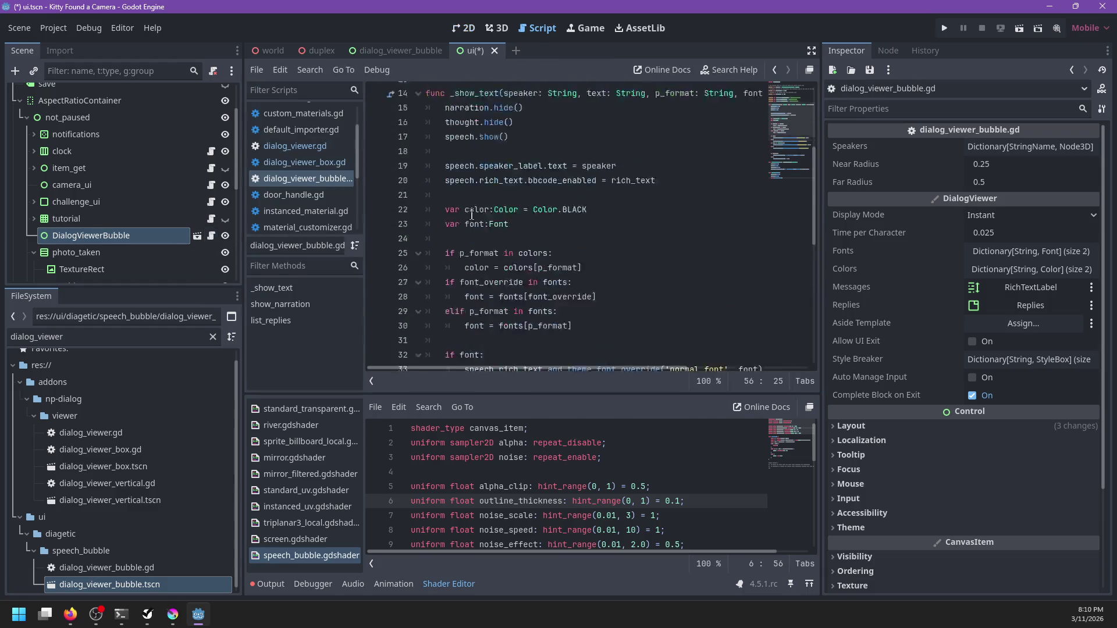
scroll(476, 209, down, 2)
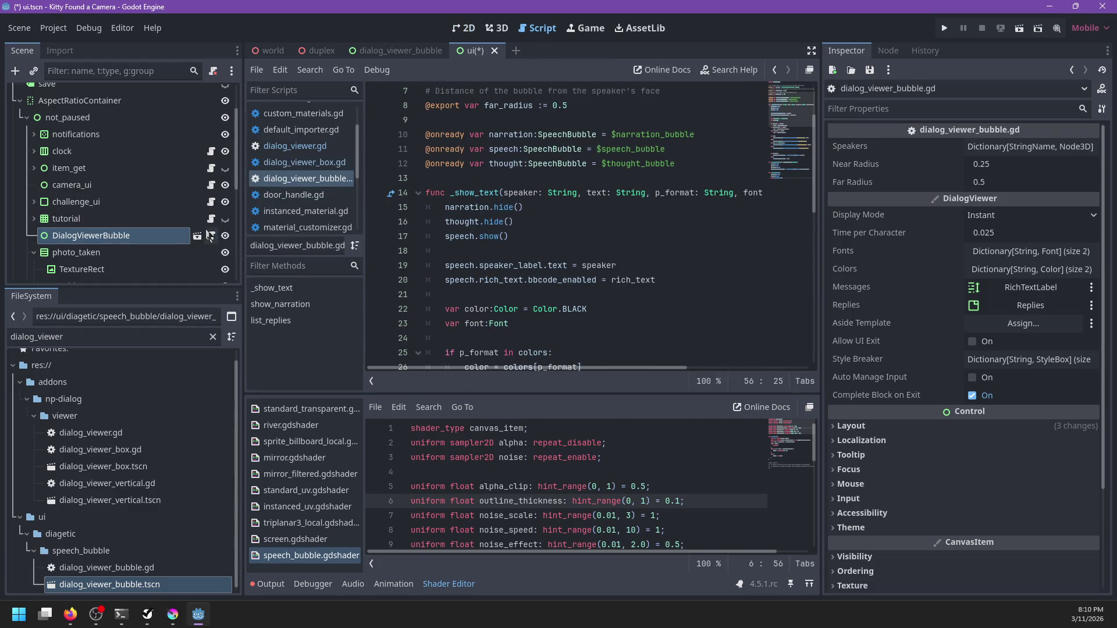
click(485, 178)
key(Return)
key(Return)
key(Up)
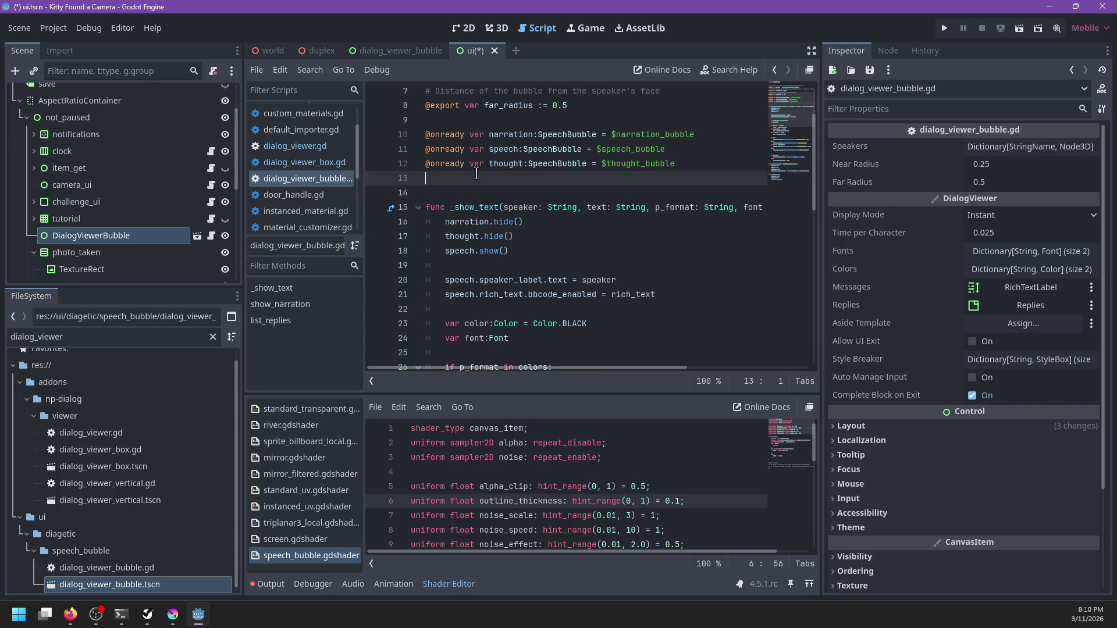
text(f)
text(ready()
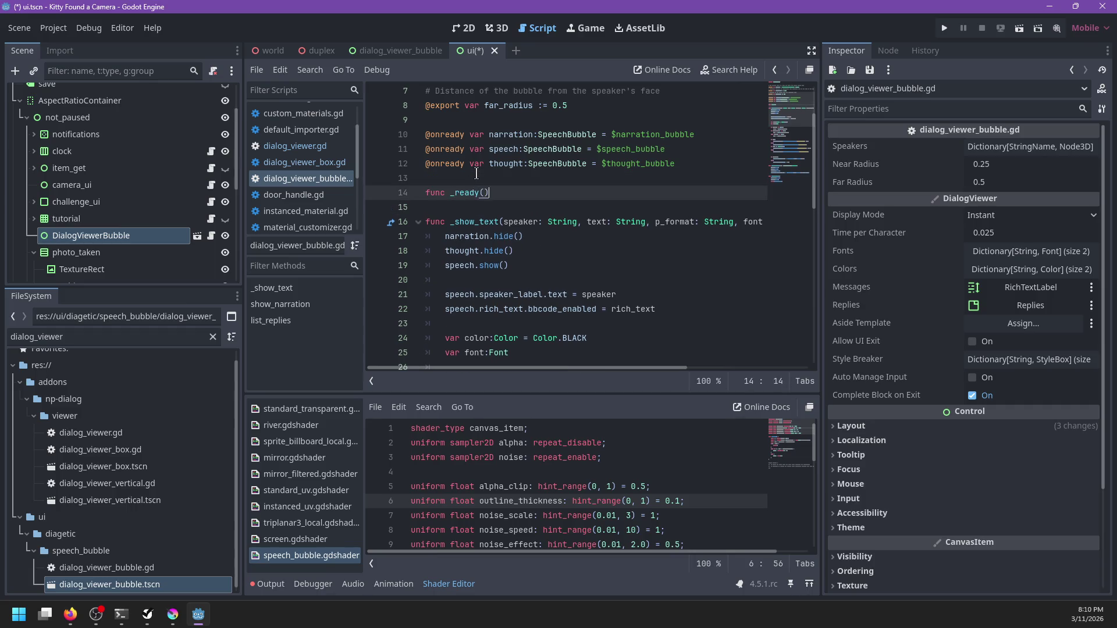
text(:)
key(Return)
Fill _ready with narration.hide(), thought.hide() and speech.hide(), and save the script
text(arration.hide())
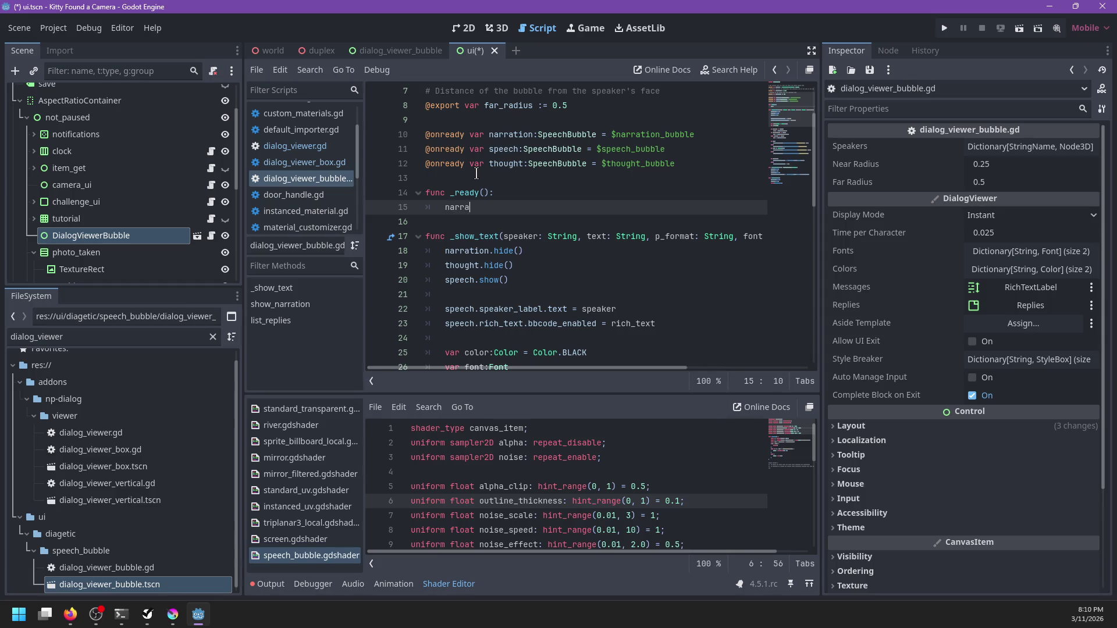
key(Return)
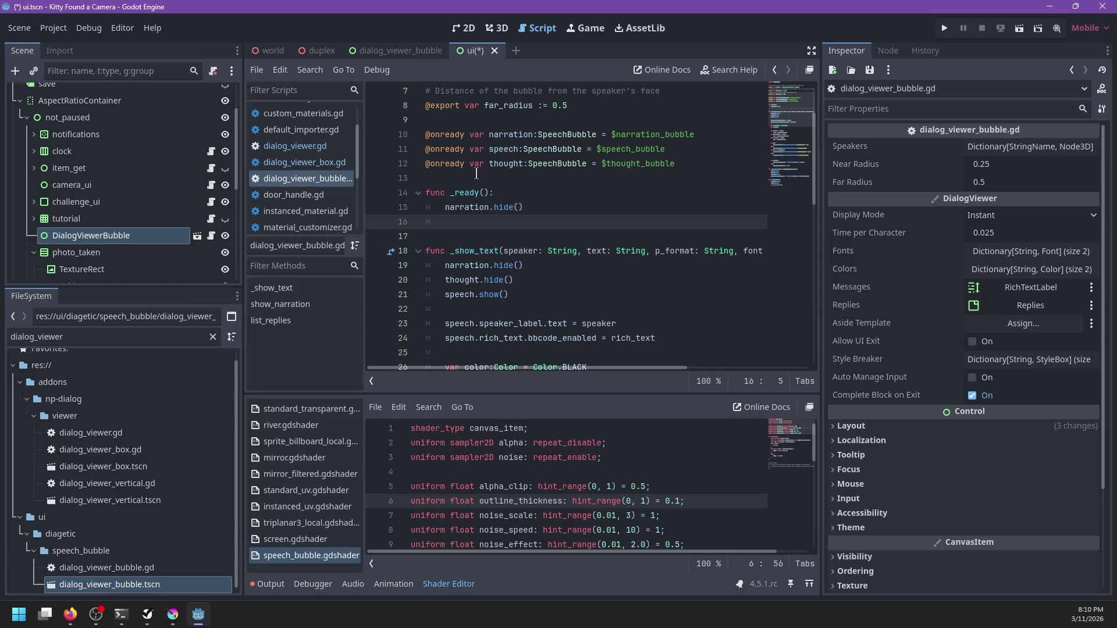
key(ctrl+BackSpace)
text(ght.hide())
key(Return)
text(.hide())
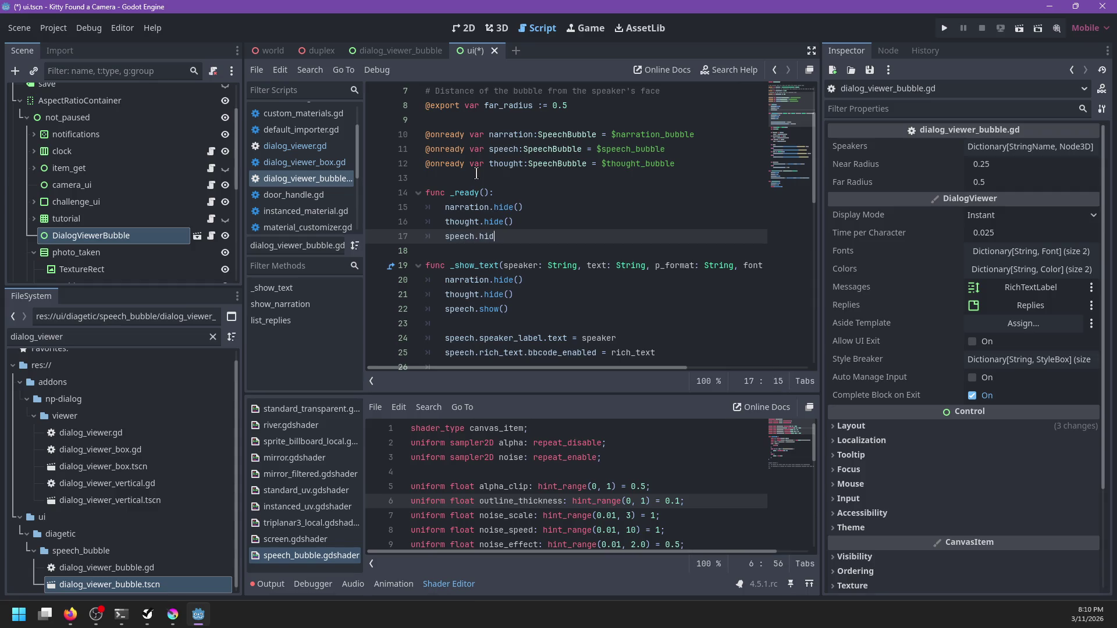
key(ctrl+s)
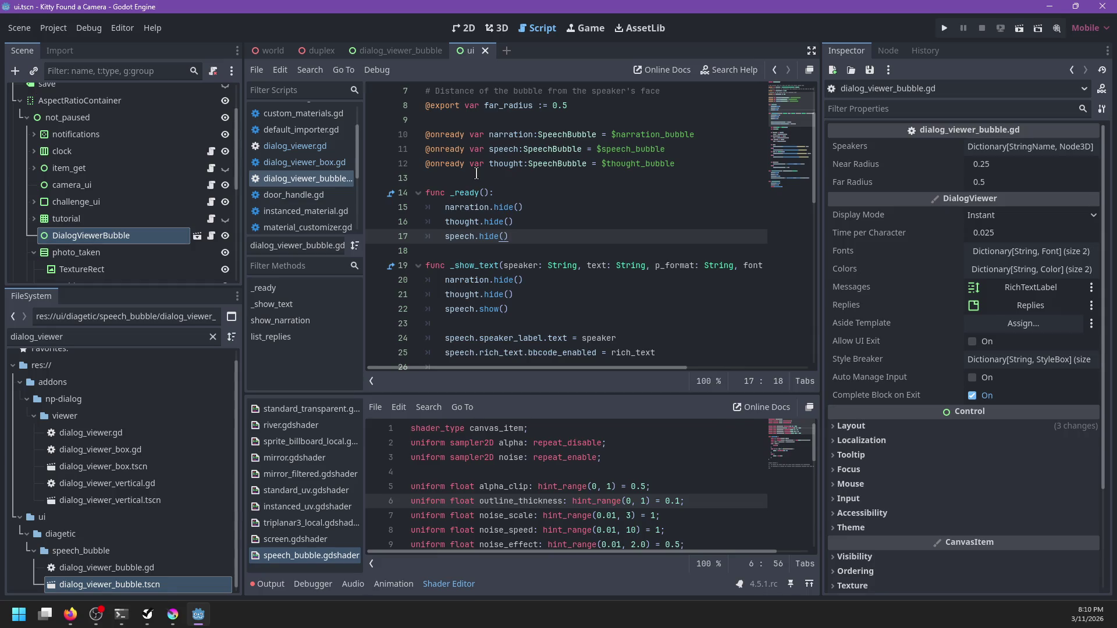
click(79, 218)
Select the ui root node and open its ui.gd script
click(91, 235)
click(511, 31)
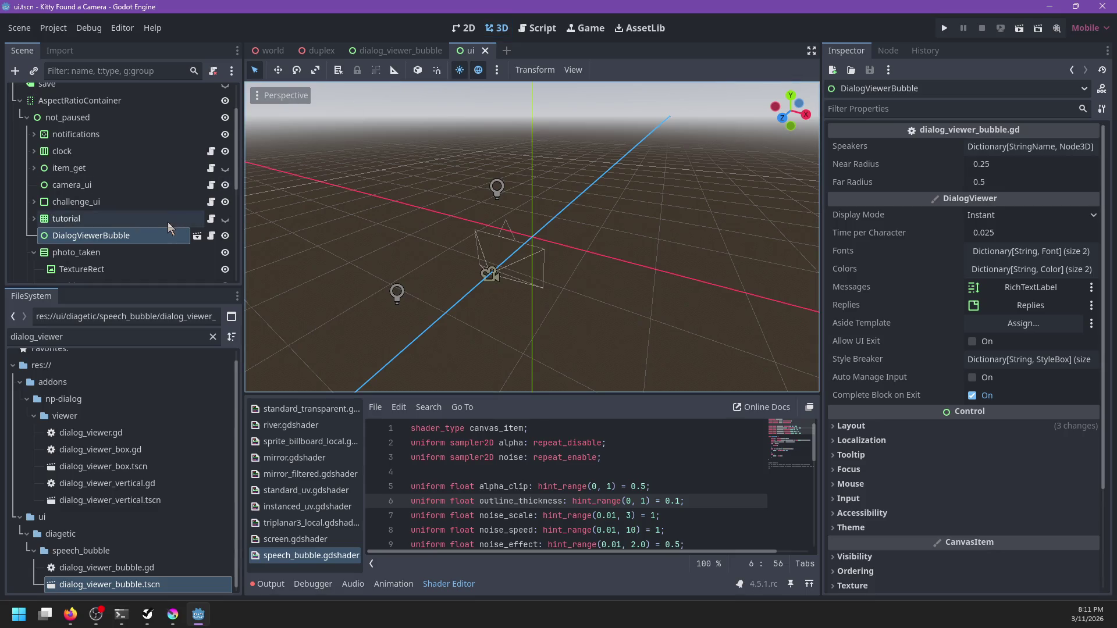
scroll(178, 148, up, 2)
click(135, 95)
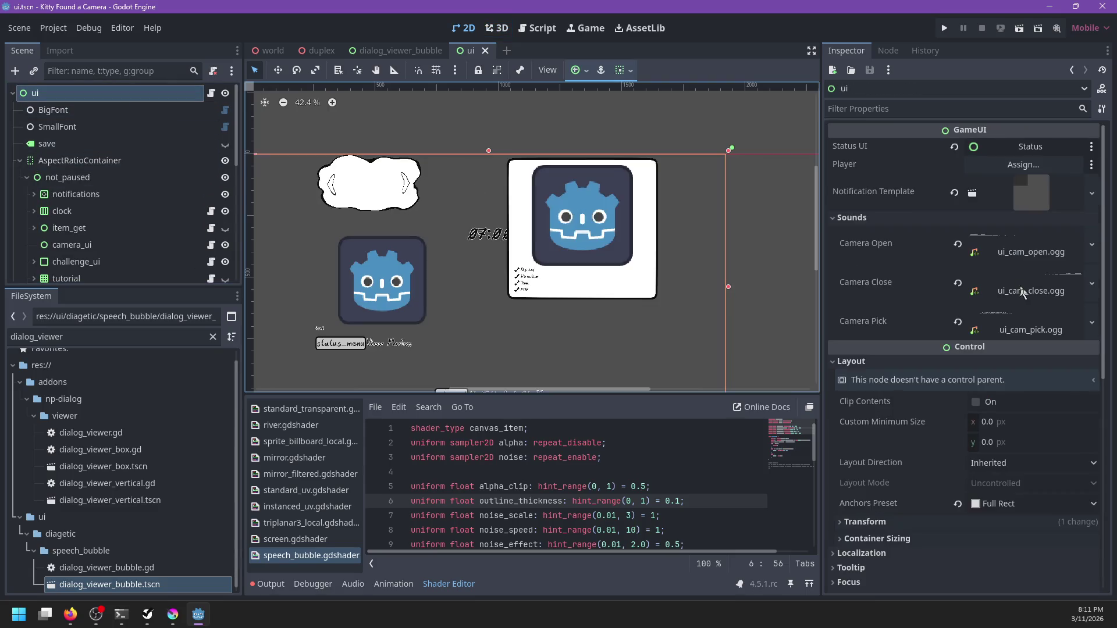
click(210, 92)
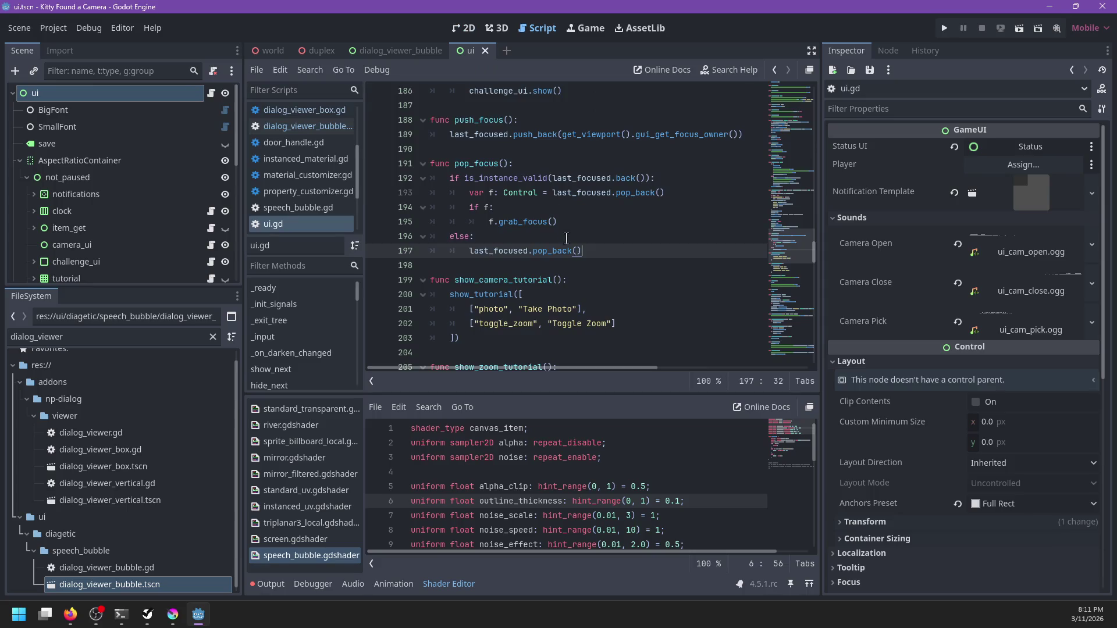
Search ui.gd for 'dialog' to reach the line 19 declaration
click(633, 280)
key(ctrl+f)
text(dialog)
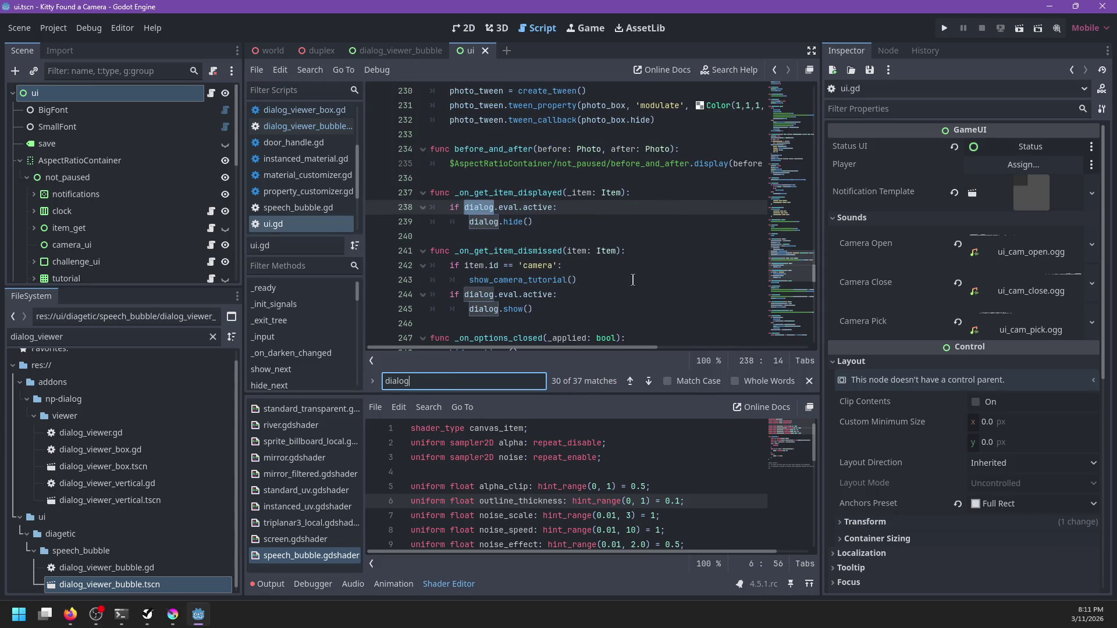
key(Return)
key(Escape)
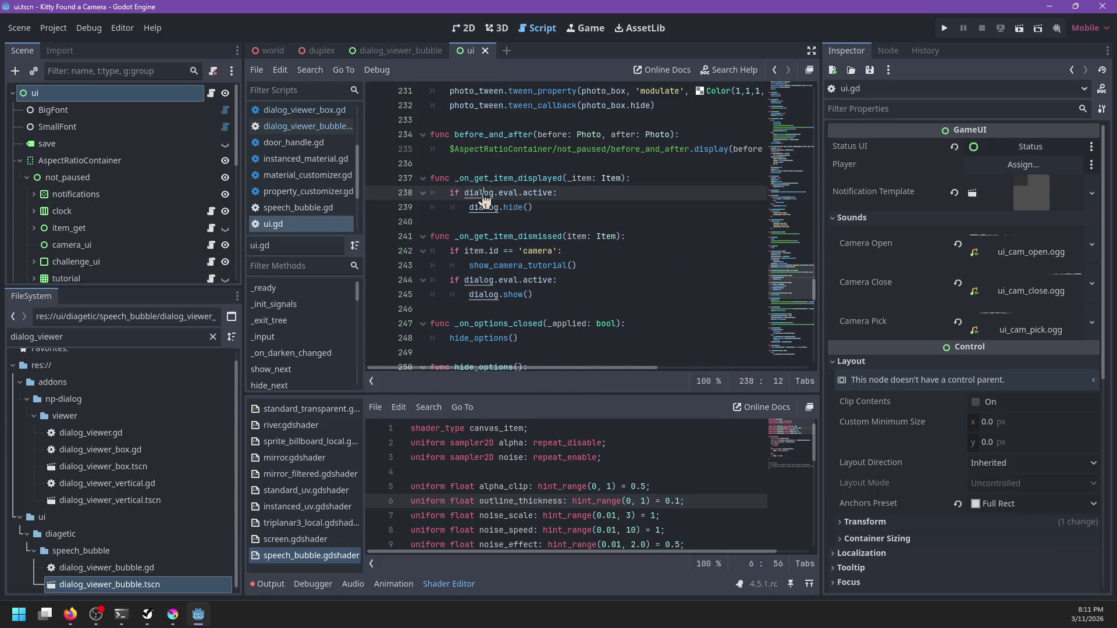
ctrl+click(483, 207)
Change the node path from DialogViewerBox to DialogViewerBubble and run the game with F5
scroll(625, 224, right, 3)
double_click(629, 223)
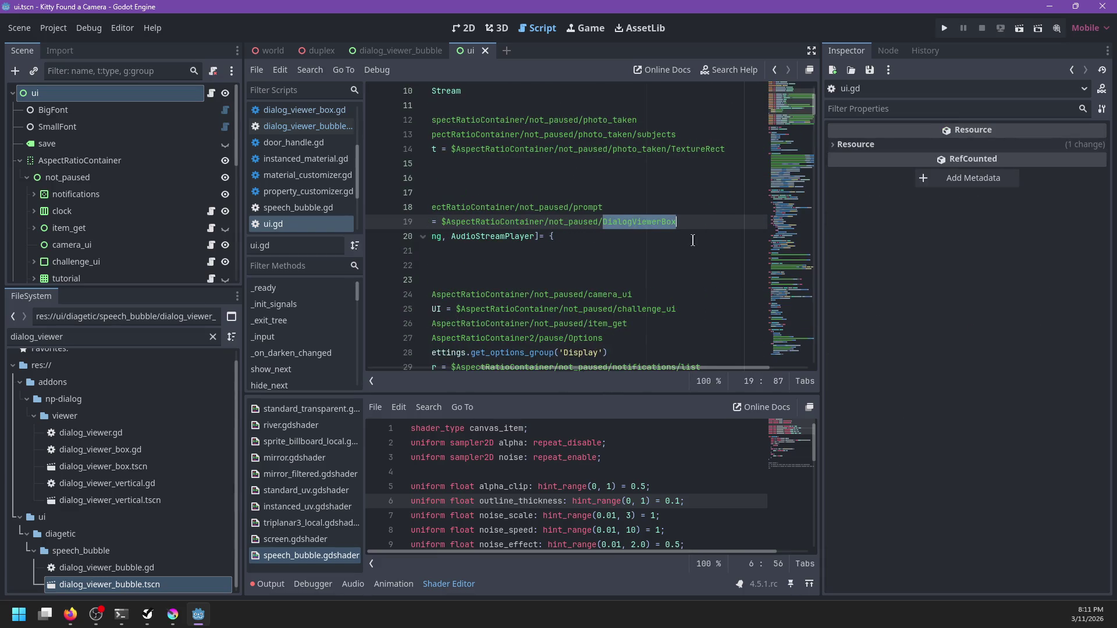
scroll(175, 227, down, 2)
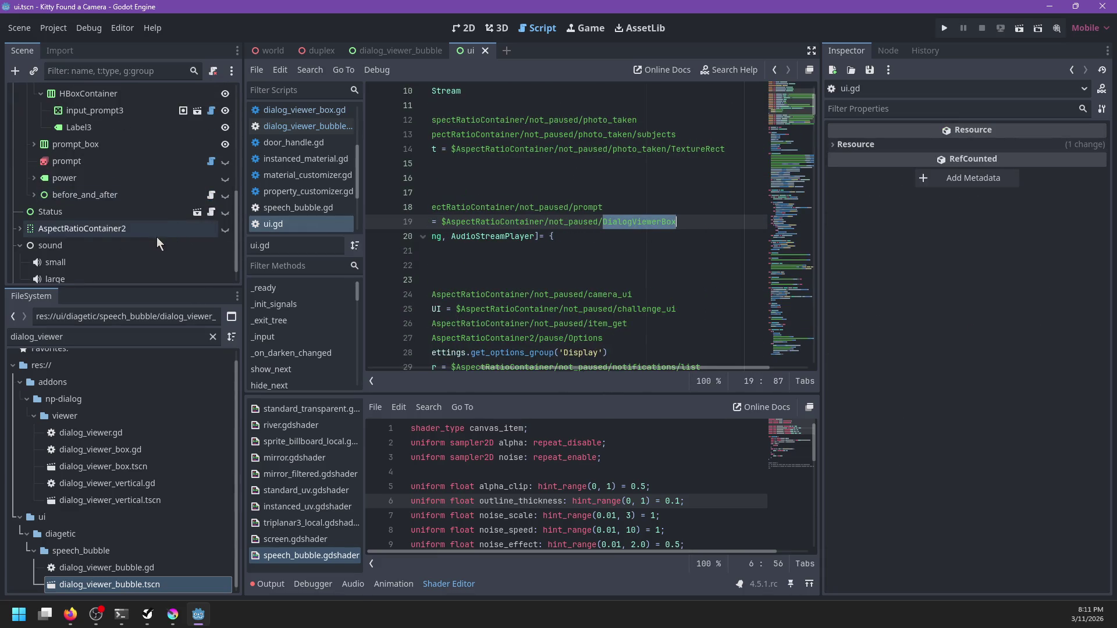
scroll(146, 233, down, 1)
click(686, 222)
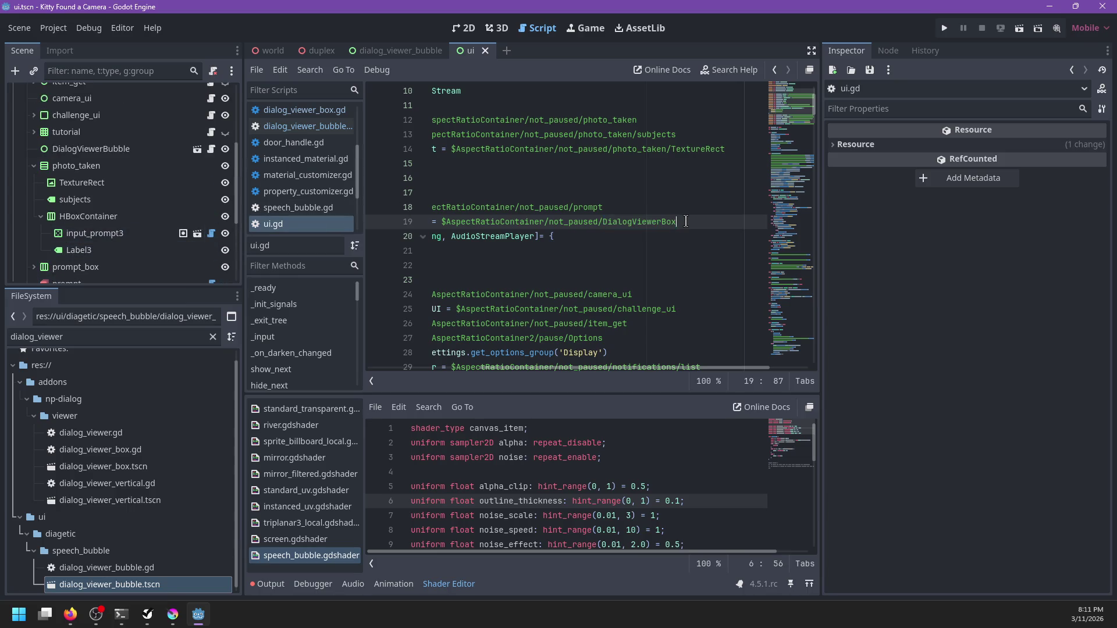
text(le)
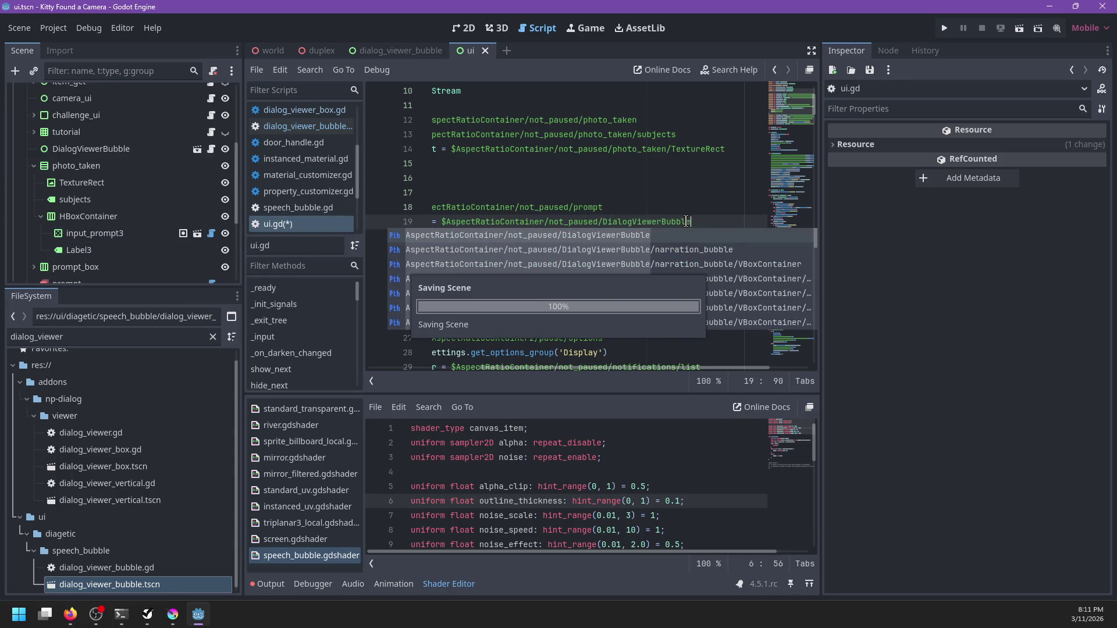
click(697, 204)
key(F5)
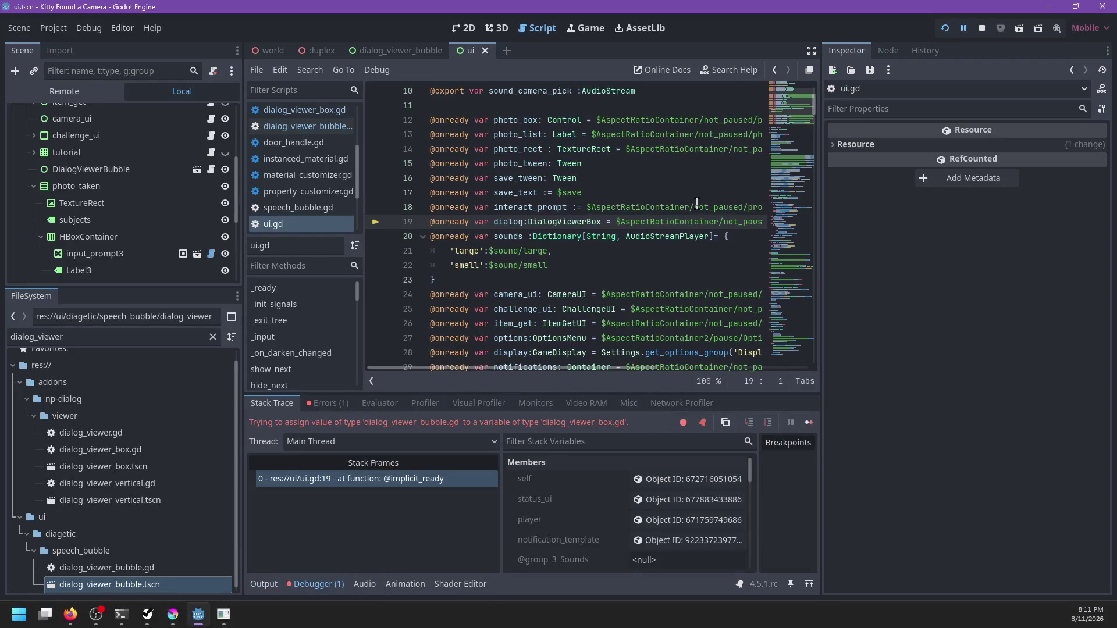
Retype line 19's dialog variable from DialogViewerBox to DialogViewerBubble
scroll(659, 208, right, 2)
click(525, 222)
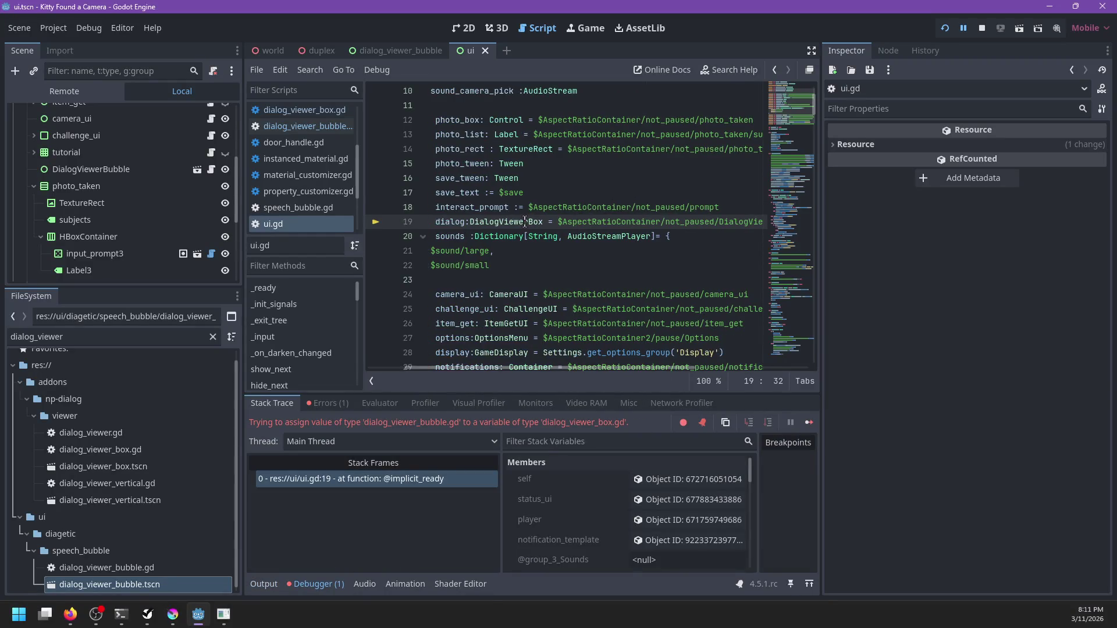
drag(530, 222, 541, 222)
text(Bubble)
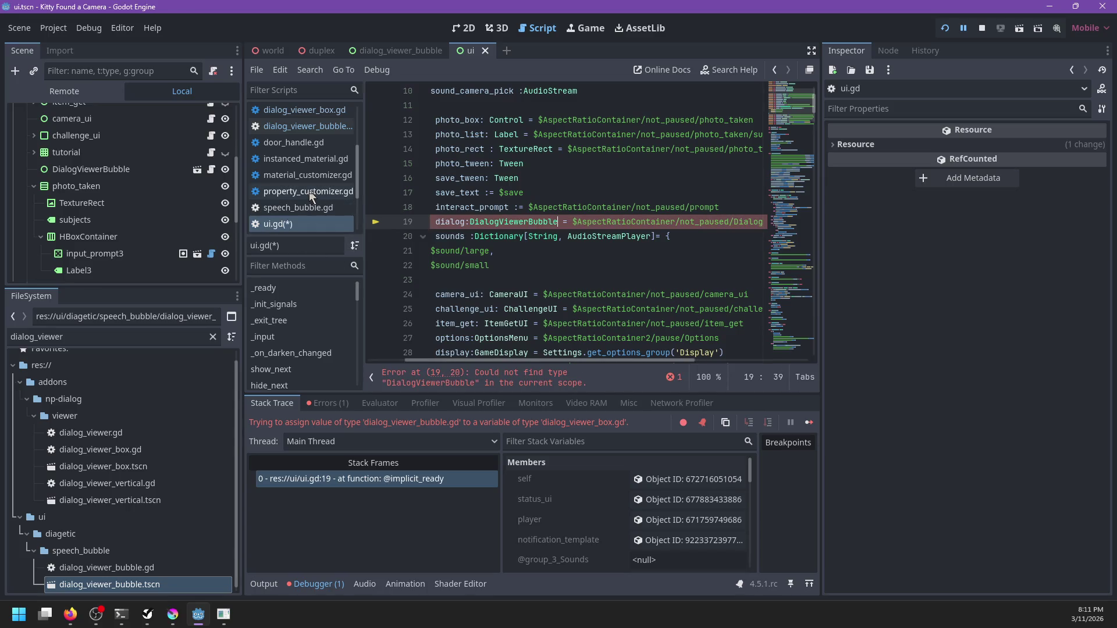
Add 'class_name DialogViewerBubble' above extends in dialog_viewer_bubble.gd, save, and rerun the game
scroll(303, 166, up, 1)
click(316, 127)
click(319, 146)
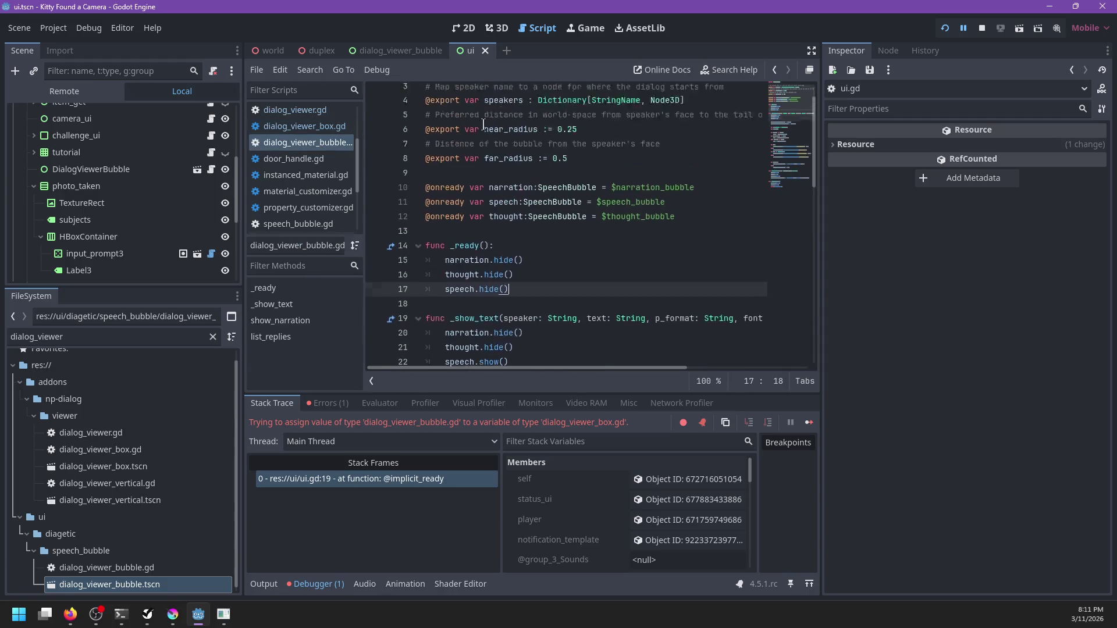
scroll(523, 174, up, 2)
click(552, 91)
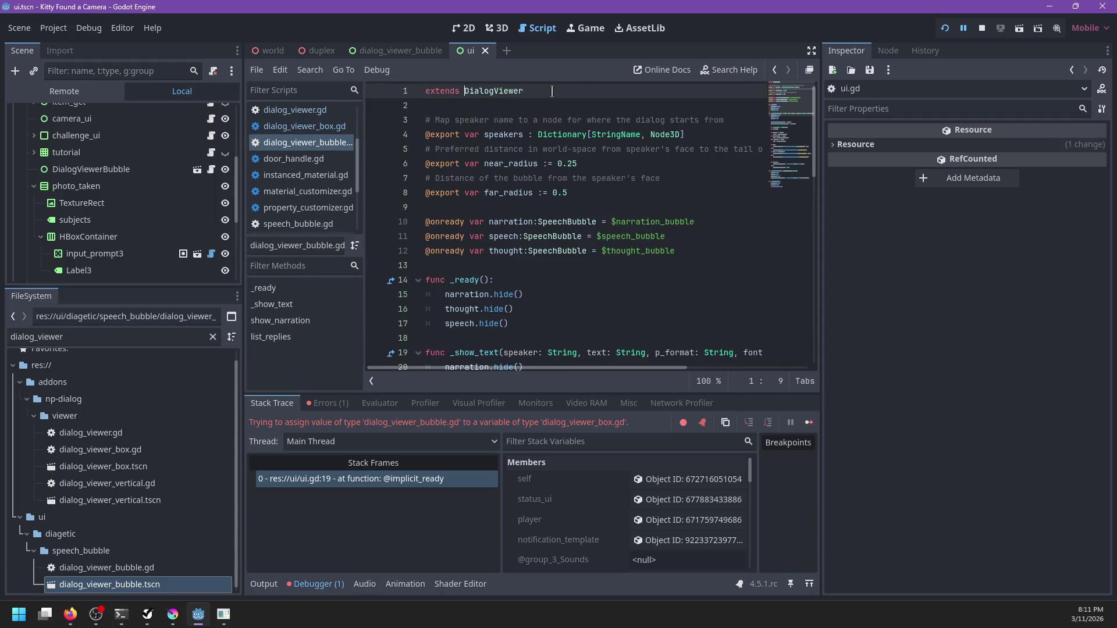
key(Home)
key(Return)
key(Up)
text(cl)
text(name)
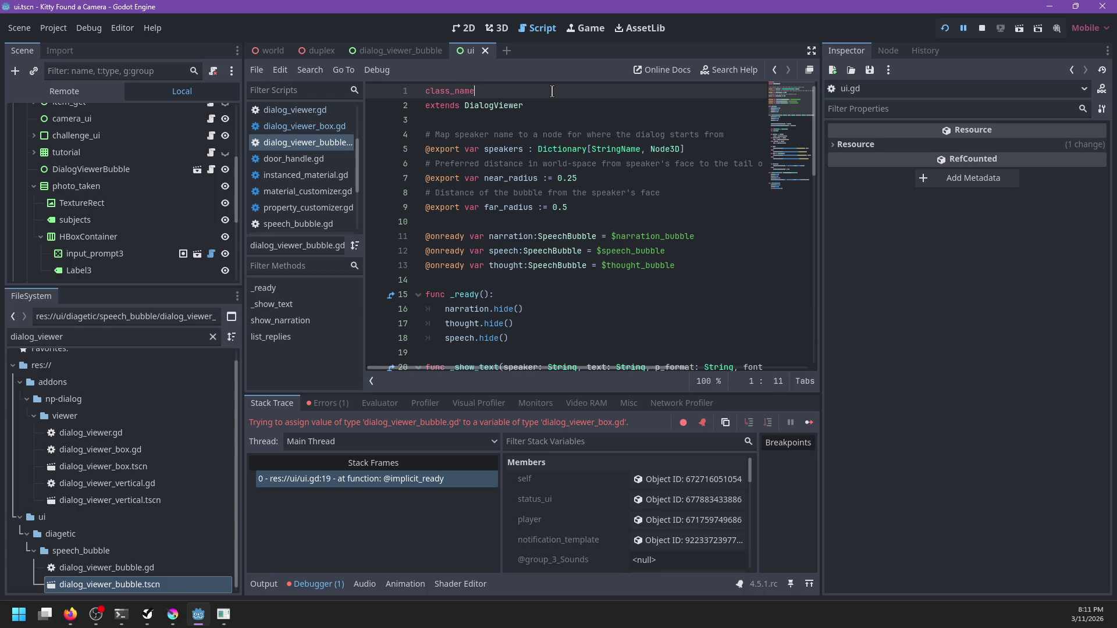
text(rBub)
key(ctrl+s)
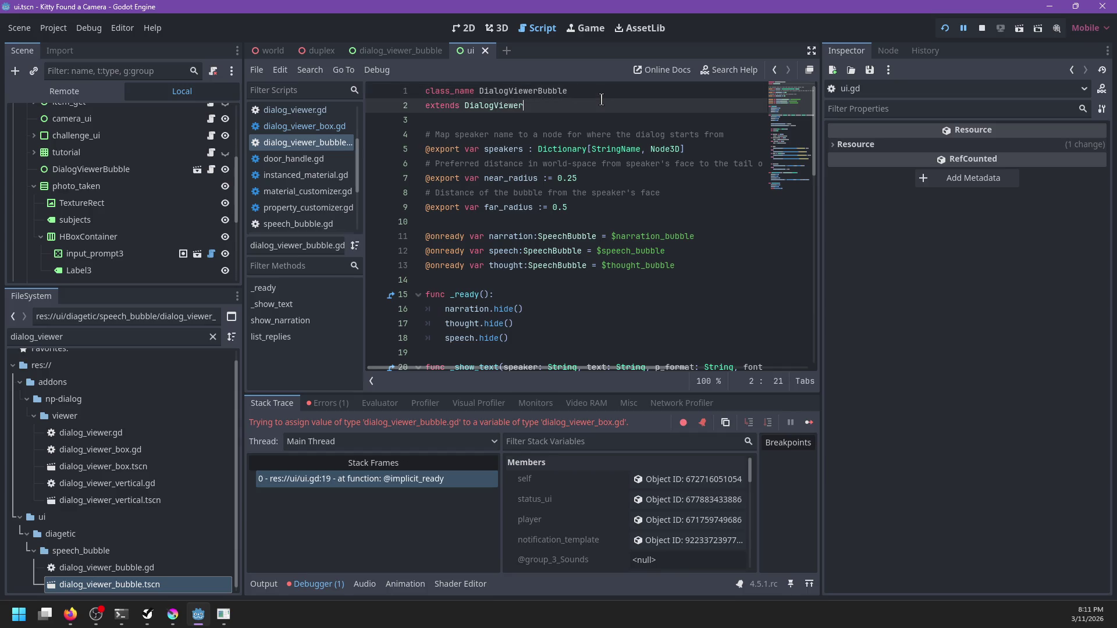
key(F5)
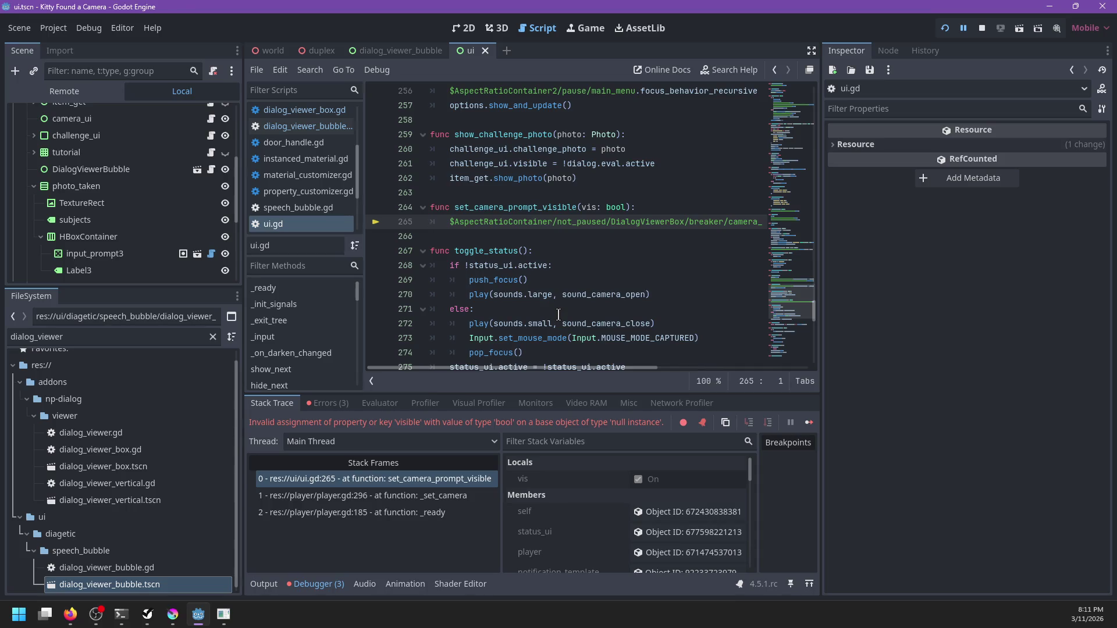
Change DialogViewerBox to DialogViewerBubble on line 265 of ui.gd
double_click(667, 221)
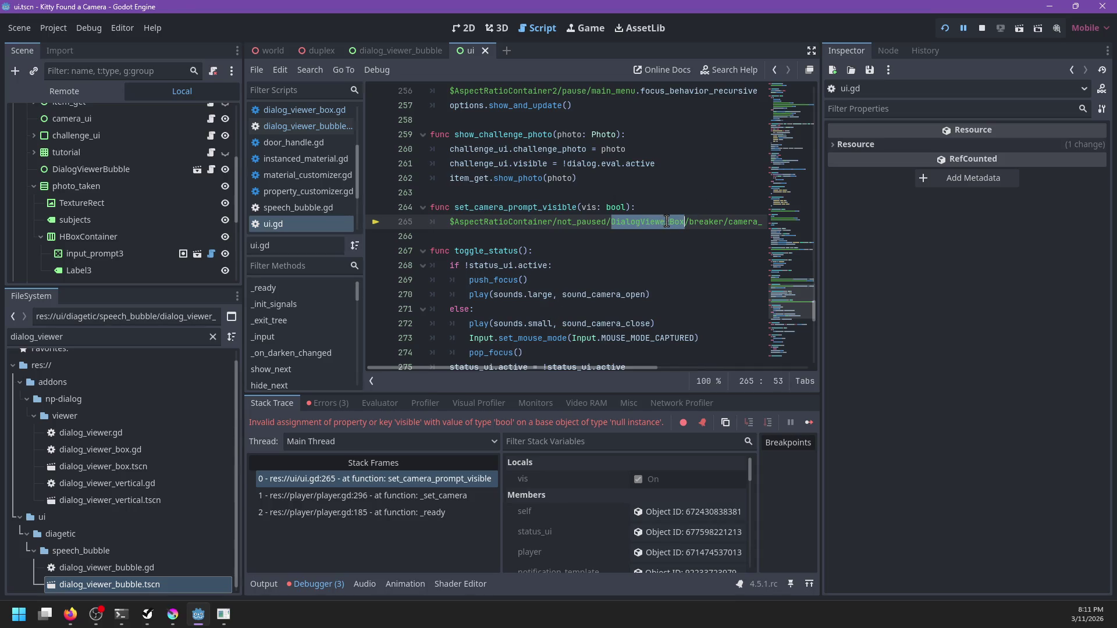
click(679, 222)
key(BackSpace)
key(BackSpace)
key(BackSpace)
text(Bubble/breaker/camera_prompt.visible = vis)
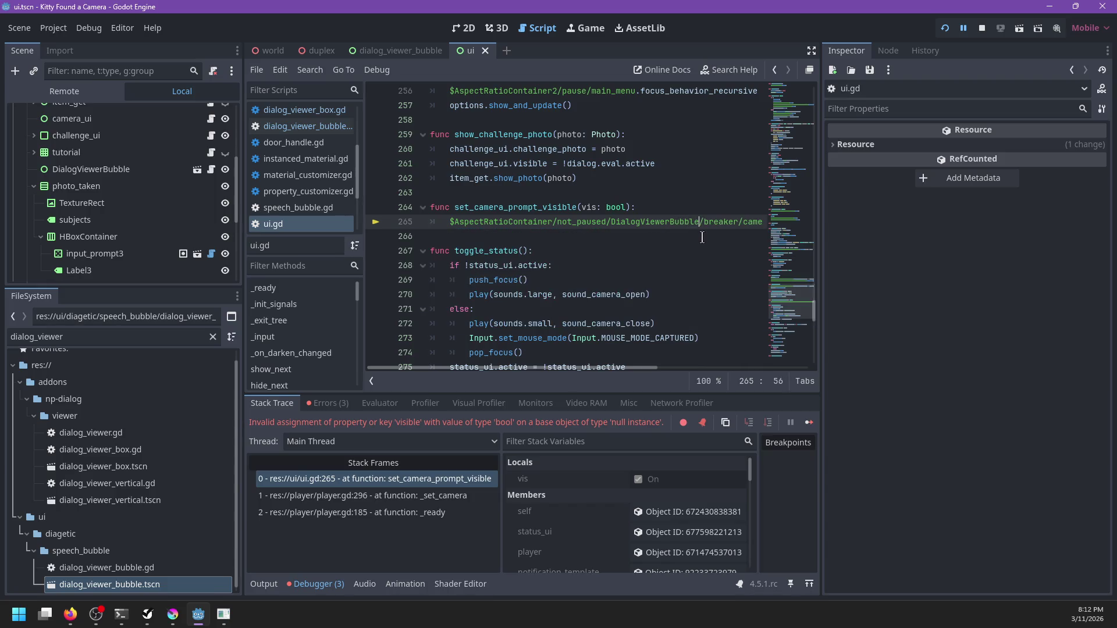
Replace the set_camera_prompt_visible body with pass and save ui.gd
scroll(702, 238, right, 5)
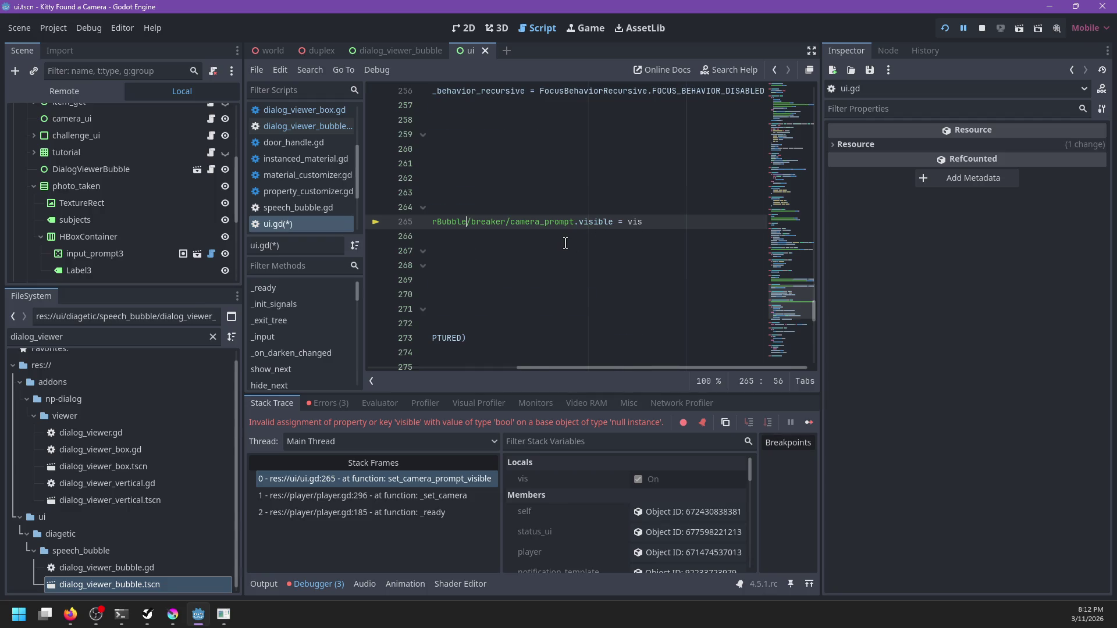
scroll(562, 244, left, 5)
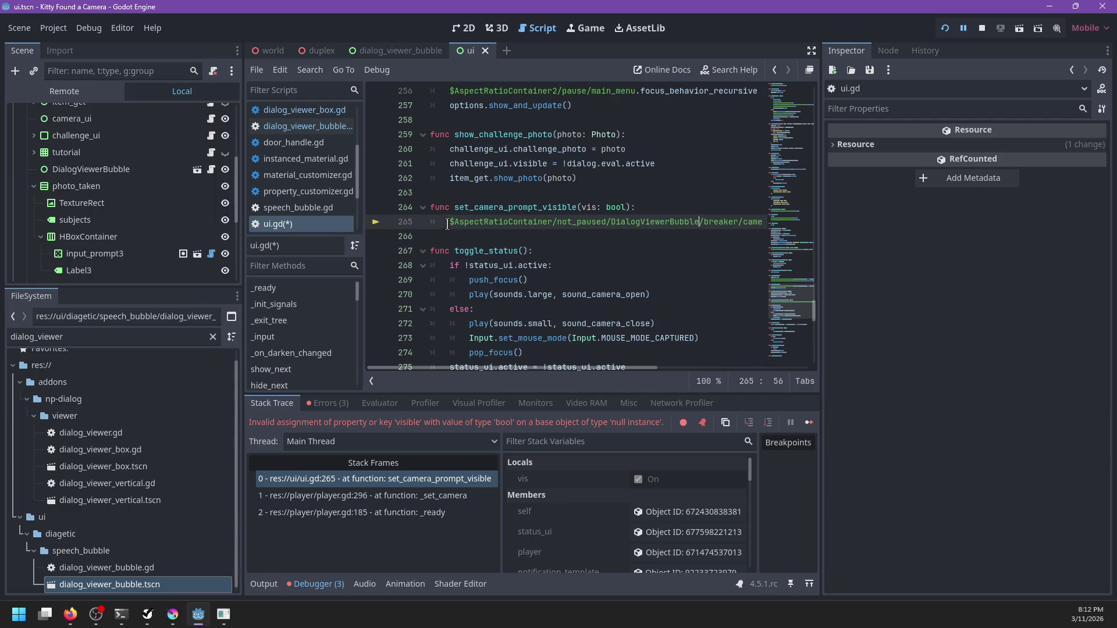
drag(447, 223, 819, 219)
text(p)
key(ctrl+s)
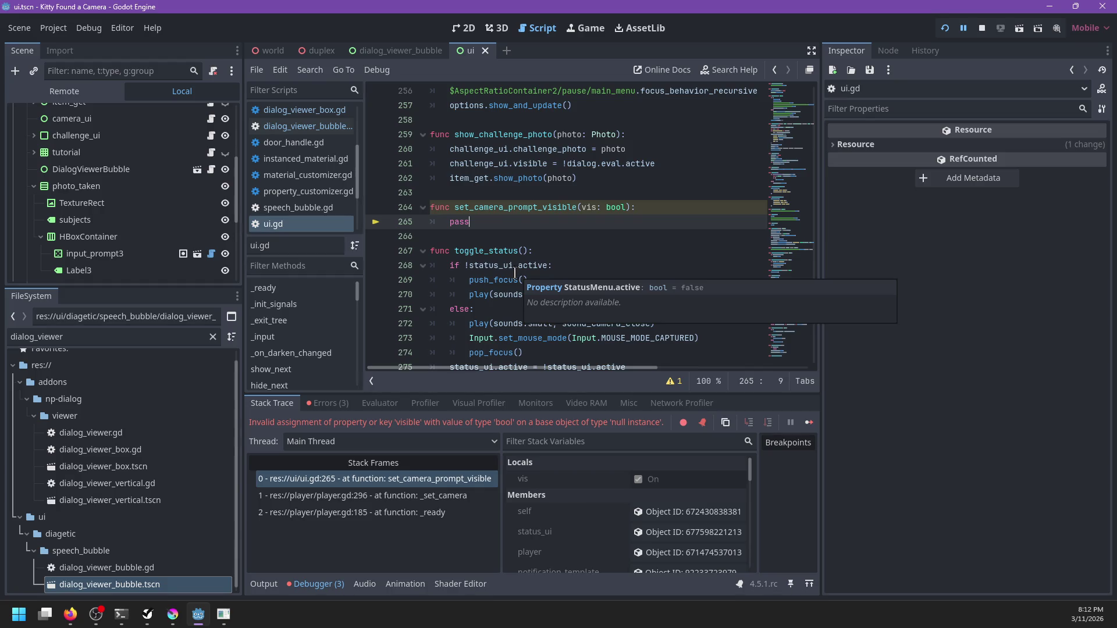
Rename the vis parameter to _vis and run the game with F5
click(583, 211)
text(_)
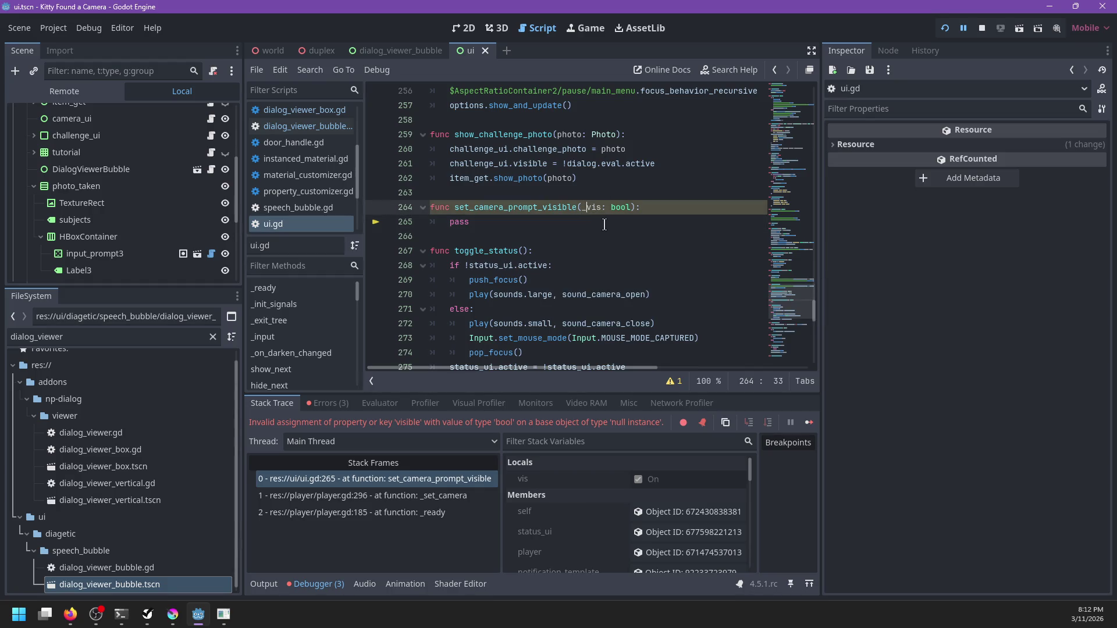
key(F5)
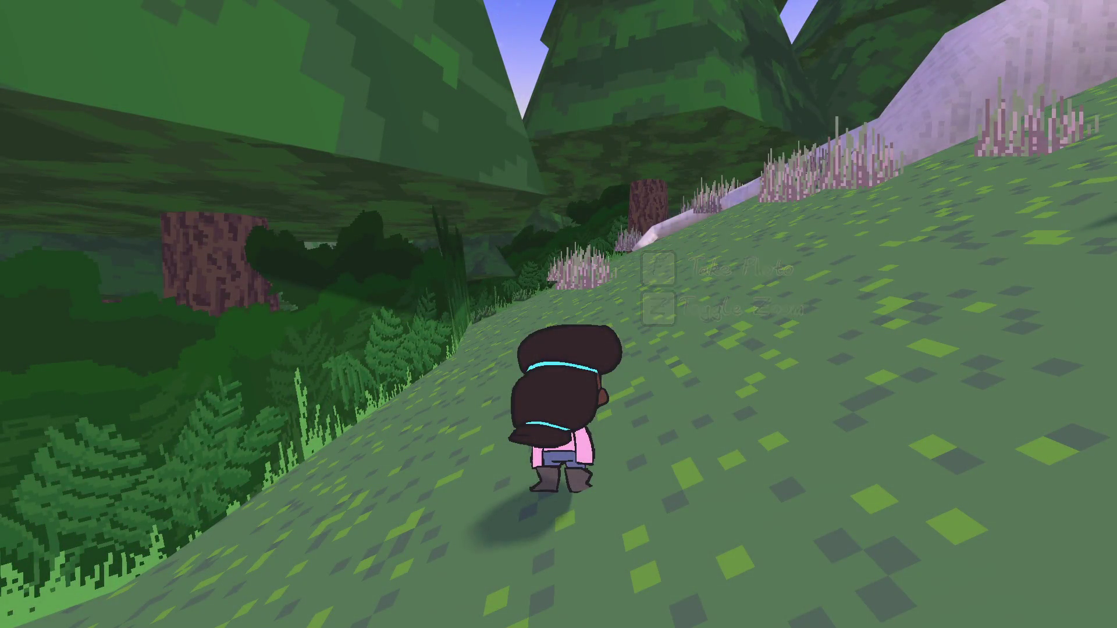
Walk to the well NPC, talk to her, advance two bubble lines, then quit with F8
key(w)
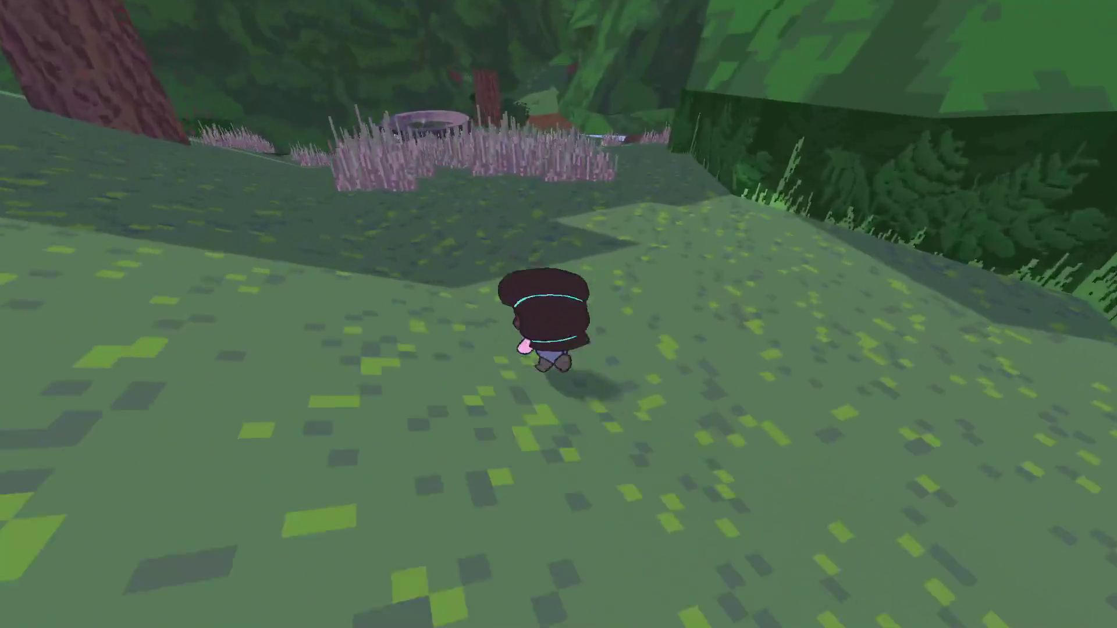
key(w)
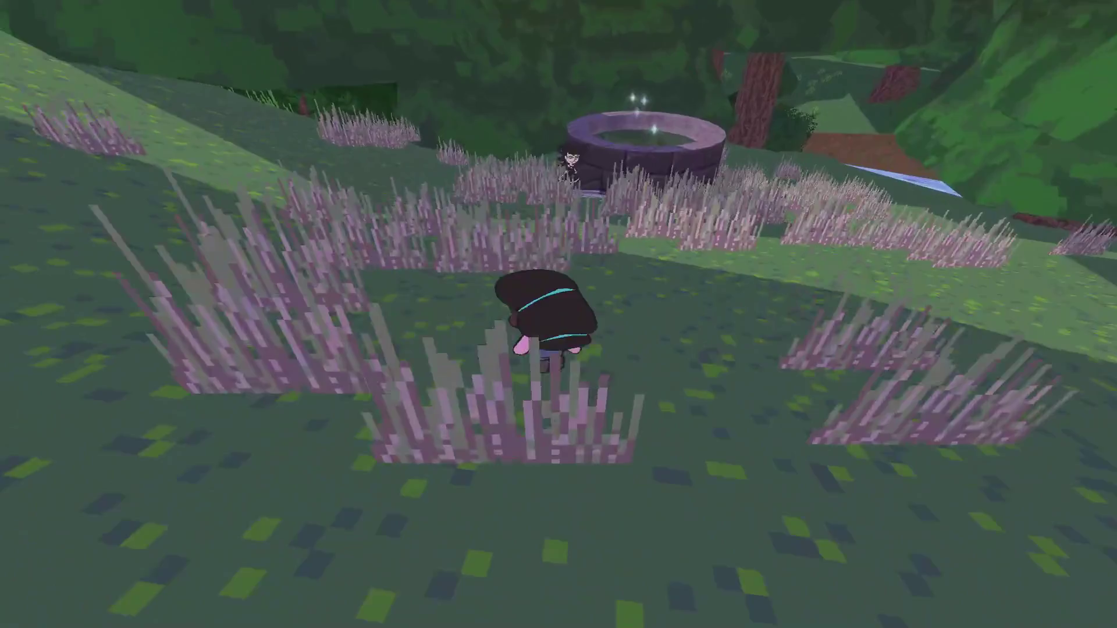
key(e)
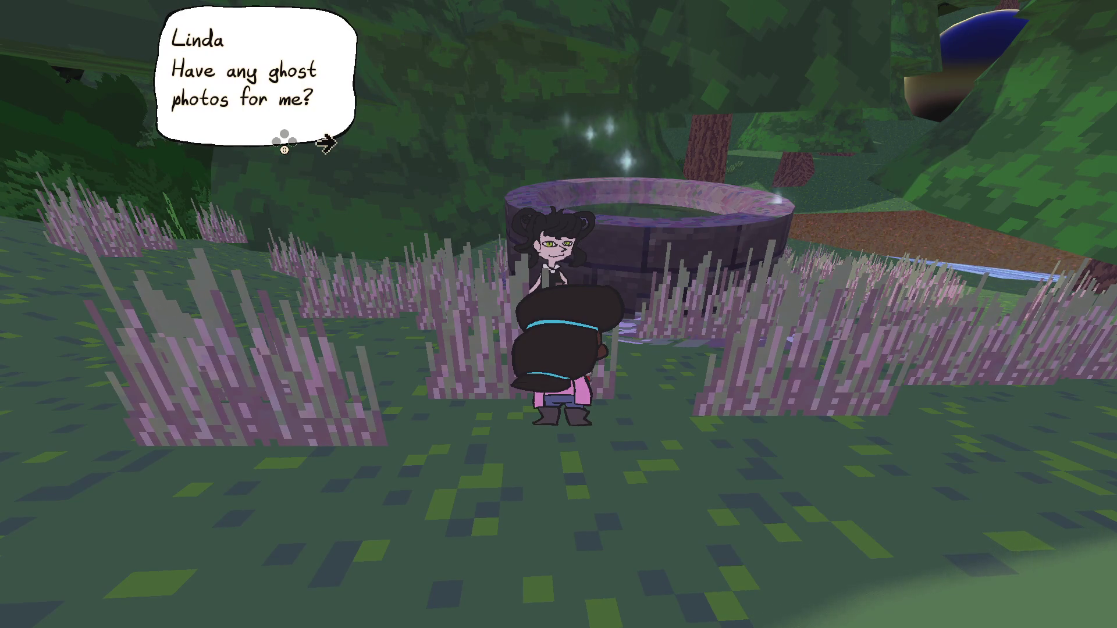
key(e)
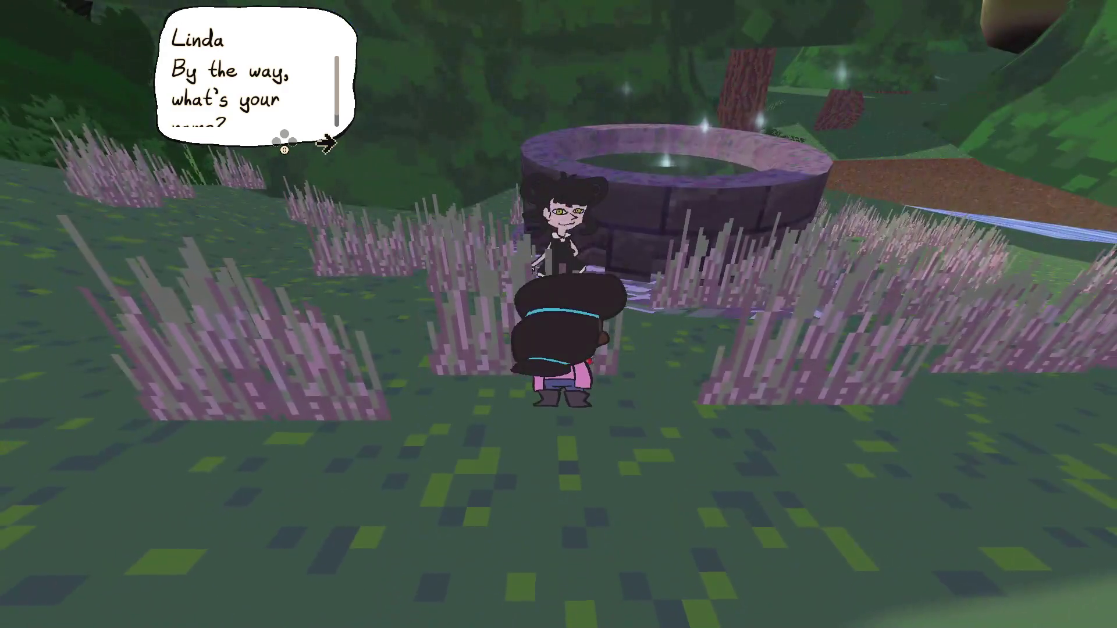
key(e)
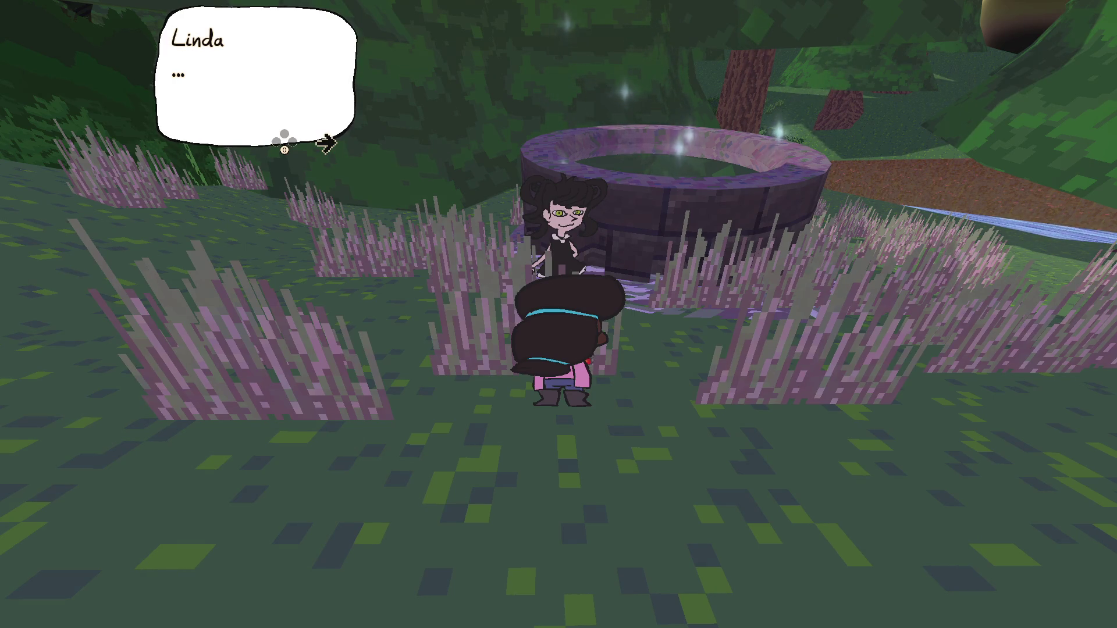
key(F8)
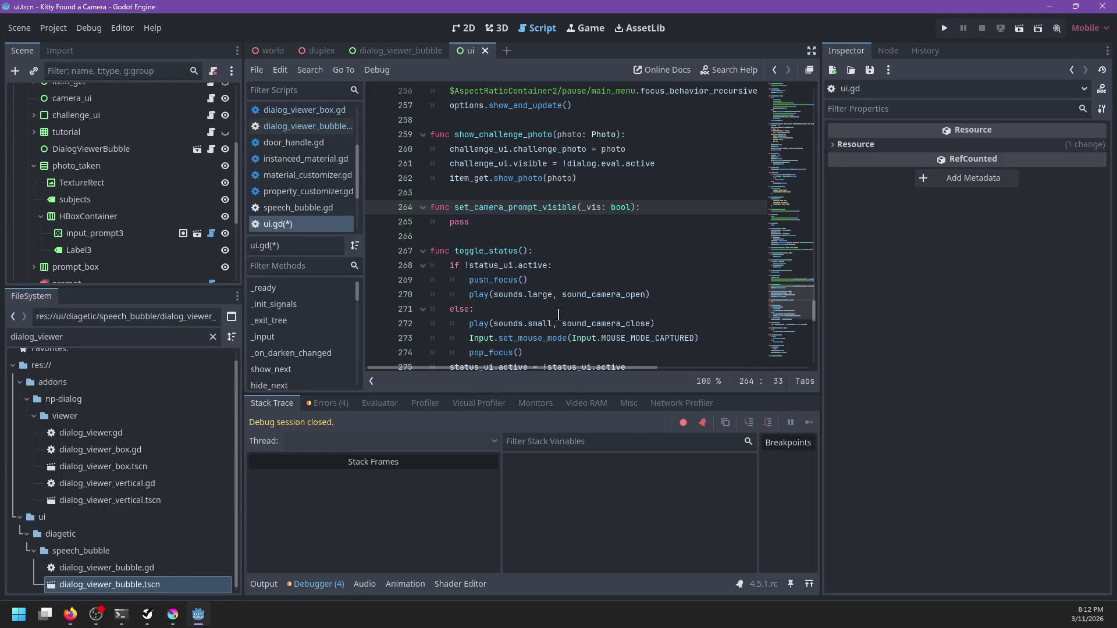
Browse Drive D: to 01 Kitty Gets a Burger\repo\project\ui\dialog and select bubble.gd
key(super+e)
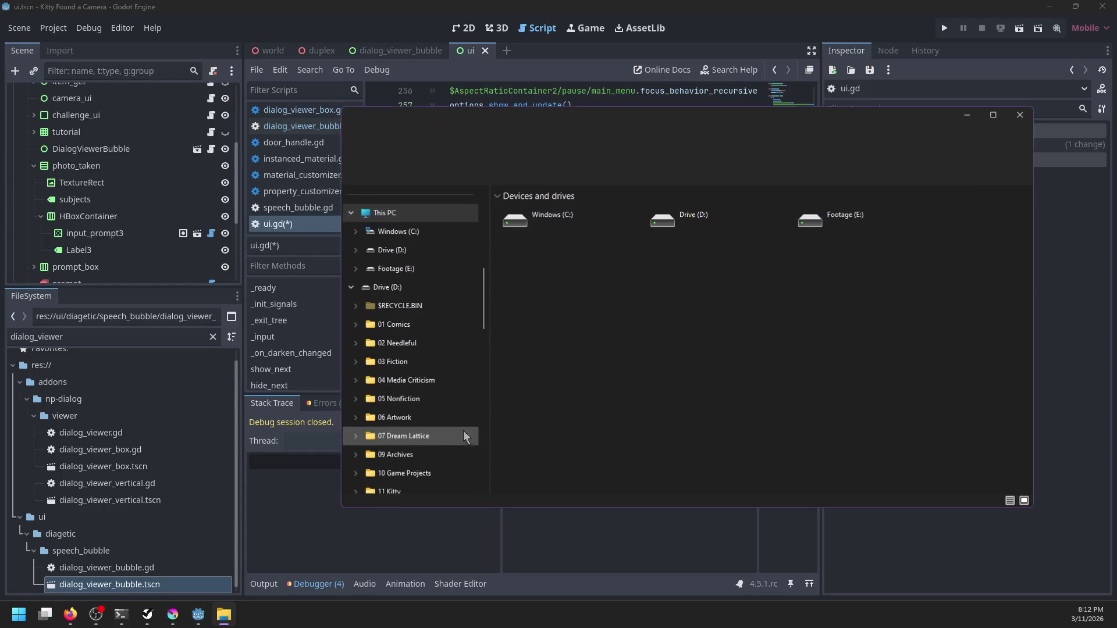
click(391, 250)
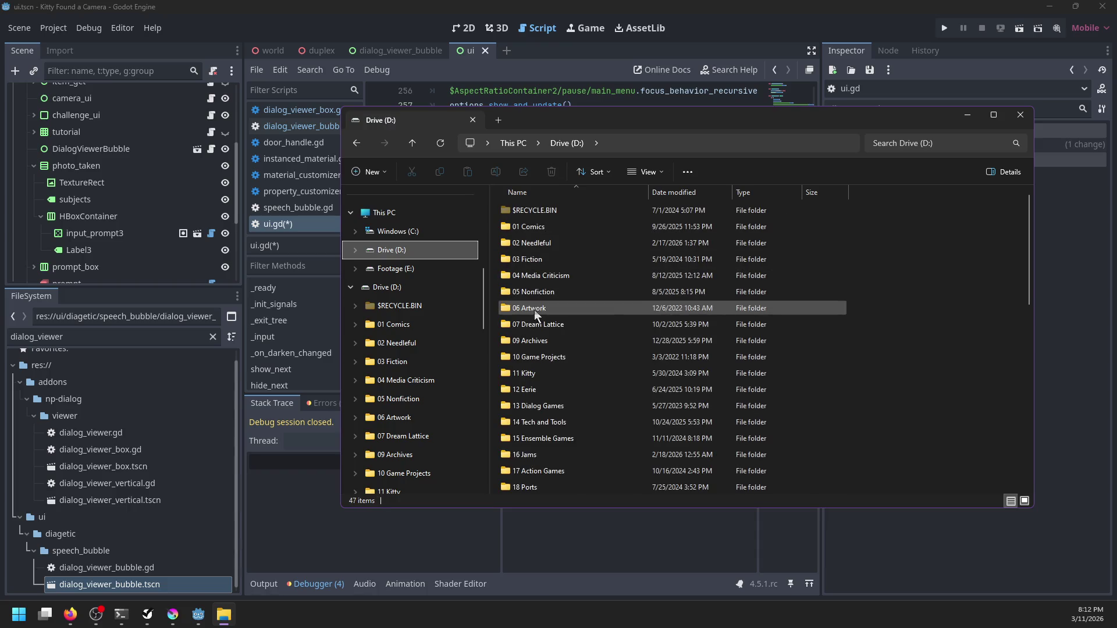
double_click(559, 374)
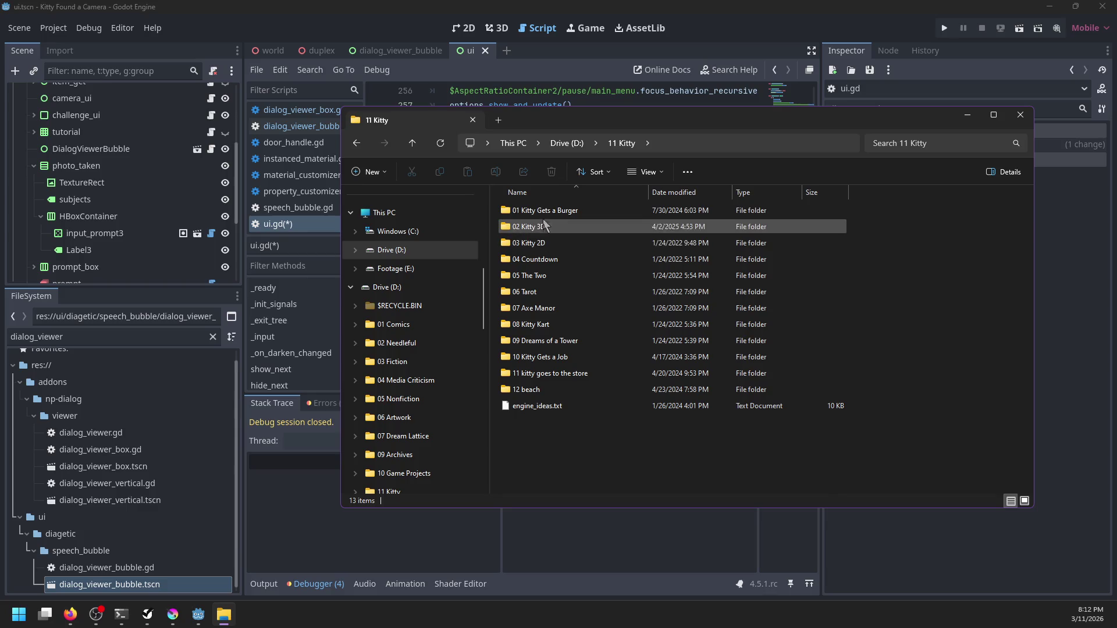
double_click(543, 211)
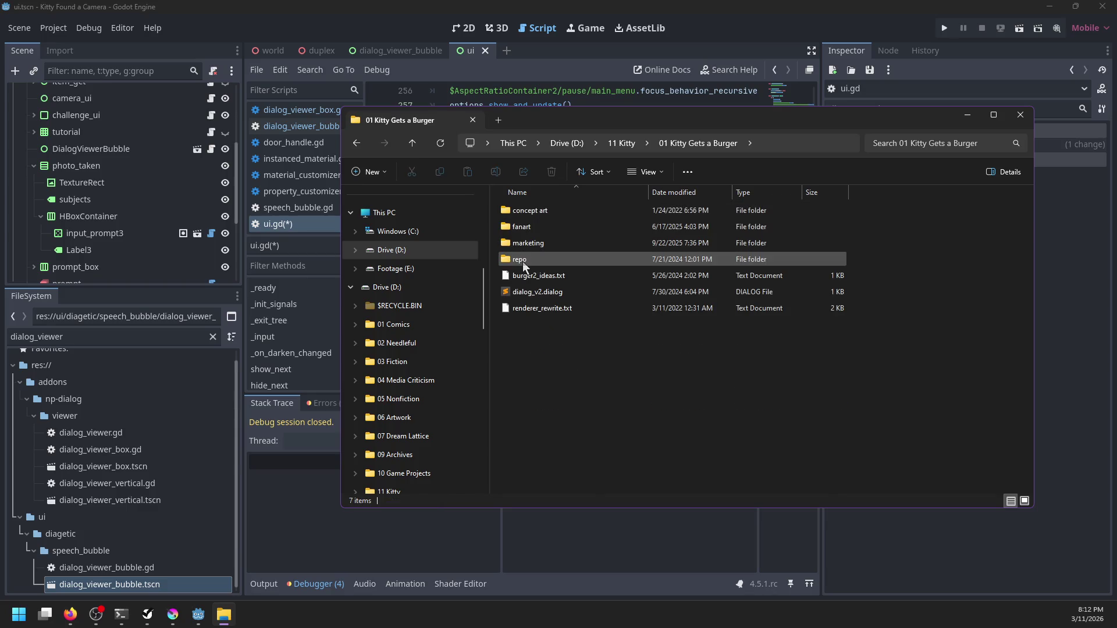
double_click(521, 259)
double_click(533, 291)
double_click(515, 340)
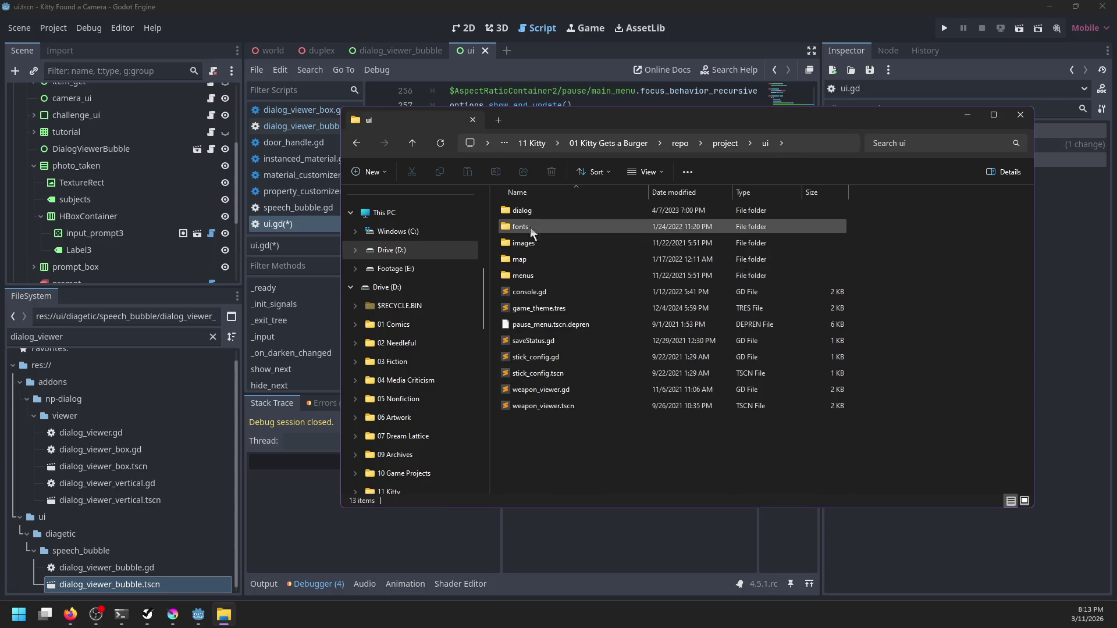
double_click(531, 209)
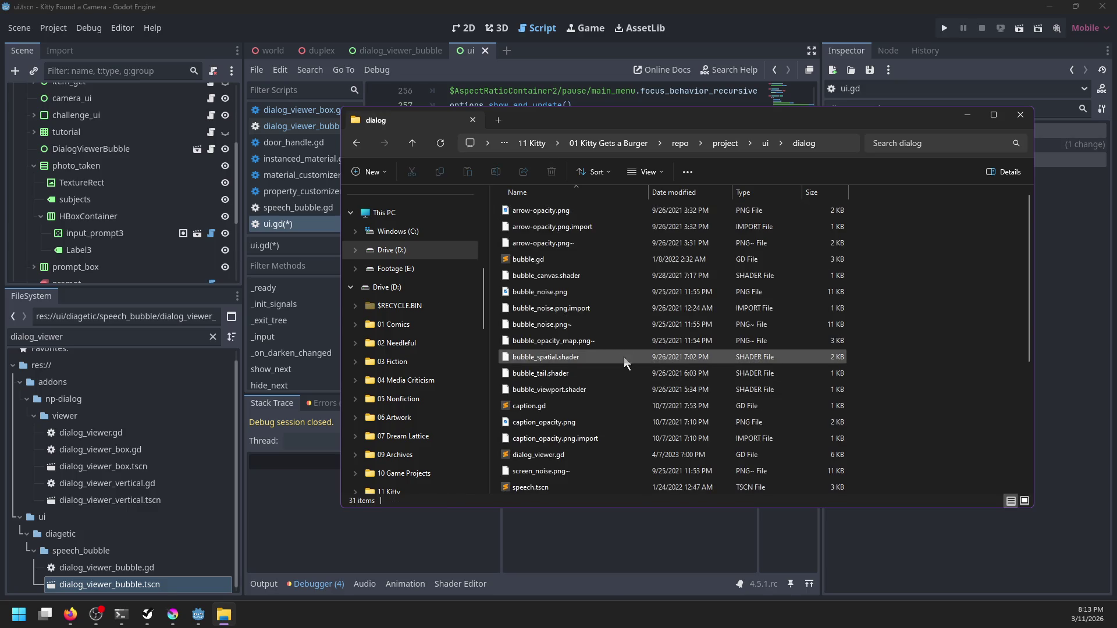
click(538, 261)
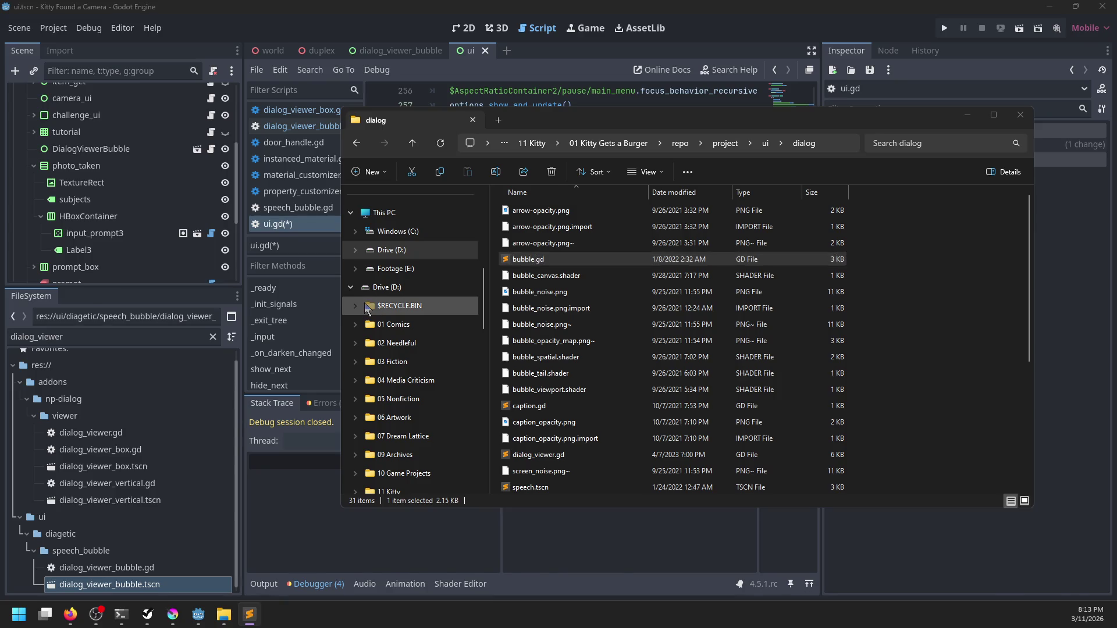
Scroll through the old bubble.gd down to line 89, then return to the dialog folder listing
scroll(493, 204, down, 4)
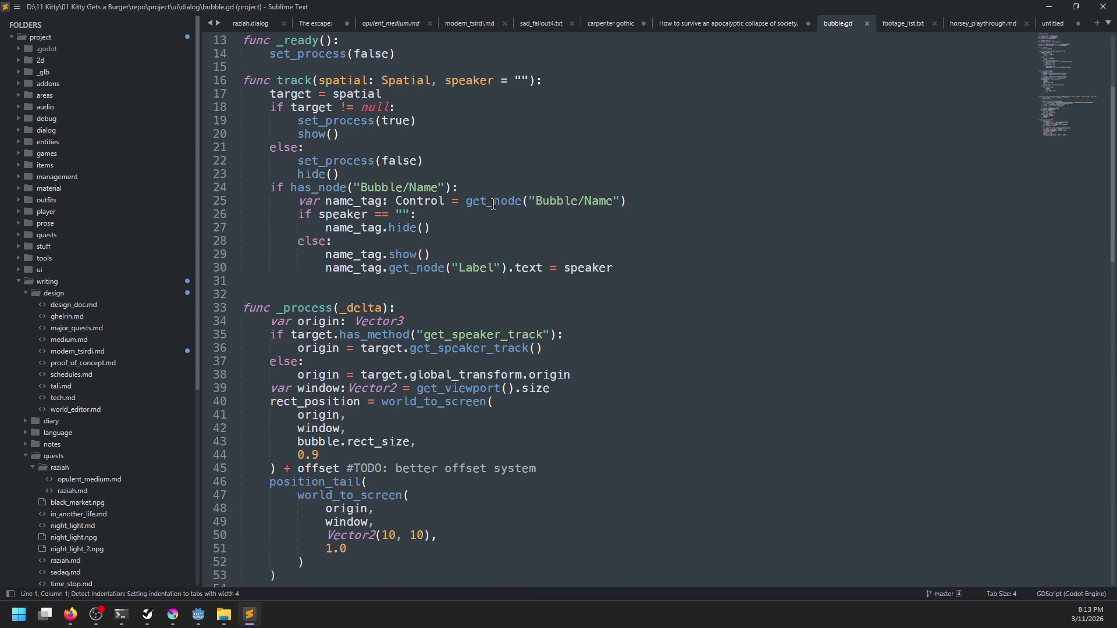
scroll(496, 194, down, 1)
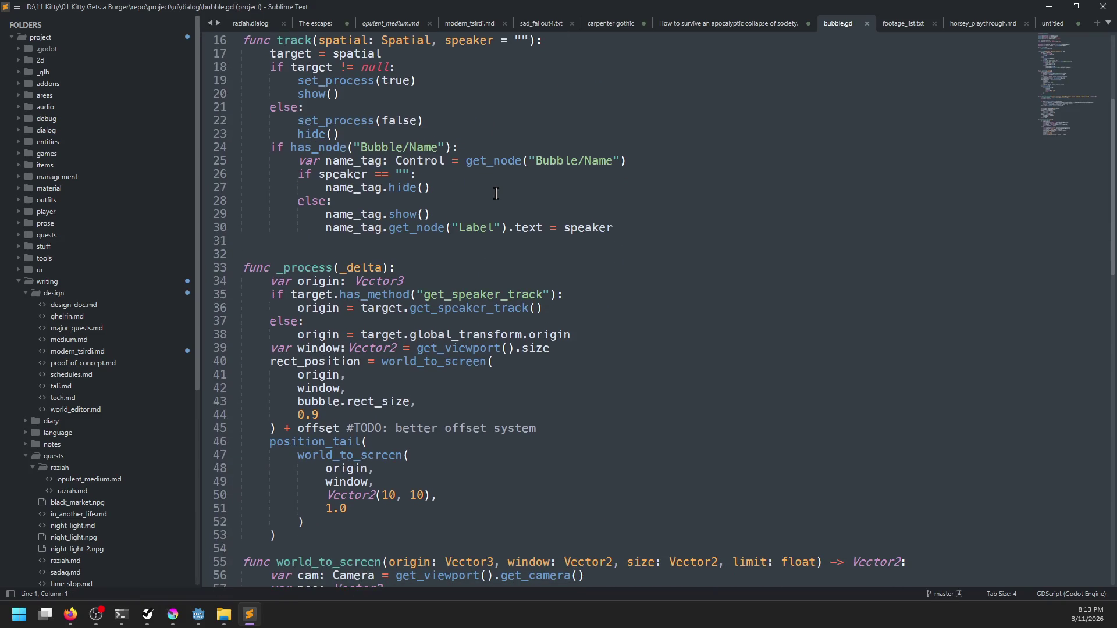
scroll(496, 193, down, 2)
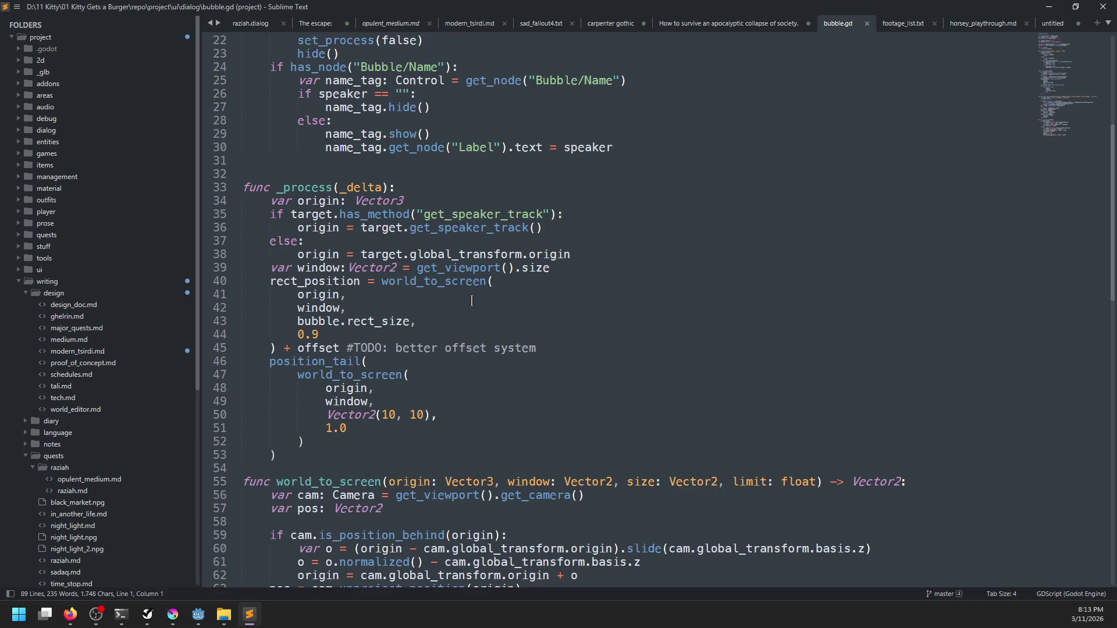
scroll(476, 302, down, 12)
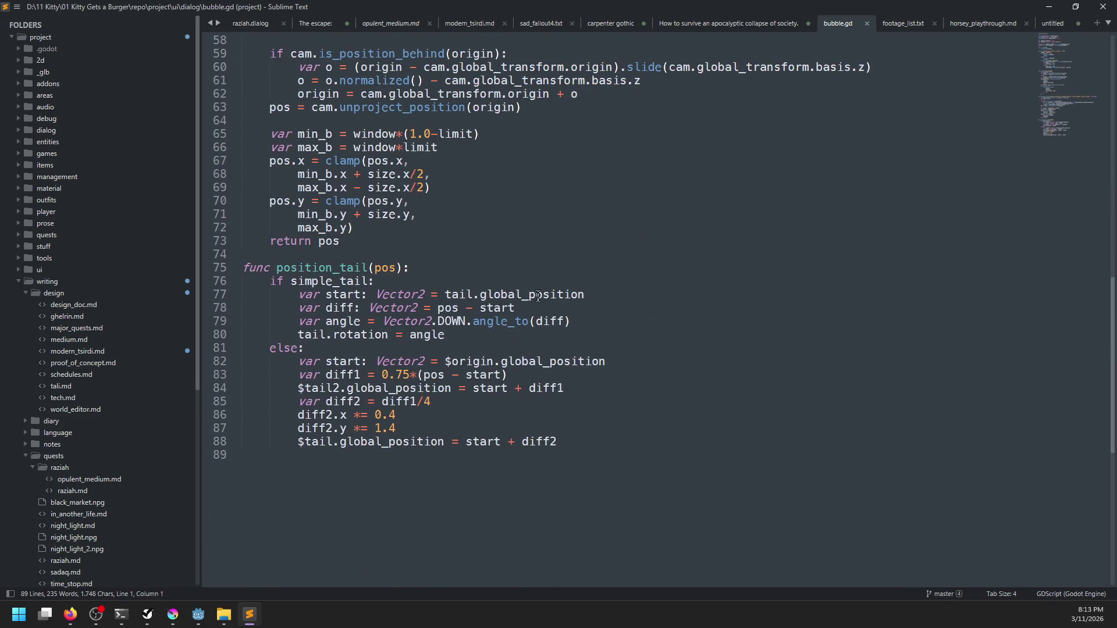
key(ctrl+alt+o)
scroll(600, 335, down, 1)
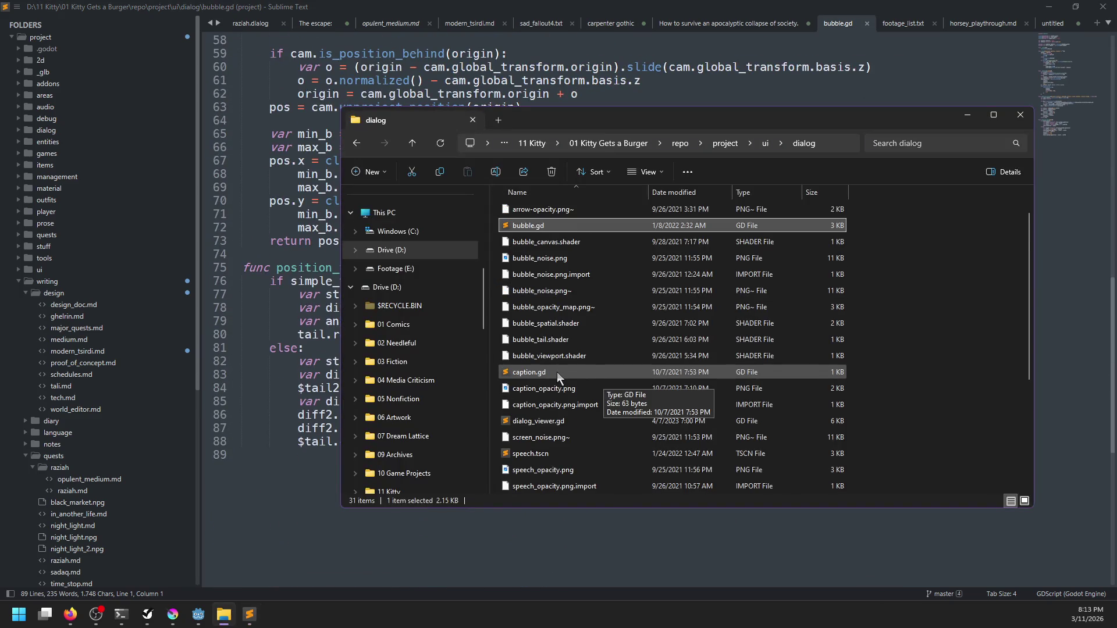
Open dialog_viewer.gd in Sublime Text and find the first 'size' match on line 168
scroll(556, 372, down, 2)
double_click(556, 324)
key(ctrl+f)
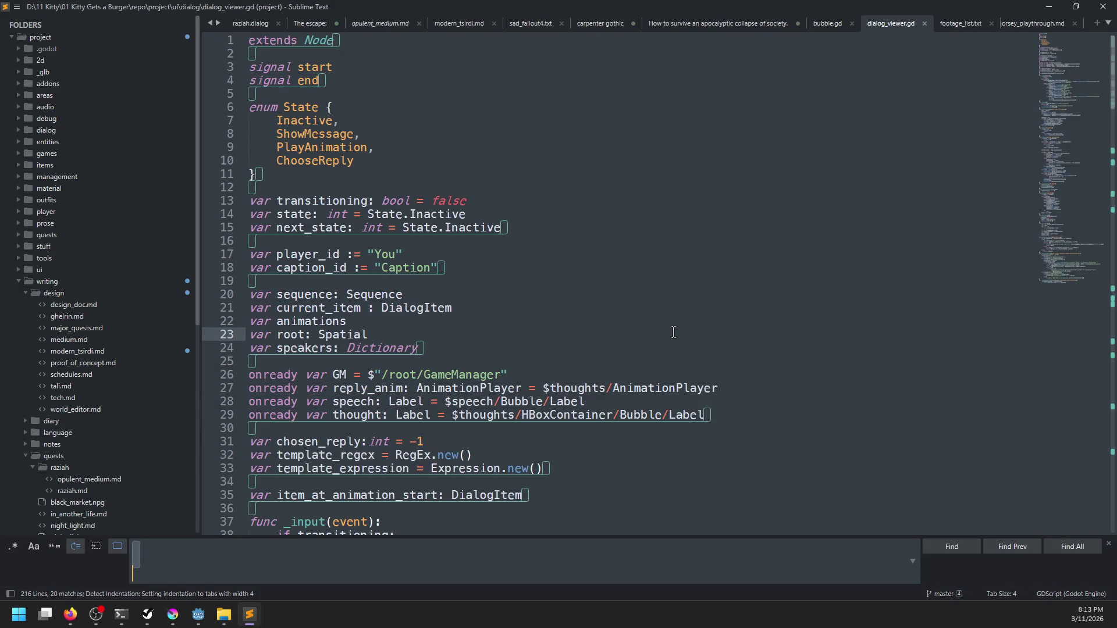
scroll(675, 308, down, 10)
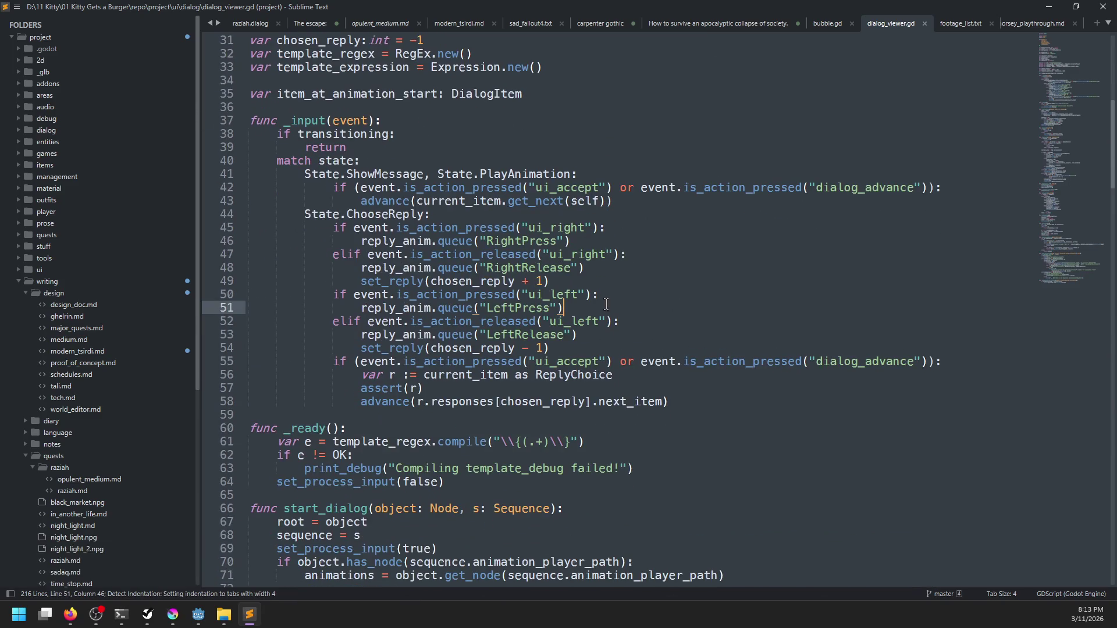
text(size)
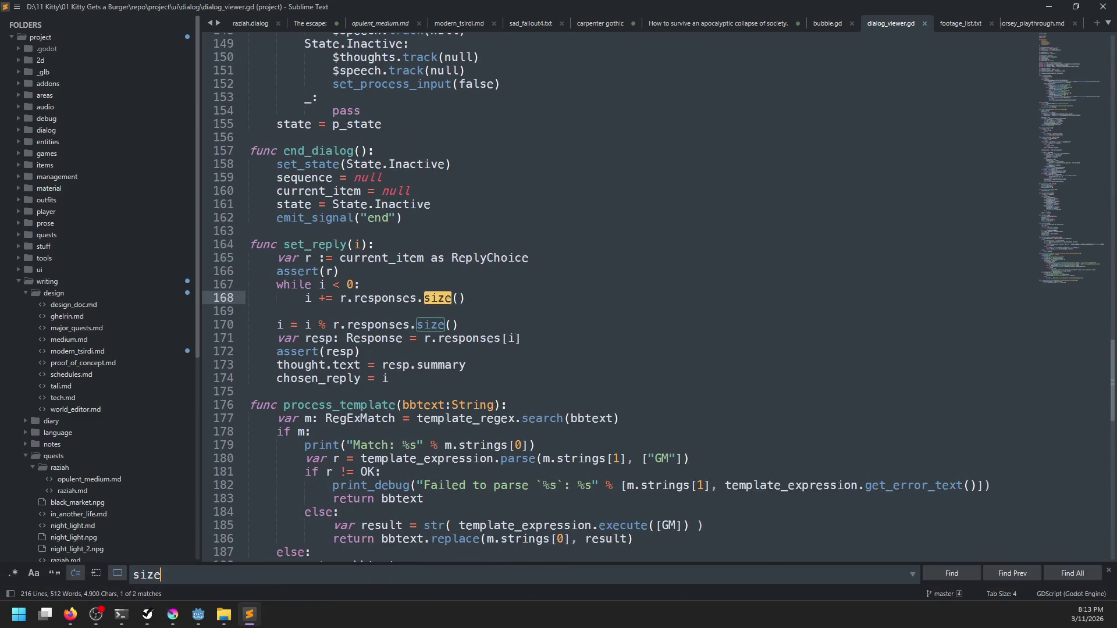
key(Escape)
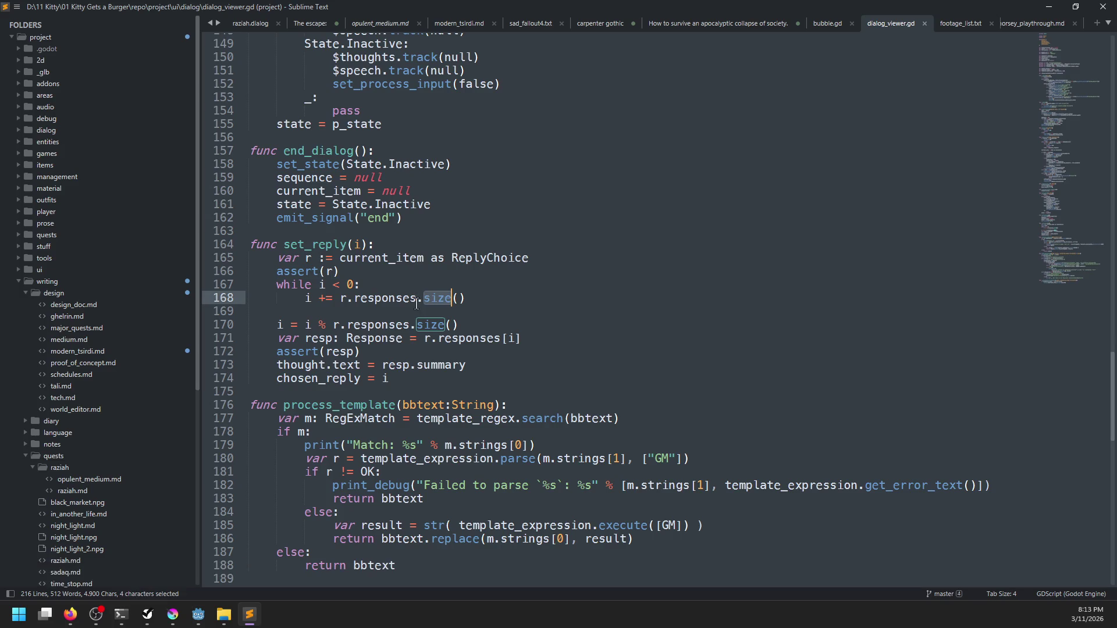
click(413, 281)
Jump to the next 'size' occurrence, review the code near line 173, then switch to Godot
key(ctrl+f)
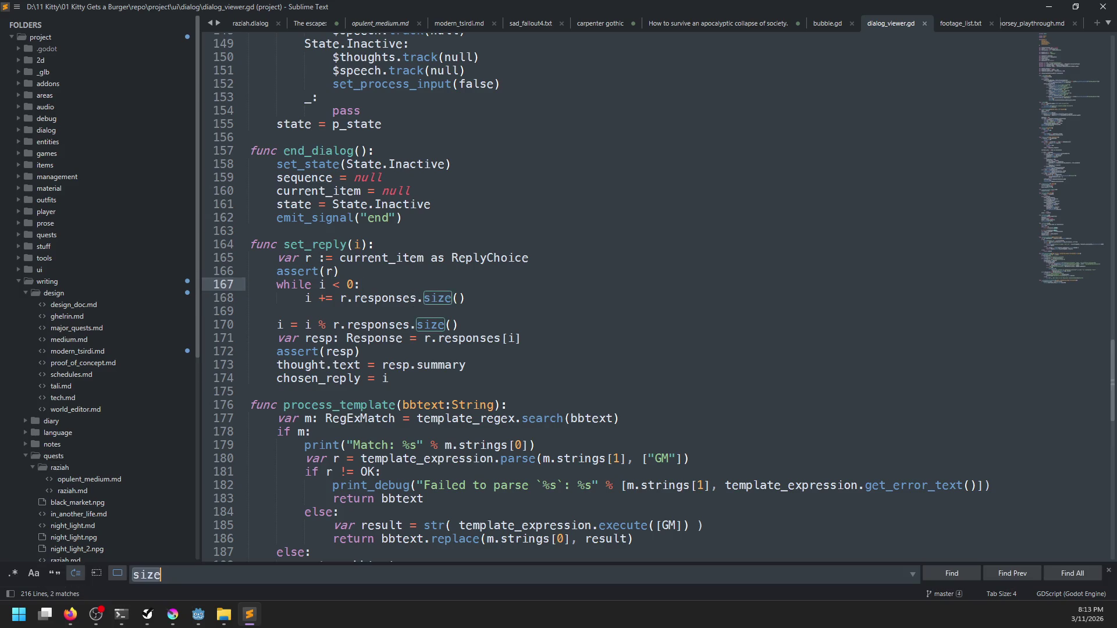
text(size)
key(Return)
key(Return)
key(Escape)
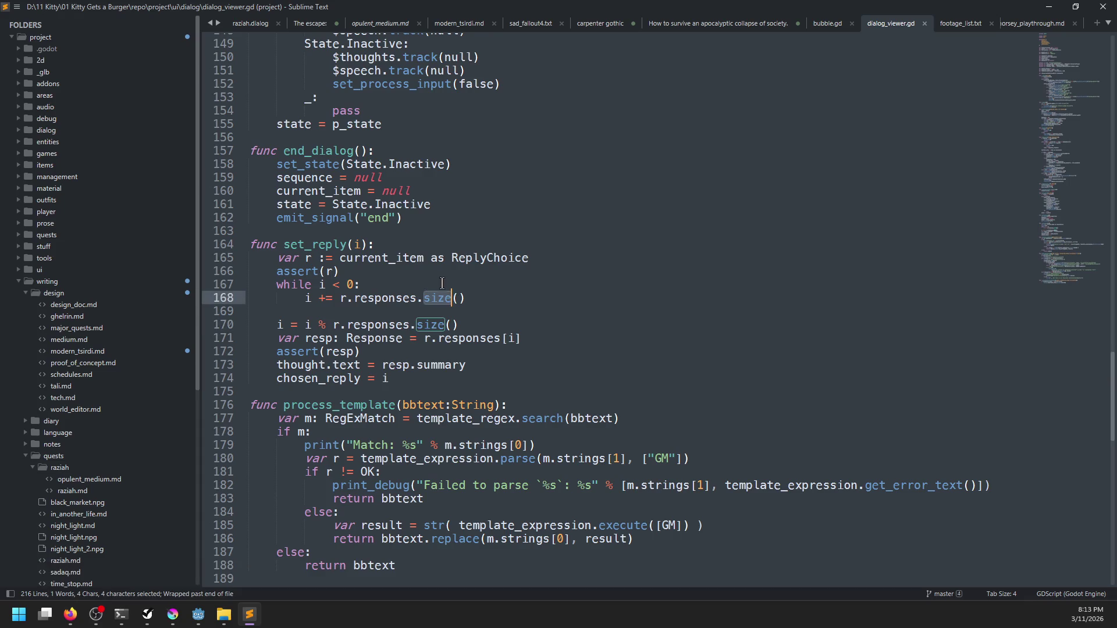
scroll(440, 283, down, 3)
click(528, 244)
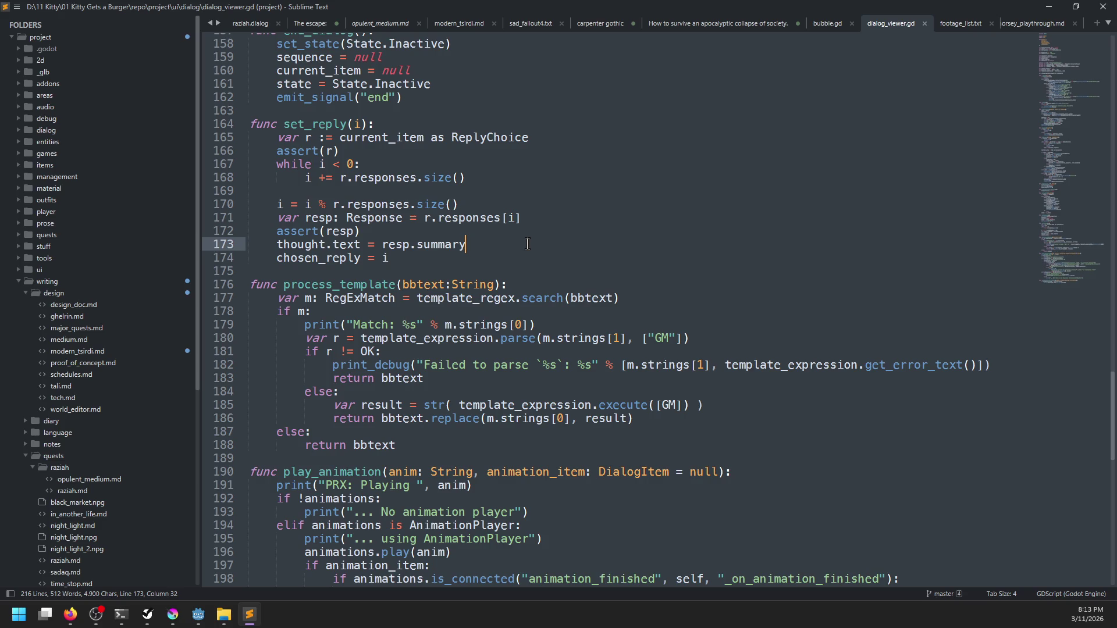
scroll(527, 243, down, 9)
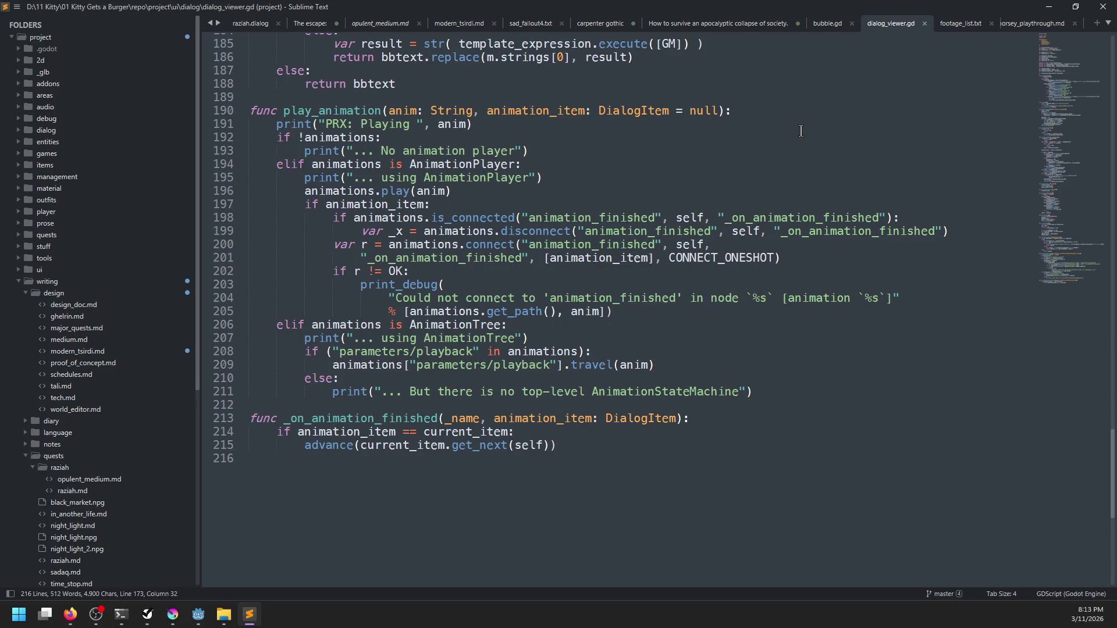
scroll(596, 266, up, 8)
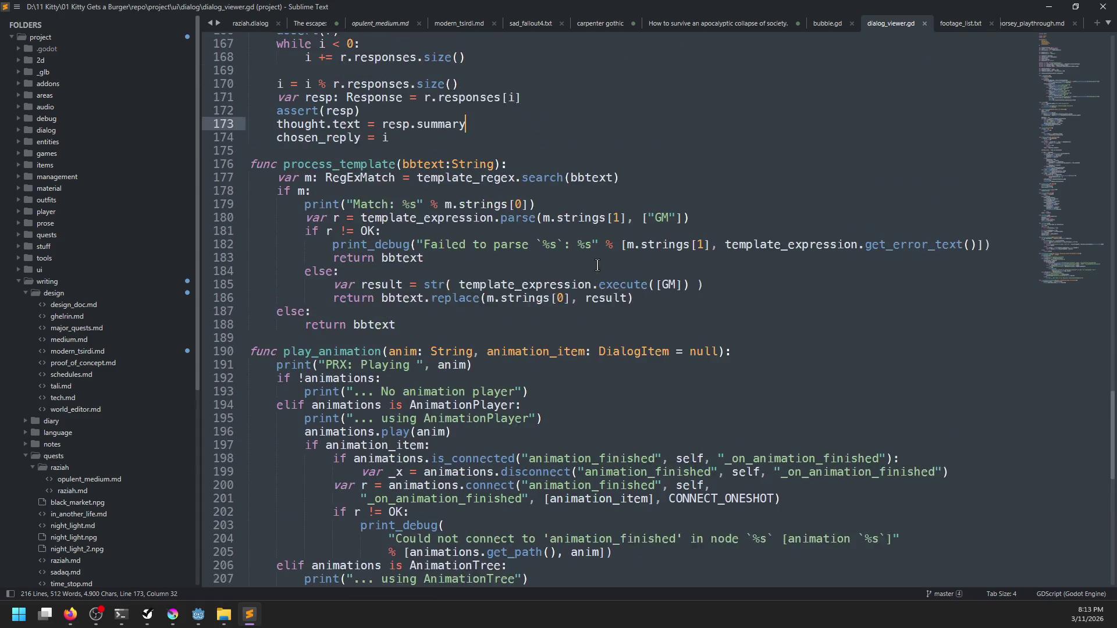
scroll(597, 267, down, 4)
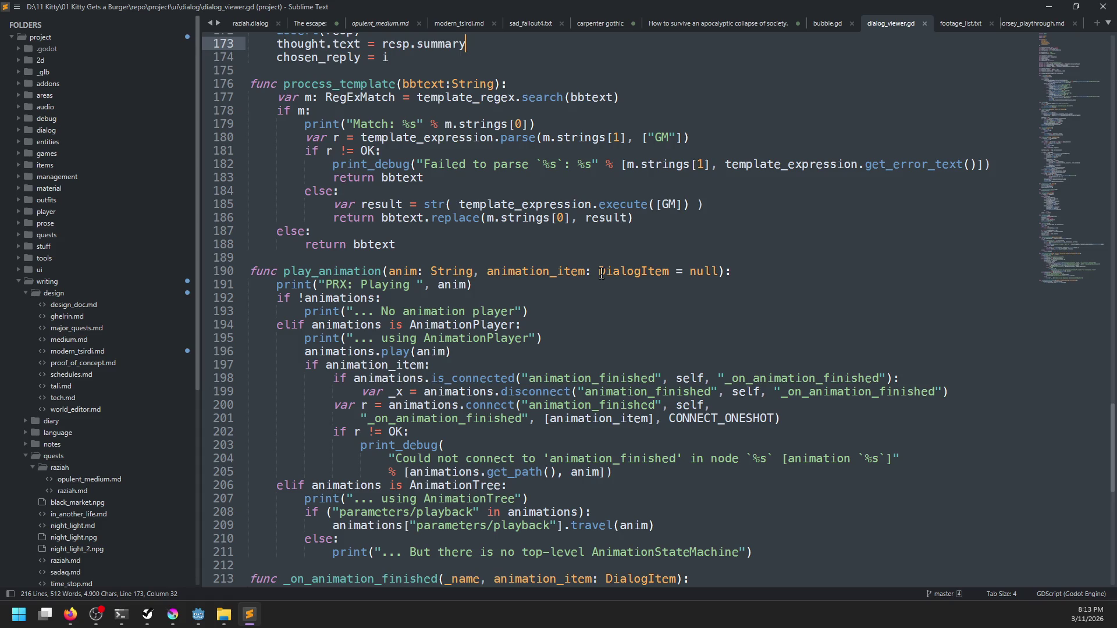
key(alt+Tab)
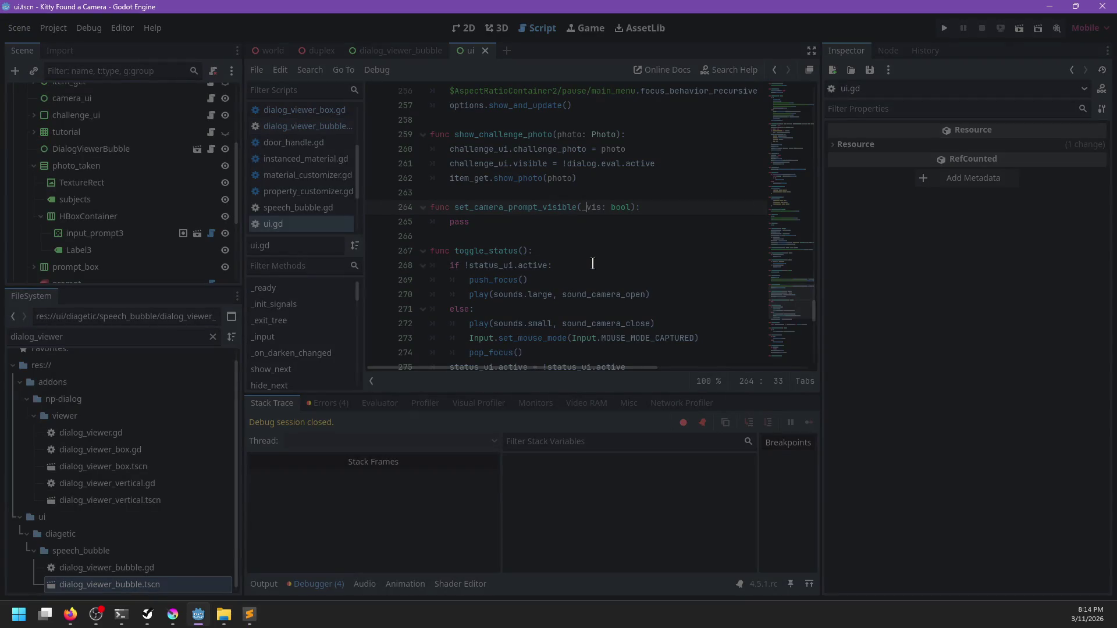
Scroll the Project Manager list and open the Kitty Found a Camera project
key(alt+Tab)
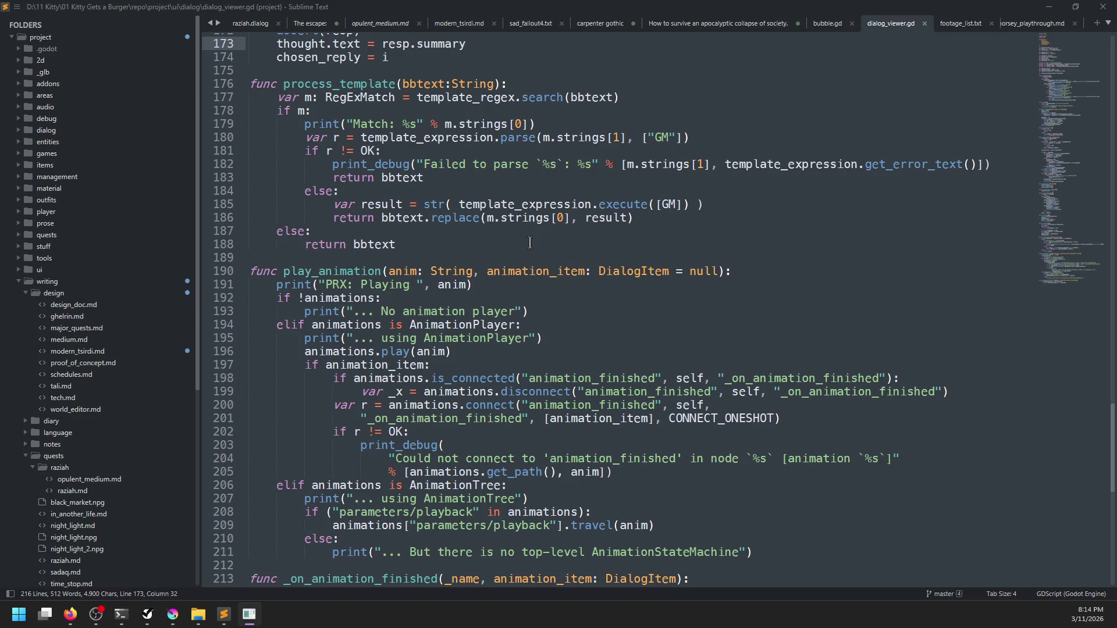
scroll(530, 242, down, 4)
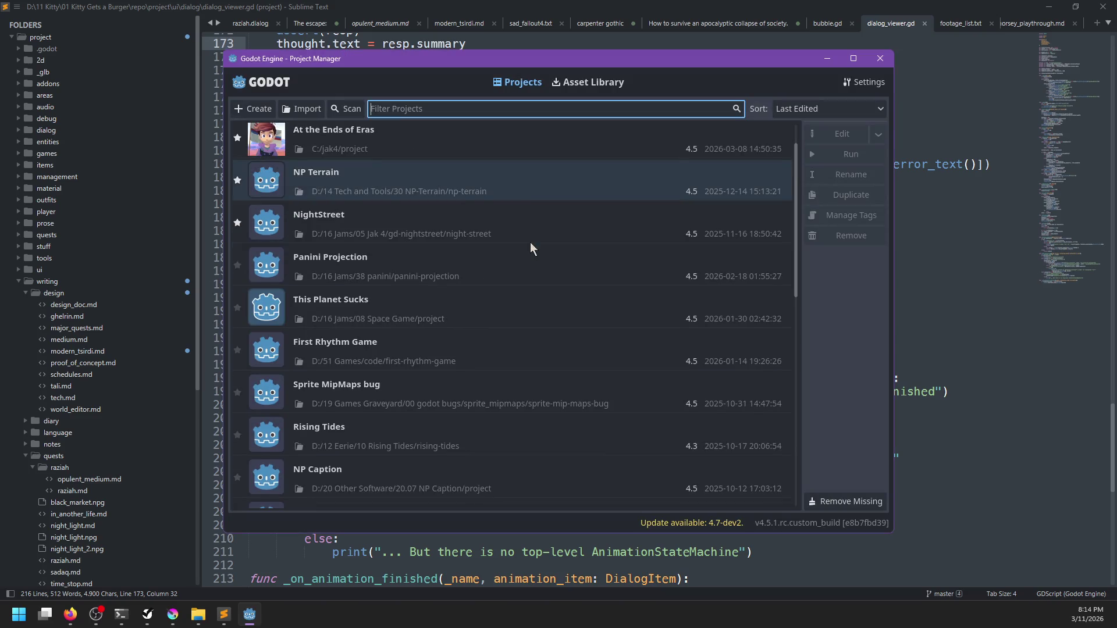
scroll(427, 309, down, 8)
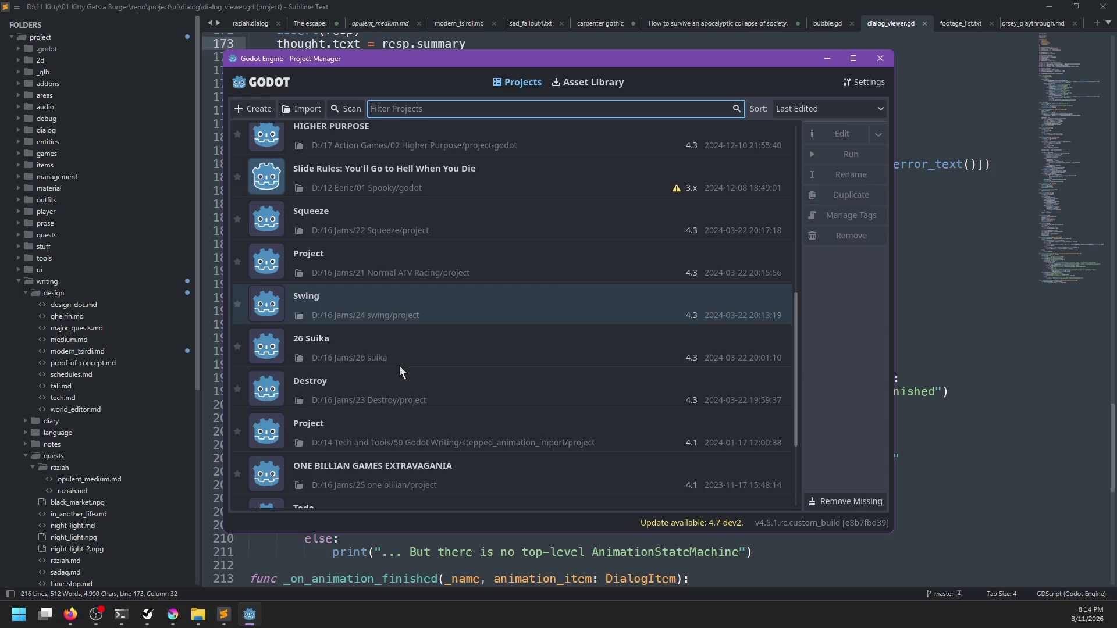
scroll(393, 418, down, 1)
scroll(393, 418, up, 6)
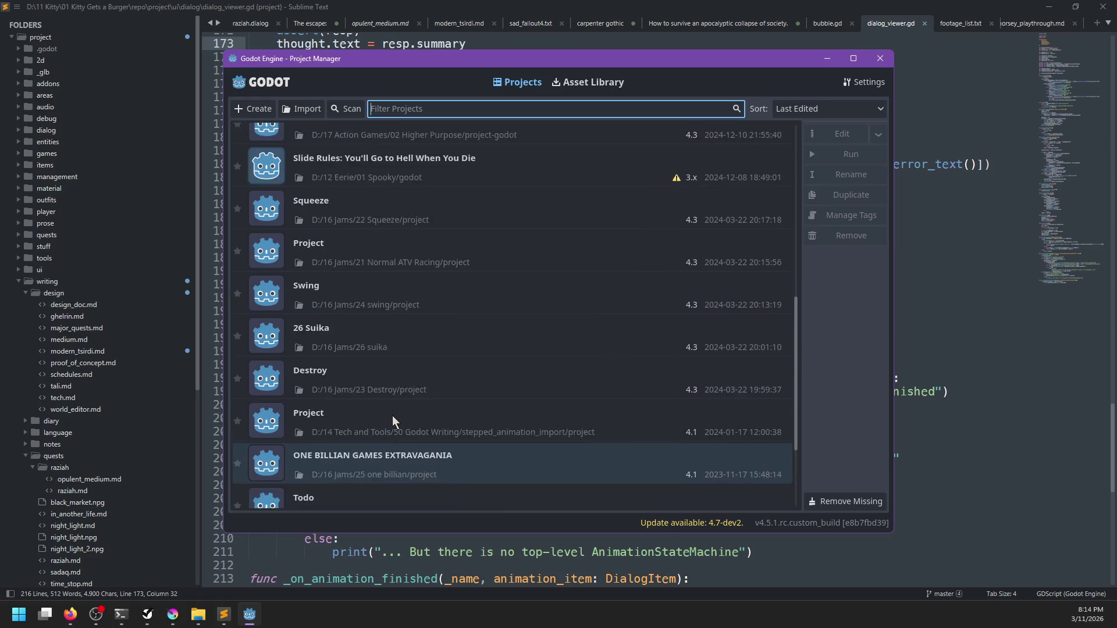
scroll(393, 415, up, 6)
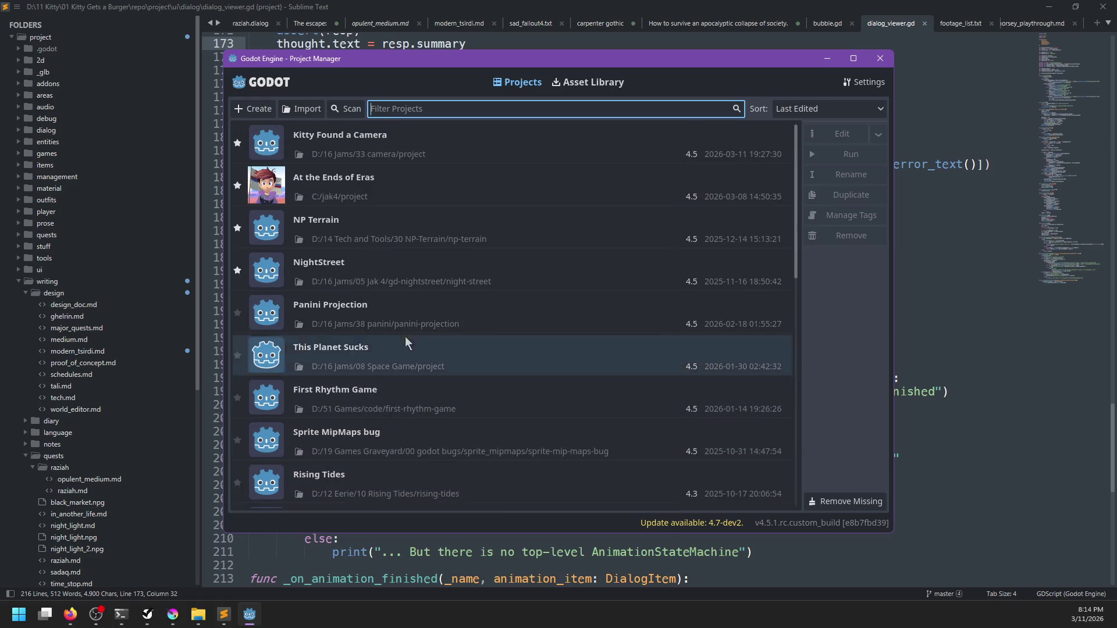
double_click(491, 140)
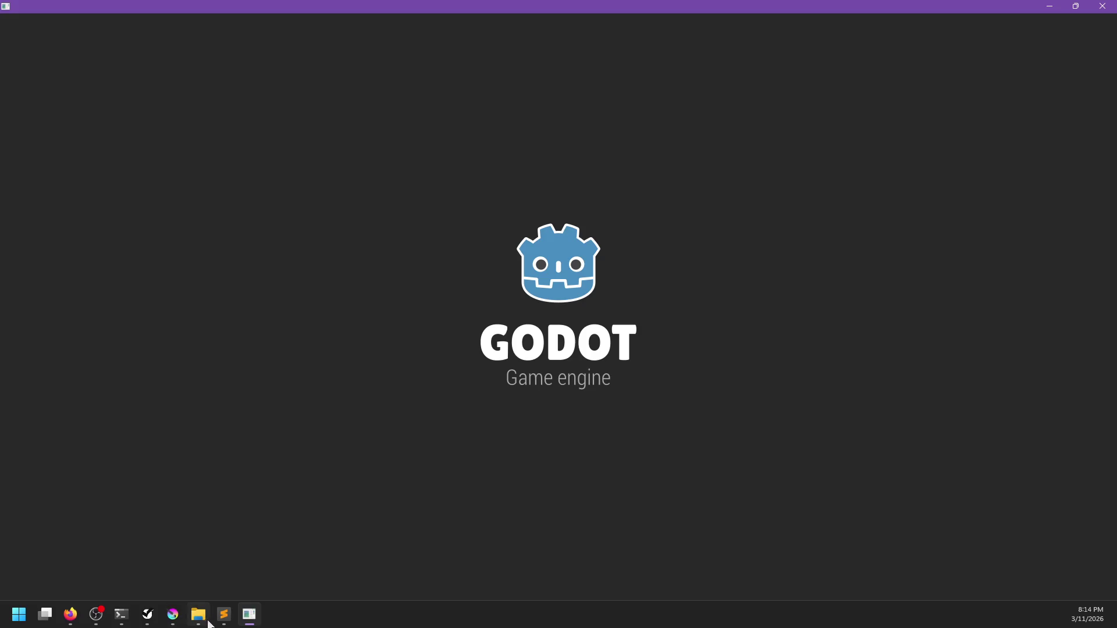
Go up to the old project folder and drag project.godot into Sublime Text
click(208, 621)
scroll(578, 250, up, 3)
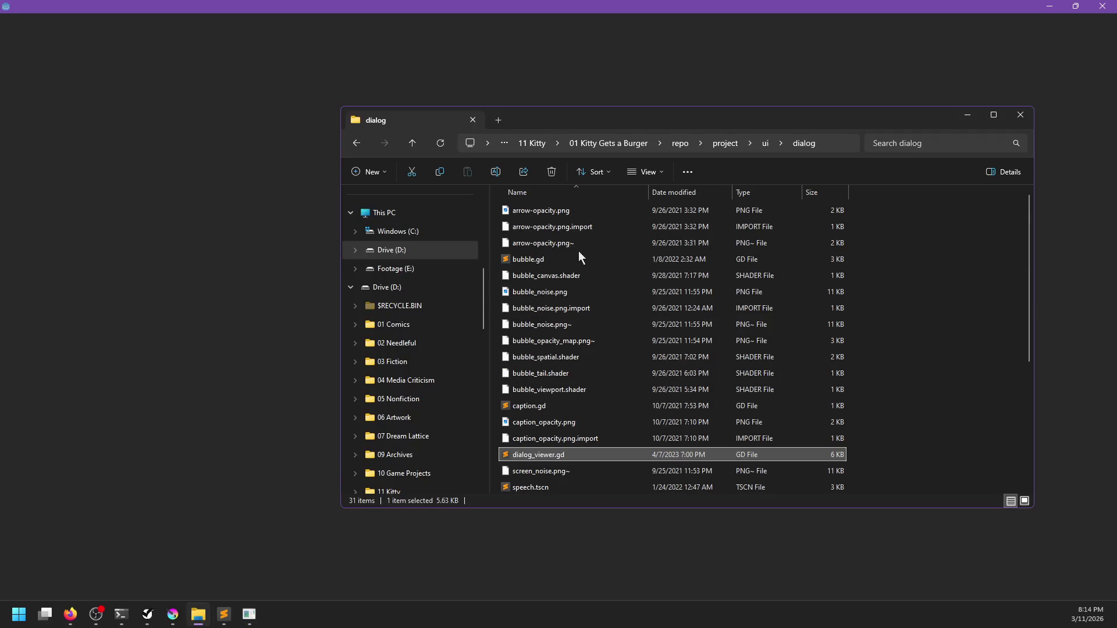
click(732, 146)
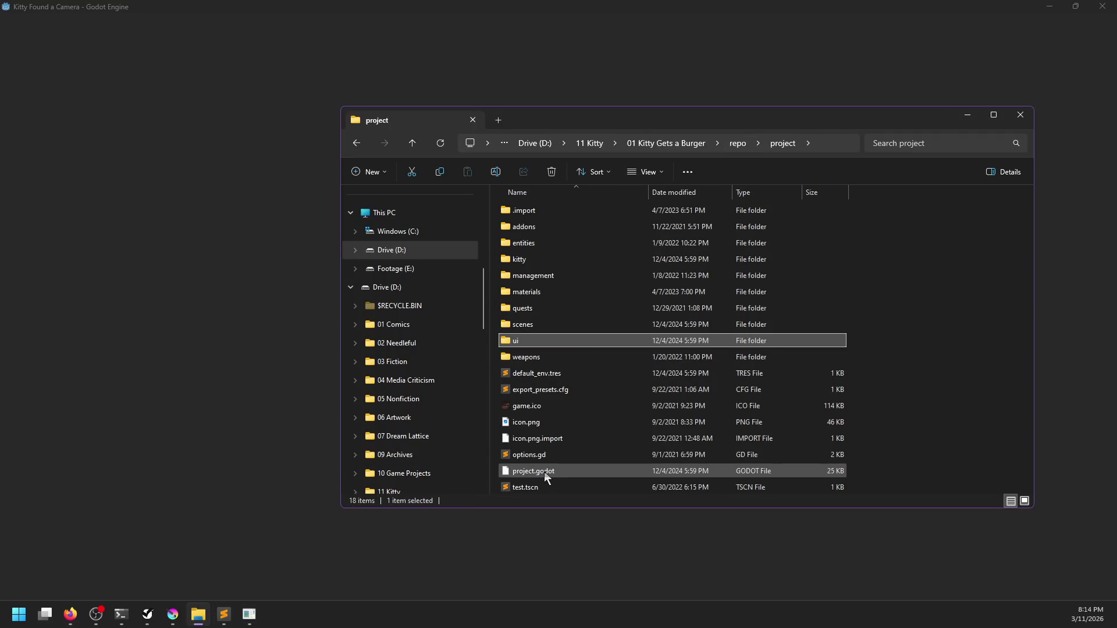
click(546, 474)
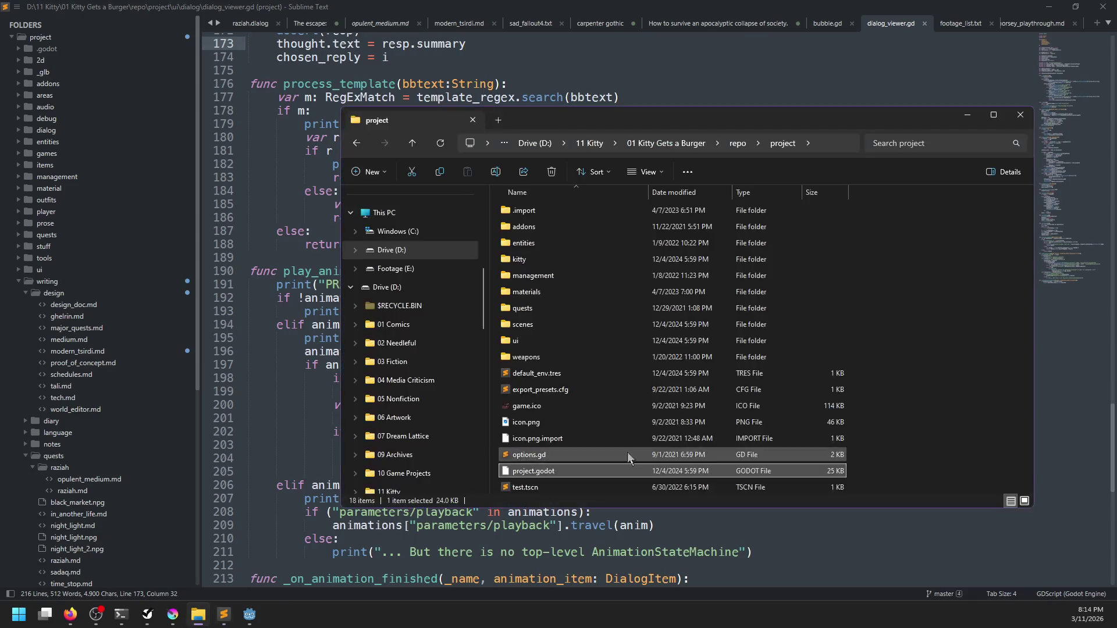
drag(556, 473, 295, 463)
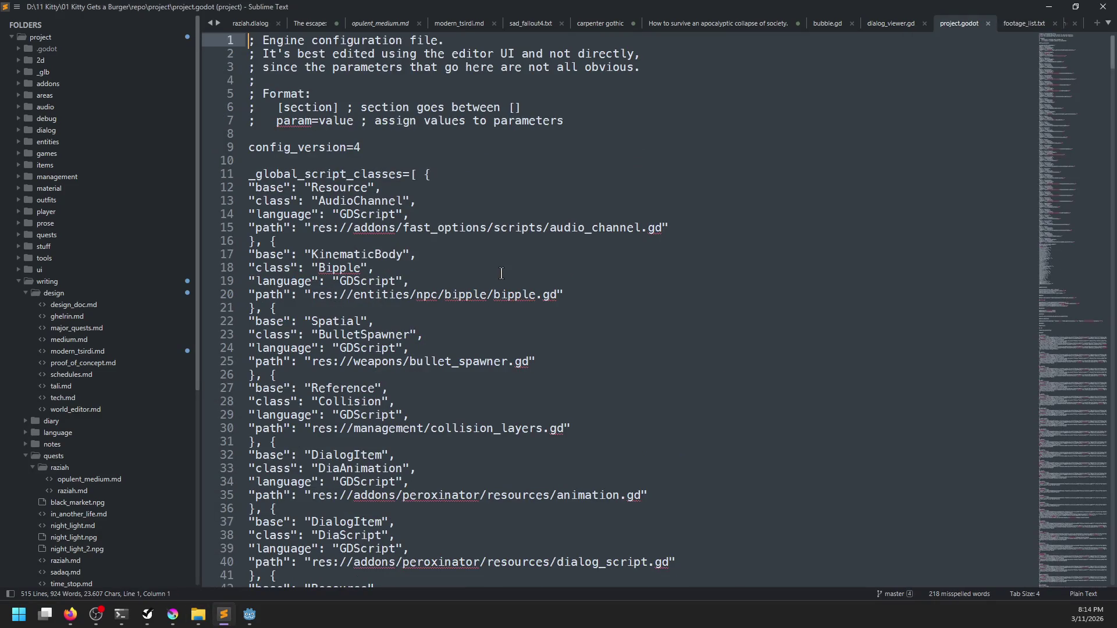
Search project.godot for 'version' and locate config_version=4
scroll(423, 152, down, 7)
scroll(558, 166, down, 20)
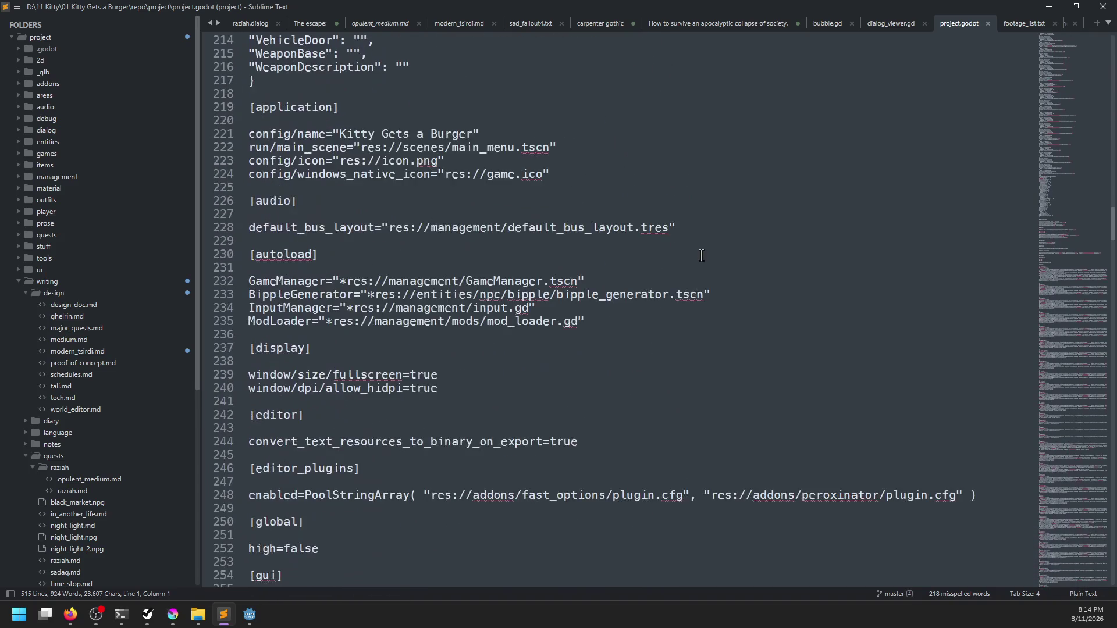
scroll(700, 256, down, 4)
click(701, 257)
key(ctrl+f)
text(size)
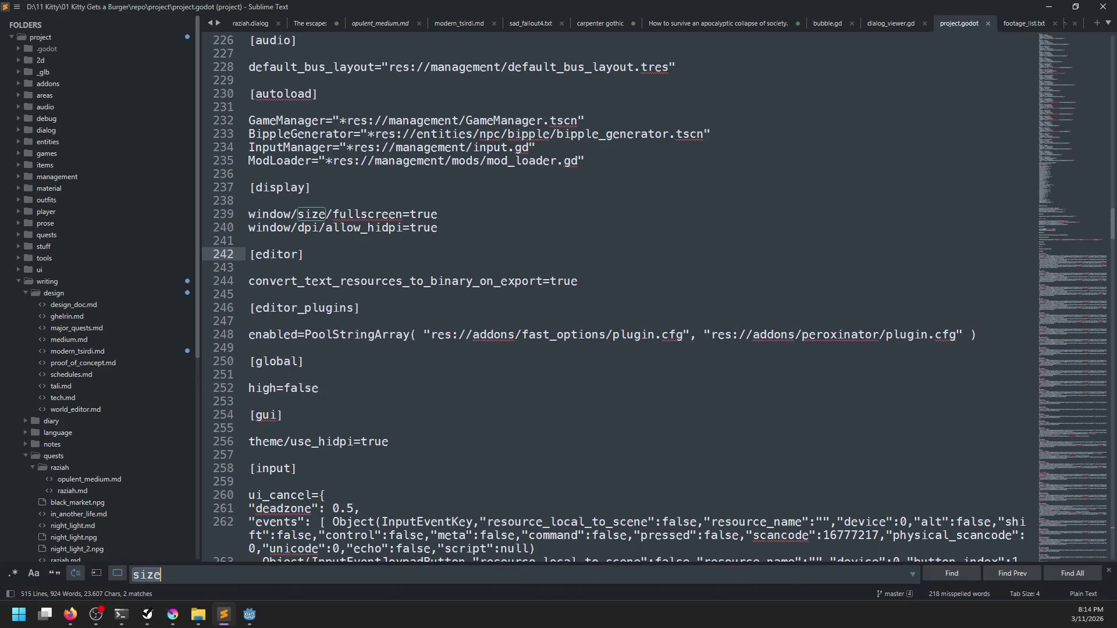
text(version)
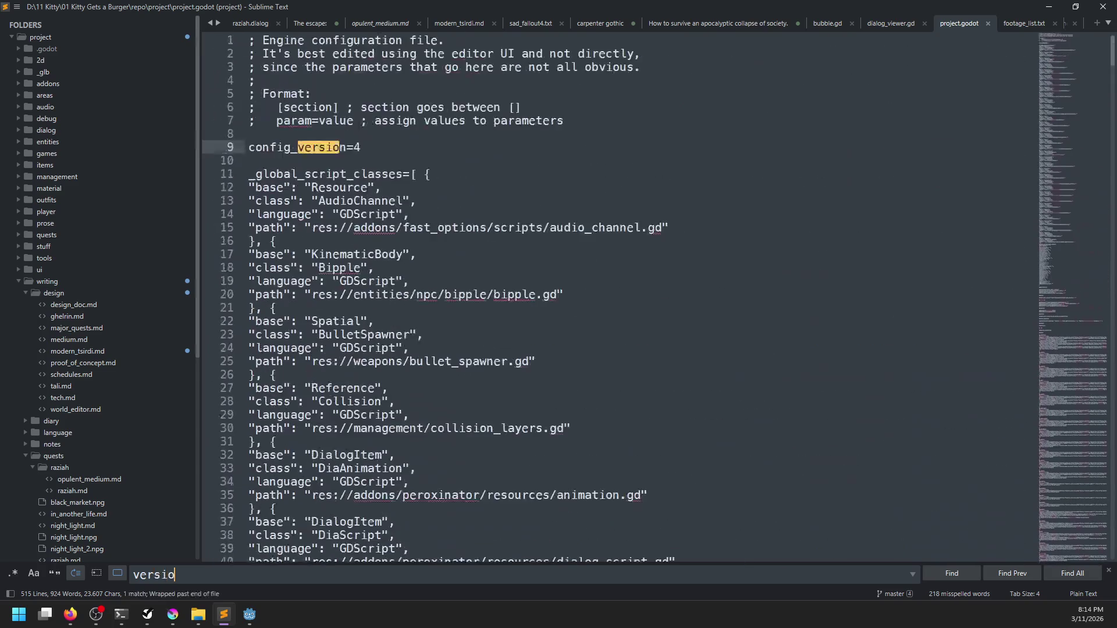
key(Escape)
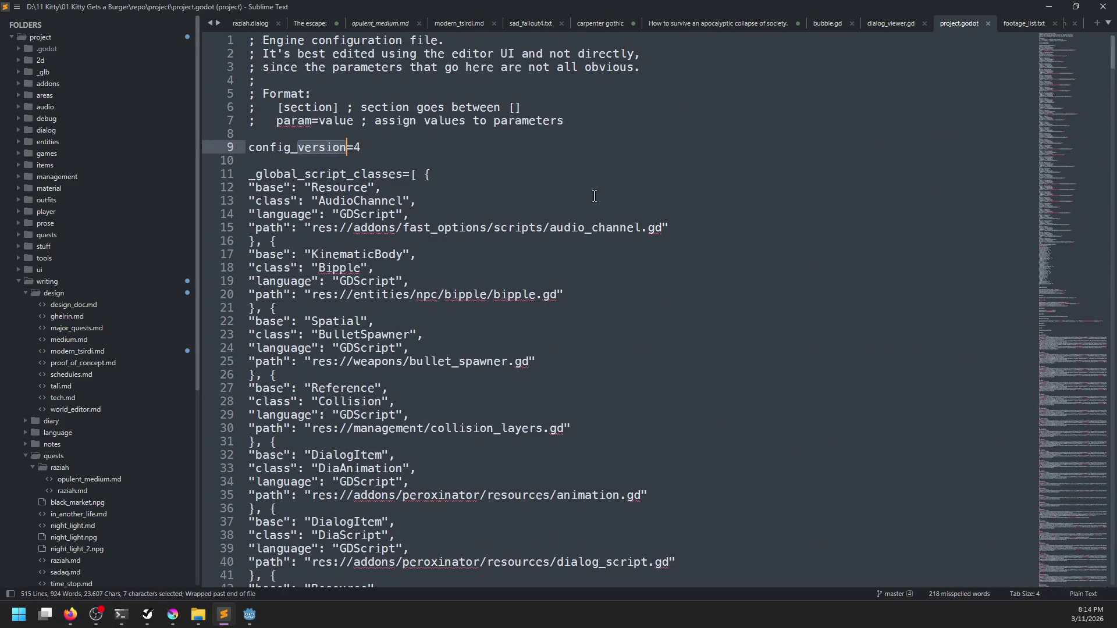
click(382, 142)
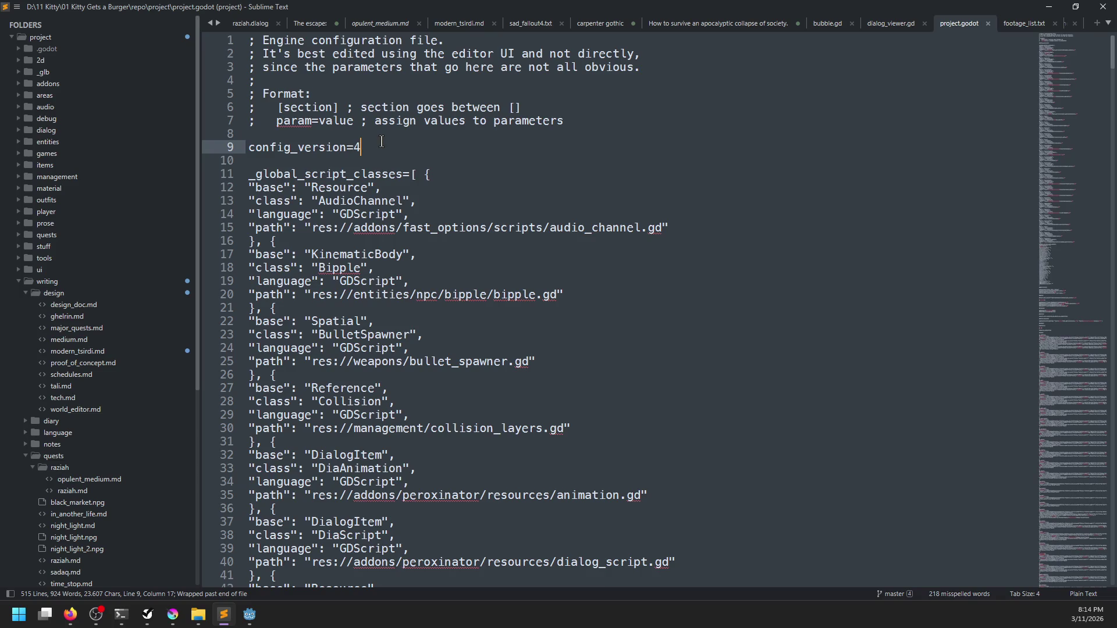
Scroll down to inspect the physics_fps setting, then close the project.godot tab
scroll(382, 142, down, 12)
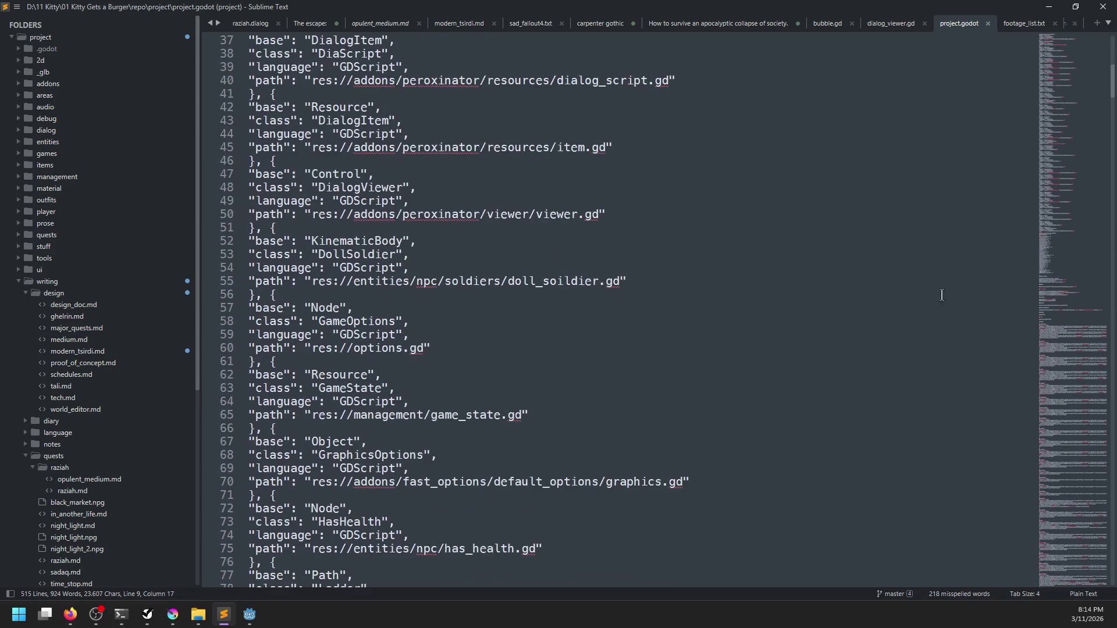
drag(1071, 85, 1064, 569)
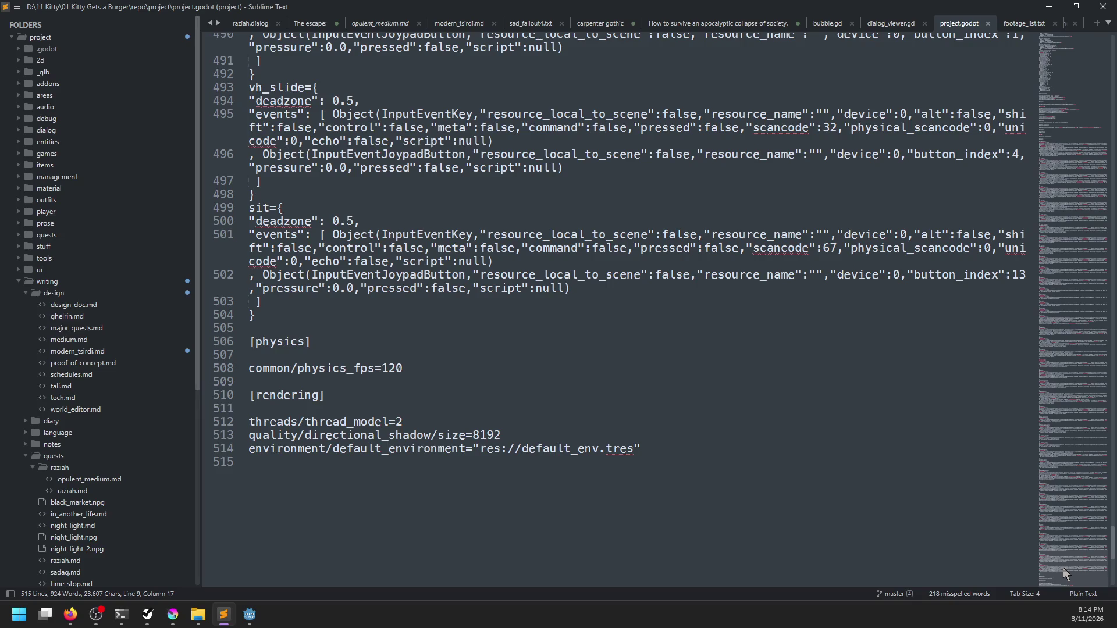
double_click(341, 369)
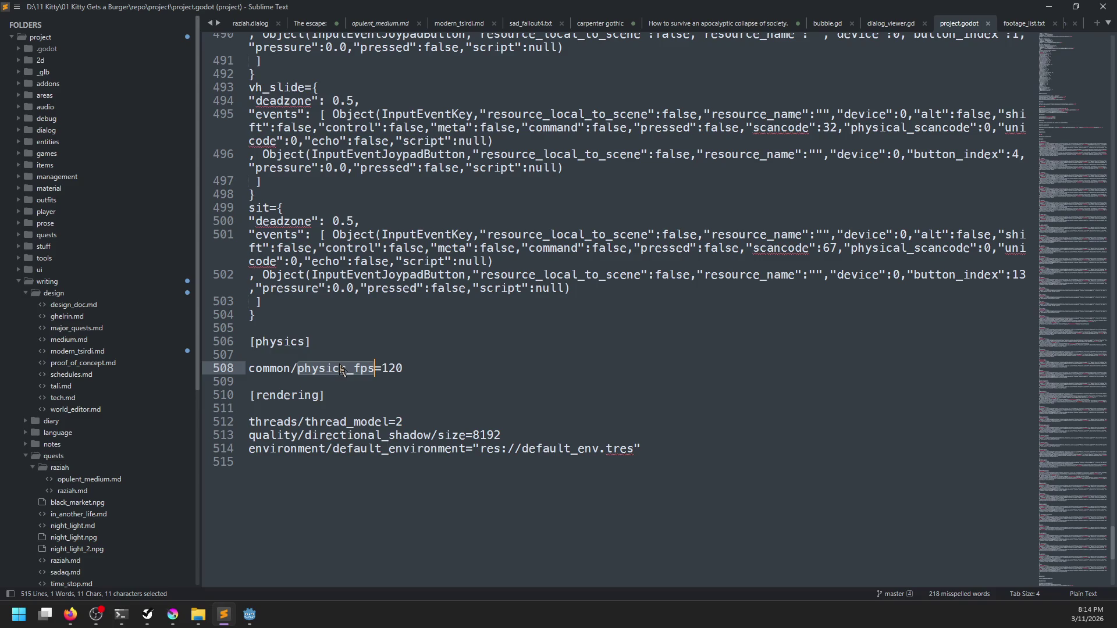
mouse_move(1076, 597)
mouse_down()
mouse_move(1081, 213)
mouse_move(1067, 68)
mouse_up()
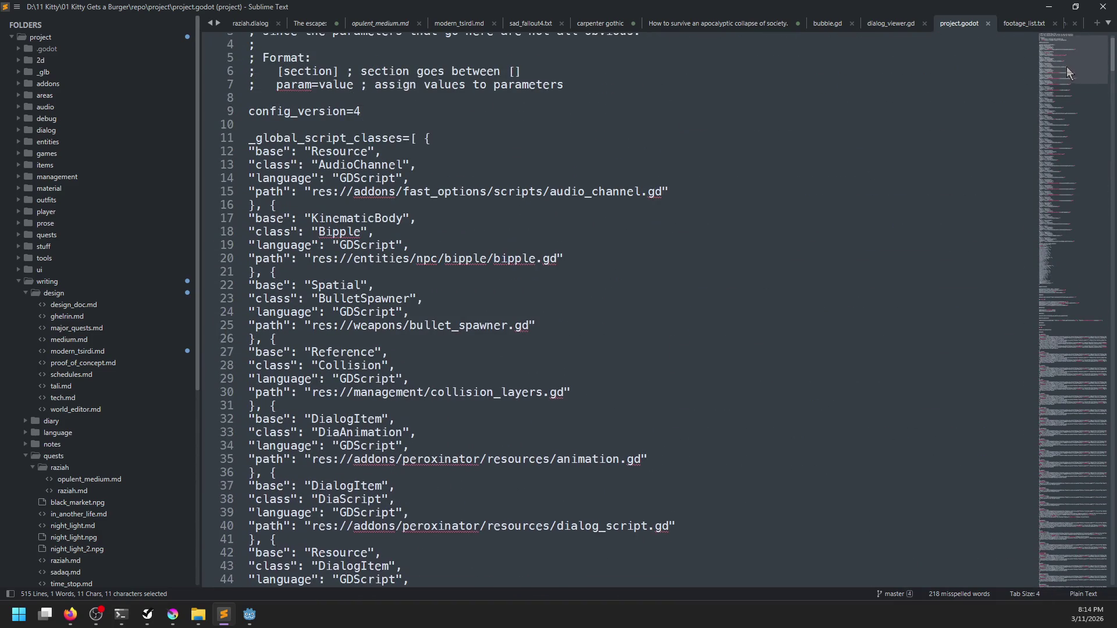
scroll(1067, 66, up, 1)
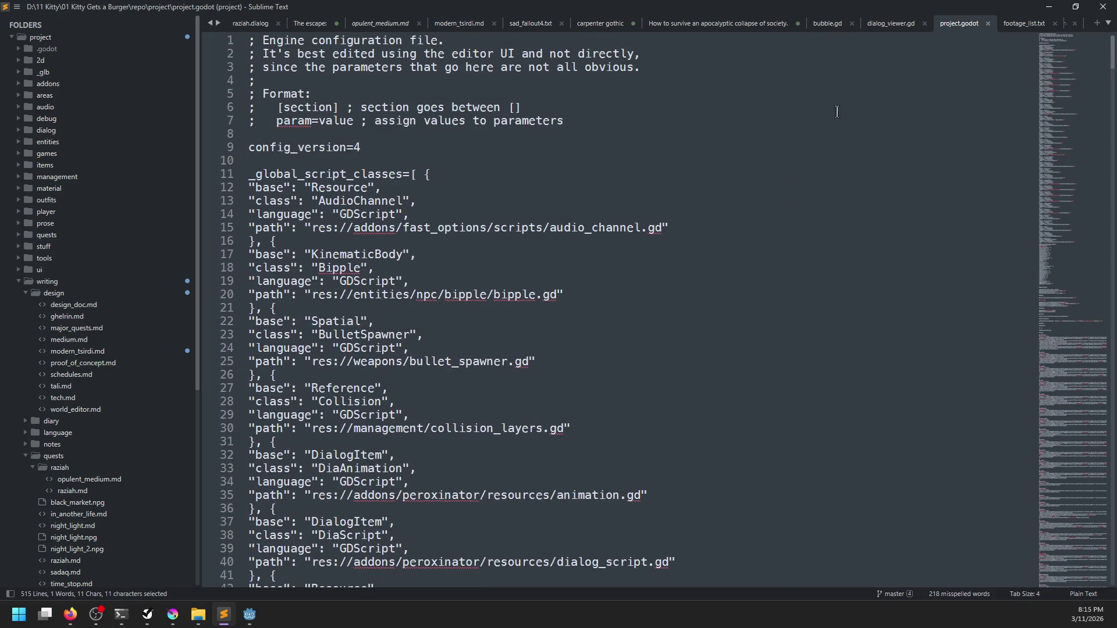
click(987, 24)
key(alt+Tab)
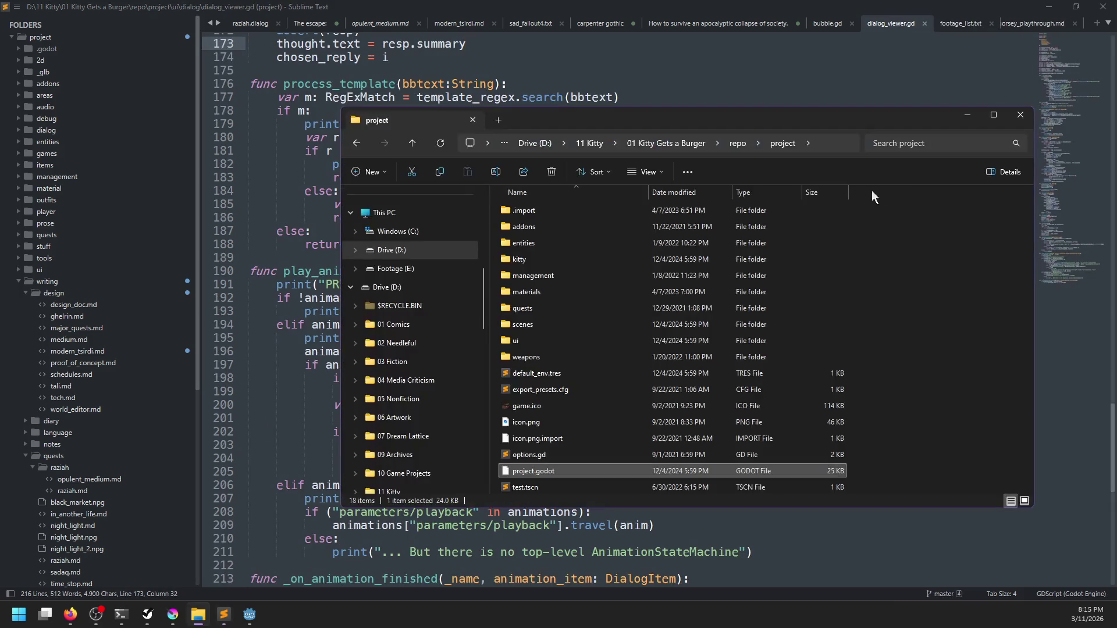
Return to dialog_viewer.gd in Sublime Text and scroll through its code
double_click(638, 308)
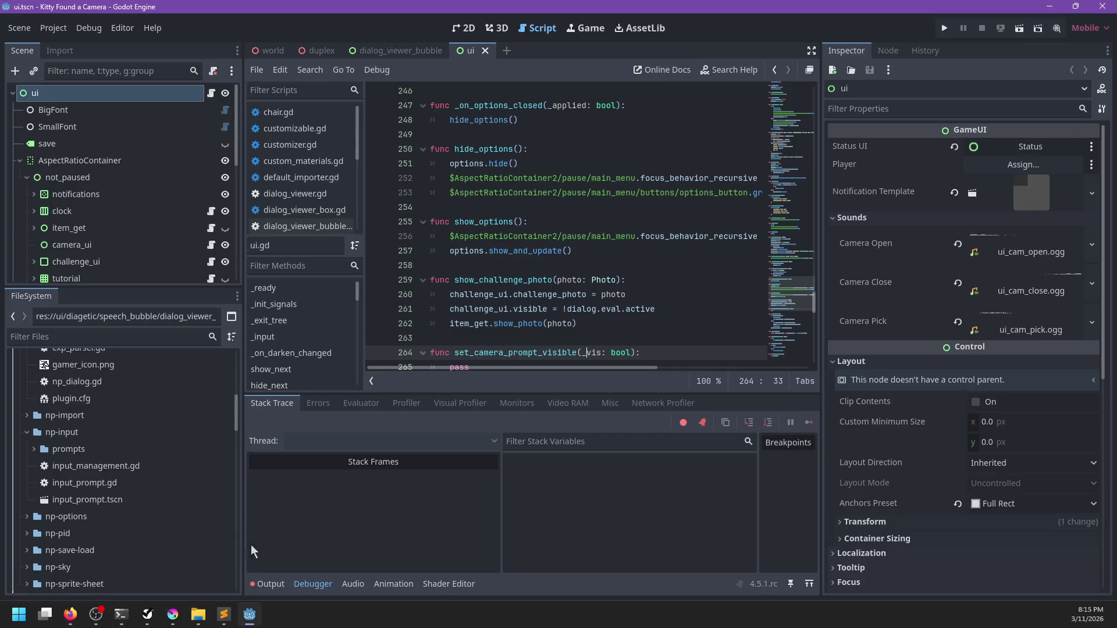
click(224, 614)
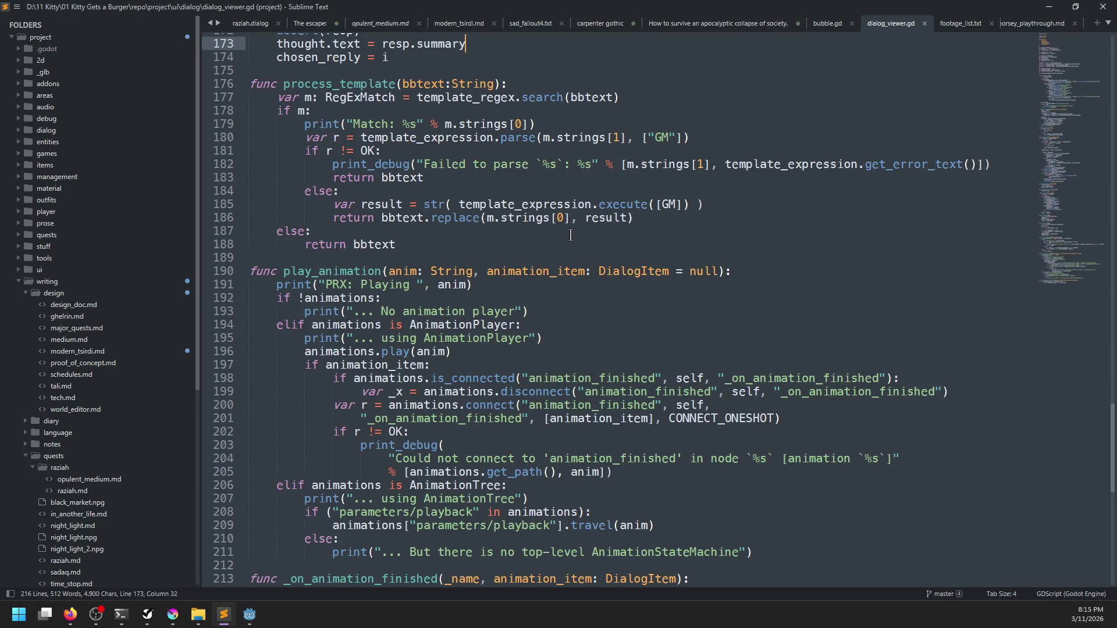
scroll(568, 233, up, 5)
scroll(567, 235, up, 6)
scroll(564, 235, down, 6)
scroll(562, 238, up, 12)
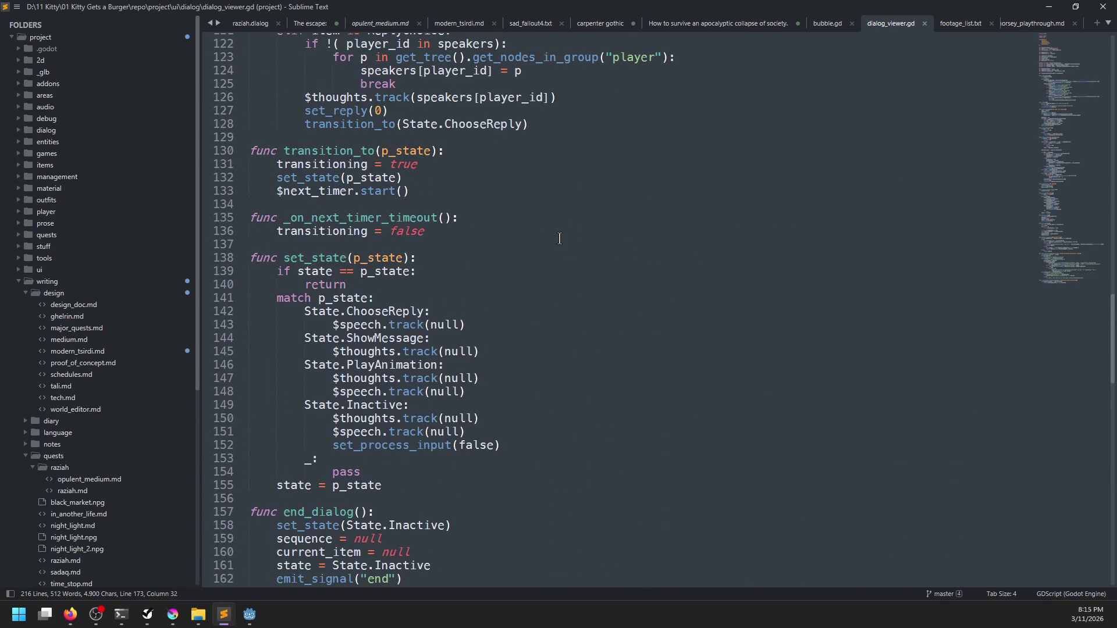
scroll(557, 241, up, 12)
scroll(550, 249, down, 12)
scroll(493, 374, down, 1)
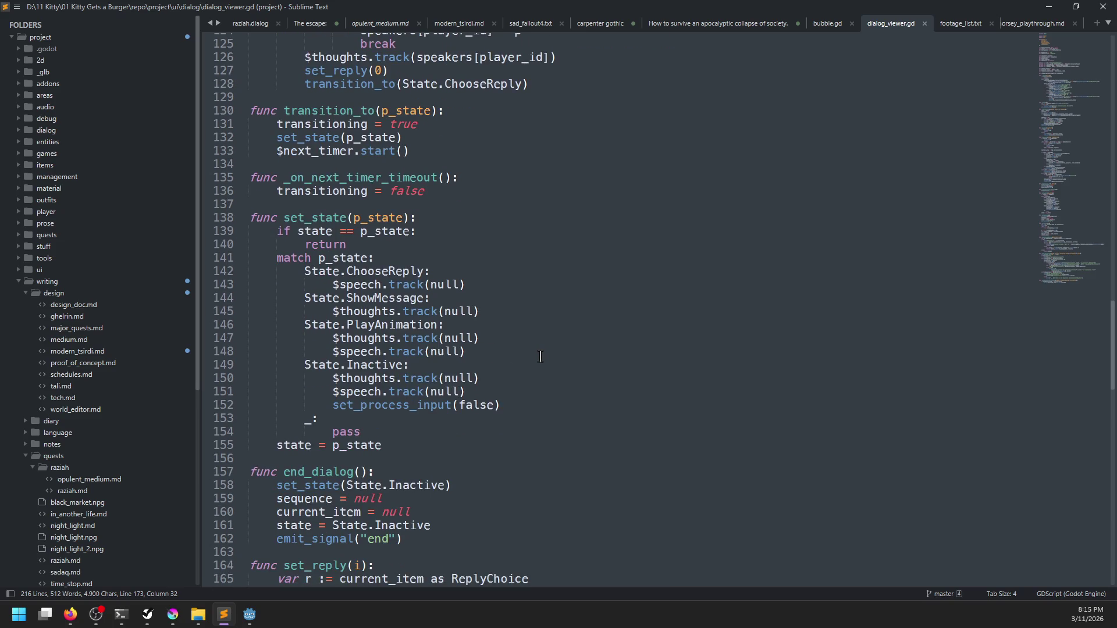
scroll(540, 357, down, 8)
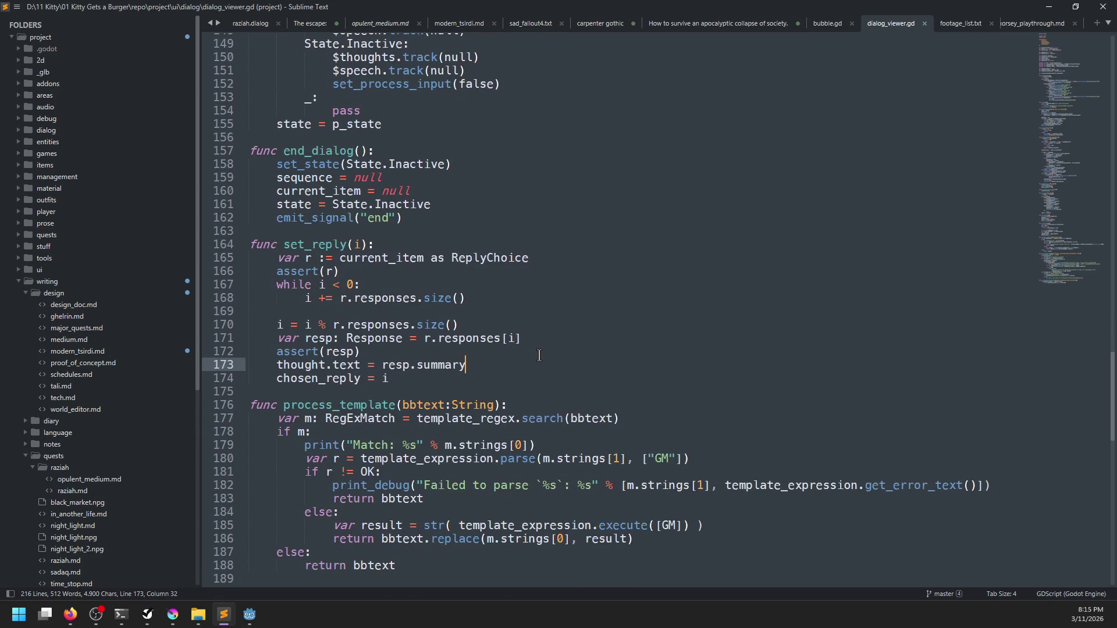
scroll(605, 243, down, 5)
scroll(593, 239, down, 2)
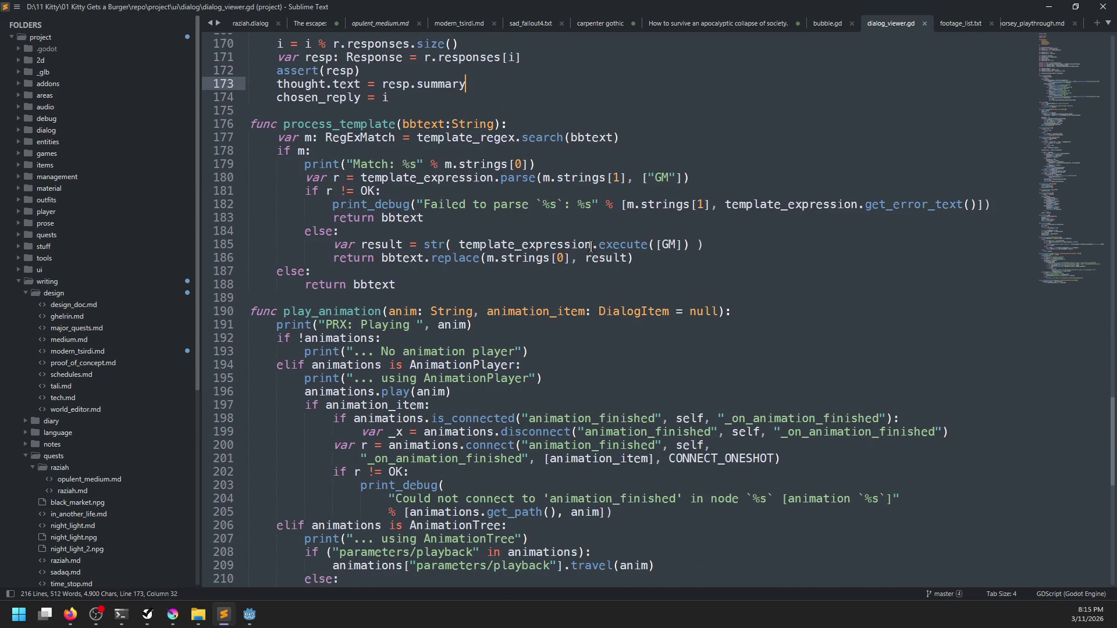
Highlight template_expression and bbtext, then find where process_template is called
double_click(490, 245)
double_click(404, 259)
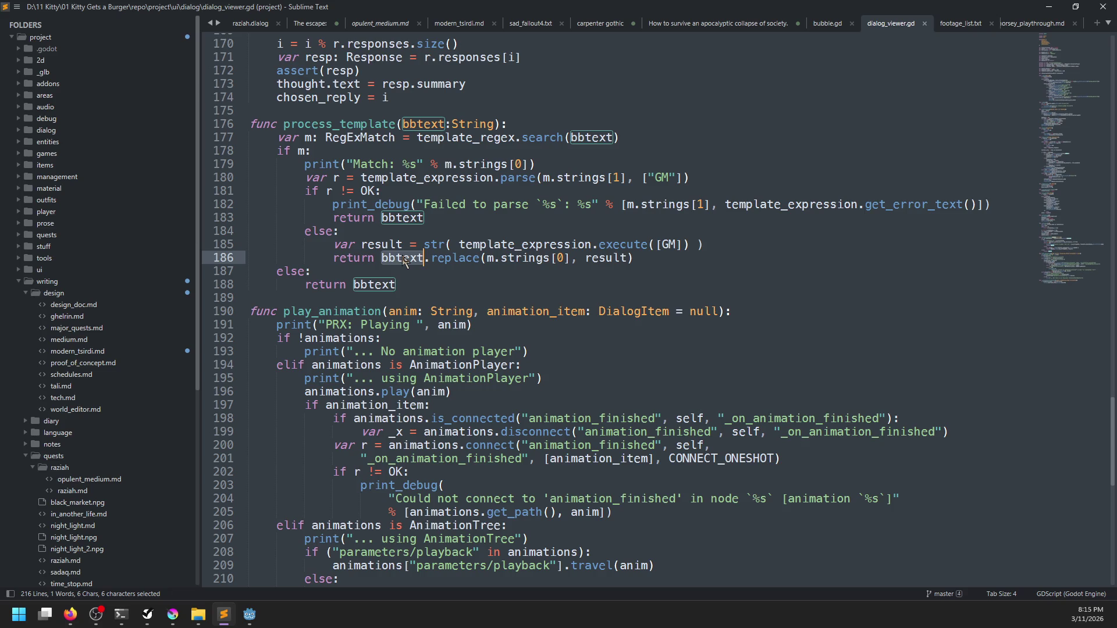
double_click(342, 124)
scroll(531, 229, down, 7)
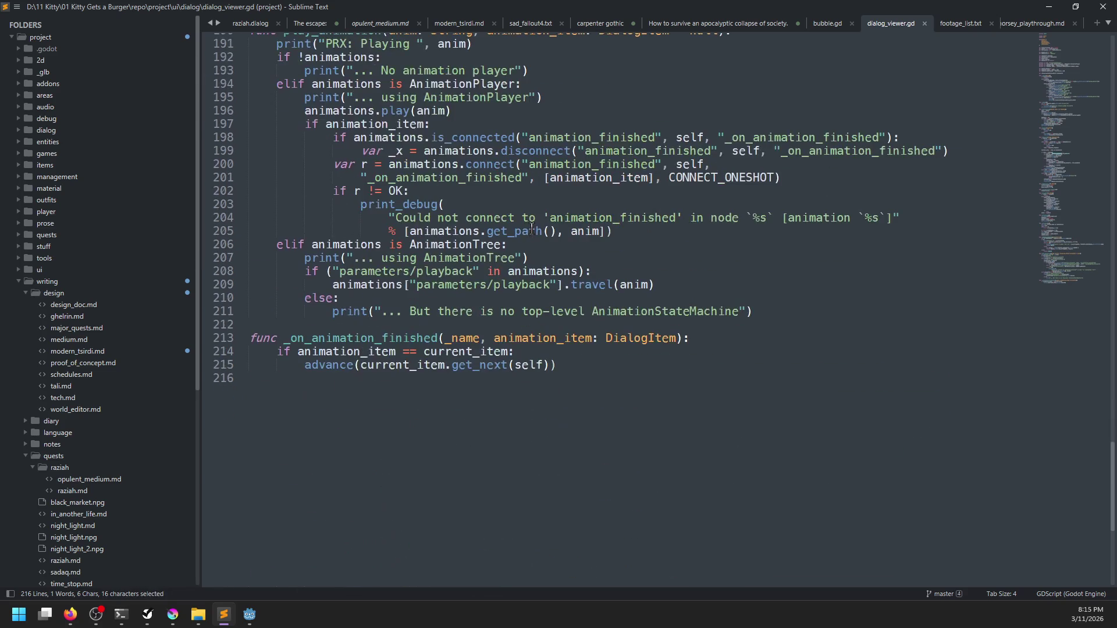
key(ctrl+f)
key(Return)
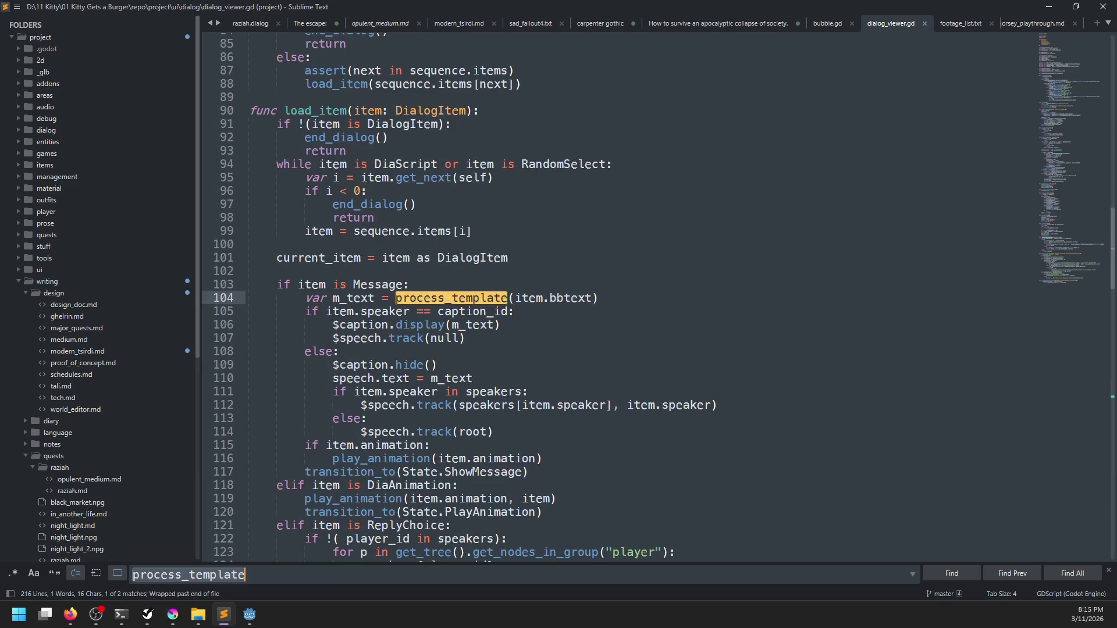
Select m_text on line 104 and step through all of its uses
double_click(342, 298)
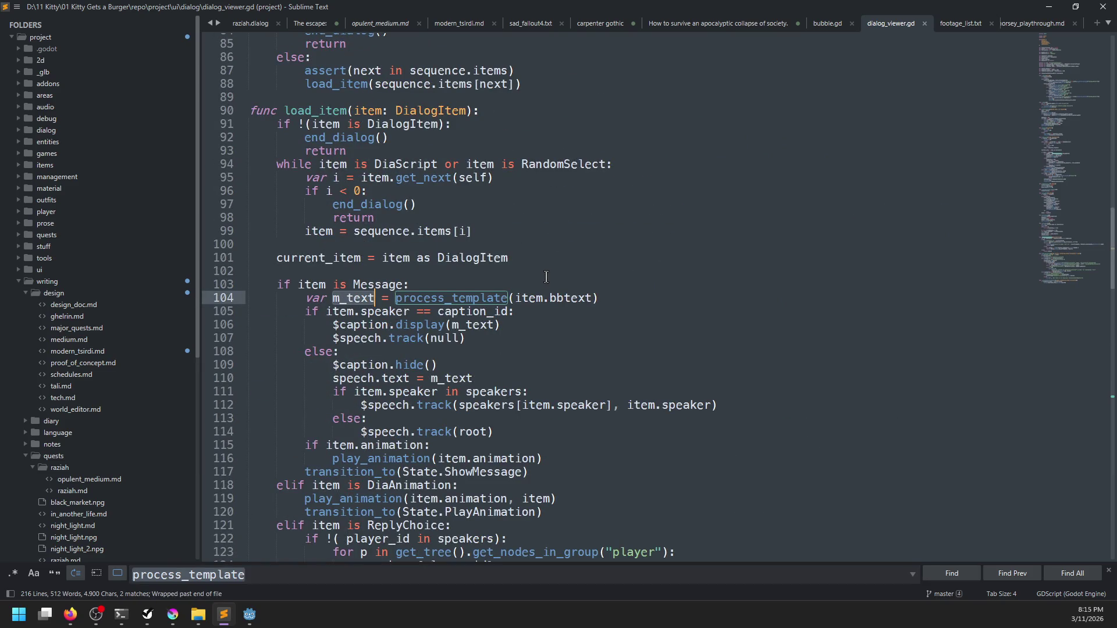
key(ctrl+f)
key(Return)
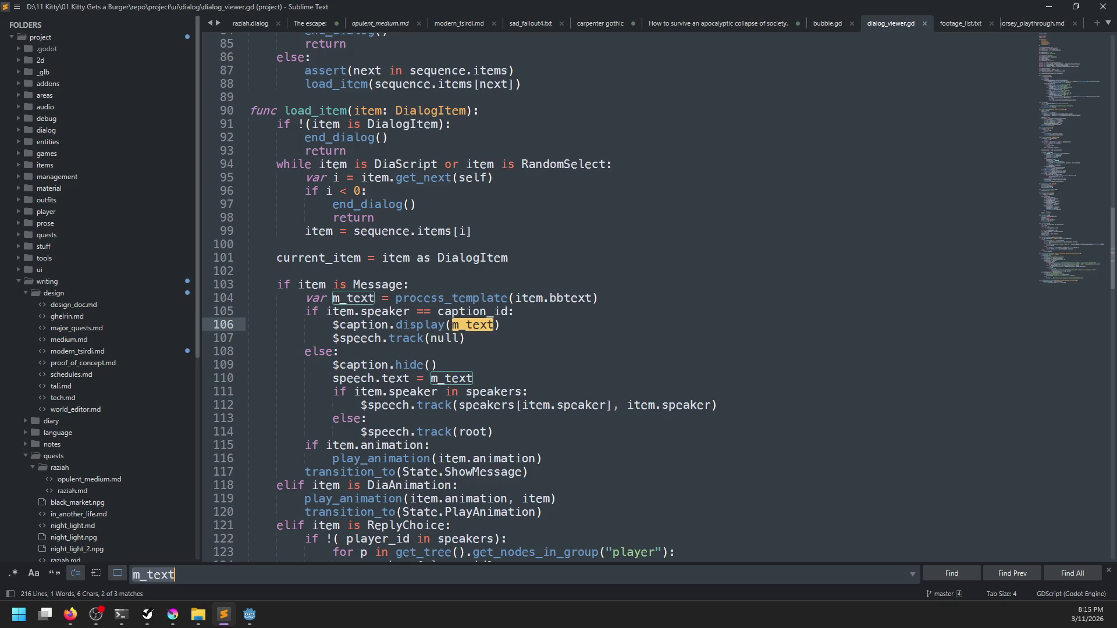
key(Return)
key(Return)
key(Escape)
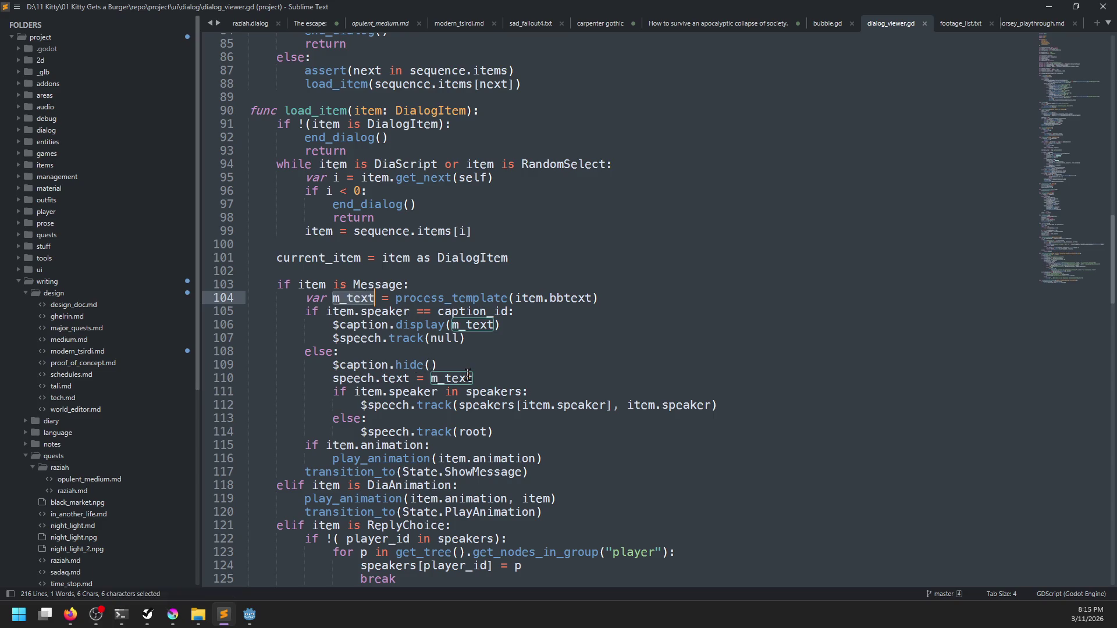
Look over the top of the old bubble.gd, then switch to the Godot editor
click(826, 23)
scroll(598, 194, up, 10)
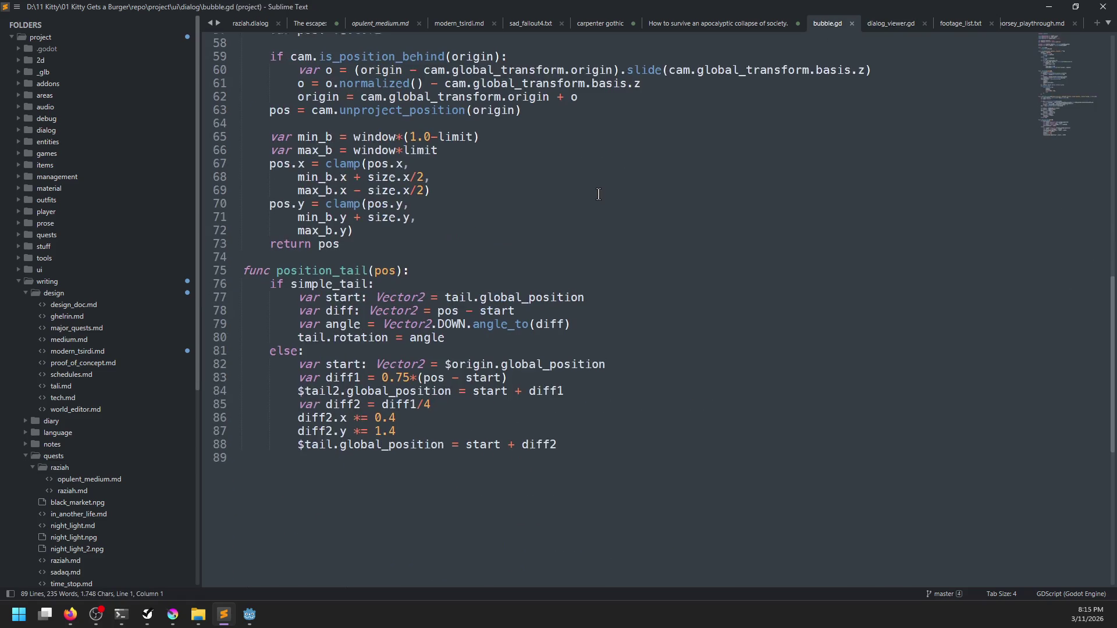
scroll(598, 194, up, 3)
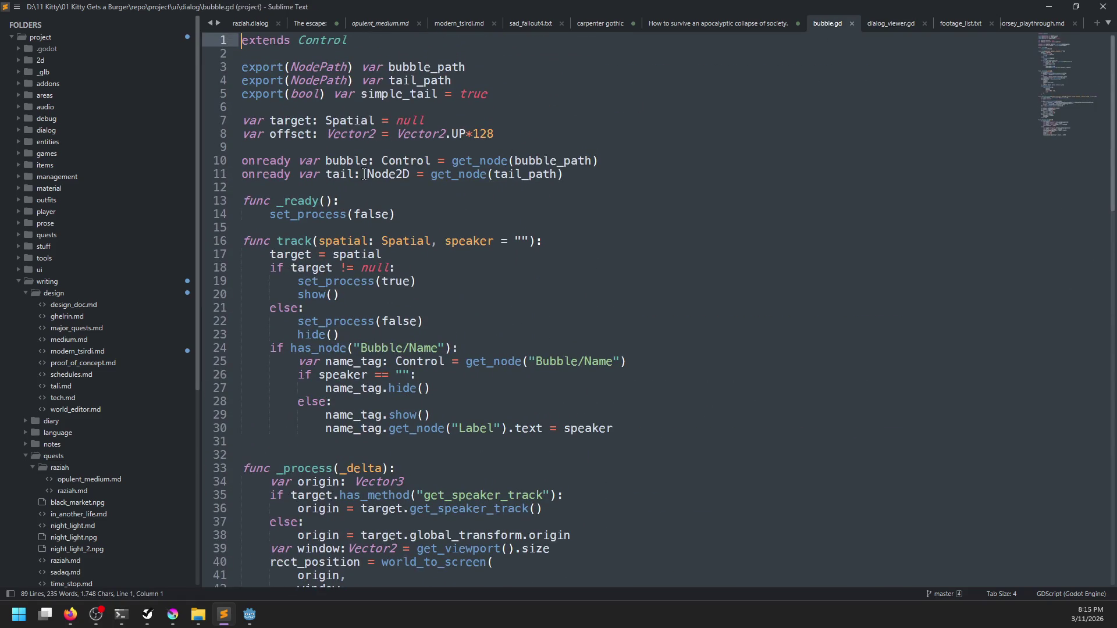
key(alt+Tab)
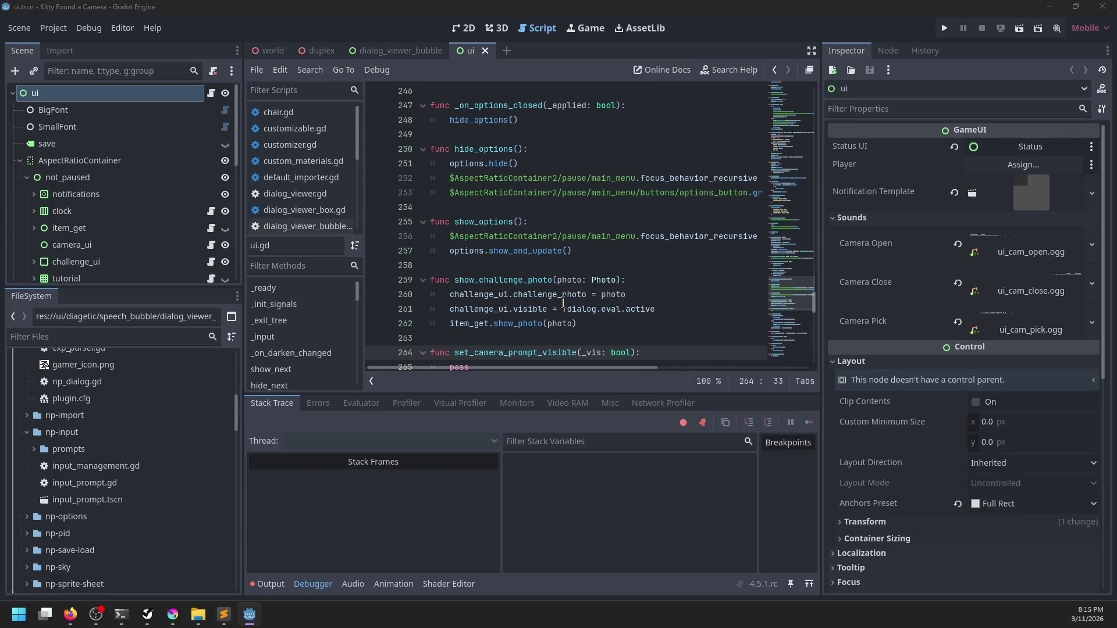
View customizable.gd and dialog_viewer.gd, then keep only dialog_viewer_bubble.gd via Close Other Tabs
scroll(523, 244, down, 5)
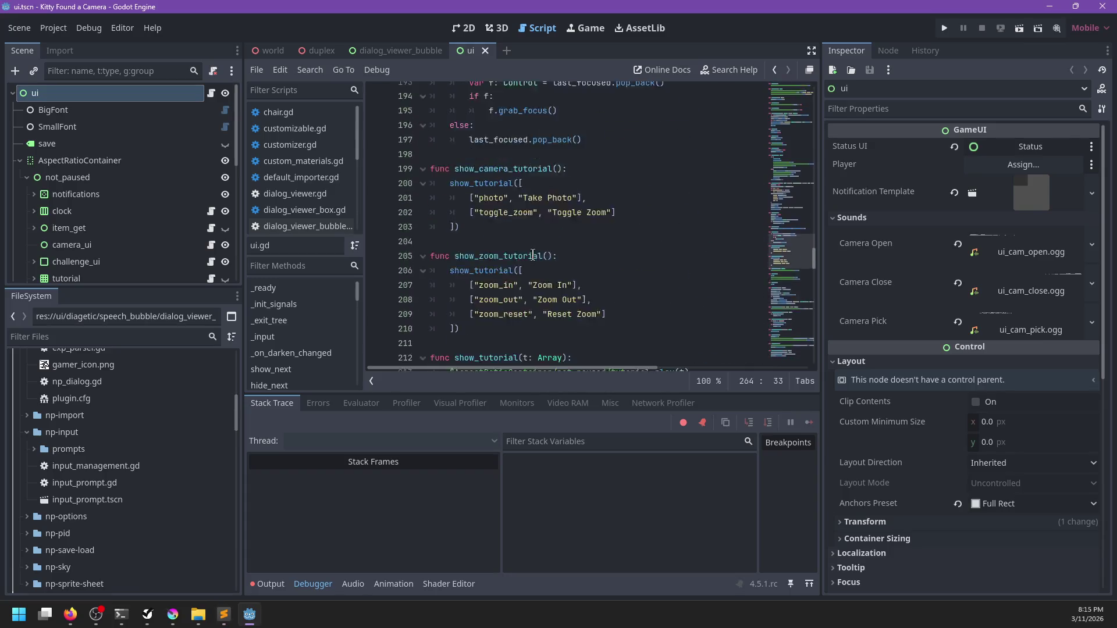
scroll(533, 198, up, 20)
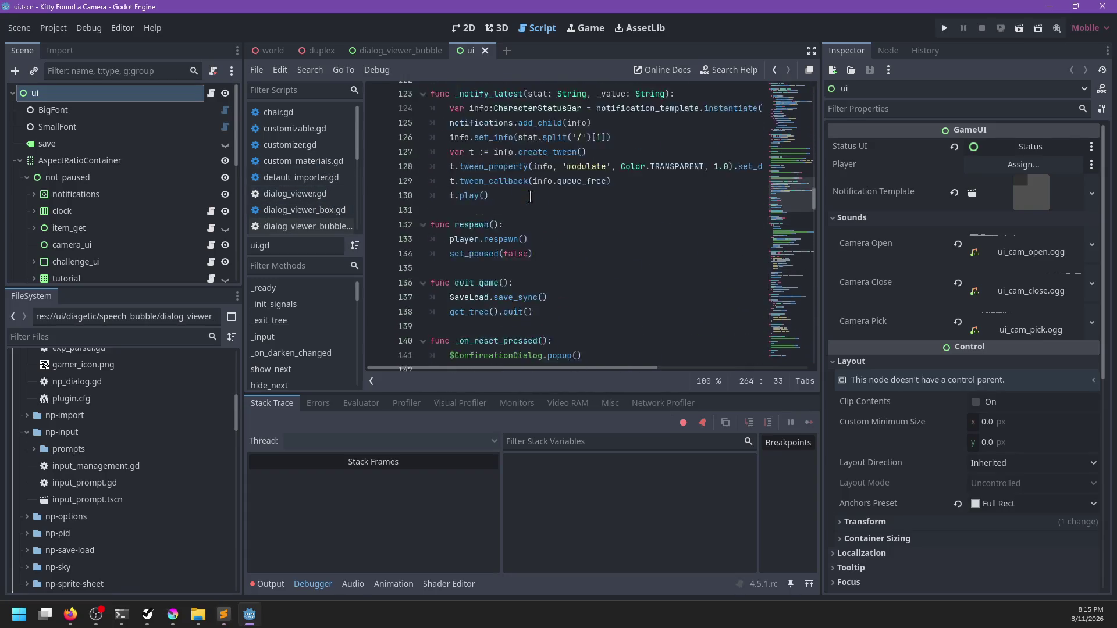
scroll(533, 198, up, 6)
scroll(317, 176, down, 6)
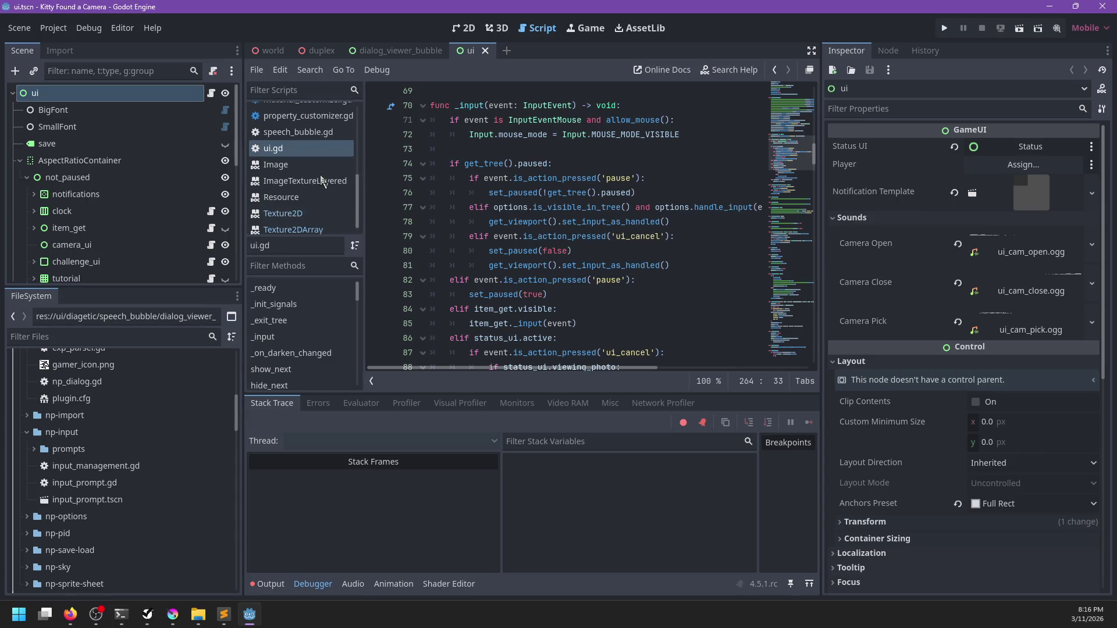
scroll(314, 175, up, 5)
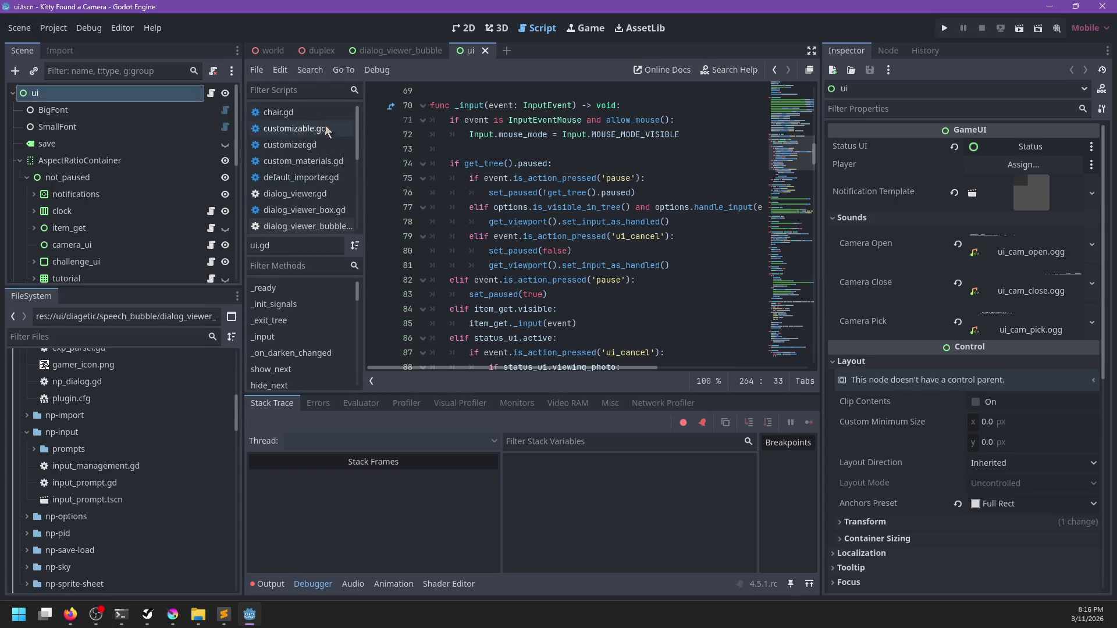
click(305, 129)
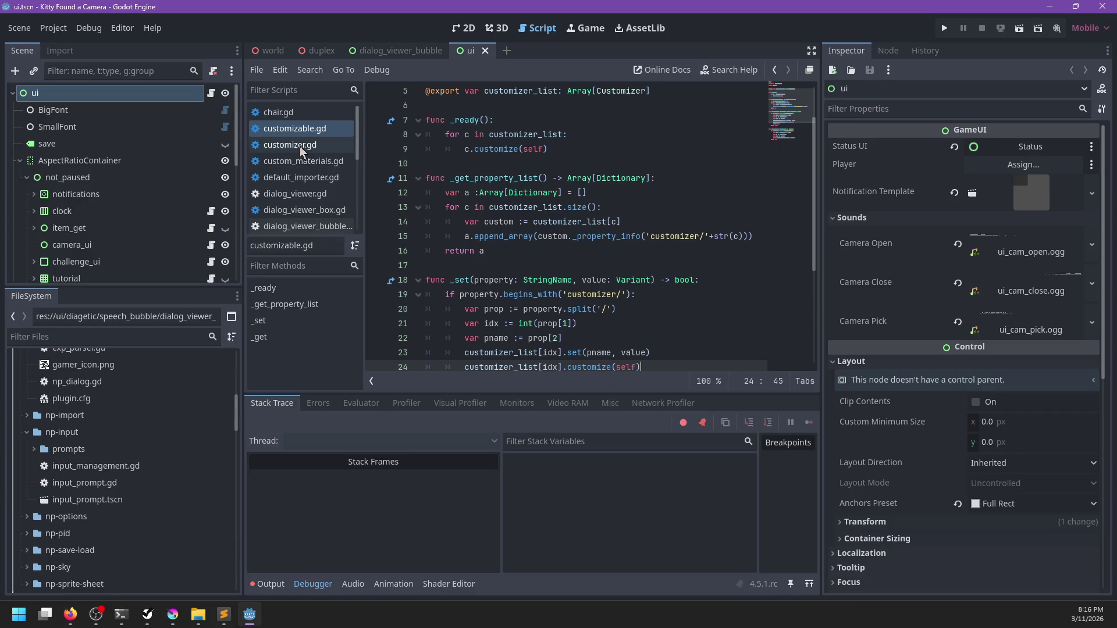
click(298, 192)
click(302, 226)
right_click(303, 227)
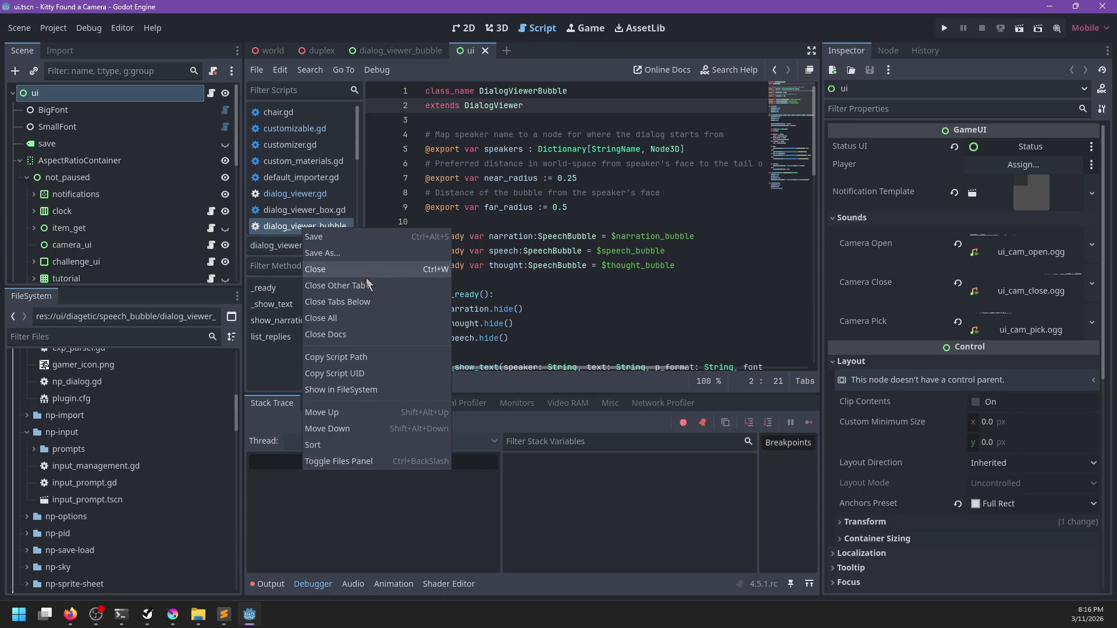
click(446, 265)
Review dialog_viewer_bubble.gd around rich_text and _show_text, then switch to Sublime's bubble.gd
scroll(504, 195, down, 6)
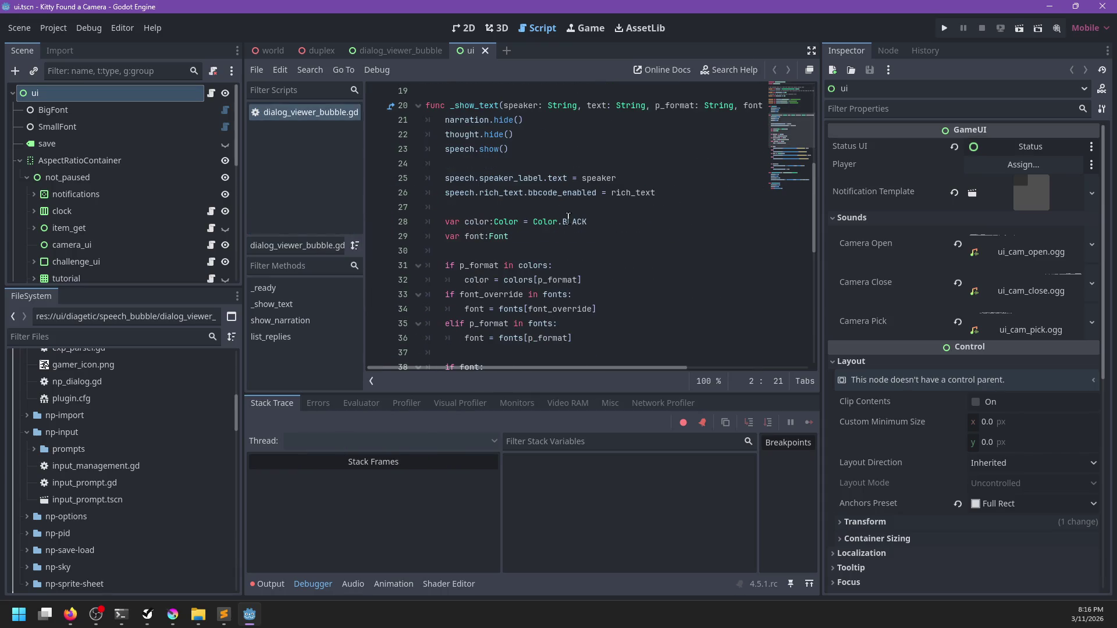
click(504, 195)
double_click(504, 195)
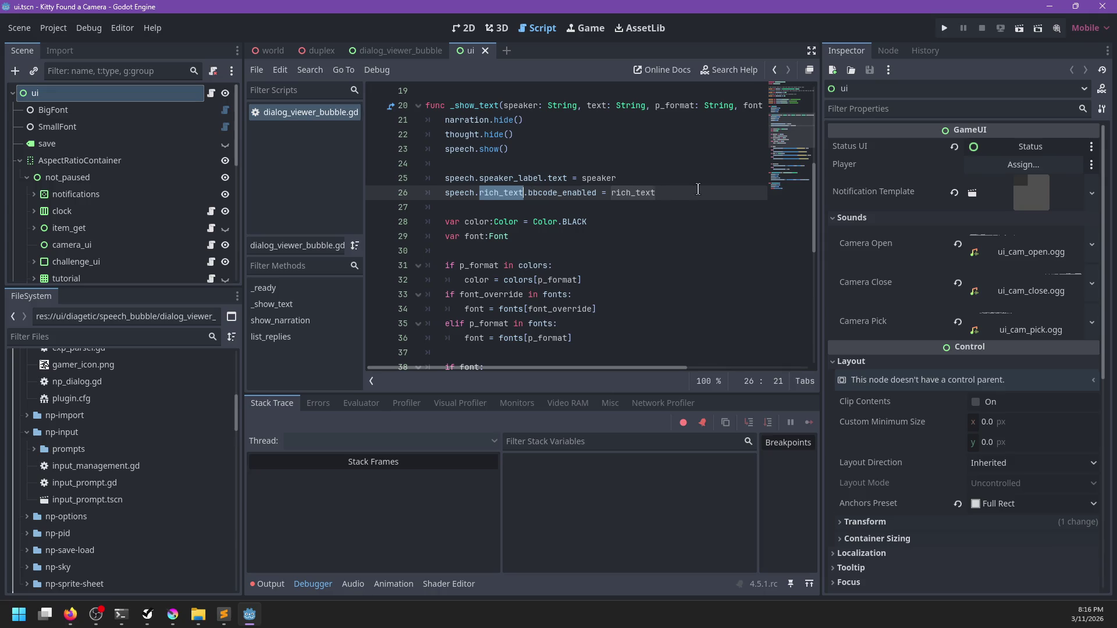
scroll(691, 192, down, 4)
scroll(691, 192, down, 5)
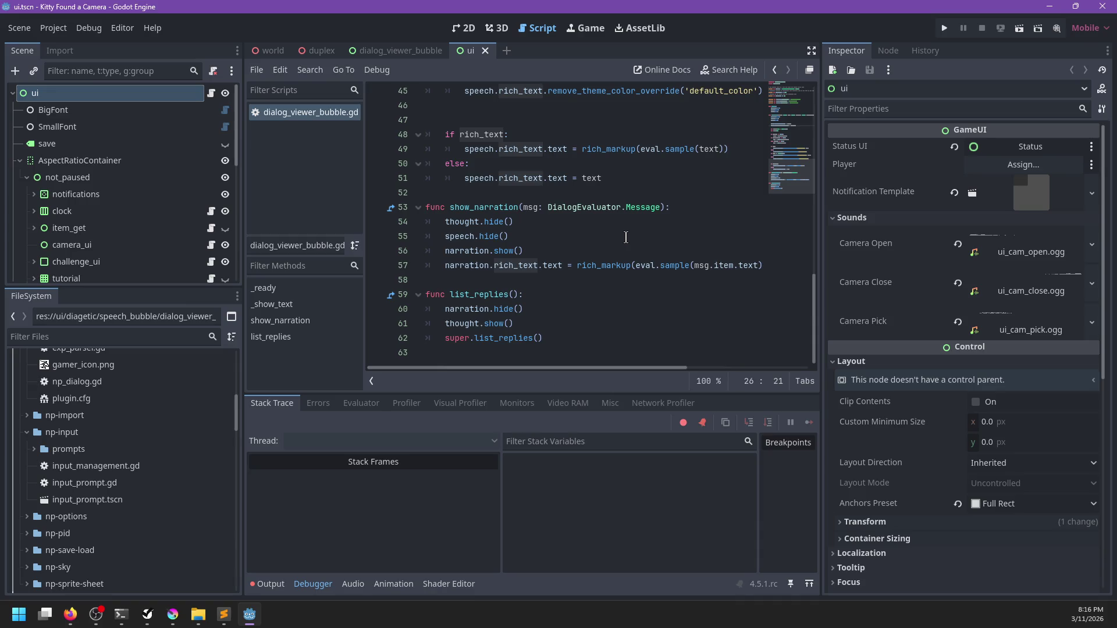
scroll(574, 249, up, 5)
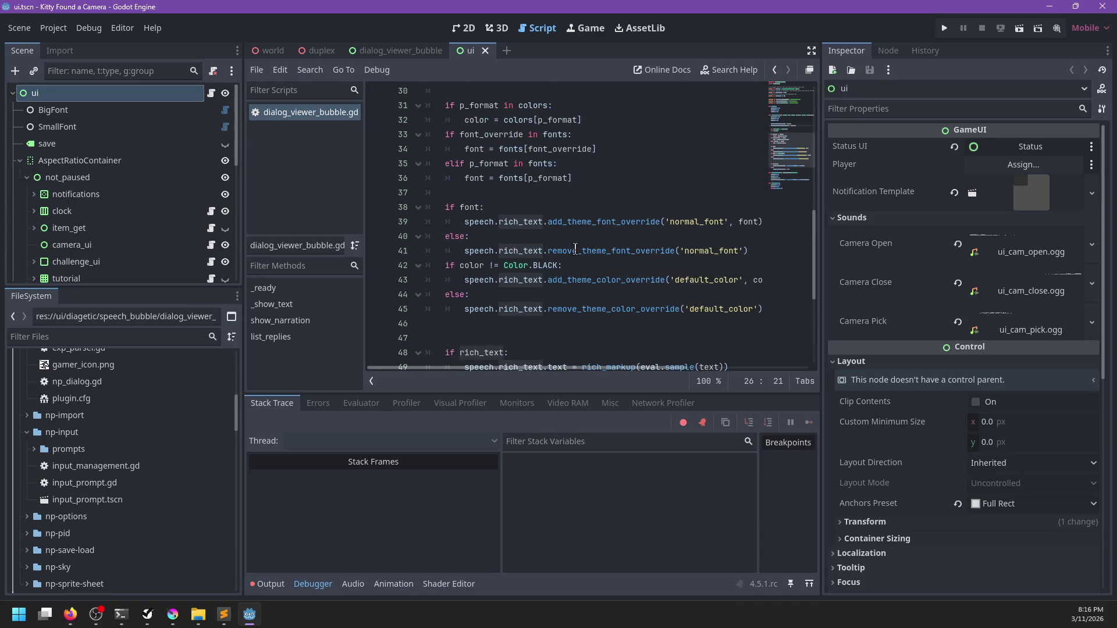
scroll(594, 247, up, 6)
scroll(596, 246, down, 3)
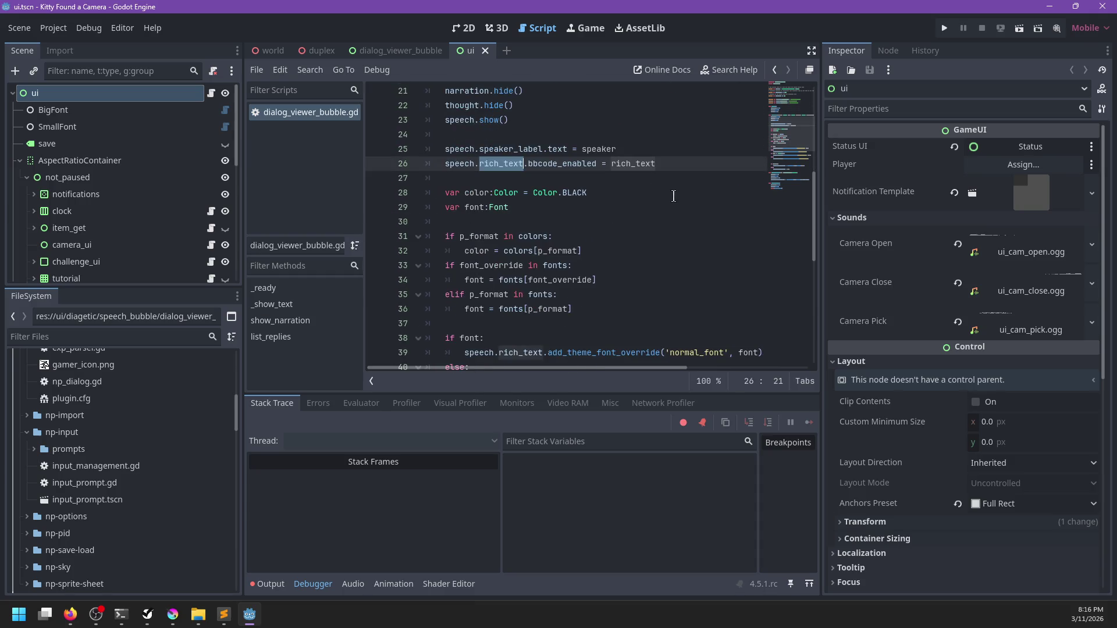
mouse_move(450, 158)
click(575, 132)
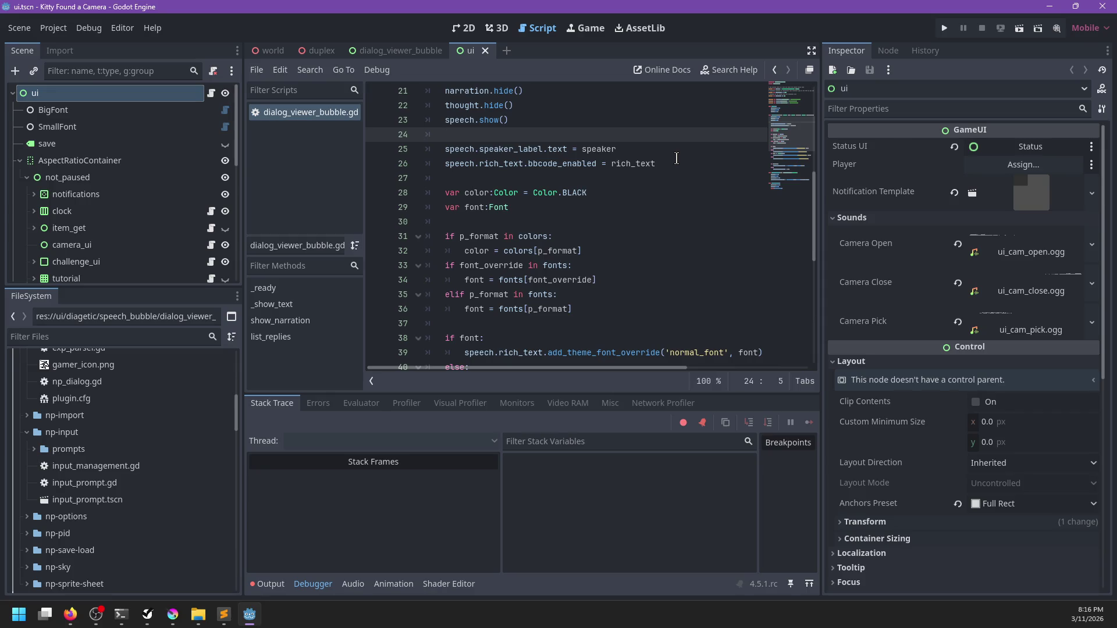
click(224, 615)
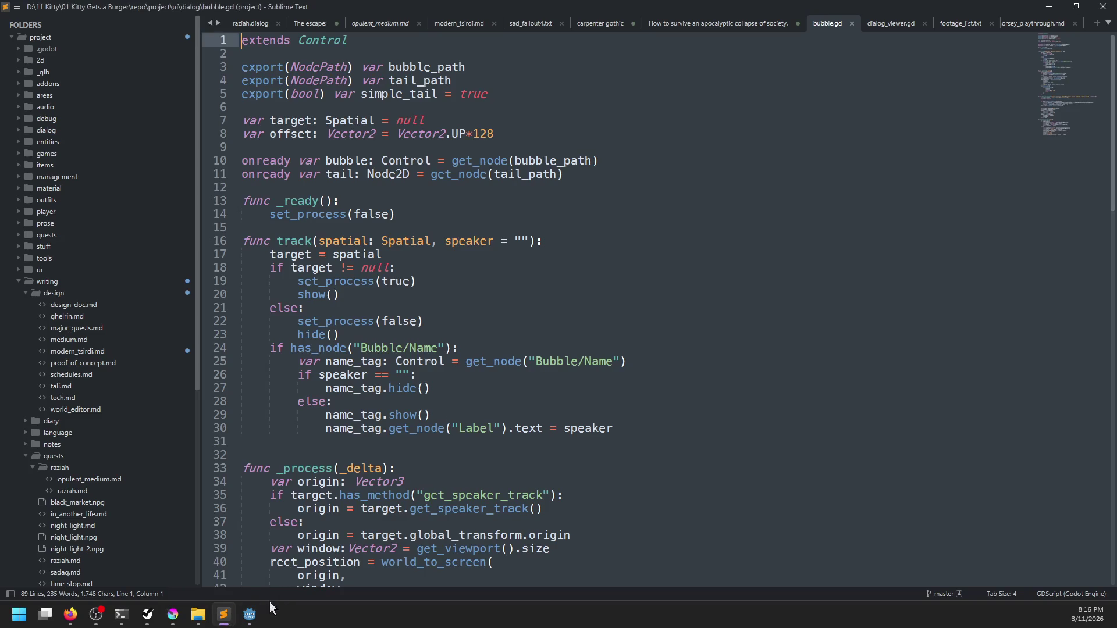
Switch back to Godot and quit the current project to the Project List
click(261, 614)
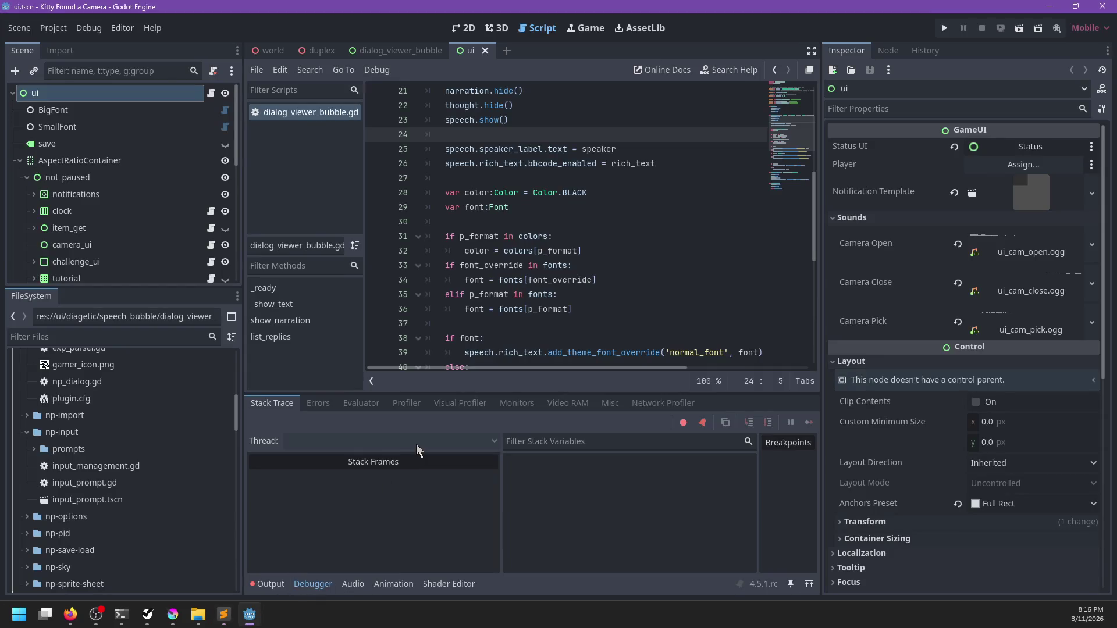
ctrl+click(534, 356)
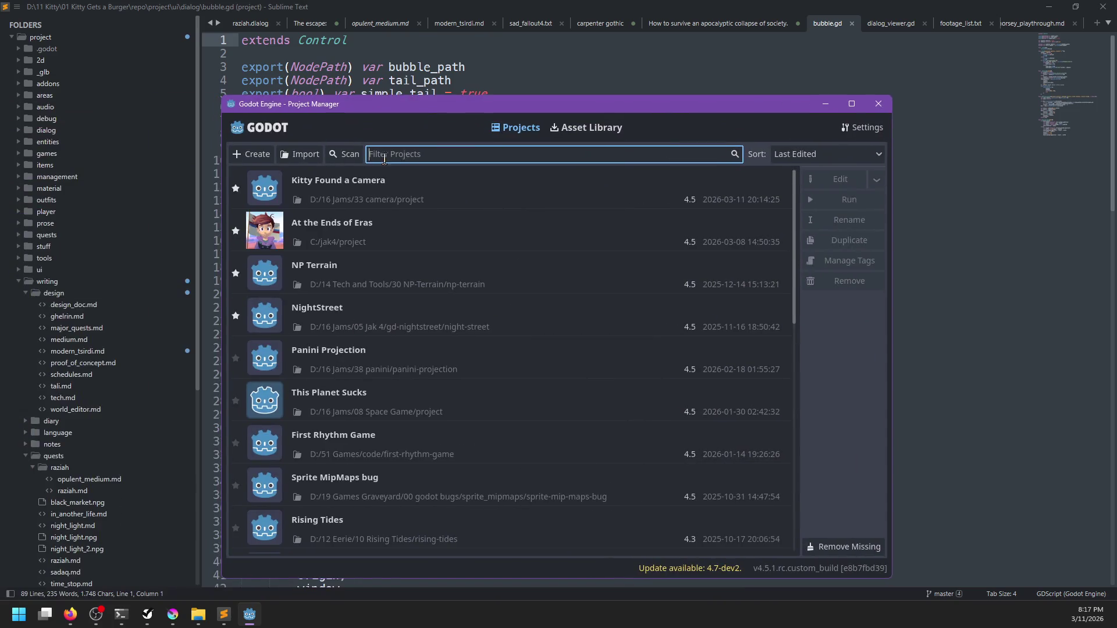
Import D:/11 Kitty/01 Kitty Gets a Burger/repo/project/project.godot as a project
click(289, 158)
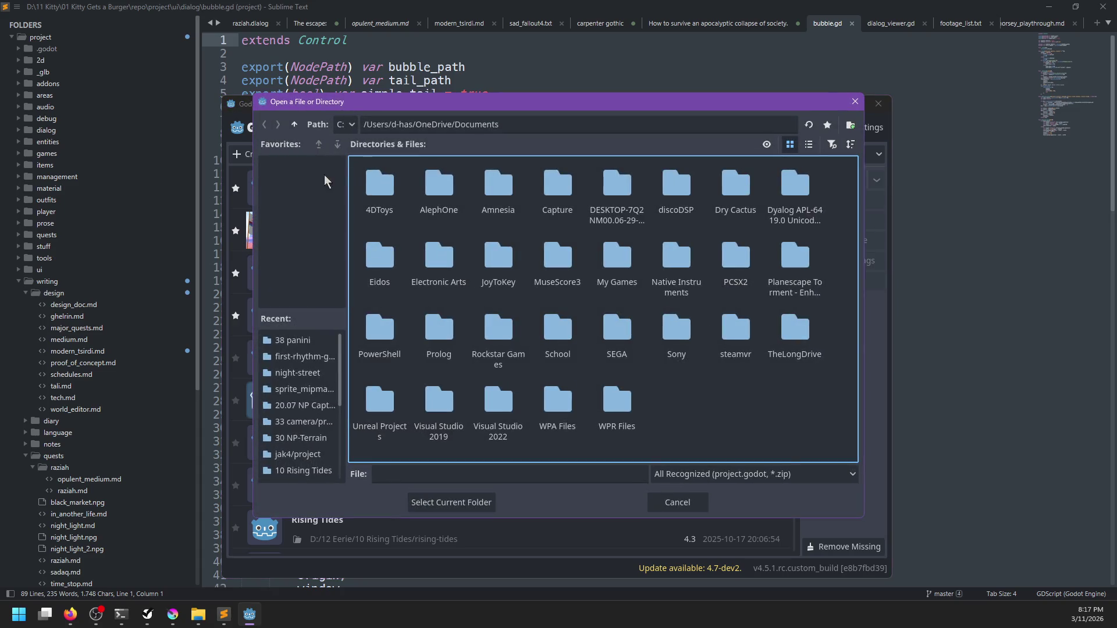
click(343, 125)
click(352, 159)
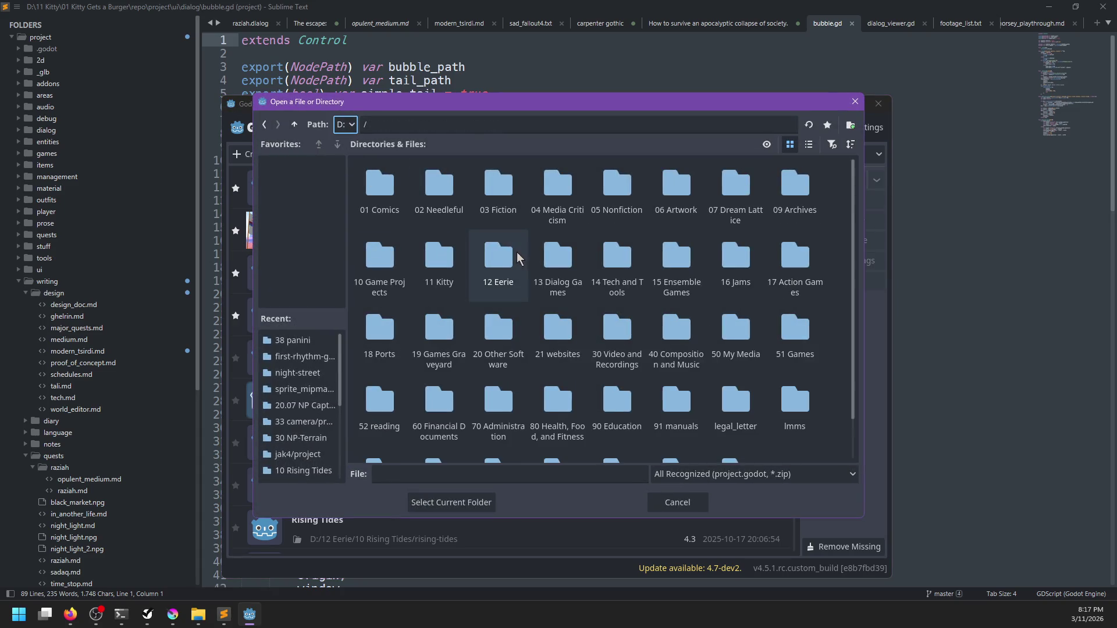
double_click(438, 256)
double_click(379, 189)
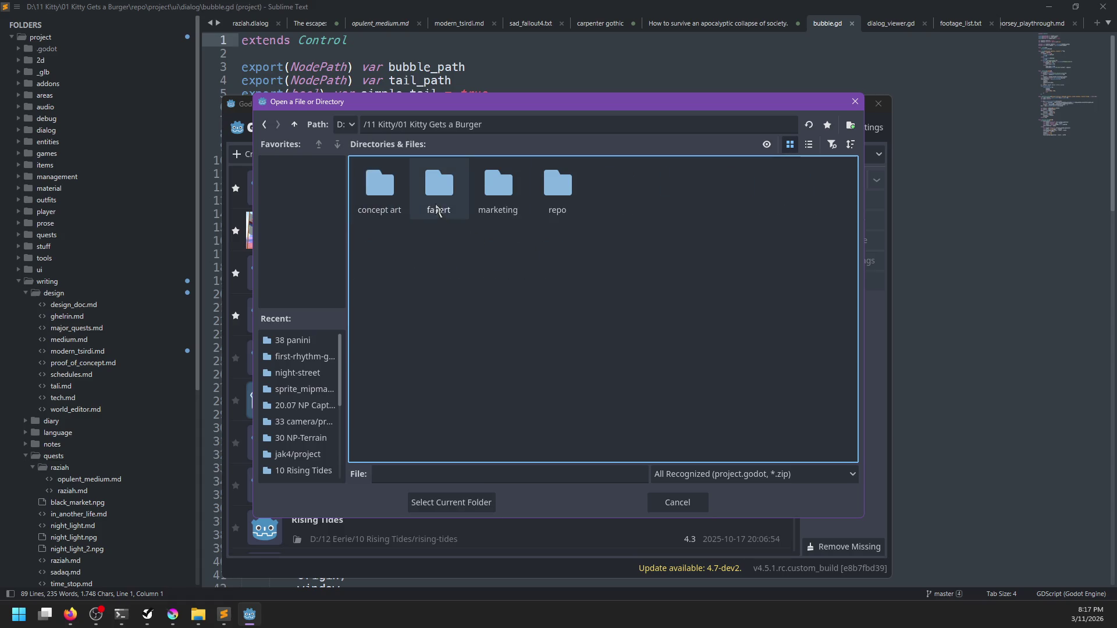
click(546, 198)
double_click(547, 195)
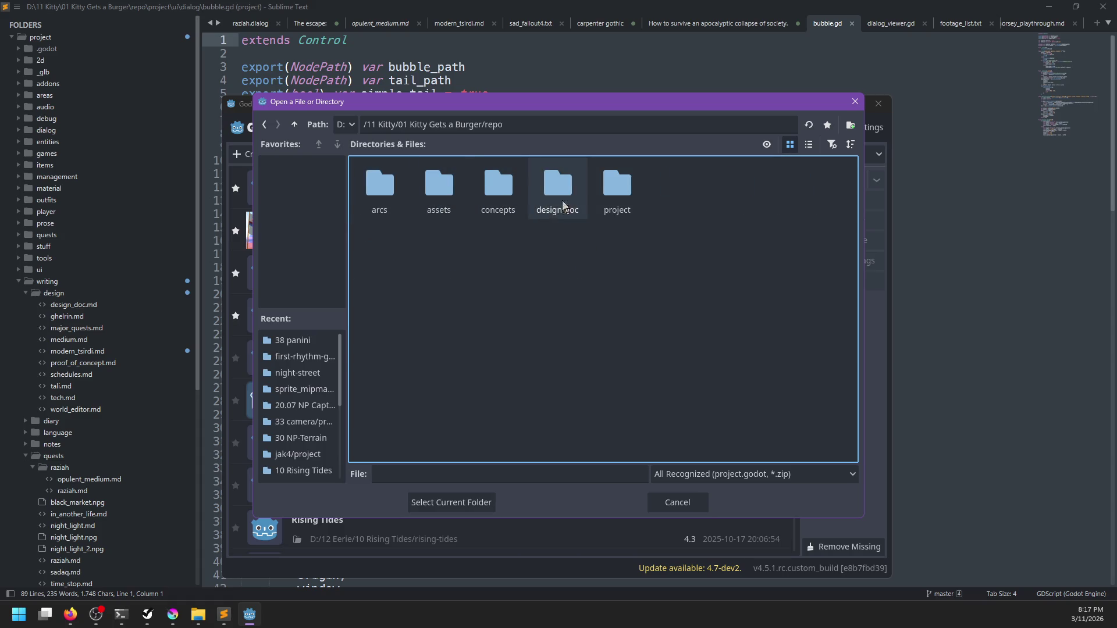
double_click(617, 189)
double_click(497, 252)
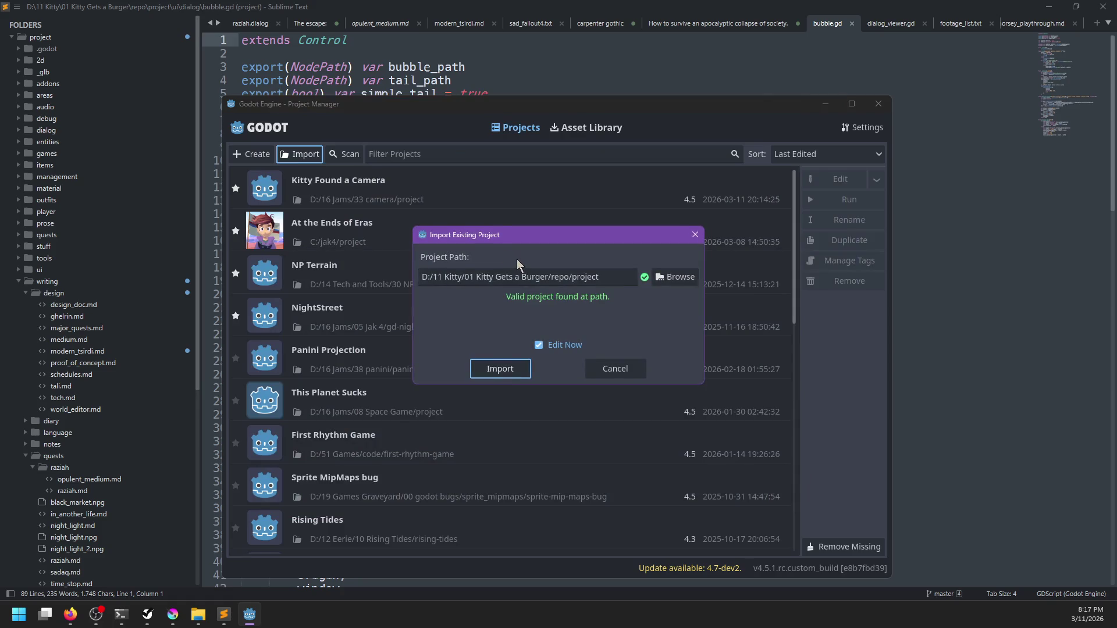
click(500, 369)
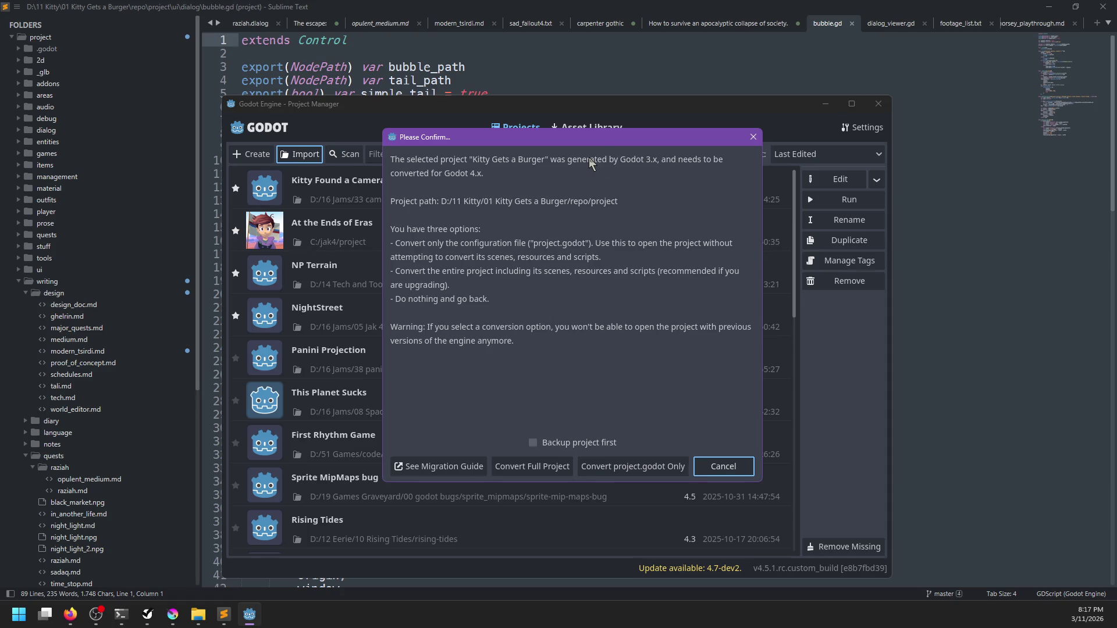
click(121, 616)
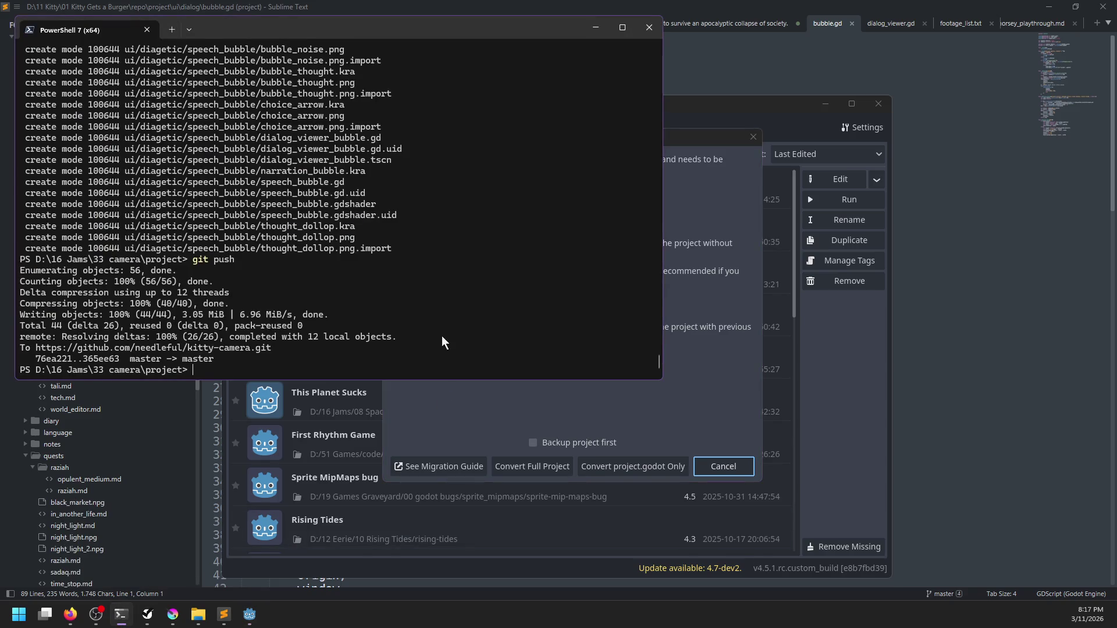
In a new PowerShell tab, change into D:\11 Kitty\01 Kitty Gets a Burger\repo
click(171, 29)
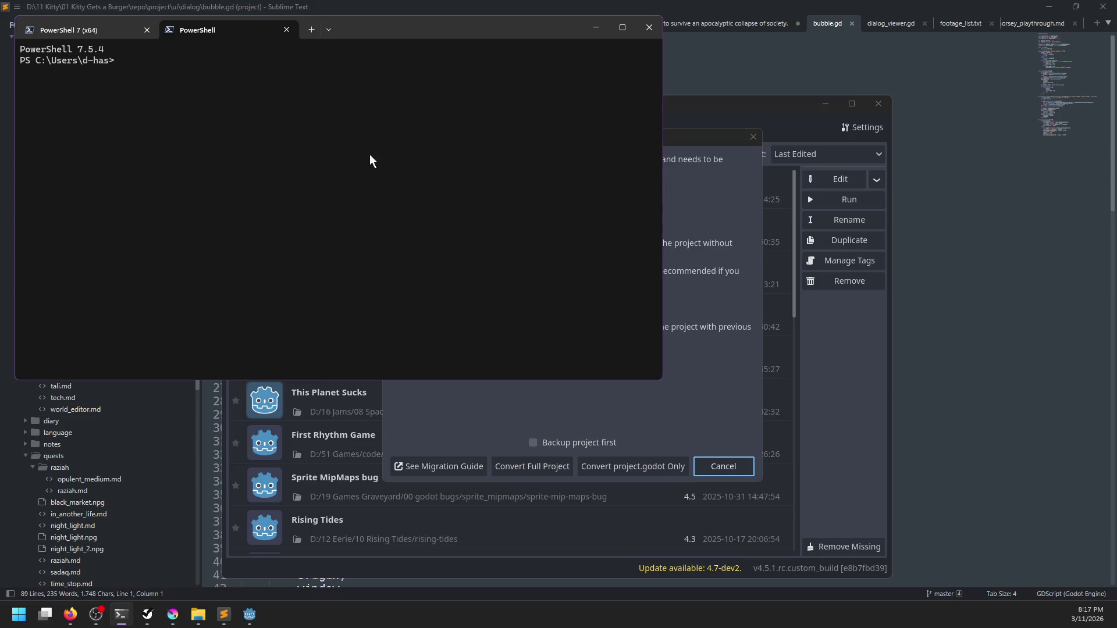
text(cd 'D:\)
text(11)
key(Tab)
text(01)
key(Tab)
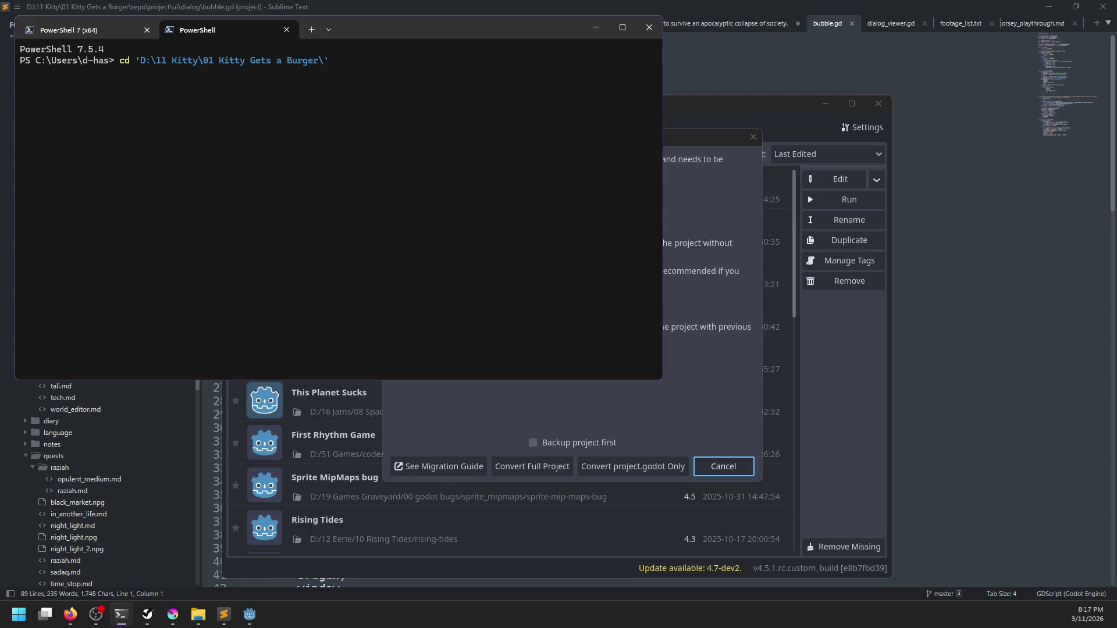
text(rep)
key(Tab)
key(Return)
Check the repo's git status and stage all changes with git add
text(git swt)
key(BackSpace)
key(BackSpace)
text(tatus)
key(Return)
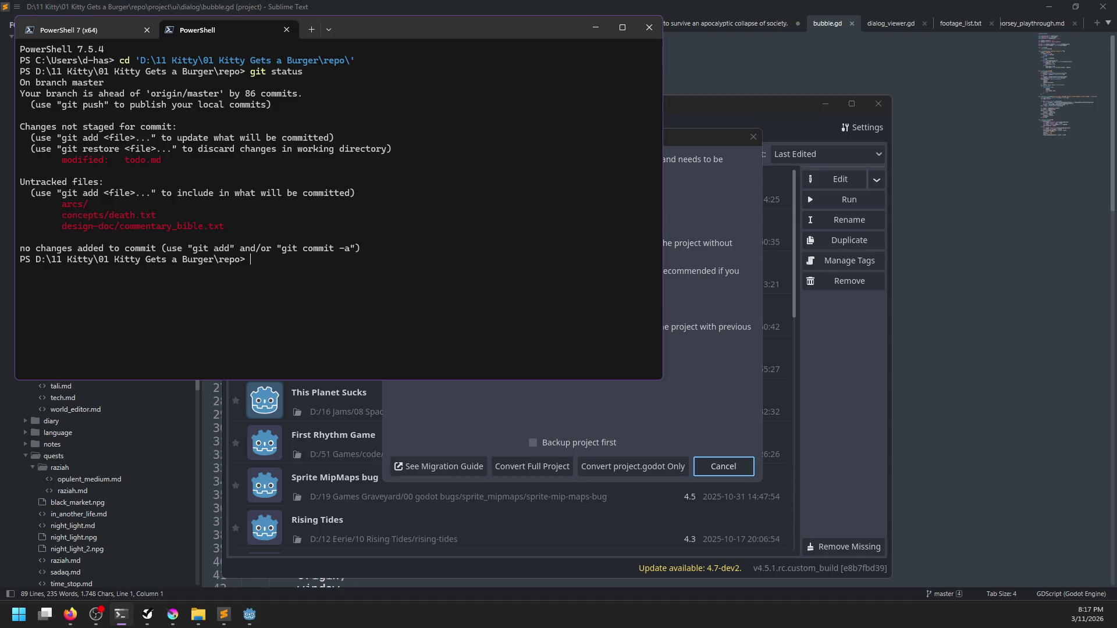
text(git add .)
key(Return)
Commit as "Some concept art before the migration" and push to the remote
text(git commit -m )
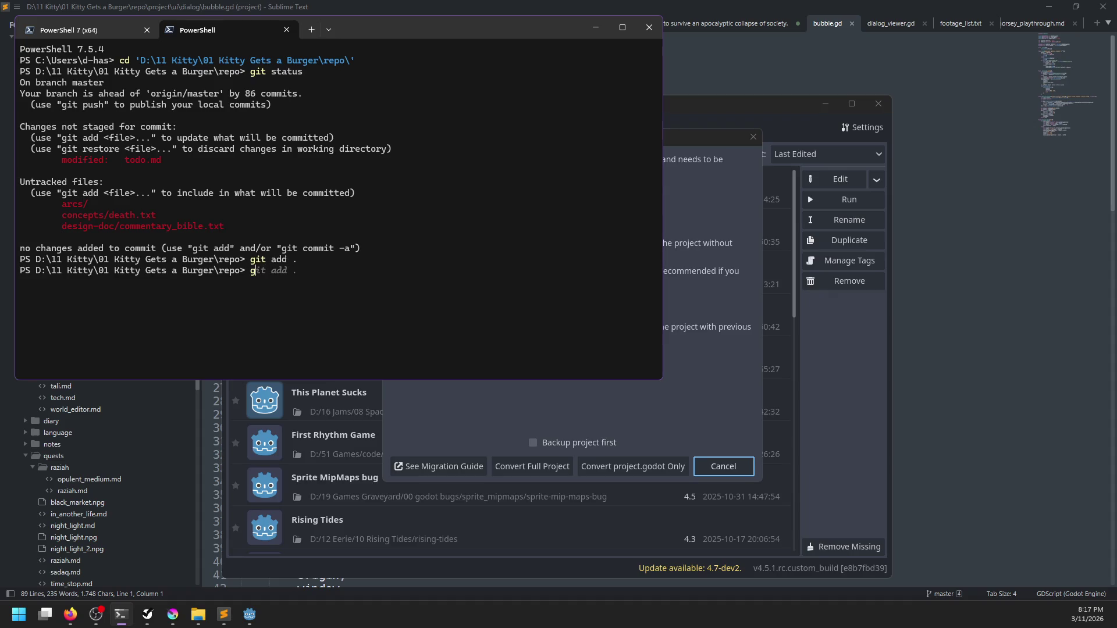
text("Some )
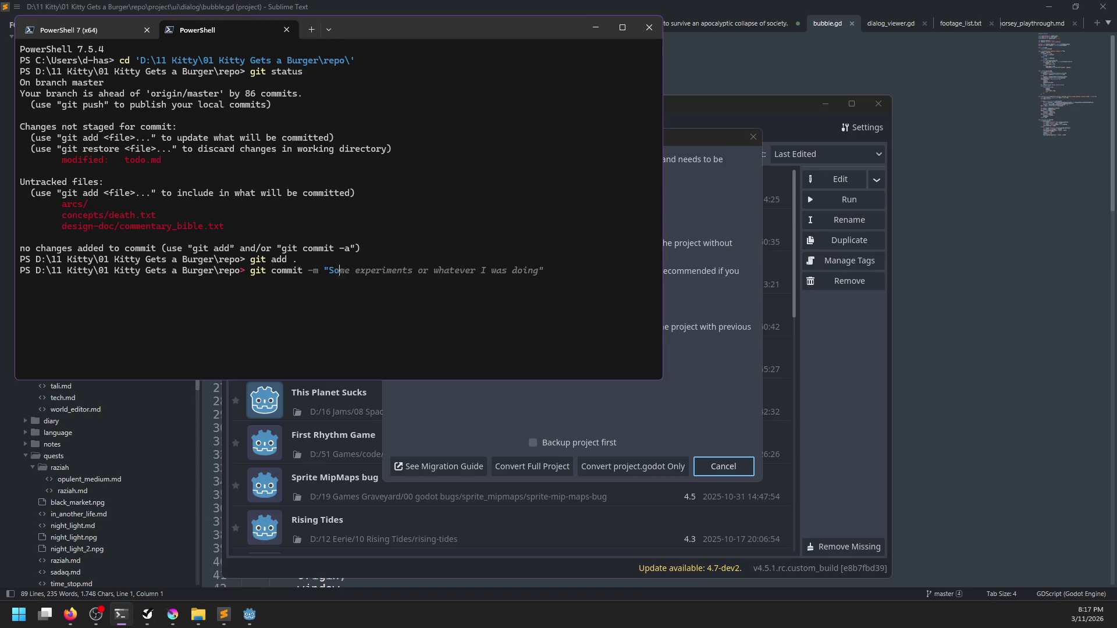
text(concept art )
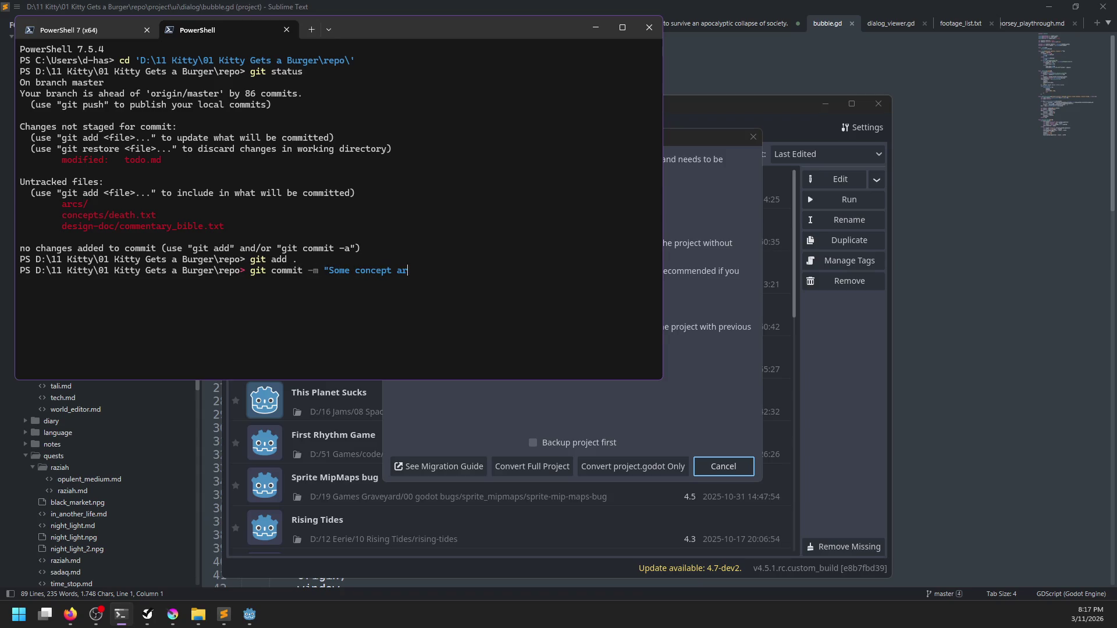
text(before the mig)
text(ration")
key(Return)
text(git push)
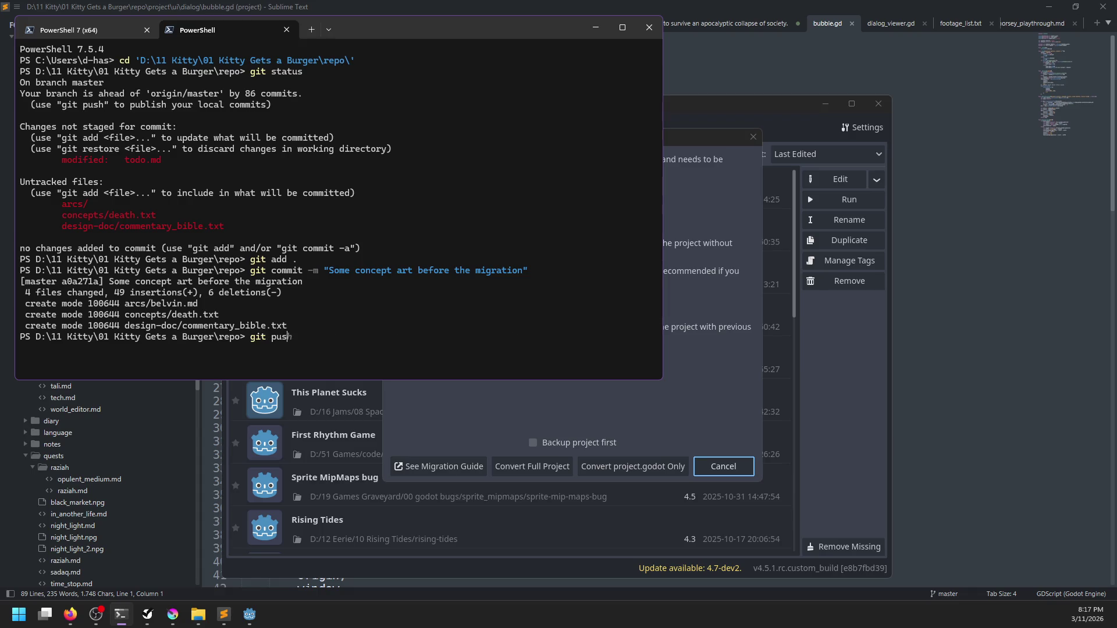
key(Return)
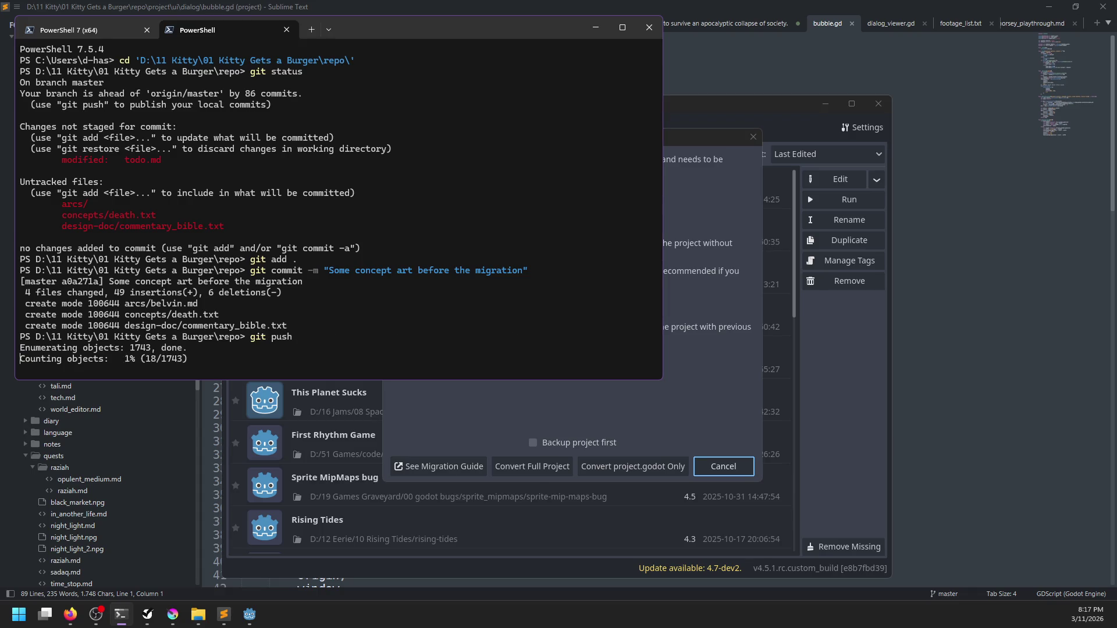
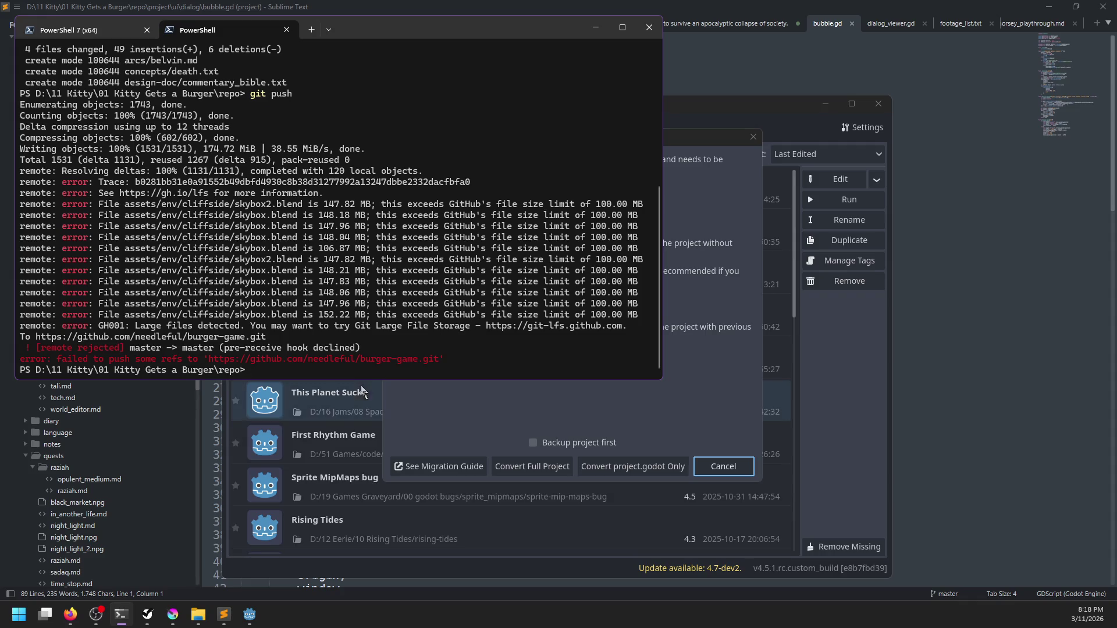
Cancel the Godot 4 full-project conversion of Kitty Gets a Burger, then return to PowerShell and Sublime Text
click(471, 401)
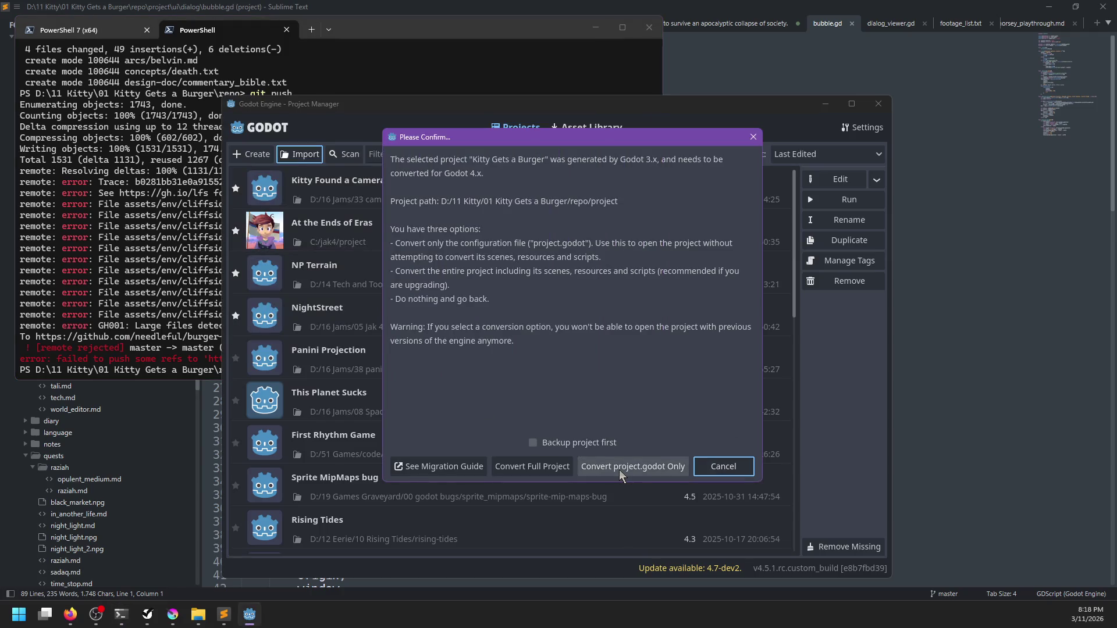
click(519, 469)
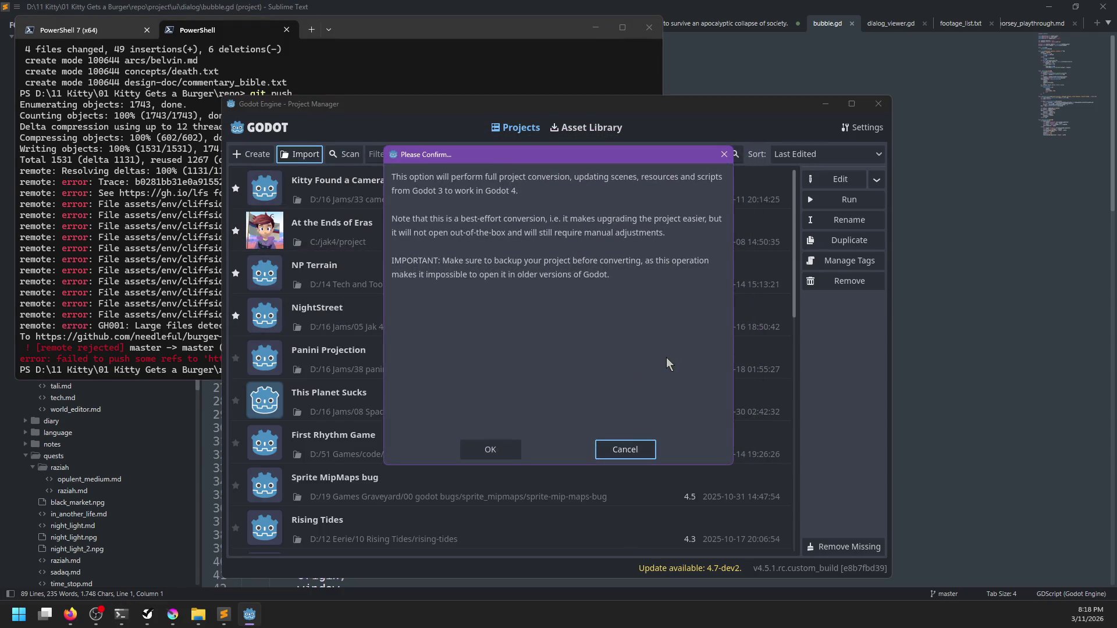
click(490, 449)
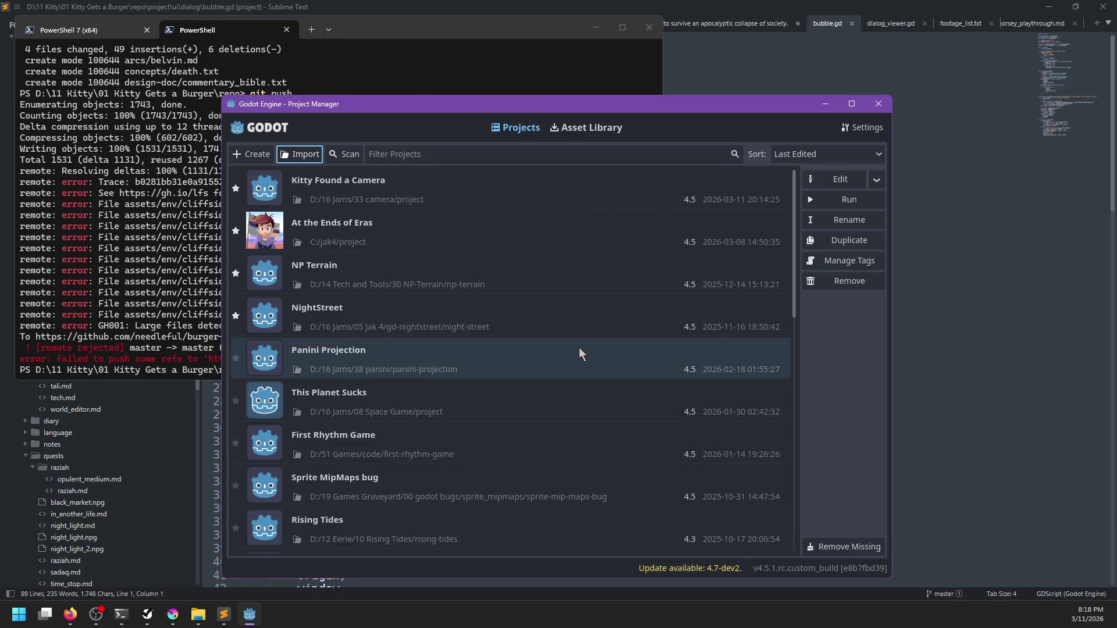
click(395, 27)
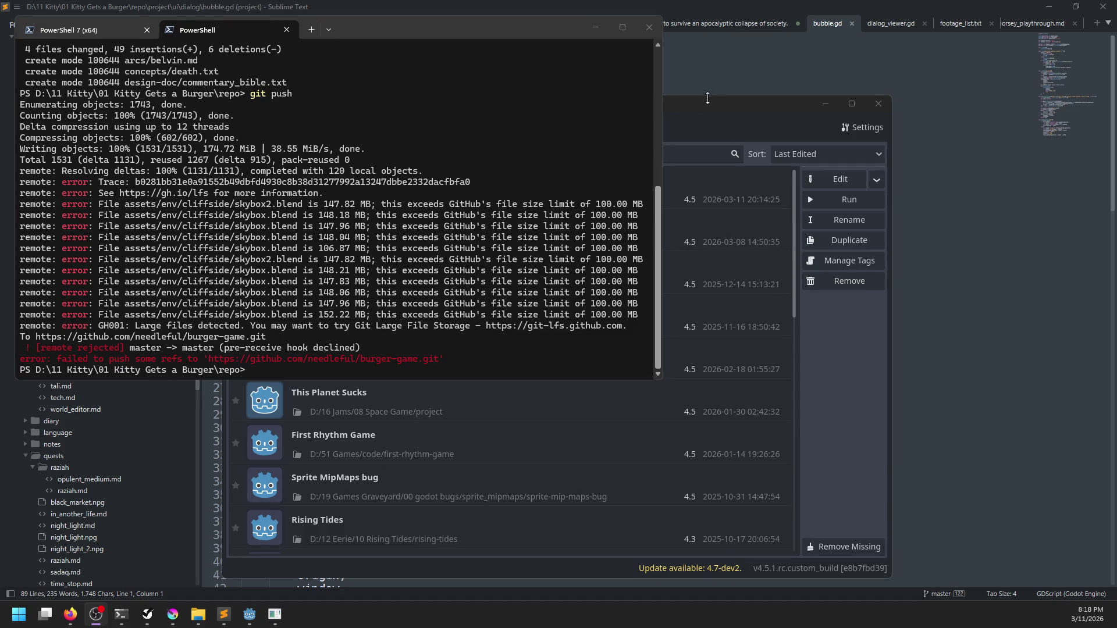
click(730, 79)
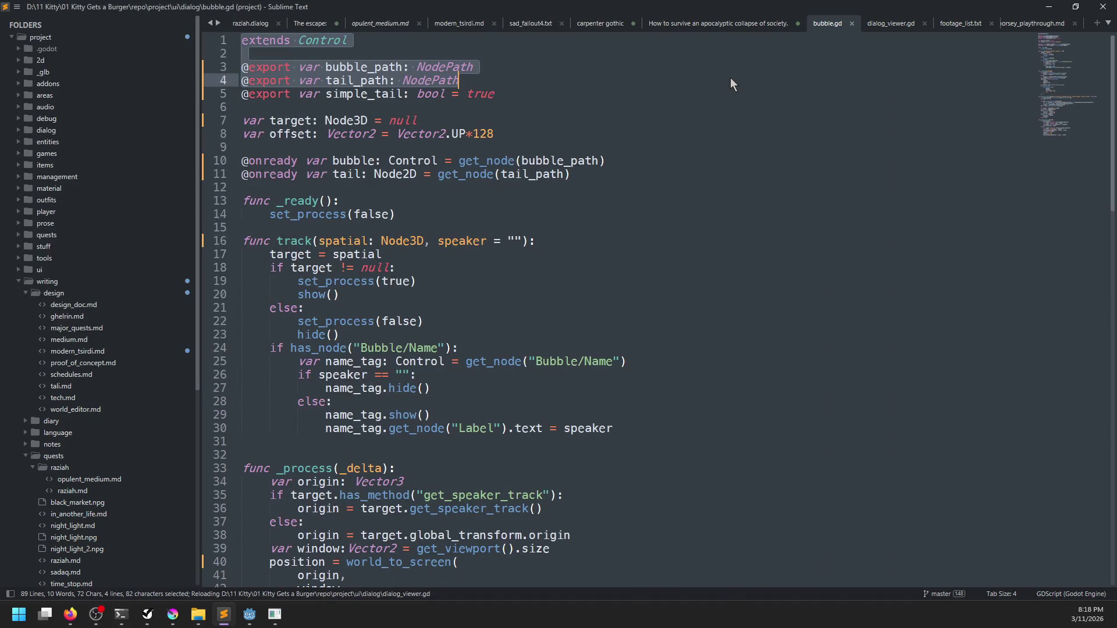
Read through the export variables and processing code of bubble.gd in Sublime Text
click(291, 91)
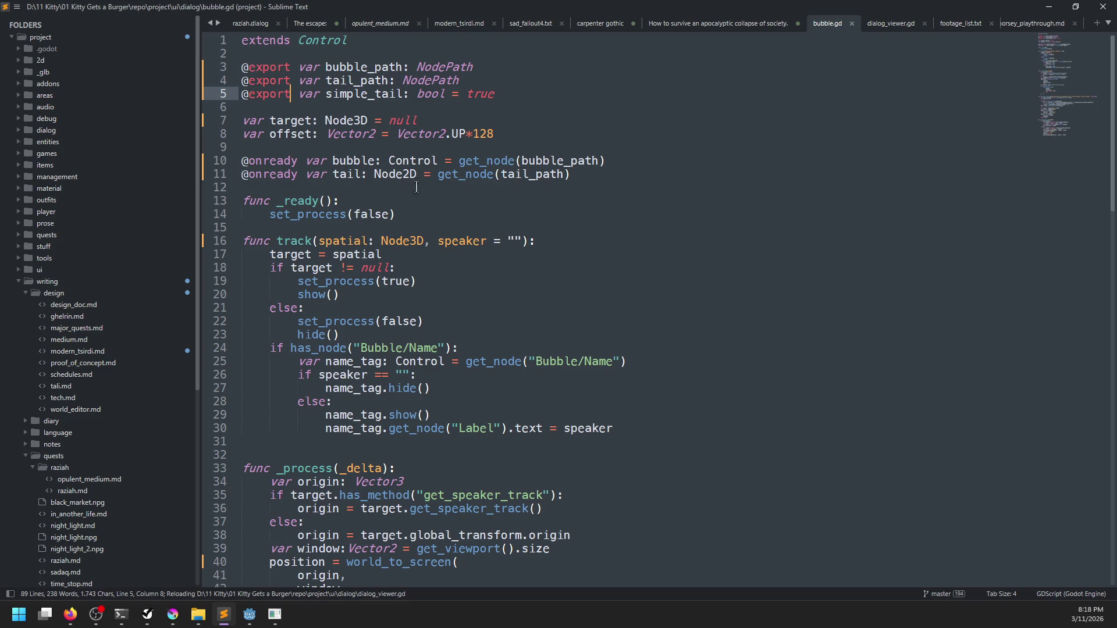
scroll(420, 247, down, 14)
scroll(420, 247, up, 6)
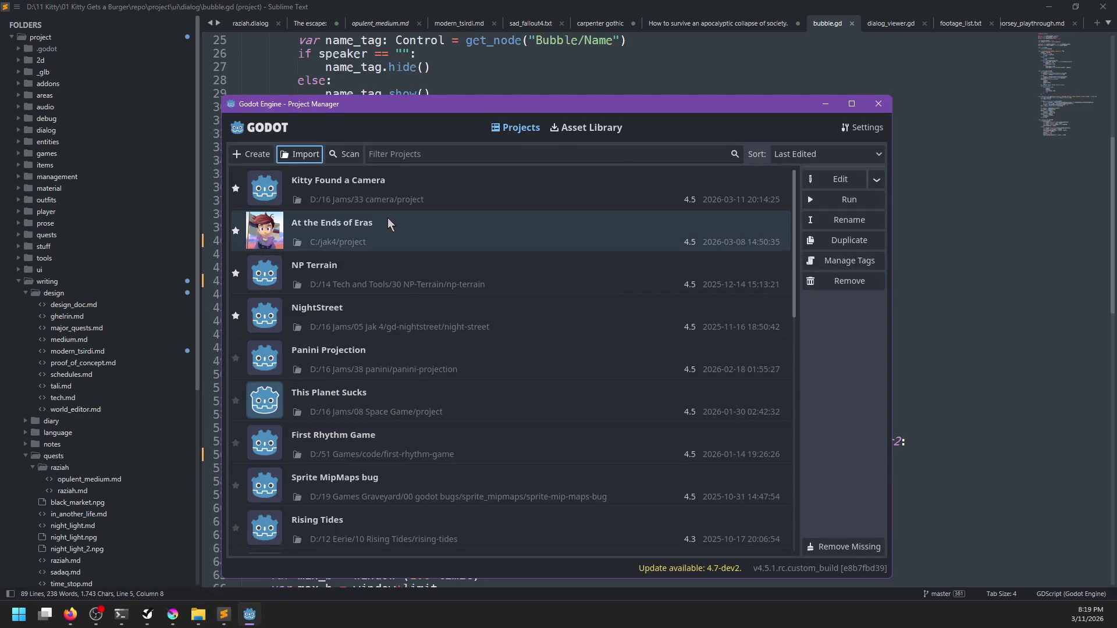
scroll(410, 309, down, 8)
Decline opening the 3.x Kitty Gets a Burger project and close the Project Manager
double_click(375, 356)
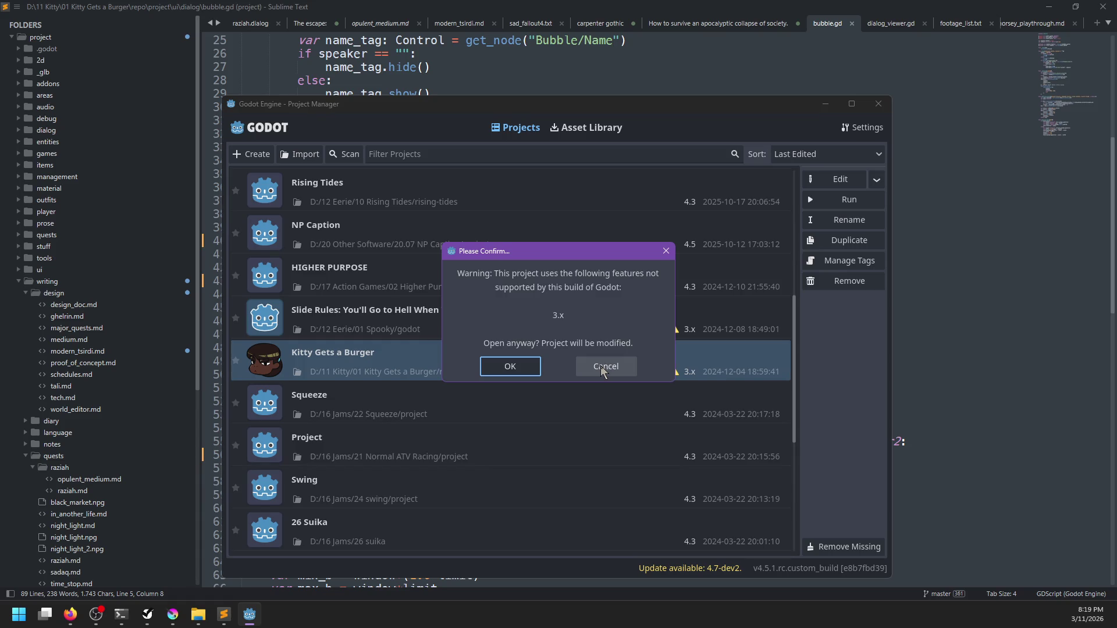
click(600, 365)
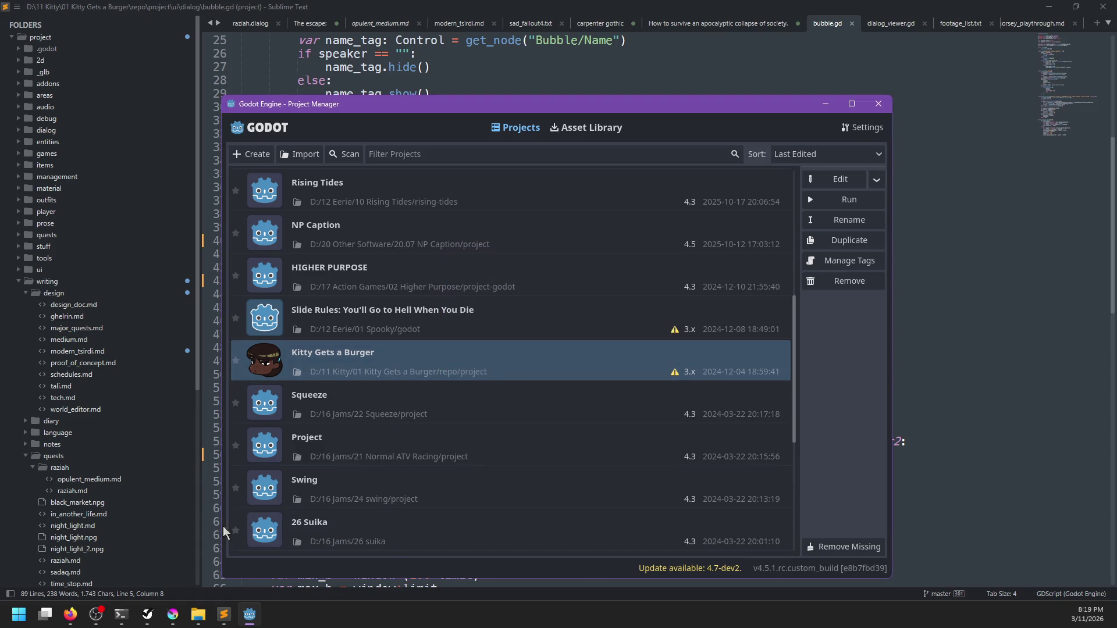
click(878, 104)
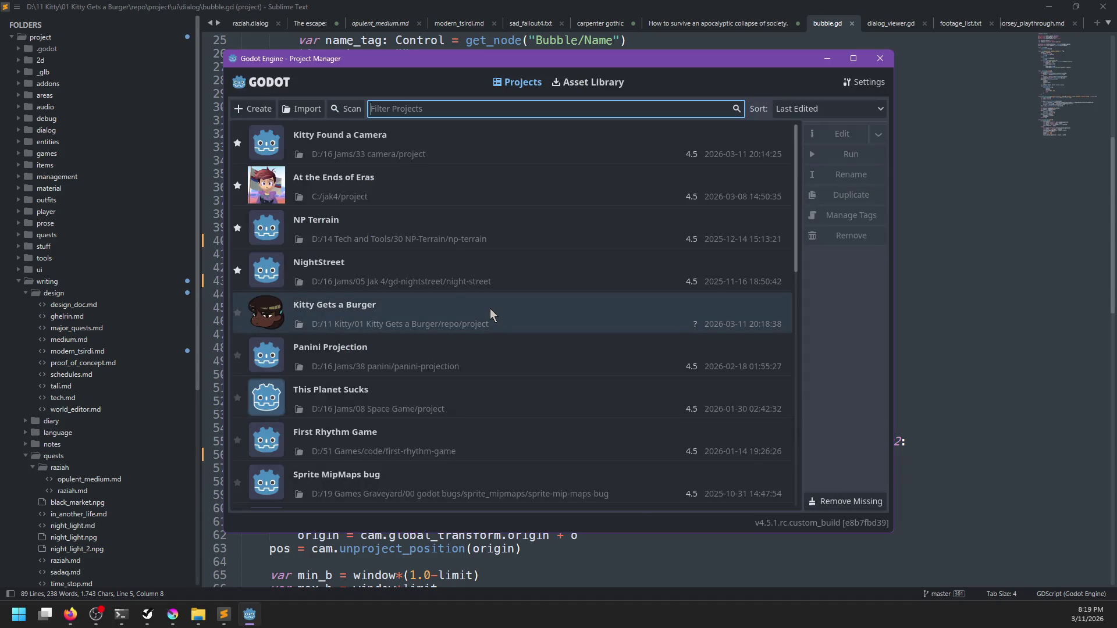
Relaunch the Project Manager, open the project in the editor, and reveal its folder
double_click(489, 317)
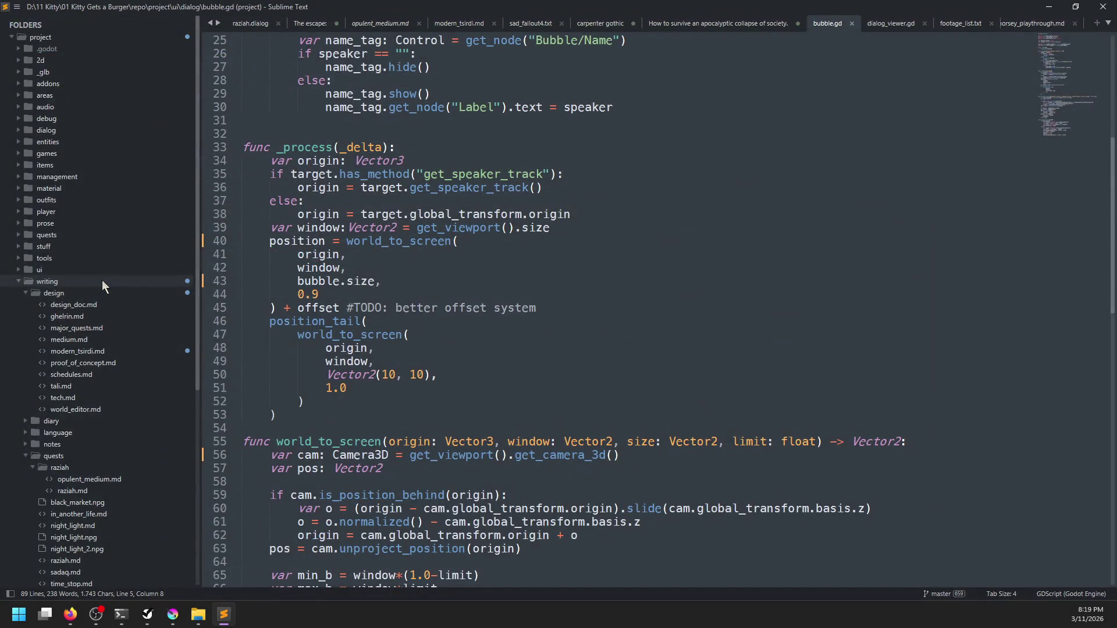
key(super)
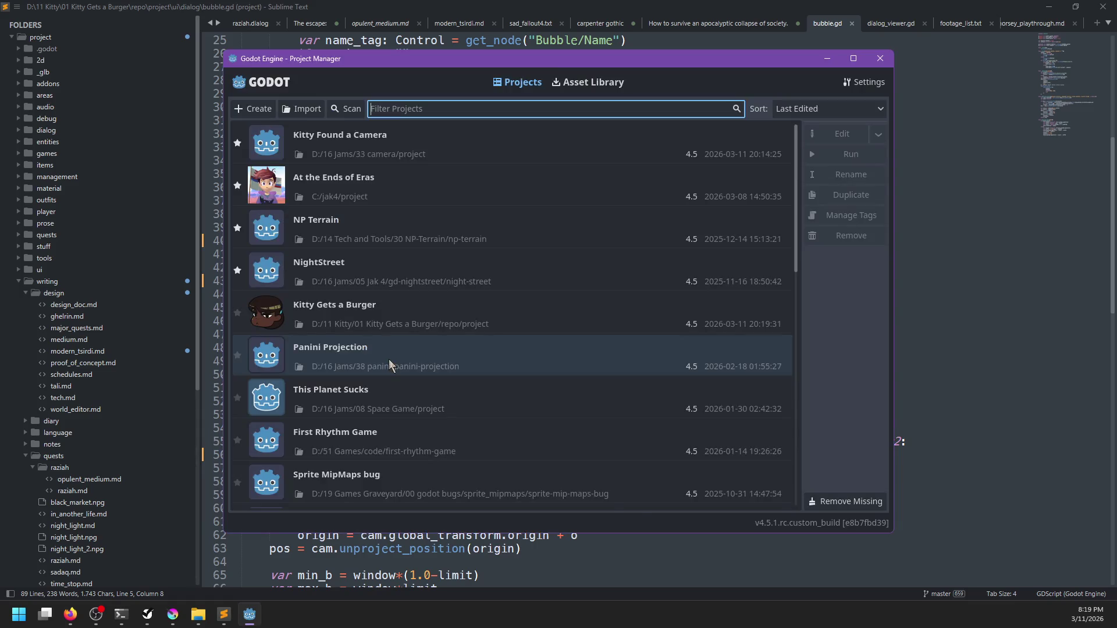
double_click(524, 149)
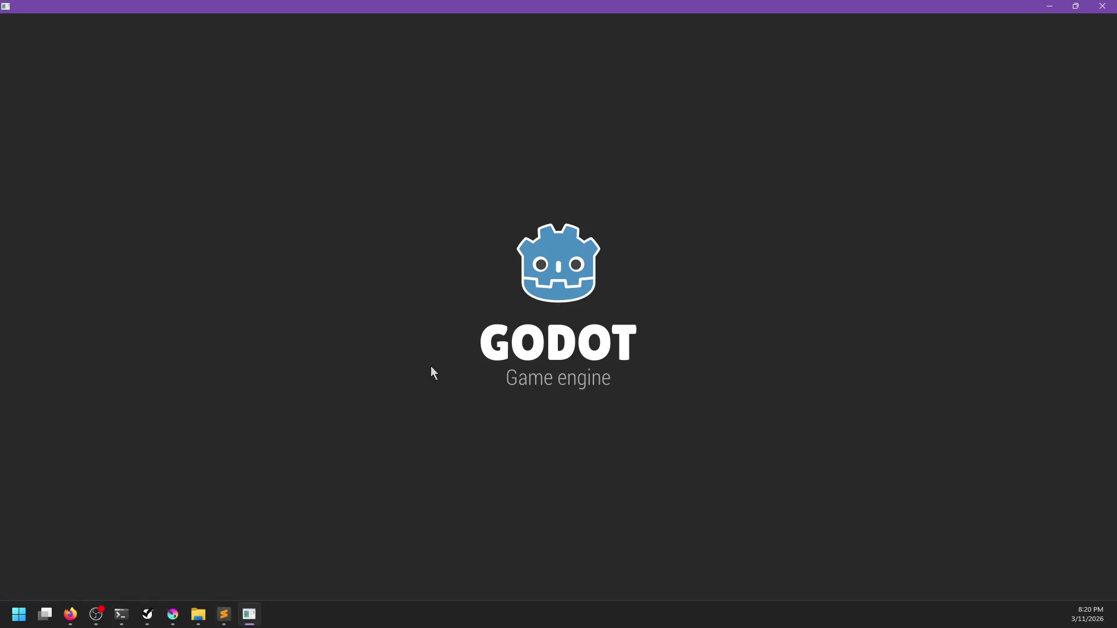
click(224, 615)
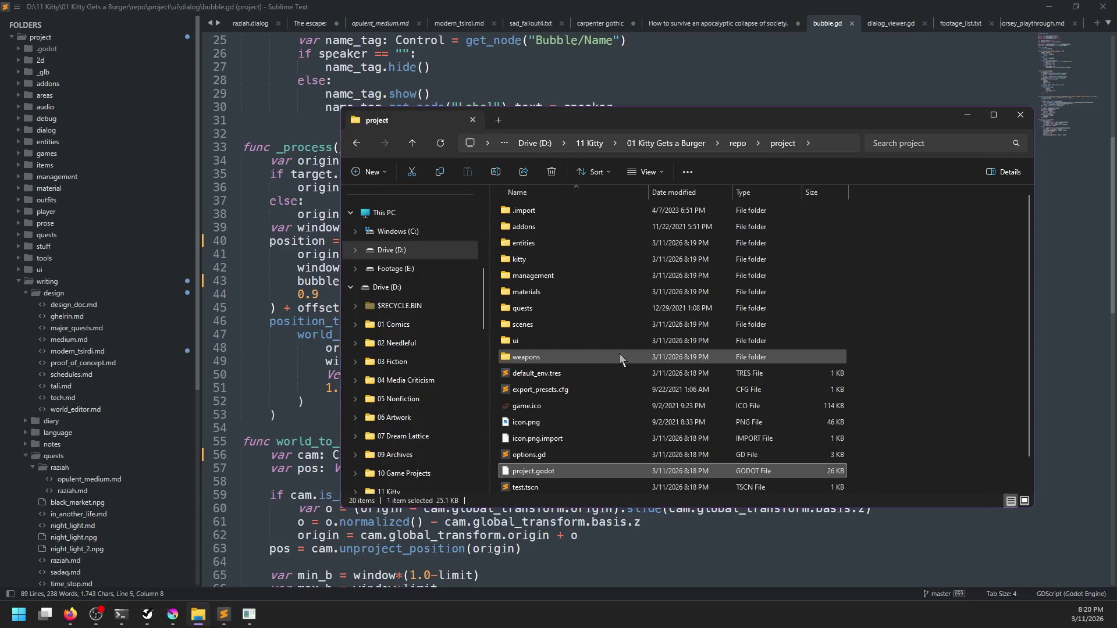
Navigate into ui/dialog and open speech.tscn in Sublime Text
double_click(549, 341)
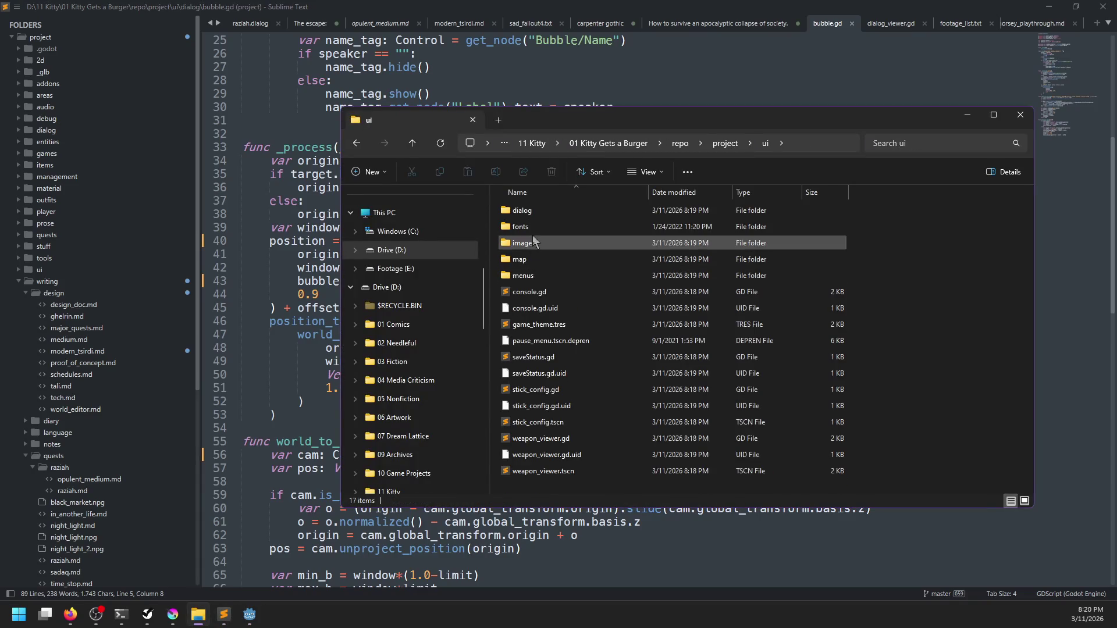
double_click(531, 211)
scroll(574, 349, down, 5)
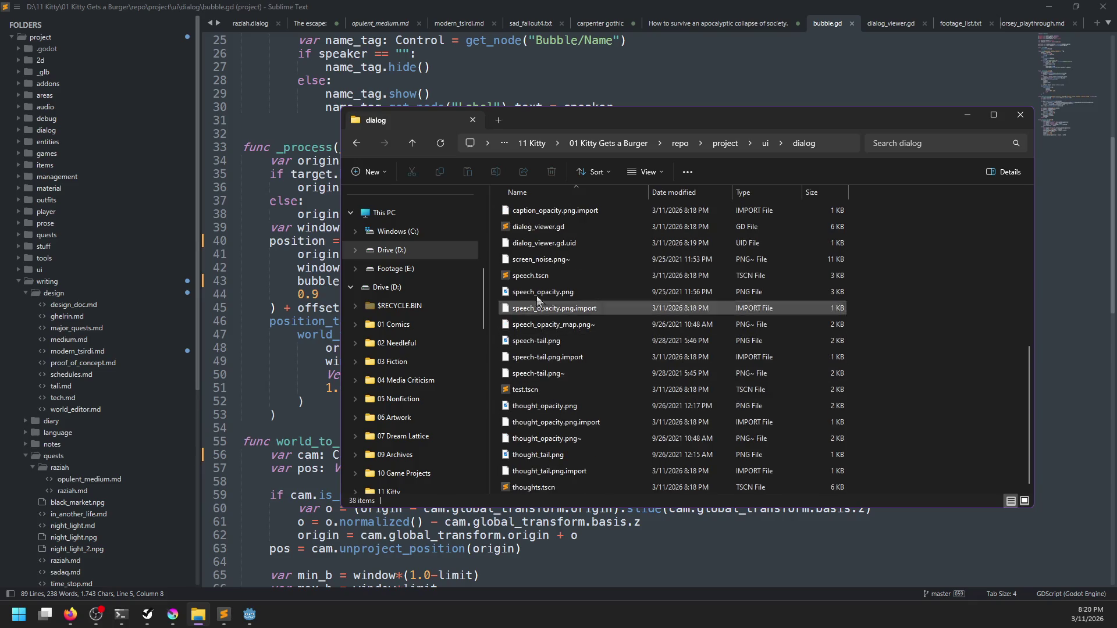
double_click(533, 276)
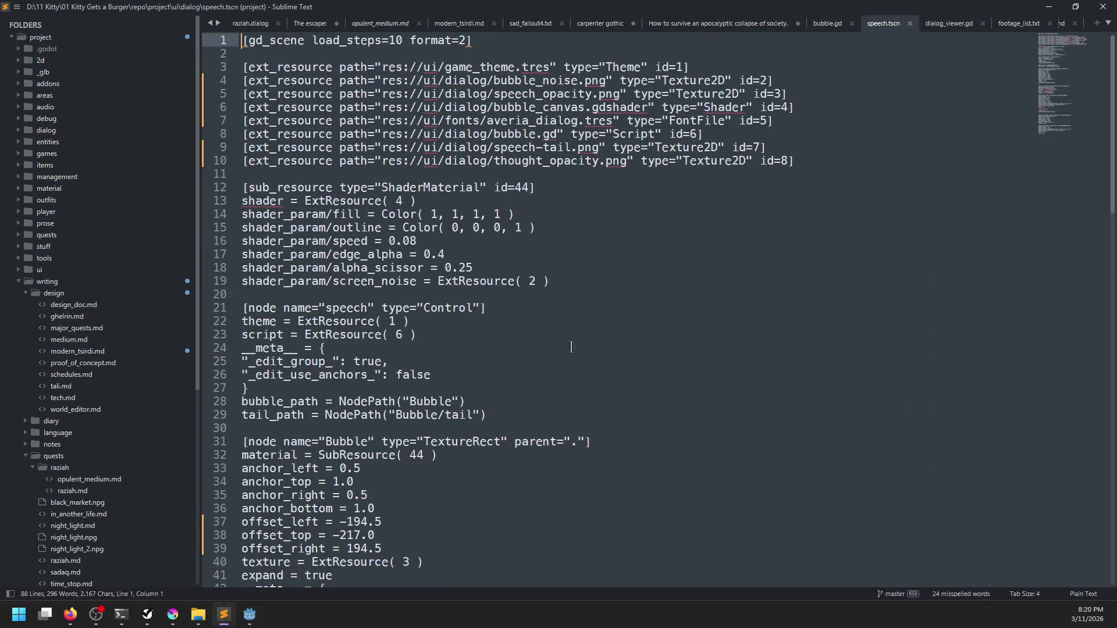
scroll(547, 356, down, 6)
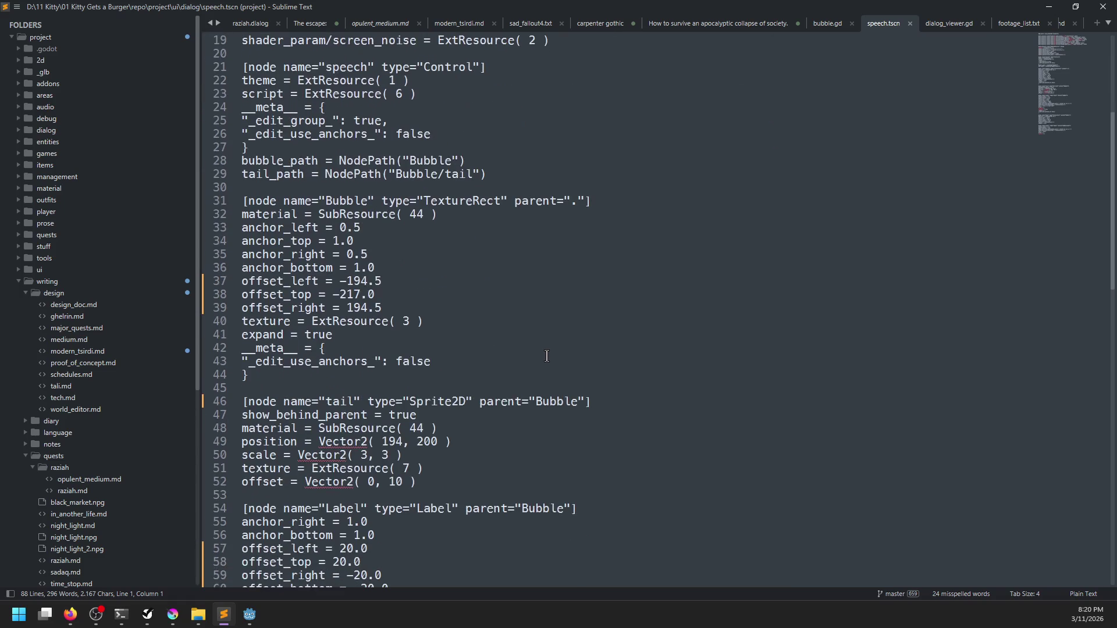
scroll(544, 354, down, 6)
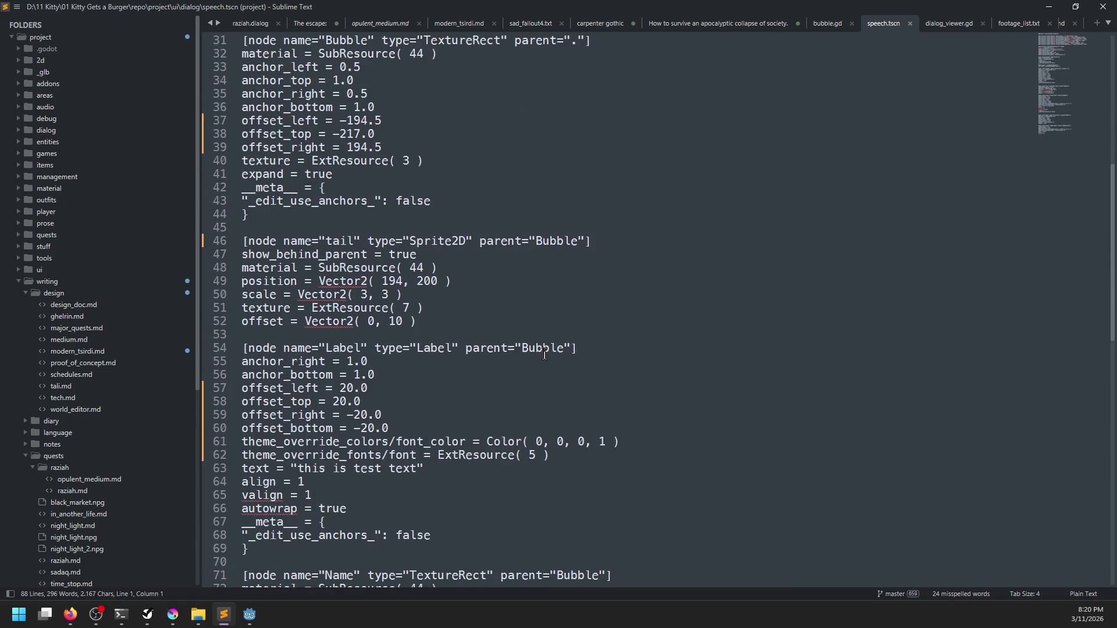
scroll(544, 353, down, 2)
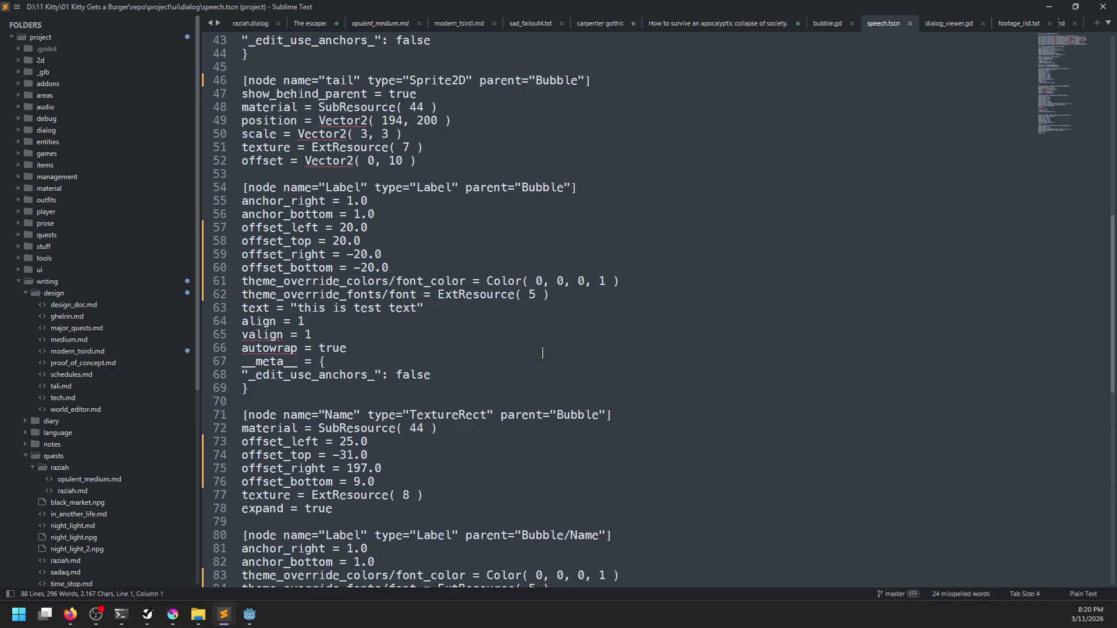
scroll(543, 353, down, 7)
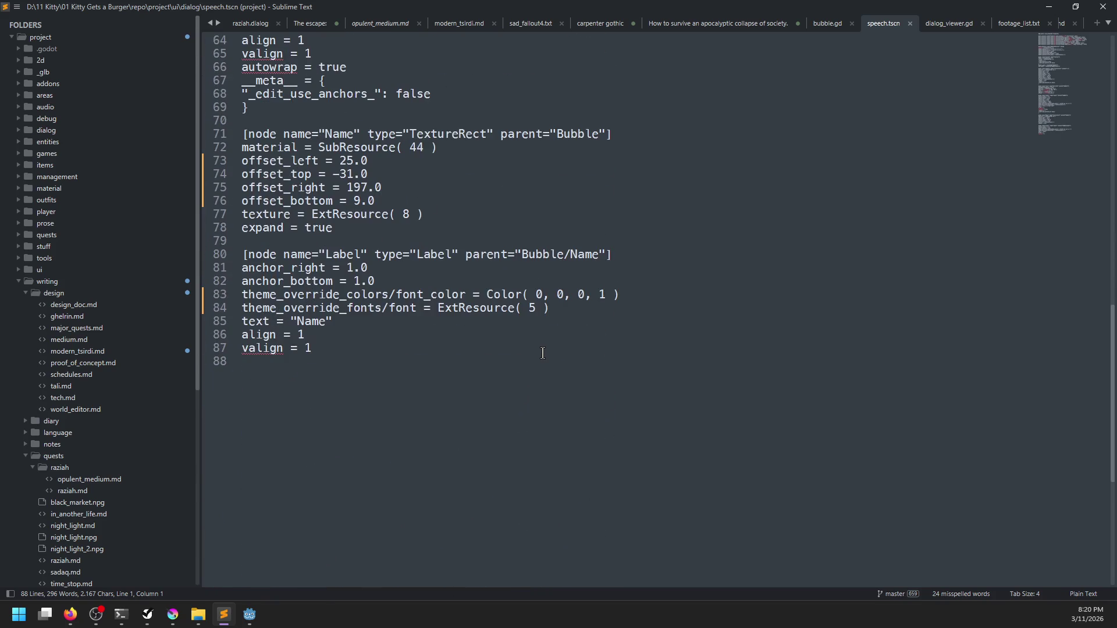
scroll(542, 353, up, 7)
scroll(543, 353, down, 3)
scroll(543, 353, up, 7)
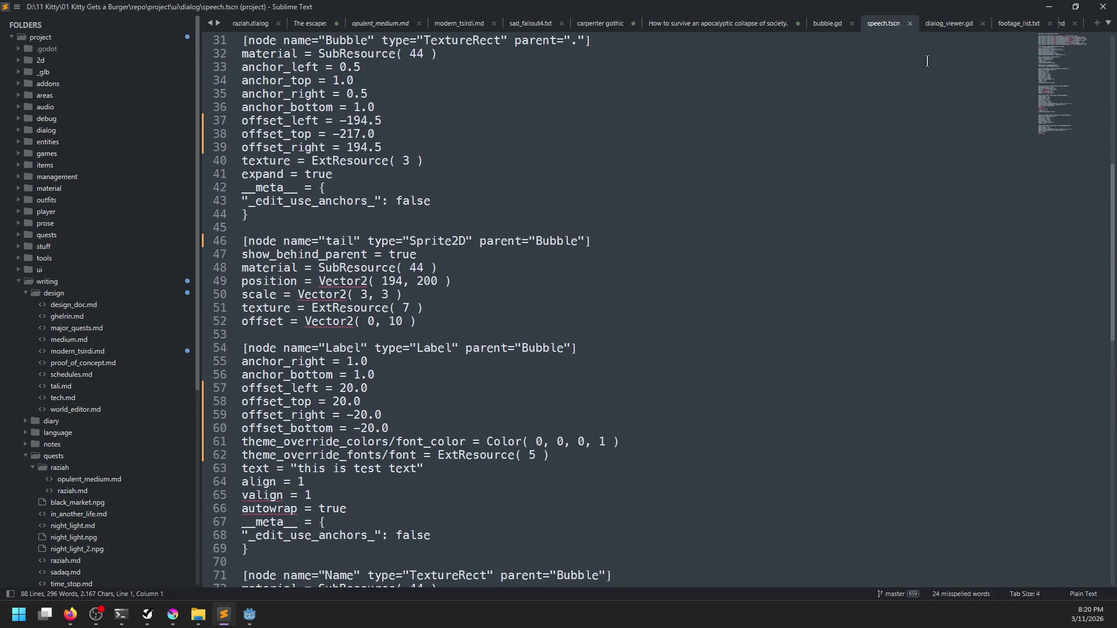
click(832, 23)
Search bubble.gd for 'size' and step through each of its matches
key(ctrl+f)
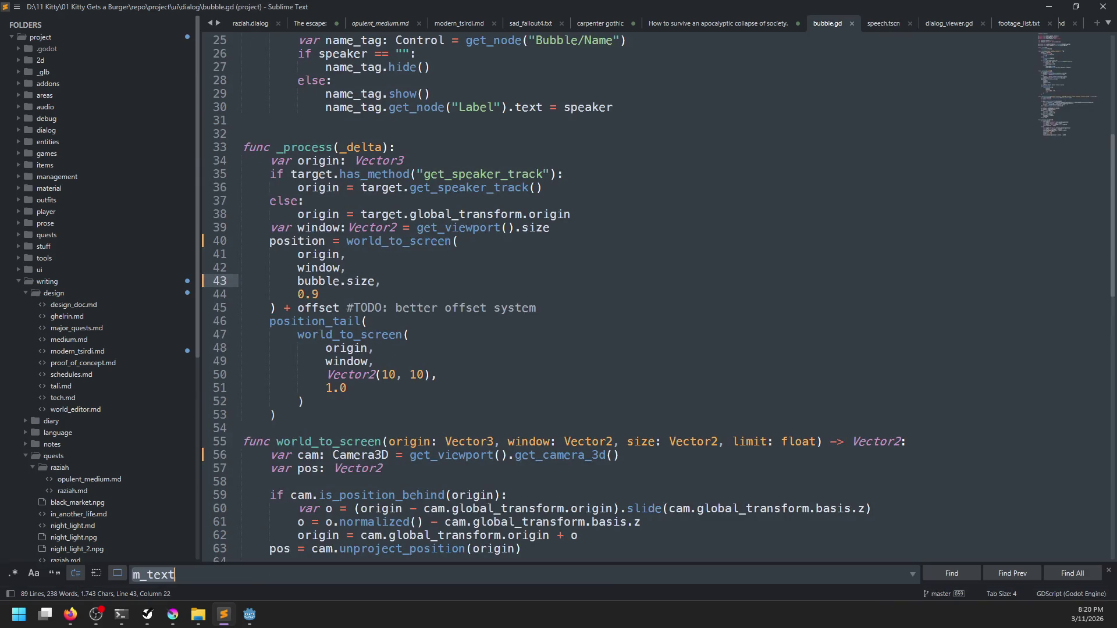
text(le)
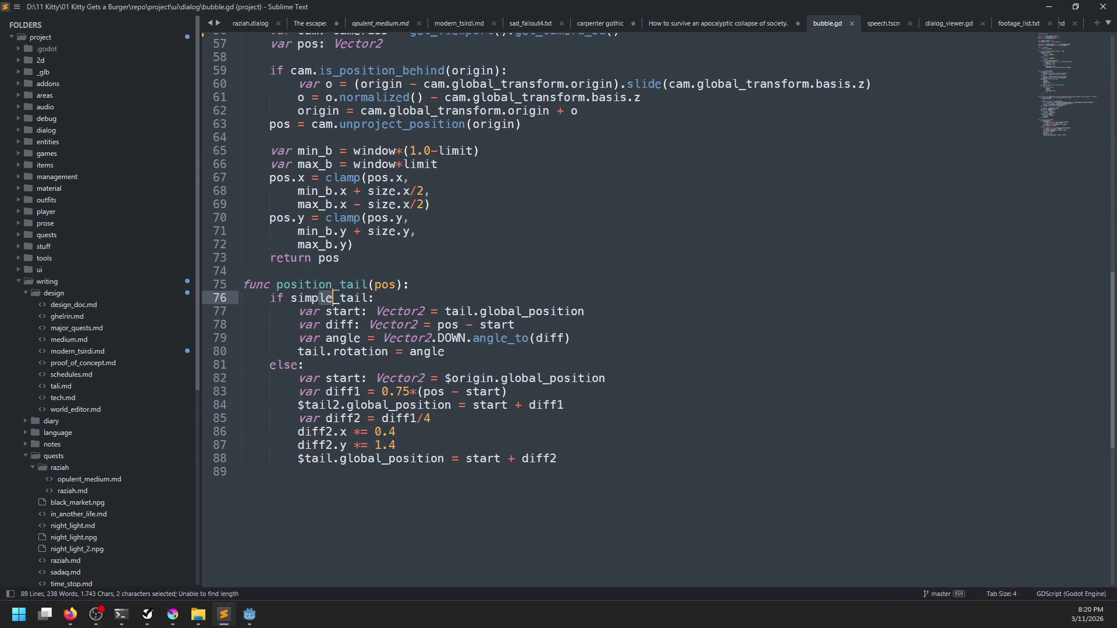
key(BackSpace)
key(BackSpace)
text(size)
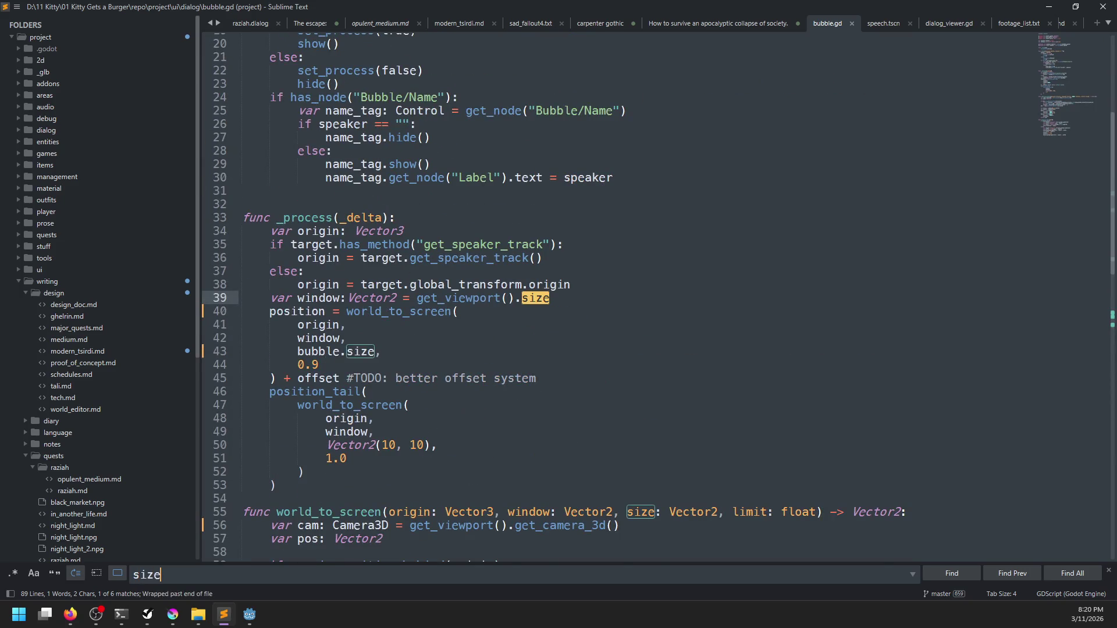
key(Return)
key(Return)
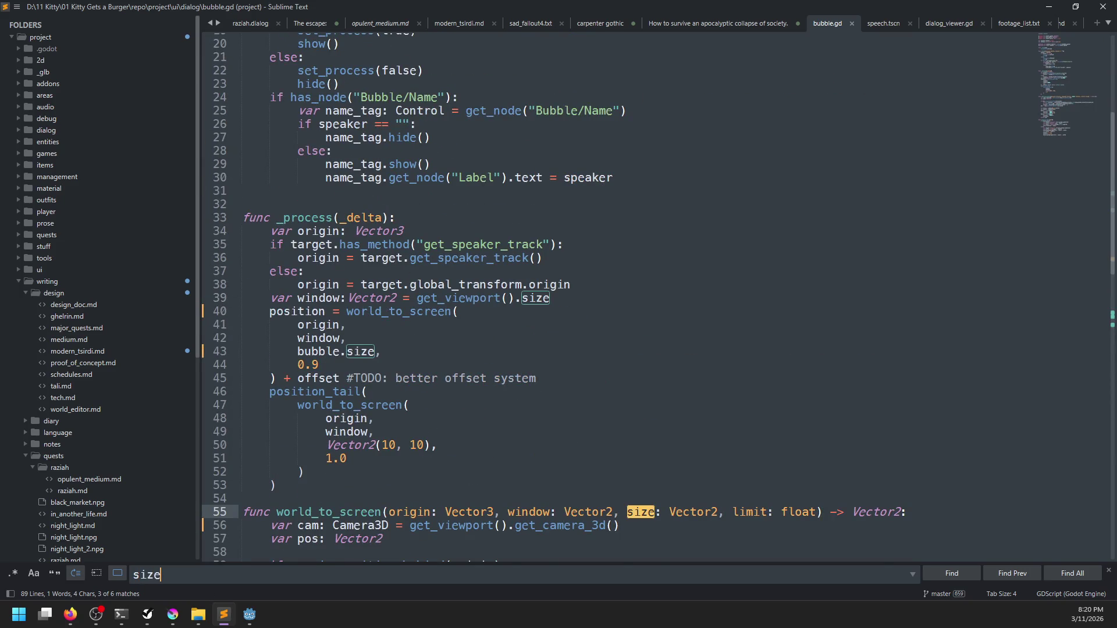
key(Return)
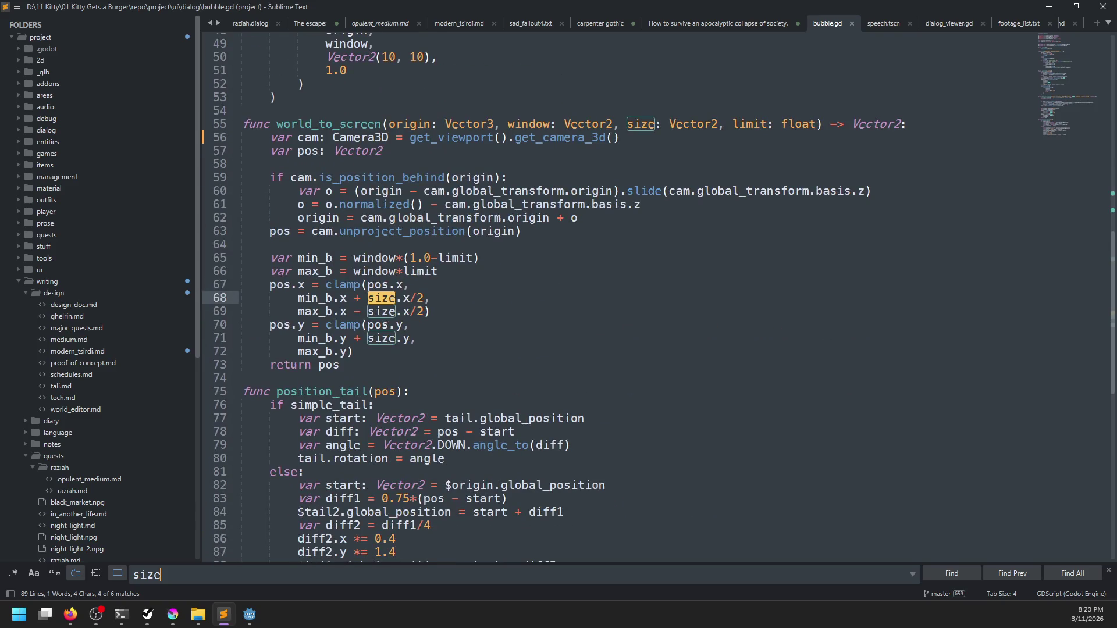
key(Return)
key(Return)
key(Return)
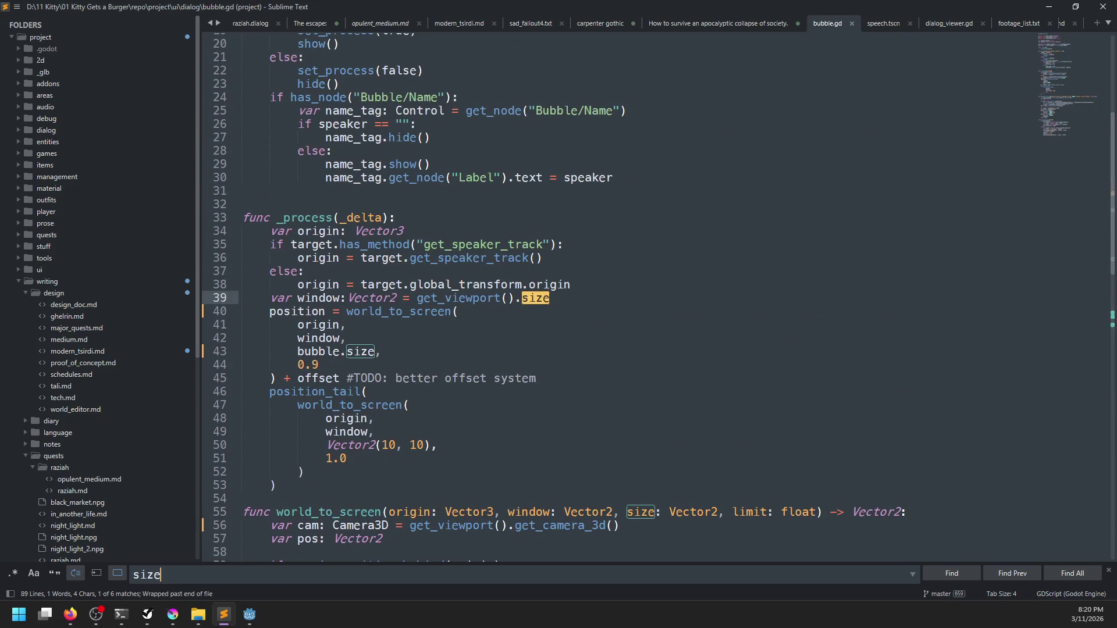
Search for 'text' to find where the name tag's Label text is assigned
key(BackSpace)
key(BackSpace)
key(BackSpace)
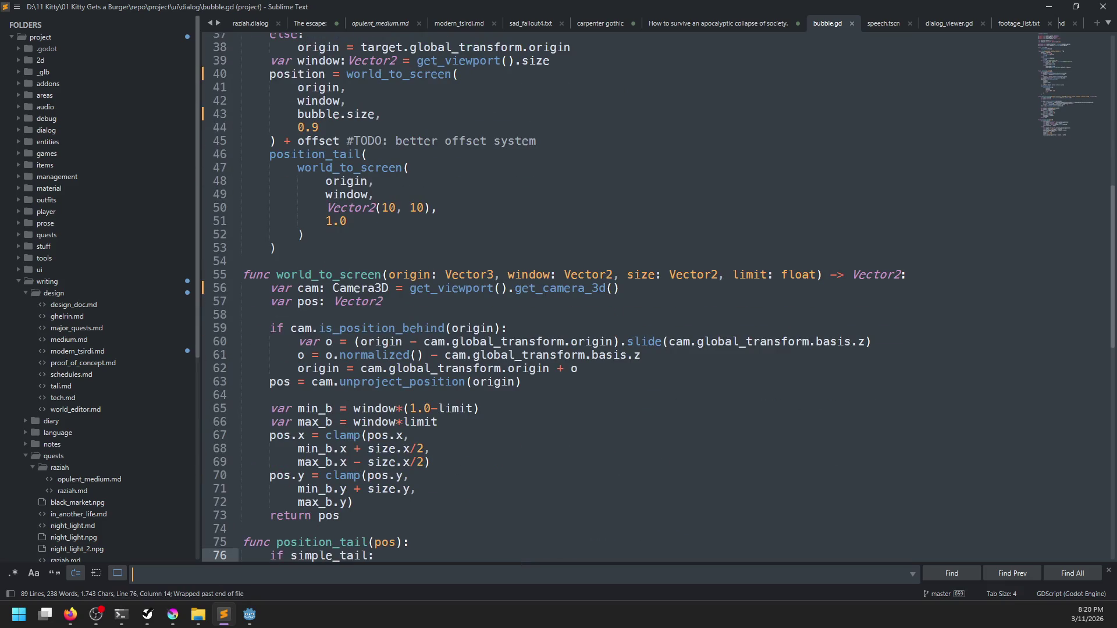
text(m_tex)
key(ctrl+BackSpace)
text(text)
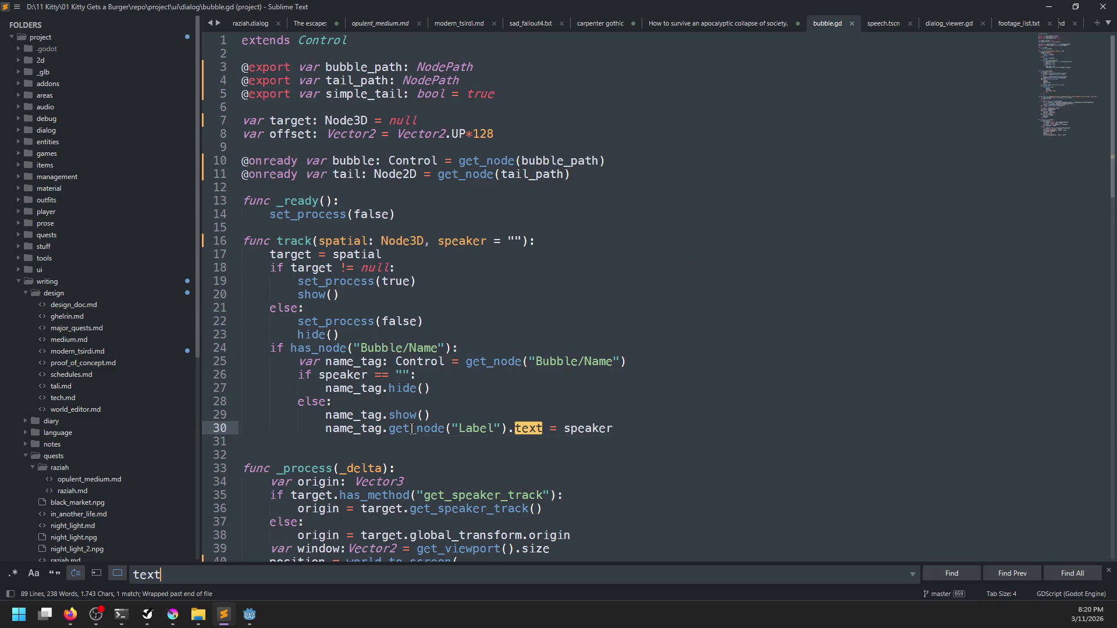
key(Escape)
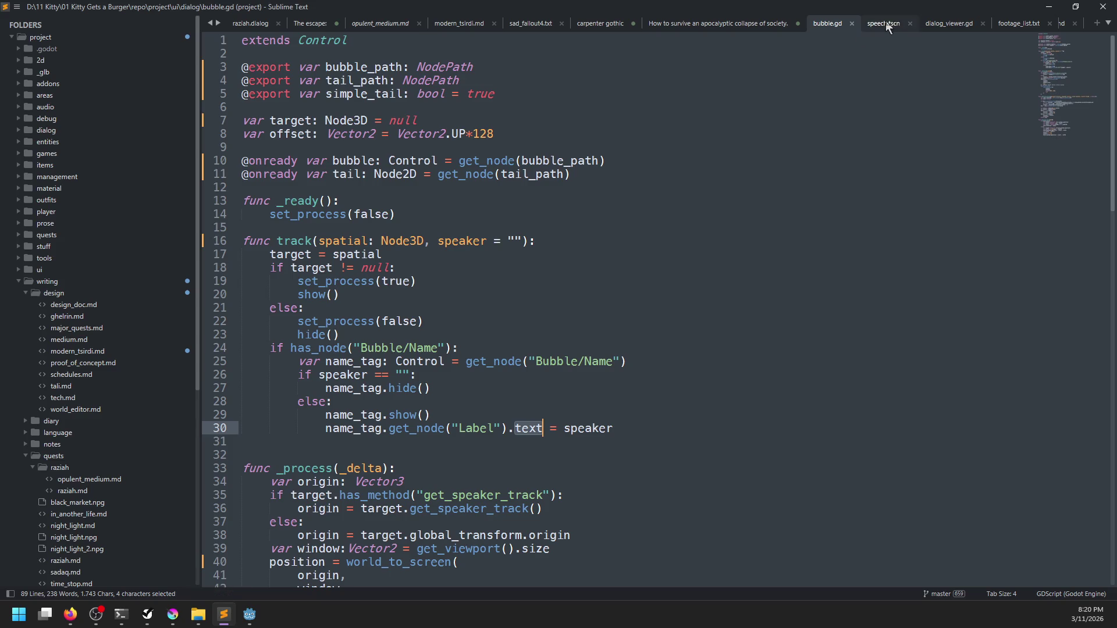
scroll(399, 281, down, 2)
scroll(399, 281, up, 2)
Move the dialog_viewer.gd tab ahead of bubble.gd, minimize Sublime Text, then restore it
drag(951, 25, 839, 29)
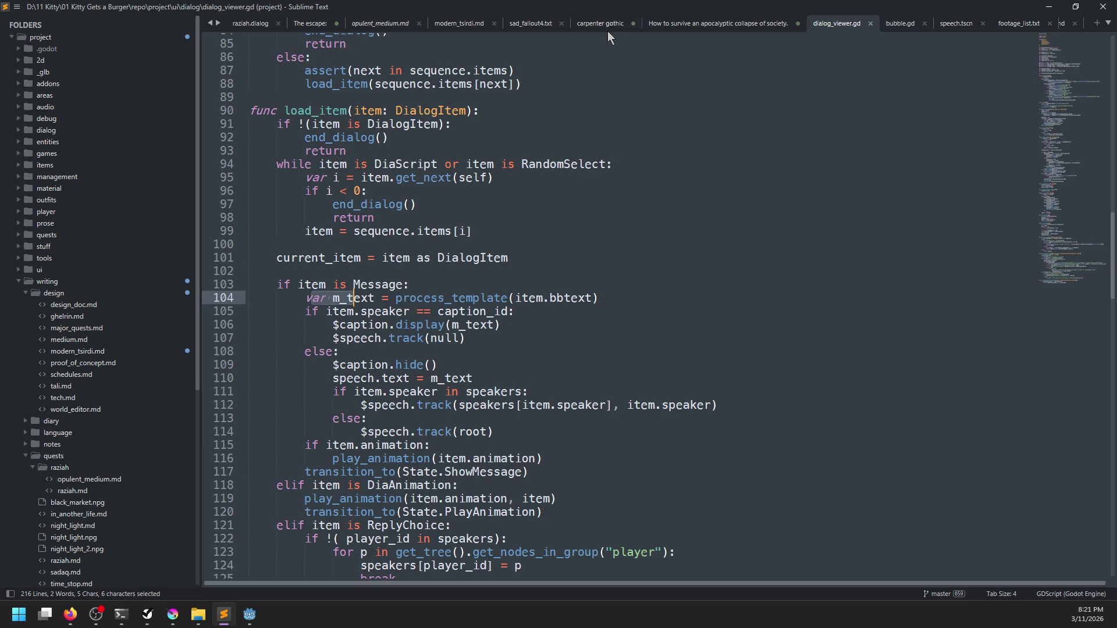
key(super+Down)
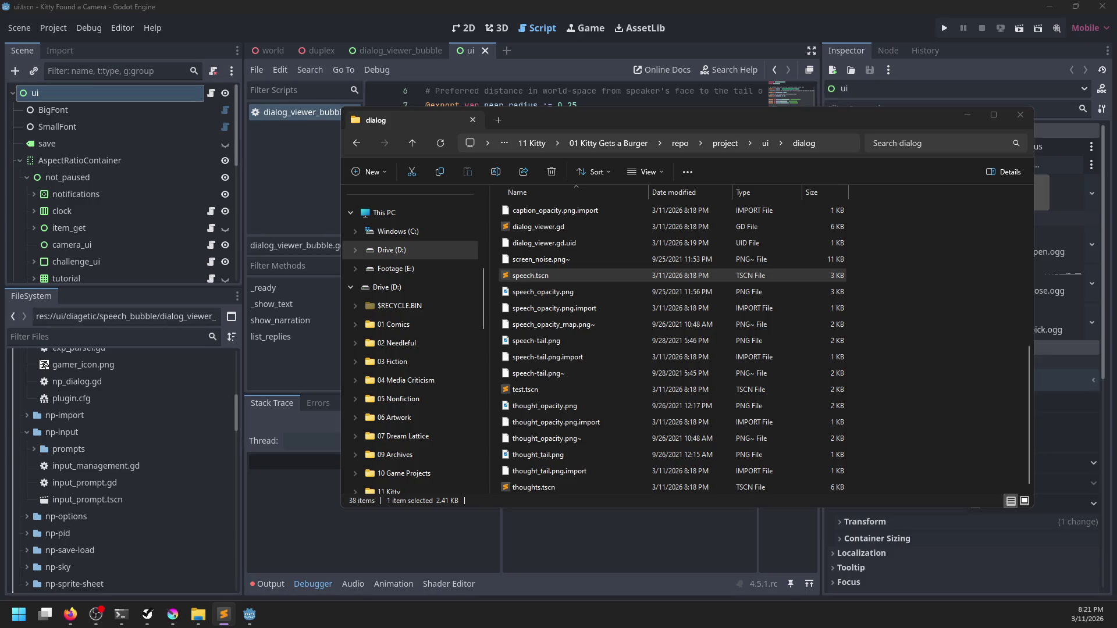
key(alt+Tab)
Maximize Sublime Text and close both untitled tabs, opulent_medium.md and modern_tsirdi.md
drag(453, 100, 393, 86)
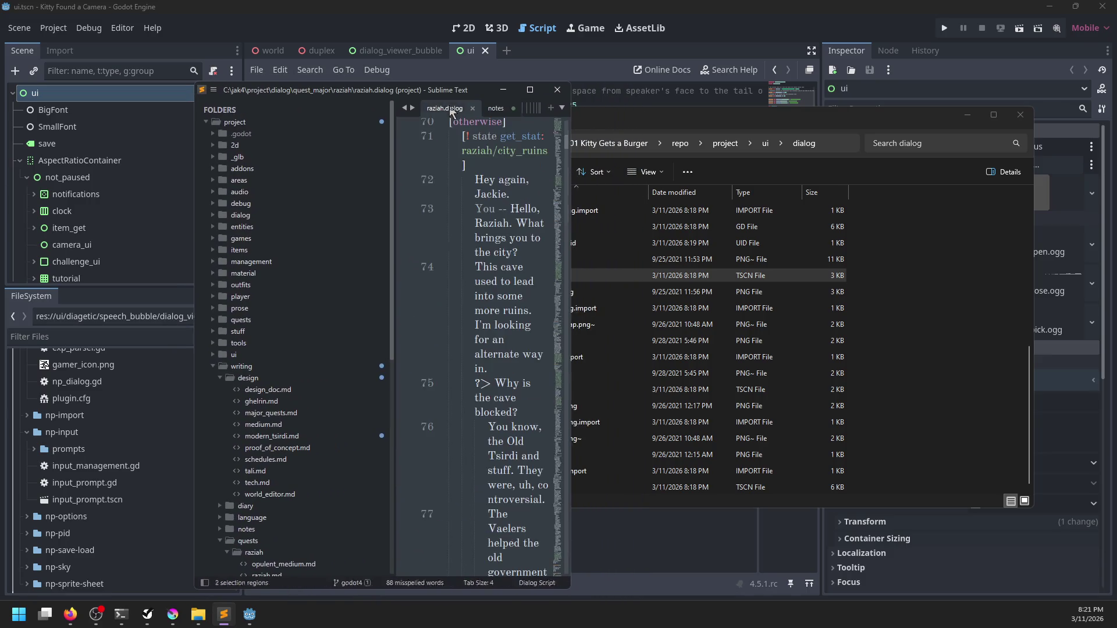
click(529, 90)
click(609, 22)
click(644, 25)
click(407, 25)
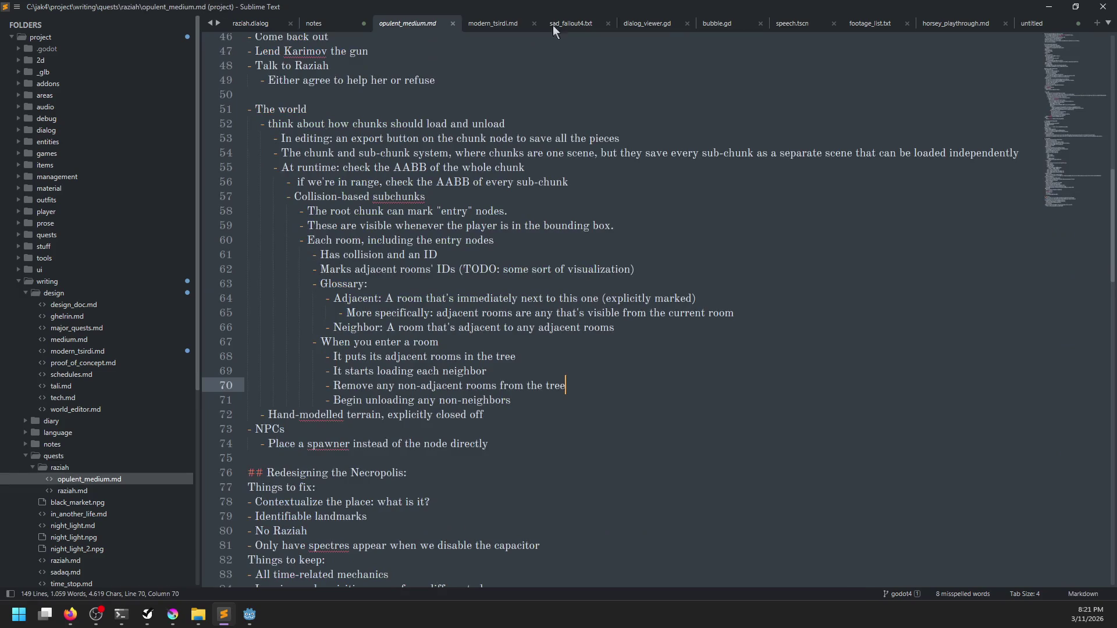
click(453, 23)
click(470, 24)
click(432, 25)
Move notes to the first tab and close raziah.dialog, sad_fallout4.txt, the scripts and remaining notes
drag(350, 24, 247, 27)
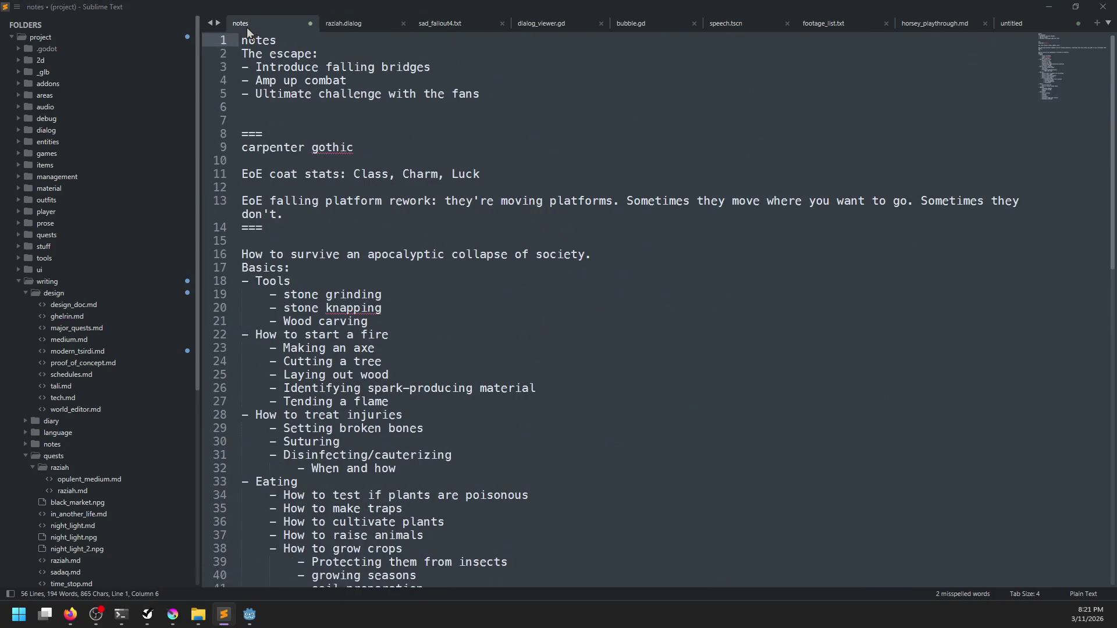
click(375, 27)
click(403, 23)
click(409, 22)
click(414, 22)
click(415, 23)
click(414, 22)
click(414, 22)
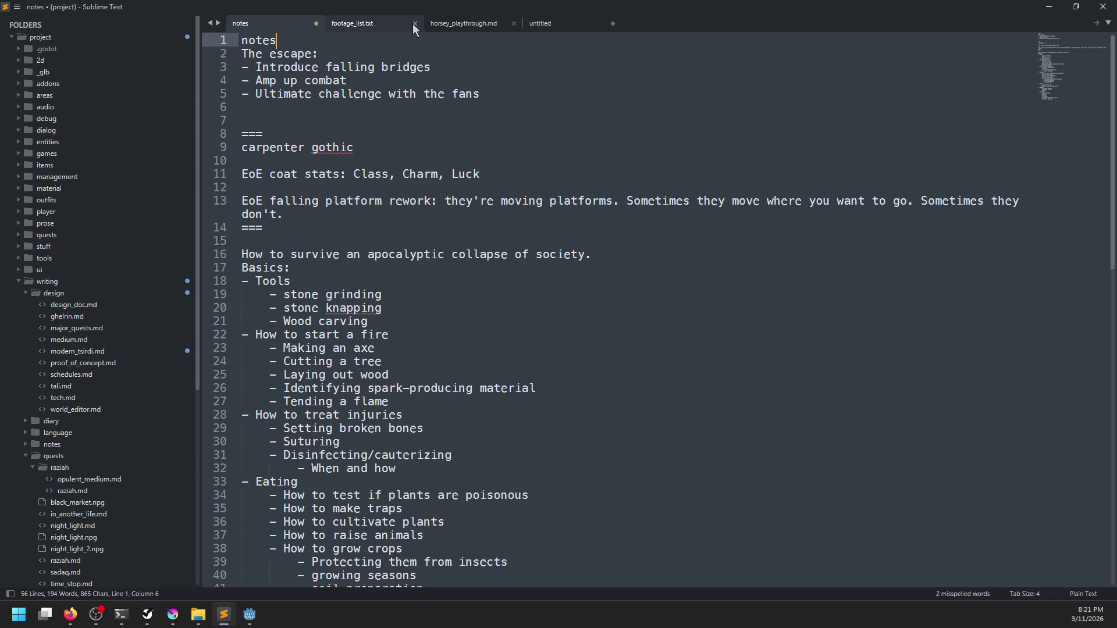
click(415, 23)
click(414, 24)
Cut the Draw Textures list from untitled and paste it under a new === separator in notes
click(396, 23)
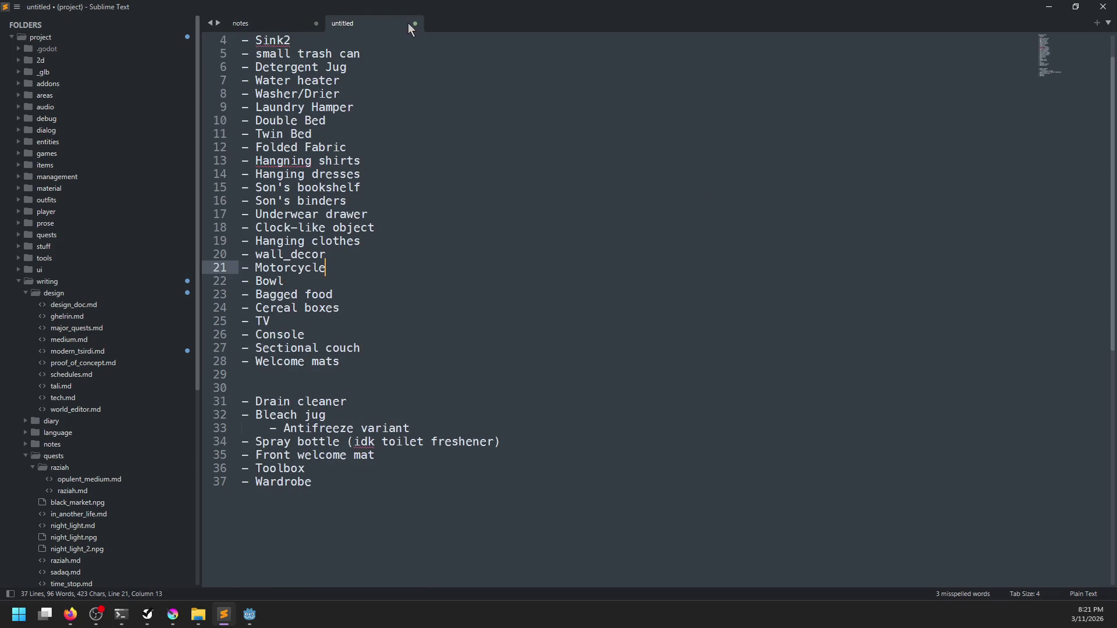
key(ctrl+a)
scroll(412, 134, up, 1)
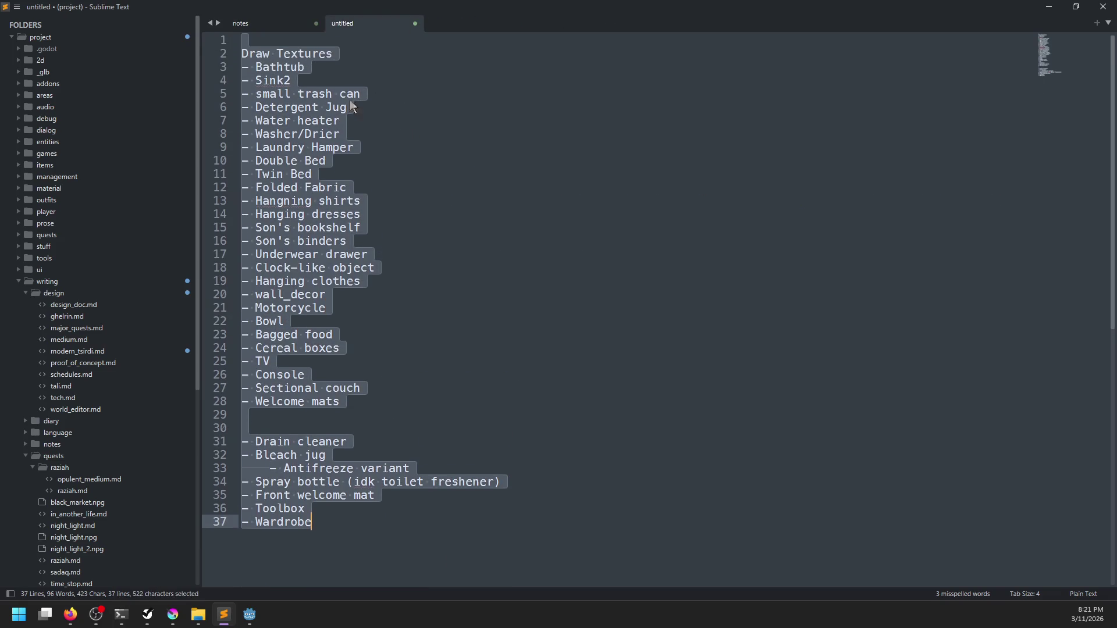
key(ctrl+x)
click(271, 23)
scroll(356, 403, down, 15)
key(Return)
key(Return)
text(===)
key(Return)
key(Return)
key(ctrl+v)
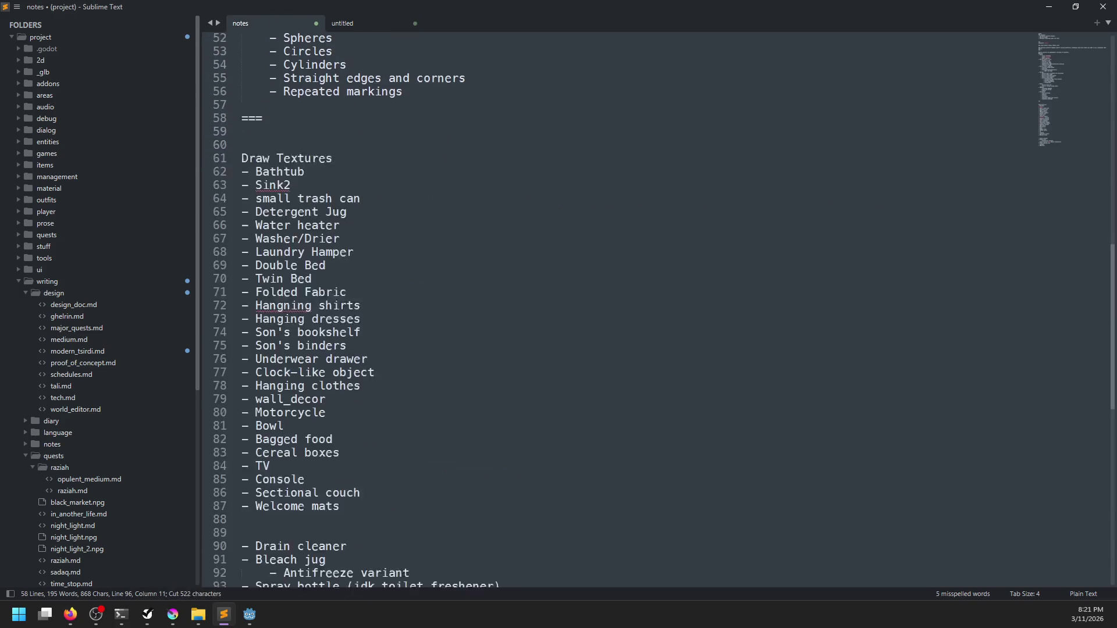
scroll(354, 394, up, 15)
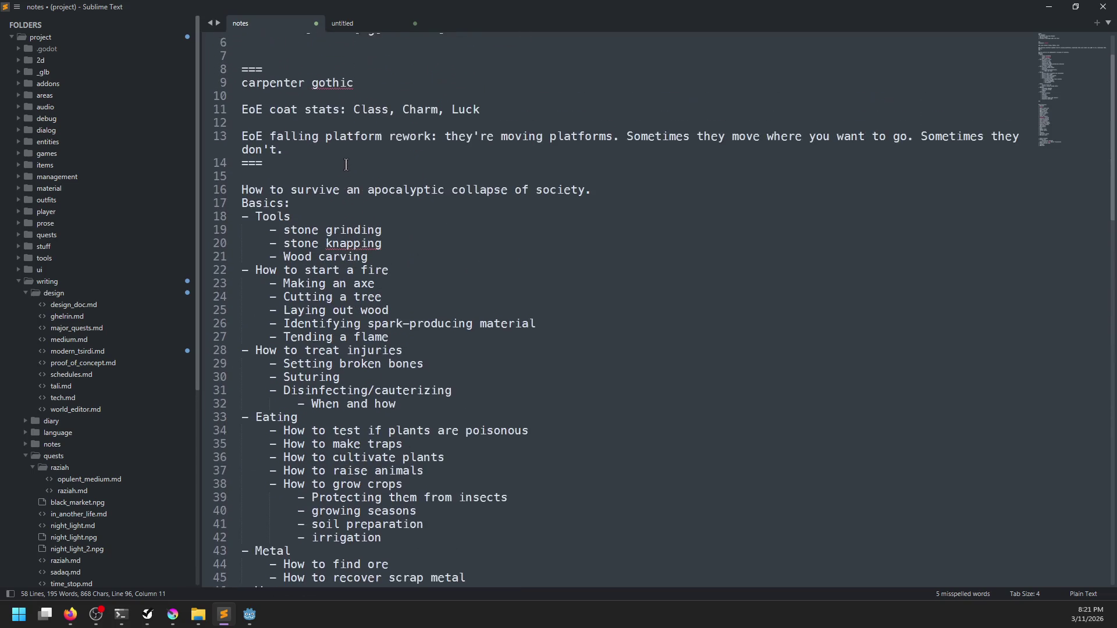
scroll(347, 166, down, 3)
Check the emptied untitled buffer and bring up the dialog folder in File Explorer
click(365, 17)
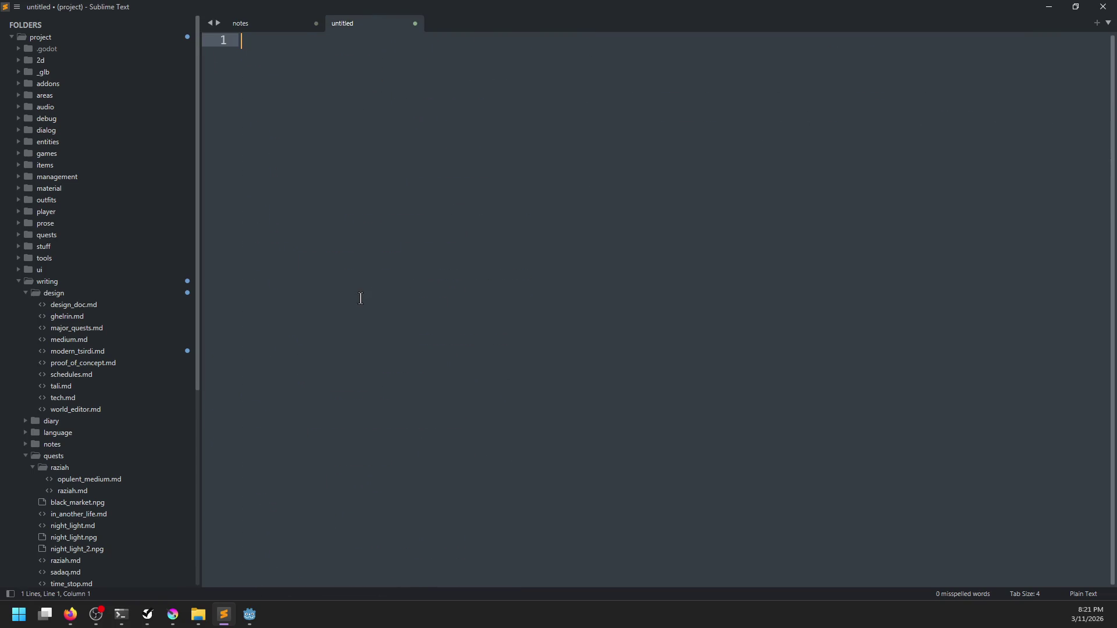
click(199, 615)
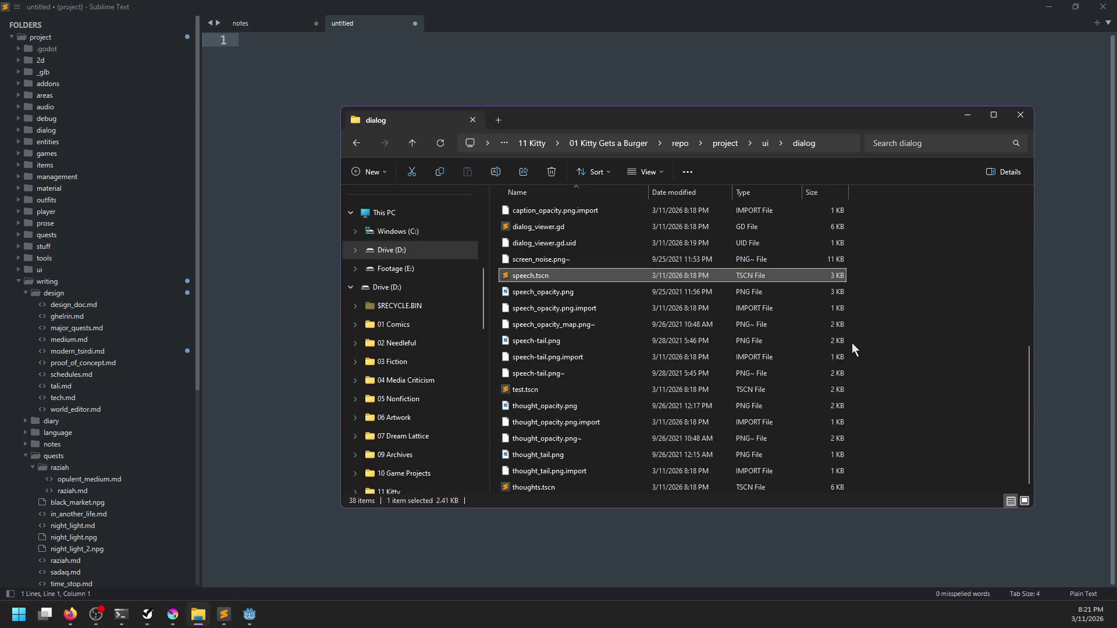
scroll(756, 349, up, 7)
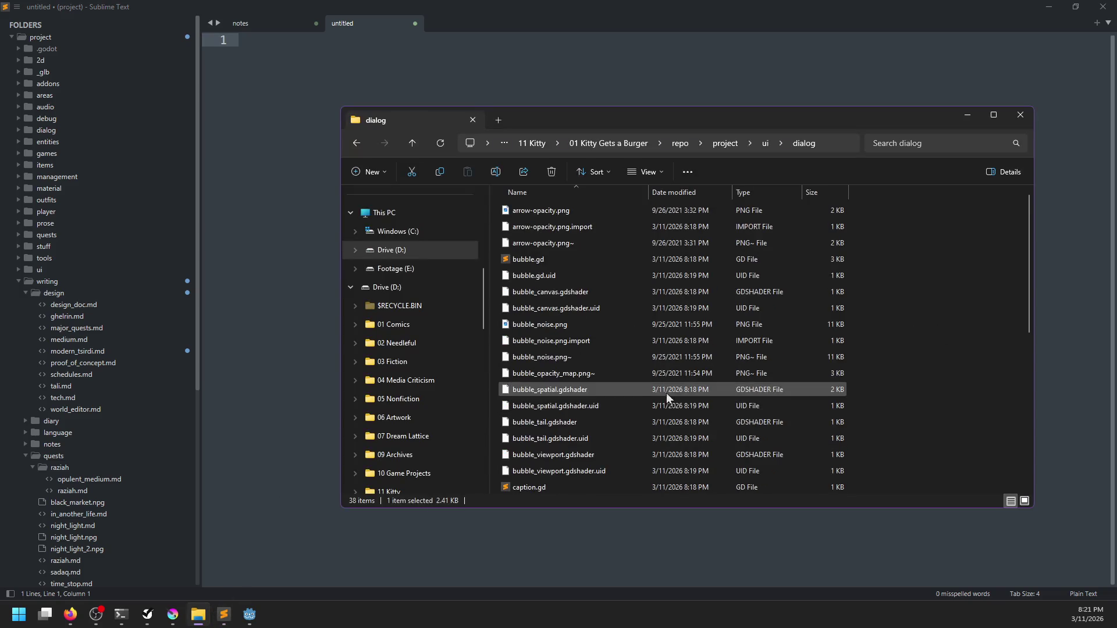
Drag bubble.gd and speech.tscn from the dialog folder into Sublime Text
drag(528, 259, 326, 272)
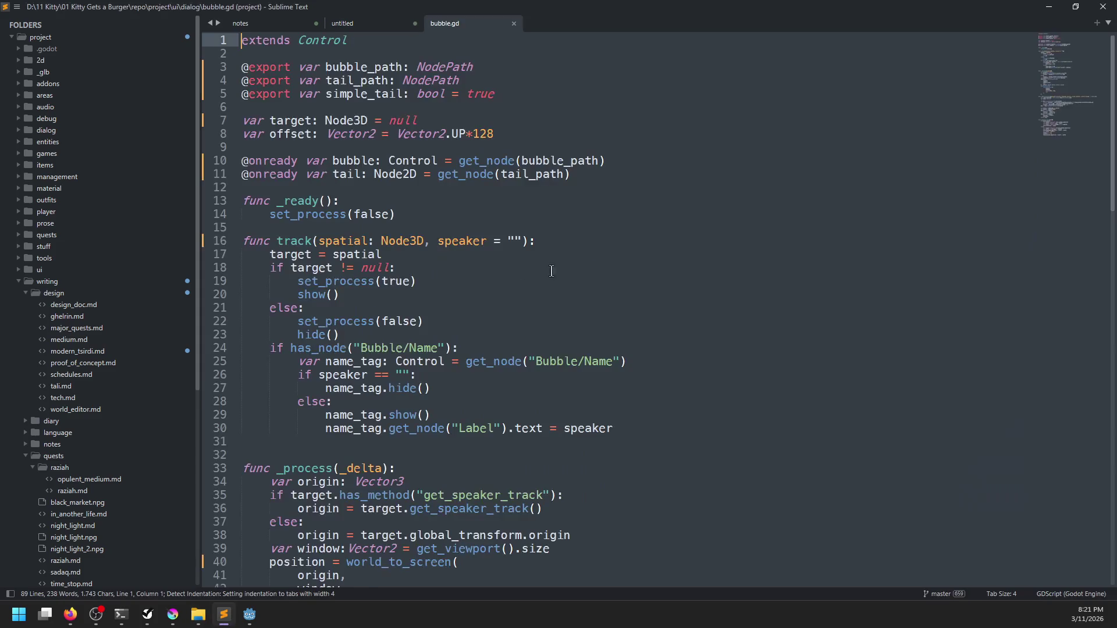
key(alt+Tab)
scroll(562, 300, down, 5)
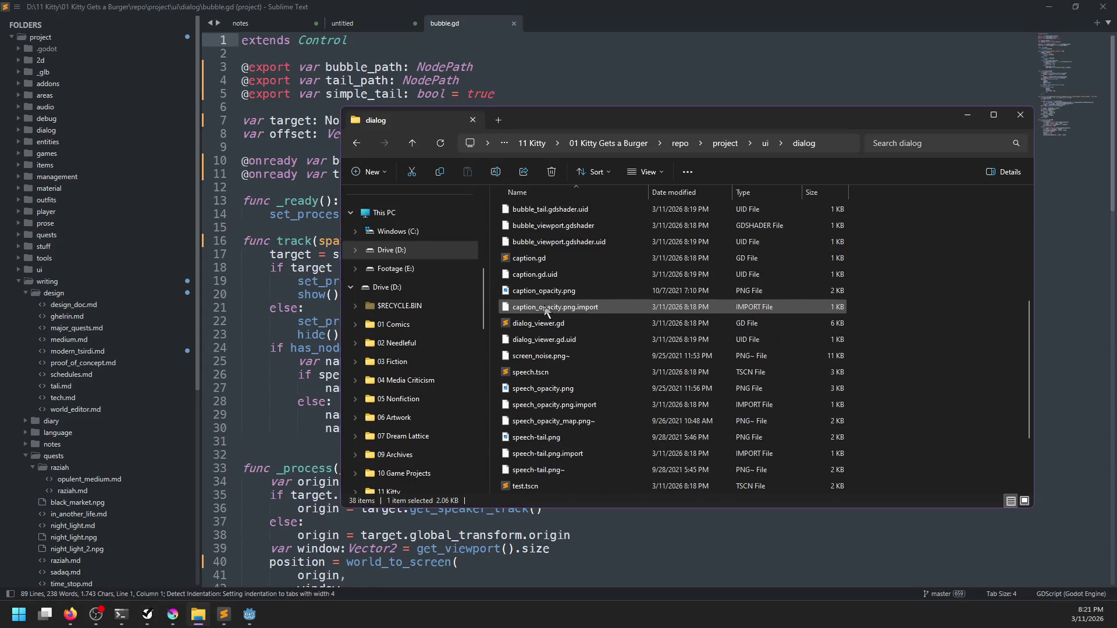
drag(551, 372, 292, 404)
key(alt+Tab)
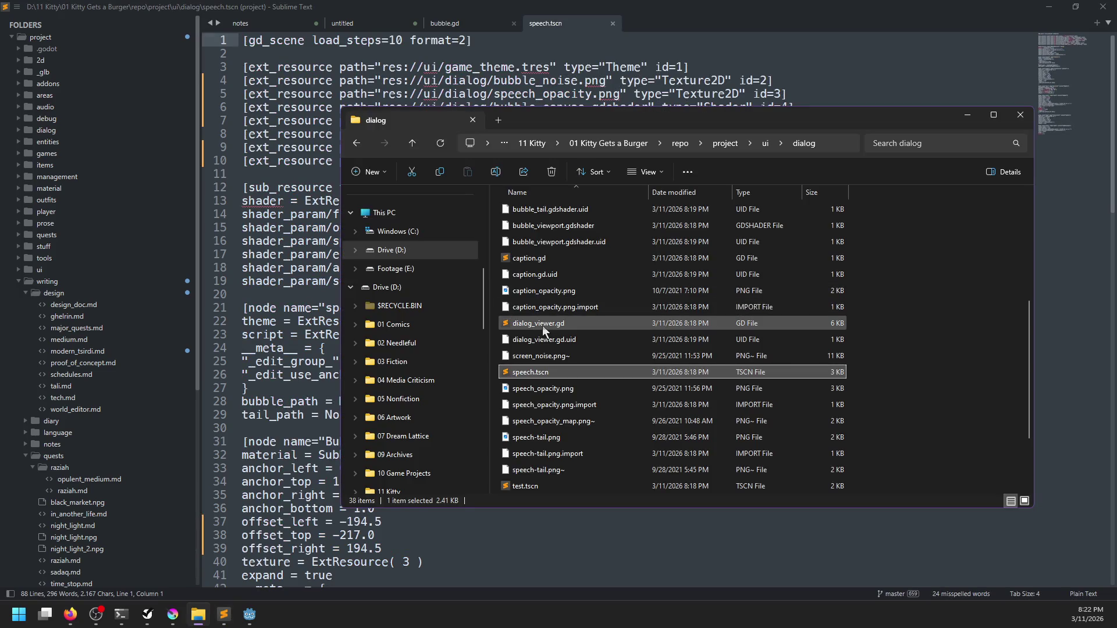
Drag in dialog_viewer.gd and caption.gd, glance at caption.gd, then close it
click(536, 326)
drag(535, 327, 273, 358)
key(alt+Tab)
key(Up)
key(Up)
key(Up)
drag(299, 268, 297, 276)
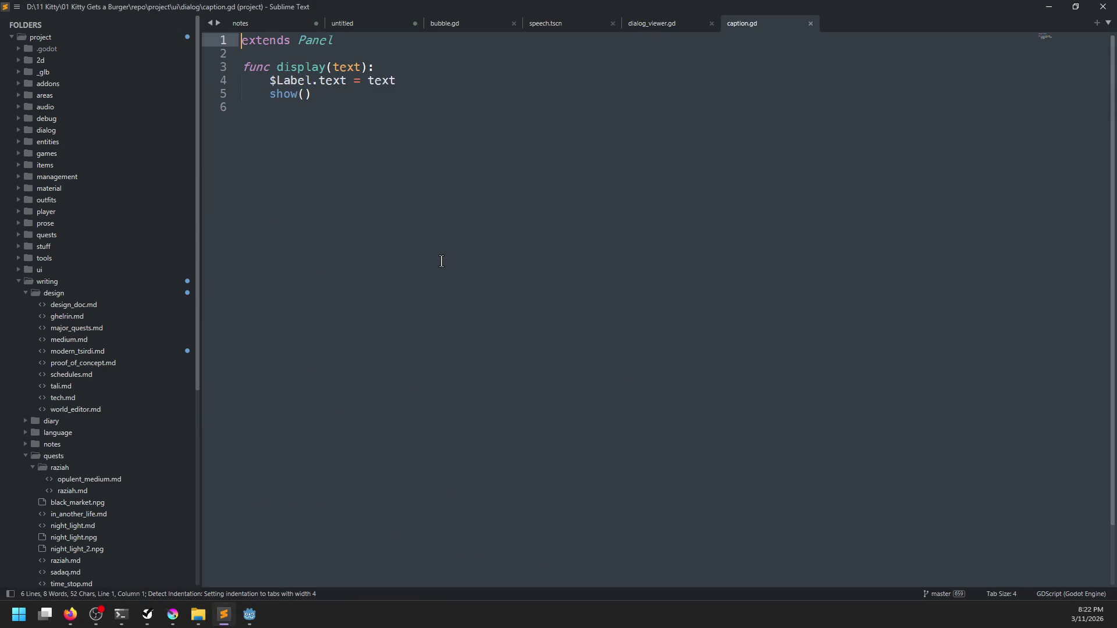
click(318, 95)
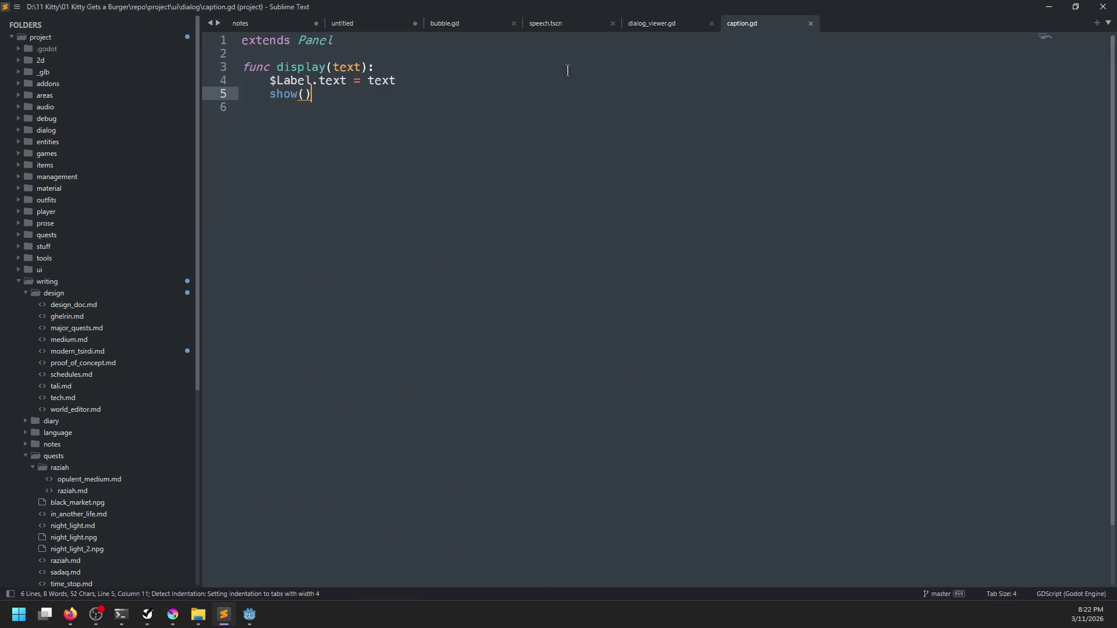
click(810, 24)
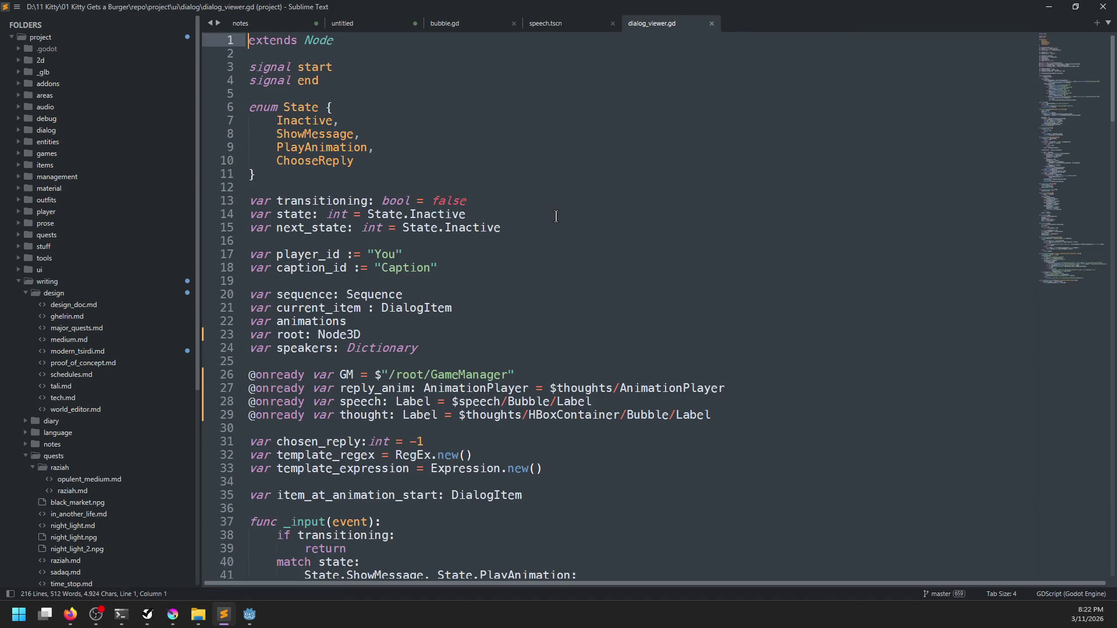
Look over bubble.gd, speech.tscn and dialog_viewer.gd in Sublime Text
scroll(556, 216, down, 10)
scroll(557, 174, up, 10)
click(487, 23)
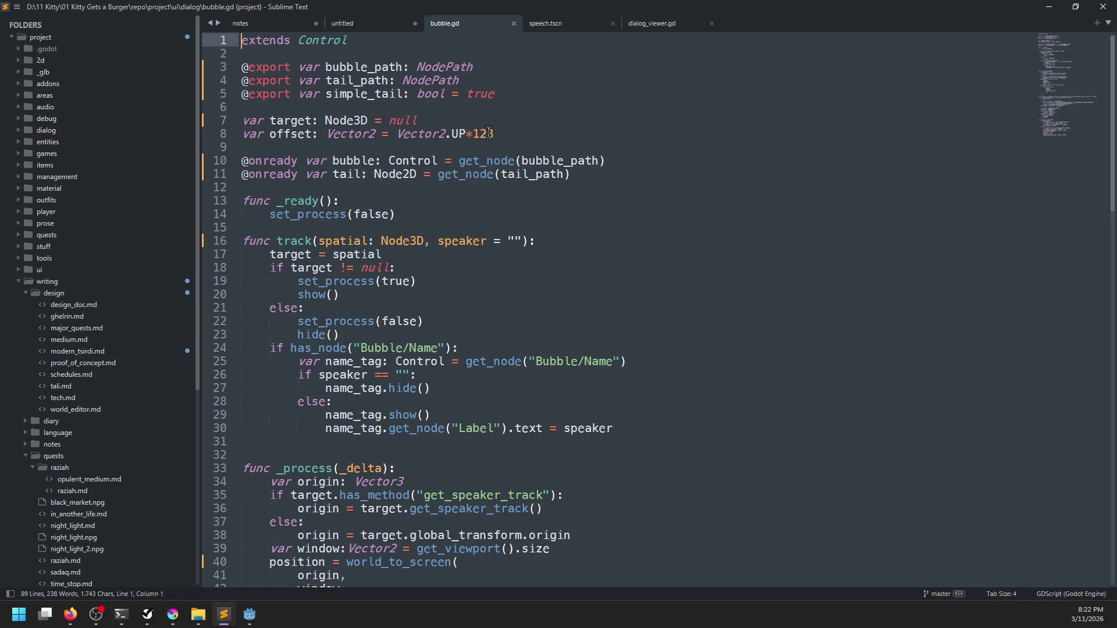
scroll(505, 134, down, 4)
scroll(539, 149, down, 3)
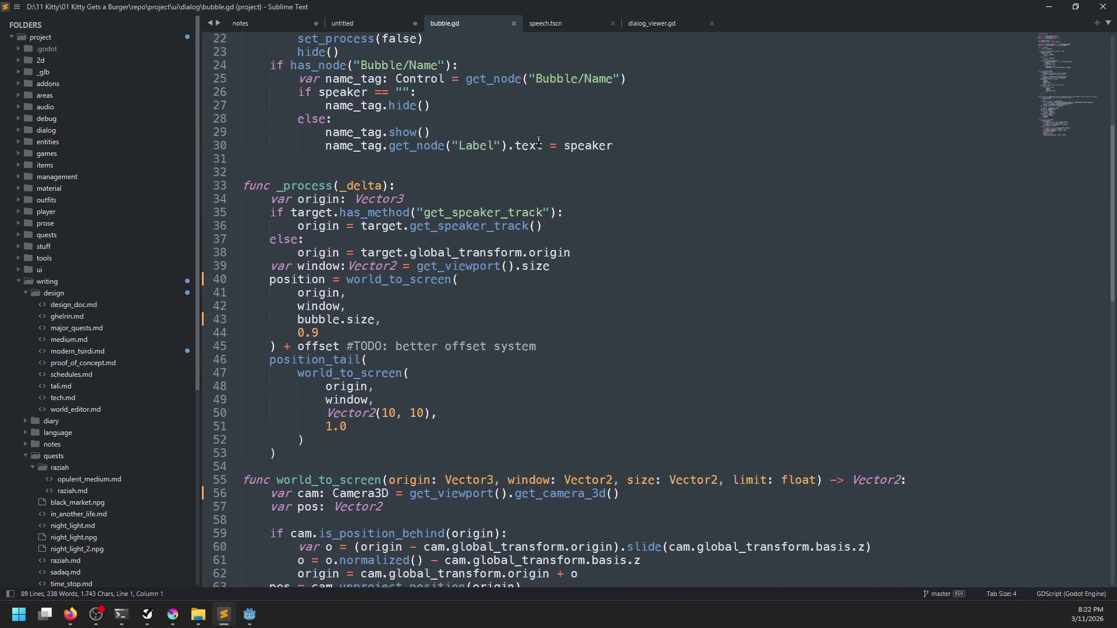
scroll(540, 140, down, 8)
scroll(542, 115, up, 6)
click(566, 28)
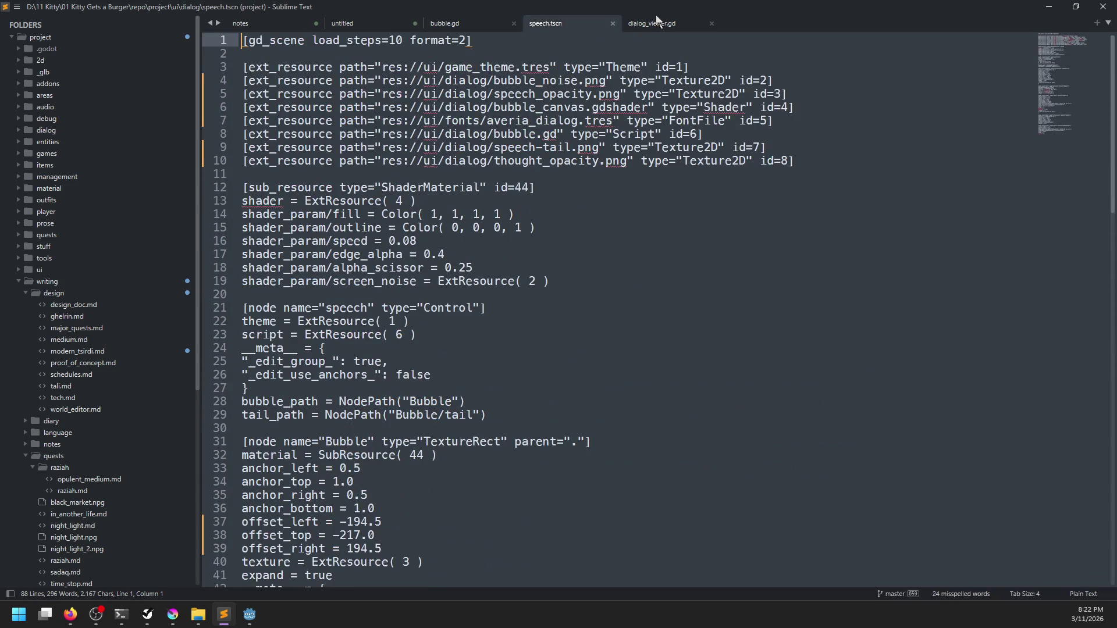
click(655, 20)
scroll(531, 193, down, 7)
Search dialog_viewer.gd for 'speech' references, then switch back to the Godot editor
key(ctrl+f)
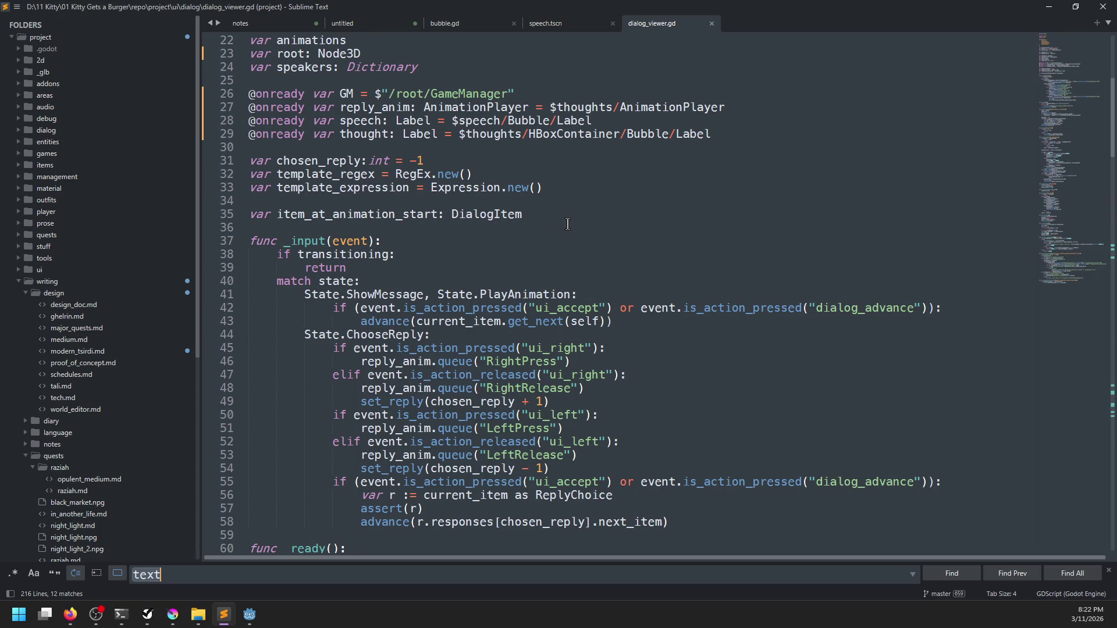
text(speech)
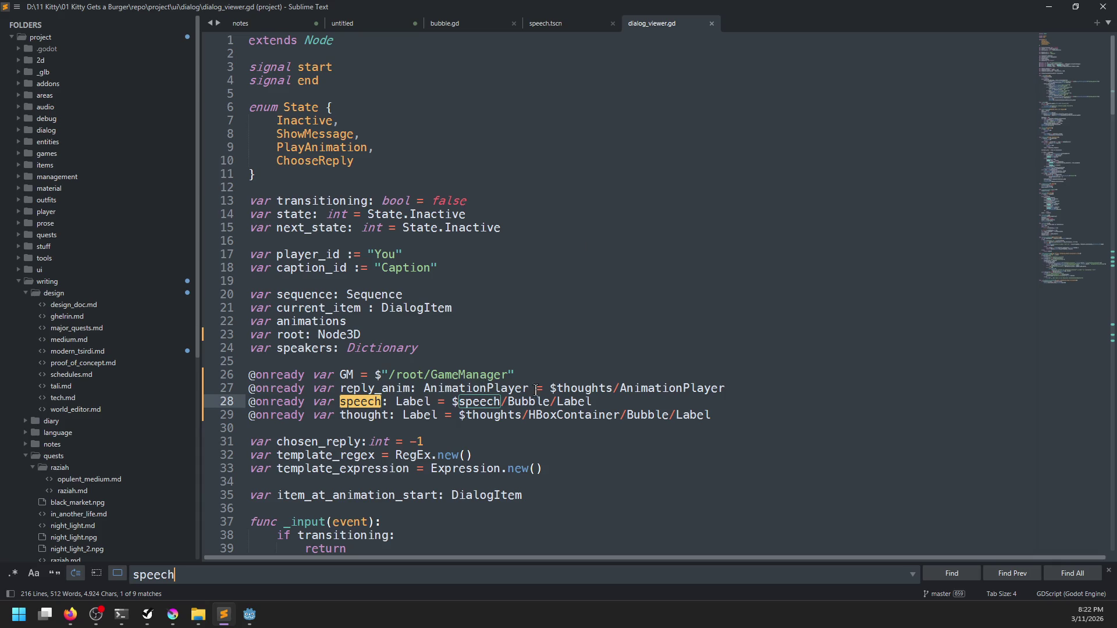
scroll(535, 390, down, 2)
key(Return)
key(Return)
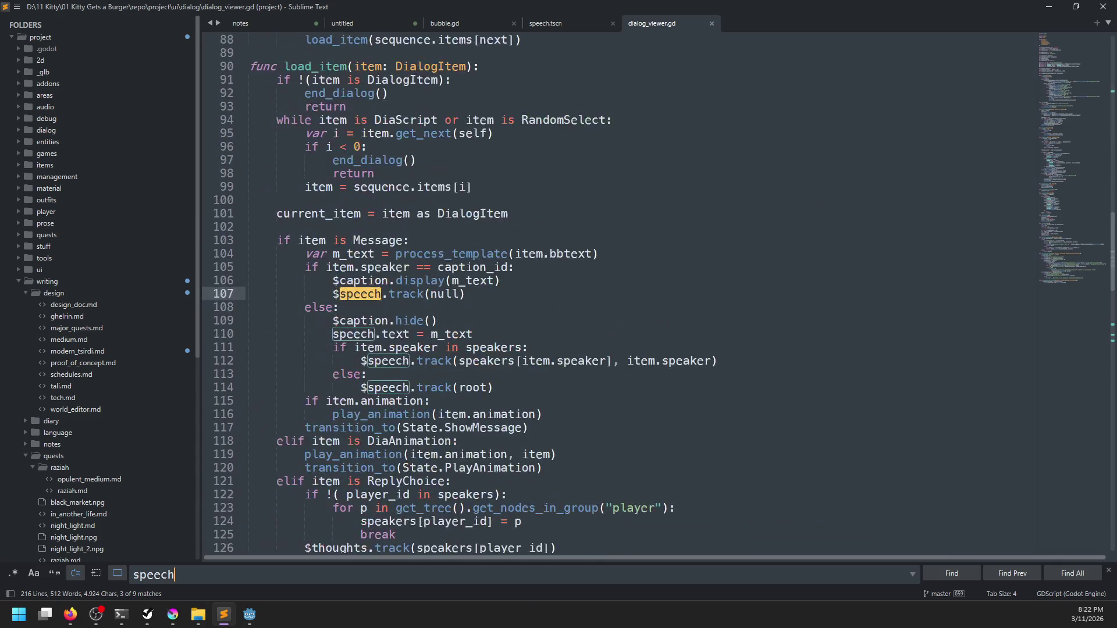
key(Escape)
key(alt+Tab)
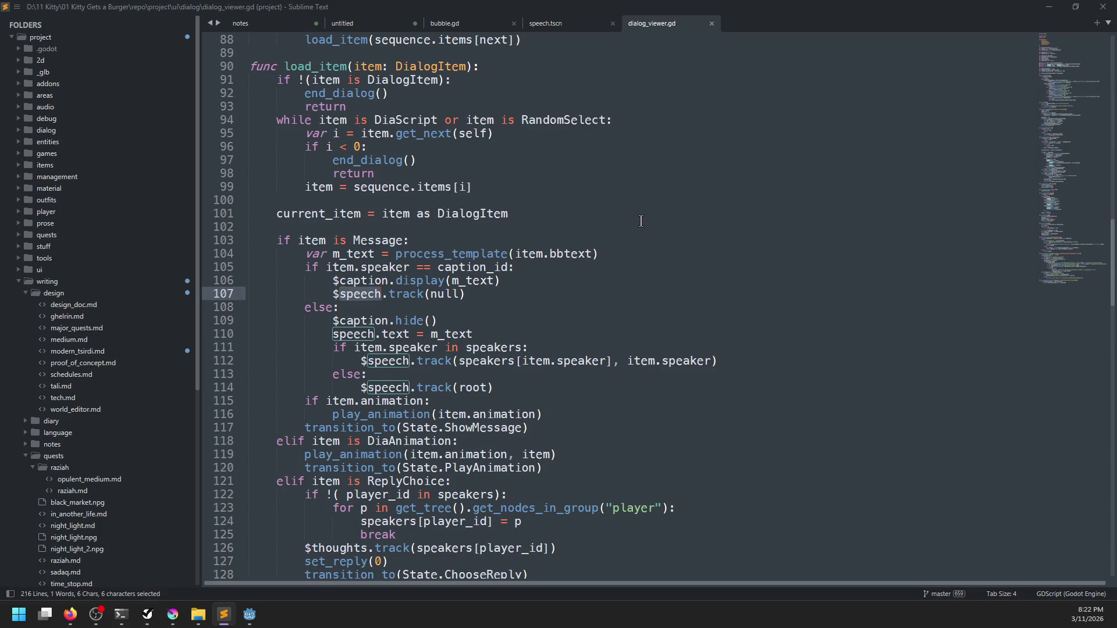
key(alt+Tab)
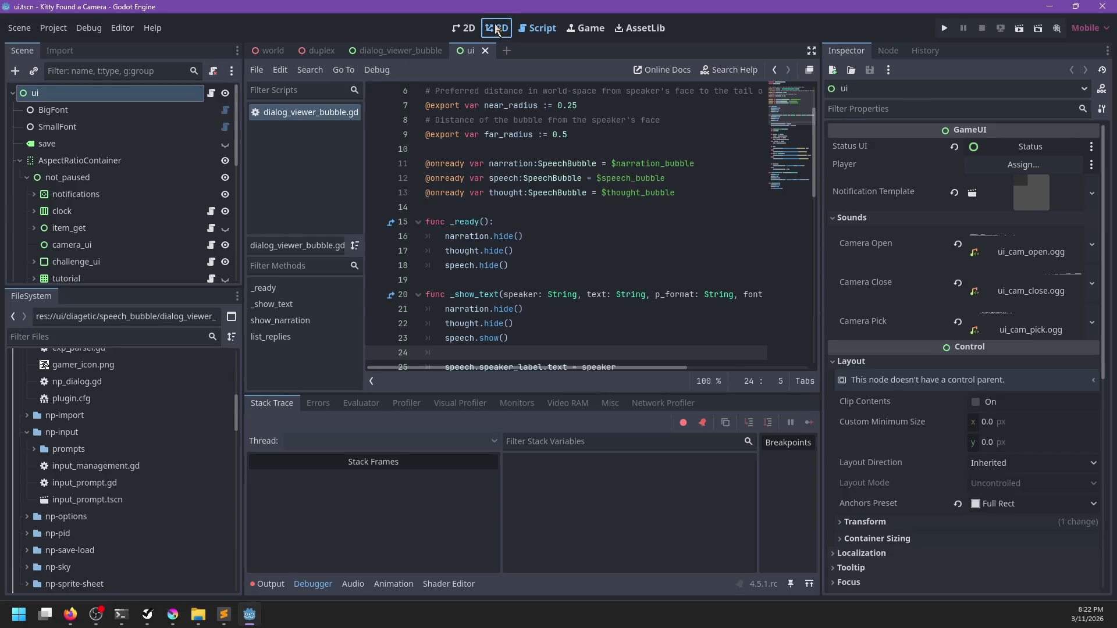
Open the dialog_viewer_bubble scene and inspect the thought_bubble, HBoxContainer and Replies nodes
click(496, 28)
click(371, 51)
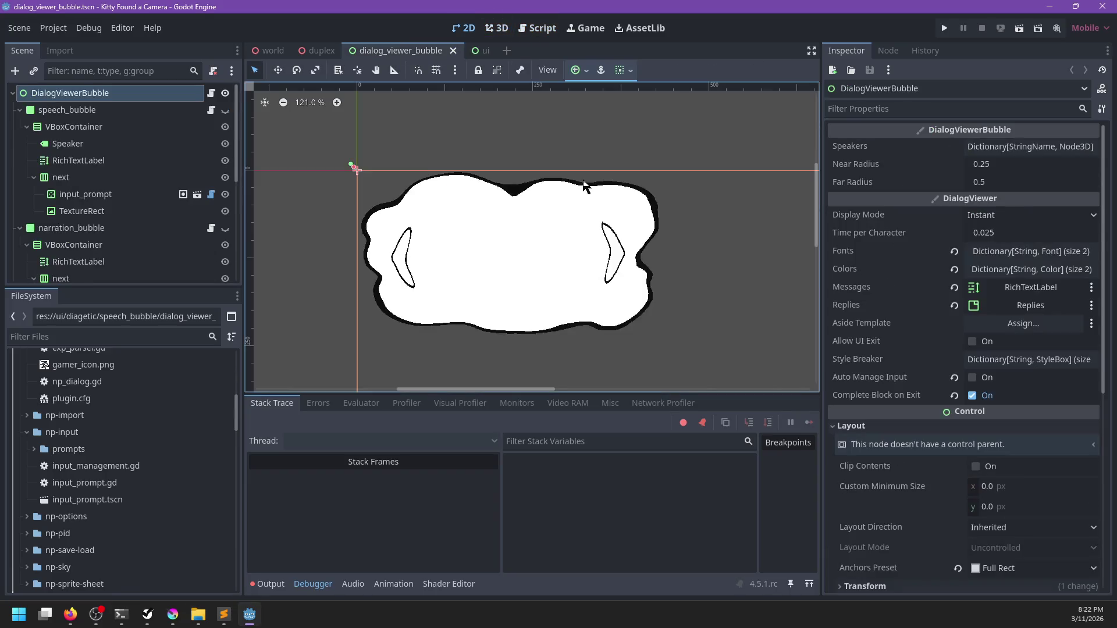
click(440, 211)
click(93, 206)
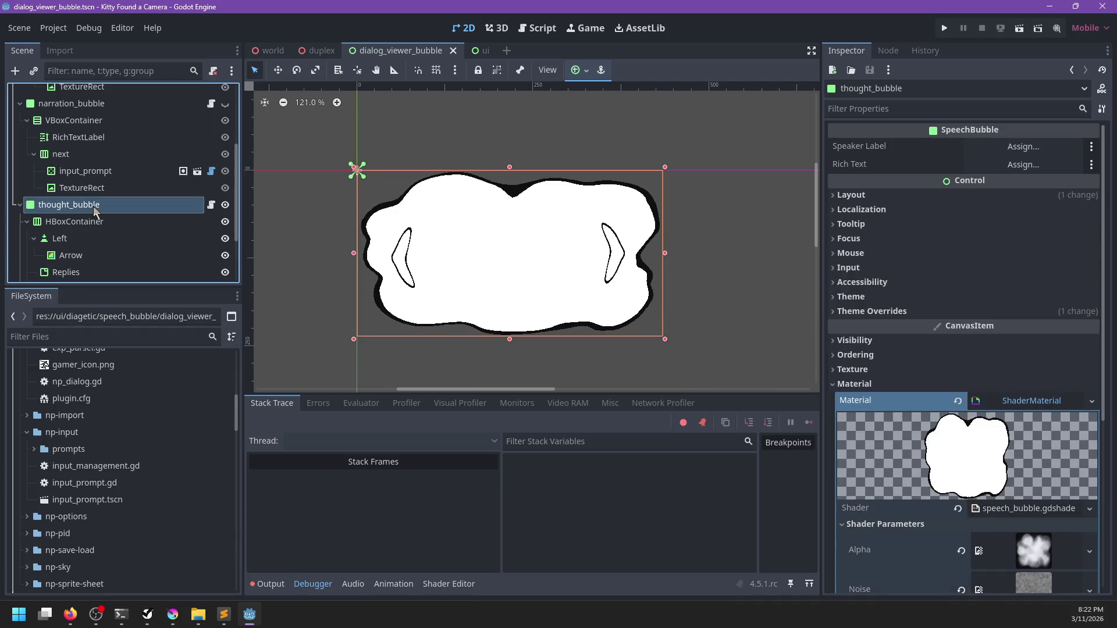
right_click(93, 206)
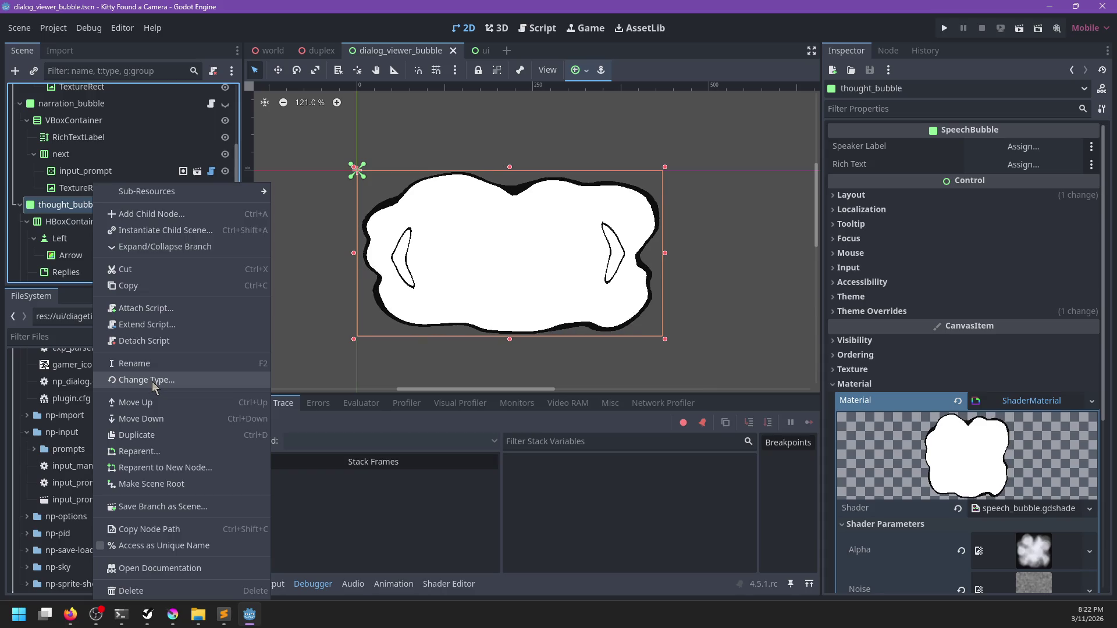
click(74, 223)
click(75, 223)
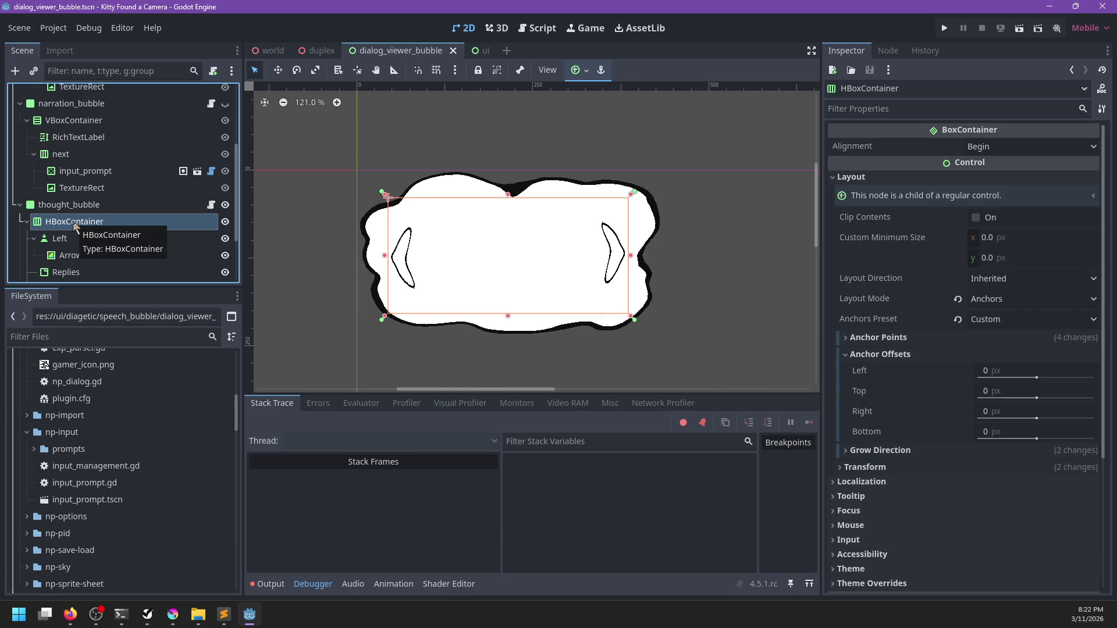
scroll(73, 227, down, 2)
click(65, 223)
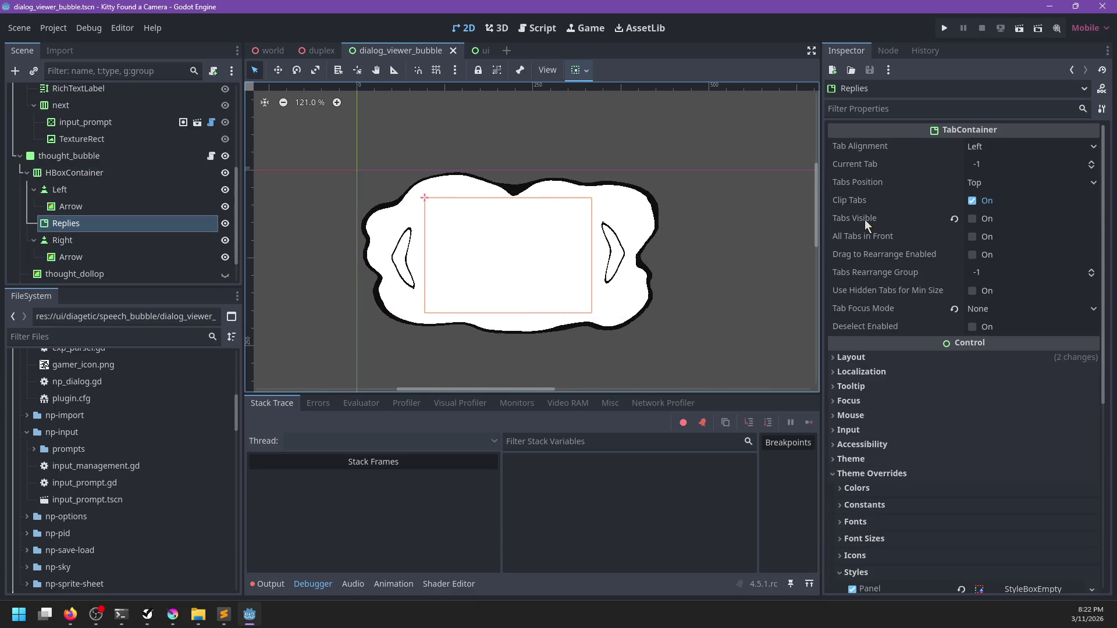
mouse_move(864, 218)
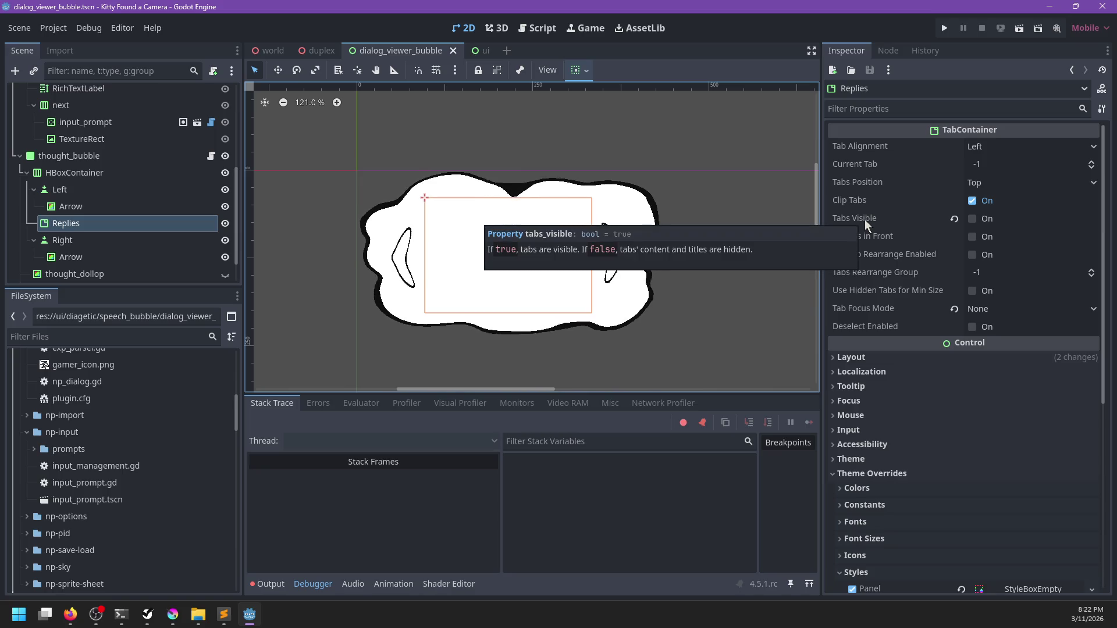
scroll(166, 238, up, 5)
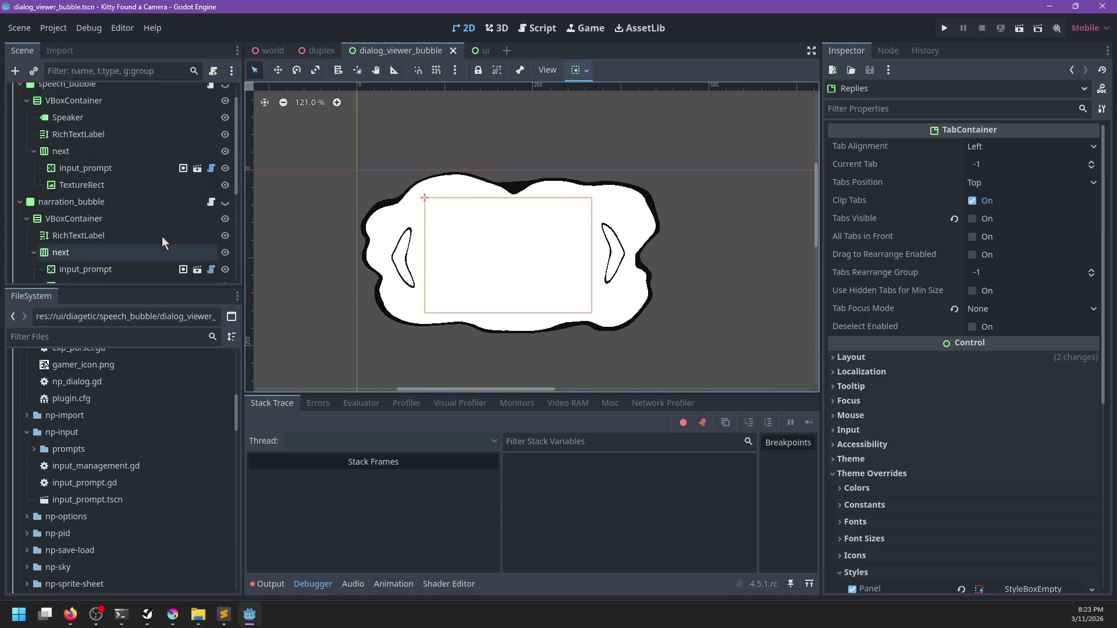
scroll(161, 236, up, 1)
Enable Fit Content on the narration and speech RichTextLabels, save, and open world.tscn
click(148, 259)
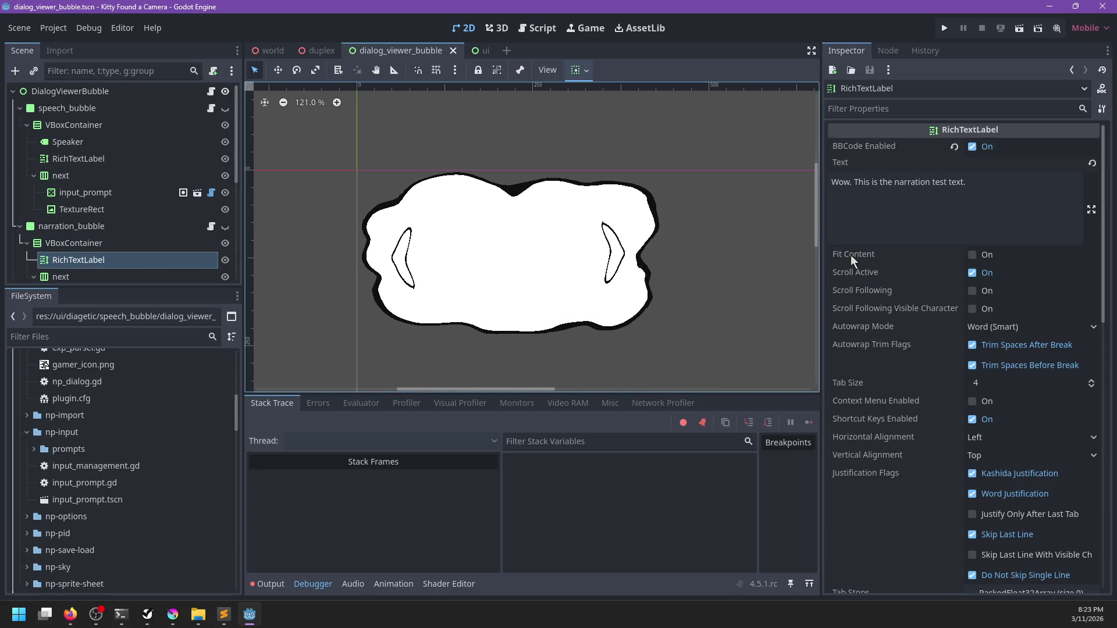
mouse_move(851, 255)
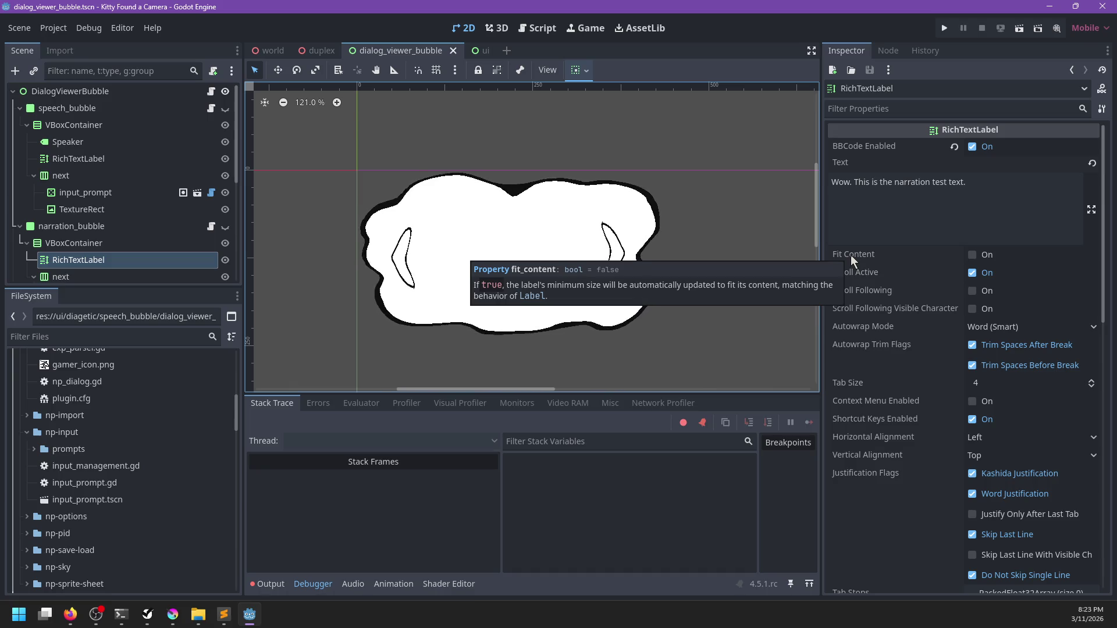
click(972, 255)
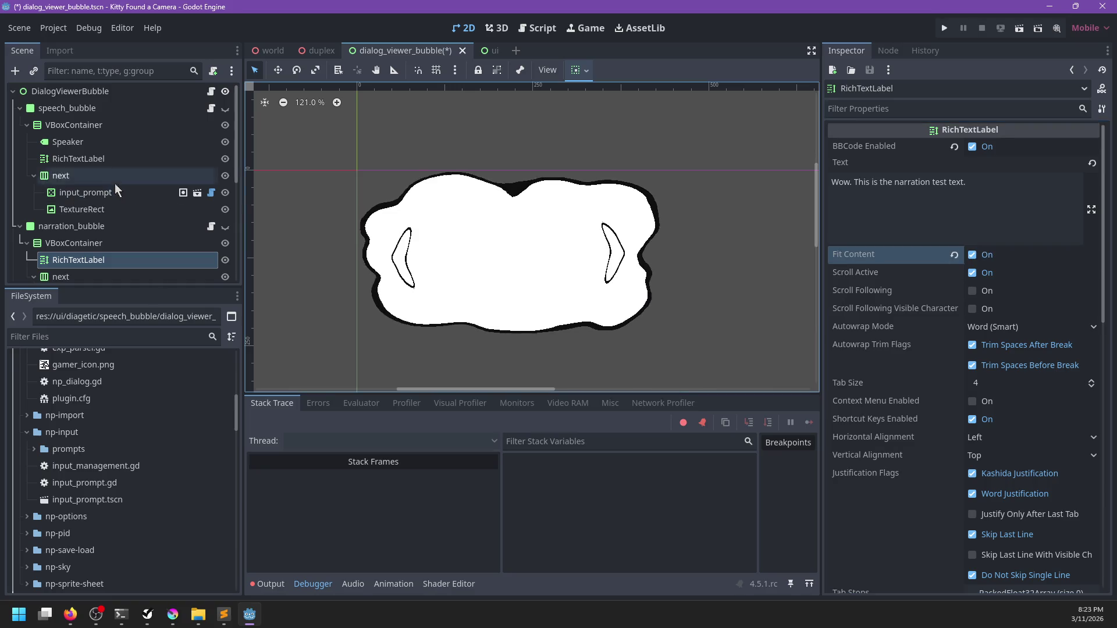
click(79, 158)
click(972, 254)
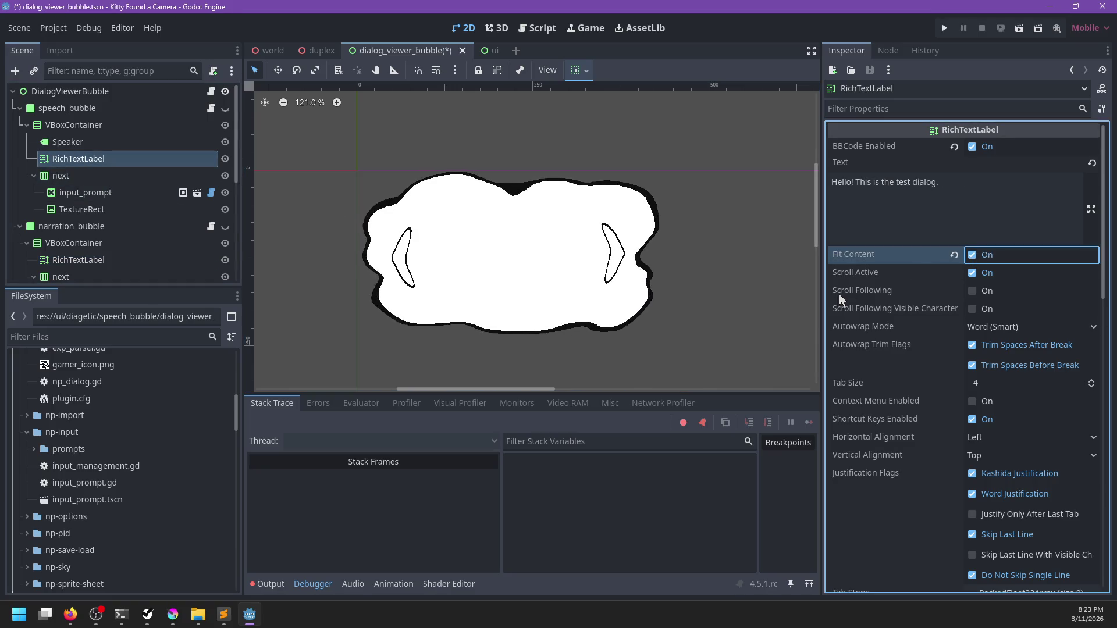
key(ctrl+s)
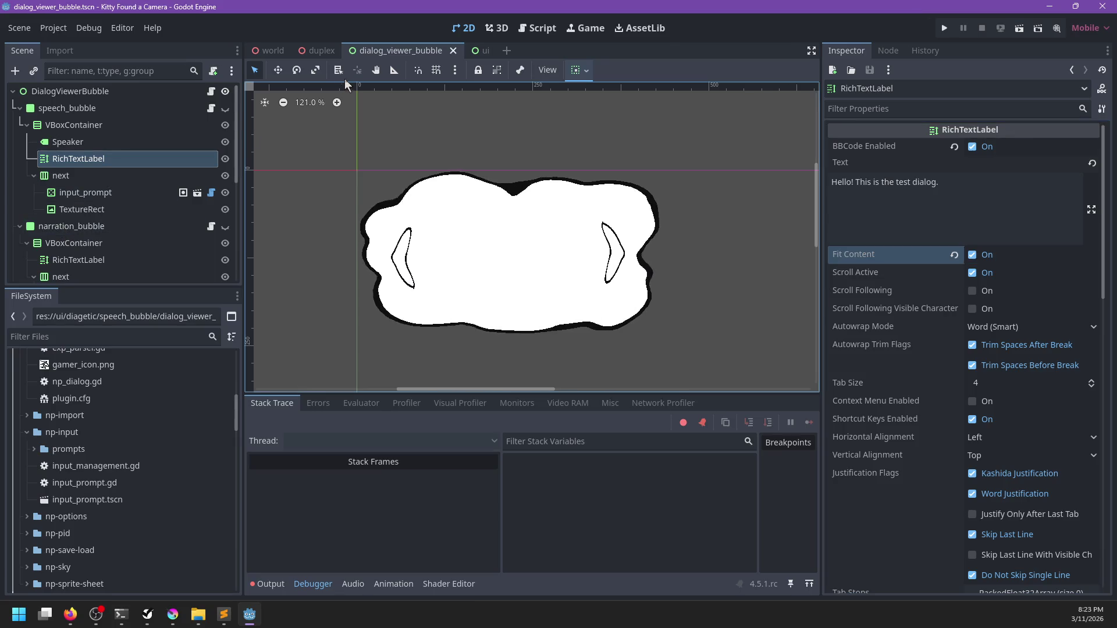
mouse_move(282, 49)
click(288, 50)
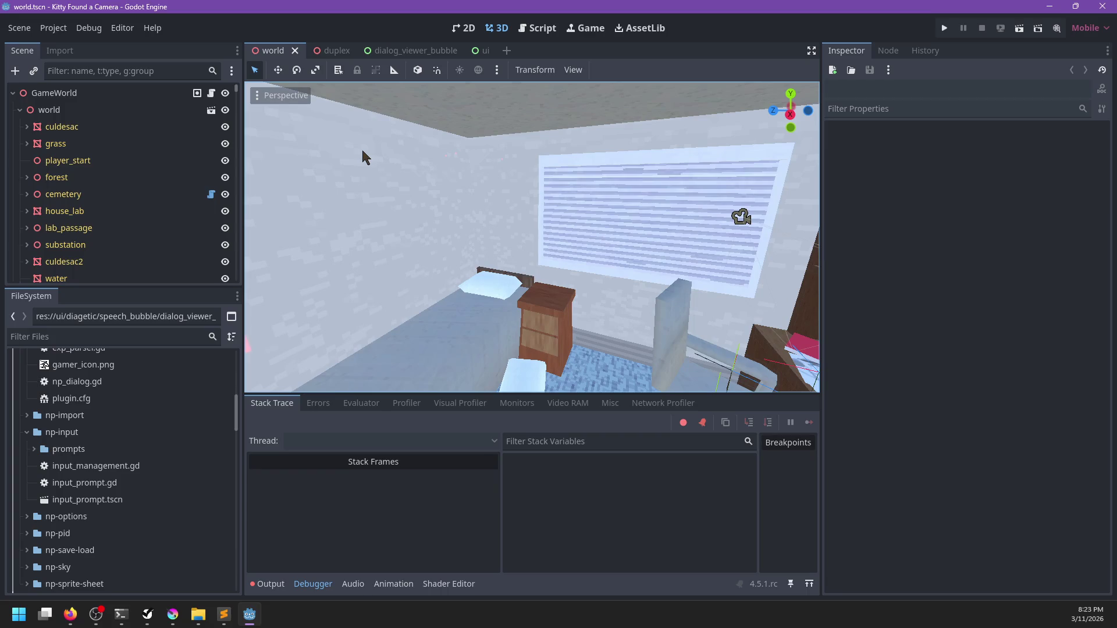
Close the world and duplex scene tabs so only dialog_viewer_bubble.tscn remains open
scroll(552, 245, down, 10)
mouse_move(446, 287)
mouse_down()
mouse_move(504, 299)
mouse_move(572, 271)
mouse_move(546, 279)
mouse_move(662, 313)
mouse_move(615, 278)
mouse_move(653, 256)
mouse_move(640, 299)
mouse_move(698, 309)
mouse_move(600, 266)
mouse_up()
scroll(545, 278, down, 8)
scroll(662, 312, up, 6)
scroll(612, 294, up, 3)
scroll(599, 266, down, 2)
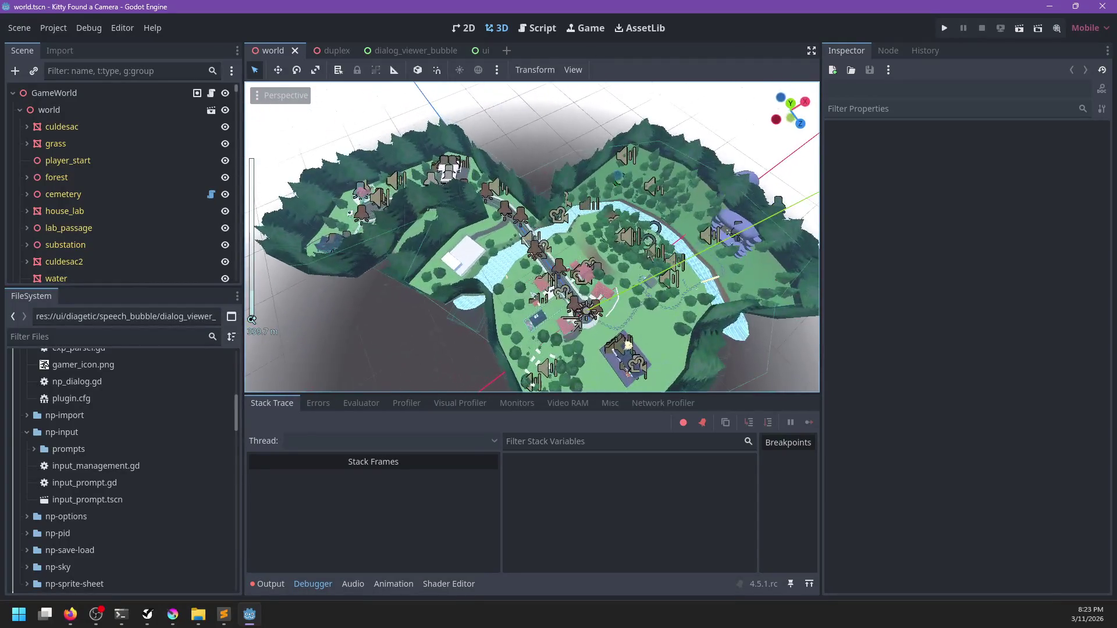
scroll(79, 195, down, 5)
scroll(90, 209, up, 10)
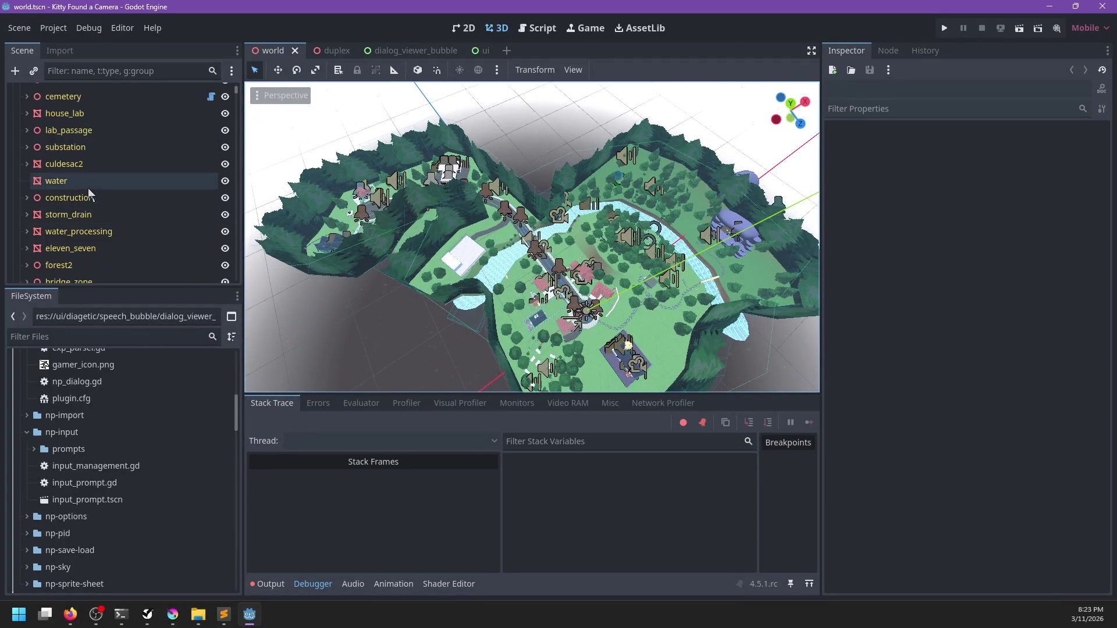
click(295, 52)
click(300, 51)
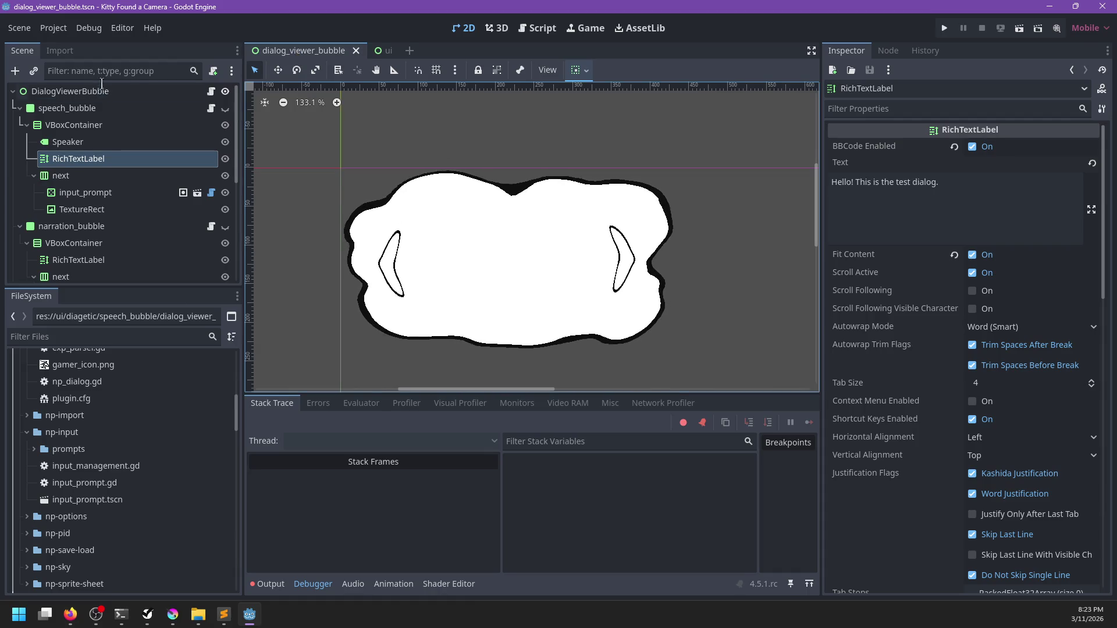
Collapse the bubble branches and try converting all three bubble nodes to PanelContainer
click(64, 108)
click(20, 226)
click(19, 108)
click(20, 143)
click(64, 144)
shift+click(66, 110)
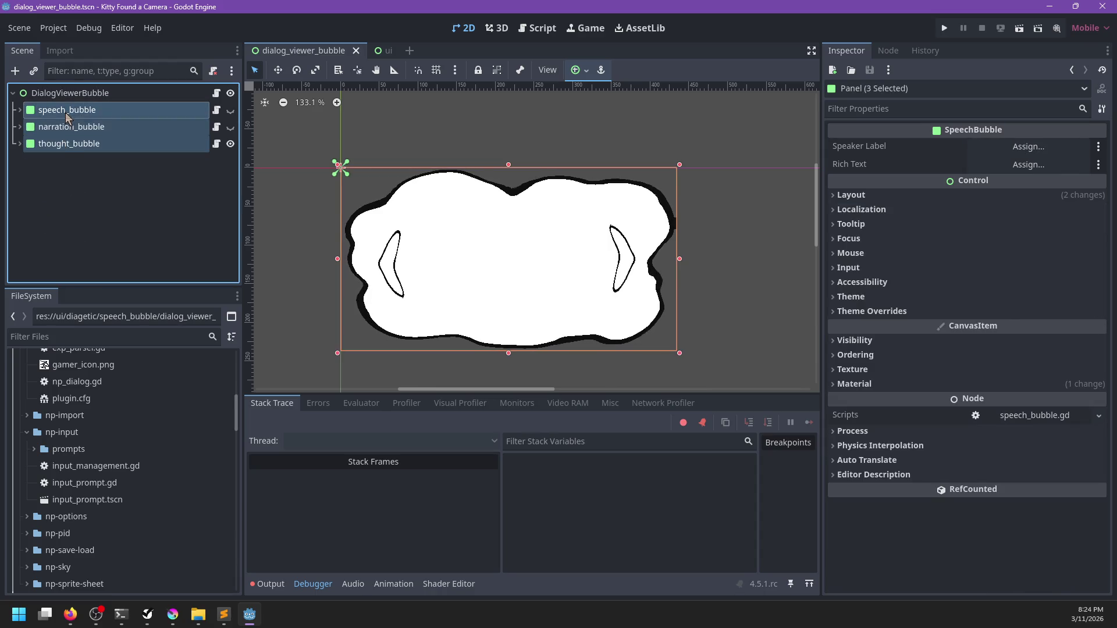
right_click(66, 110)
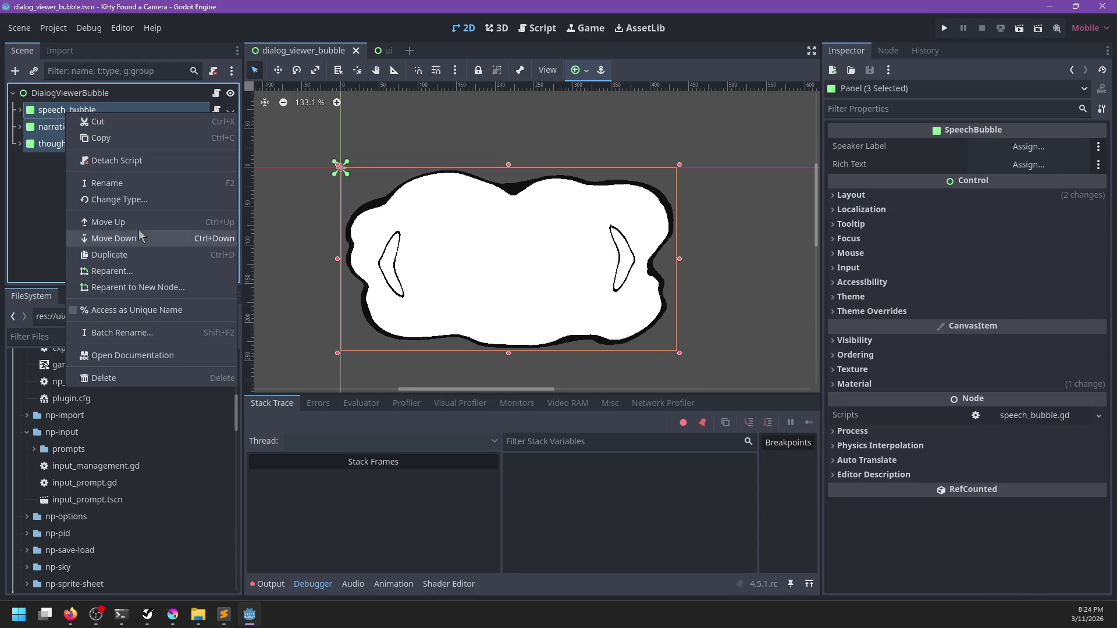
click(135, 204)
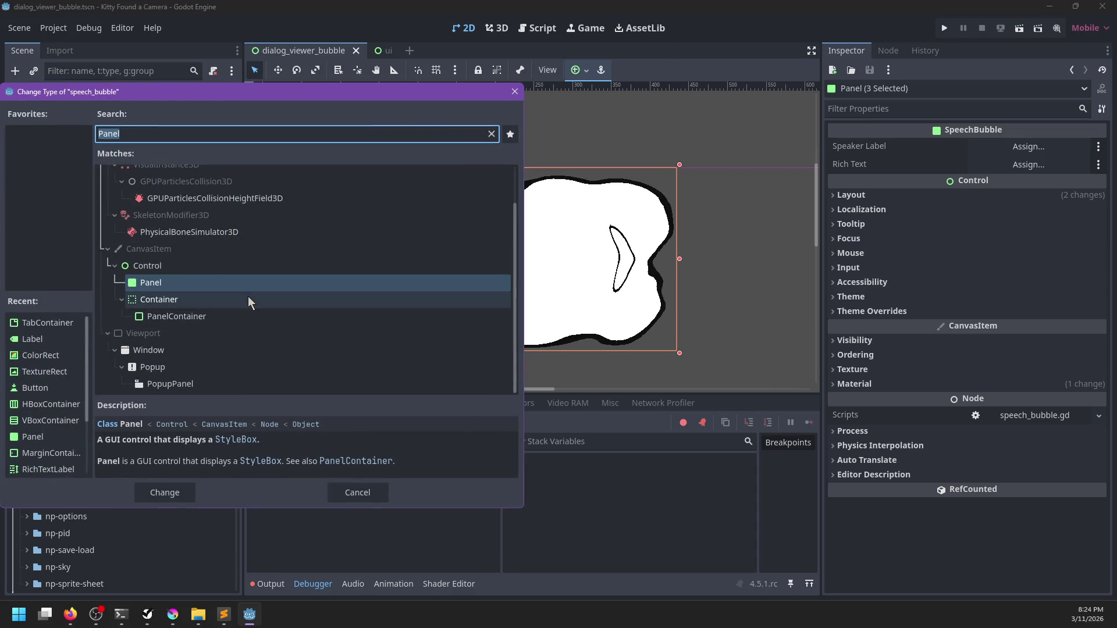
double_click(261, 317)
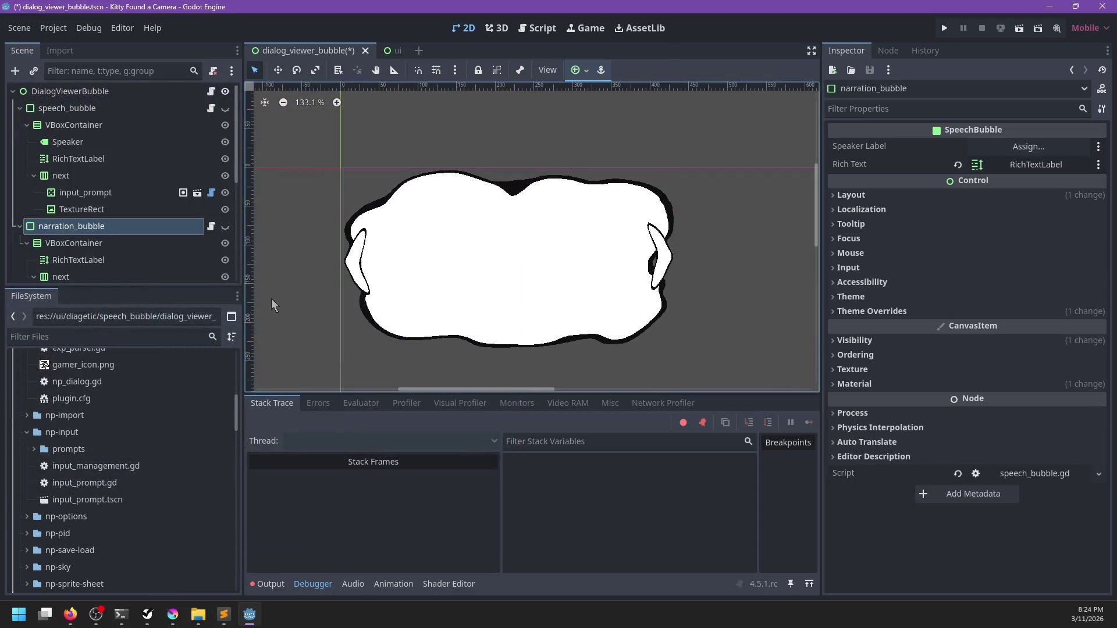
Inspect speech_bubble and its VBoxContainer, briefly showing it on the canvas before undoing
click(58, 122)
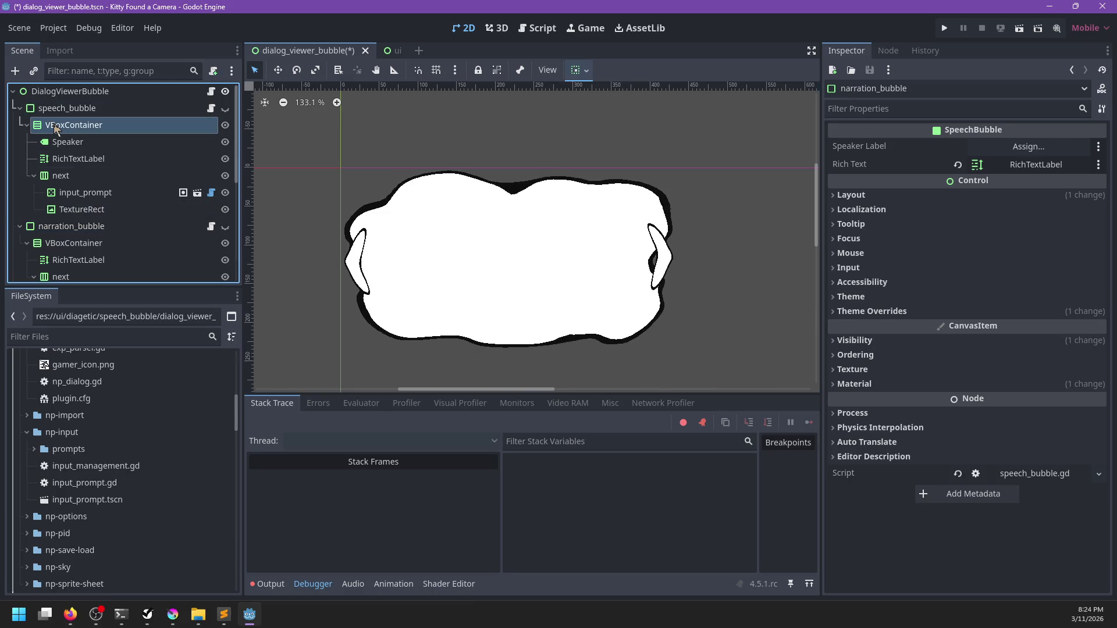
click(142, 110)
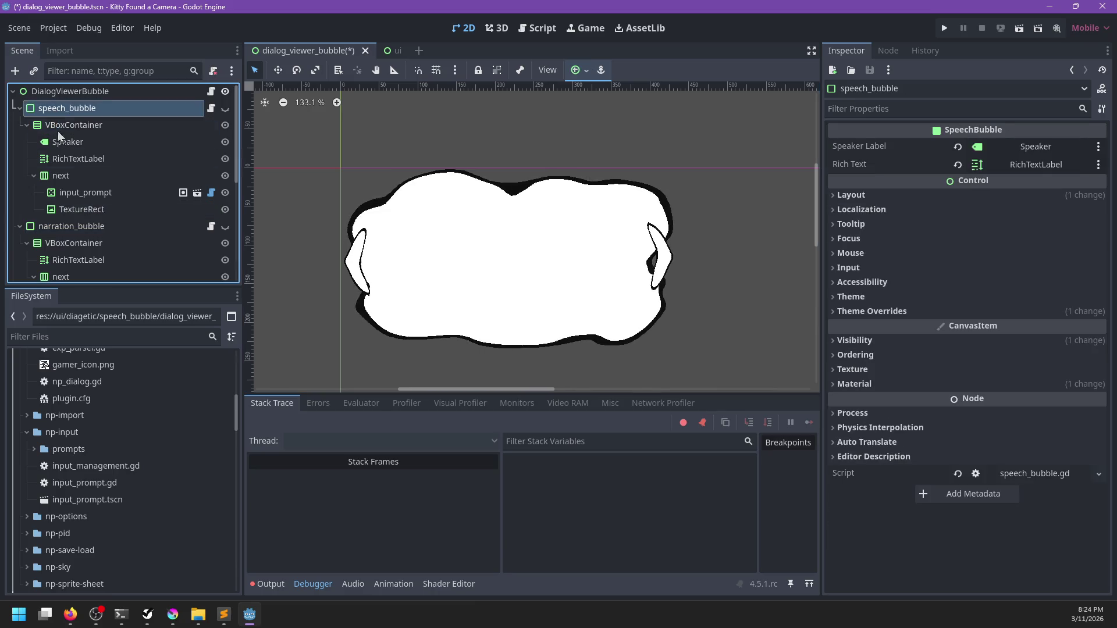
click(225, 108)
scroll(438, 219, down, 3)
scroll(435, 212, down, 3)
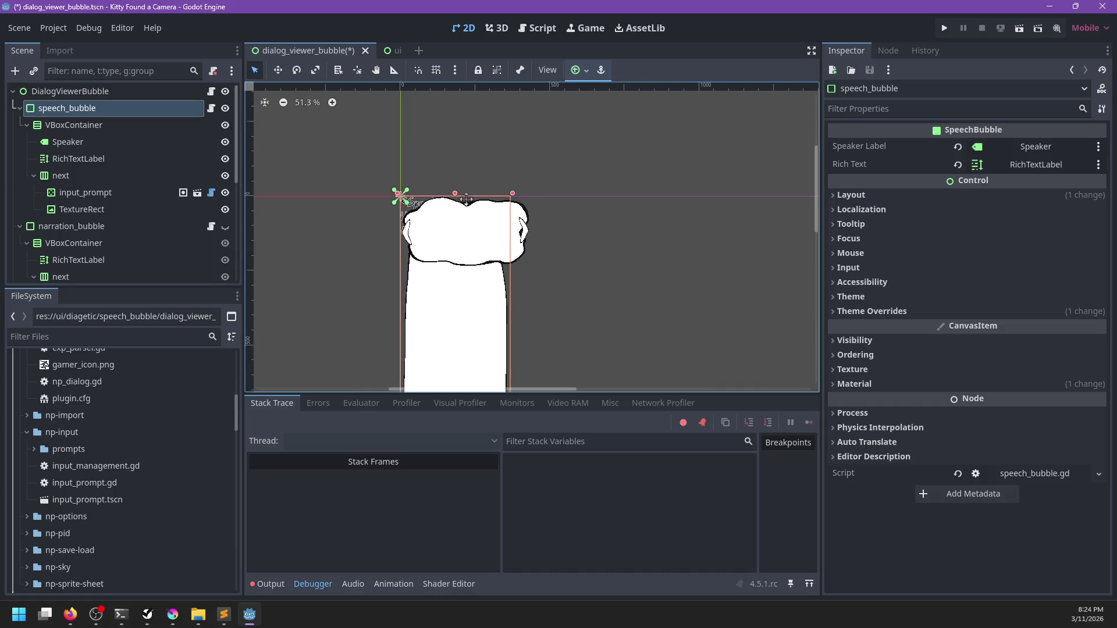
key(ctrl+z)
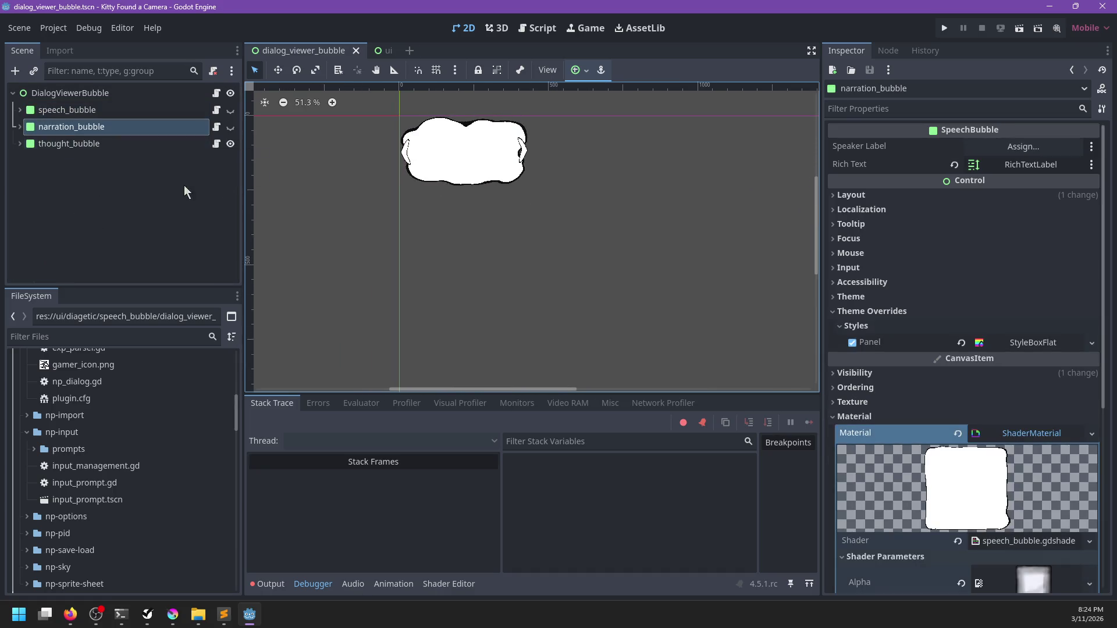
Change thought_bubble's type to PanelContainer and save the scene
click(134, 113)
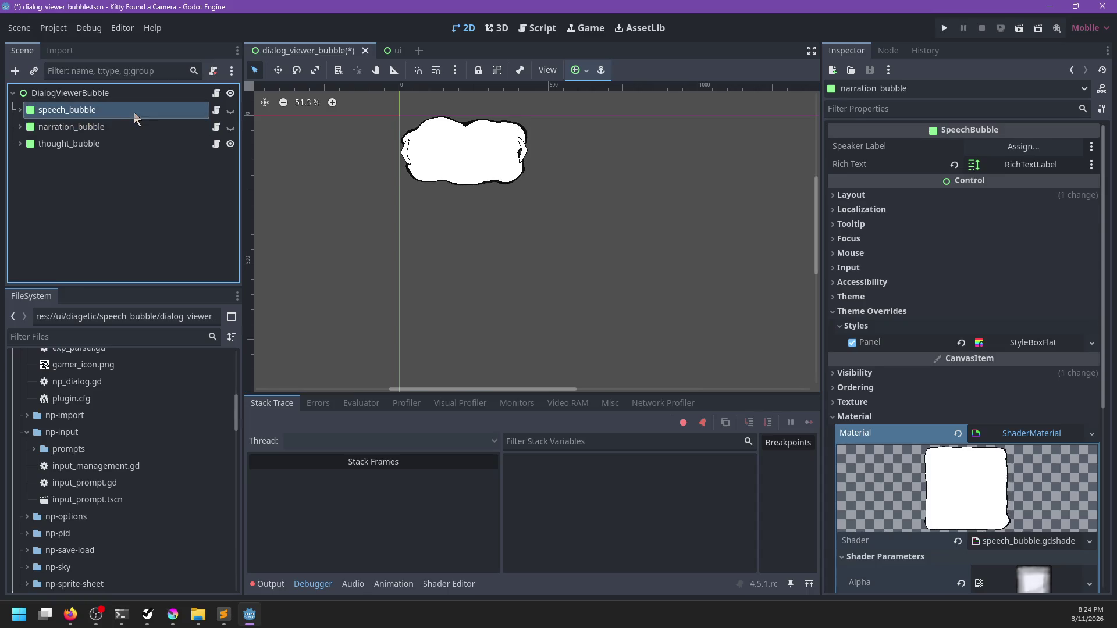
right_click(94, 142)
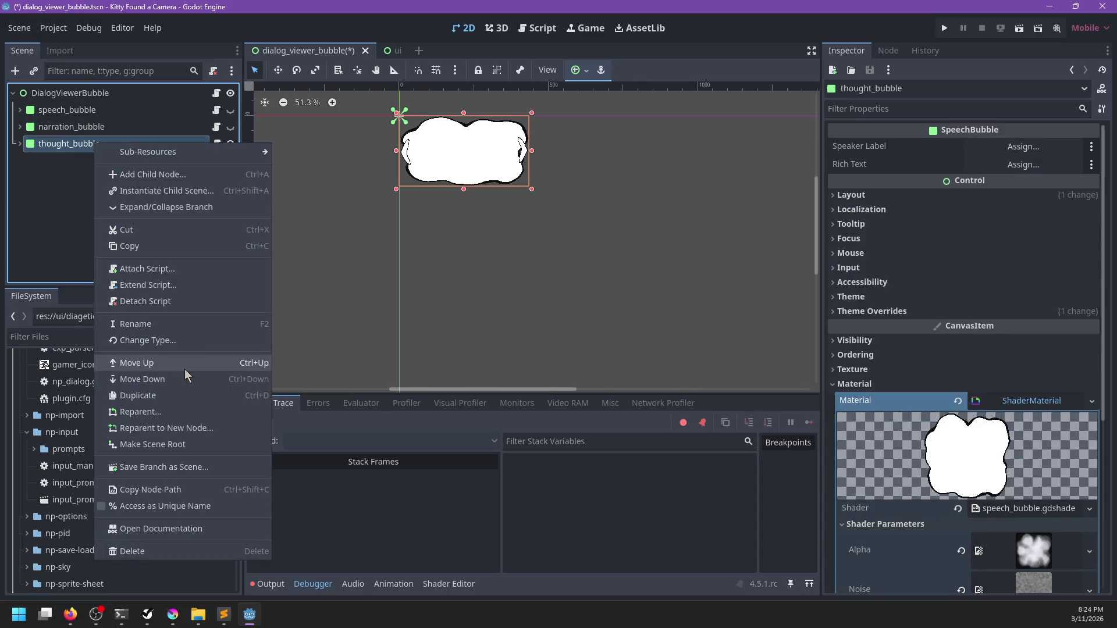
click(154, 343)
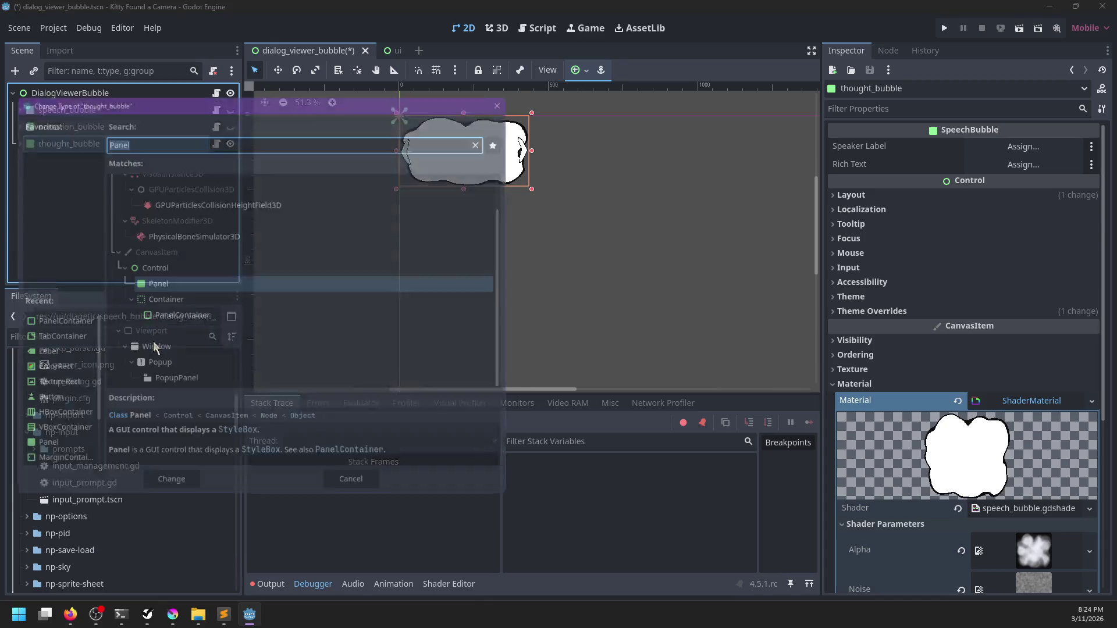
key(Down)
key(Down)
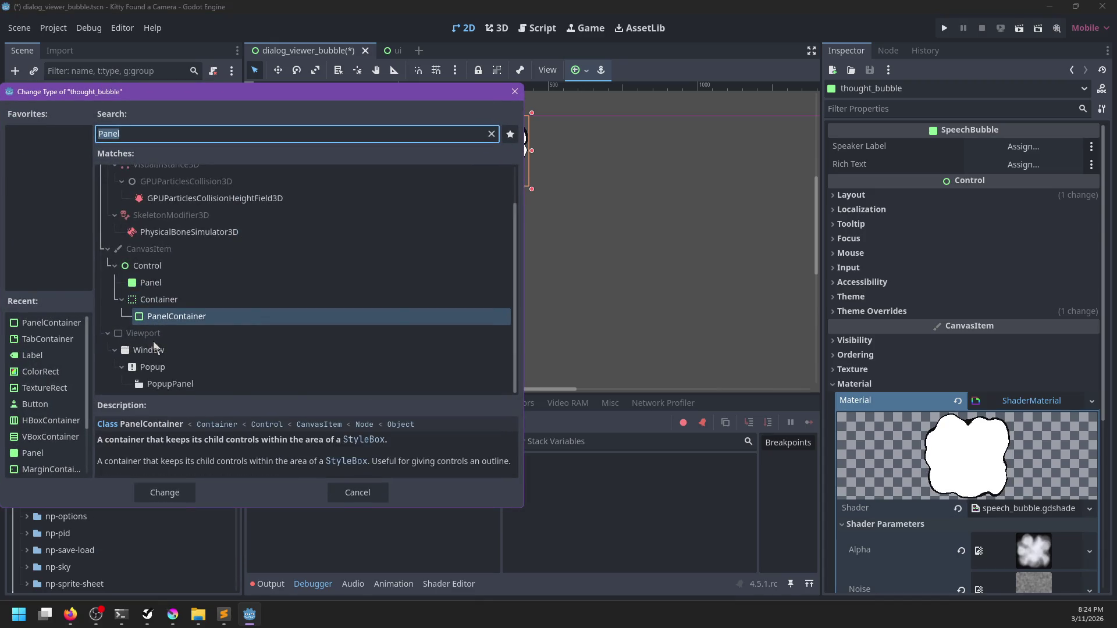
key(Return)
key(ctrl+s)
Inspect the HBoxContainer and the thought_dollop nodes inside thought_bubble
click(88, 138)
click(27, 137)
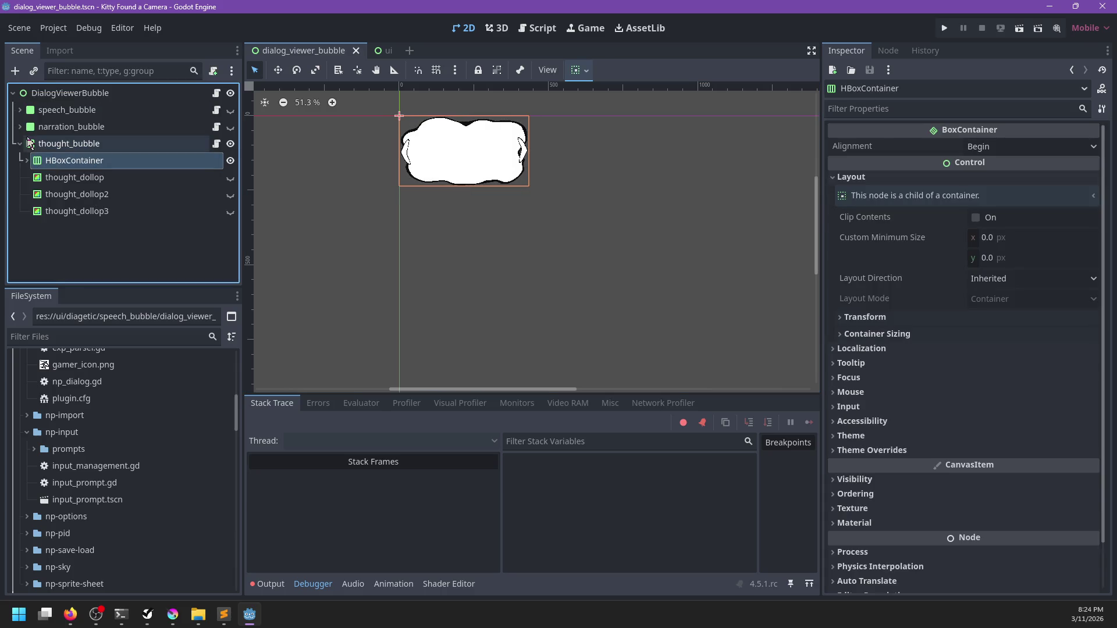
click(69, 178)
click(69, 210)
click(86, 161)
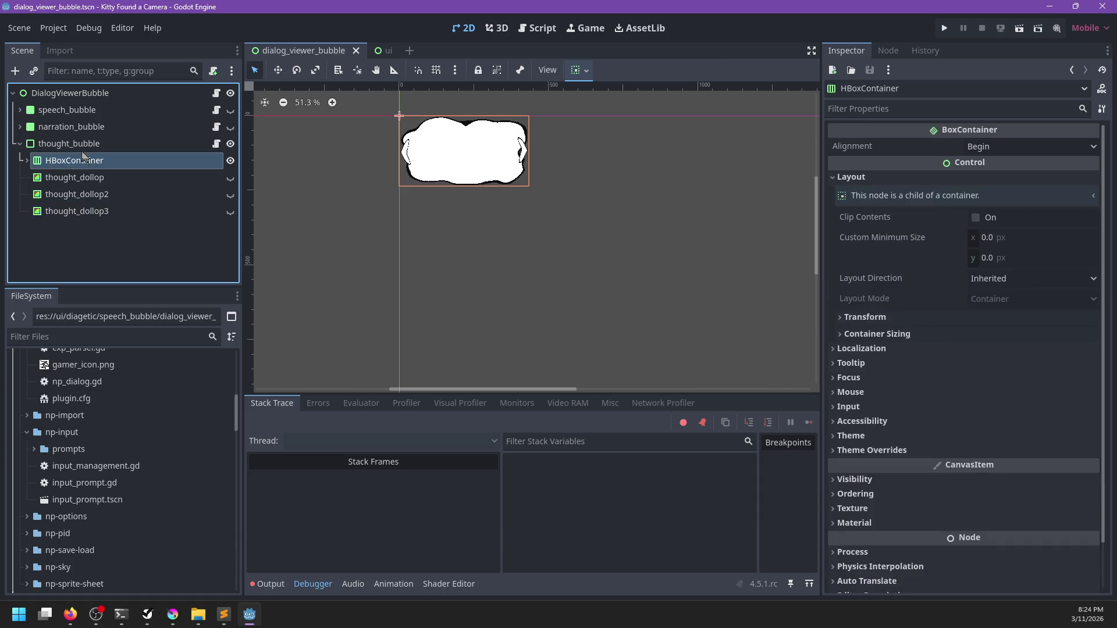
Select thought_bubble and start adding a child node, then cancel the dialog
click(85, 145)
scroll(451, 131, up, 3)
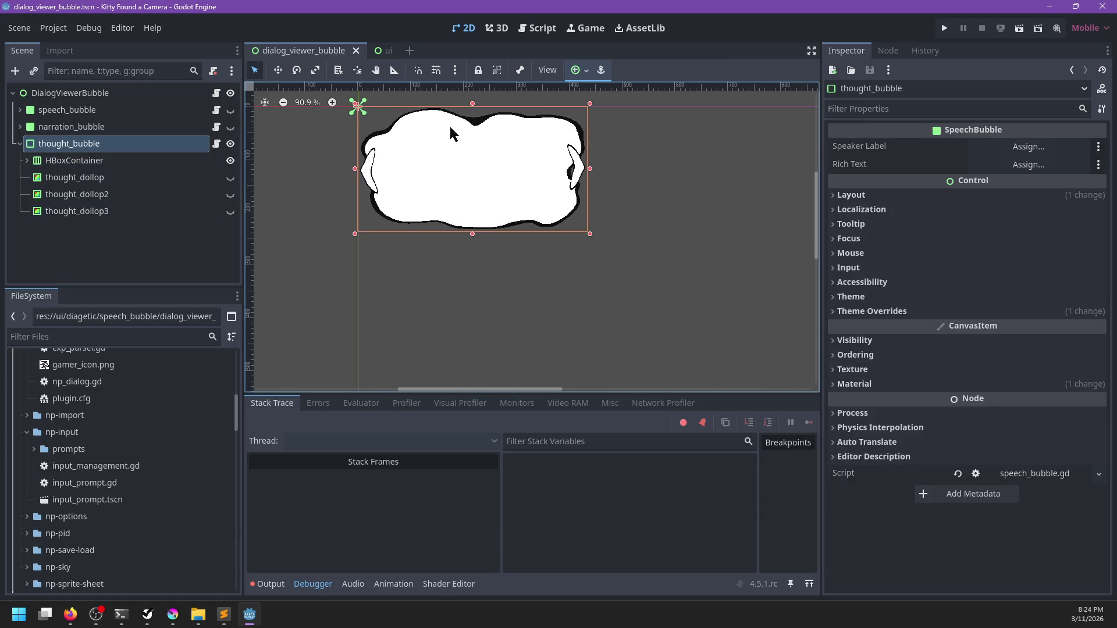
click(97, 162)
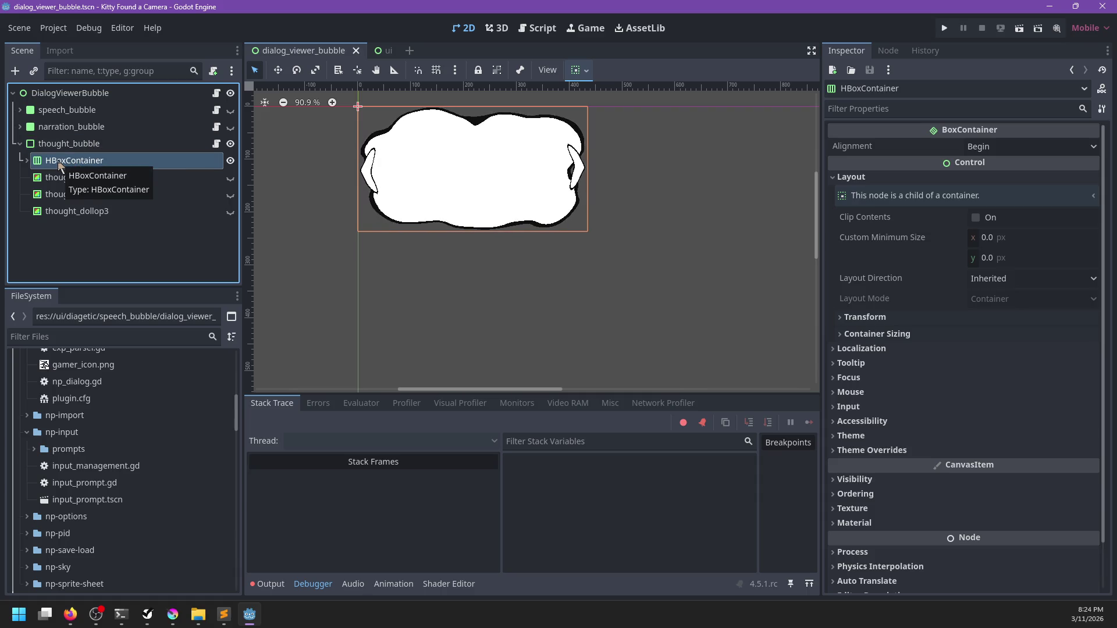
click(66, 144)
key(ctrl+a)
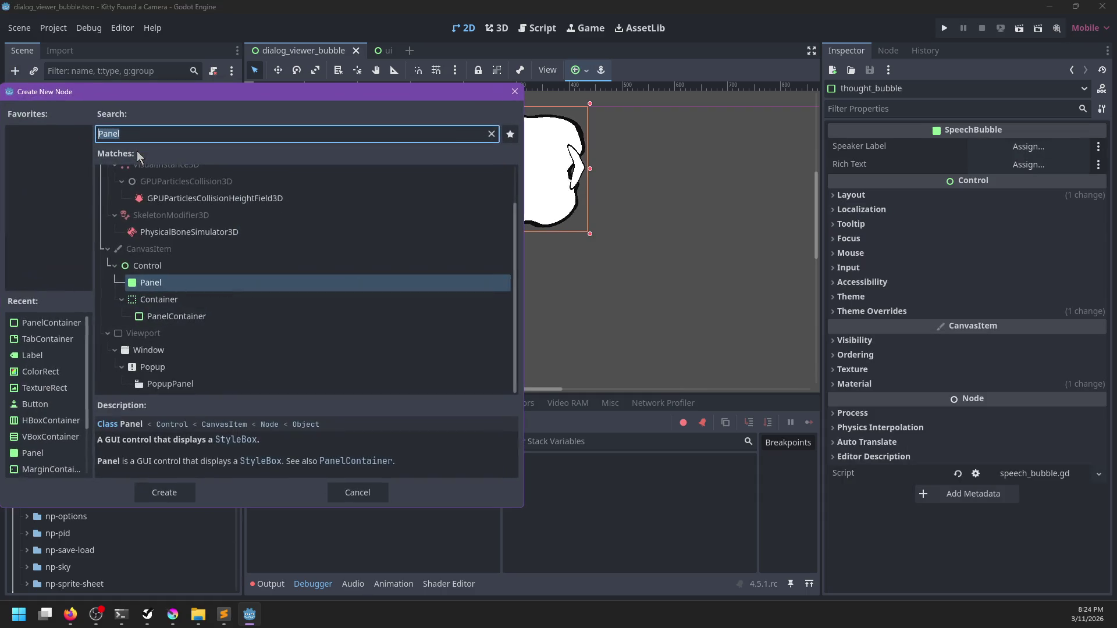
key(Down)
key(Down)
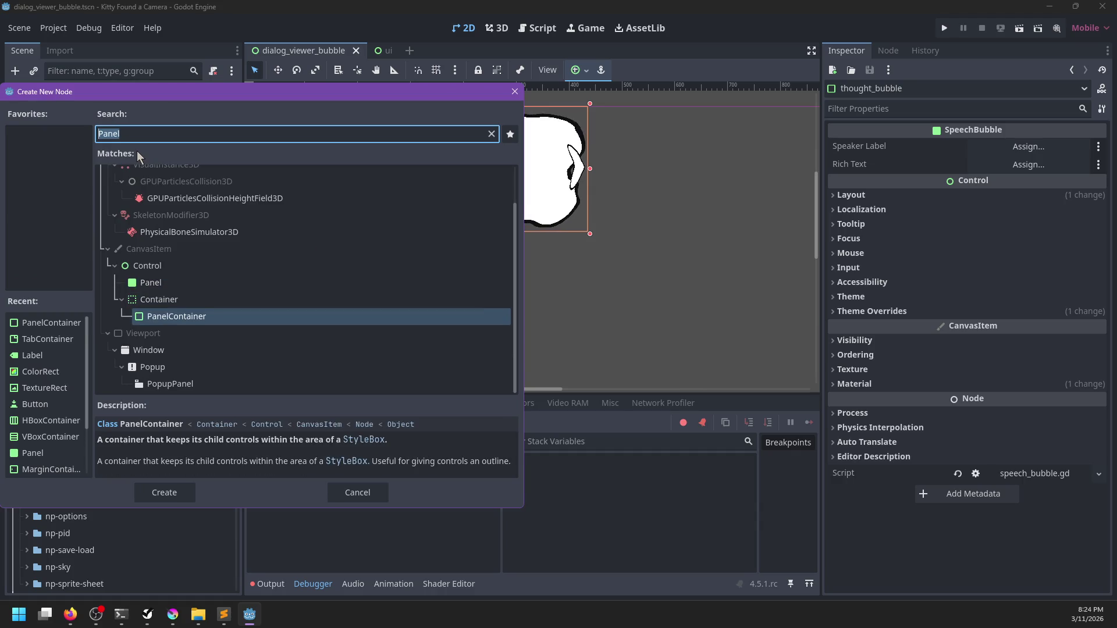
key(Escape)
Add a RichTextLabel under Replies and set its text to 'Double-checking'
click(110, 162)
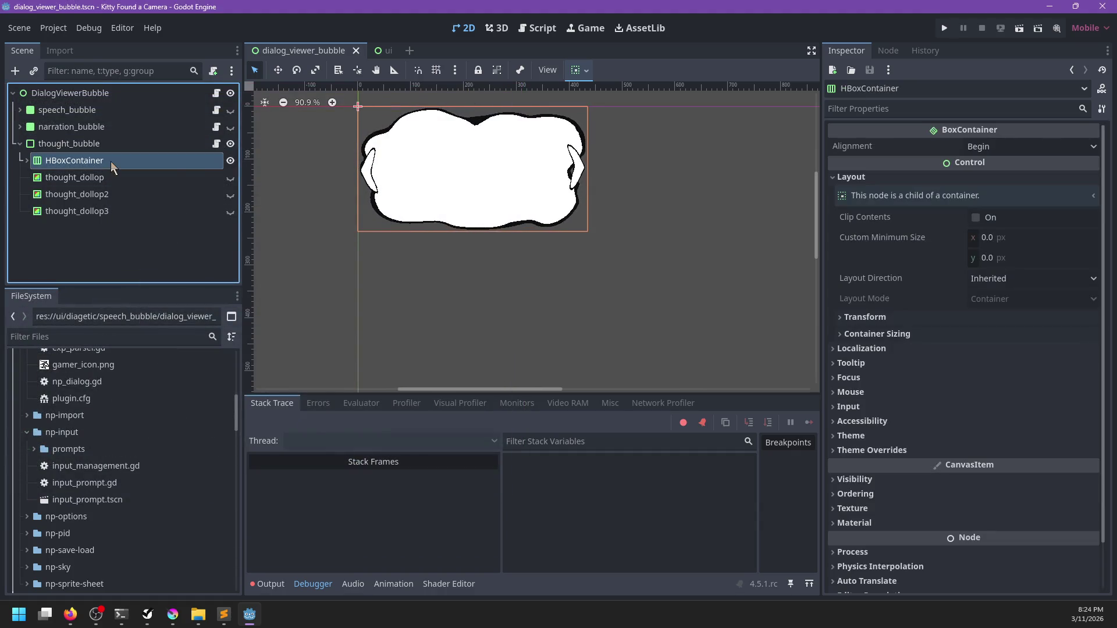
click(27, 160)
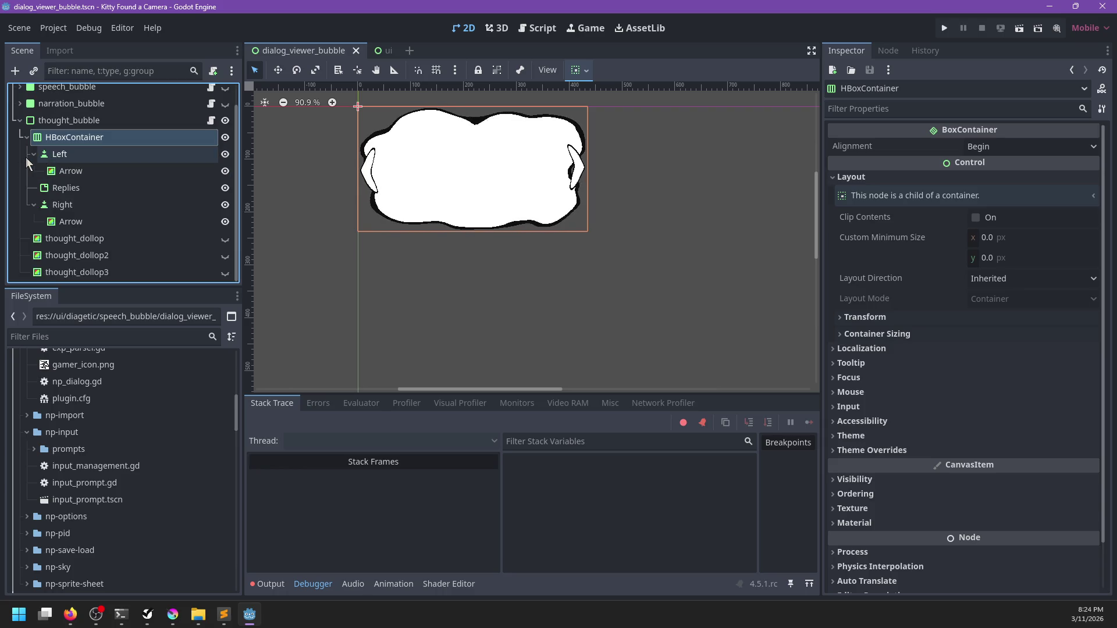
click(97, 190)
key(ctrl+a)
text(richt)
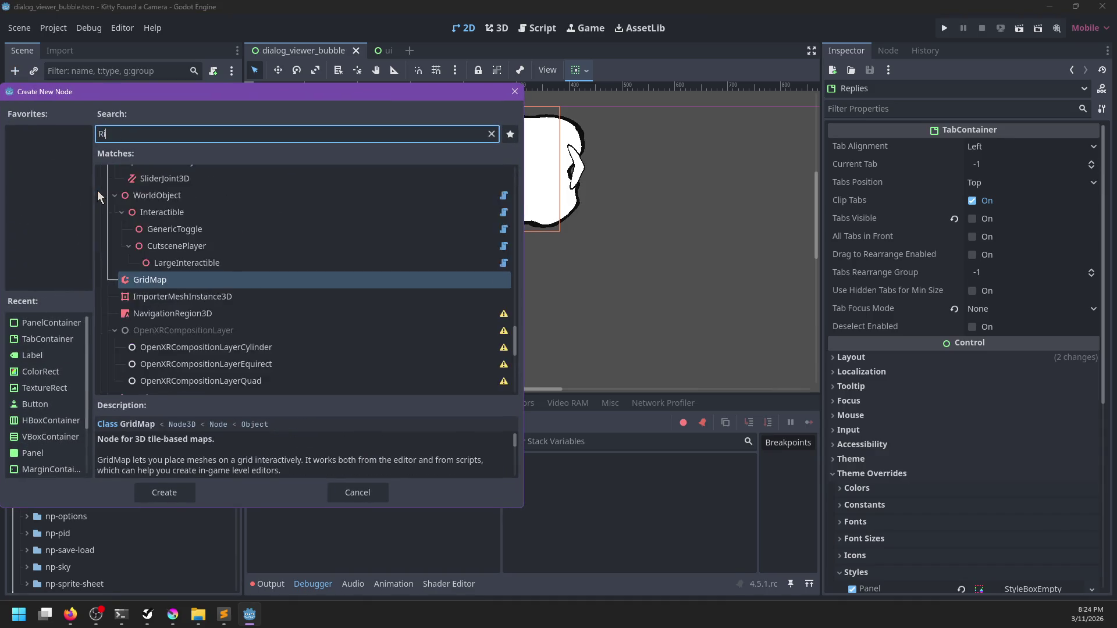
key(Return)
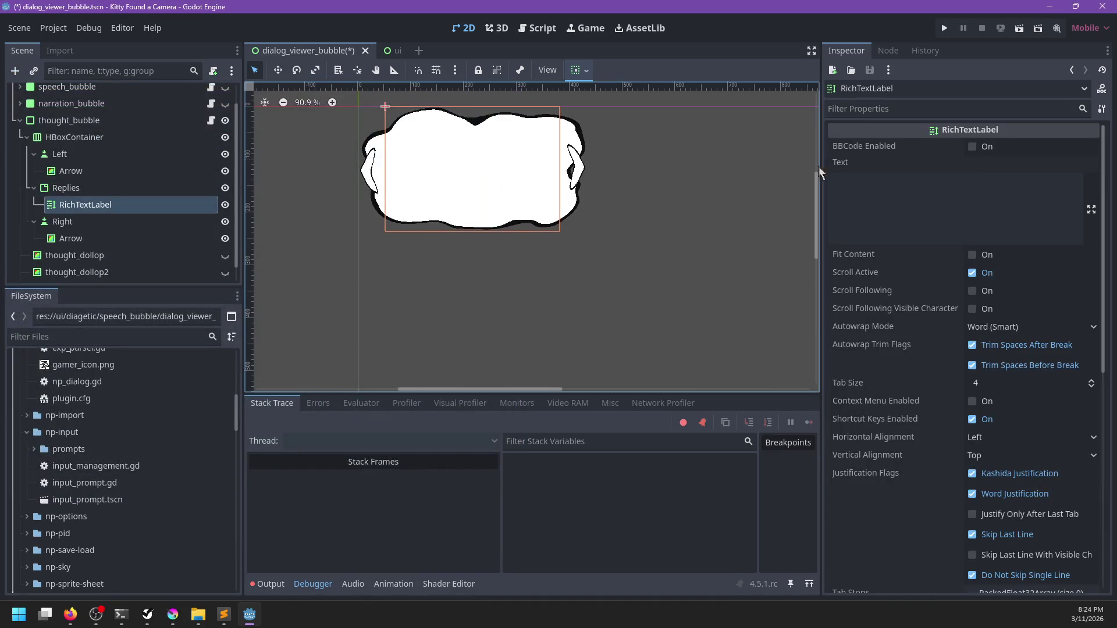
click(881, 200)
text(Double-checking)
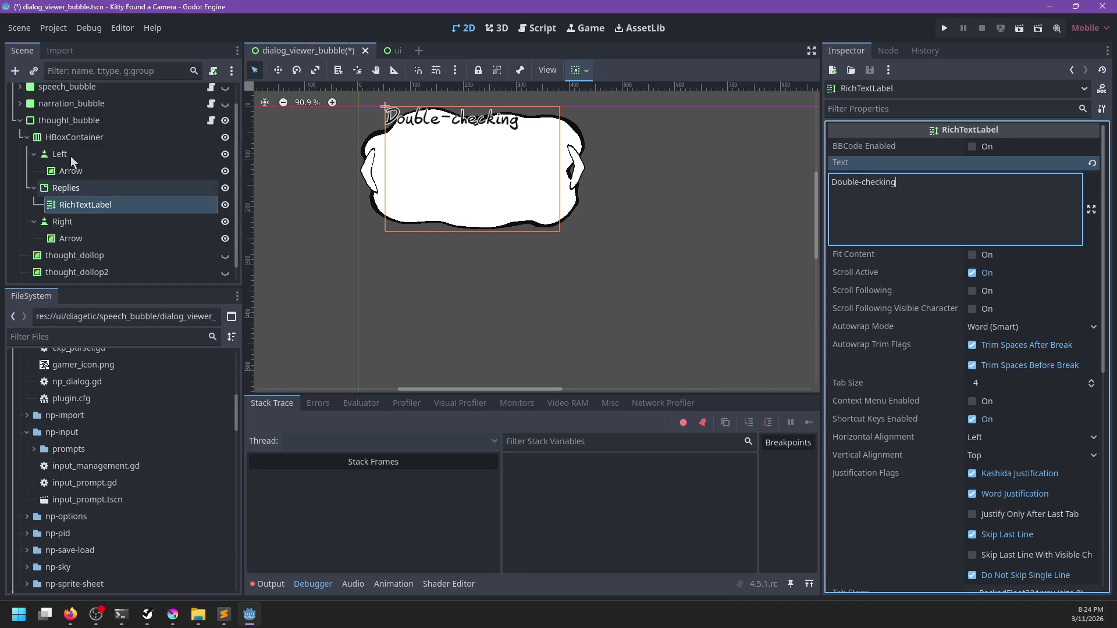
click(77, 139)
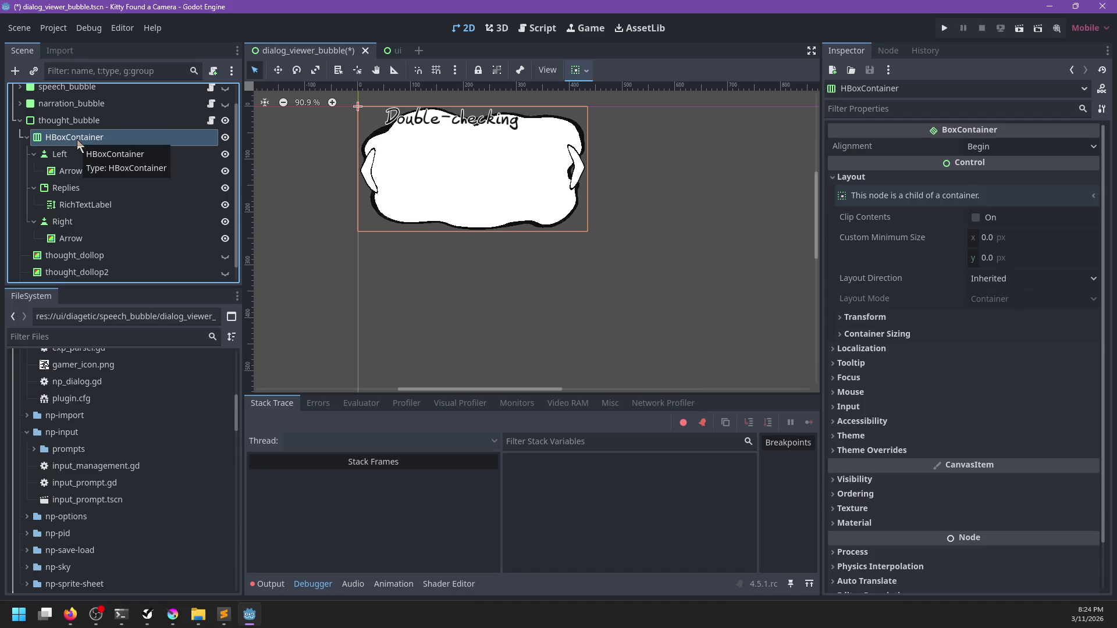
Reveal the panel StyleBoxFlat under thought_bubble's Theme Overrides > Styles
click(81, 120)
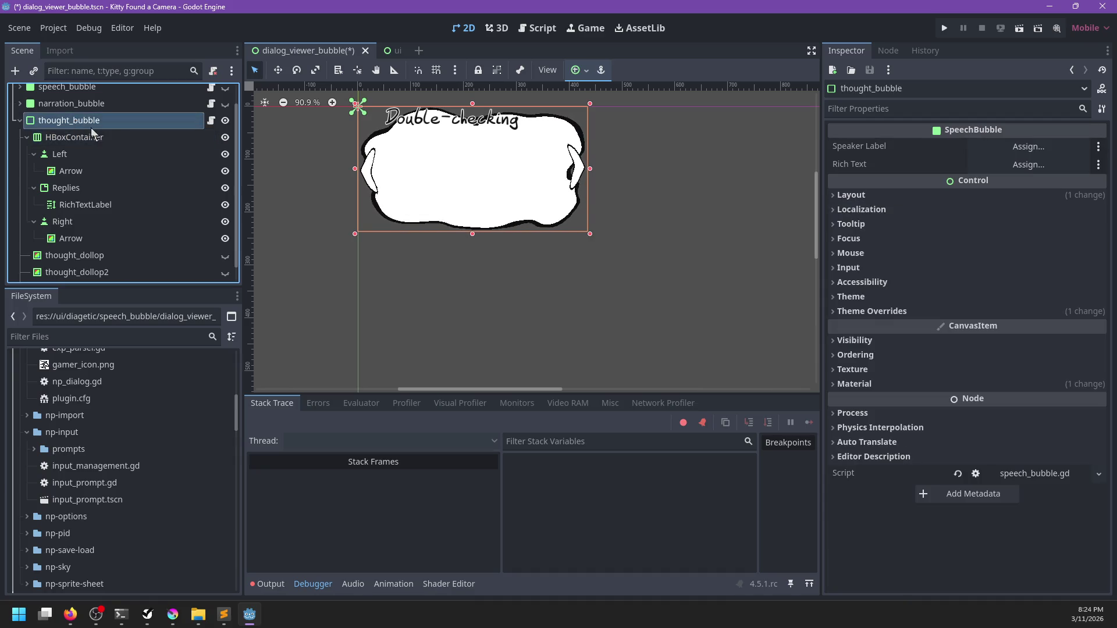
click(86, 136)
drag(462, 184, 483, 255)
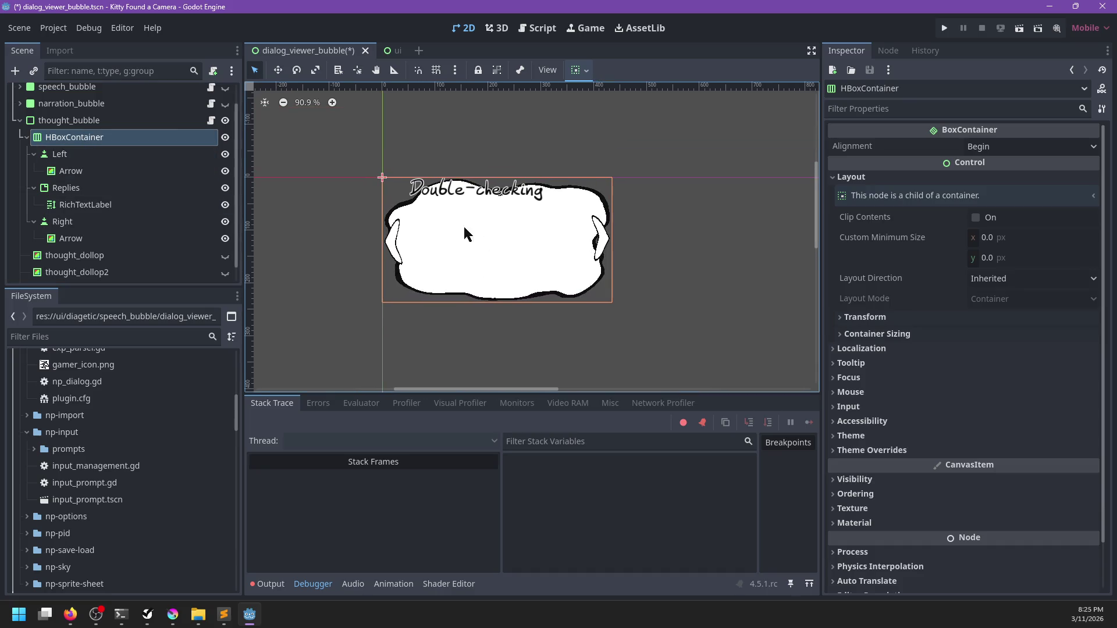
click(121, 119)
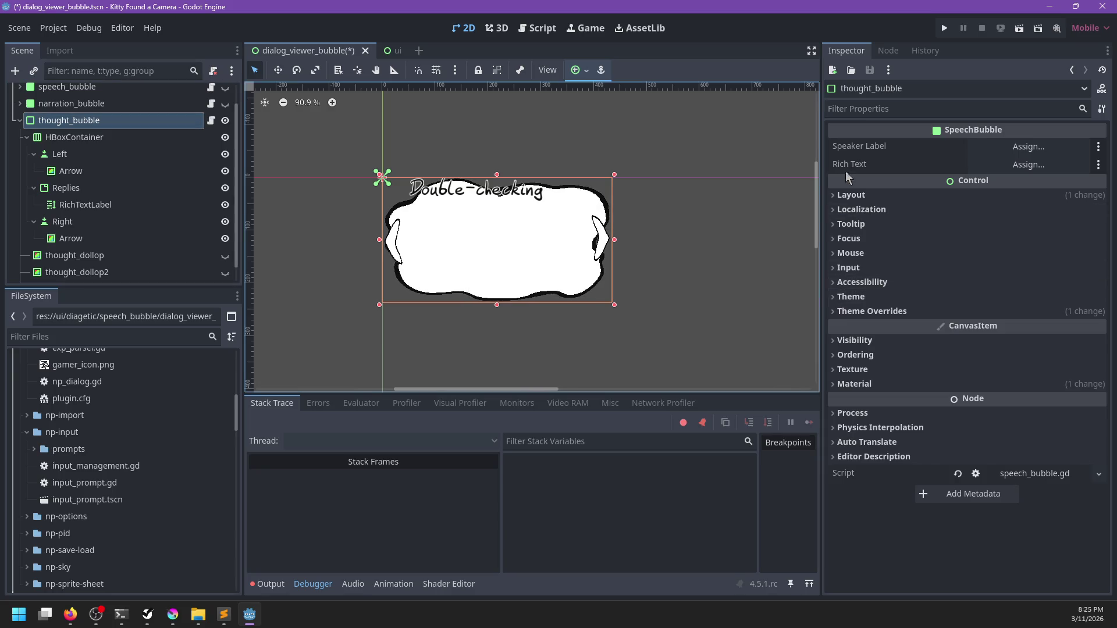
click(841, 311)
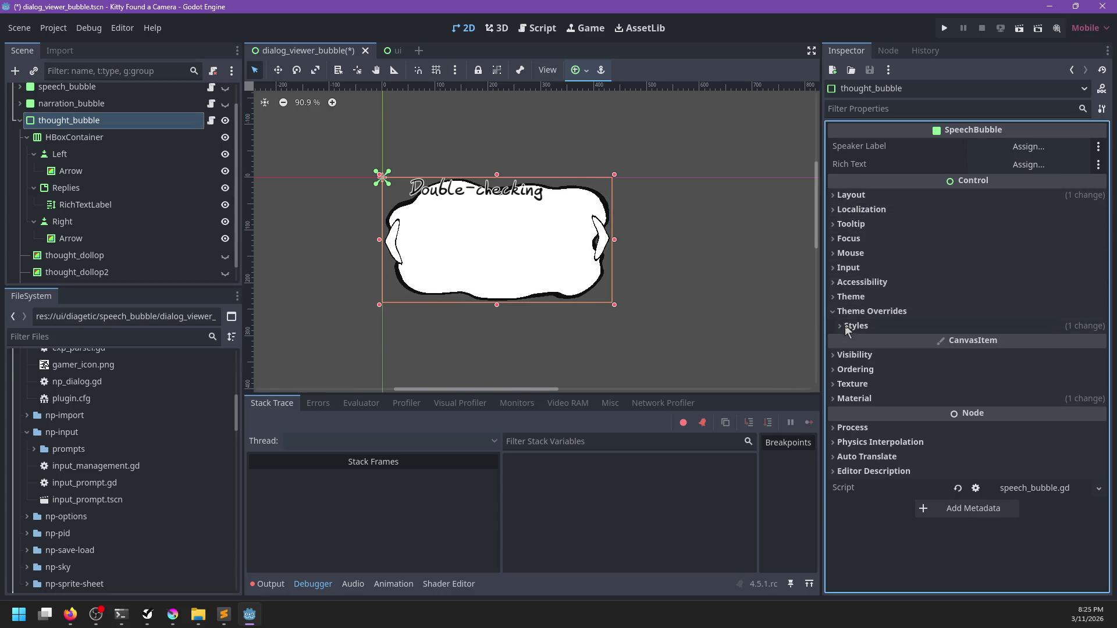
click(854, 326)
click(1049, 346)
scroll(891, 438, down, 5)
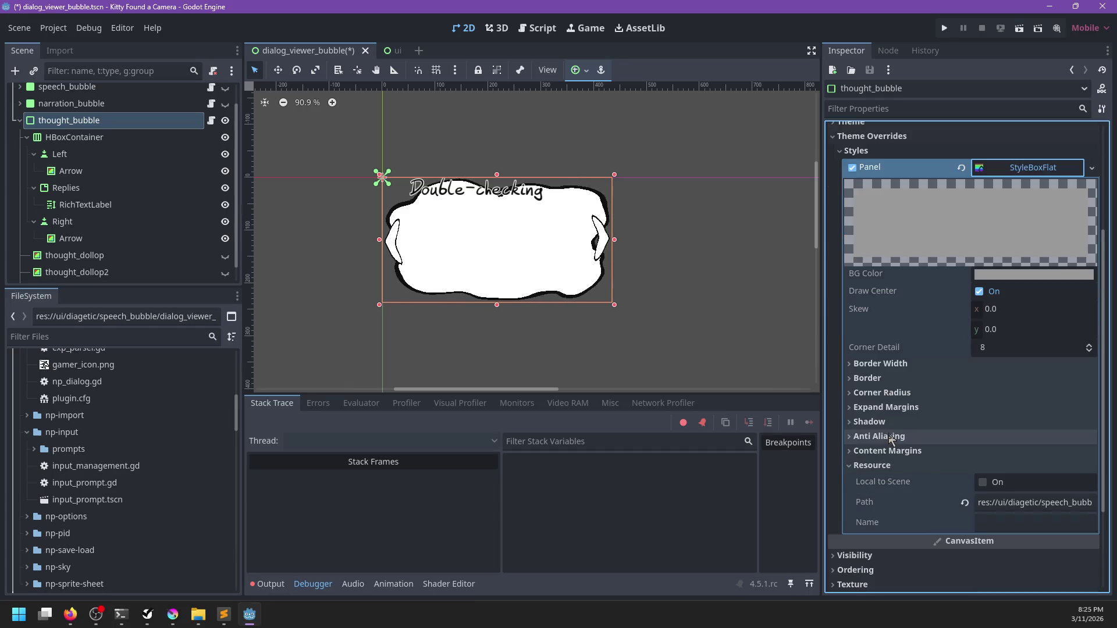
Set the content margins to Left 25, Right 25 and Bottom 20
click(863, 450)
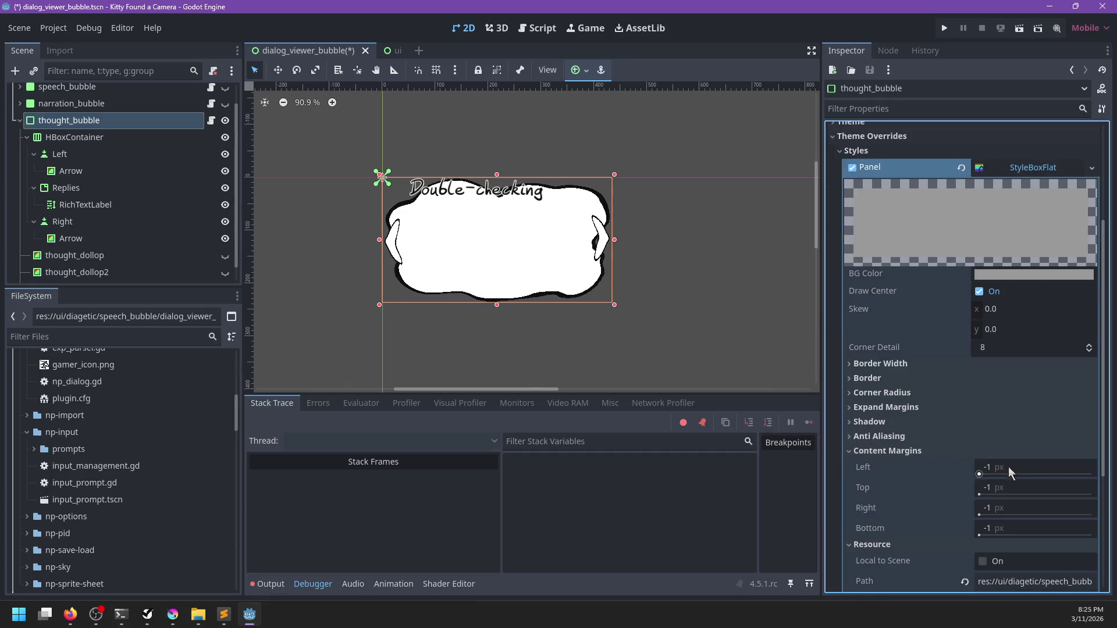
click(1012, 467)
text(20)
key(Tab)
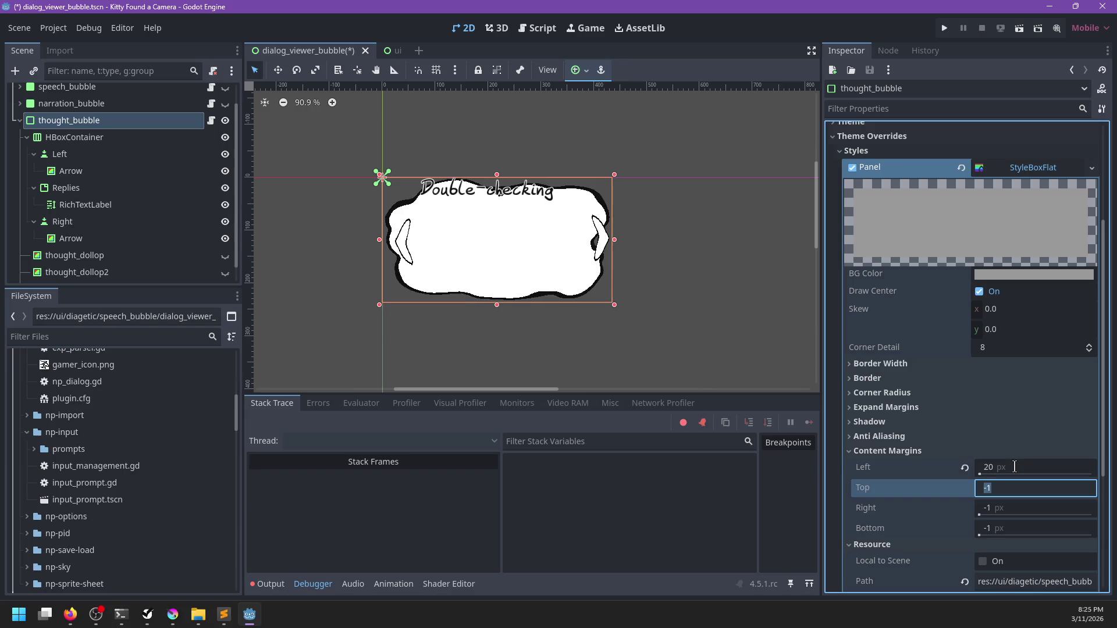
key(Tab)
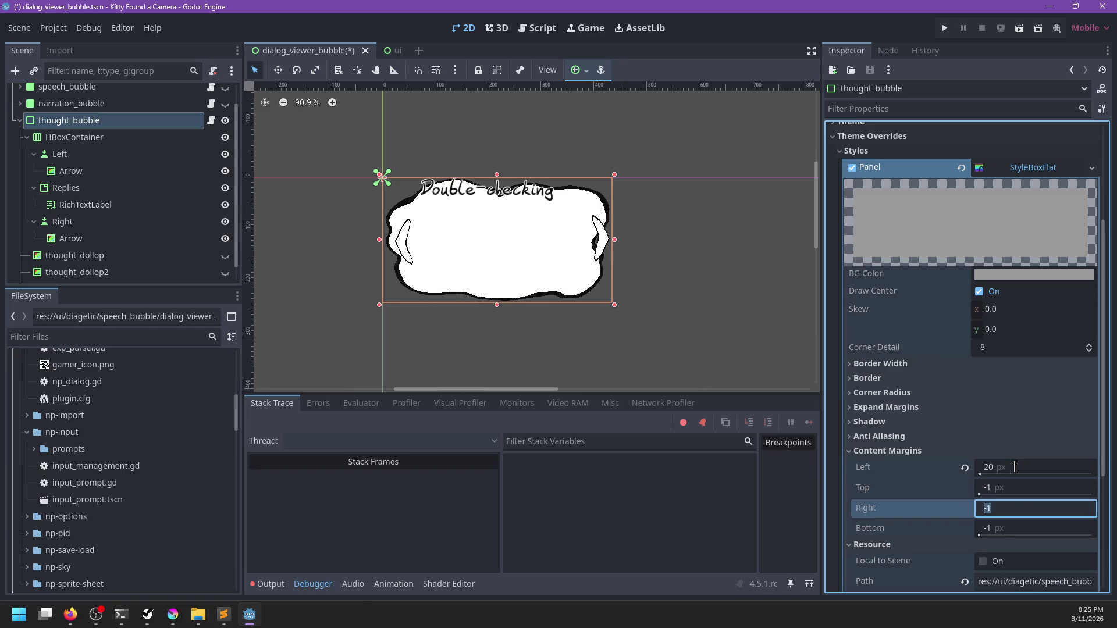
key(shift+Tab)
key(Tab)
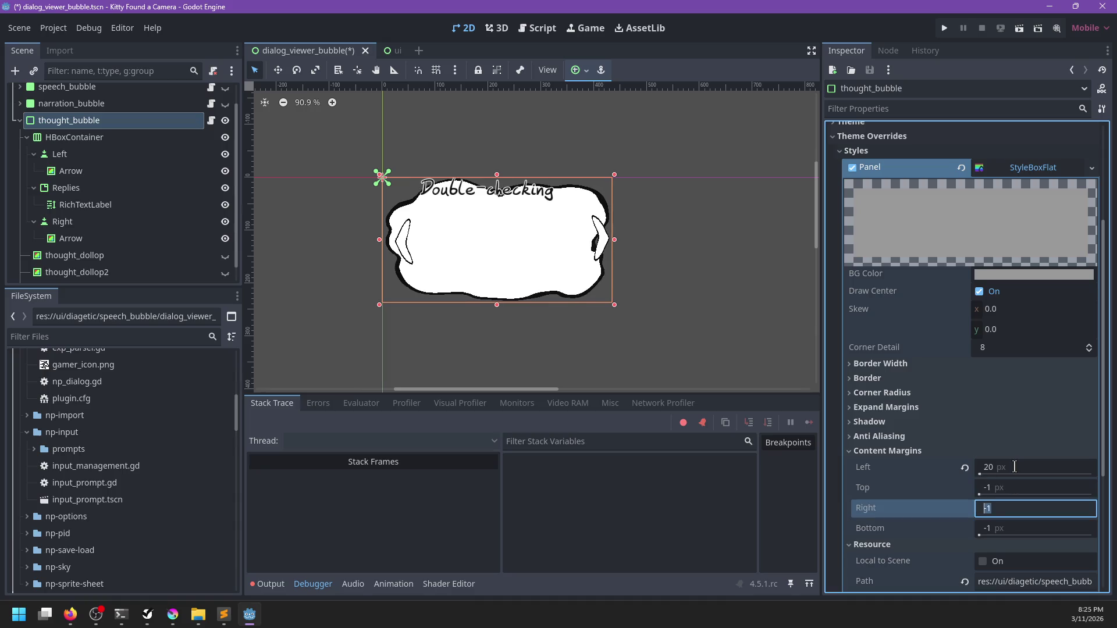
key(shift+Tab)
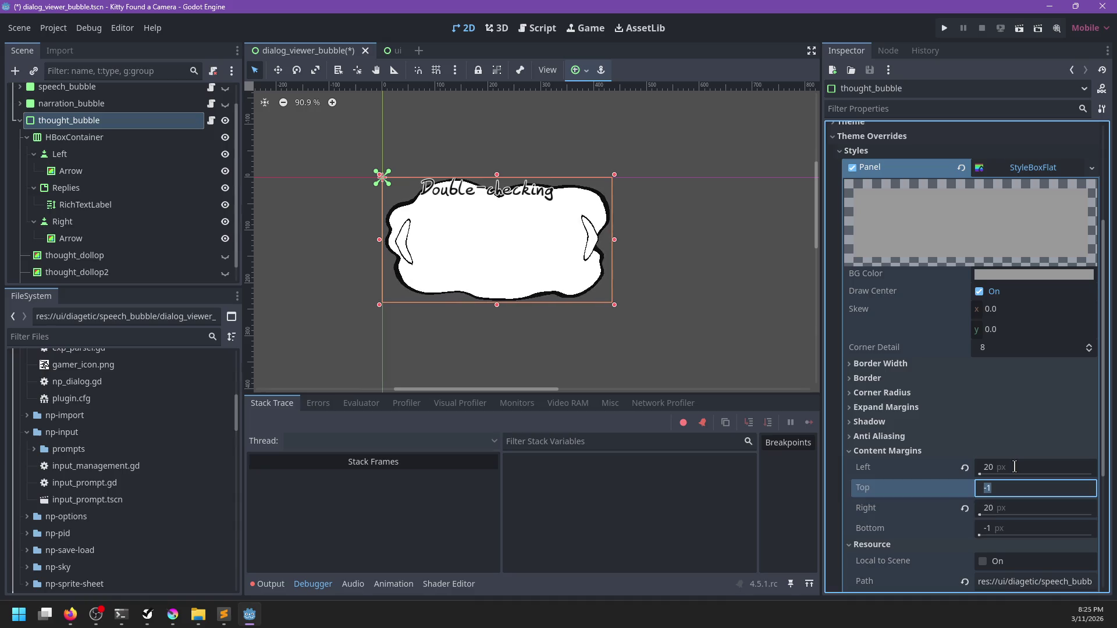
key(Tab)
key(Tab)
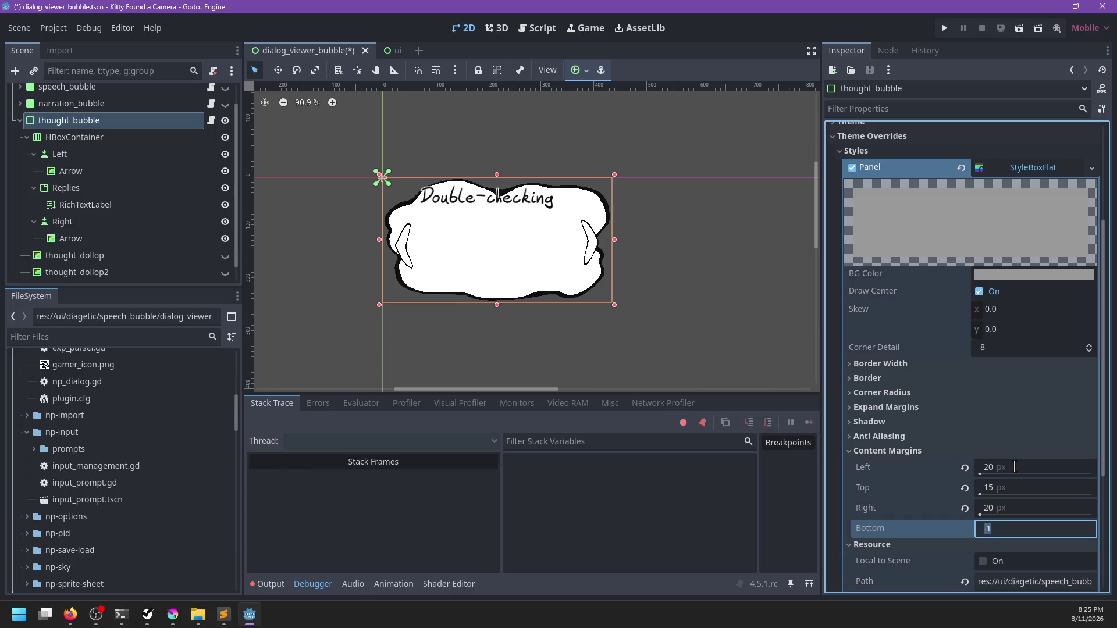
key(shift+Tab)
key(shift+Tab)
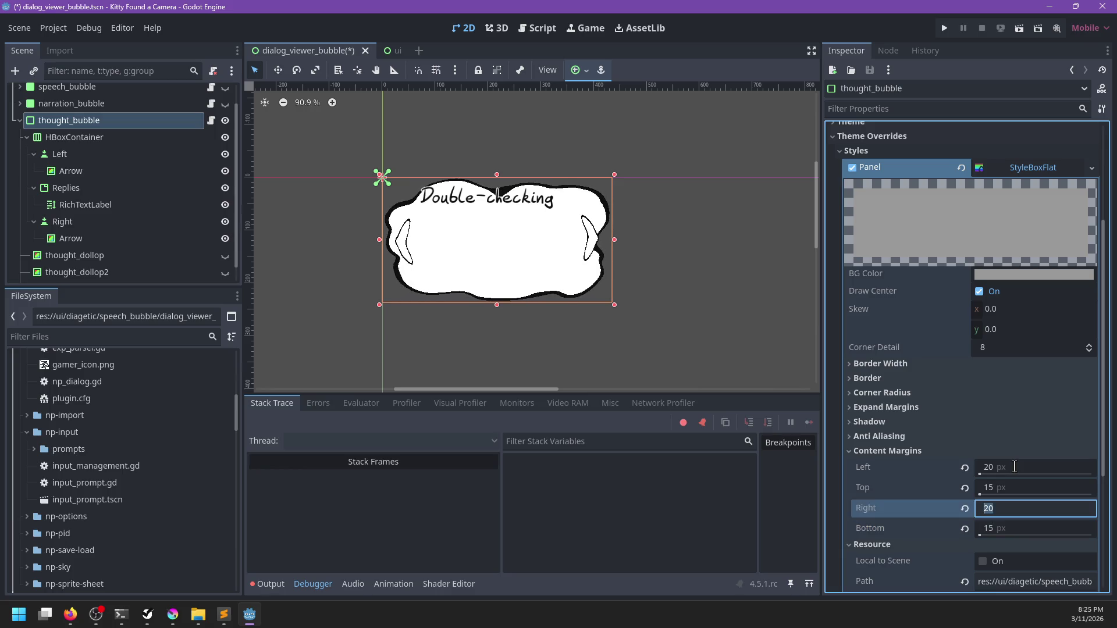
key(Tab)
key(Tab)
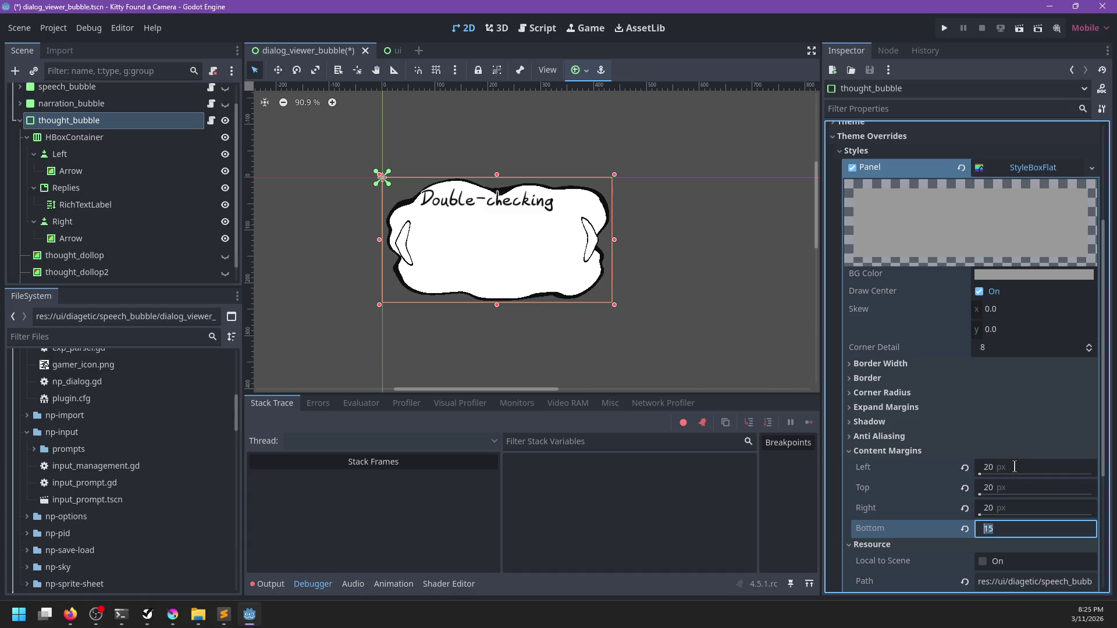
key(shift+Tab)
key(shift+Tab)
key(shift+Tab)
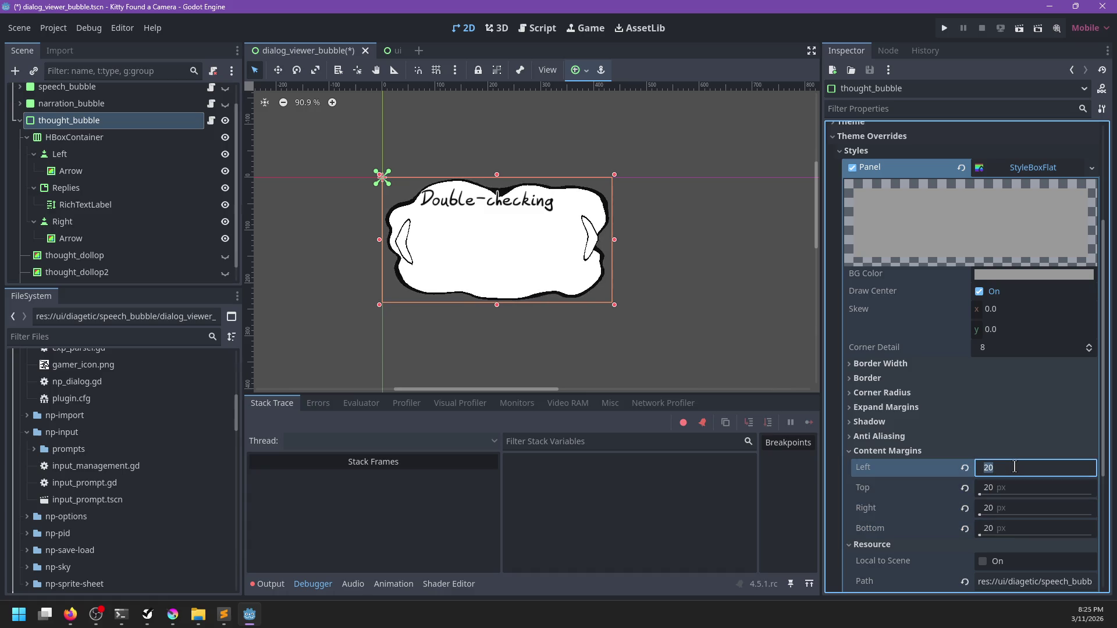
key(Tab)
key(Tab)
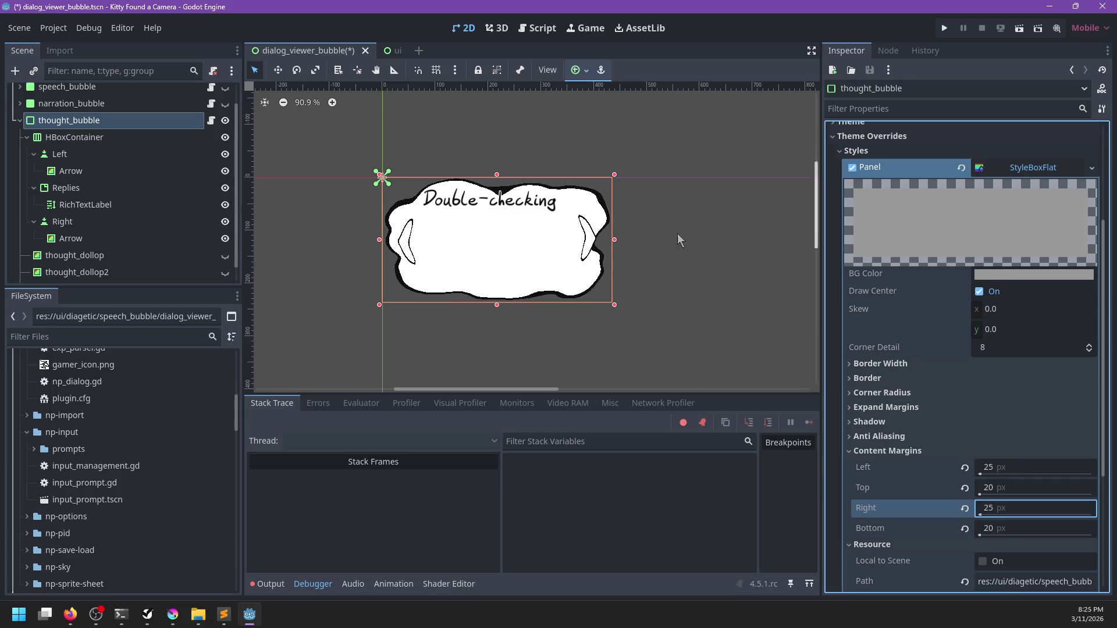
Set the Top content margin to 30 and save the scene
click(1010, 490)
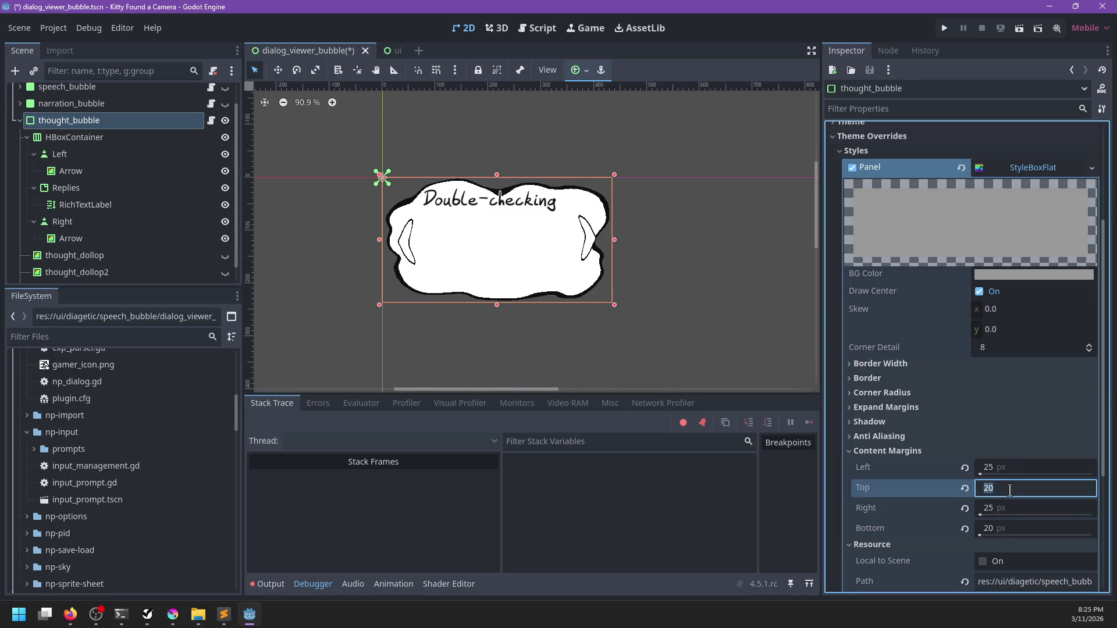
key(Return)
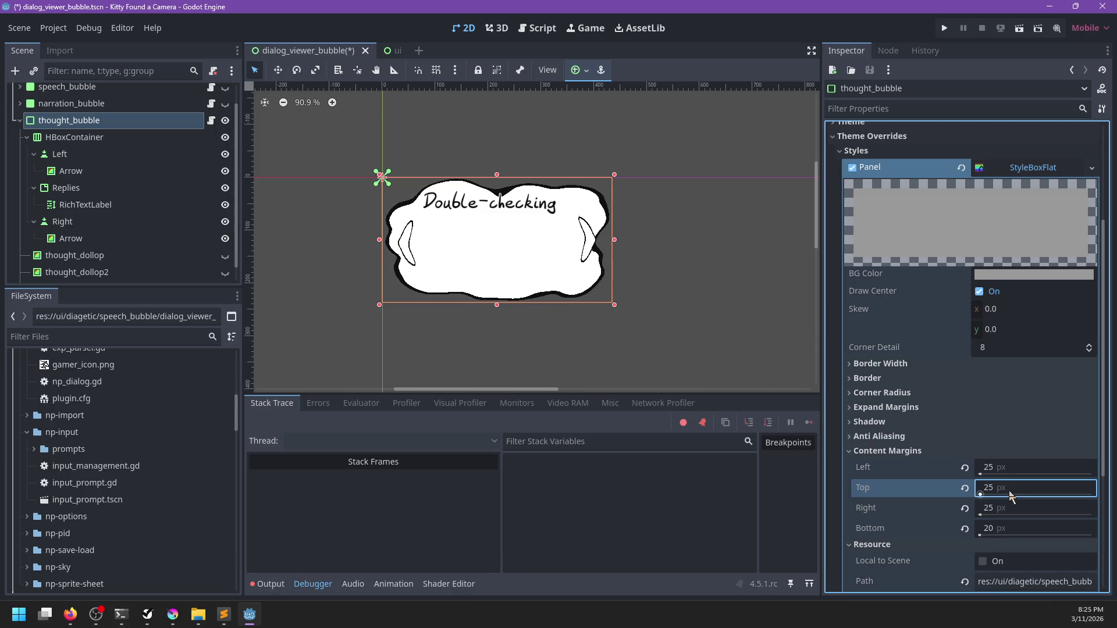
key(Return)
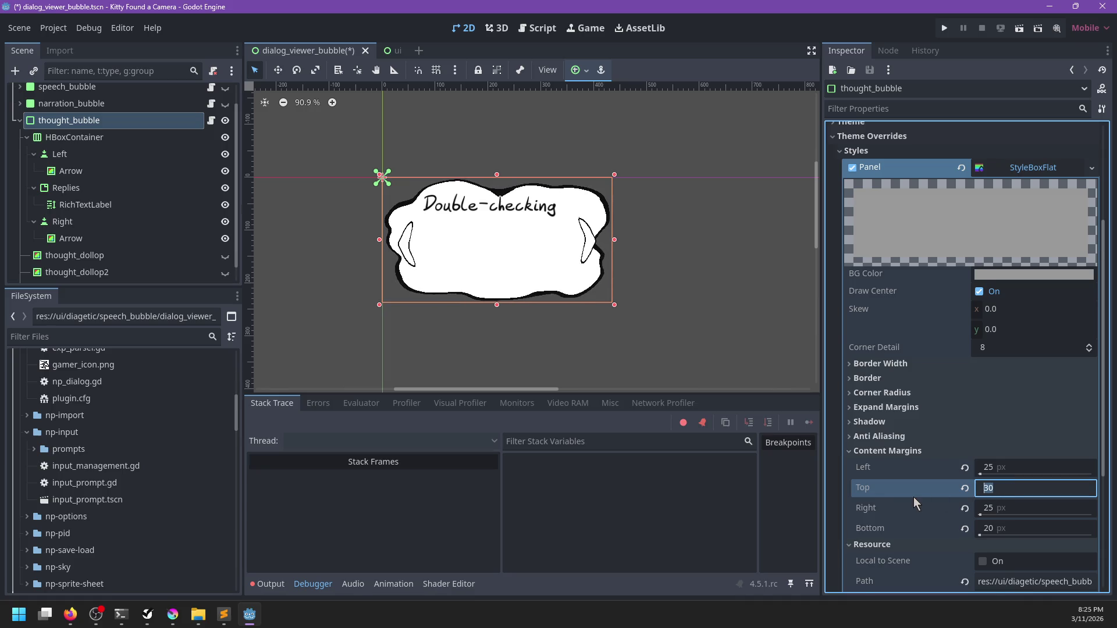
scroll(913, 447, down, 2)
key(ctrl+s)
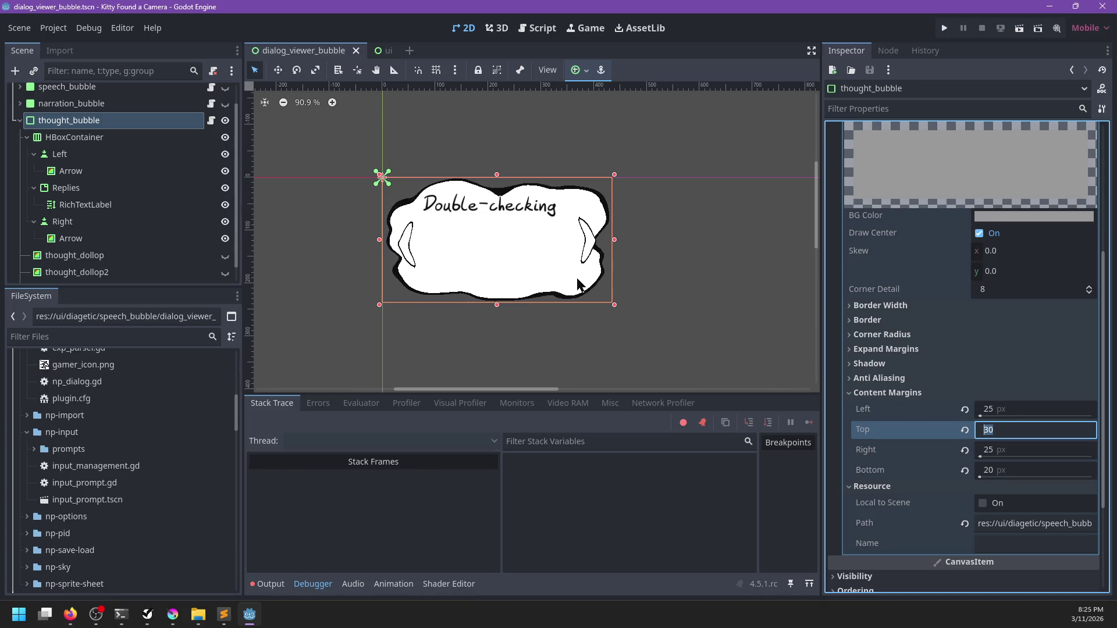
mouse_move(614, 312)
mouse_down()
mouse_move(820, 389)
mouse_move(587, 326)
mouse_move(633, 256)
mouse_up()
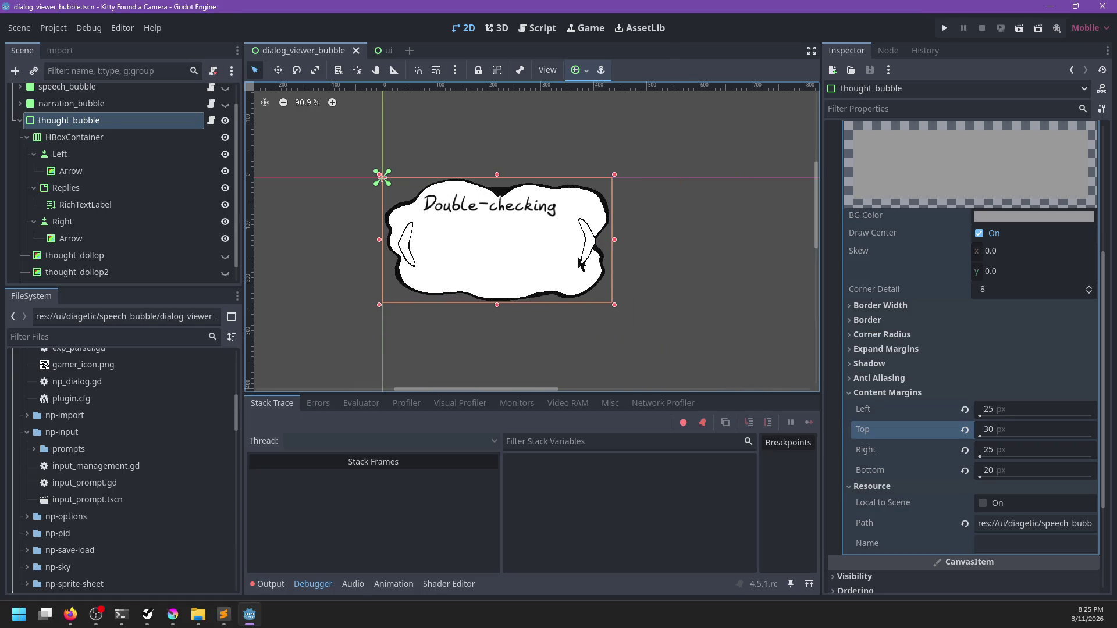
click(75, 204)
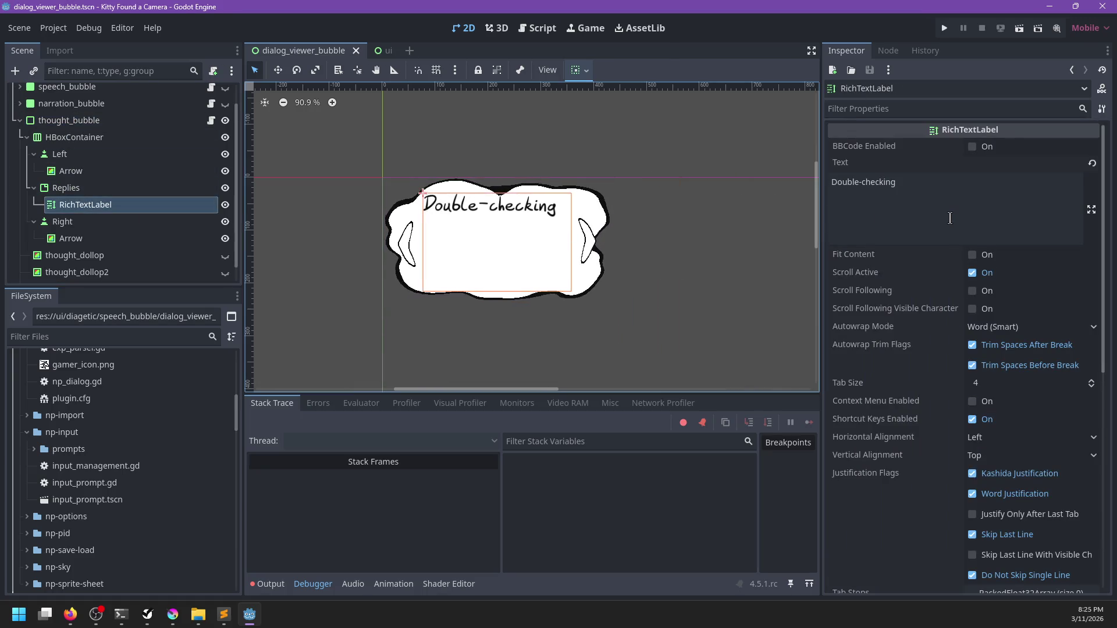
Delete the 'Double-checking' RichTextLabel, save, and collapse the thought_bubble branch
click(92, 185)
click(100, 204)
key(Delete)
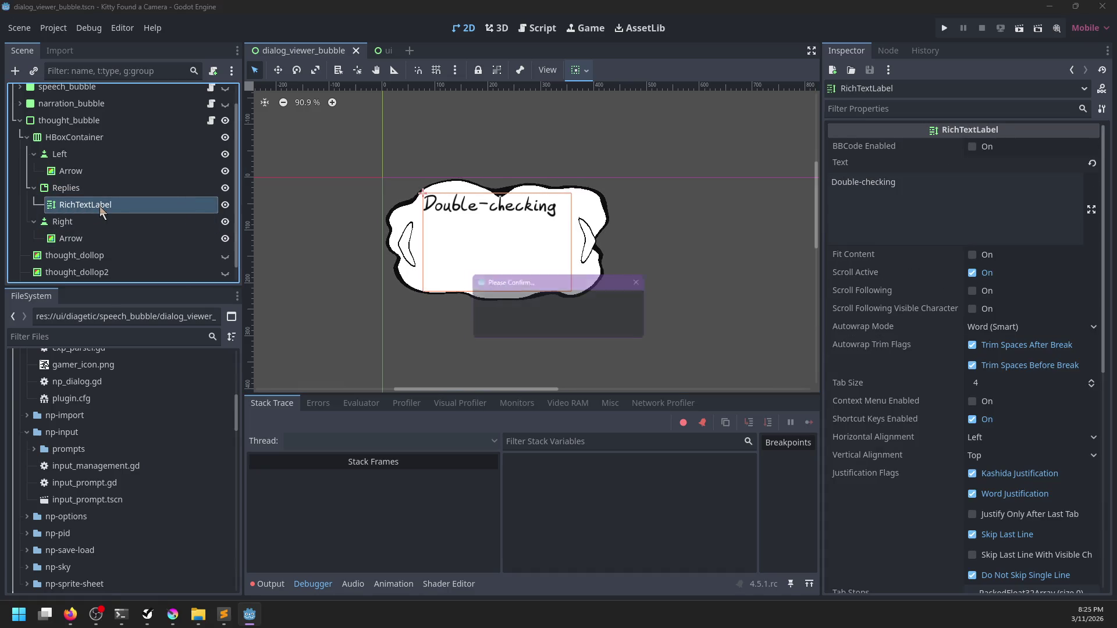
key(Return)
key(ctrl+s)
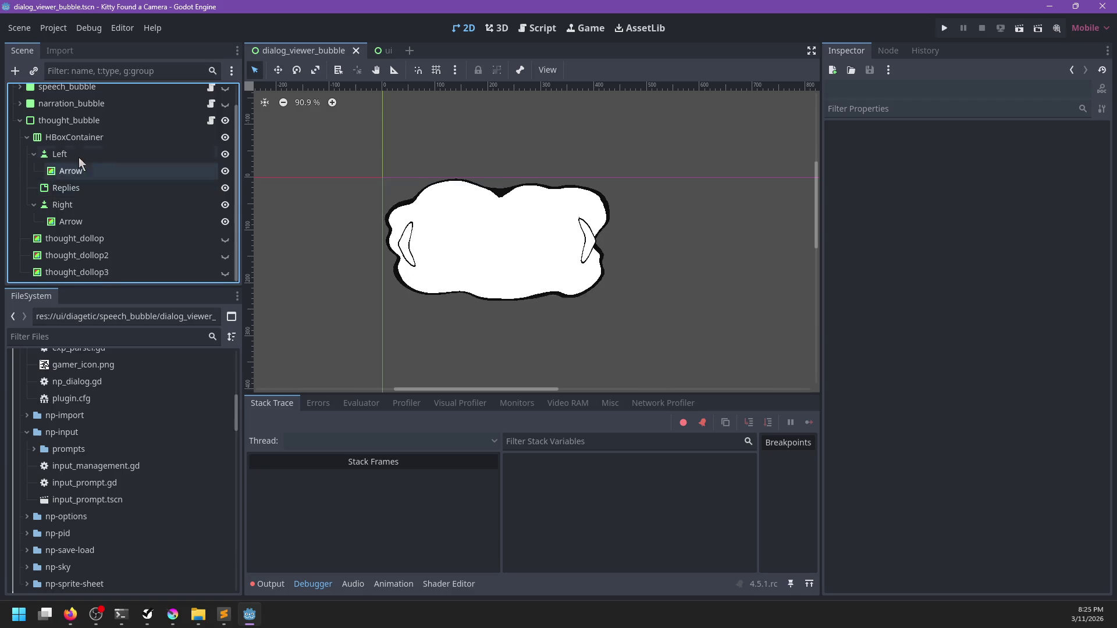
scroll(79, 157, up, 2)
click(20, 144)
click(61, 110)
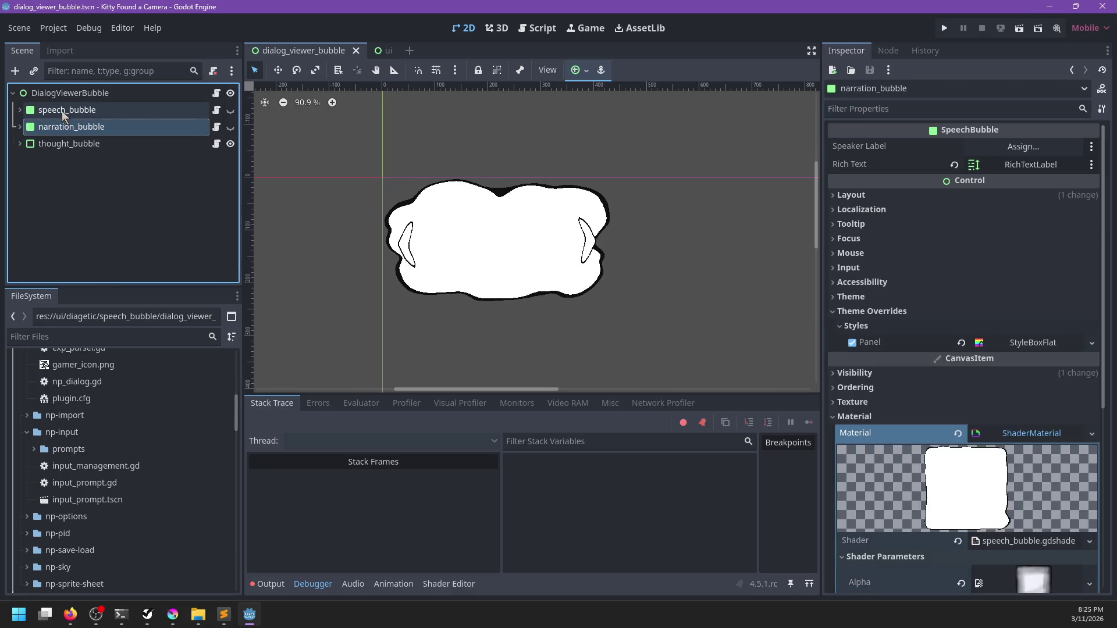
Hide thought_bubble and make speech_bubble visible on the canvas
right_click(61, 110)
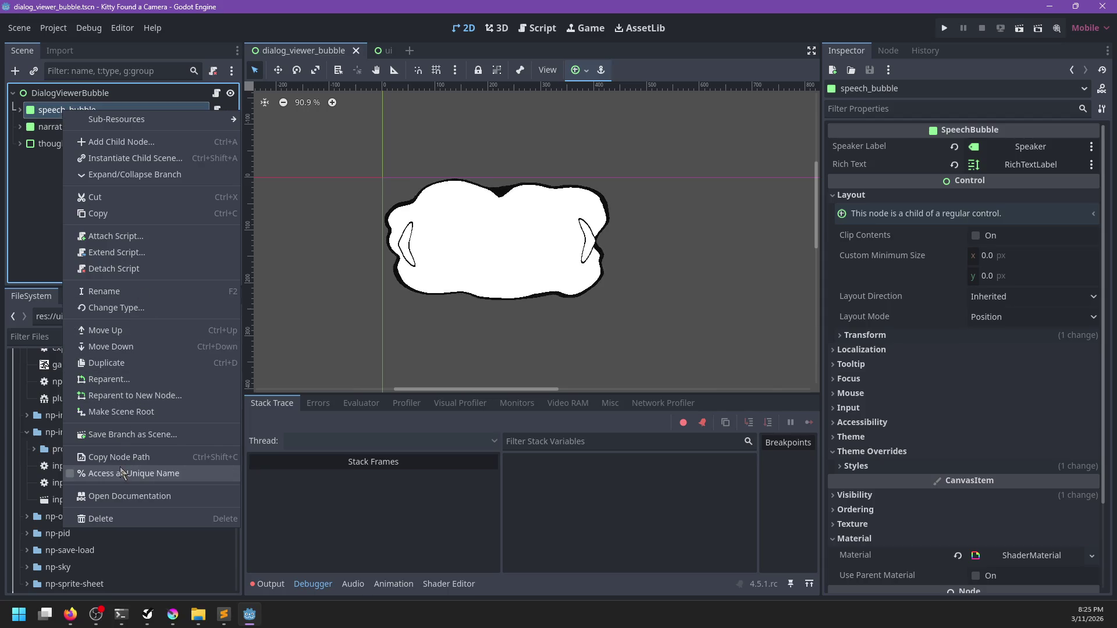
key(Escape)
click(231, 143)
click(231, 110)
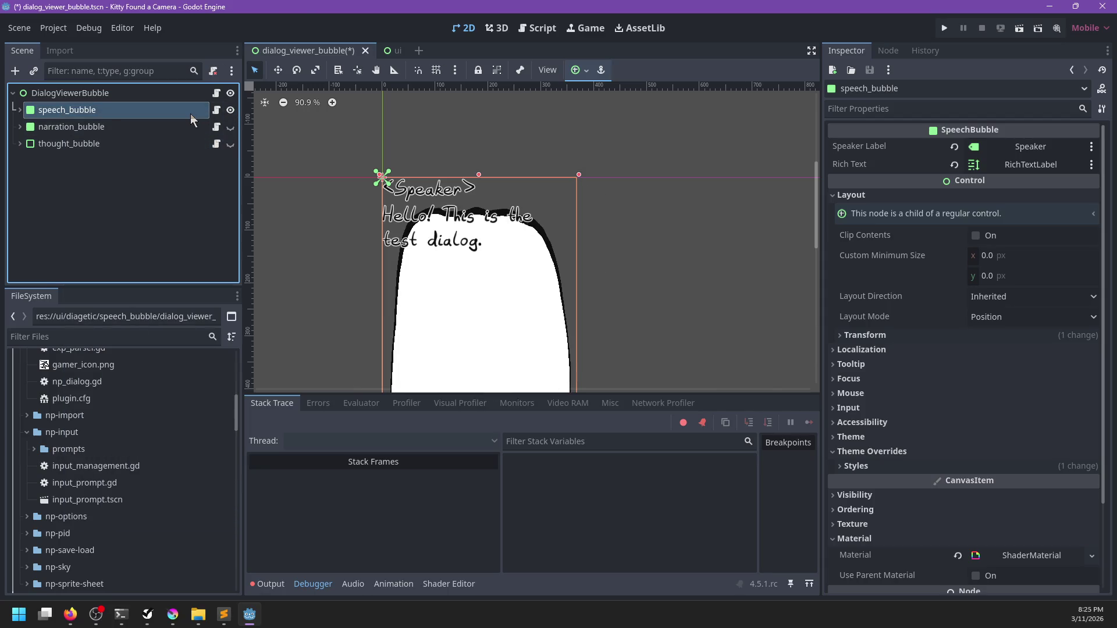
click(190, 112)
key(Return)
Change speech_bubble's type to PanelContainer and expand its Theme Overrides panel style
right_click(138, 110)
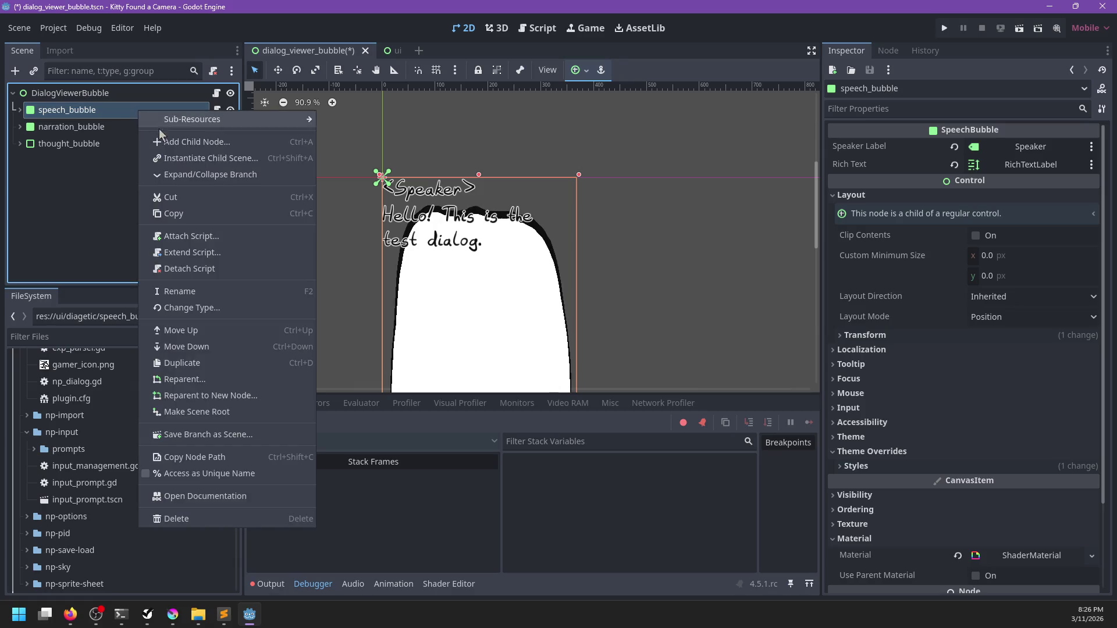
click(191, 307)
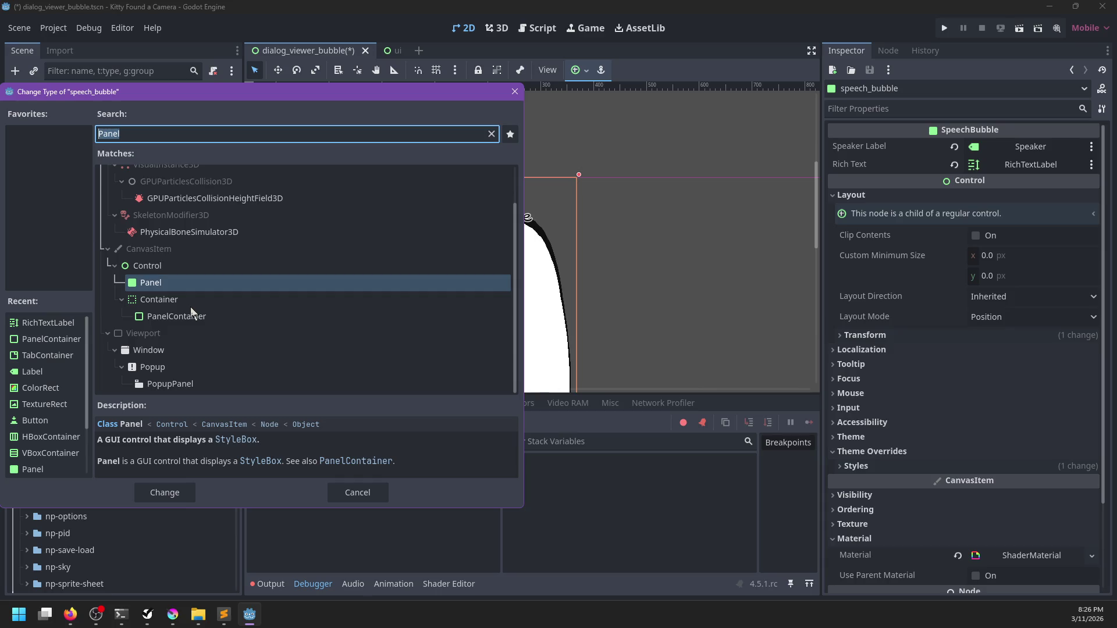
click(191, 311)
double_click(191, 314)
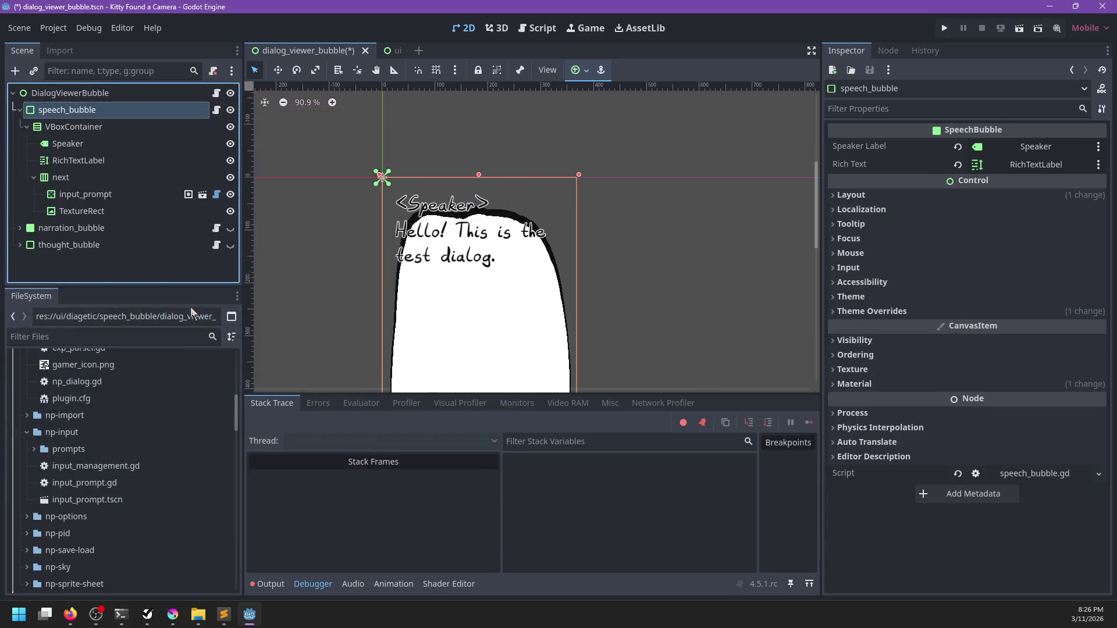
scroll(471, 231, down, 4)
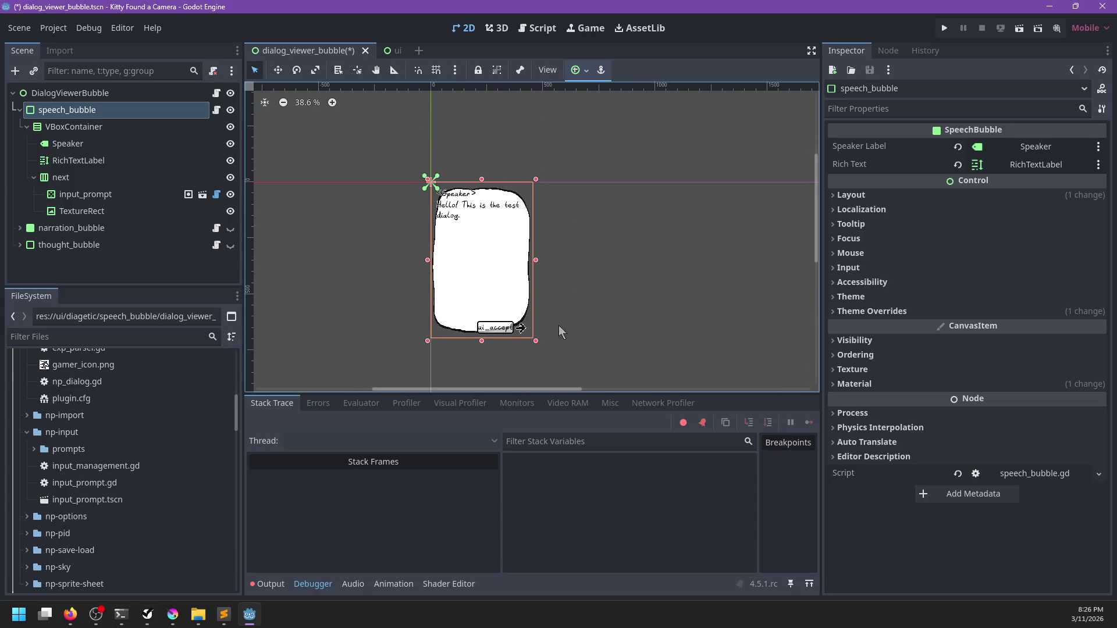
click(888, 312)
click(886, 326)
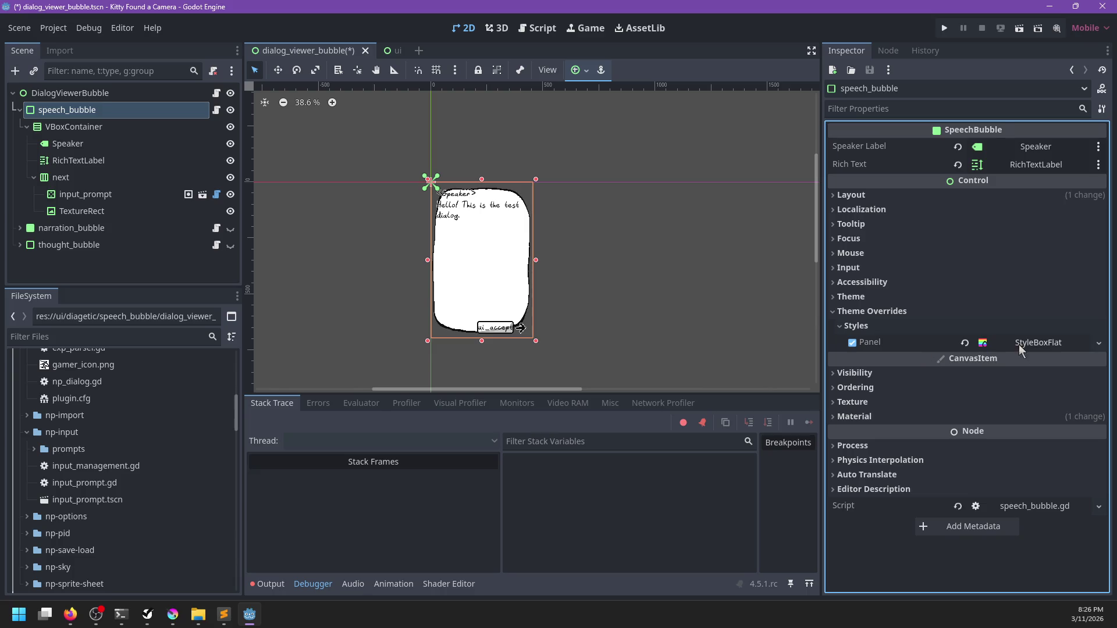